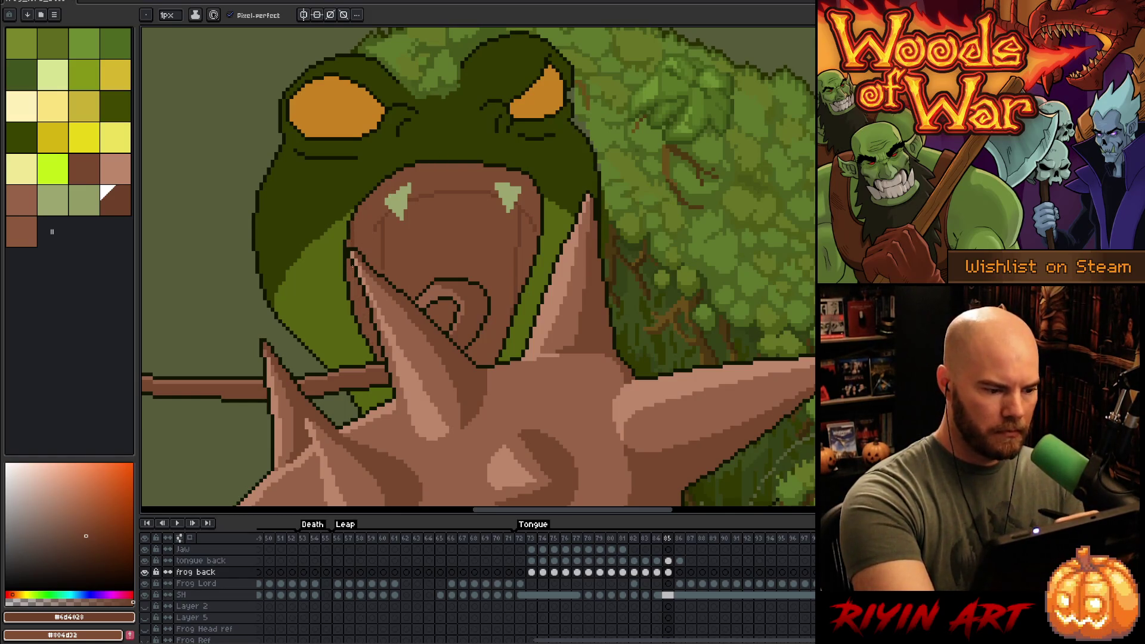
- Fix pixels at the mouth's top-left edge with the sampled mouth browns and pale fang green
alt+click(537, 198)
alt+click(518, 214)
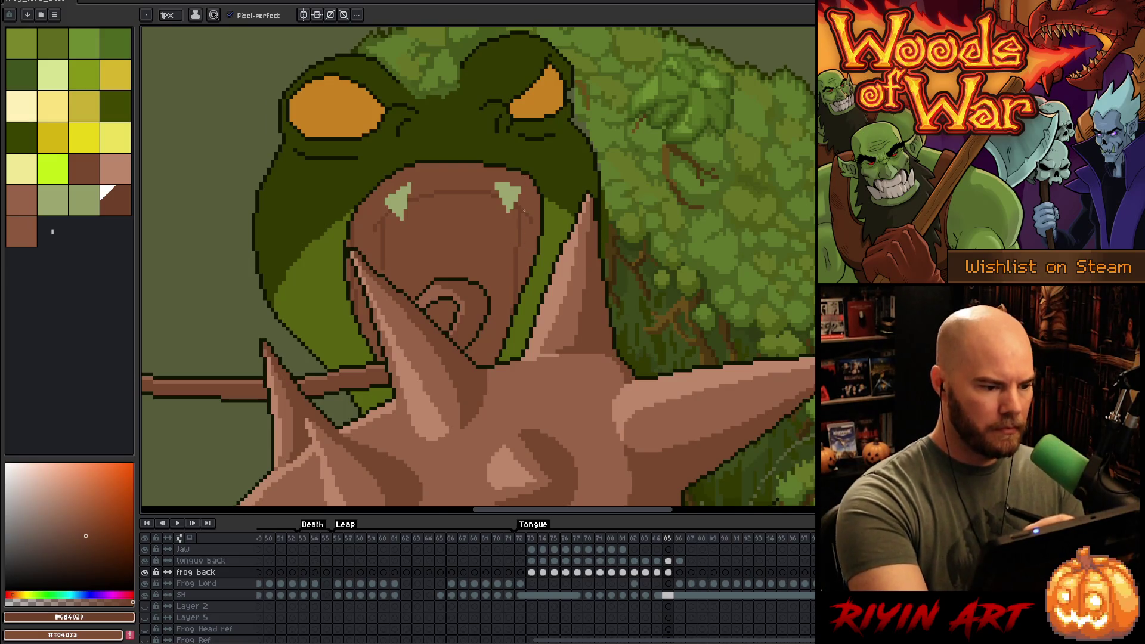
alt+click(521, 182)
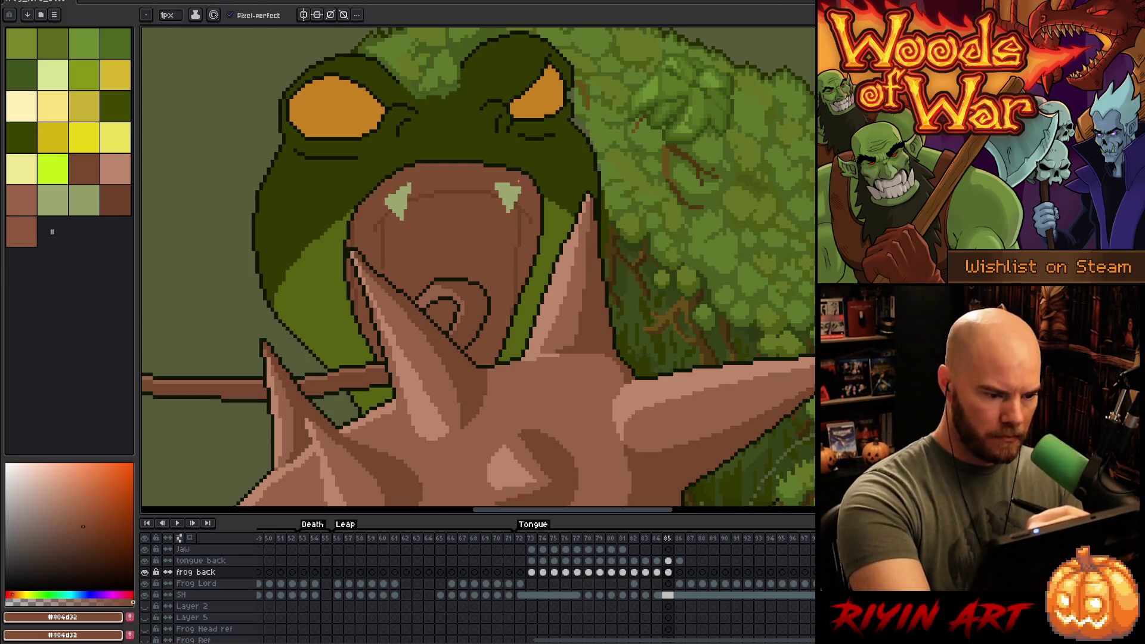
alt+click(519, 186)
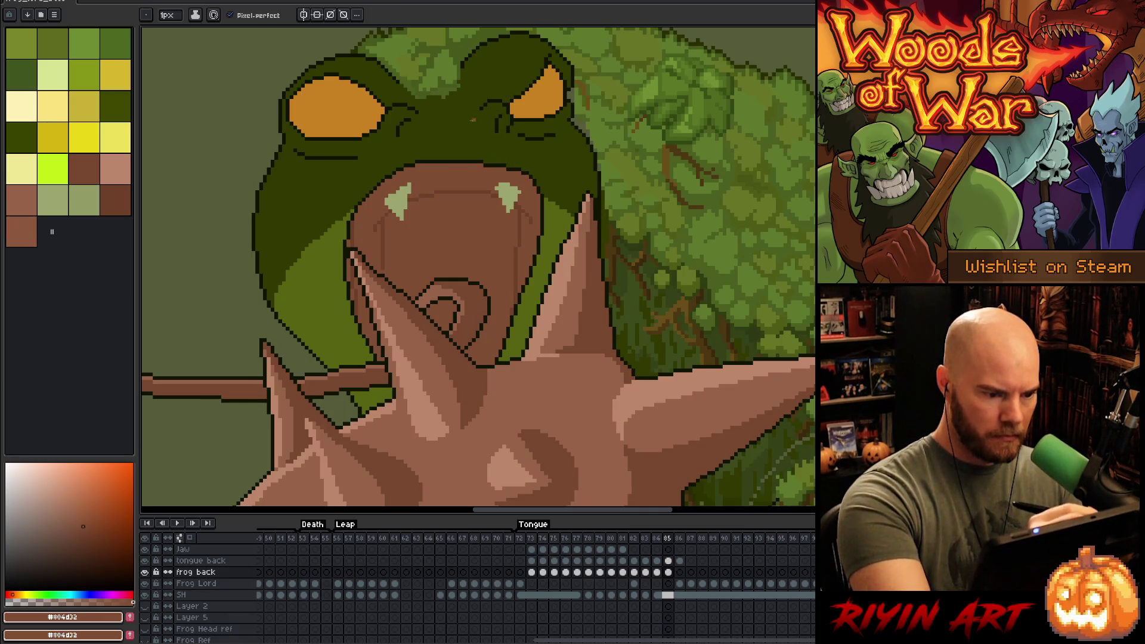
alt+click(507, 197)
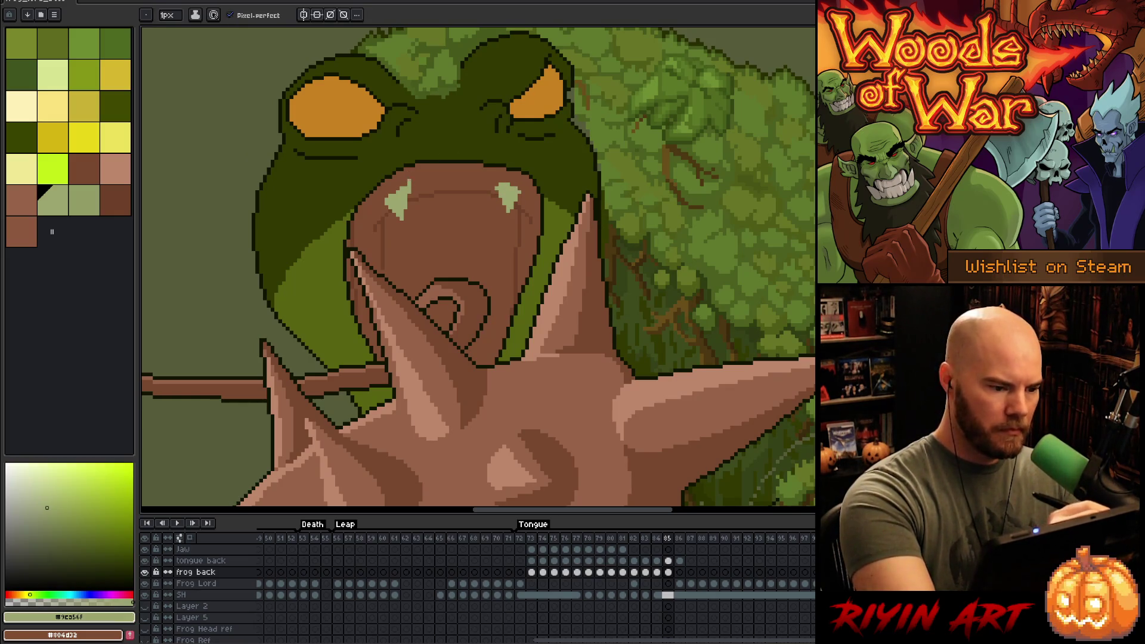
alt+click(407, 181)
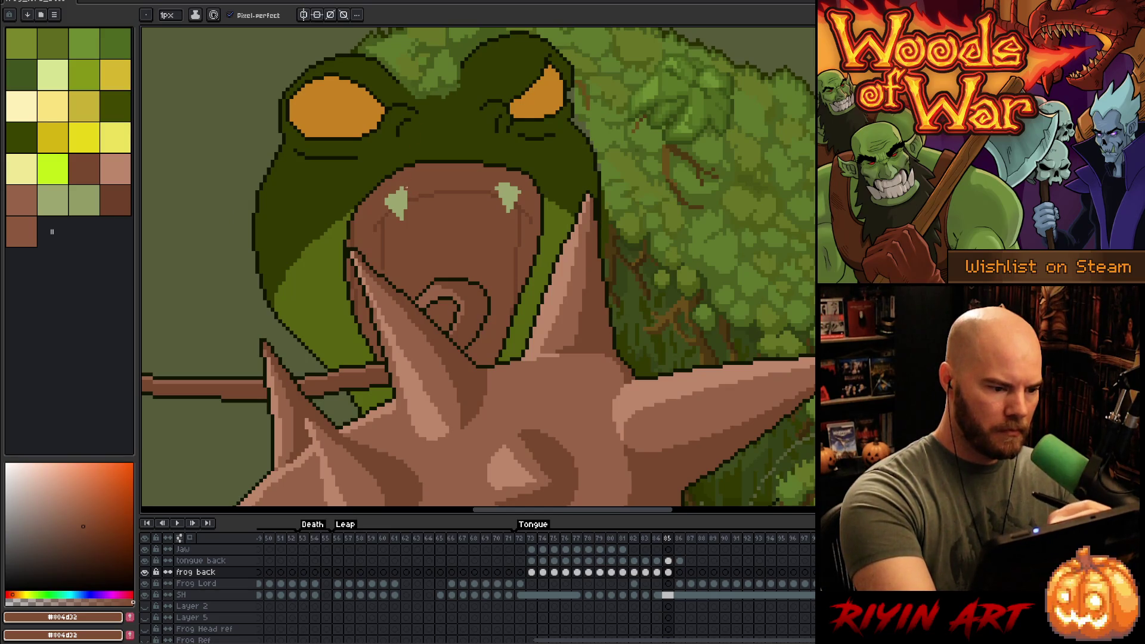
alt+click(415, 97)
click(394, 173)
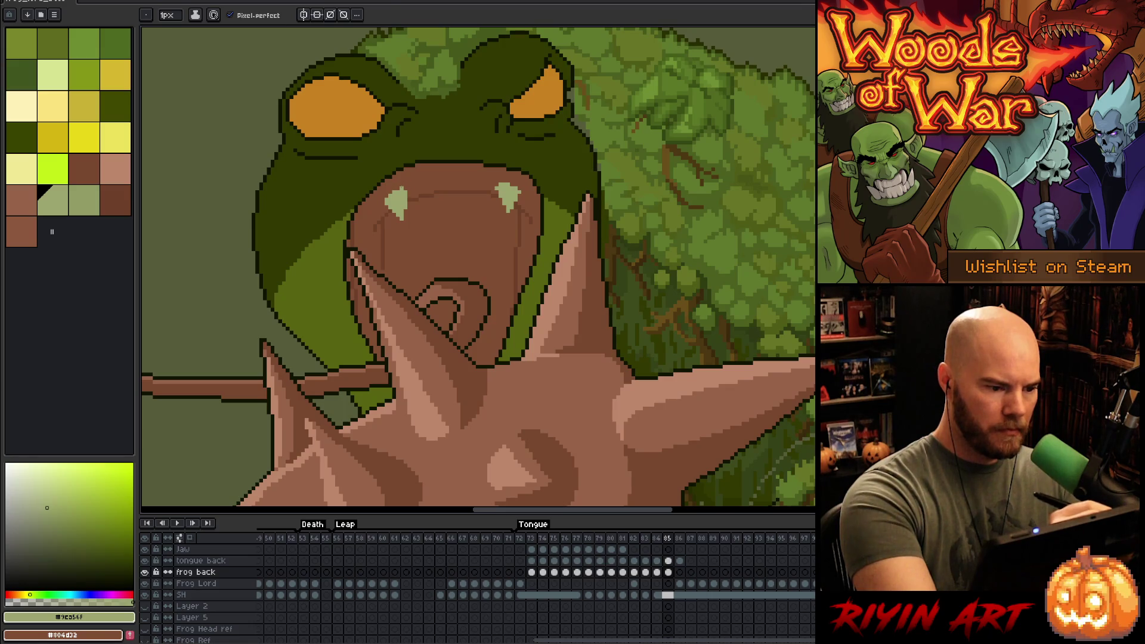
alt+click(417, 197)
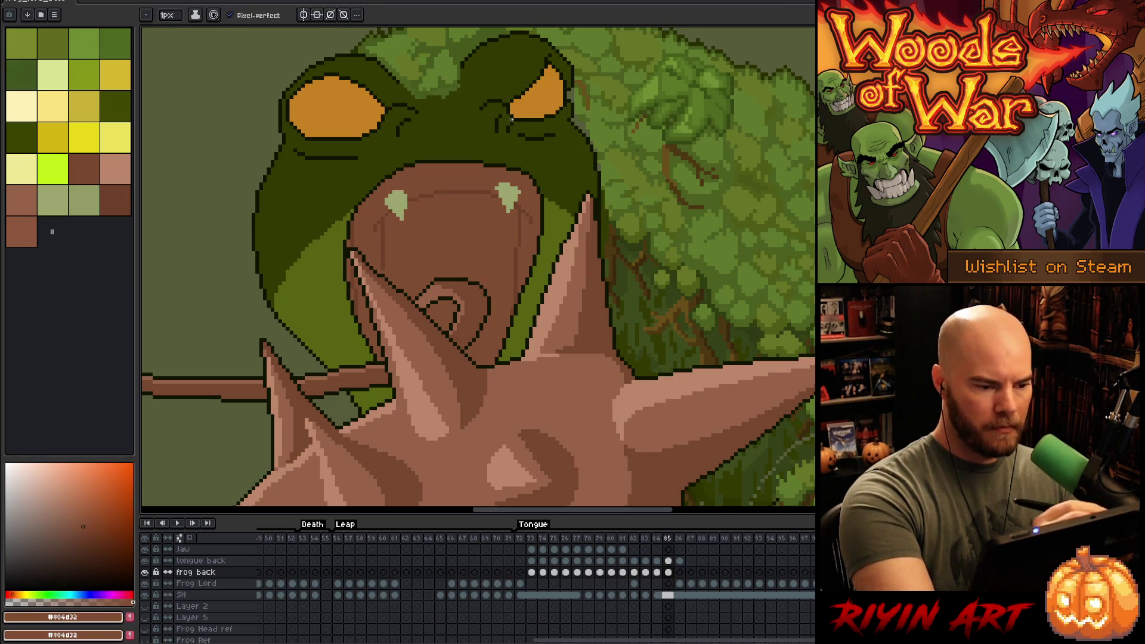
- Refine the fang pixels using sage green and the dark and medium mouth browns
alt+click(395, 201)
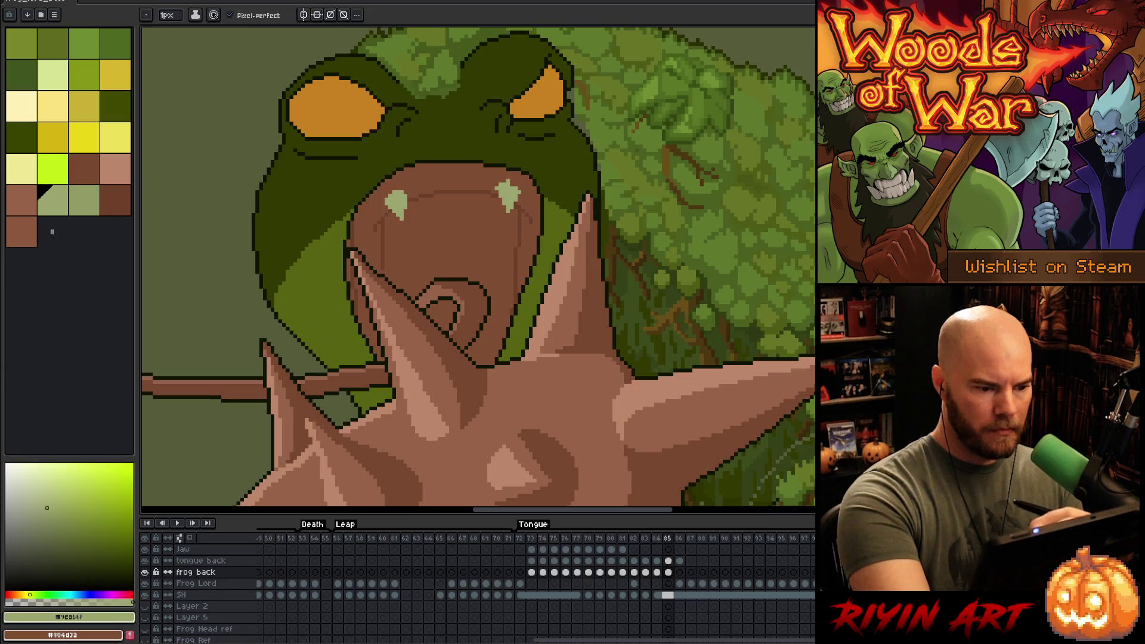
alt+click(508, 208)
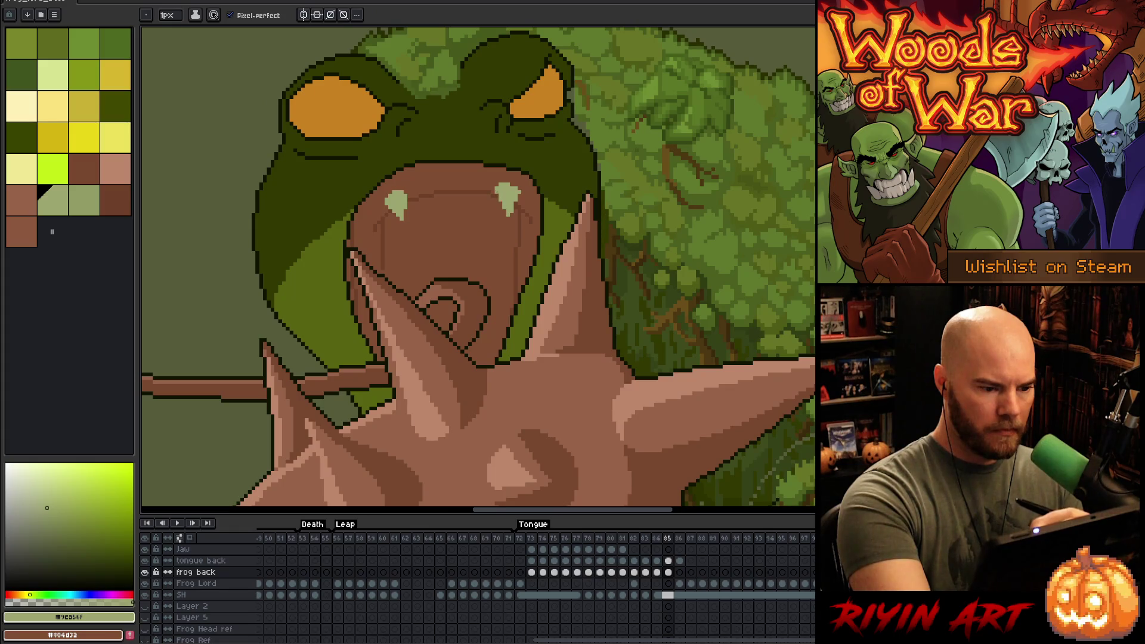
alt+click(496, 201)
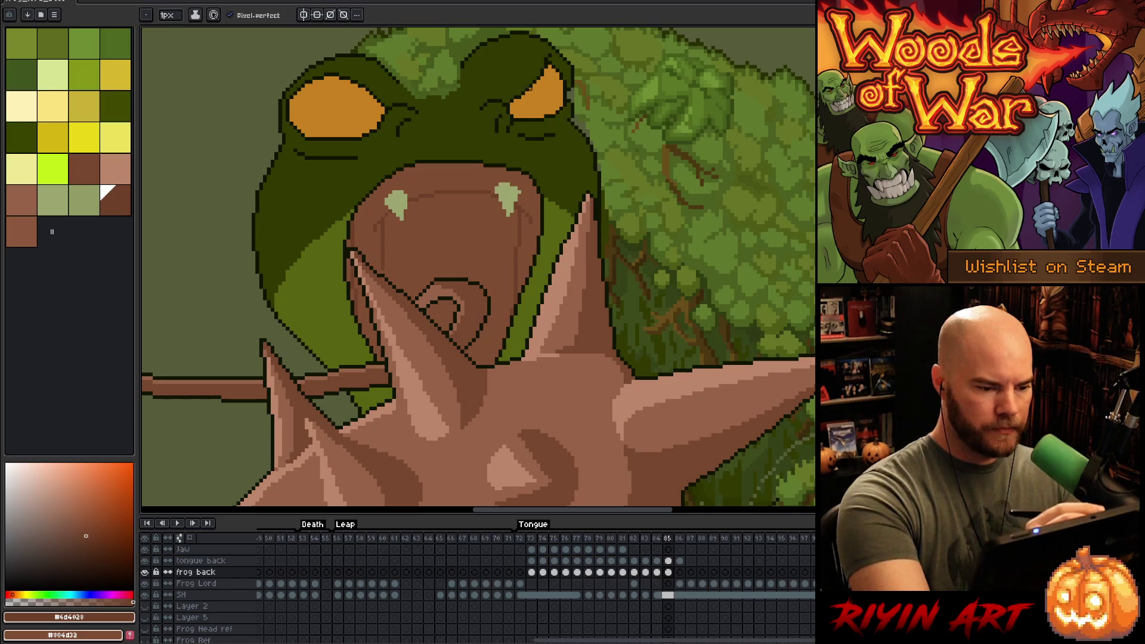
alt+click(429, 250)
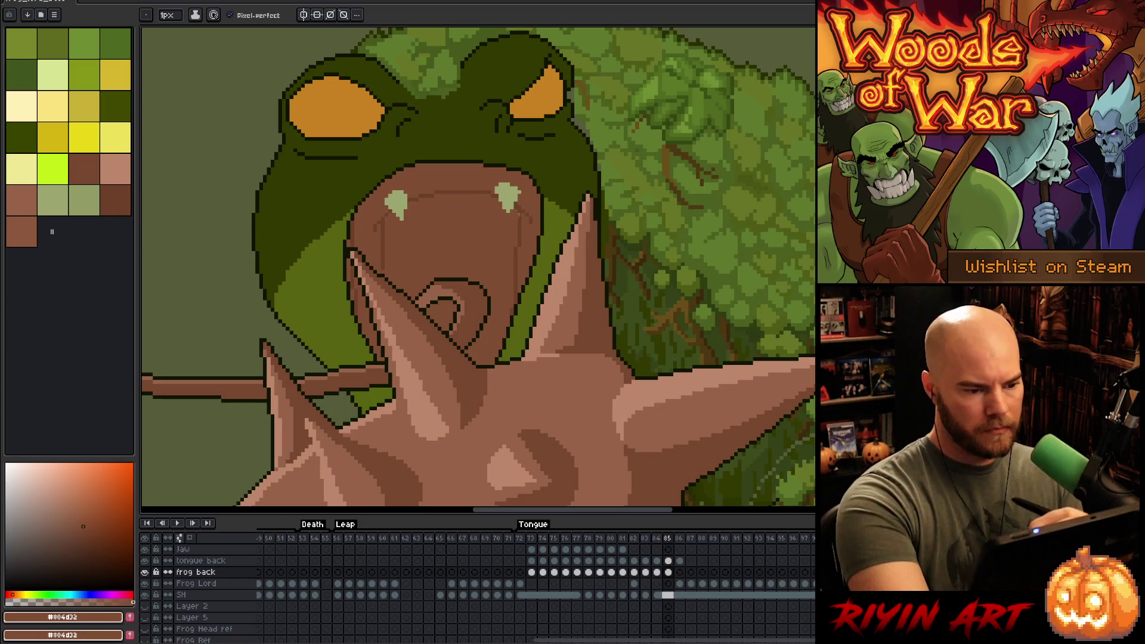
click(53, 200)
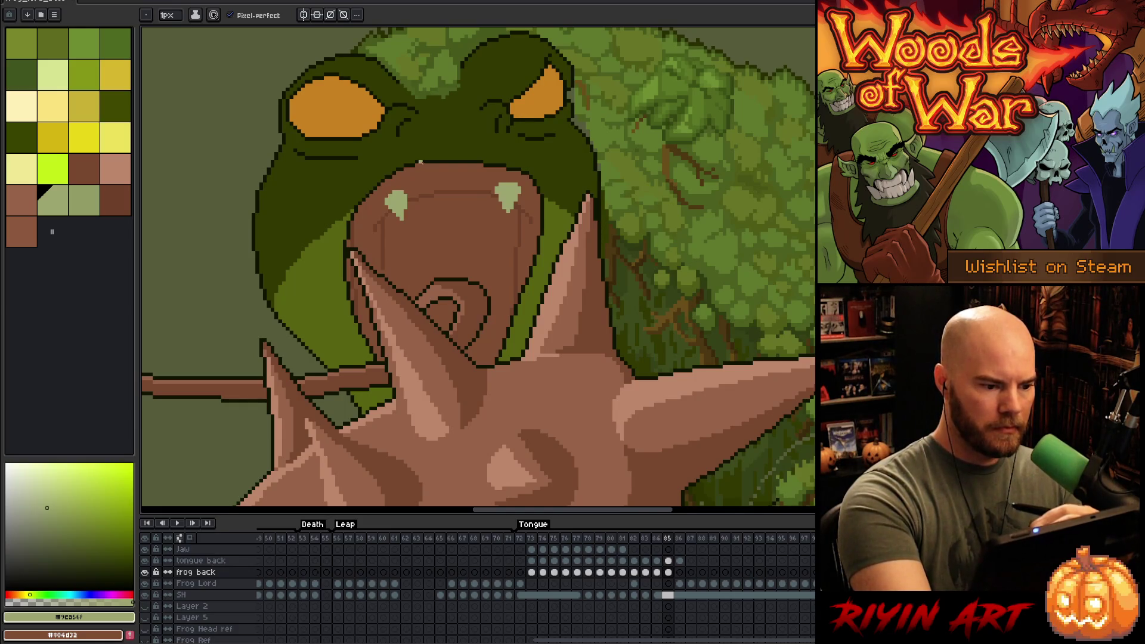
key(alt)
alt+click(443, 186)
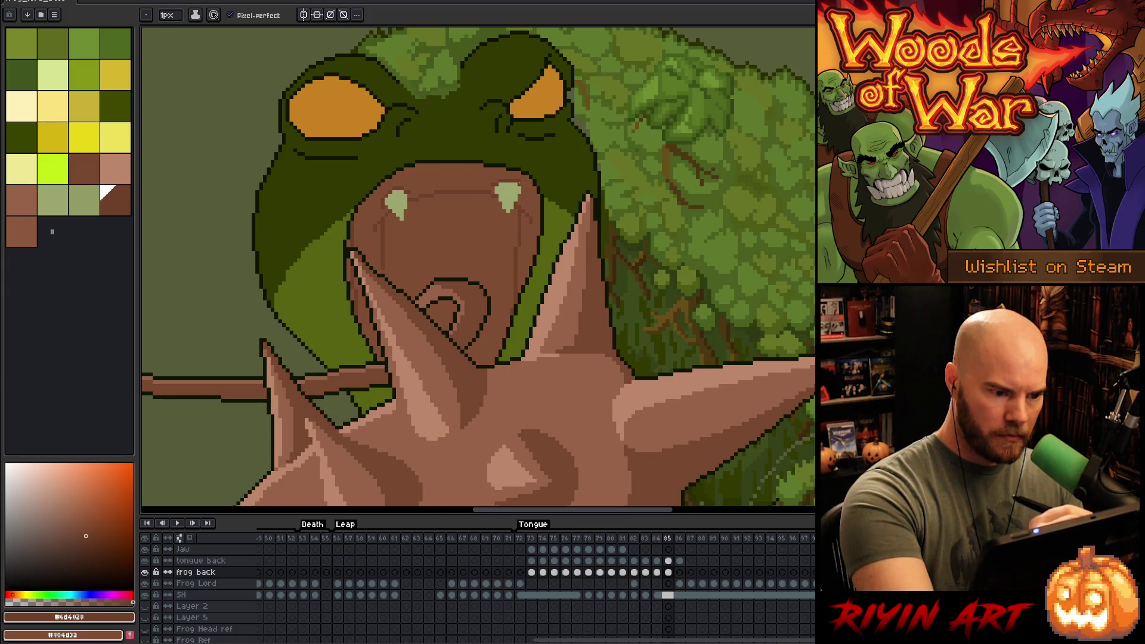
alt+click(523, 179)
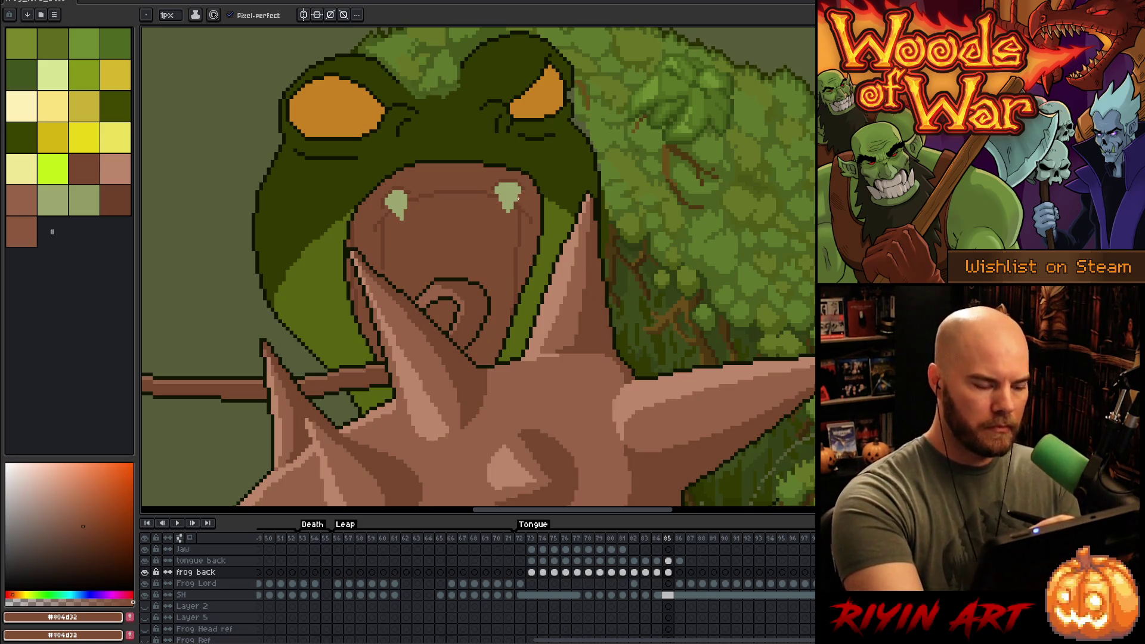
key(Left)
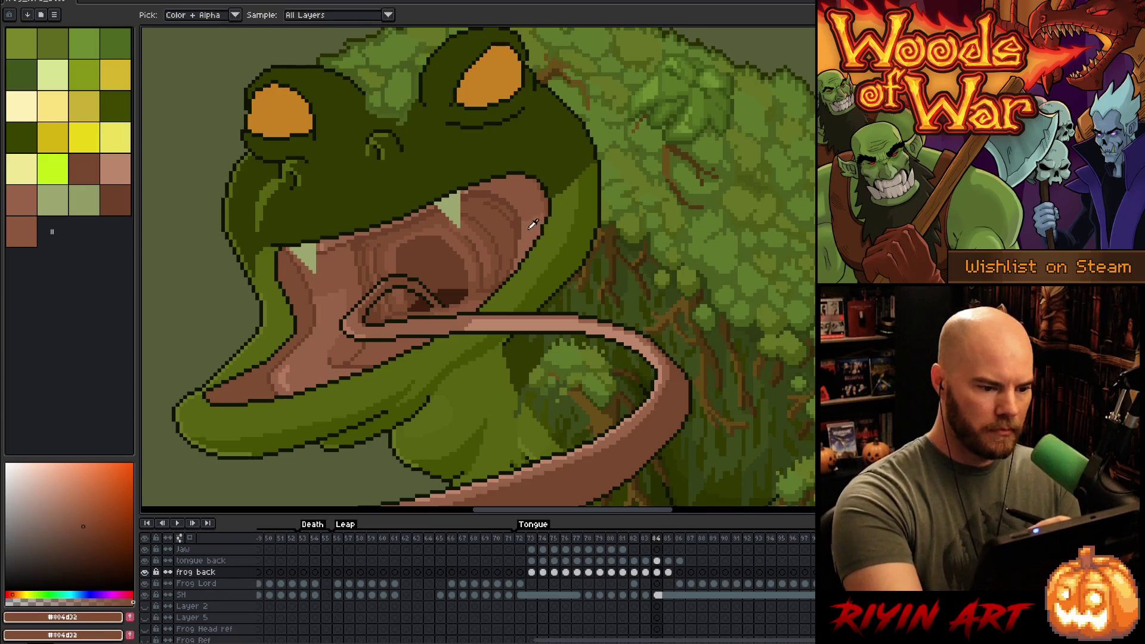
- Sample the lighter mouth brown on frame 84 and return to frame 85
alt+click(526, 187)
key(Right)
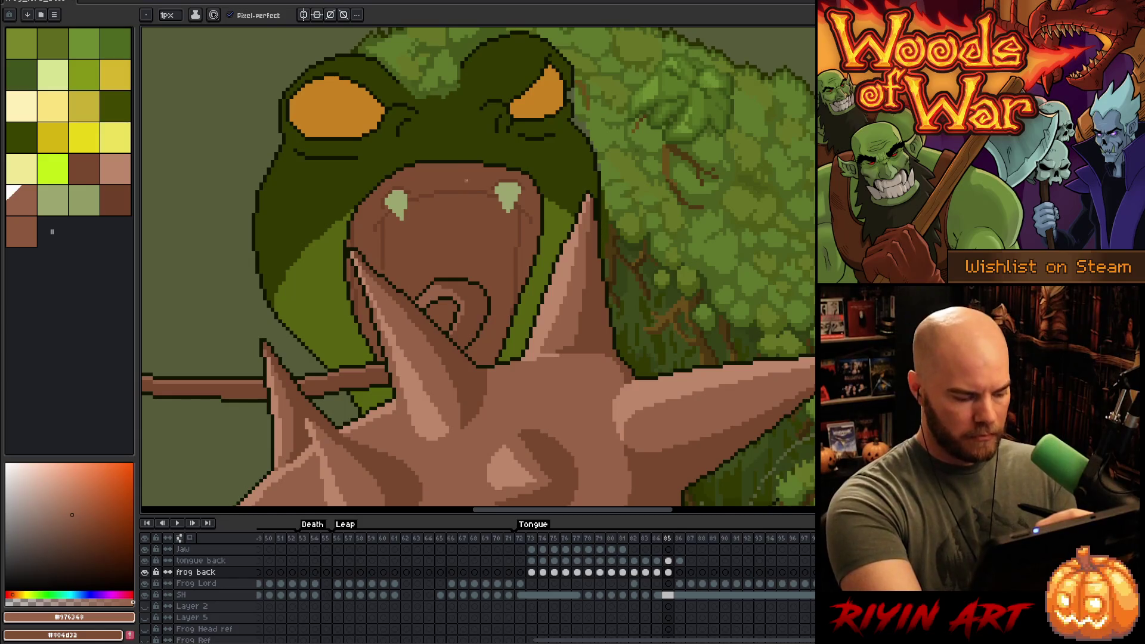
key(m)
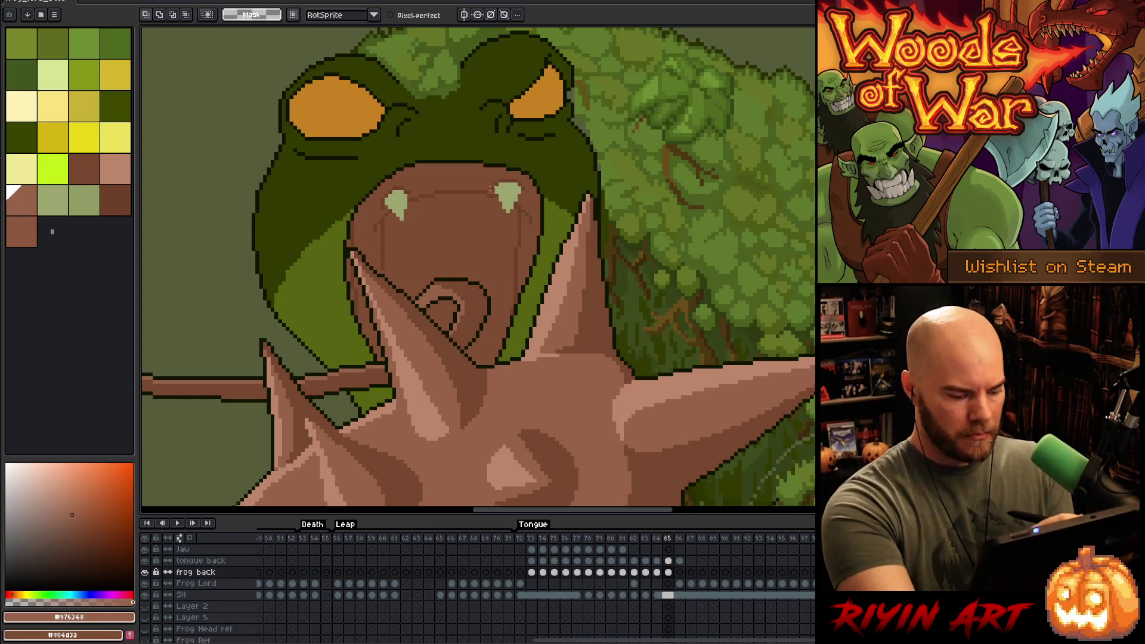
- Magic-wand select the brown mouth area, then go back to the Pencil
key(w)
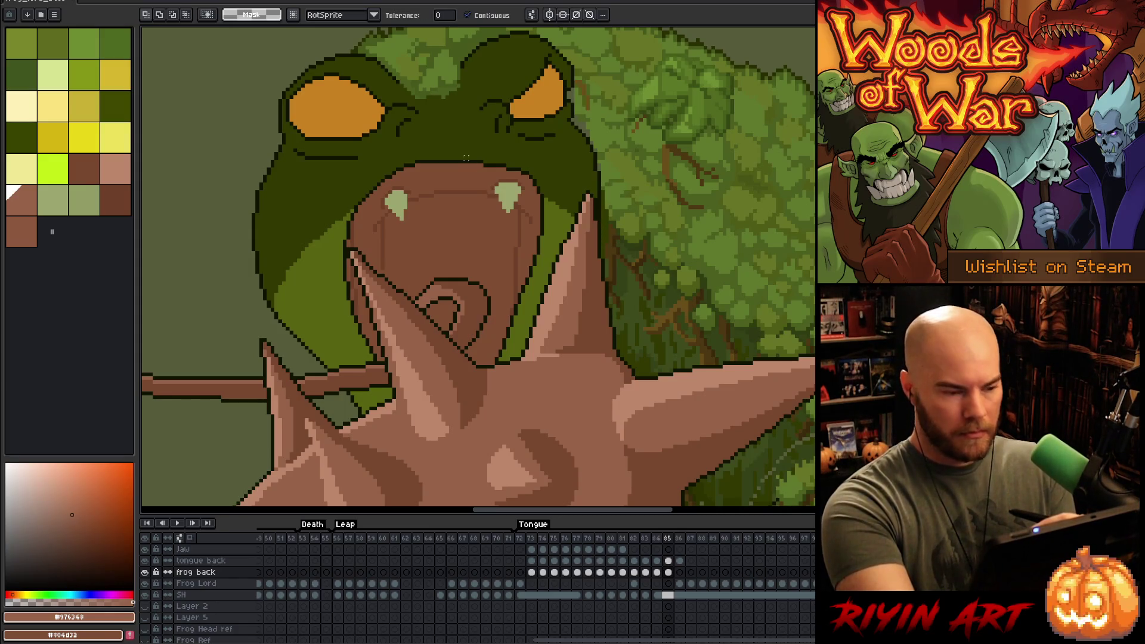
click(465, 159)
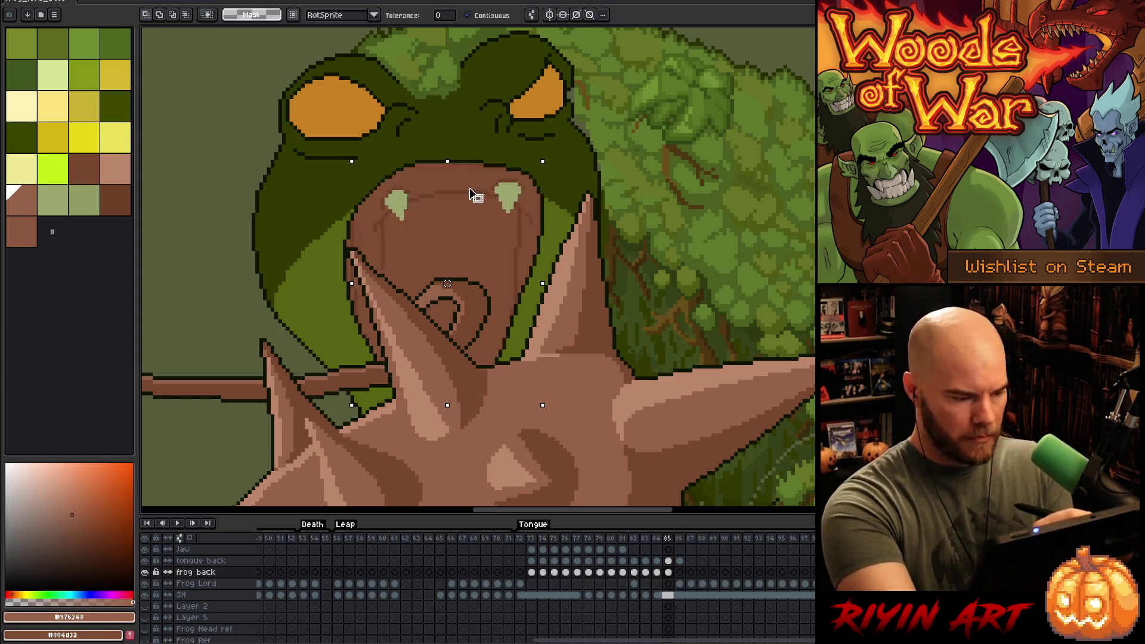
key(b)
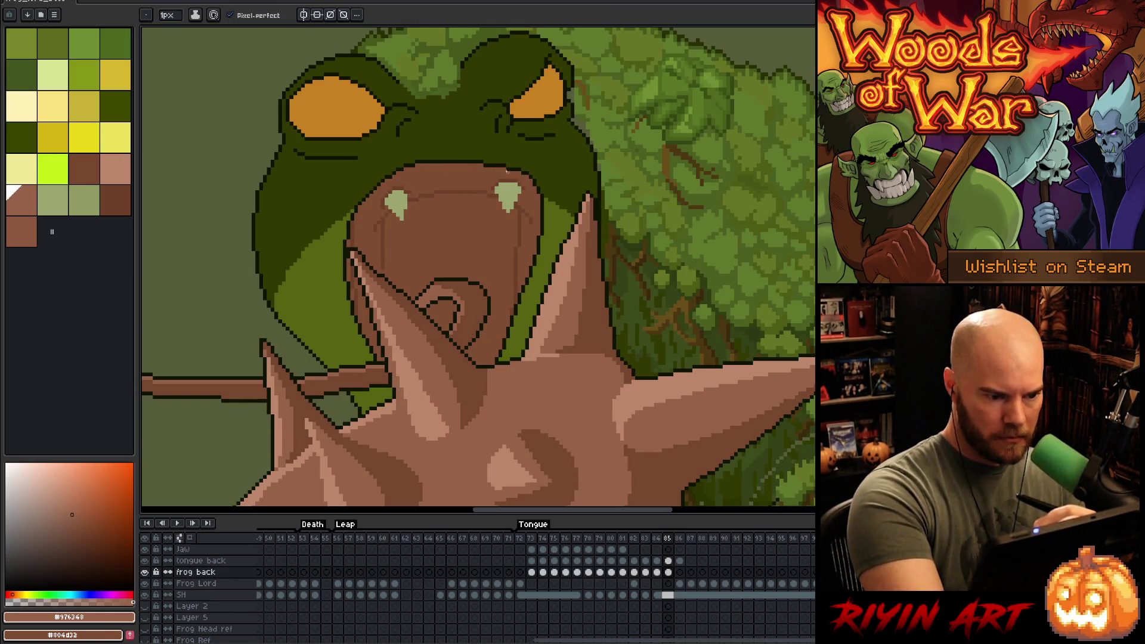
- Draw light-brown strokes along the mouth's upper inner edge, undoing the last unwanted stroke
drag(499, 173, 475, 173)
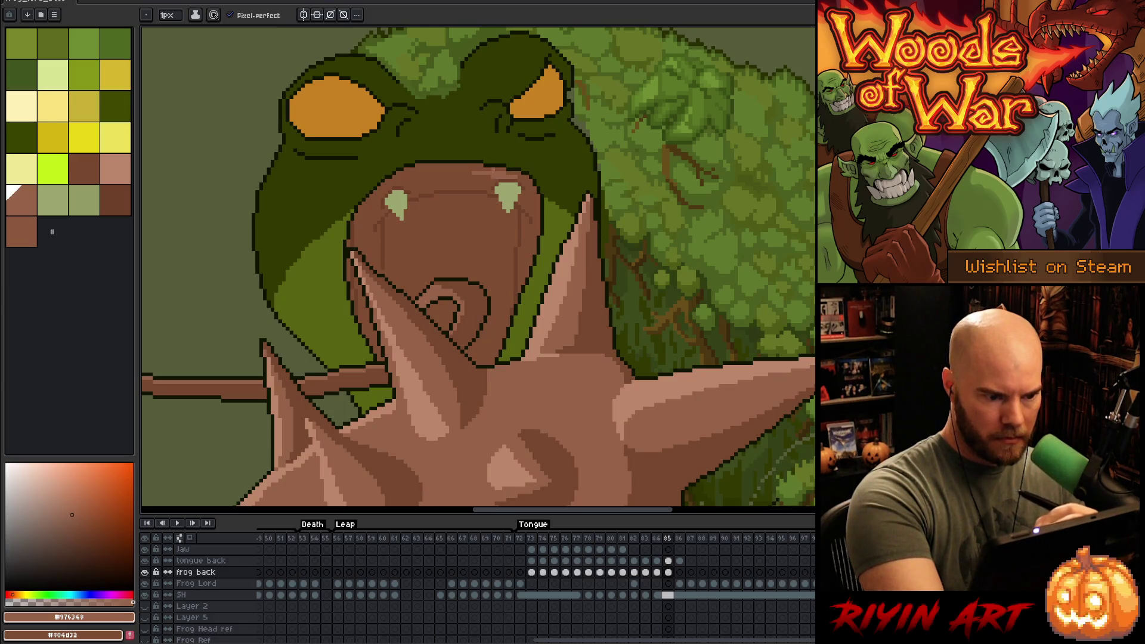
drag(511, 177, 483, 177)
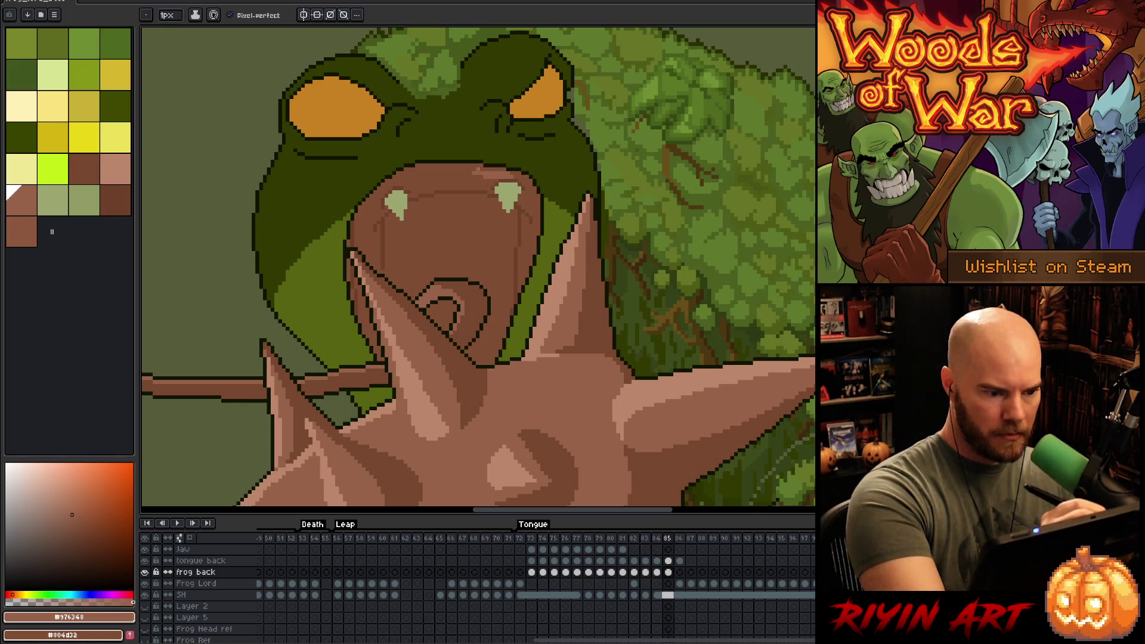
drag(481, 168, 396, 178)
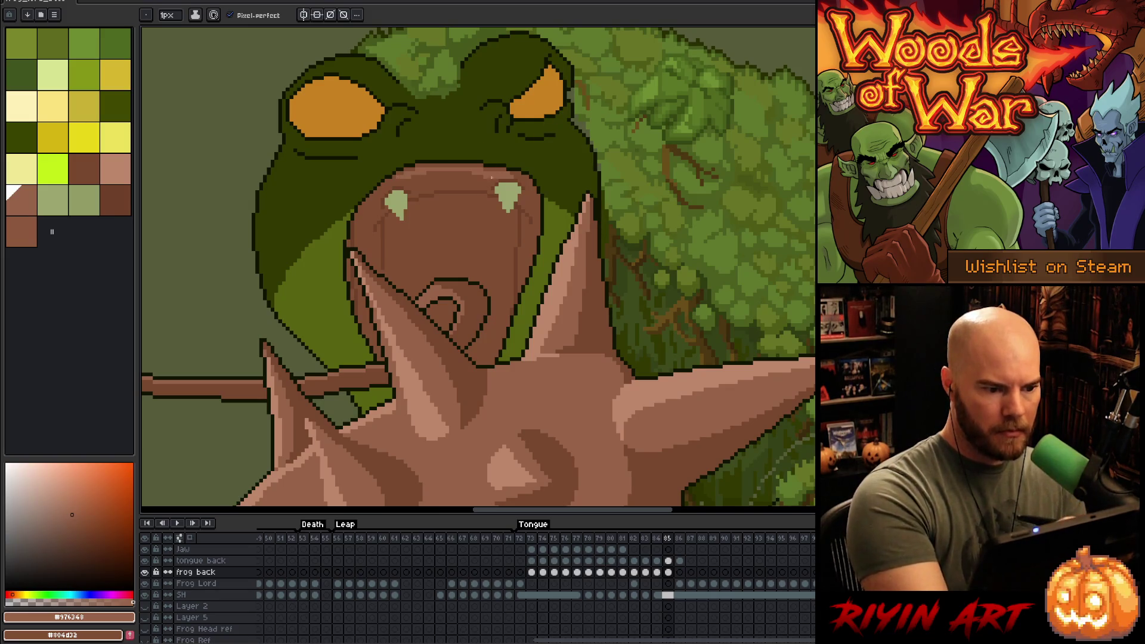
drag(480, 179, 412, 178)
key(ctrl+z)
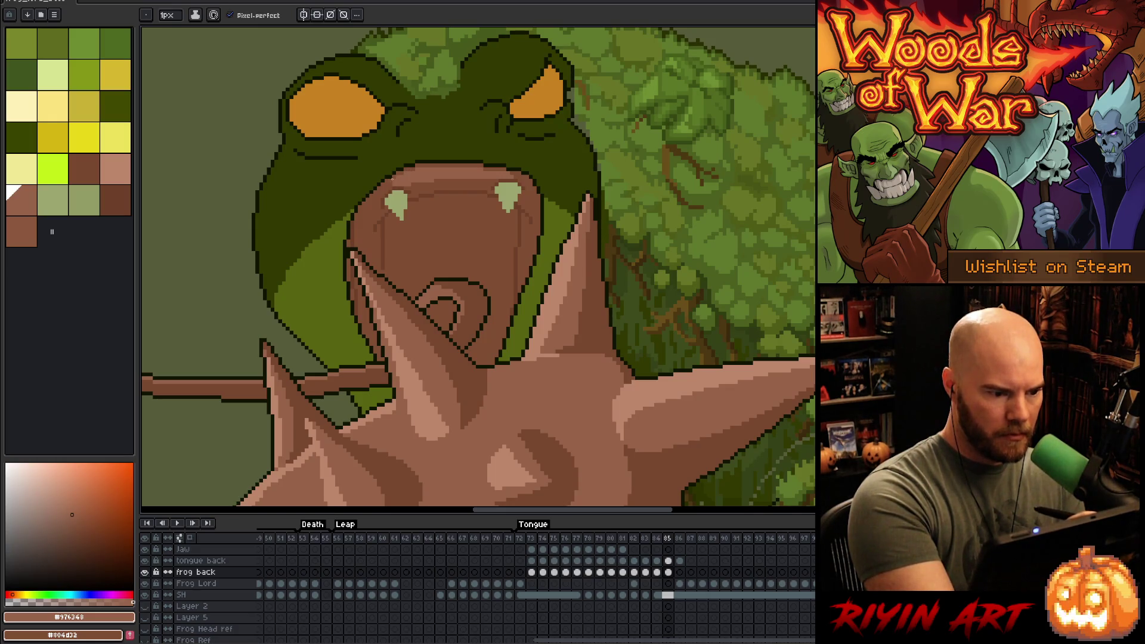
alt+click(409, 185)
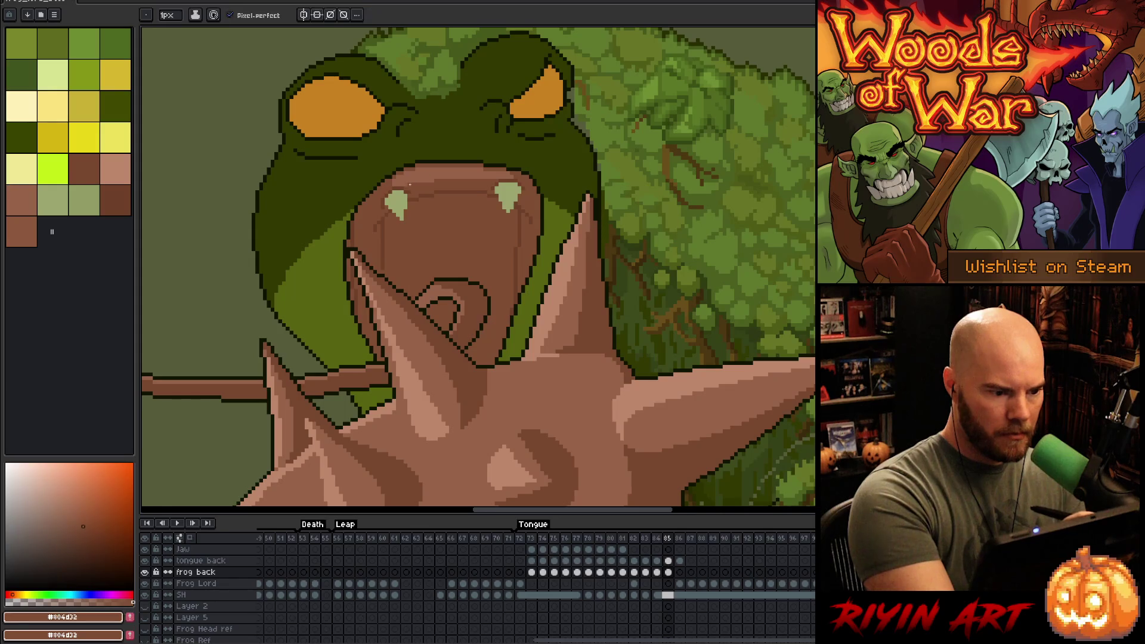
- Repaint mouth pixels alternating the lighter highlight brown and the darker medium brown
alt+click(389, 185)
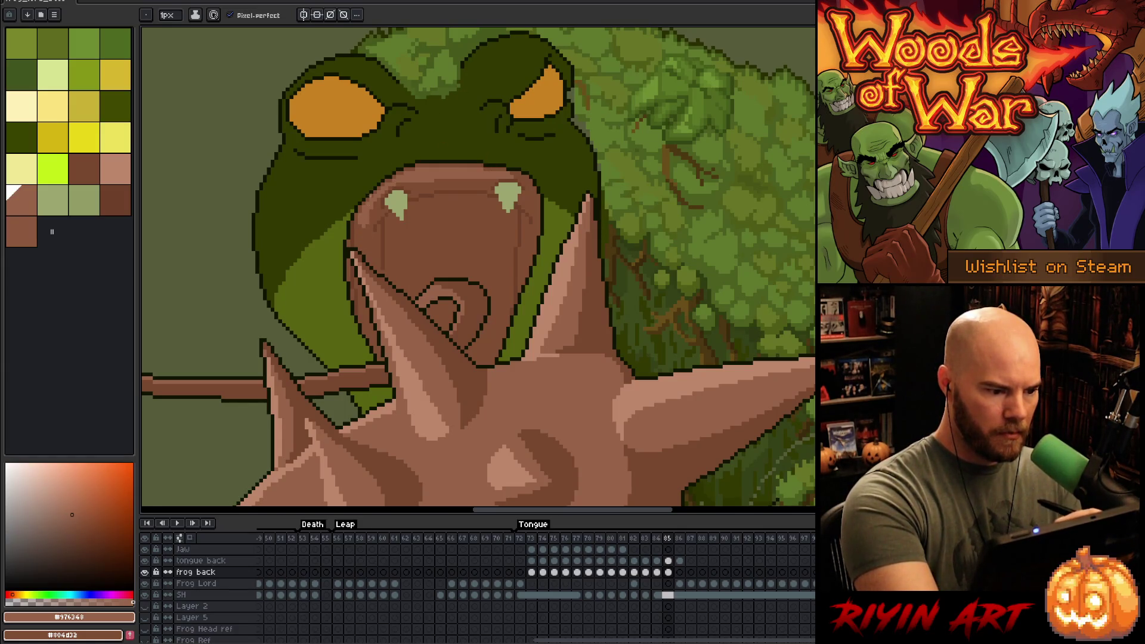
alt+click(370, 212)
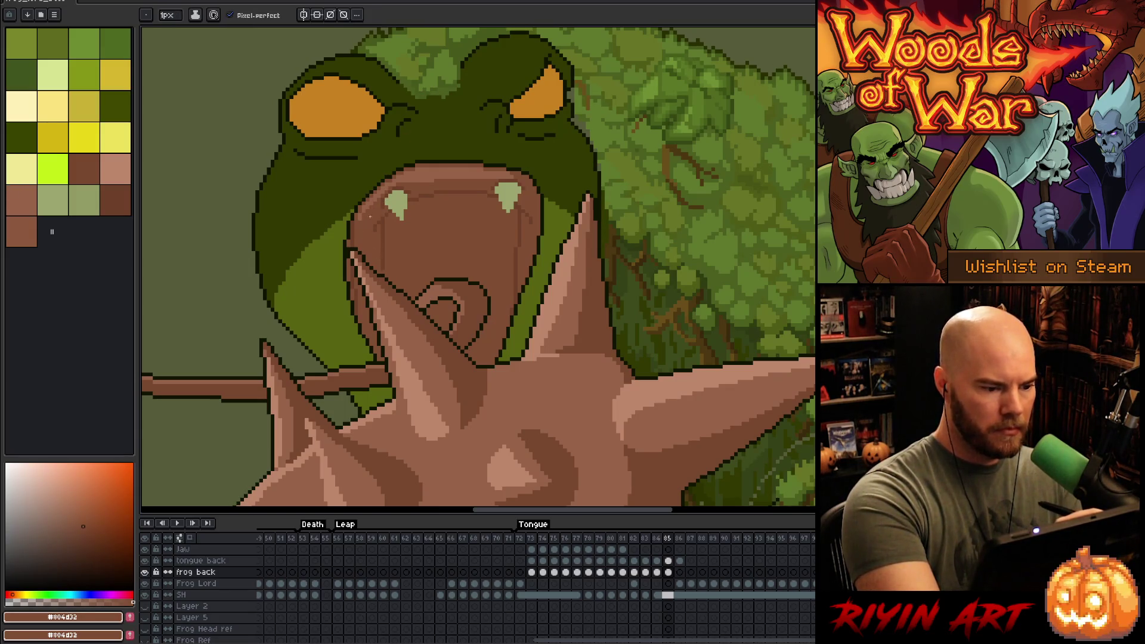
alt+click(436, 170)
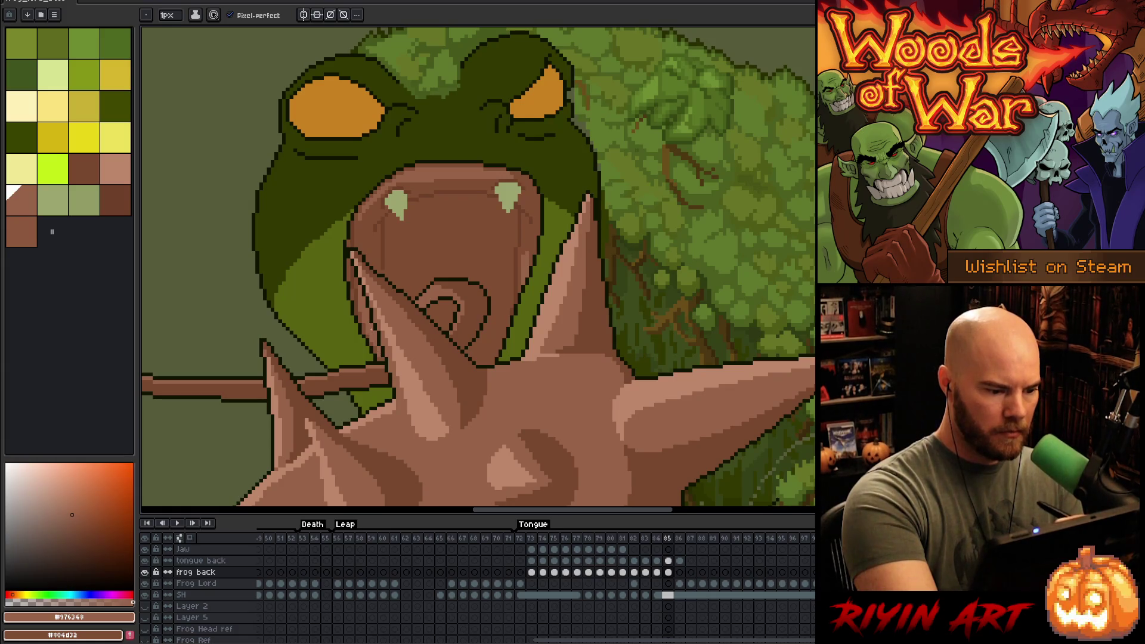
alt+click(371, 331)
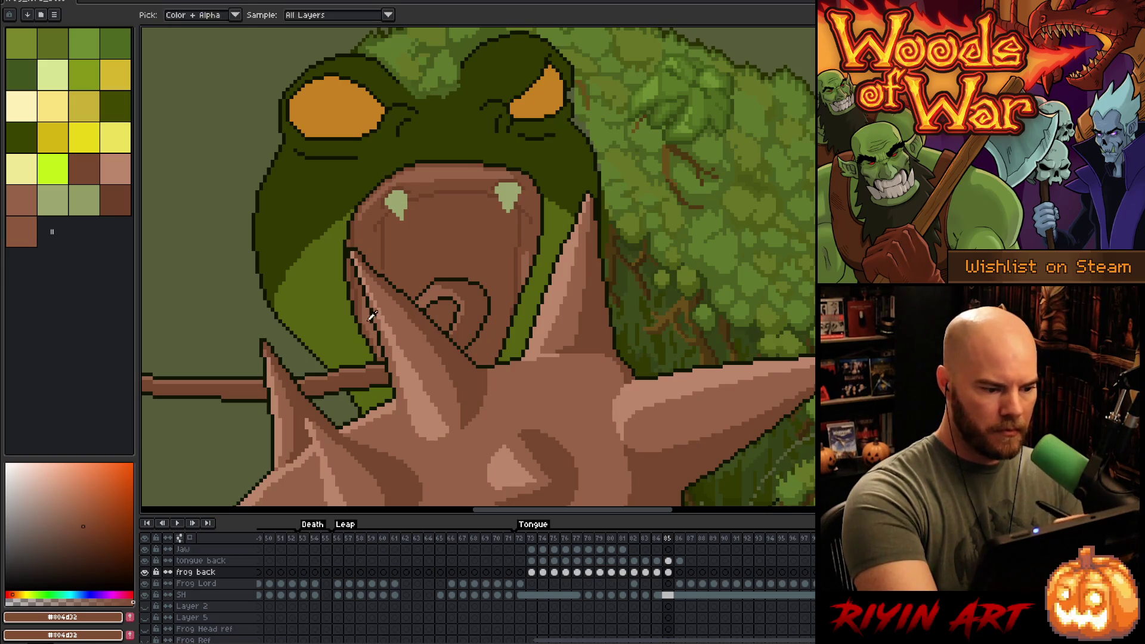
alt+click(544, 225)
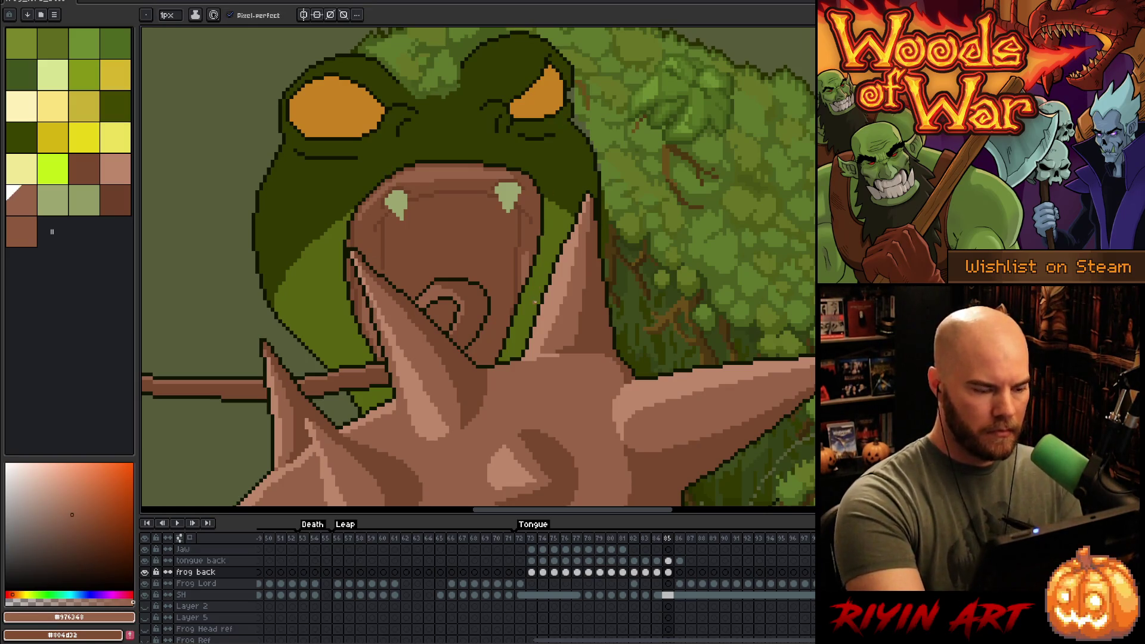
click(422, 181)
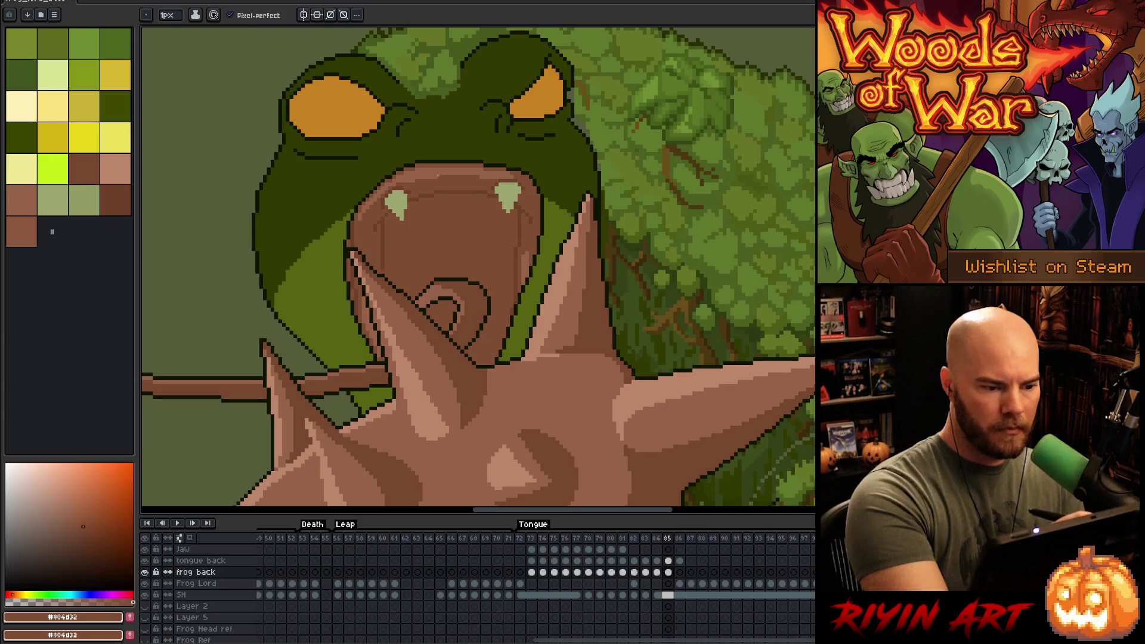
alt+click(530, 161)
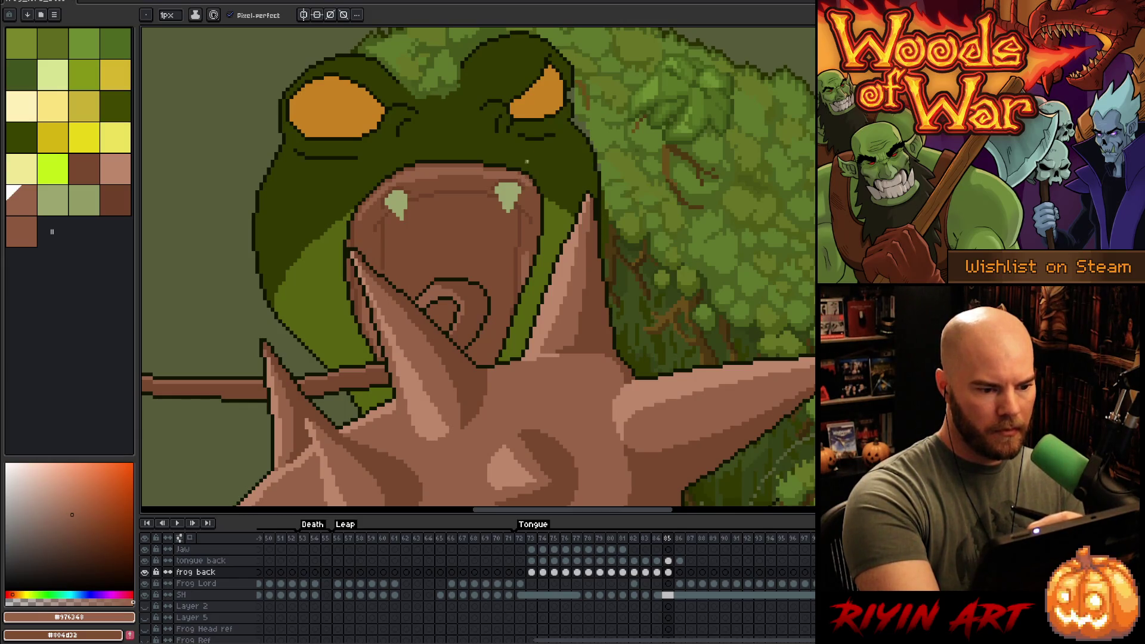
alt+click(532, 192)
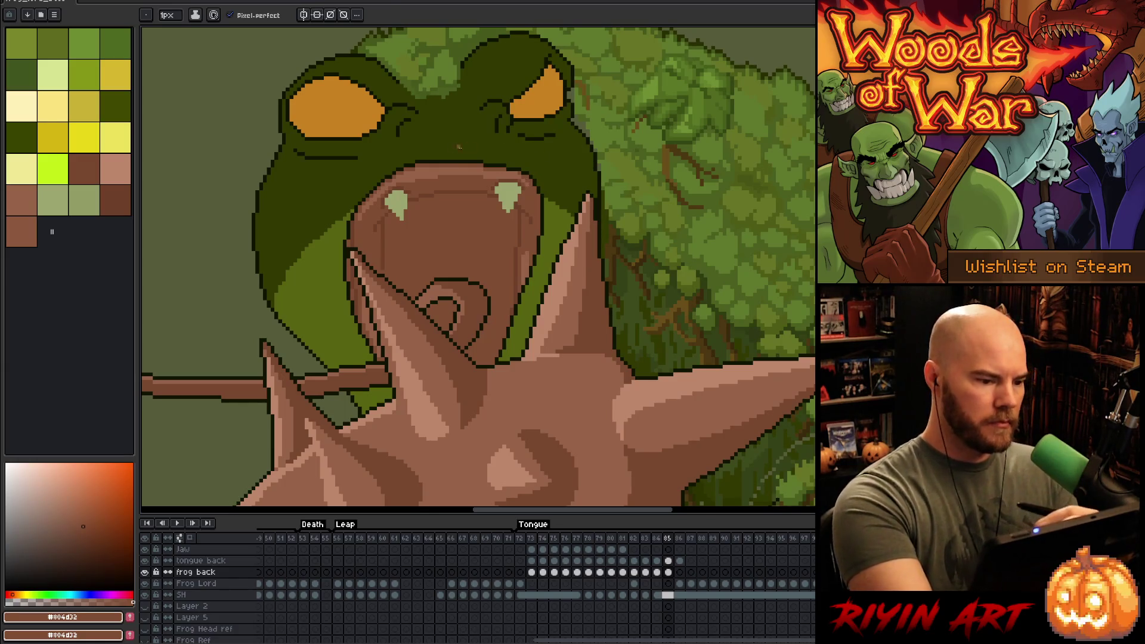
alt+click(518, 226)
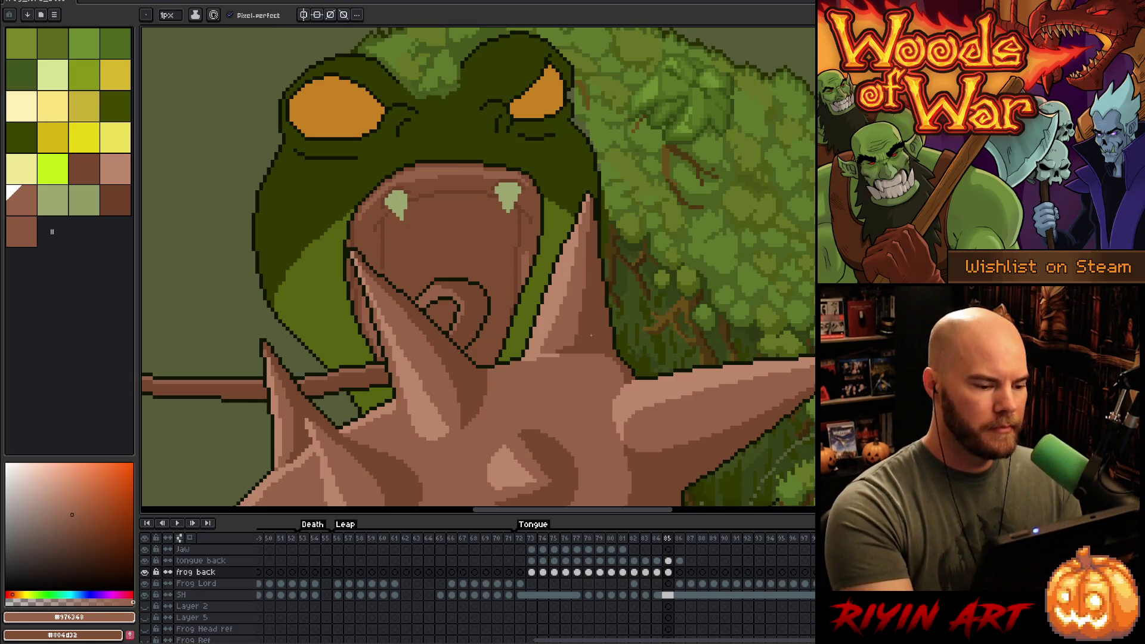
- Extend the right fang downward in the fang's light green
key(alt)
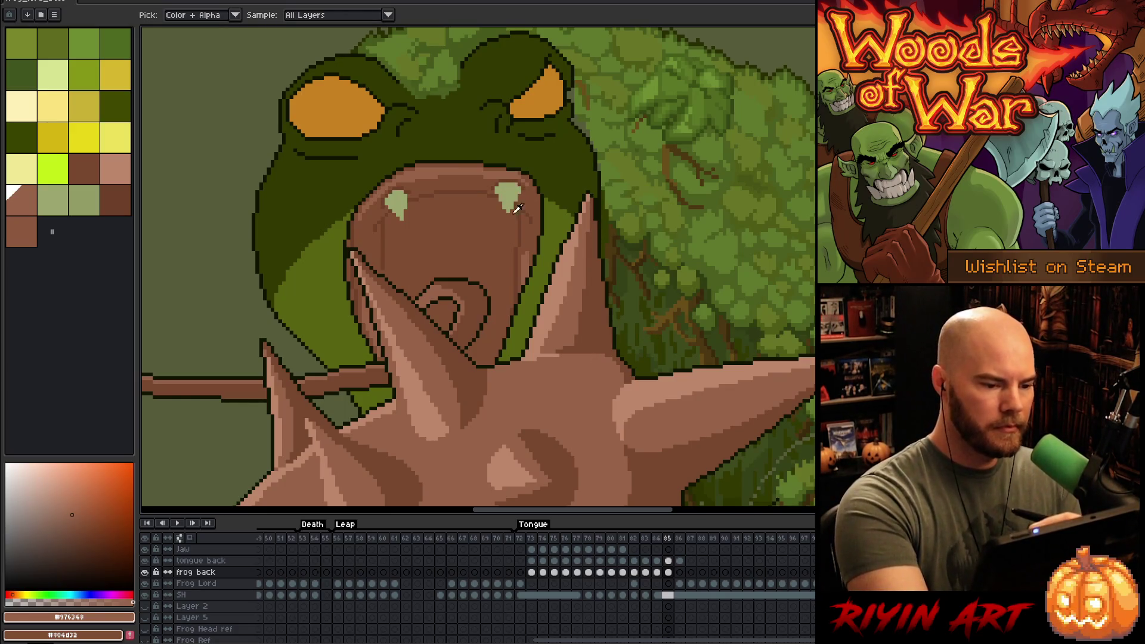
click(399, 195)
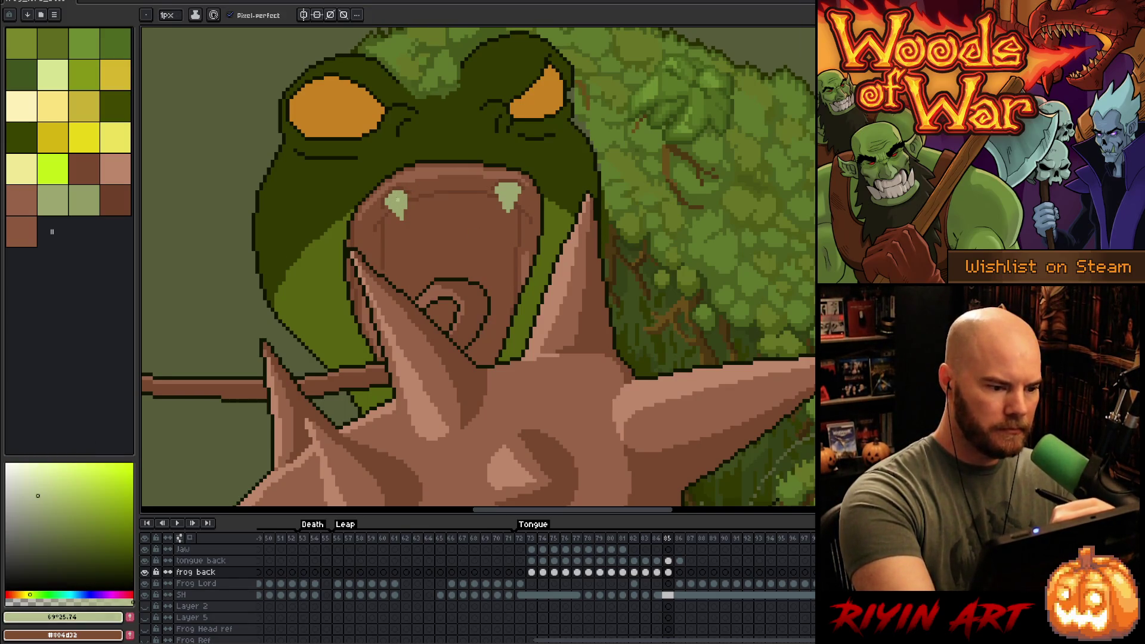
key(alt)
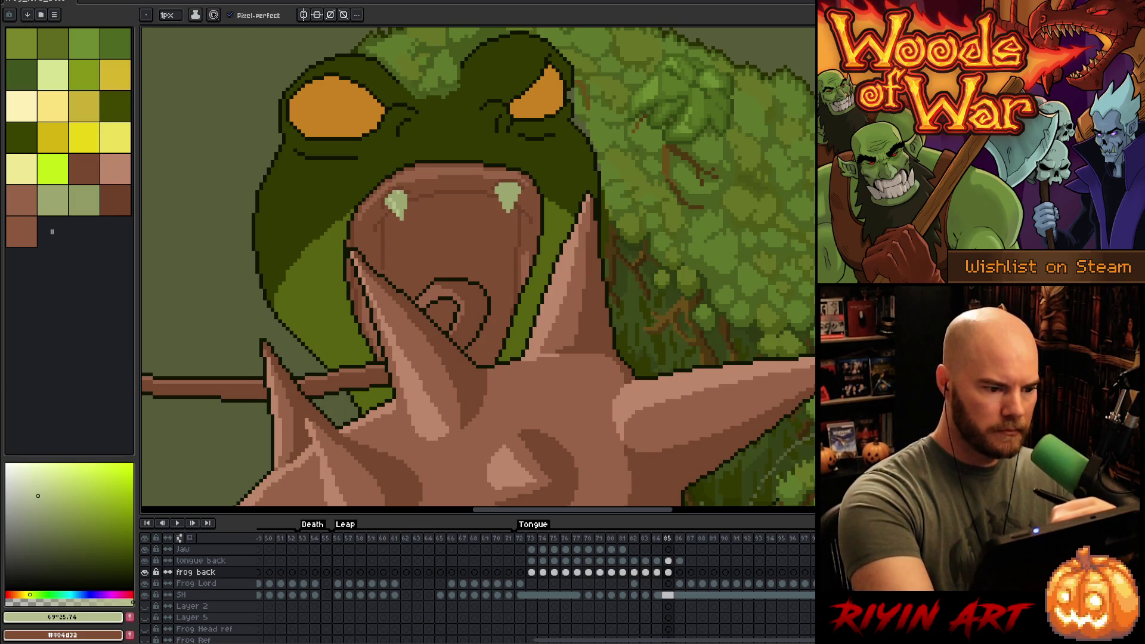
drag(503, 188, 508, 211)
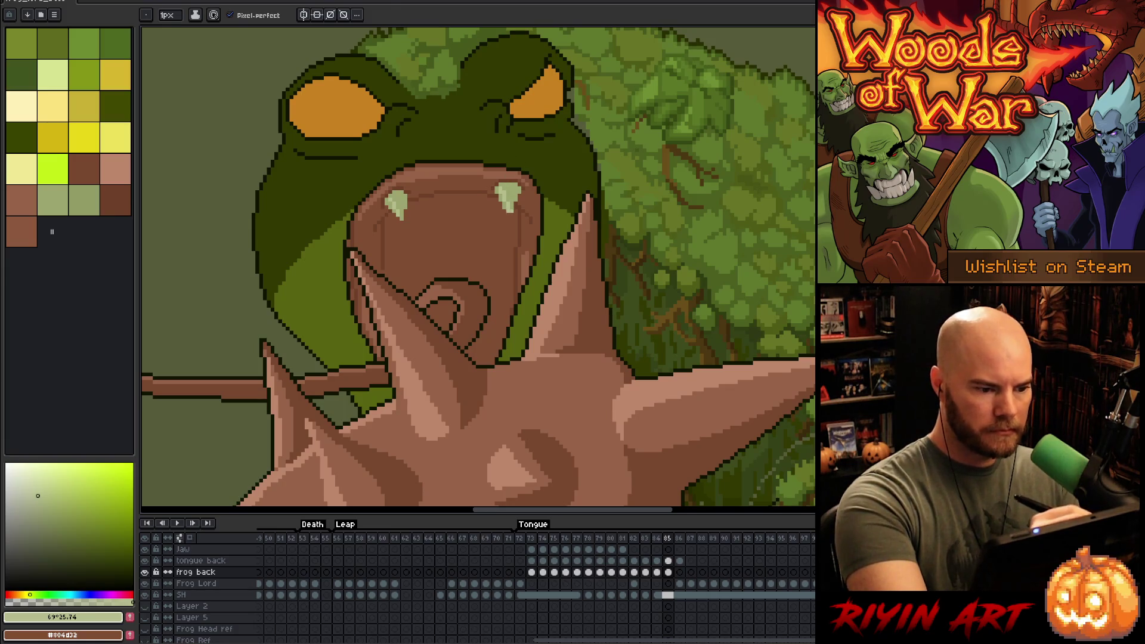
alt+click(508, 203)
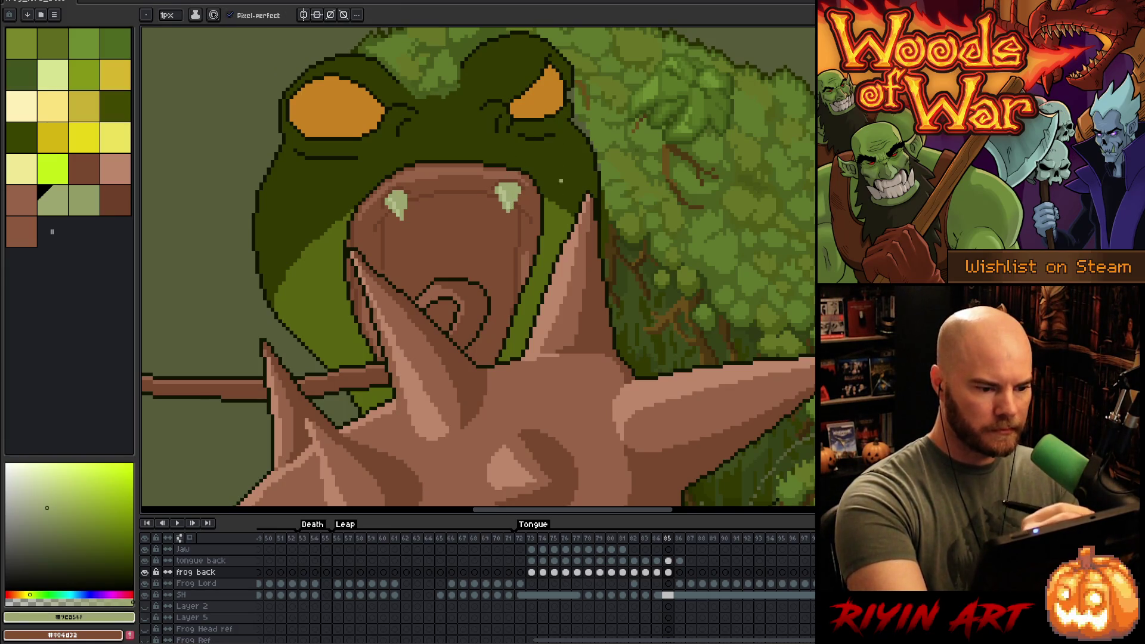
scroll(429, 316, down, 4)
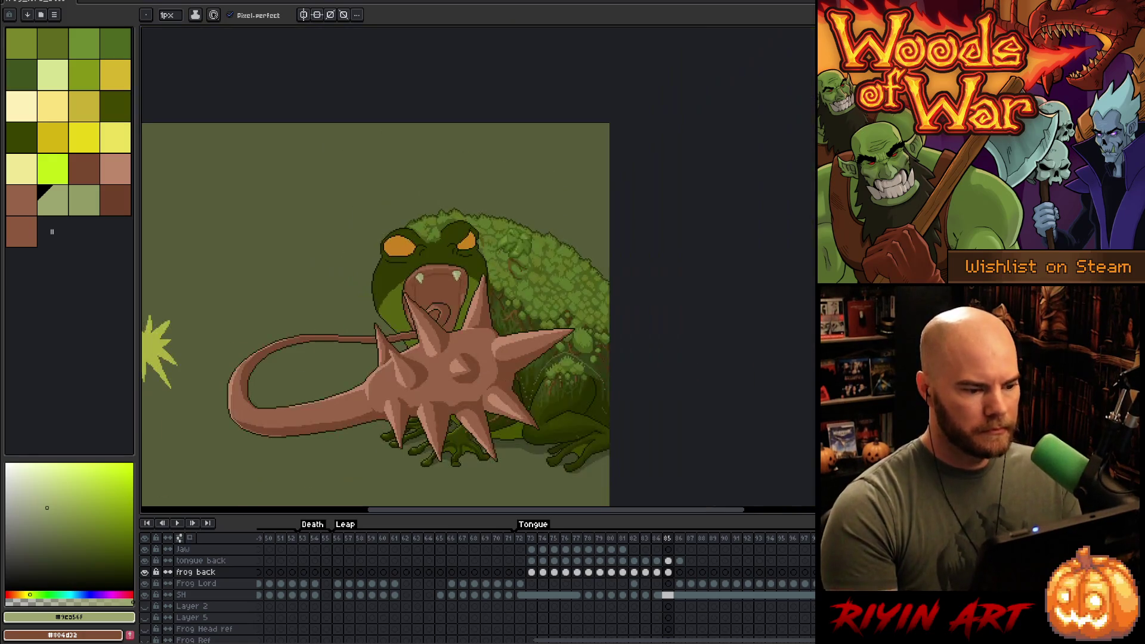
- Sample the dark brown on frame 84 and darken the mouth interior on frame 85
scroll(570, 250, up, 1)
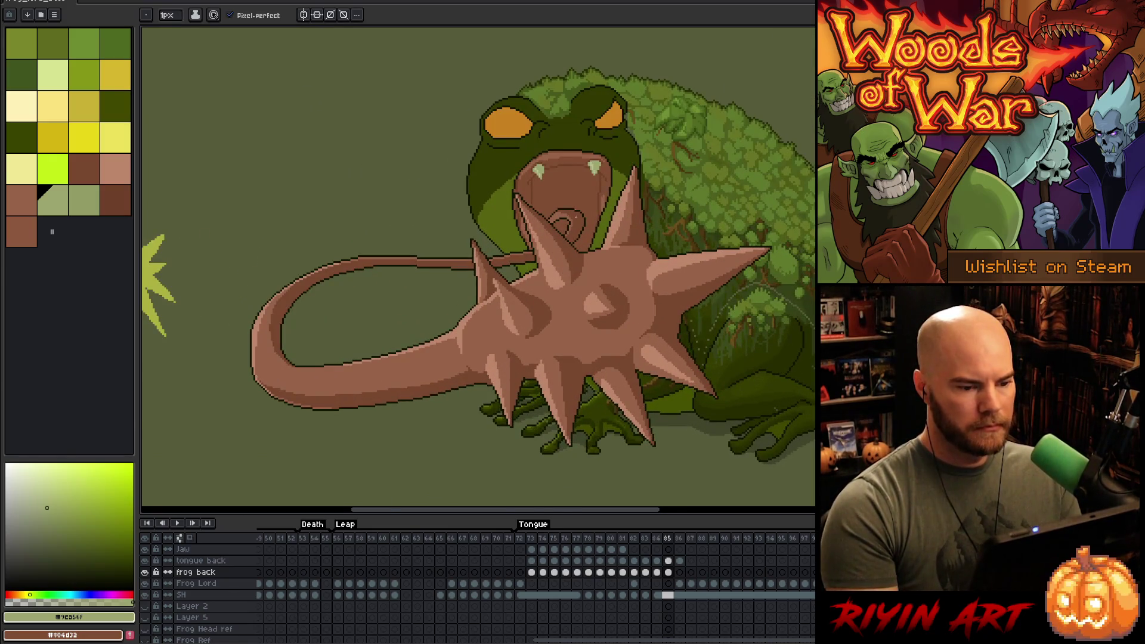
key(comma)
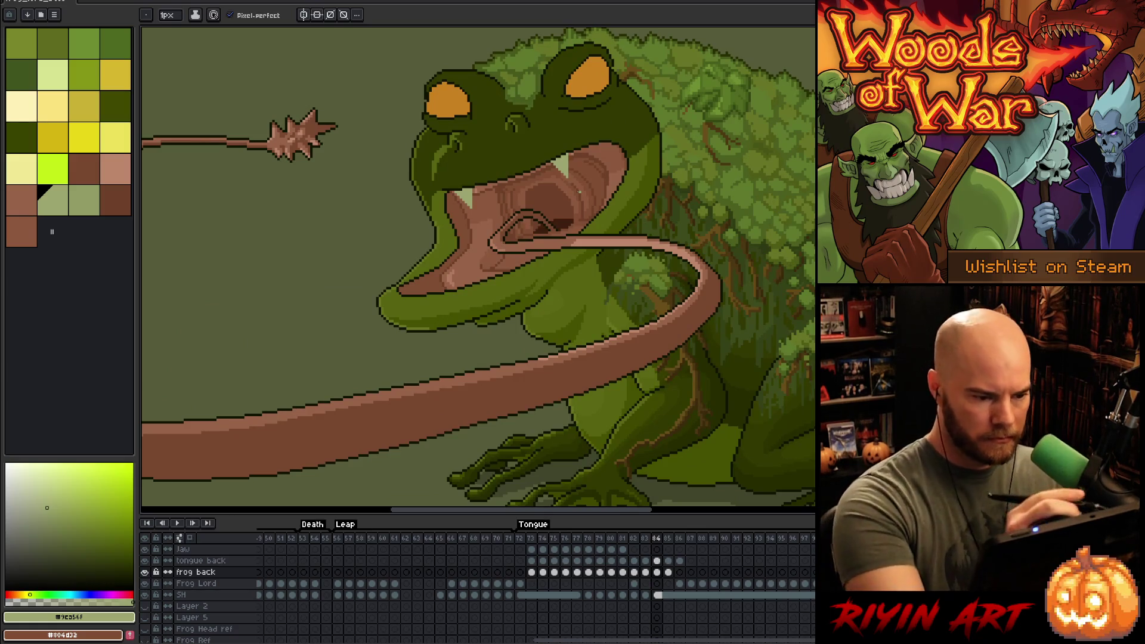
alt+click(606, 171)
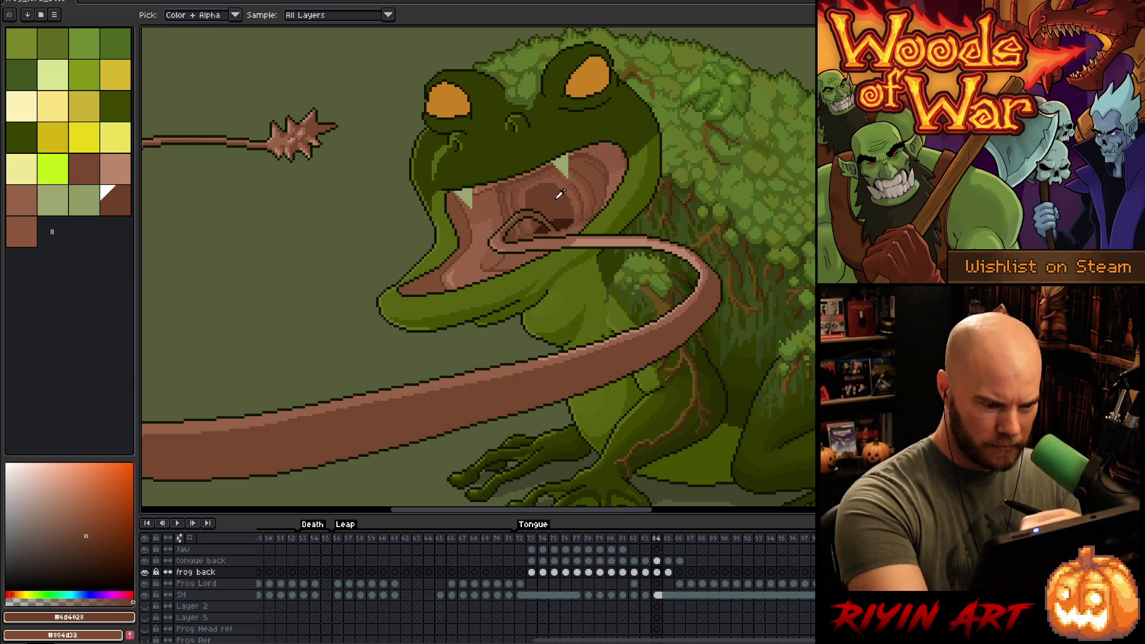
key(period)
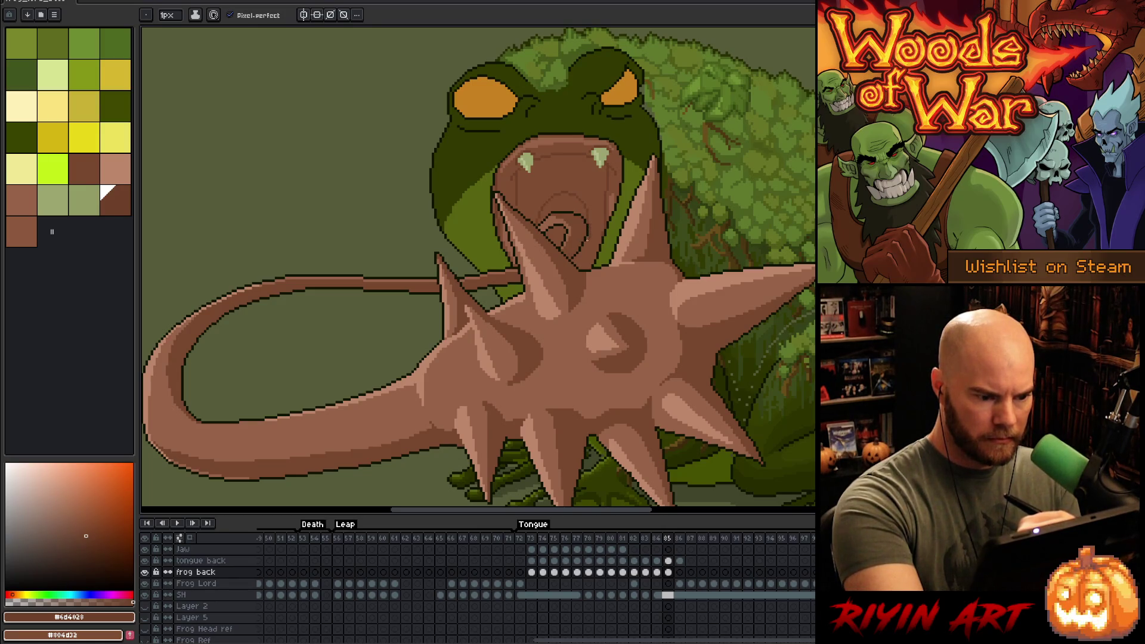
key(g)
click(563, 206)
key(b)
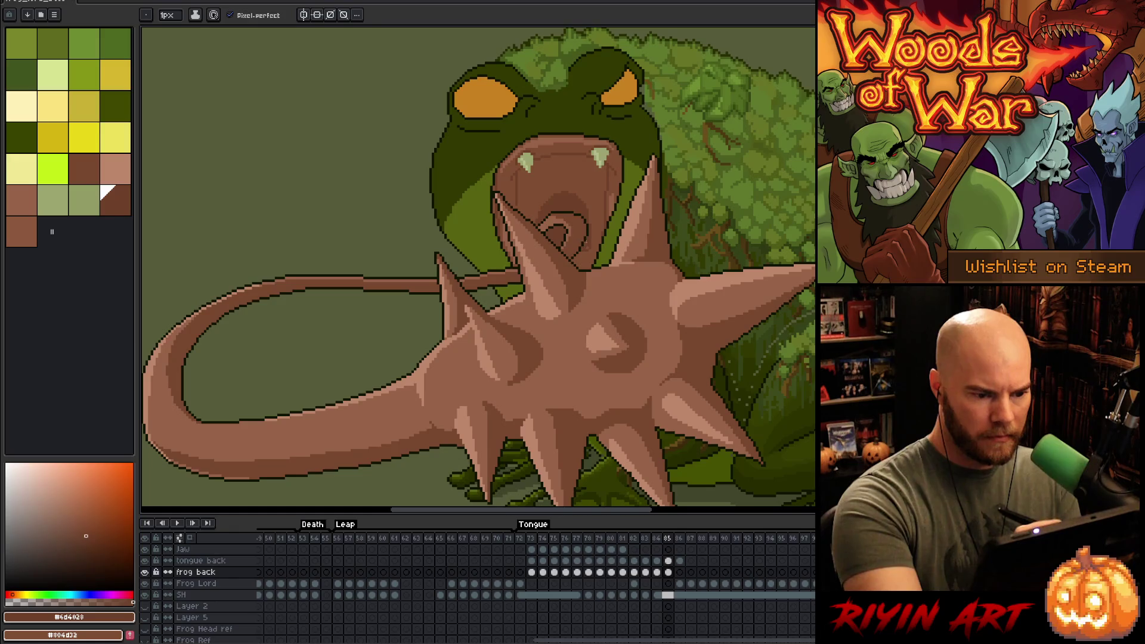
- Shade more of the mouth interior with dark green and dark brown, then compare with frame 84
alt+click(476, 234)
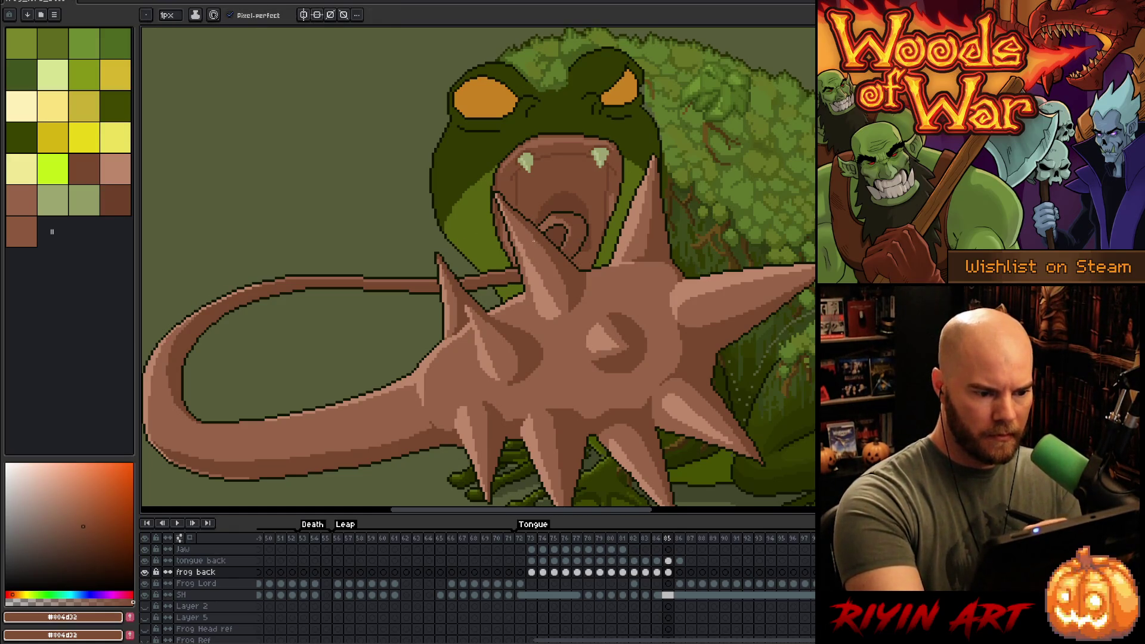
key(g)
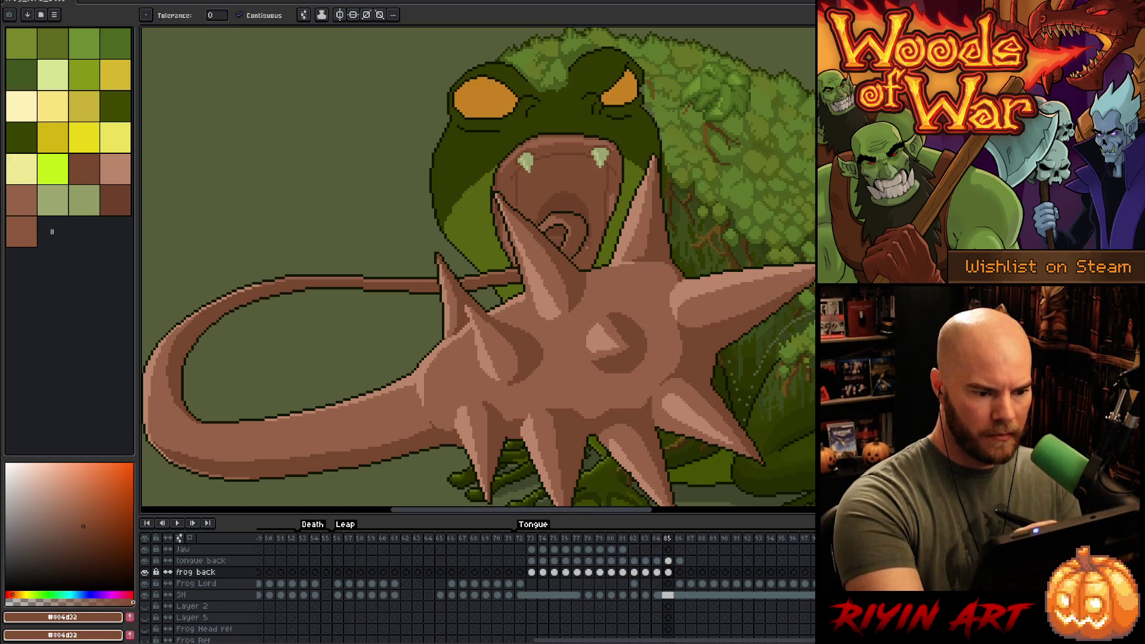
key(b)
alt+click(577, 241)
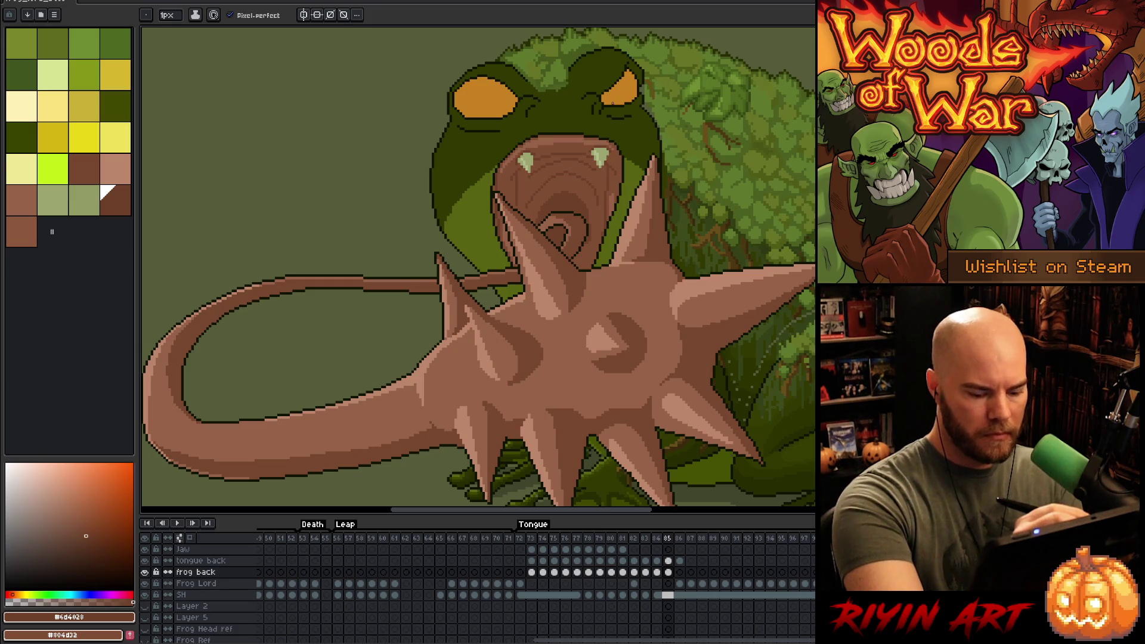
key(comma)
key(i)
click(524, 196)
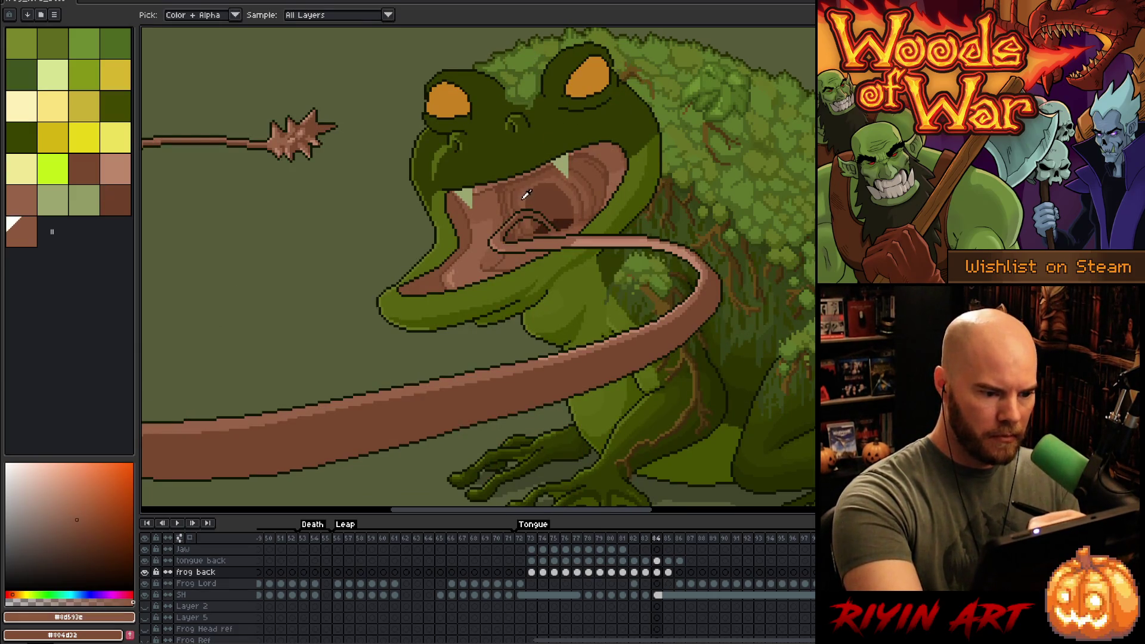
- On frame 85, magic-wand select the mouth interior and draw darker brown rings inside it
key(b)
key(period)
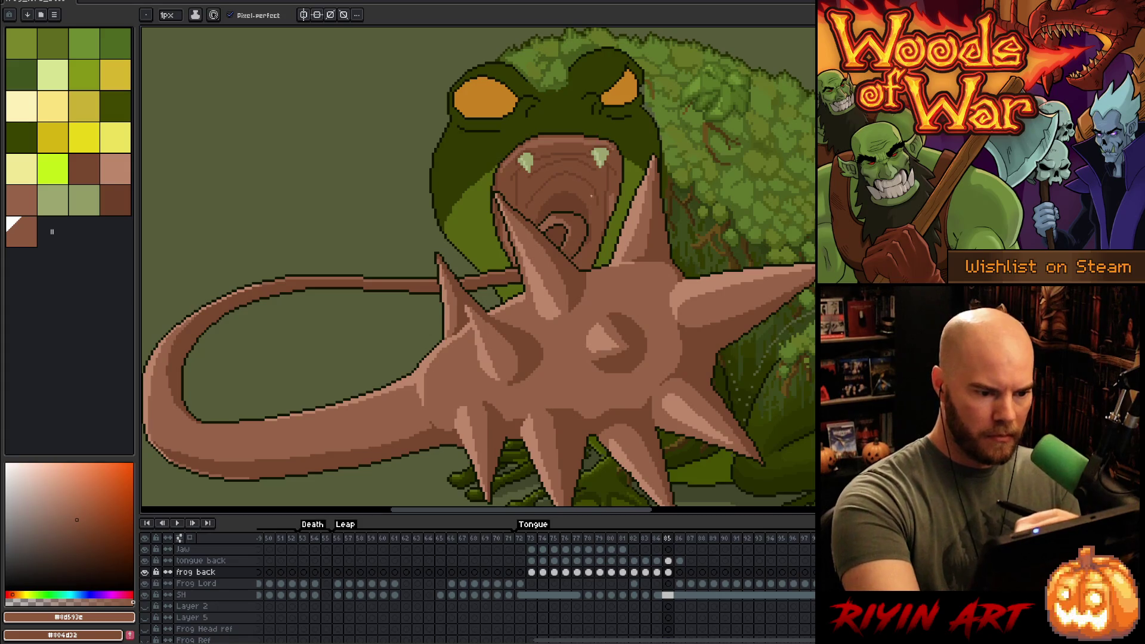
key(w)
click(586, 190)
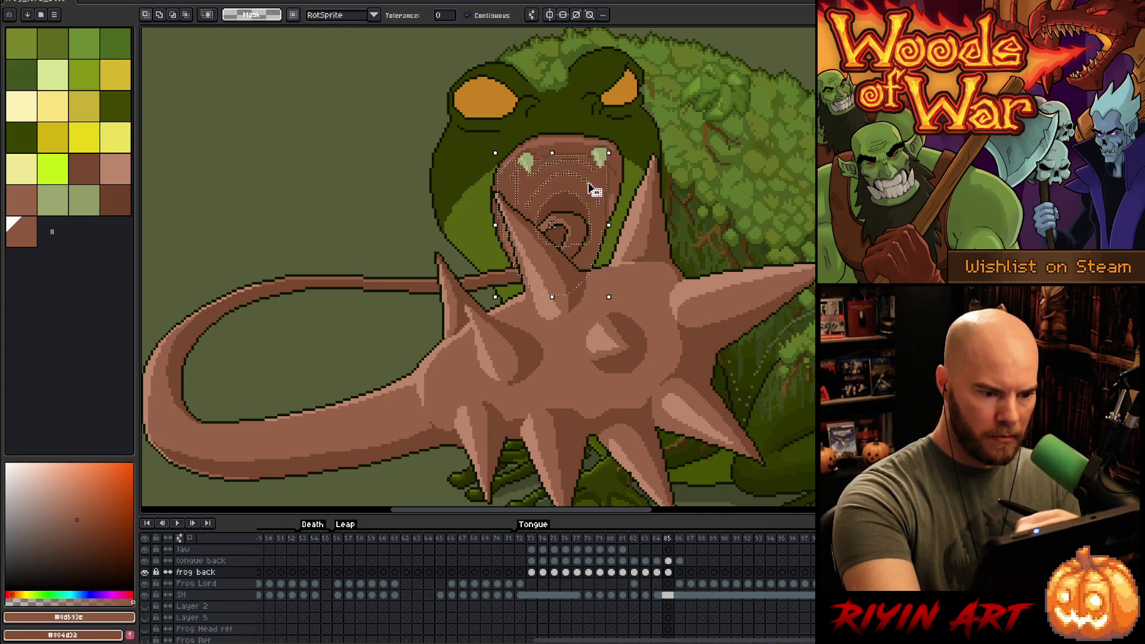
key(b)
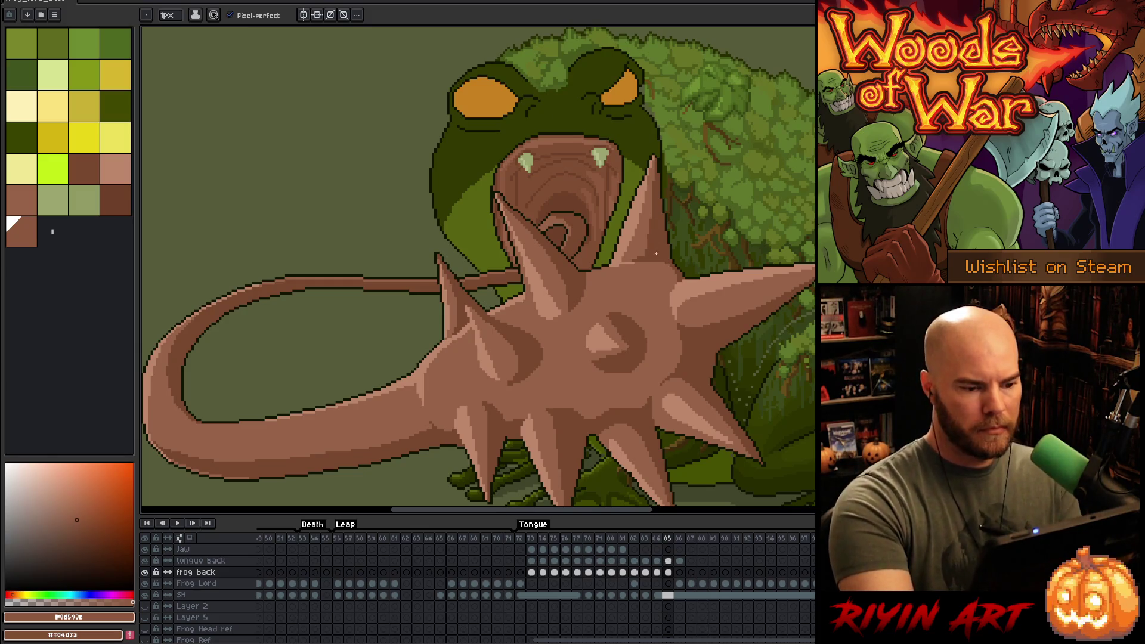
key(comma)
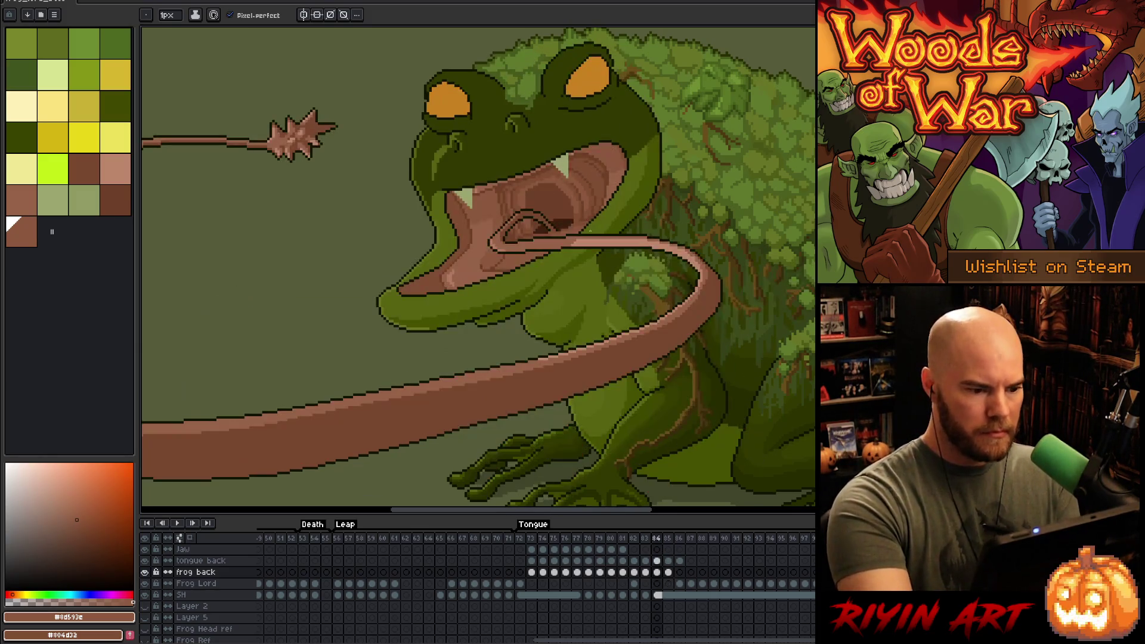
alt+click(625, 177)
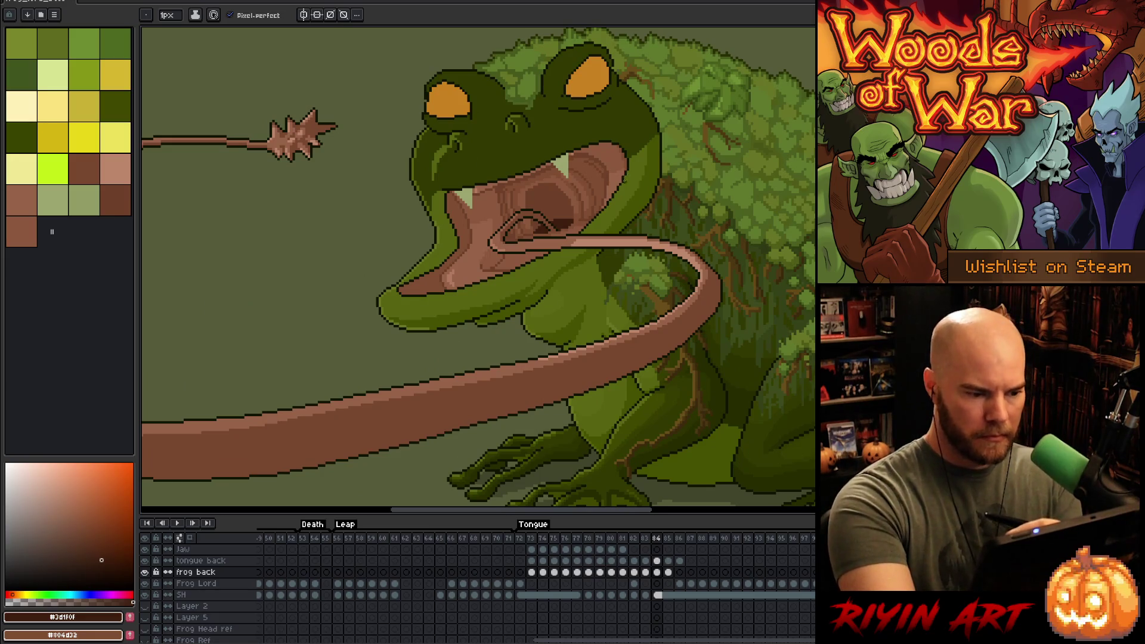
key(period)
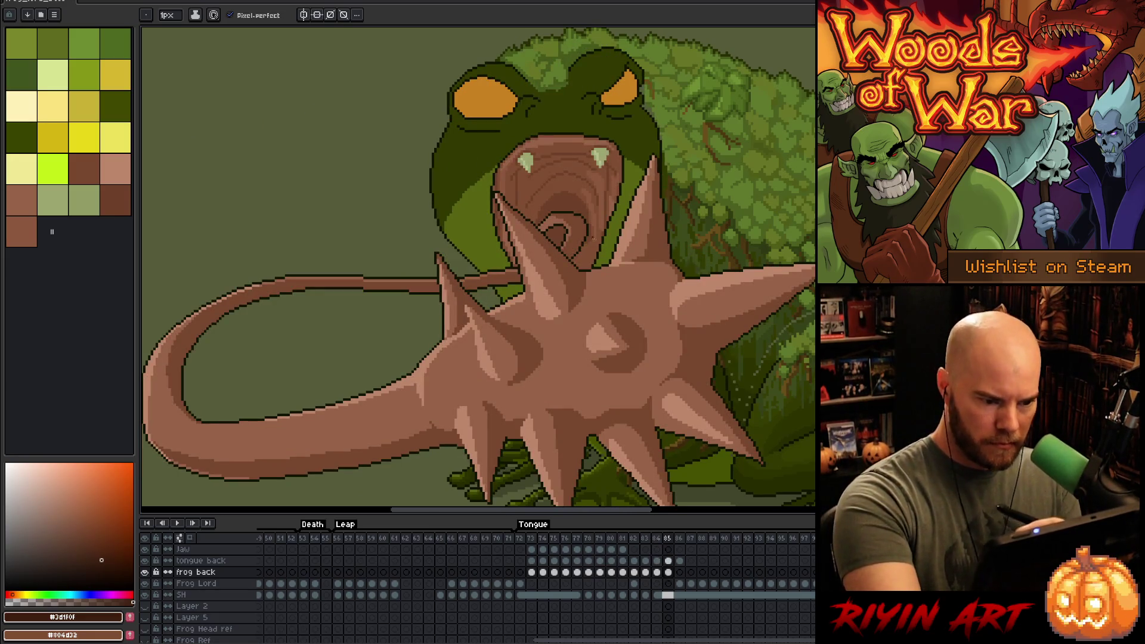
key(w)
click(581, 210)
key(b)
mouse_move(587, 232)
mouse_down()
mouse_move(591, 243)
mouse_move(564, 240)
mouse_up()
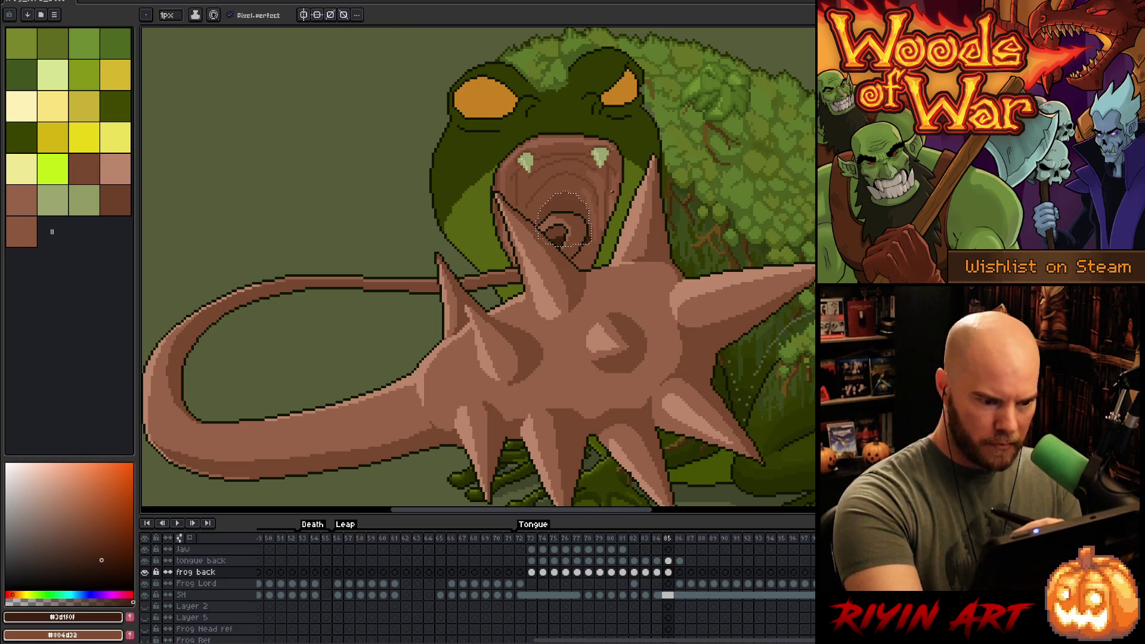
key(comma)
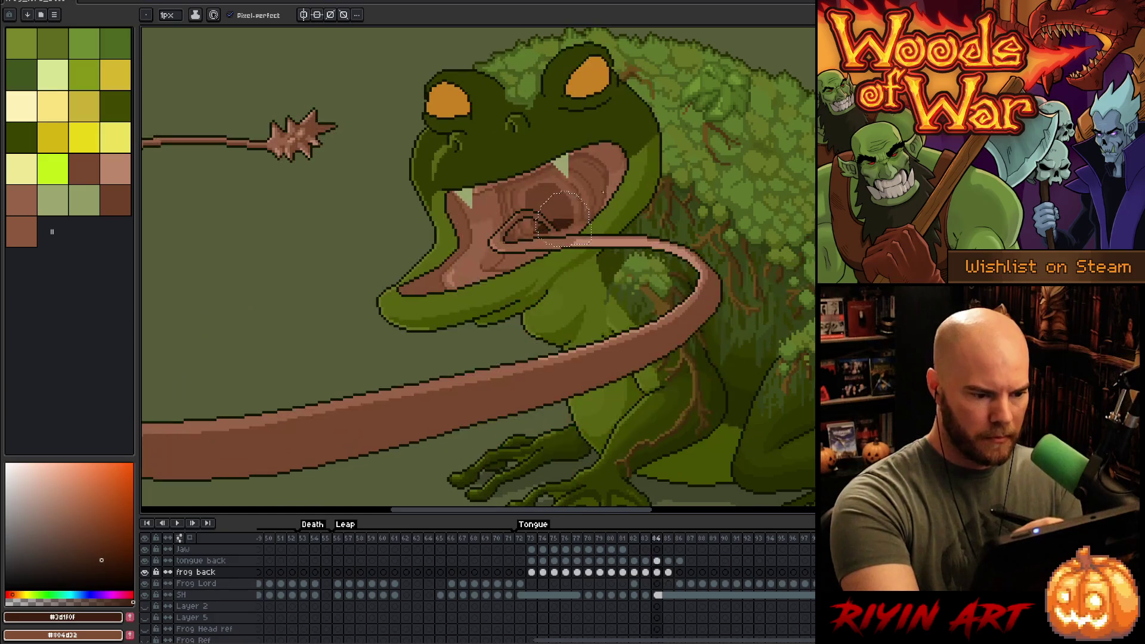
alt+click(453, 273)
key(period)
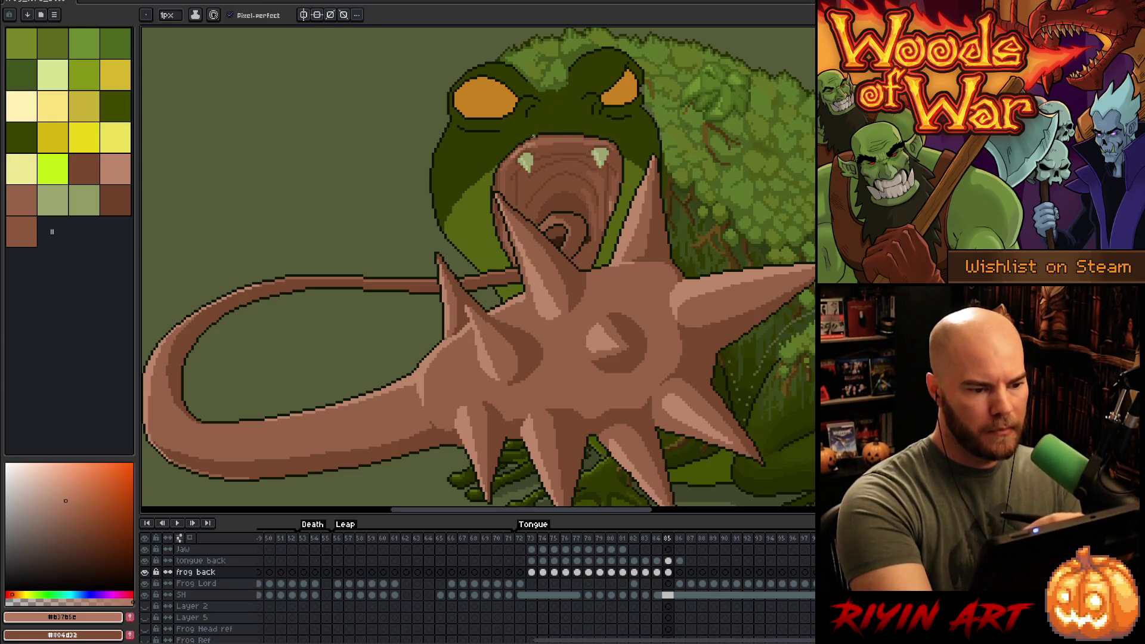
click(21, 200)
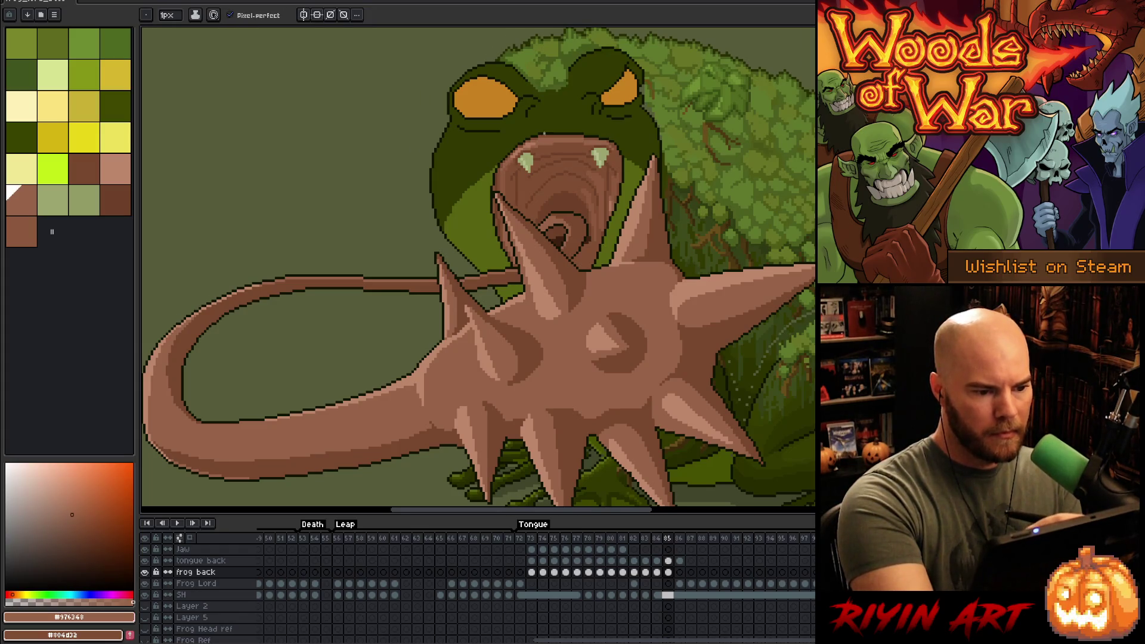
alt+click(656, 138)
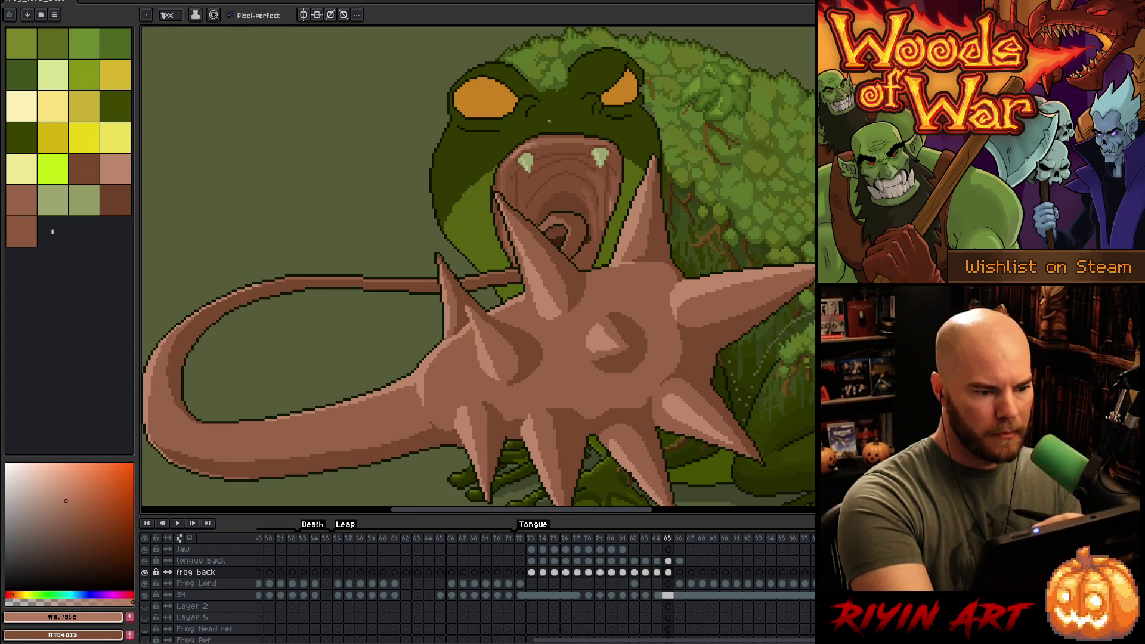
- Zoom out and flip between frames 84 and 85 to compare, stopping on frame 84
scroll(656, 139, down, 2)
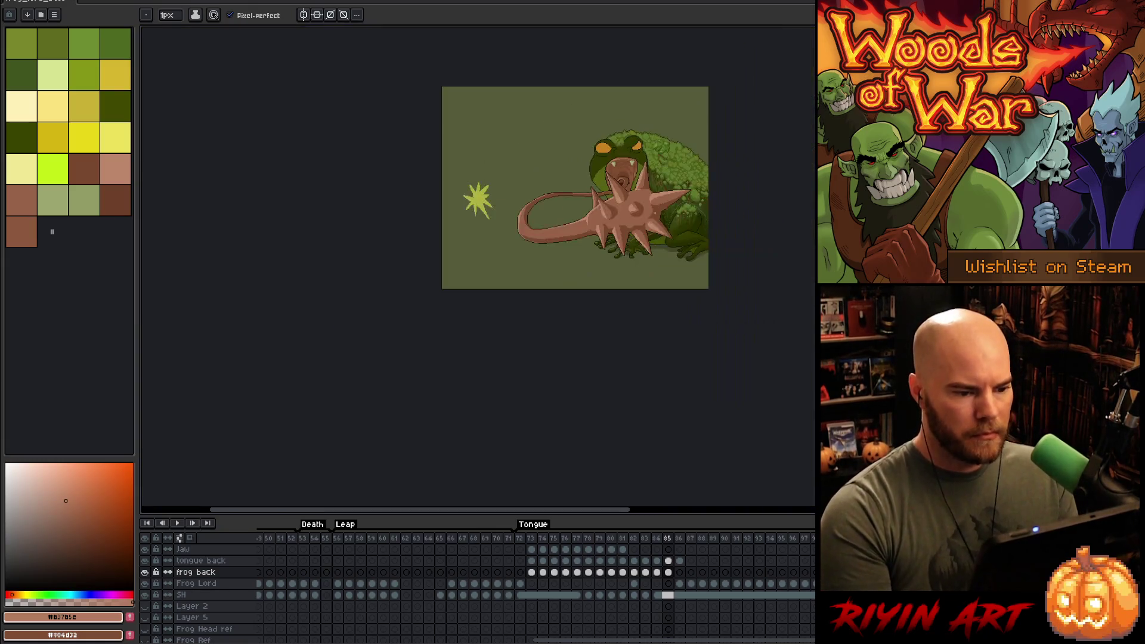
scroll(657, 205, up, 1)
scroll(583, 83, up, 1)
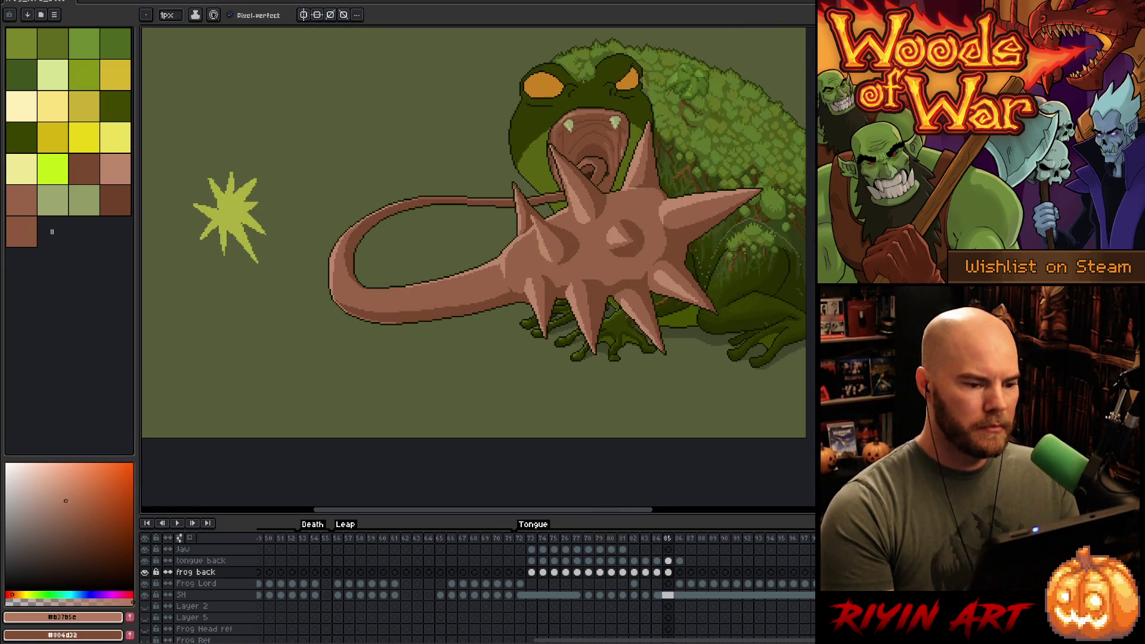
key(Left)
key(Right)
key(Left)
key(Right)
key(Left)
key(Right)
key(Left)
key(Right)
key(Left)
key(Right)
key(Left)
key(Right)
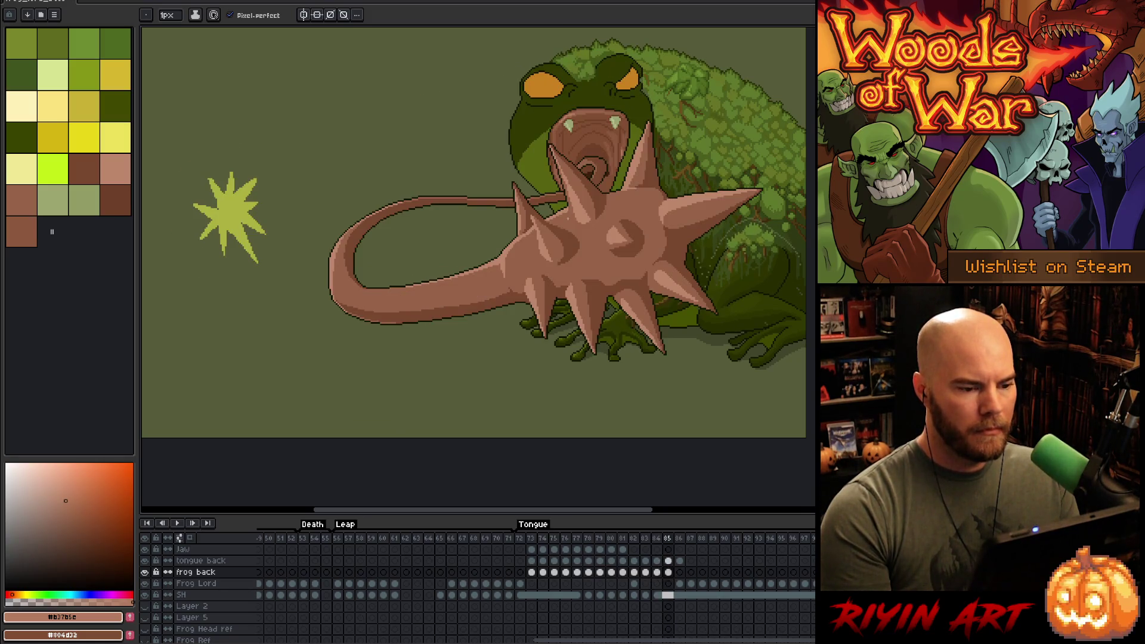
key(Left)
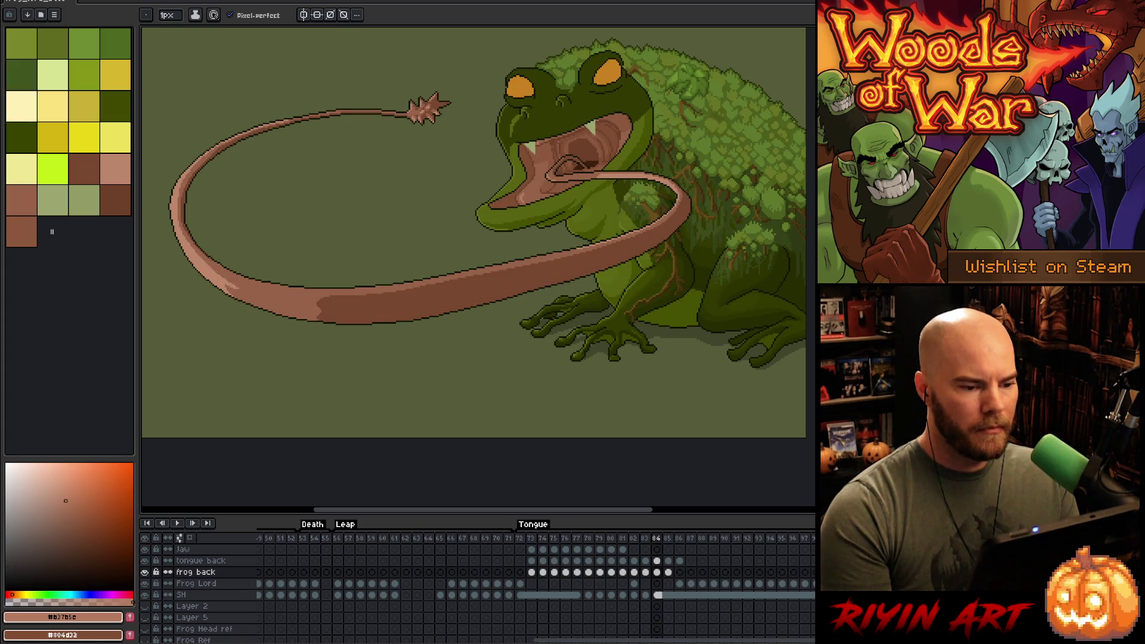
scroll(582, 111, up, 2)
key(m)
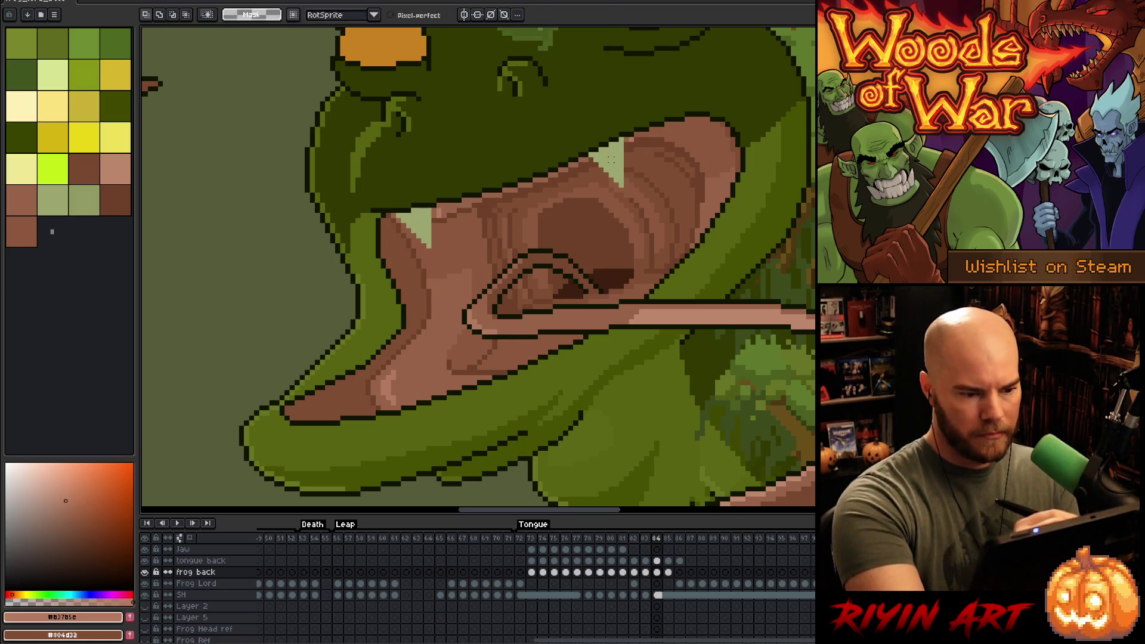
- Move the upper pale-green fang down-left and repaint the gap with pink and brown mouth tones
mouse_move(588, 137)
mouse_down()
mouse_move(627, 191)
mouse_move(558, 204)
mouse_move(581, 192)
mouse_up()
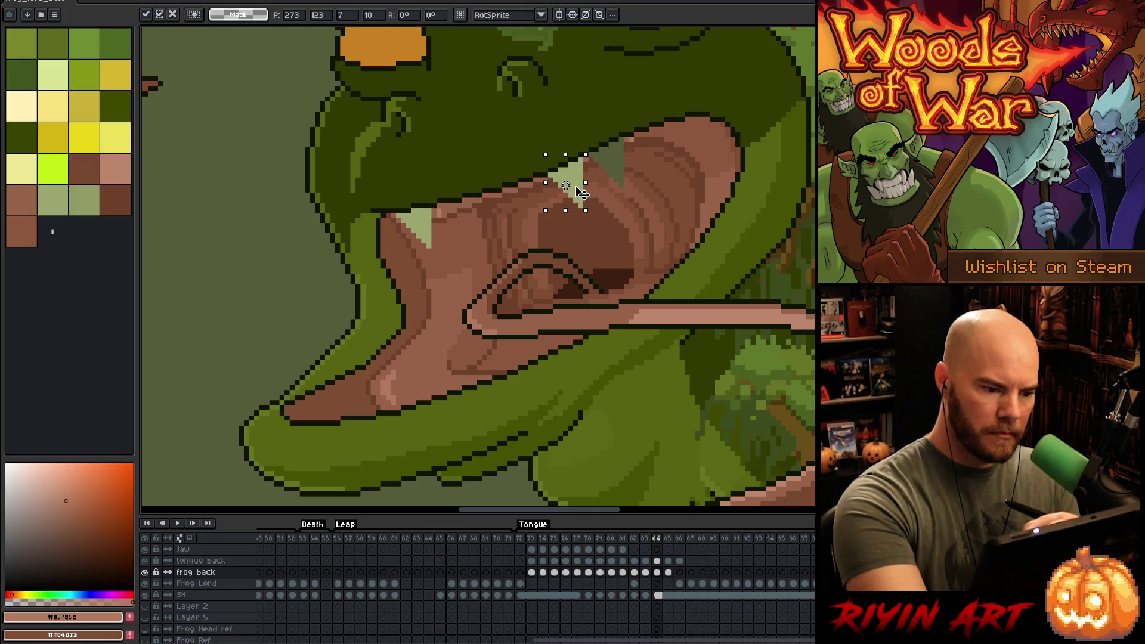
key(b)
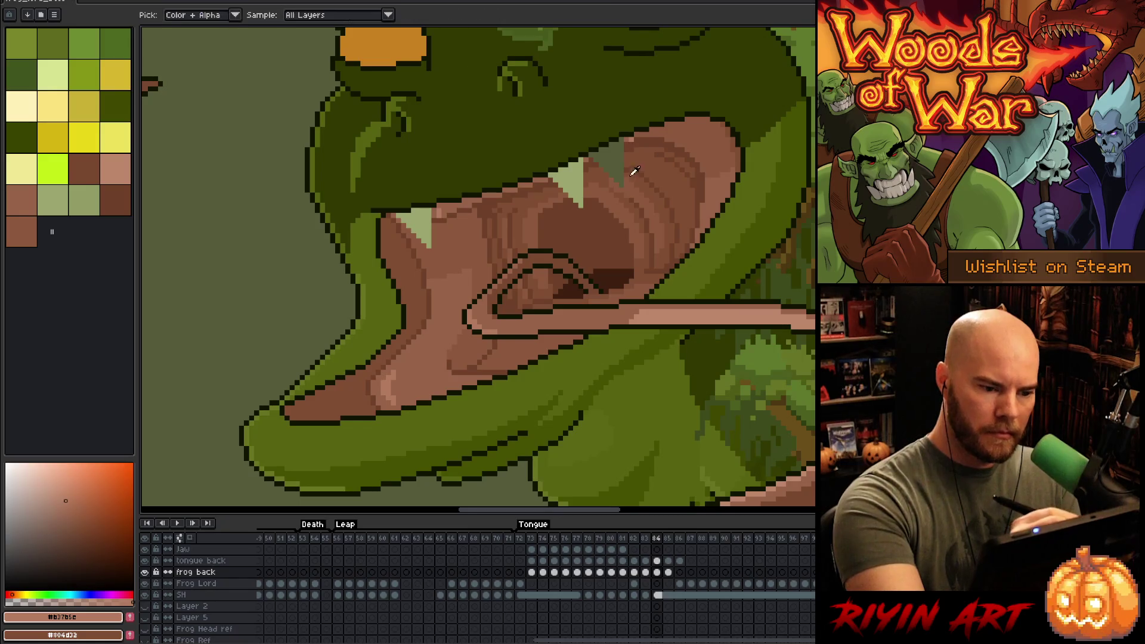
alt+click(623, 179)
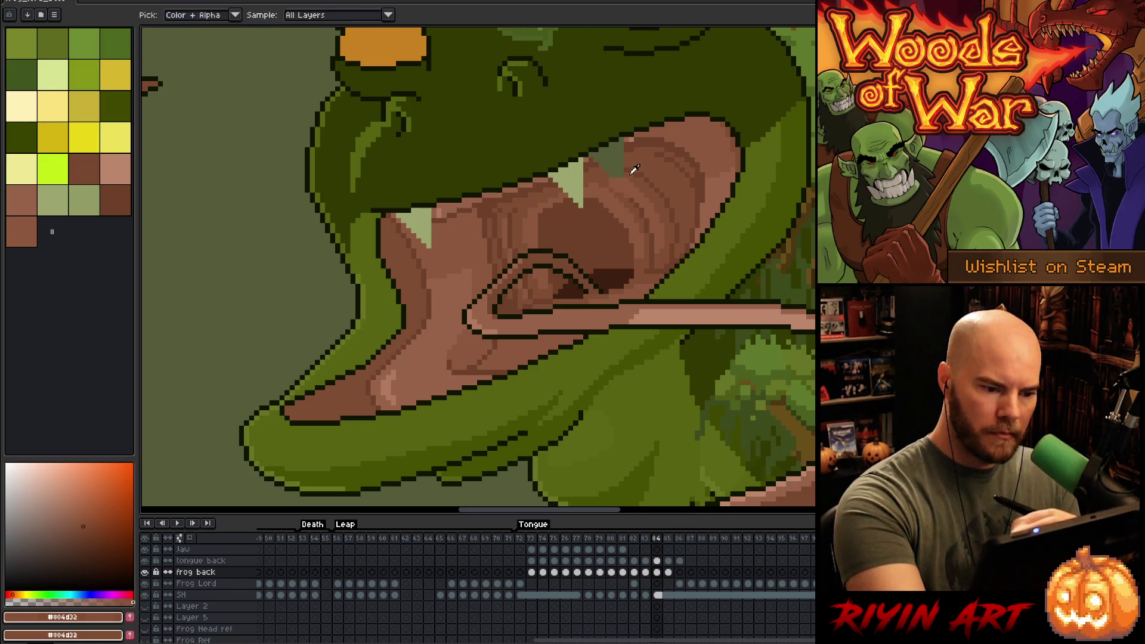
alt+click(617, 166)
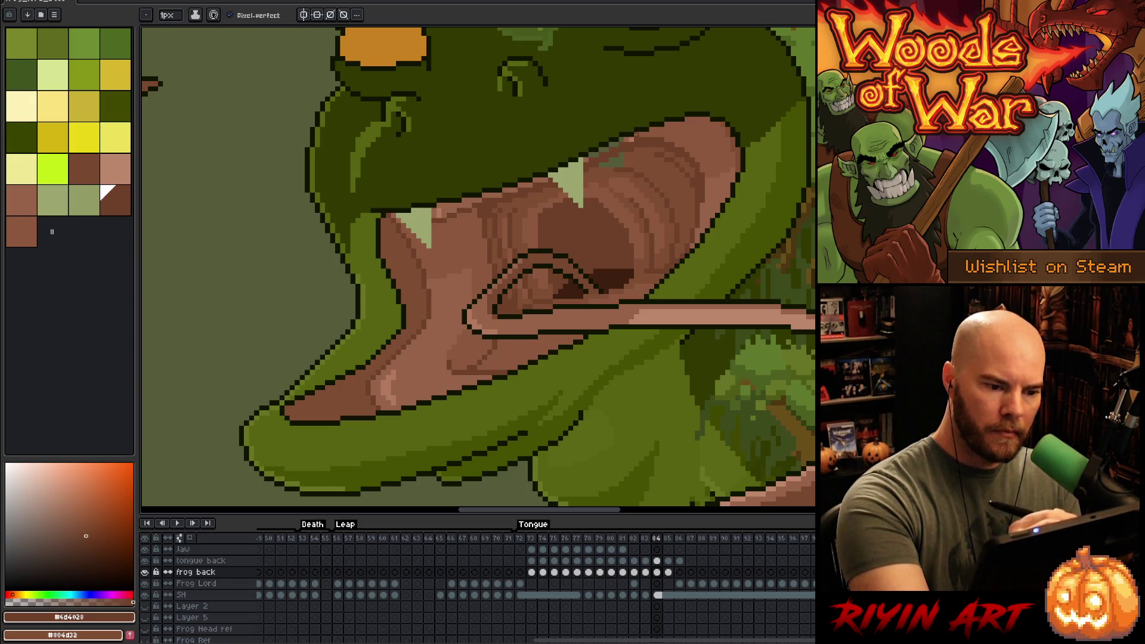
alt+click(624, 139)
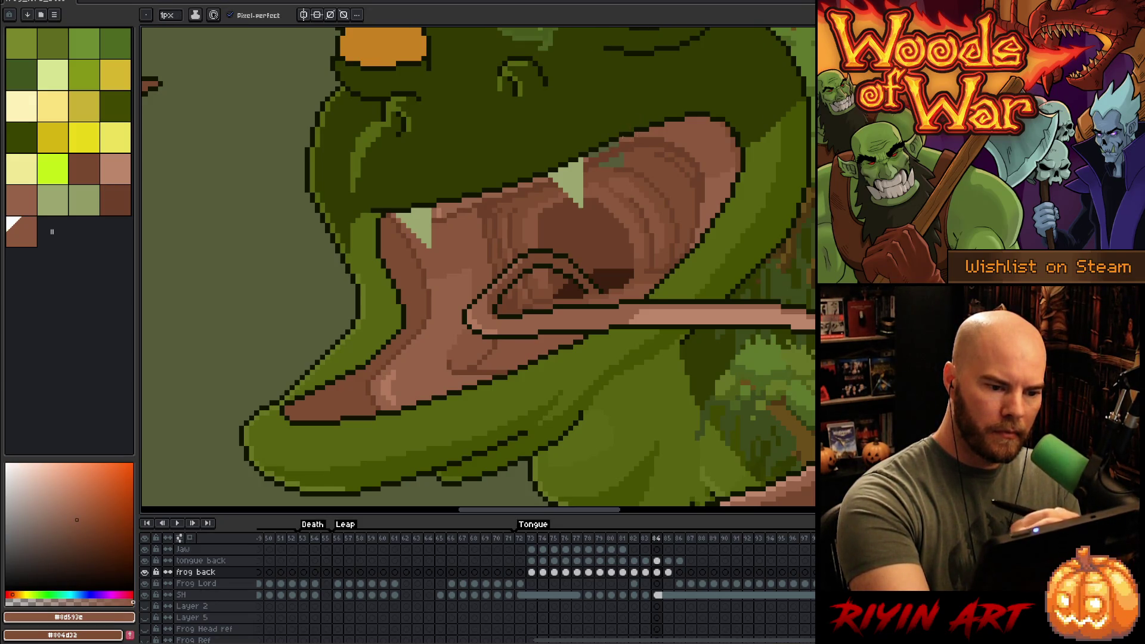
alt+click(589, 156)
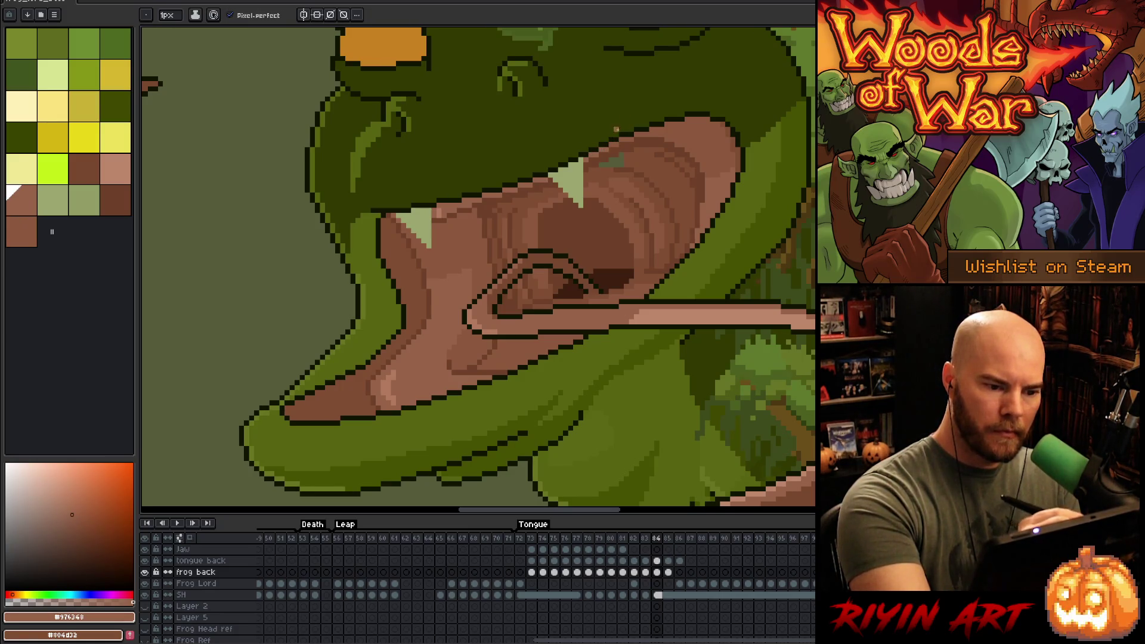
alt+click(633, 153)
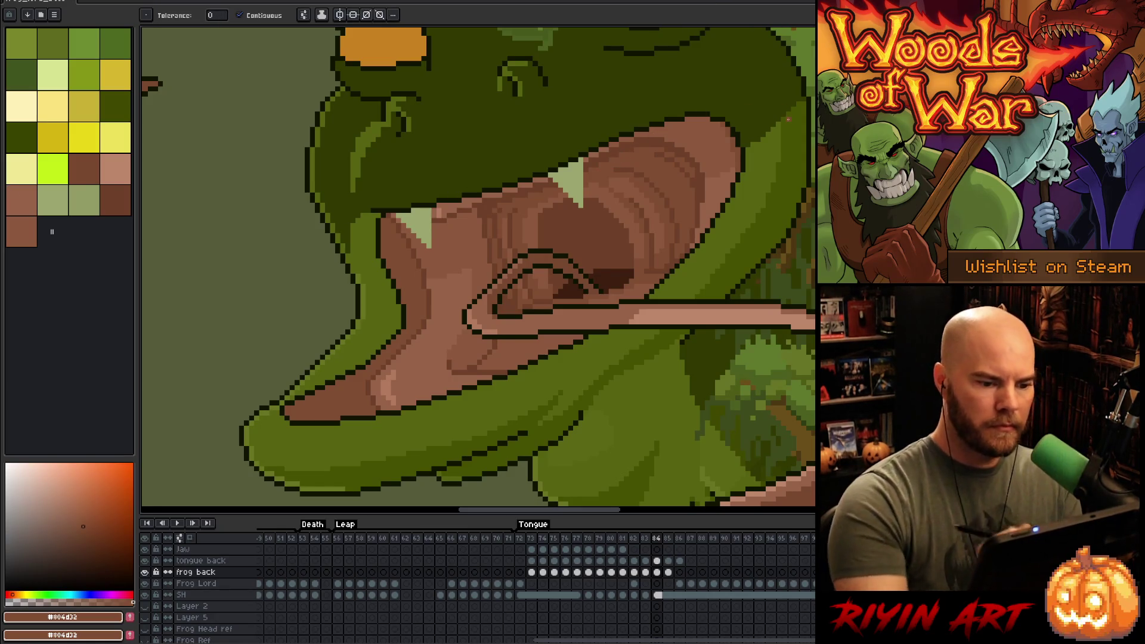
scroll(643, 300, down, 4)
- Sample the fang's pale green on frame 85 and fill frame 84's pinkish fang with it
key(Left)
key(Right)
key(Right)
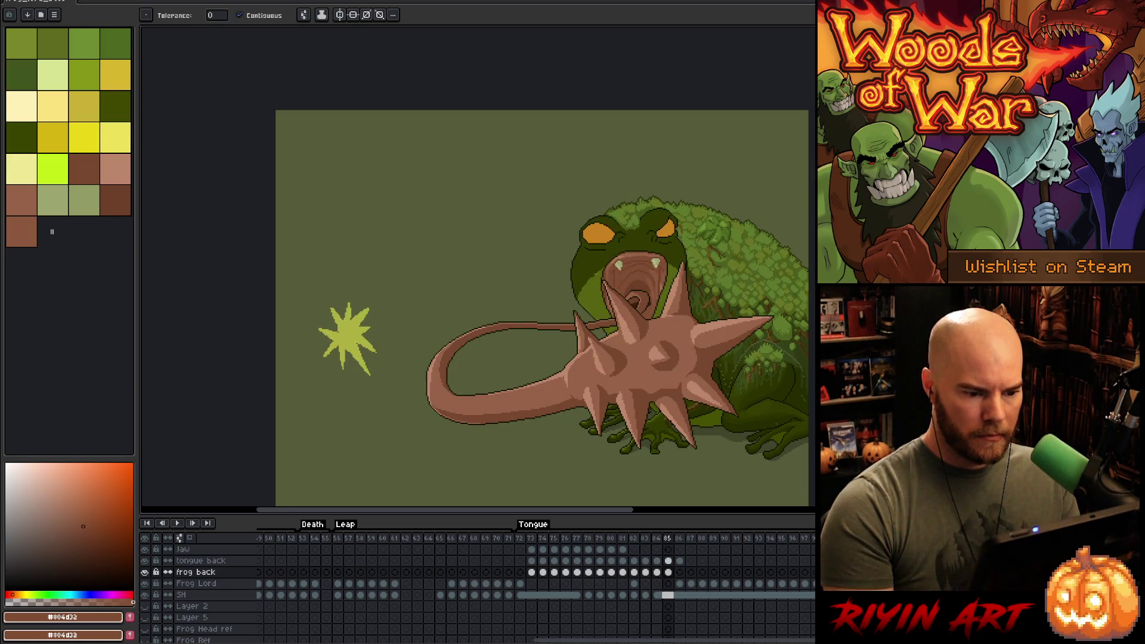
scroll(593, 272, up, 3)
alt+click(697, 249)
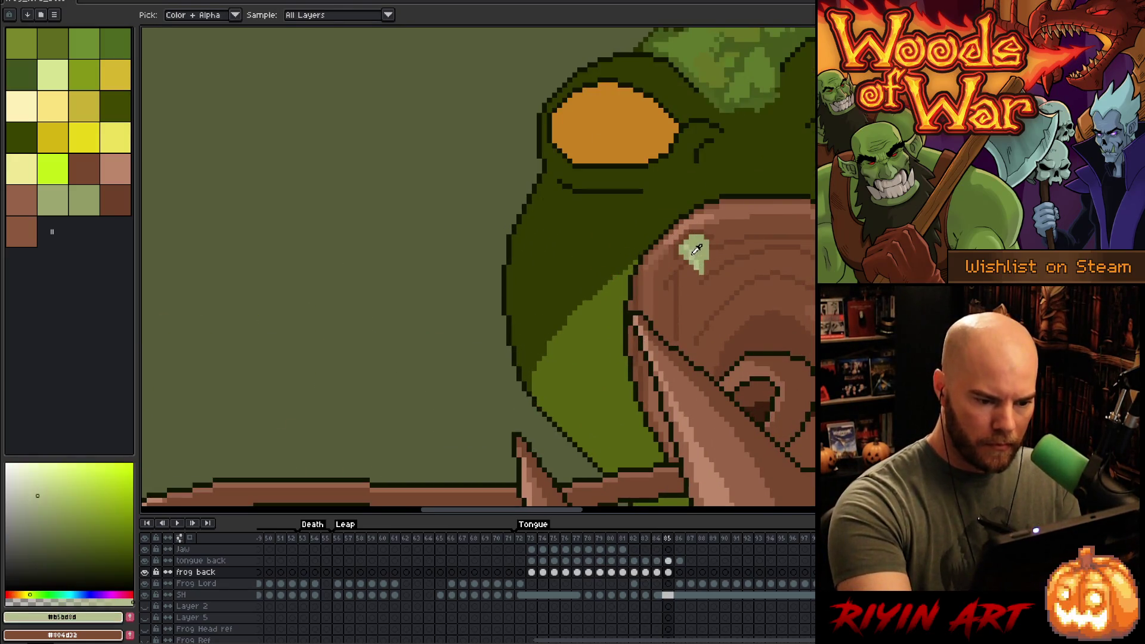
key(Left)
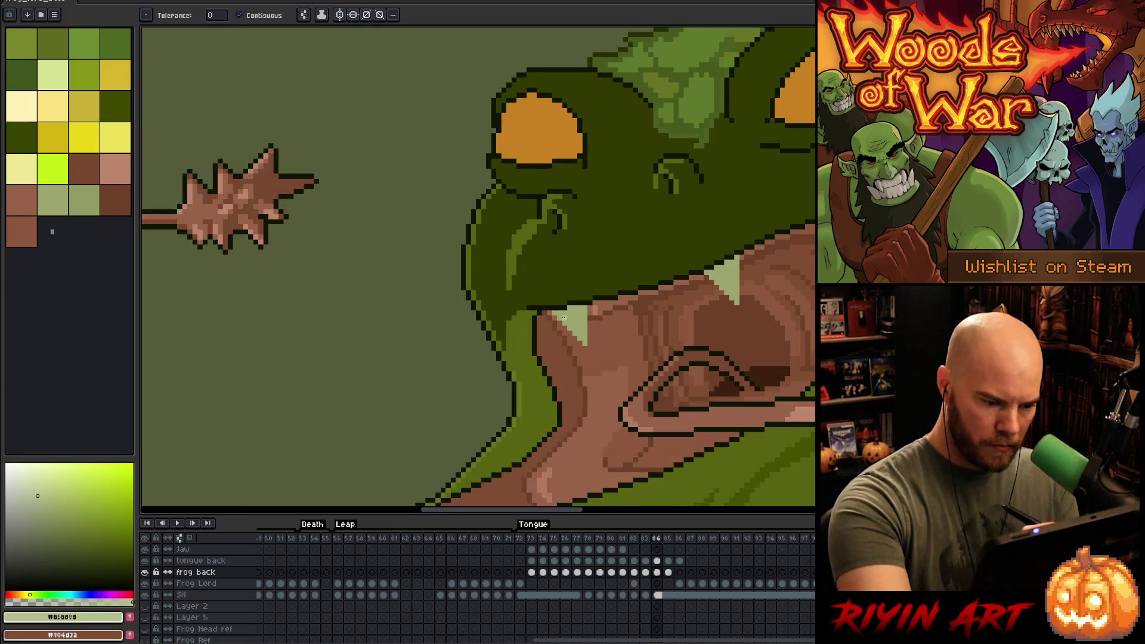
click(563, 317)
- Darken the upper fang's left edge, then flip between frames 84 and 85 to compare
key(b)
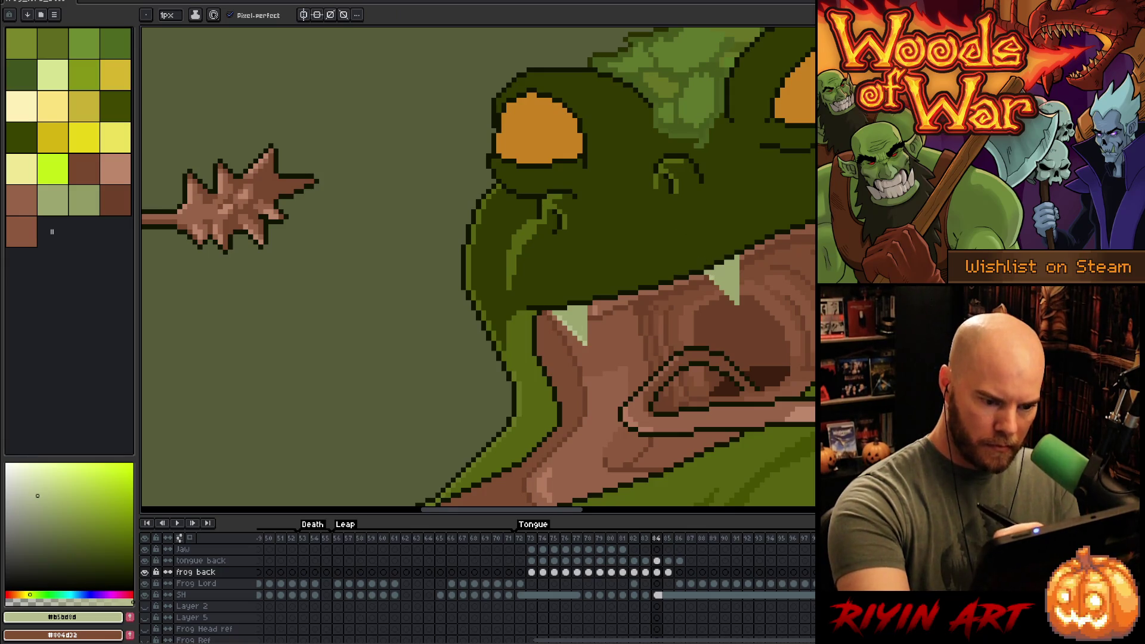
click(716, 275)
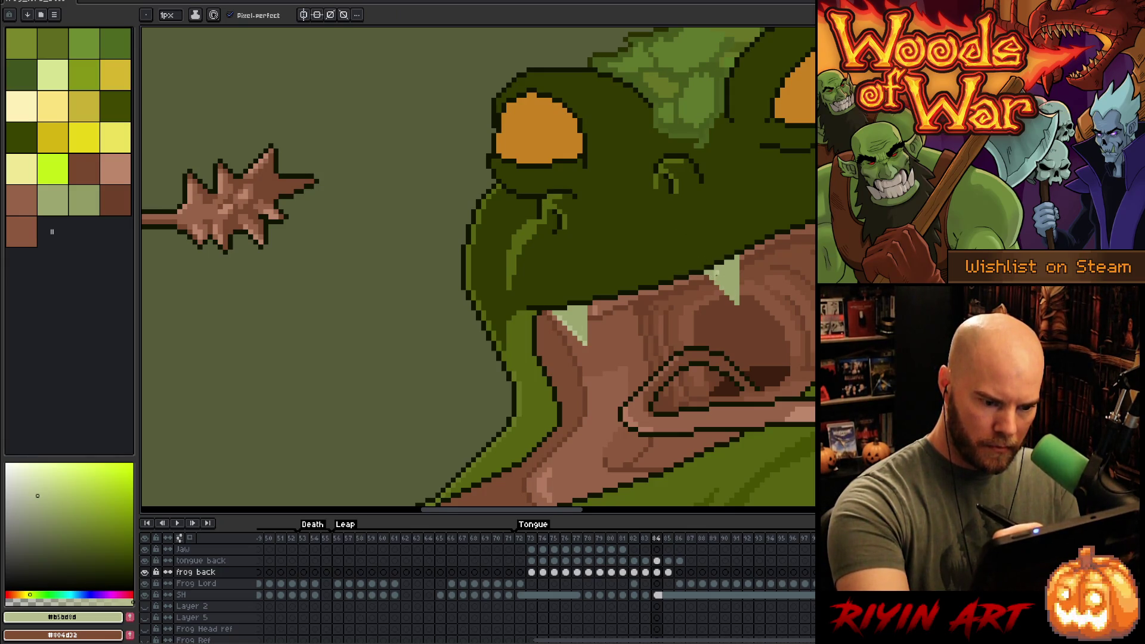
drag(735, 295, 717, 276)
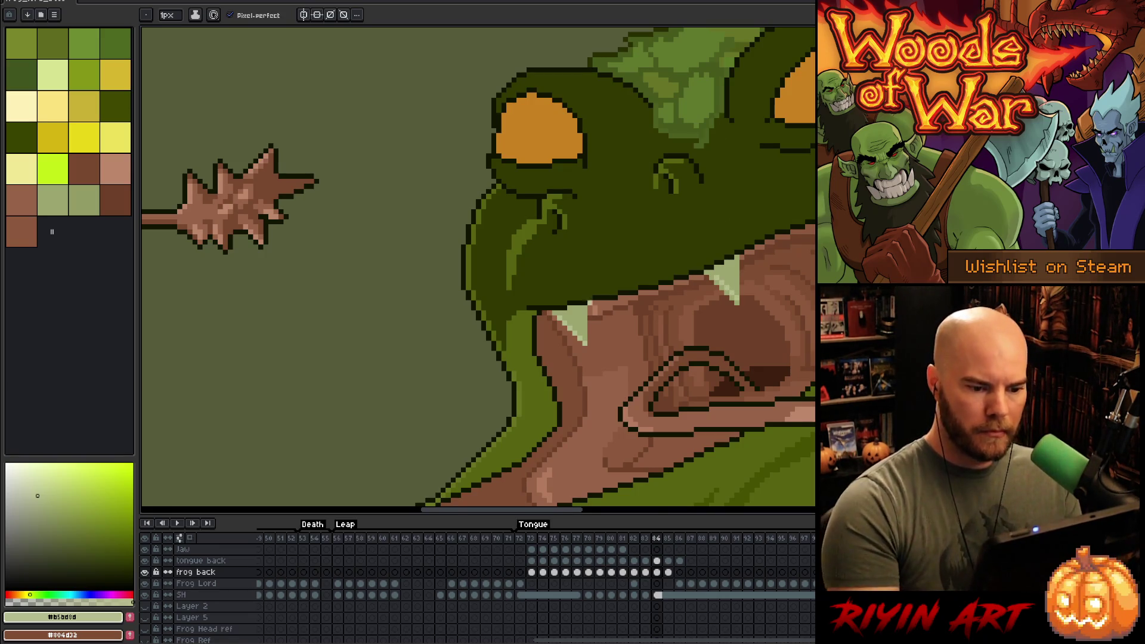
scroll(573, 313, down, 3)
key(Left)
key(Right)
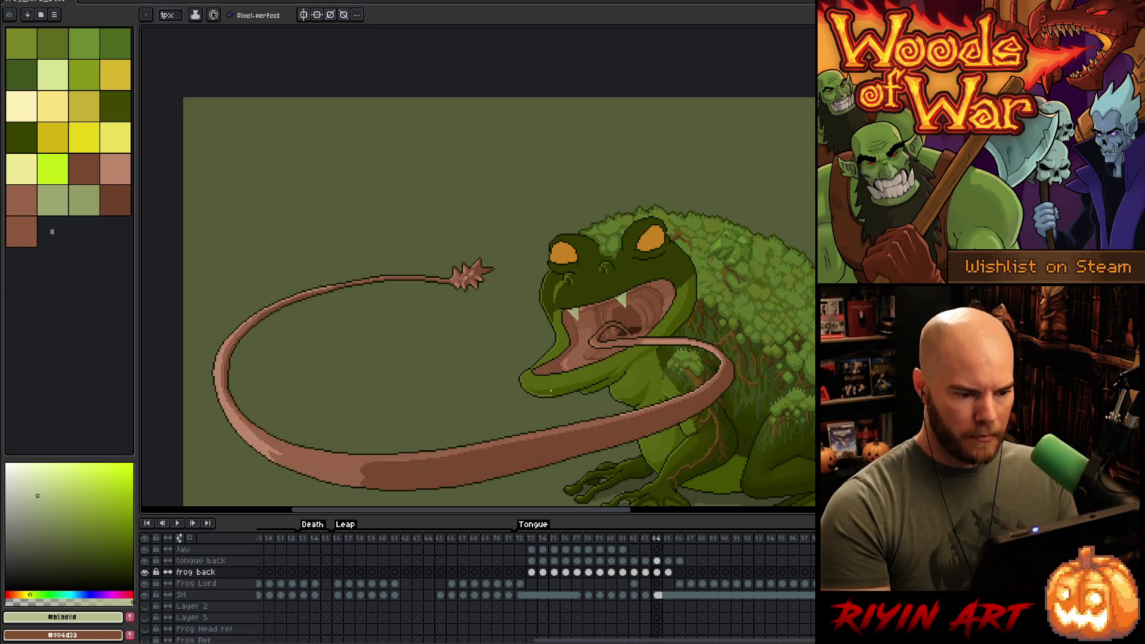
key(Right)
key(Left)
key(Right)
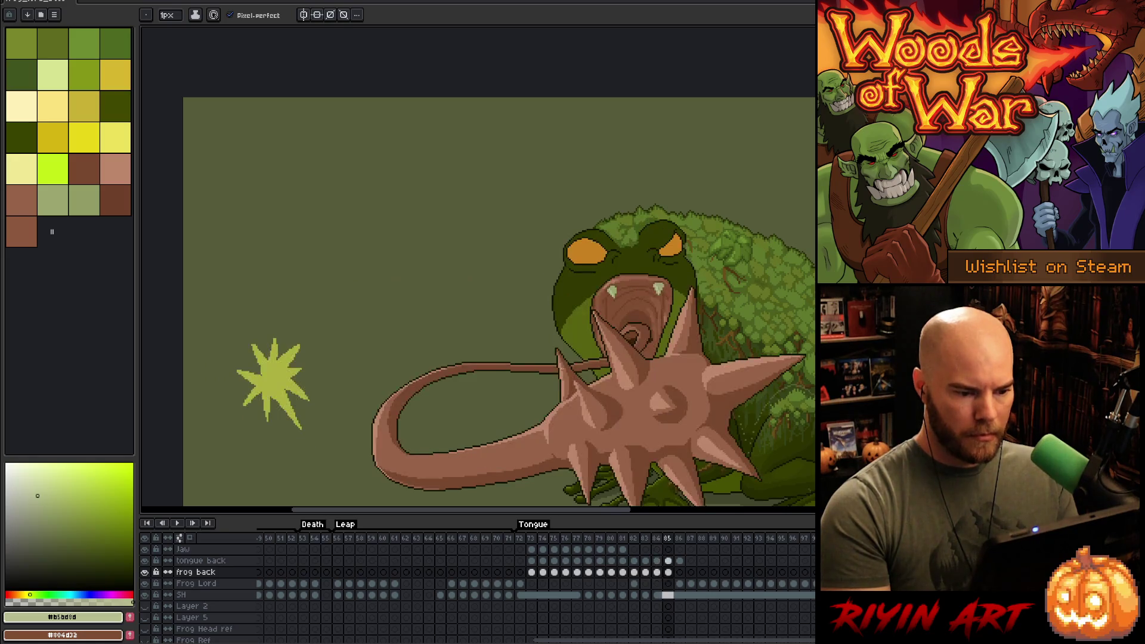
- On frame 85, extend both pale-green fangs by a pixel and paint the stray light pixel brown
scroll(526, 278, up, 3)
scroll(526, 278, up, 2)
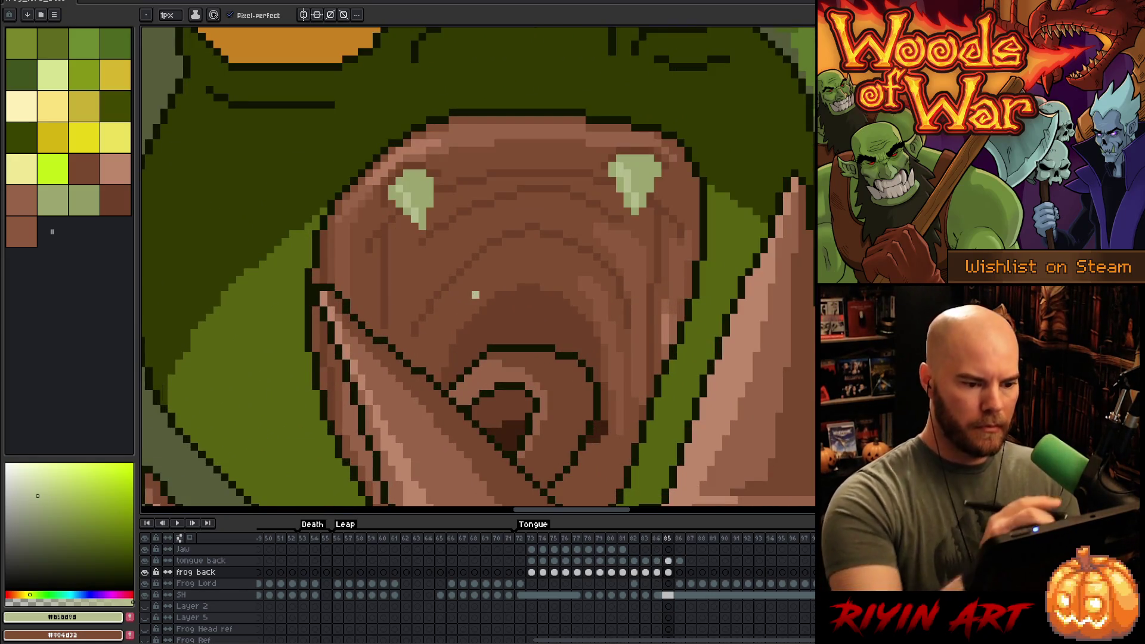
click(52, 200)
click(634, 218)
right_click(633, 227)
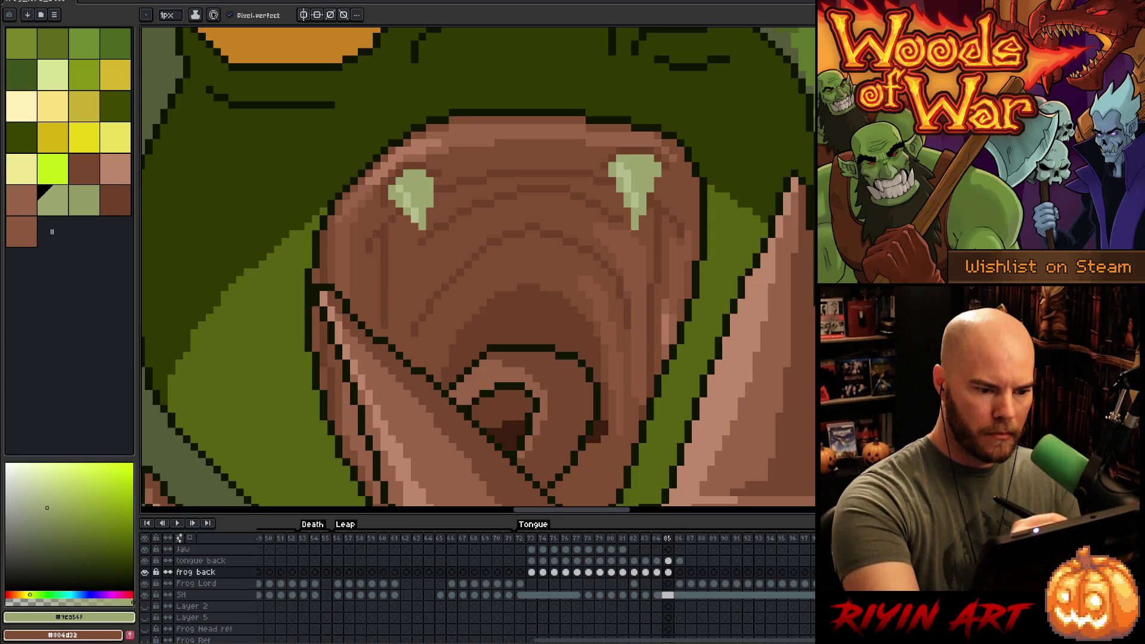
click(429, 241)
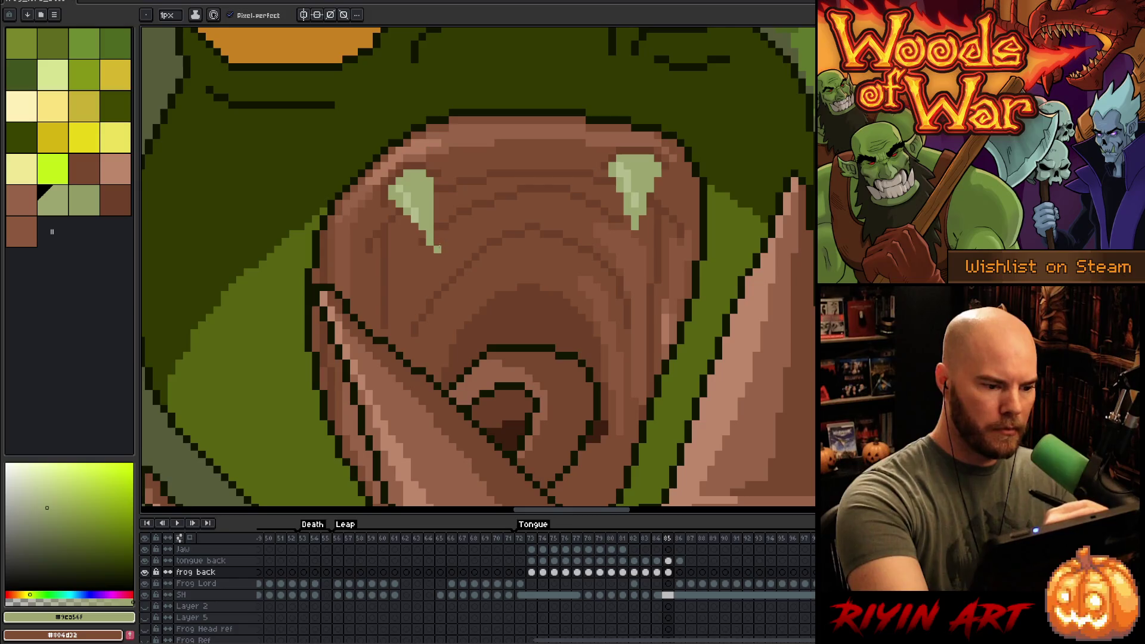
alt+click(414, 196)
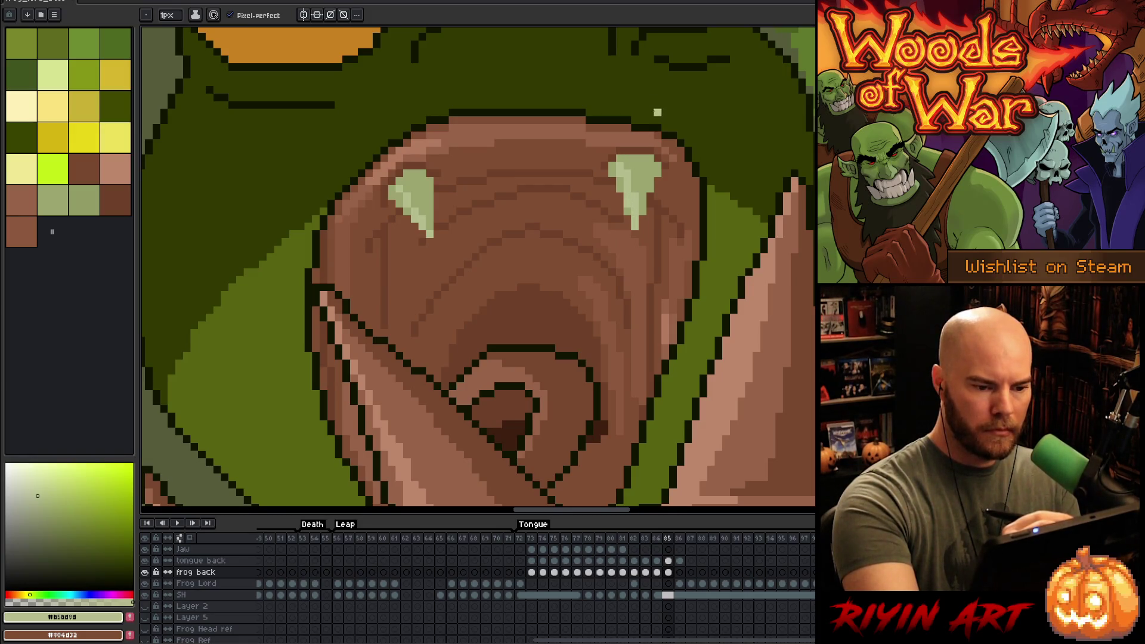
scroll(537, 249, down, 5)
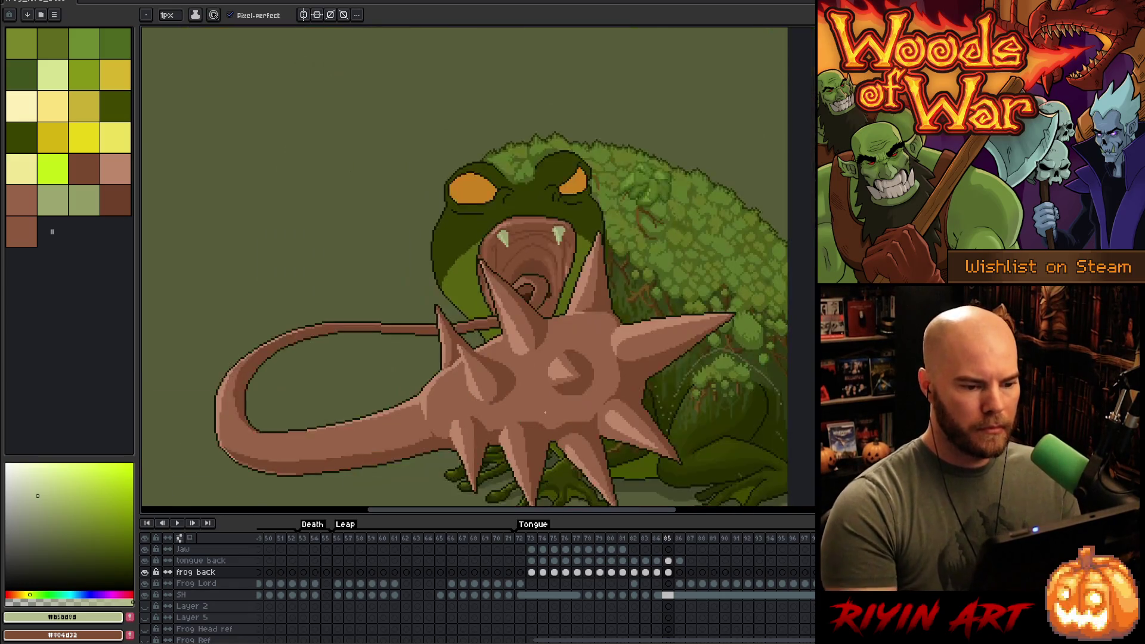
- Flip between frames 84 and 85 to compare the tongues, then zoom into the mouth on 84
scroll(558, 259, up, 5)
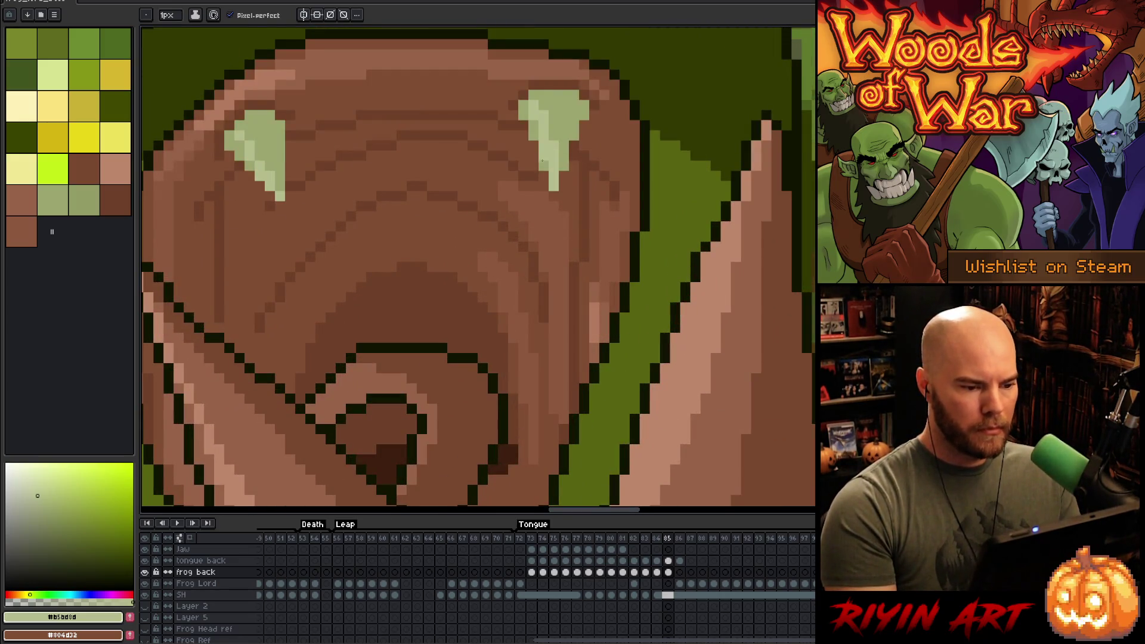
scroll(551, 167, down, 5)
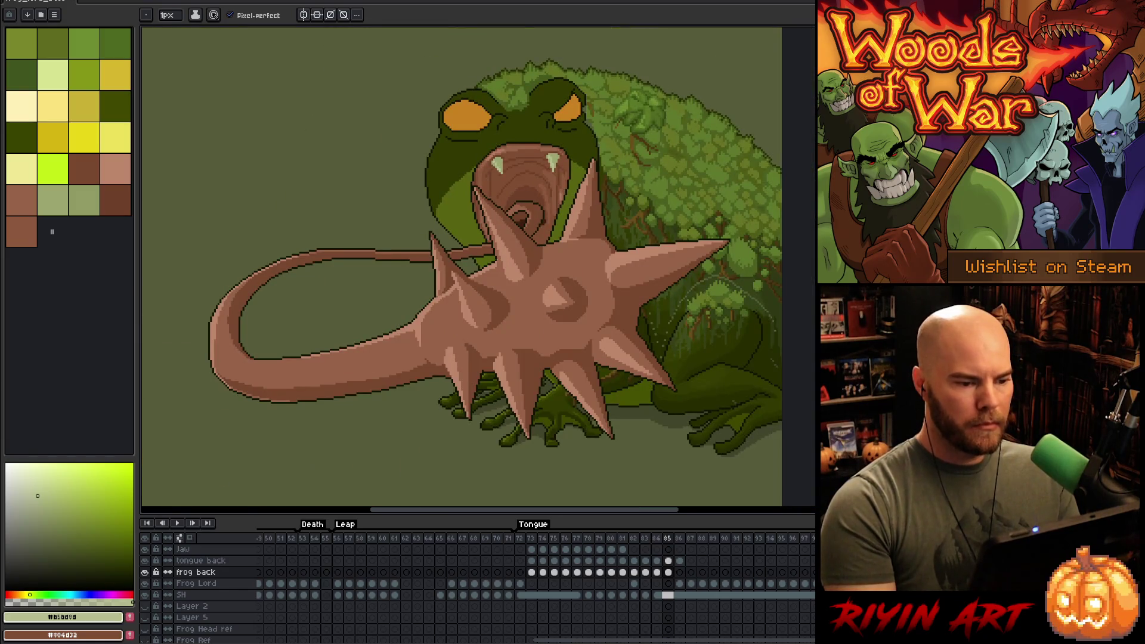
key(Left)
key(Right)
key(Left)
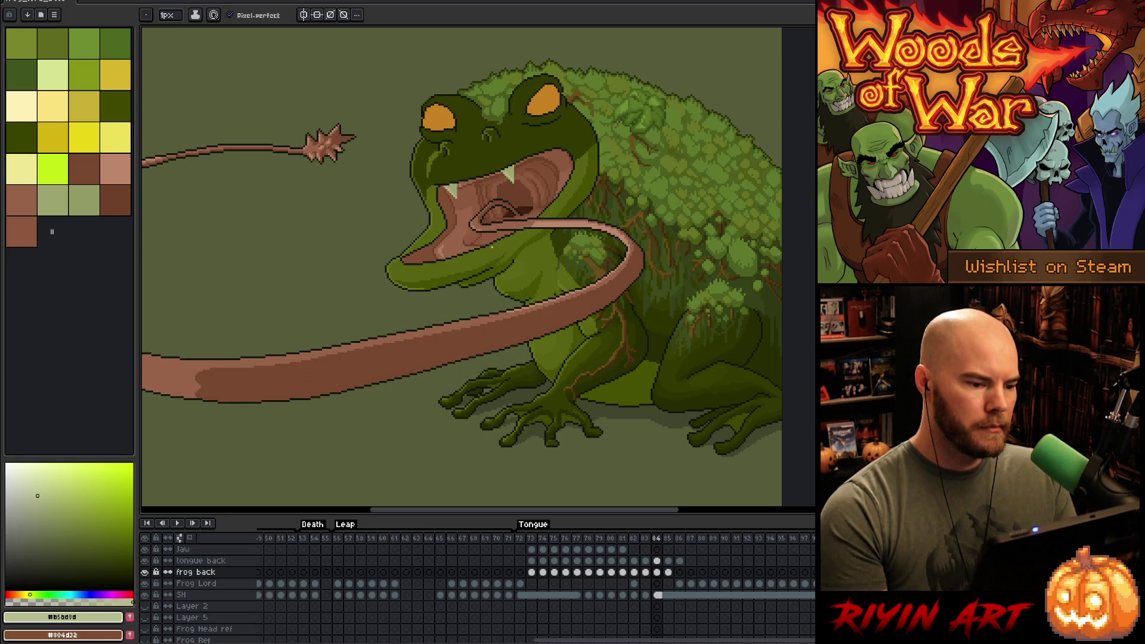
scroll(475, 191, up, 5)
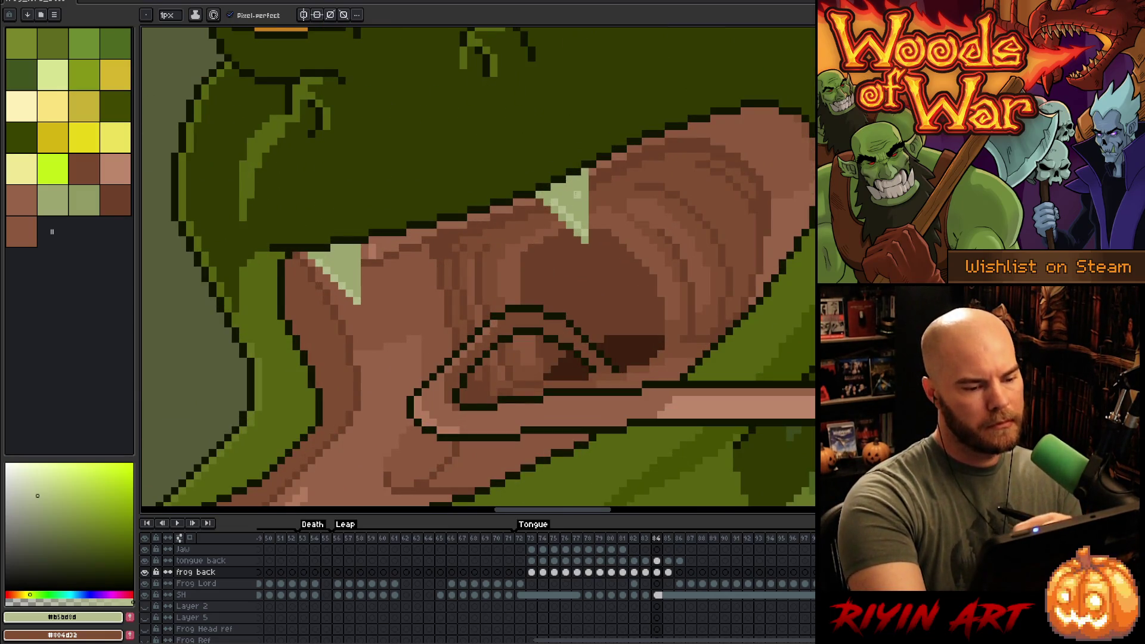
- Marquee both fangs and nudge them one pixel down, committing the right fang's new position
key(m)
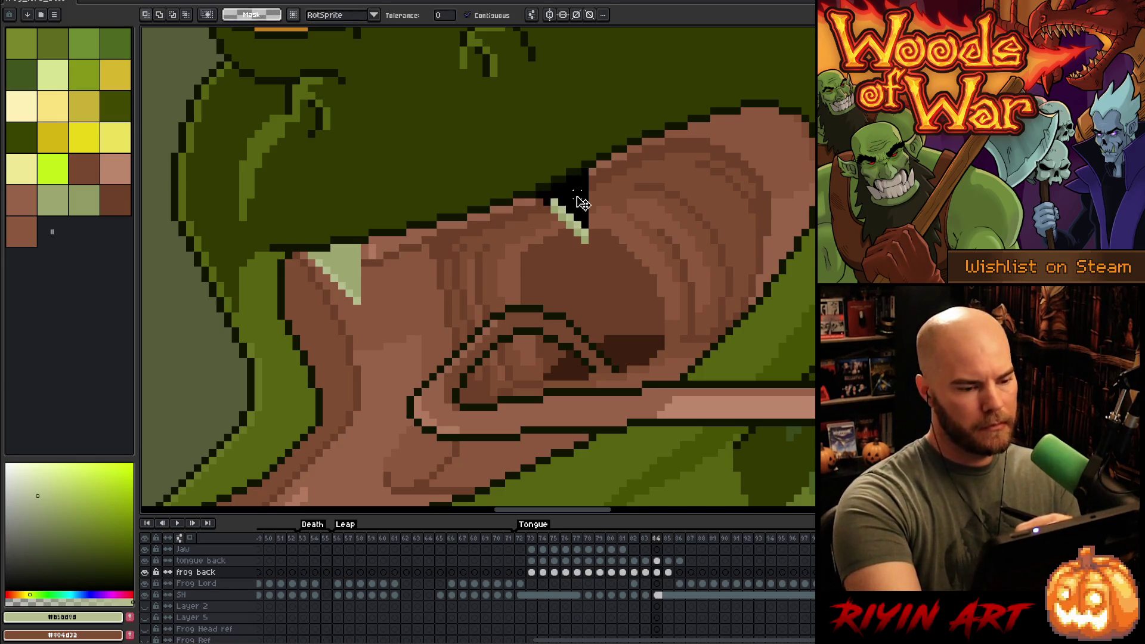
drag(591, 165, 305, 299)
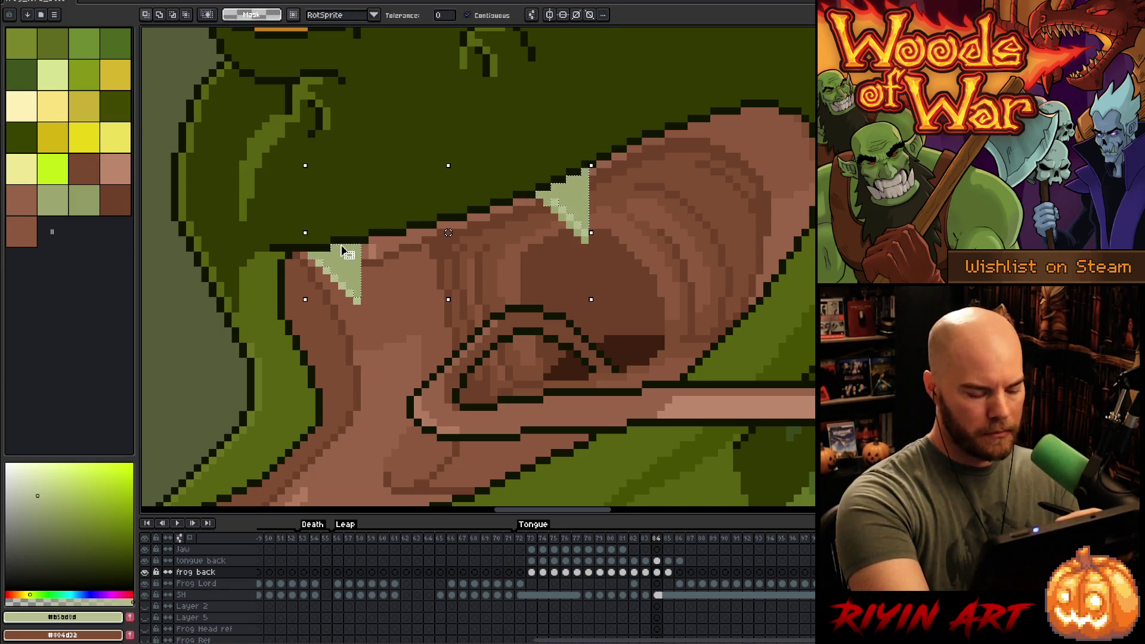
key(q)
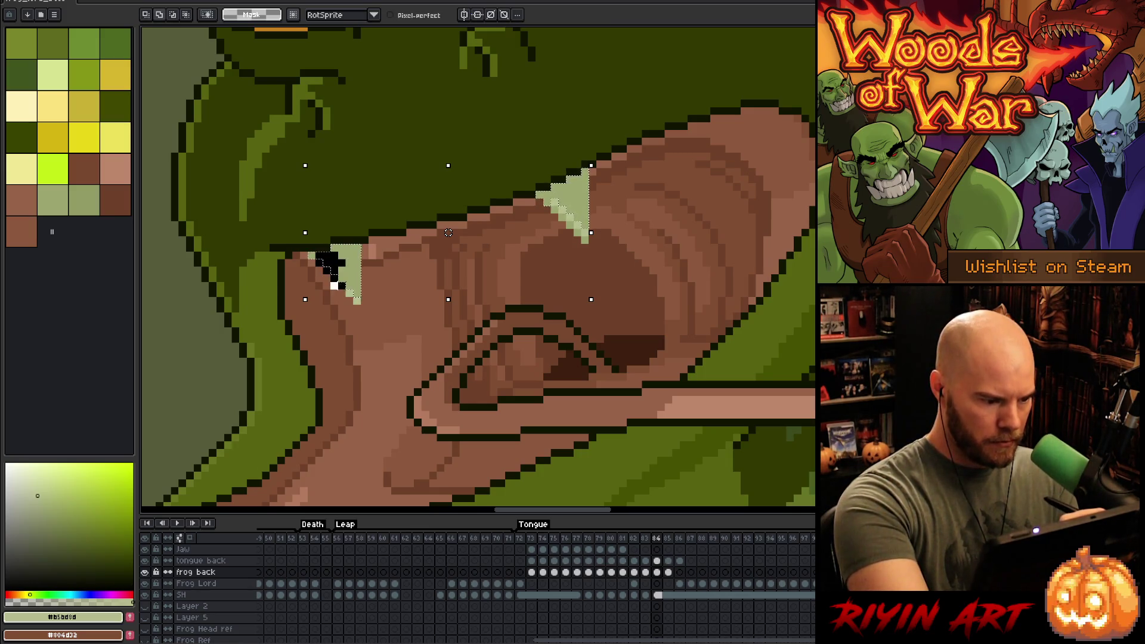
drag(448, 232, 448, 241)
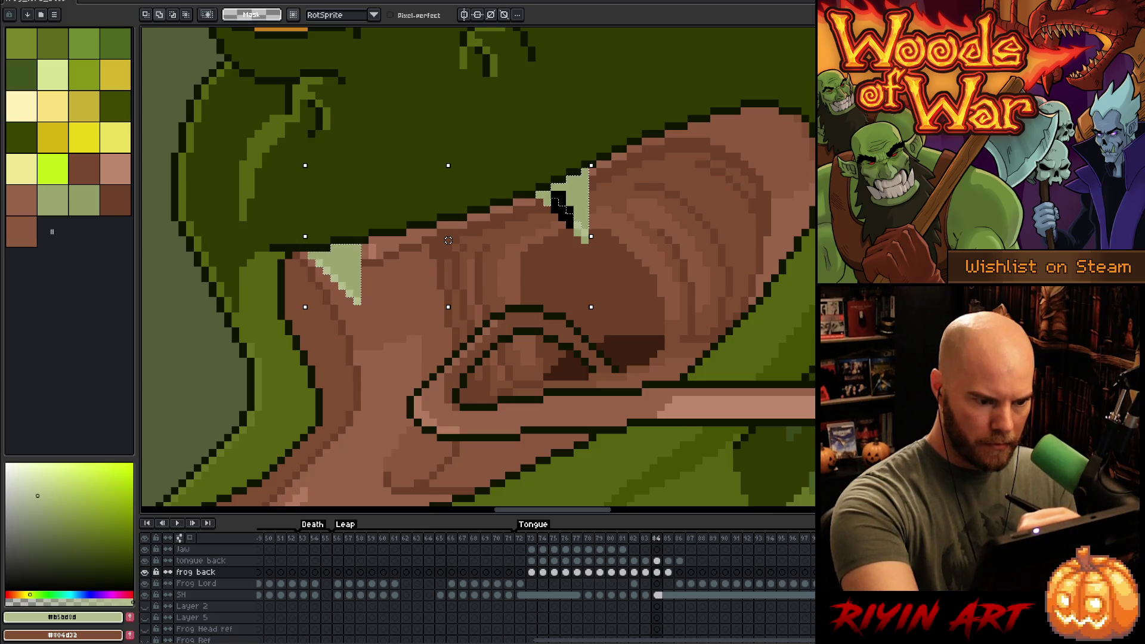
drag(575, 208, 594, 220)
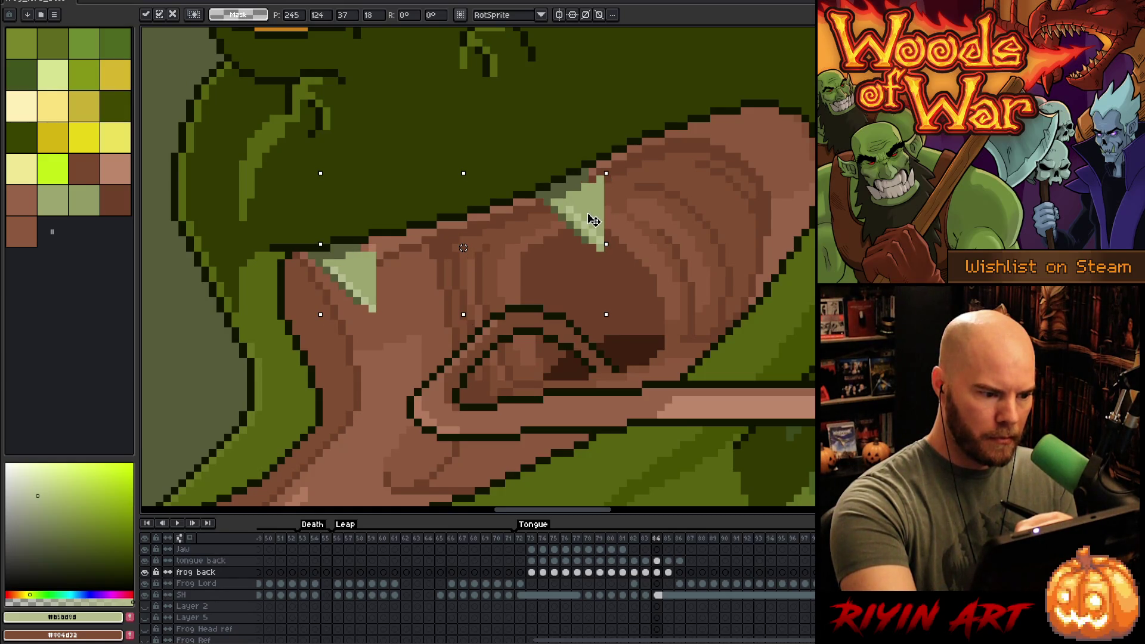
key(Down)
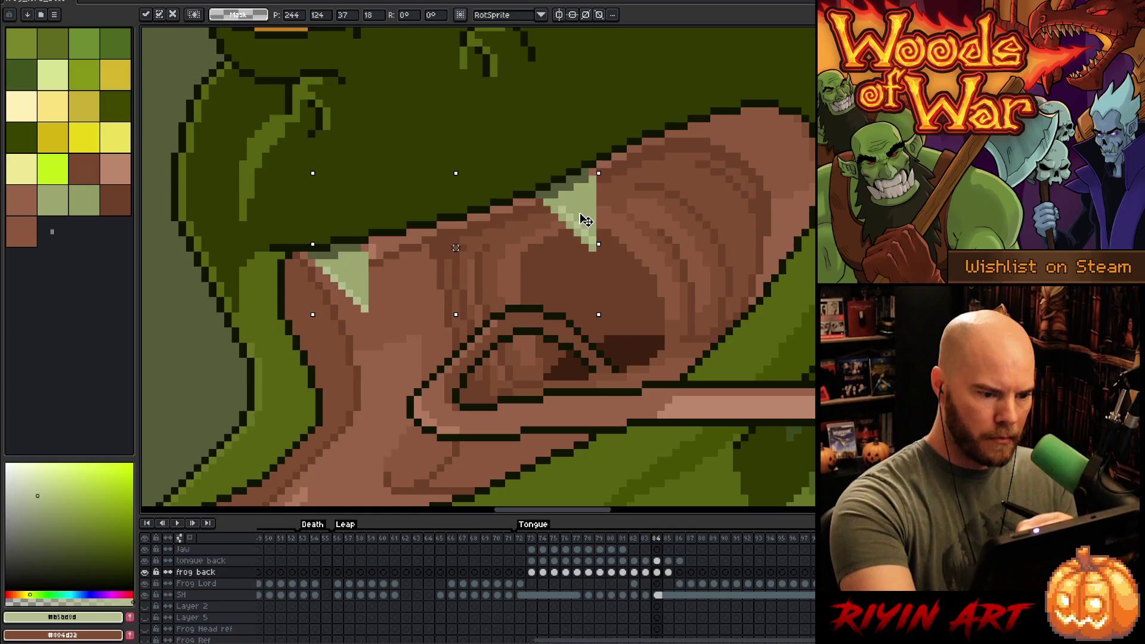
drag(590, 221, 586, 221)
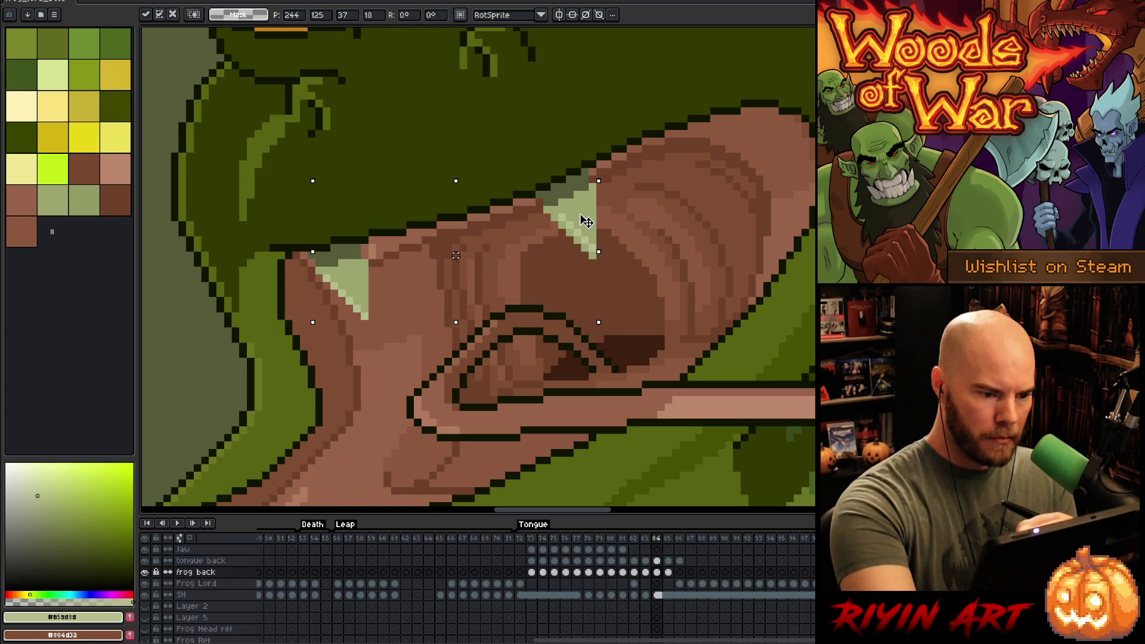
key(Return)
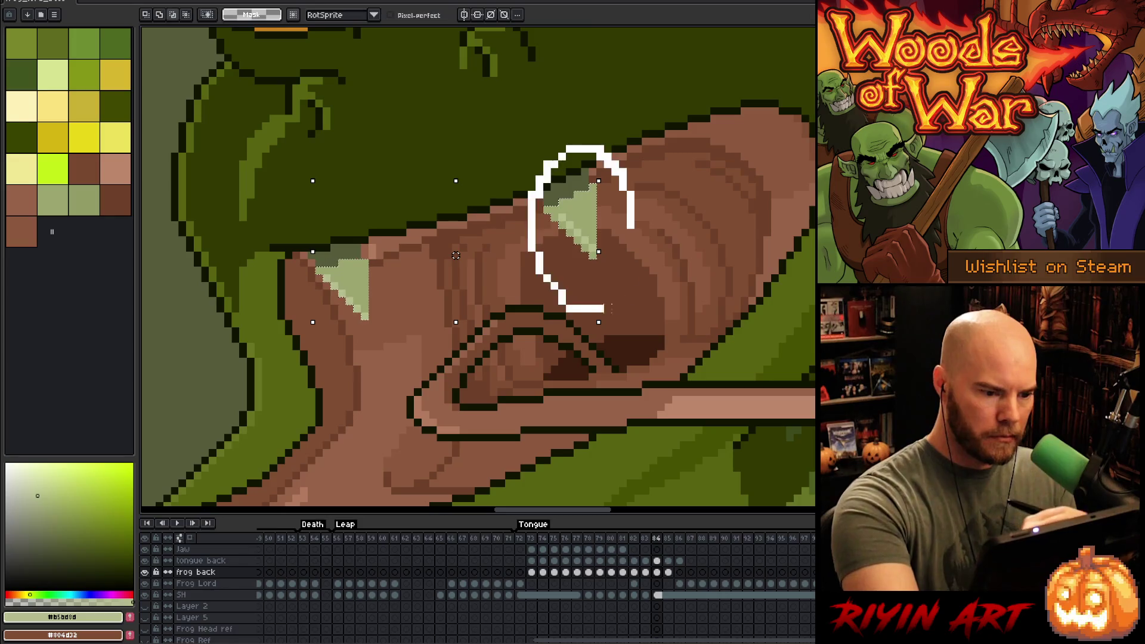
- Reselect the left fang, move it down-right, then nudge it back up one pixel
drag(307, 255, 368, 312)
key(Up)
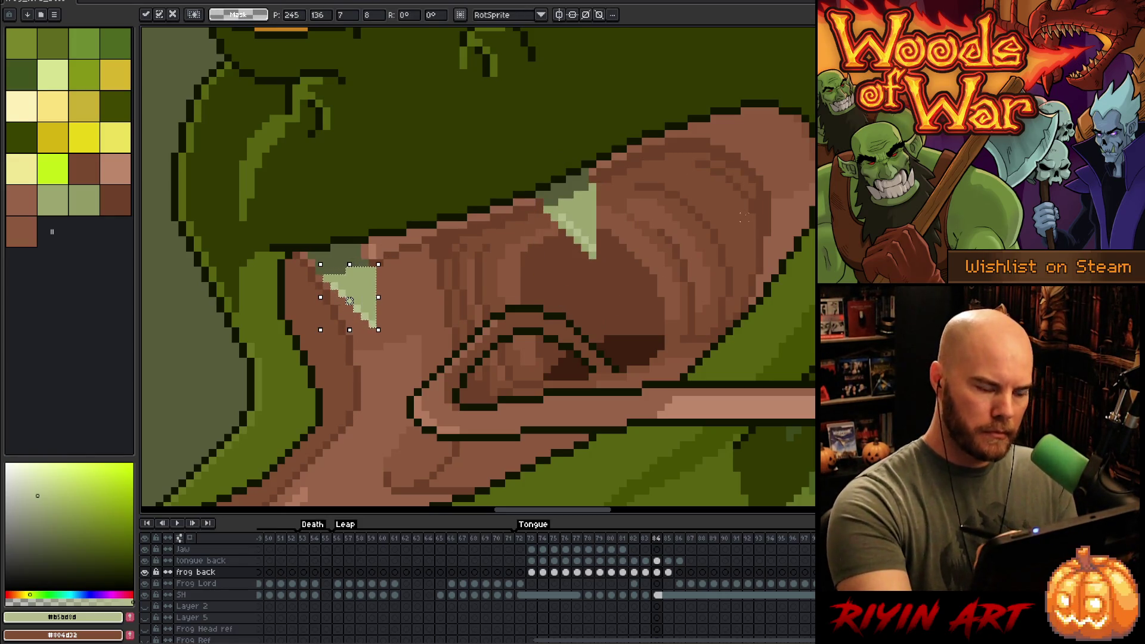
key(i)
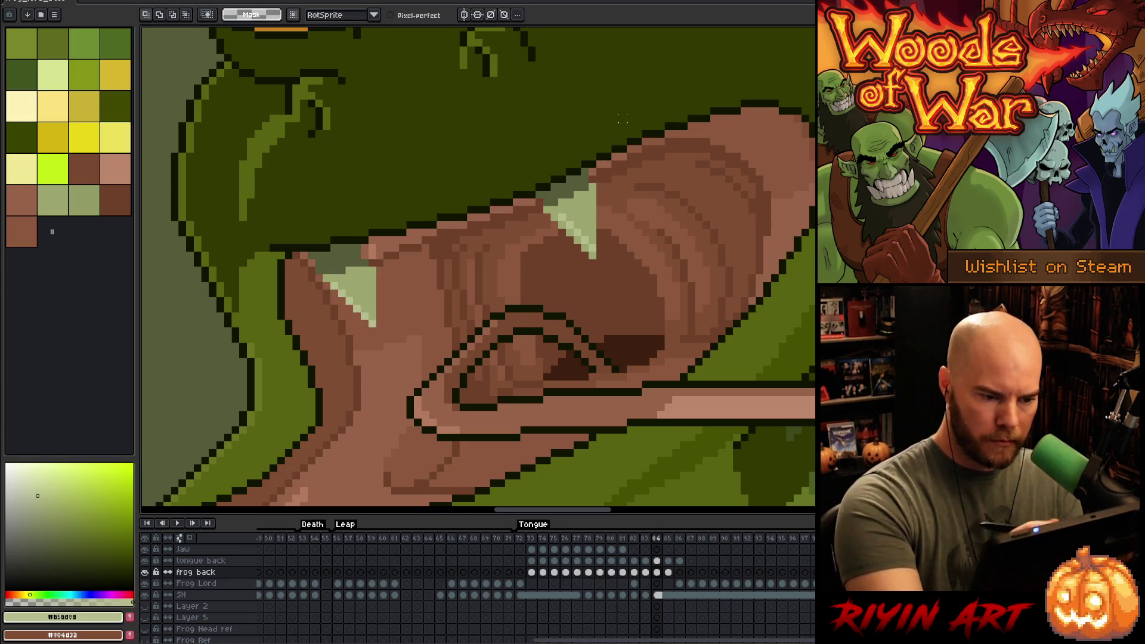
click(604, 172)
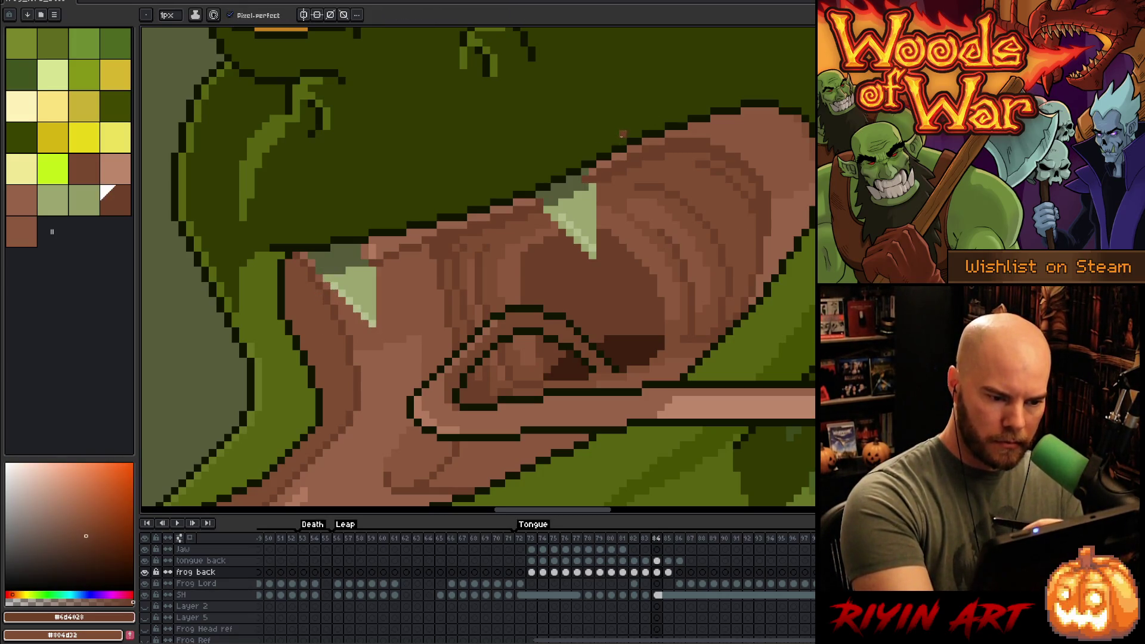
- Paint a dark-brown pixel at the fang tip using colours sampled from the mouth
alt+click(581, 197)
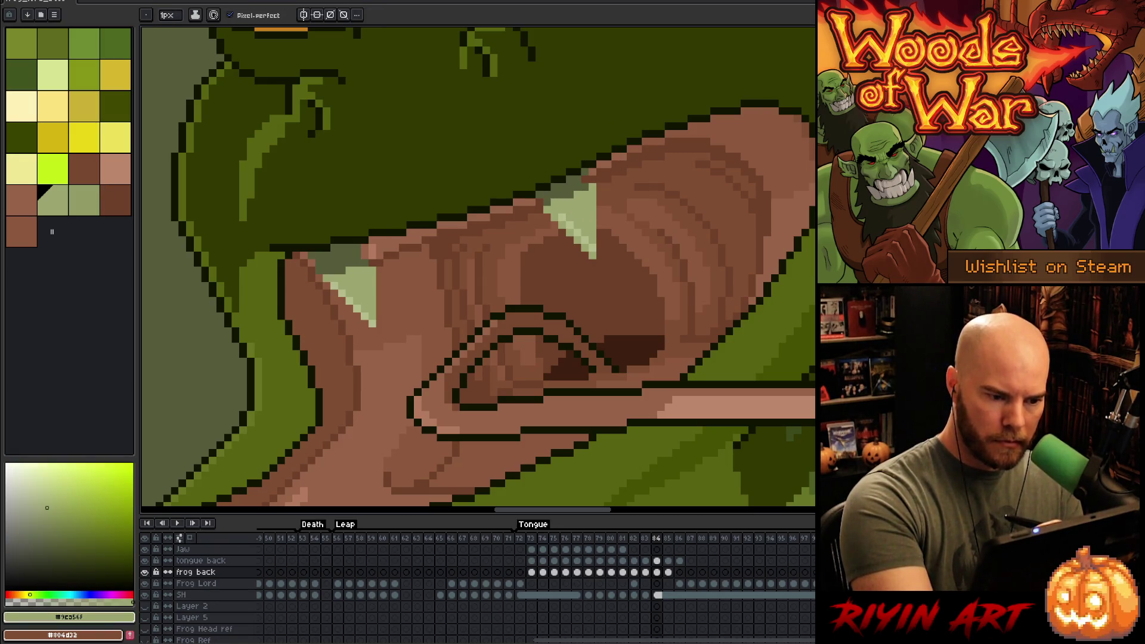
alt+click(597, 179)
click(569, 187)
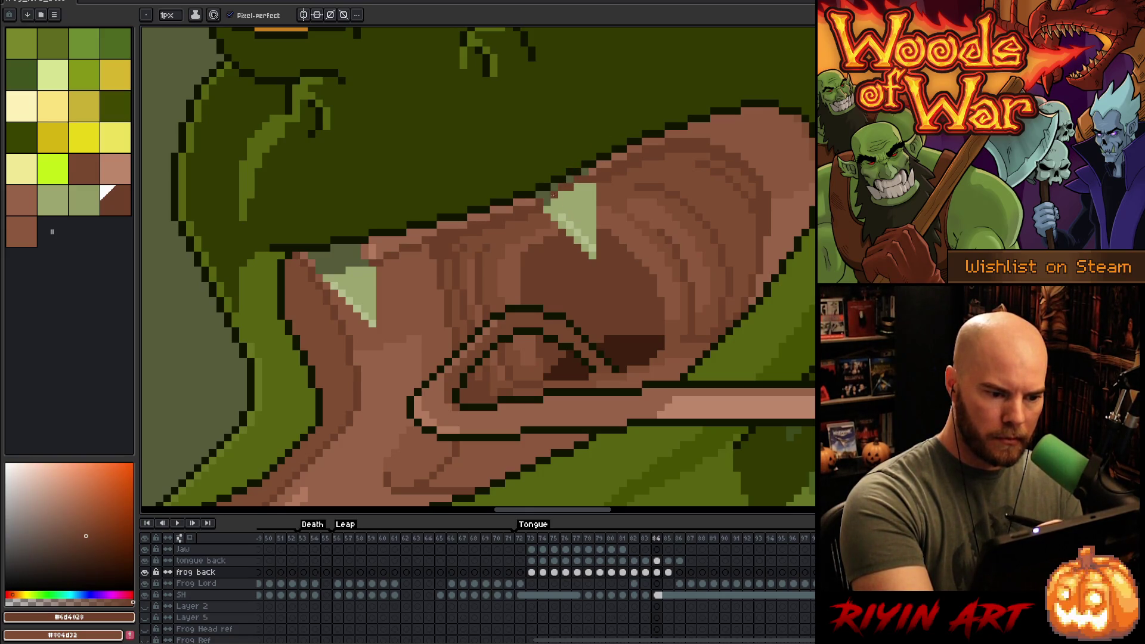
alt+click(585, 164)
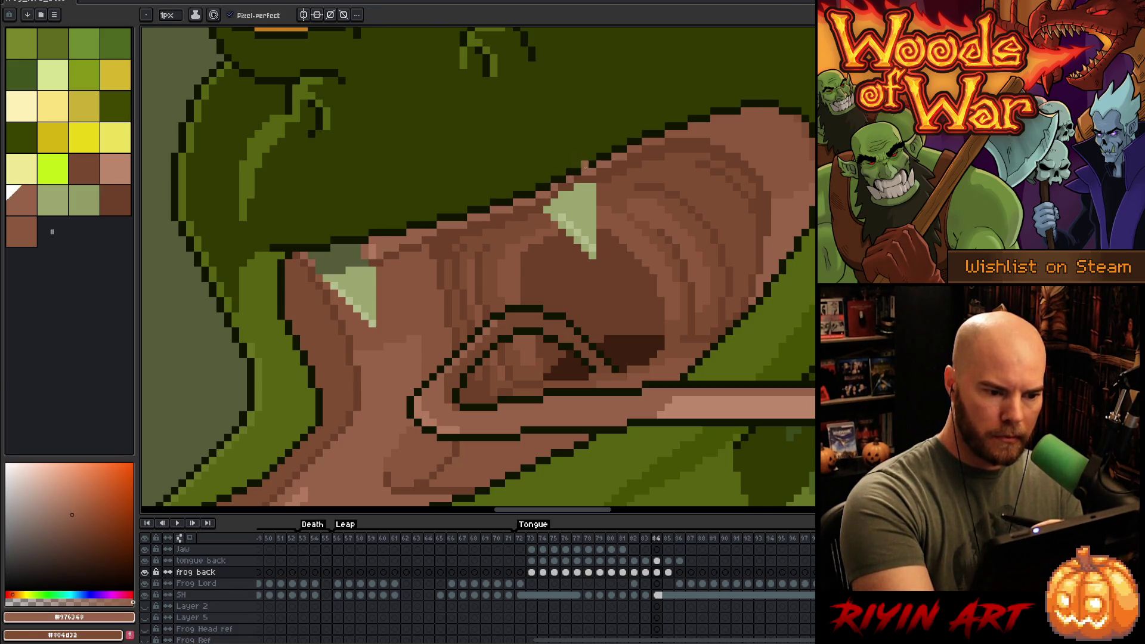
alt+click(549, 194)
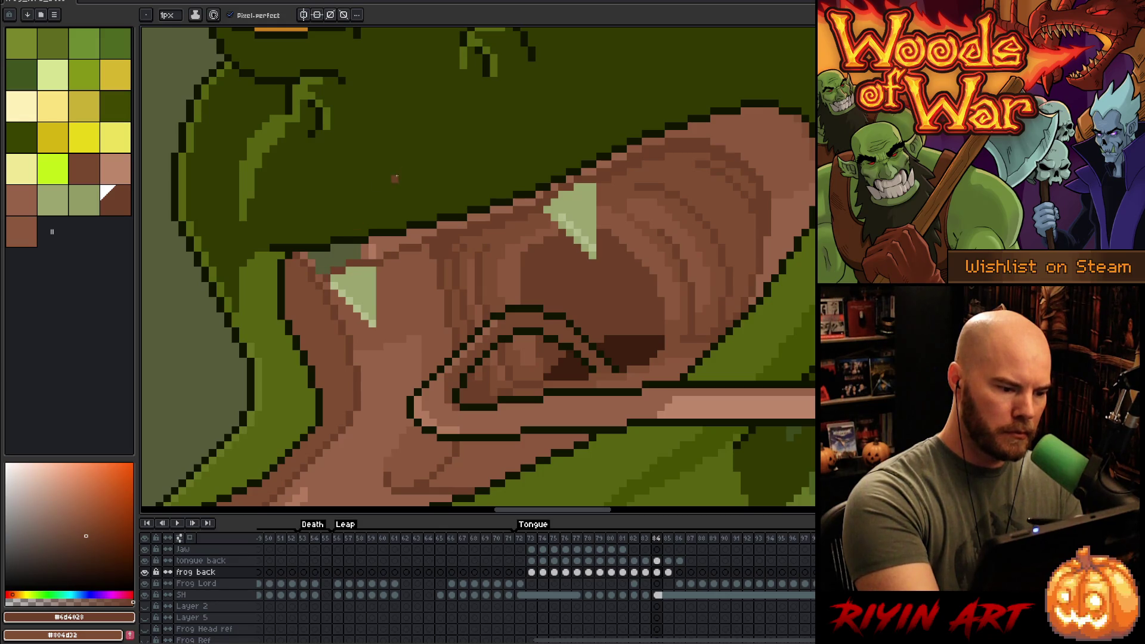
- Cover the grey-green pixels above the small left fang in brown, adding light and dark shading pixels
alt+click(373, 254)
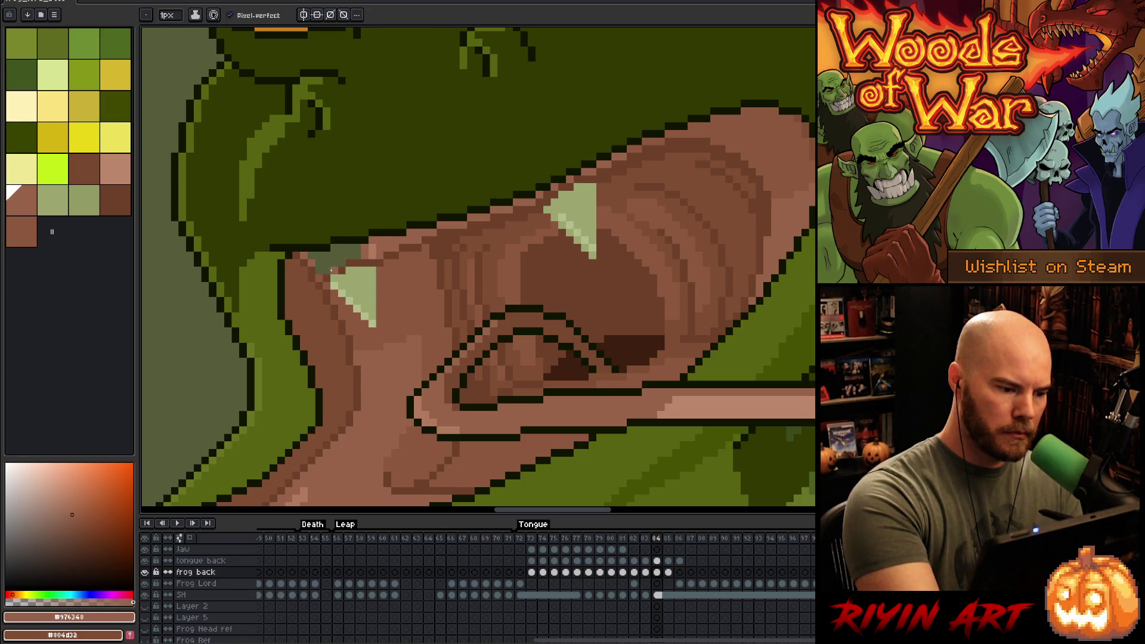
drag(316, 260, 358, 251)
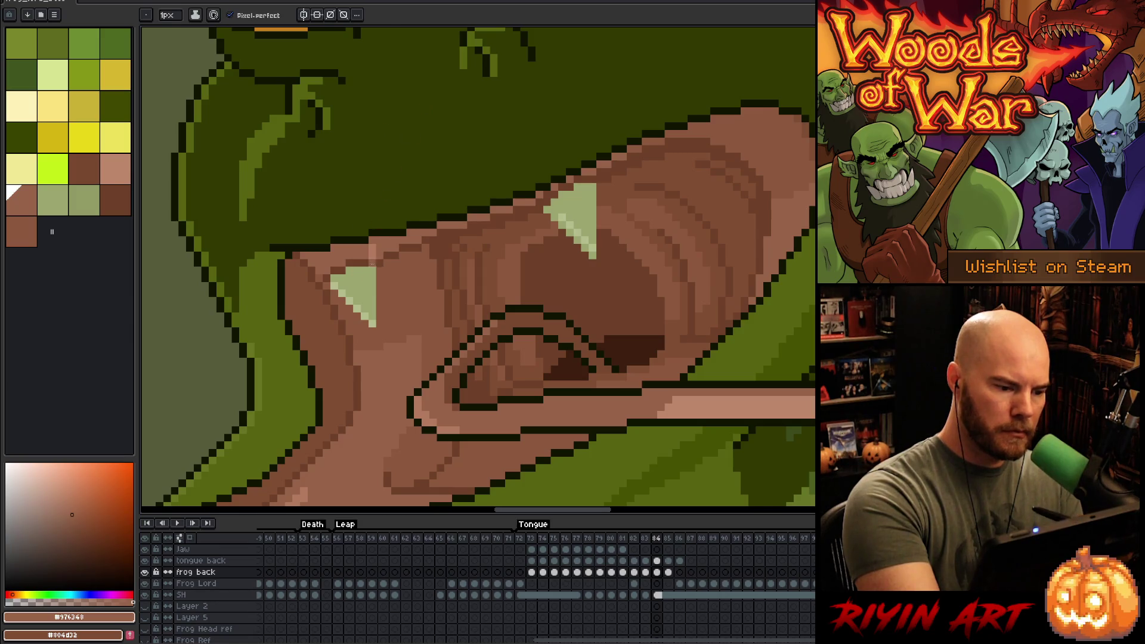
alt+click(372, 256)
click(326, 262)
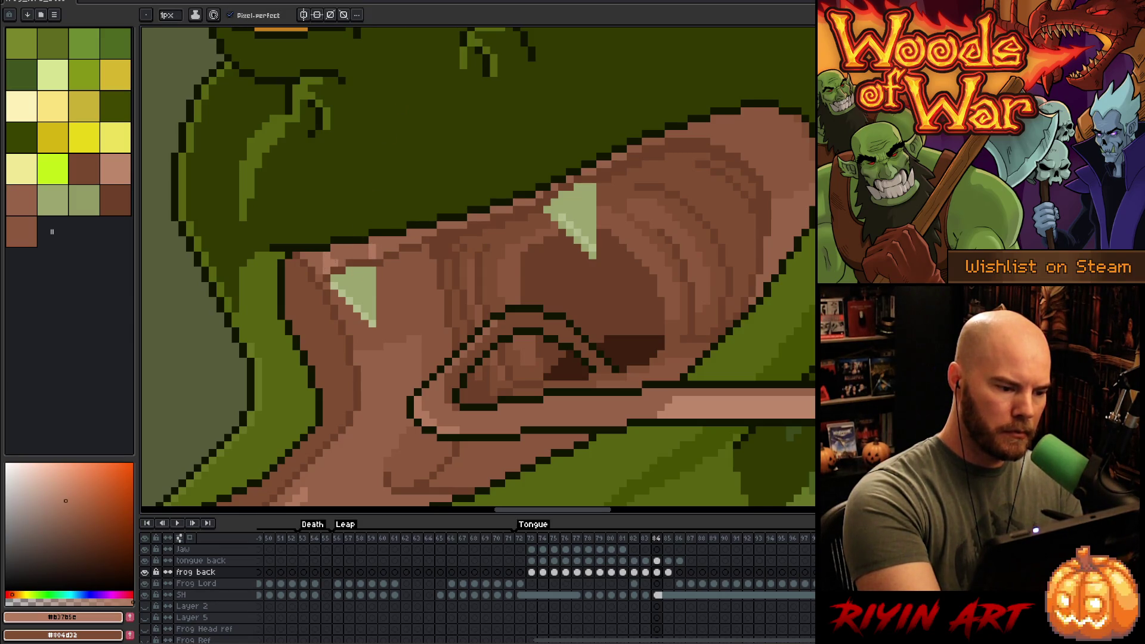
alt+click(372, 256)
click(372, 249)
alt+click(357, 263)
click(357, 256)
alt+click(349, 247)
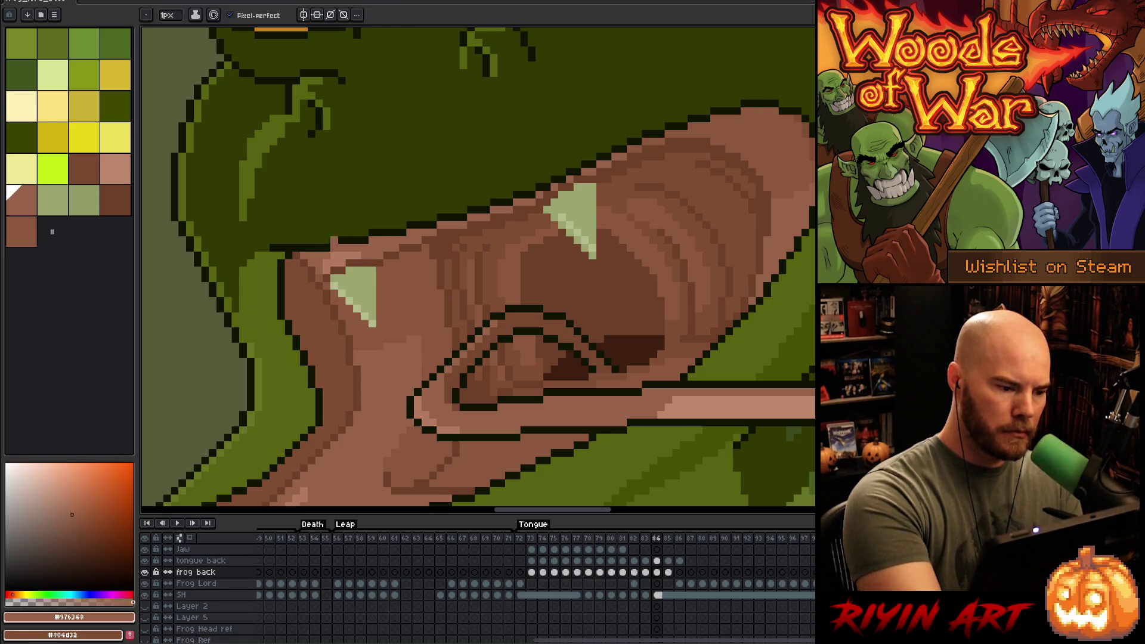
alt+click(325, 262)
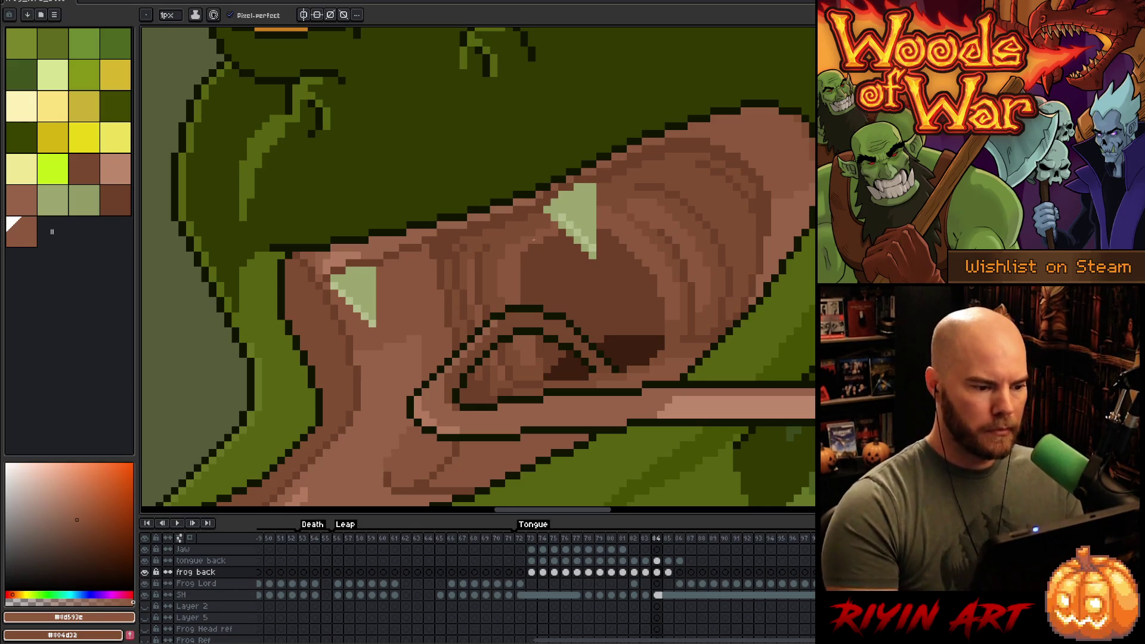
- Magic-wand the left fang's pale-green triangle and shift it rightward into the mouth
scroll(390, 284, down, 3)
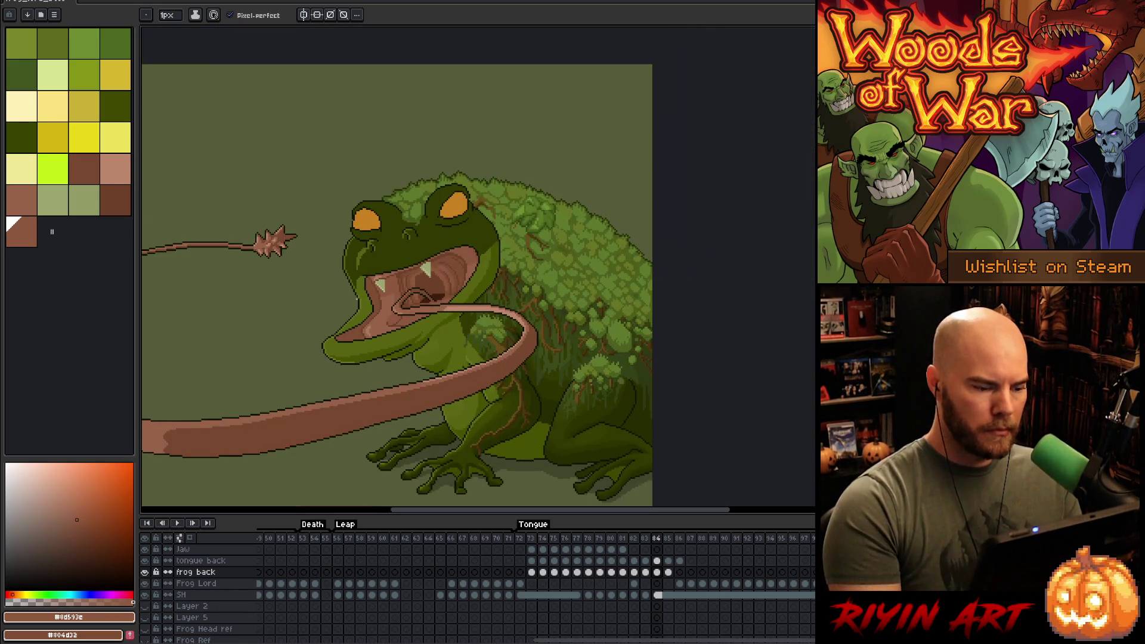
scroll(348, 299, up, 4)
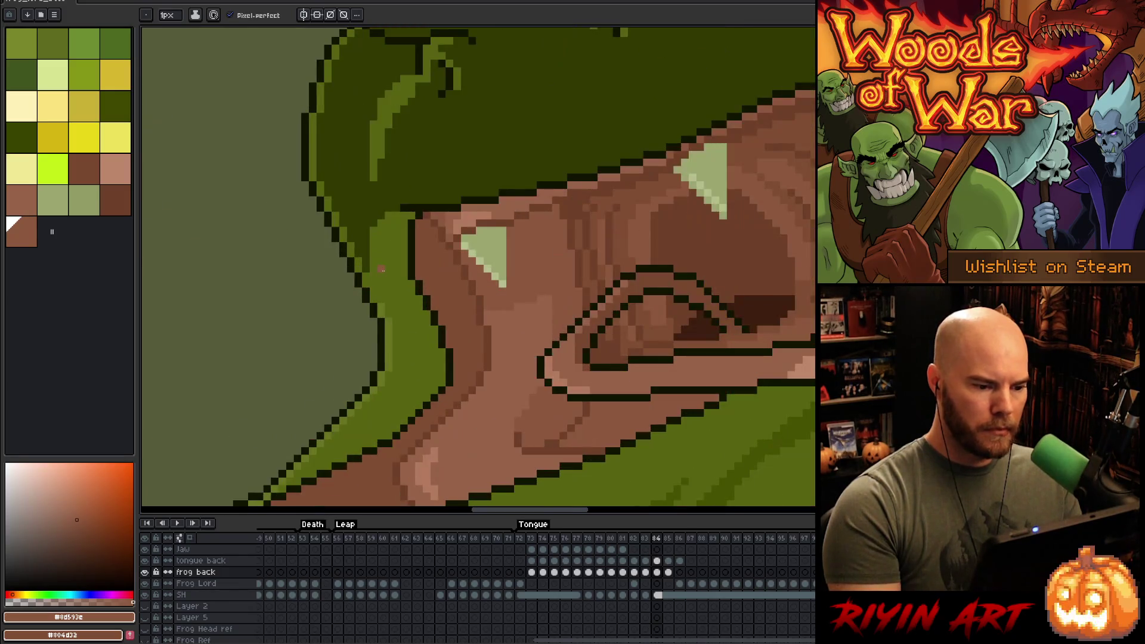
key(space)
drag(574, 305, 491, 396)
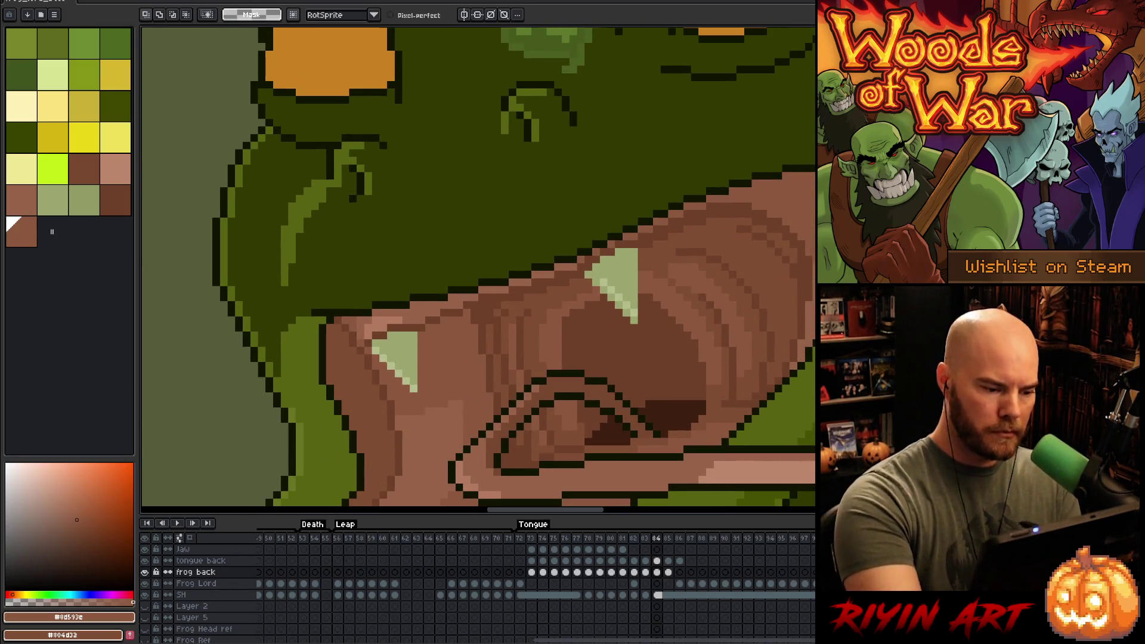
key(w)
click(397, 354)
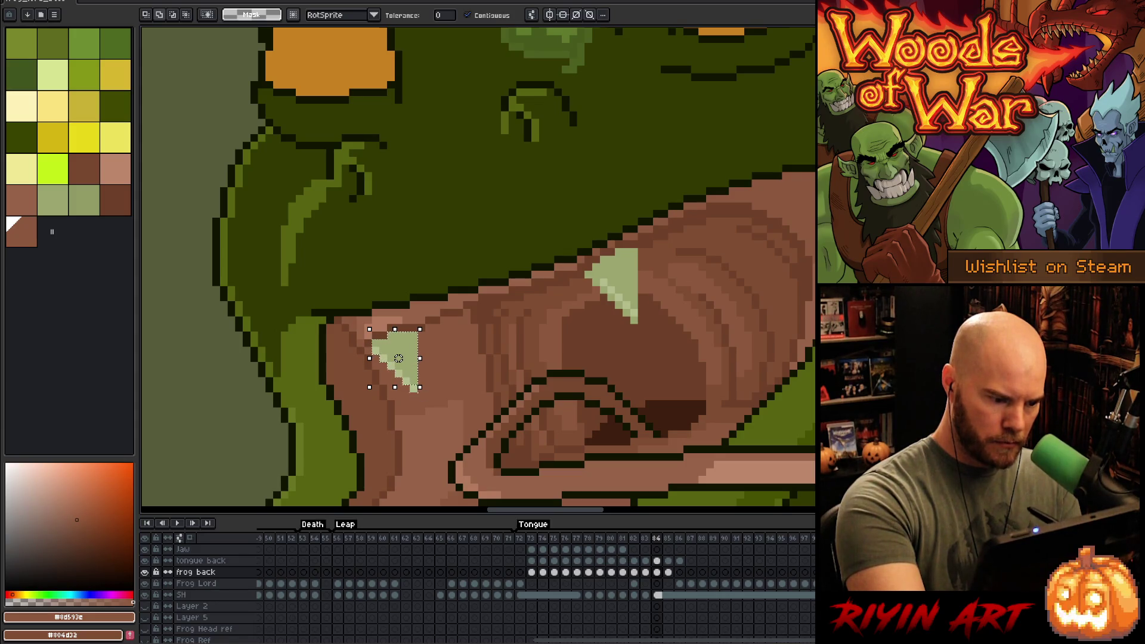
drag(416, 363, 446, 356)
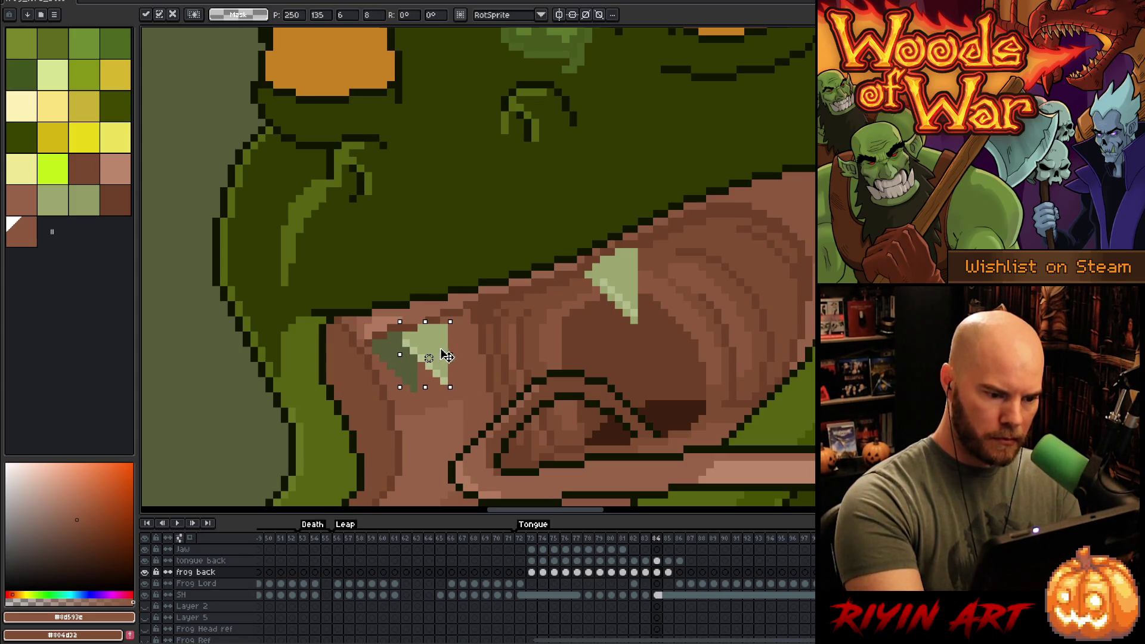
key(Return)
- Fill the exposed dark-green patch with the dark mouth brown
key(i)
key(g)
click(406, 367)
key(b)
alt+click(414, 320)
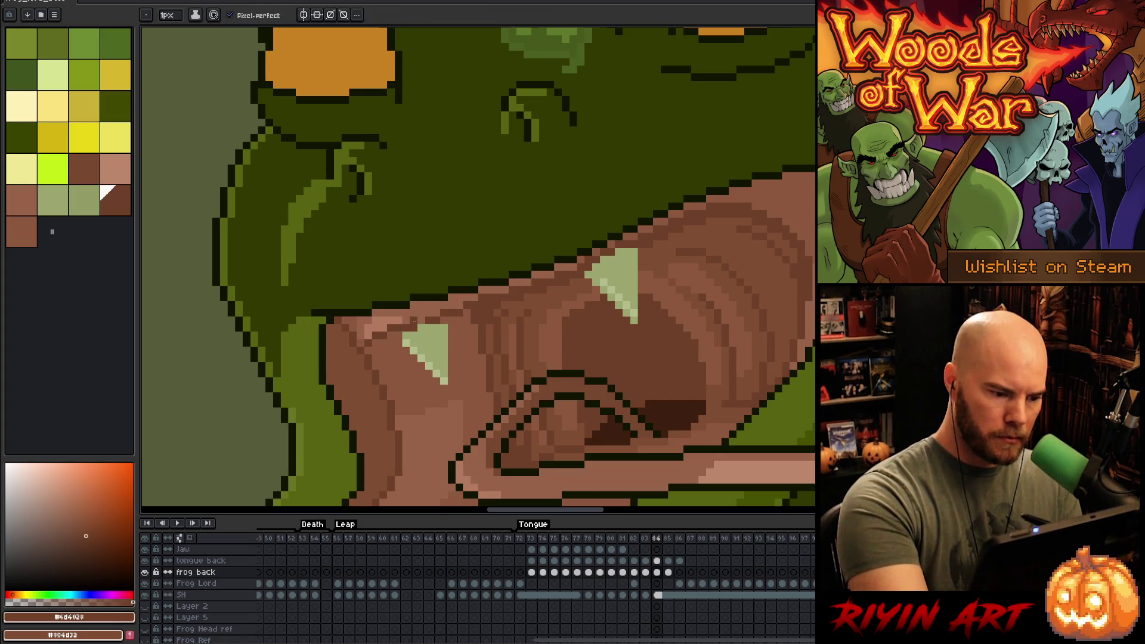
- Add a pale-green pixel to the left fang tip and pick mid, dark and light browns
alt+click(428, 328)
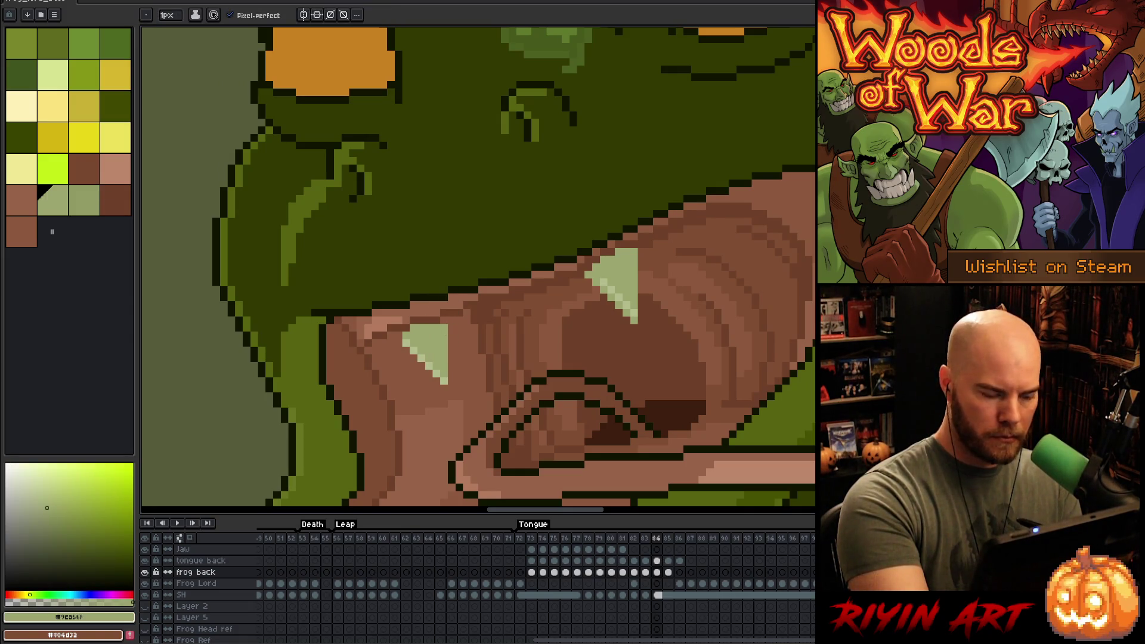
click(399, 335)
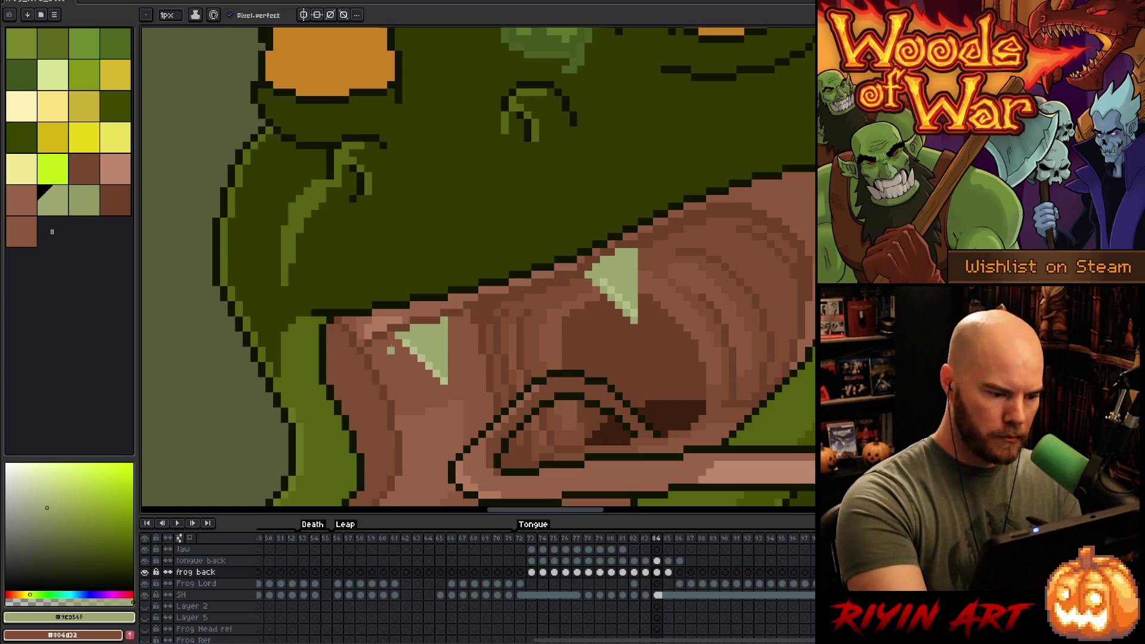
alt+click(374, 342)
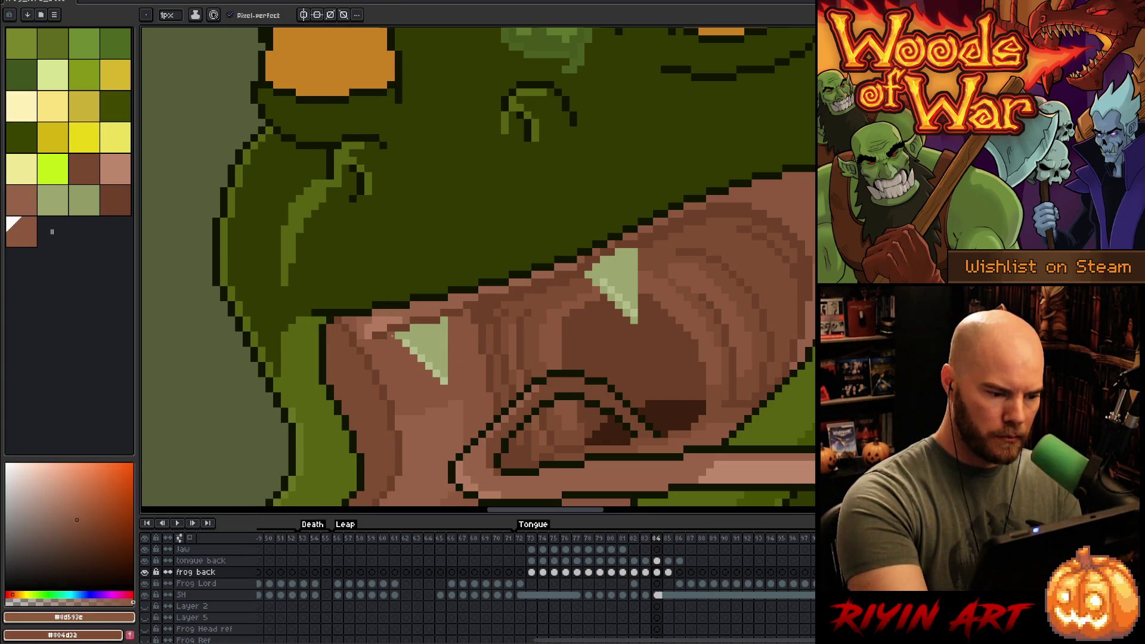
alt+click(391, 332)
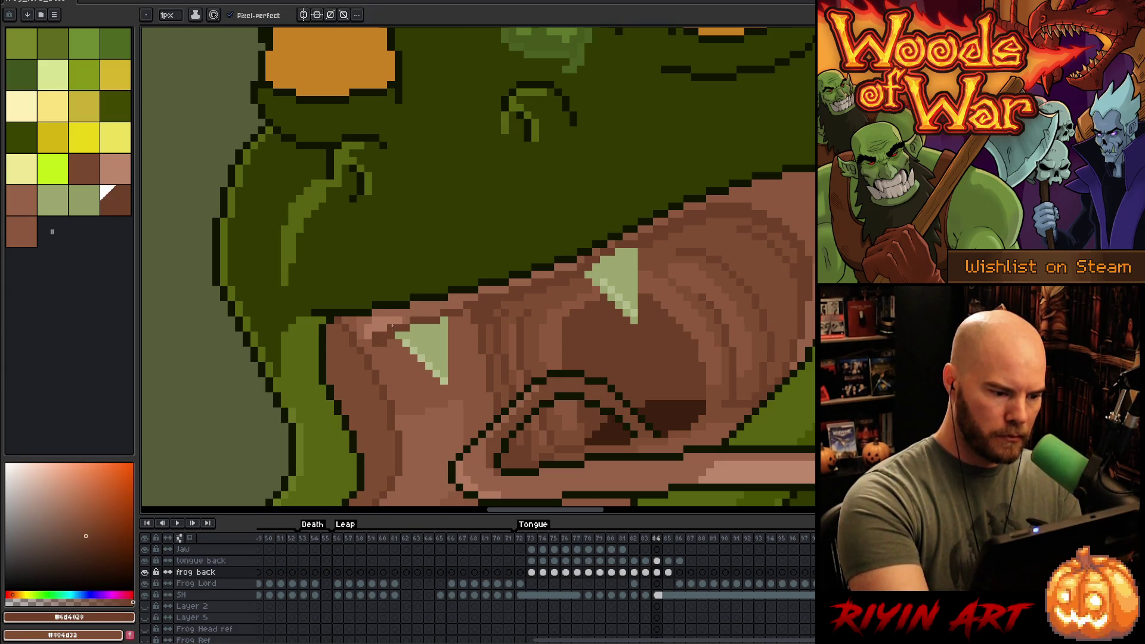
alt+click(414, 311)
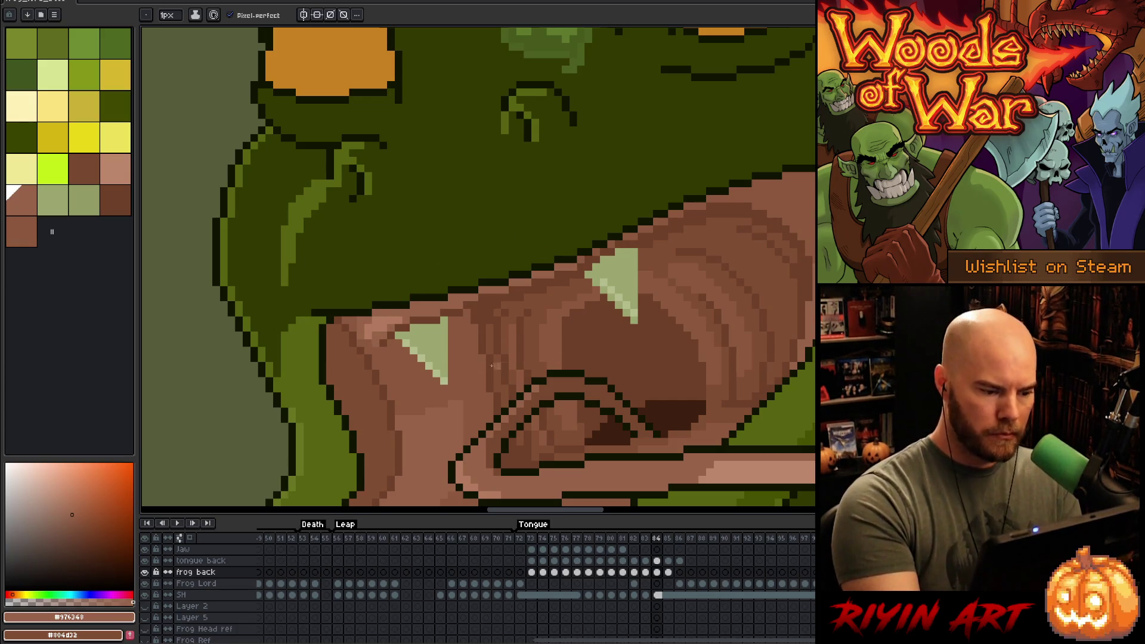
scroll(428, 282, down, 6)
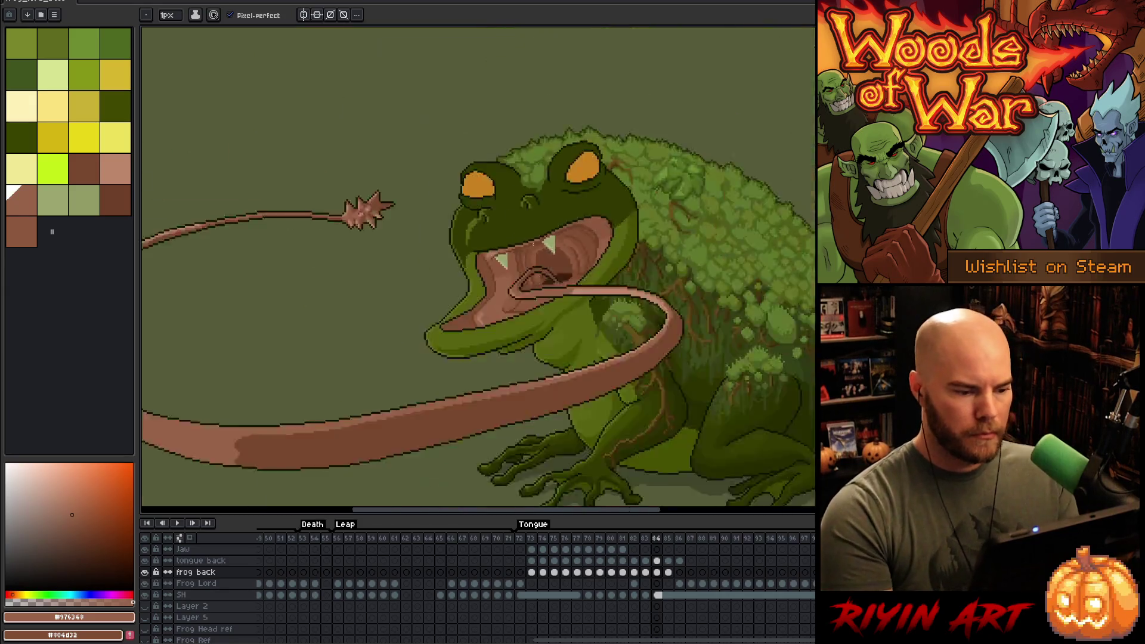
- After glancing at the next frame, magic-wand select the upper fang on frame 84
scroll(487, 293, up, 5)
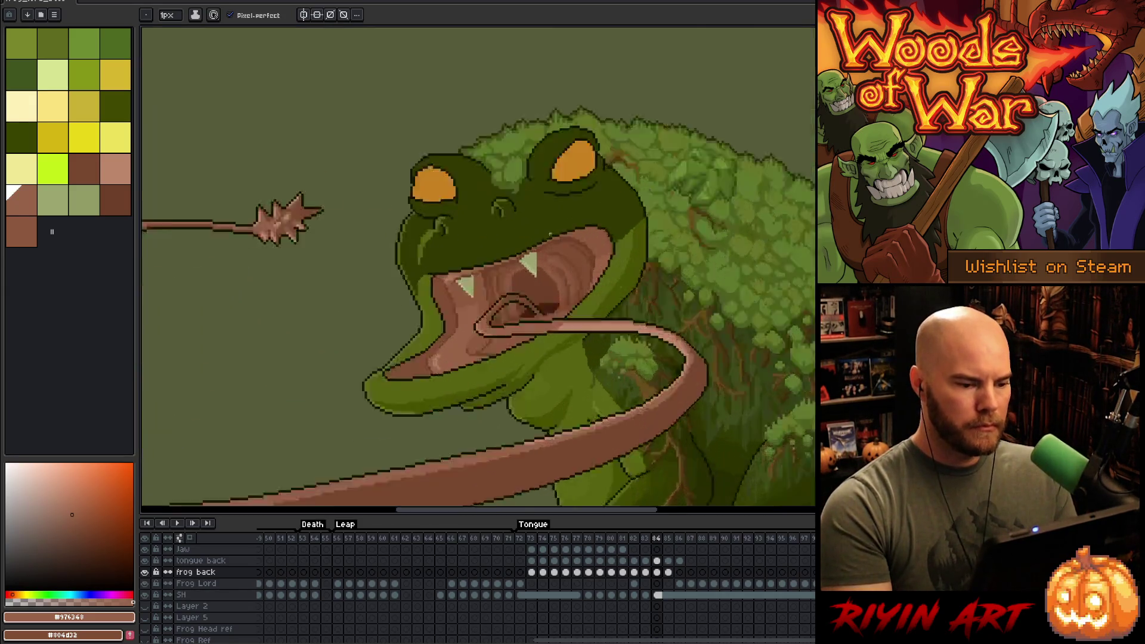
drag(487, 292, 553, 287)
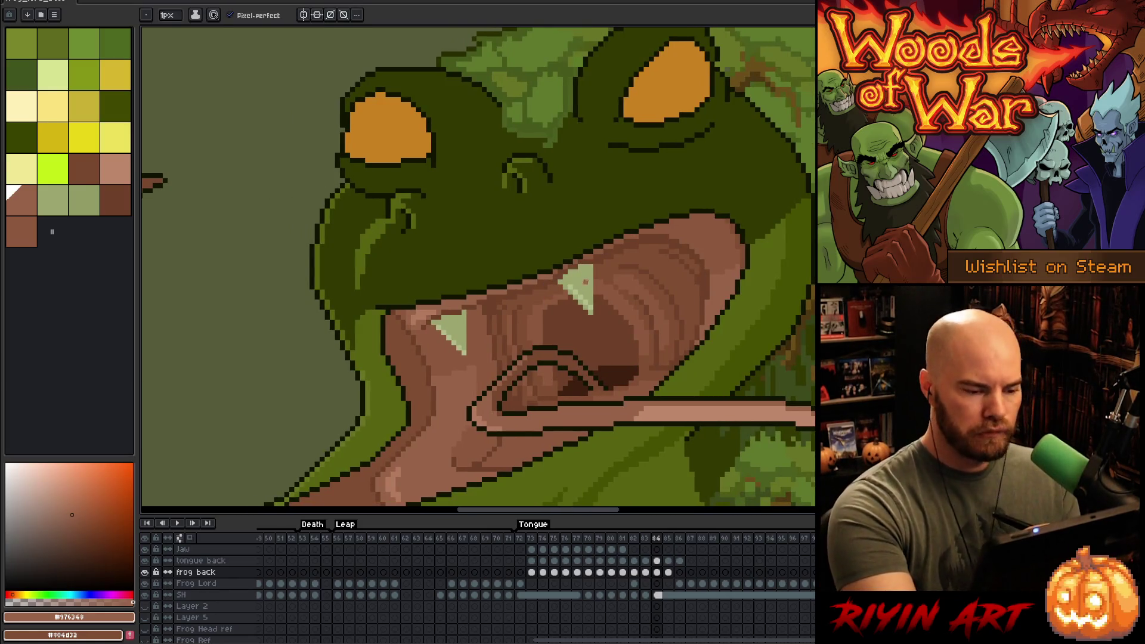
scroll(585, 282, up, 2)
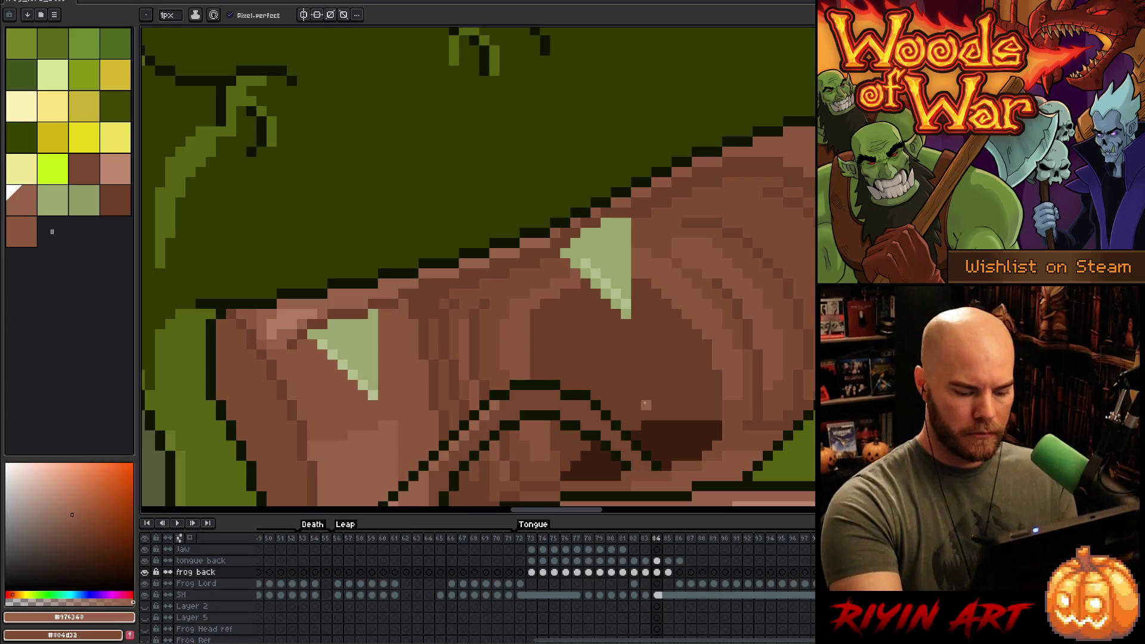
scroll(645, 404, down, 3)
key(Right)
scroll(645, 405, up, 1)
key(Left)
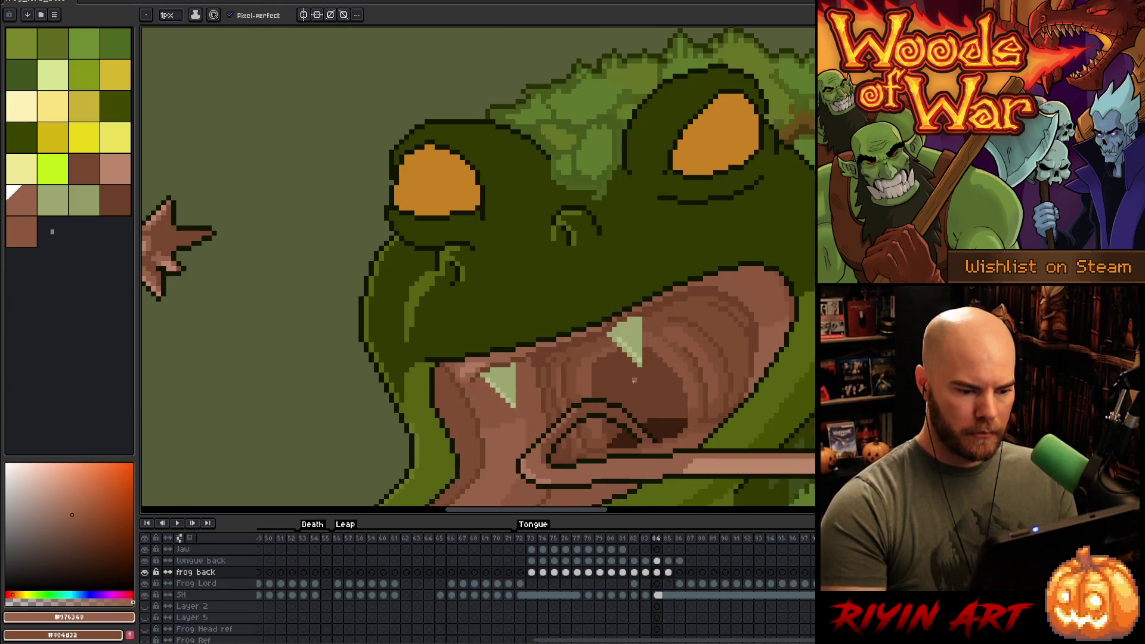
key(m)
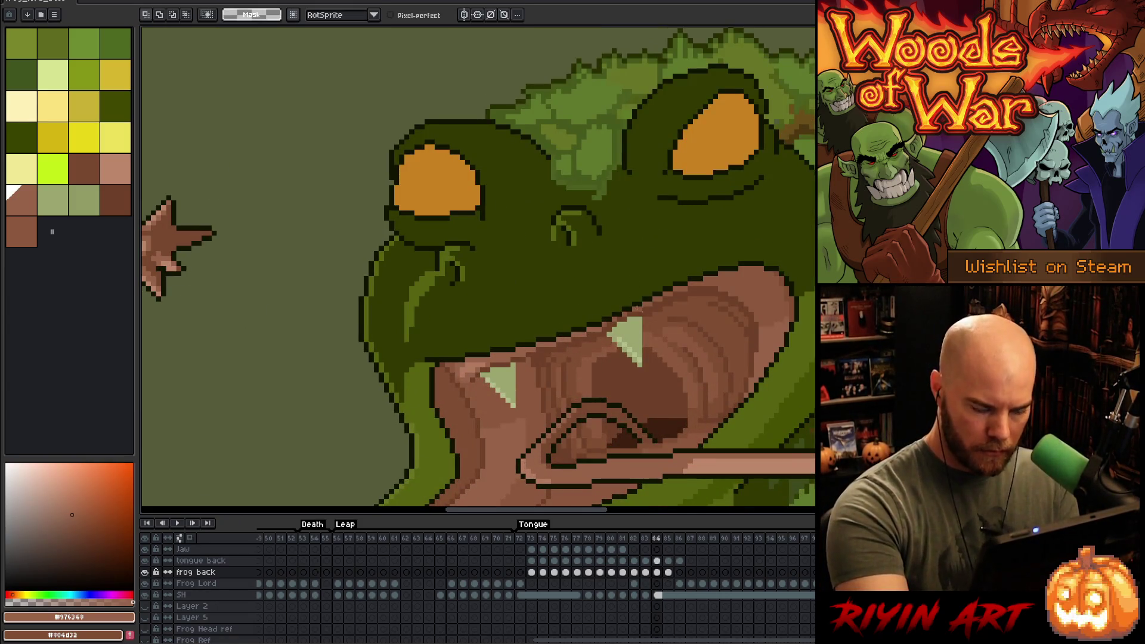
key(w)
click(627, 333)
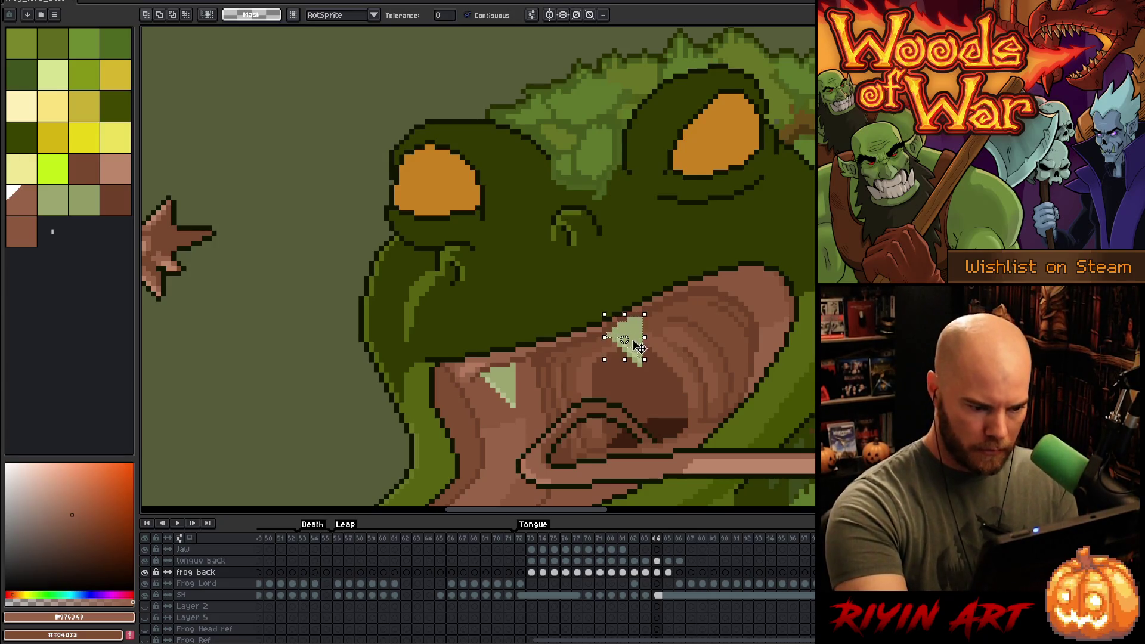
scroll(632, 340, up, 5)
- Move the selected upper fang up and to the right, undoing an accidental black stroke
key(b)
mouse_move(632, 311)
mouse_down()
mouse_move(652, 417)
mouse_move(593, 316)
mouse_move(572, 358)
mouse_up()
key(ctrl+z)
key(ctrl+z)
key(ctrl+z)
scroll(644, 350, down, 5)
drag(644, 351, 666, 353)
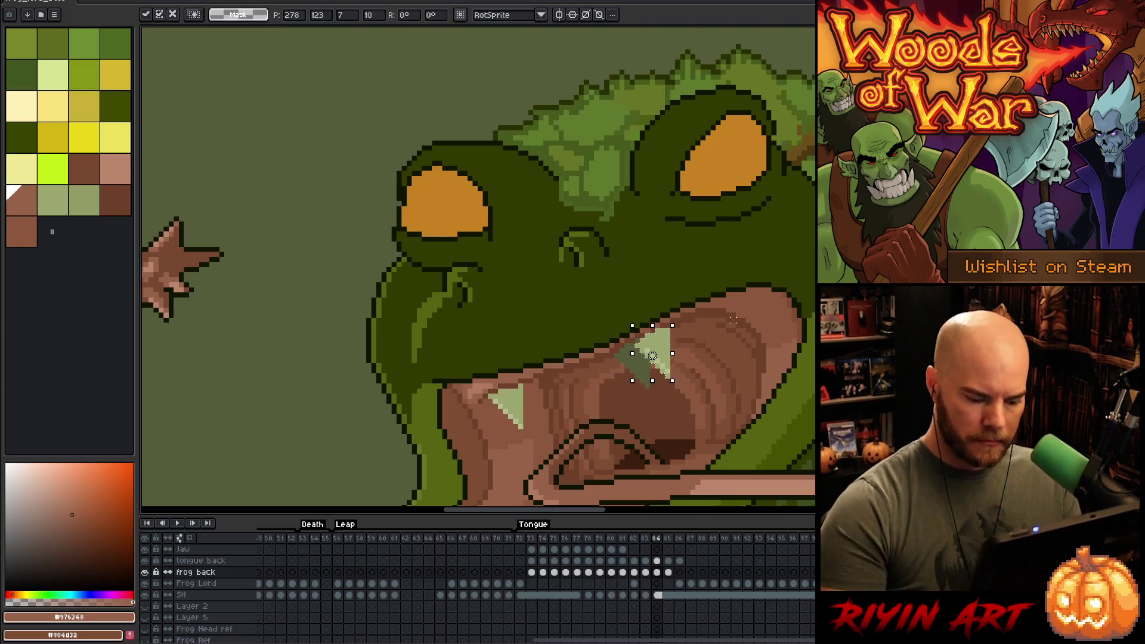
key(period)
scroll(665, 353, down, 3)
scroll(692, 334, up, 1)
key(comma)
- Fill the green triangle below the fang with dark brown #6d4028 and add mid-brown #8d593c pixels
scroll(707, 334, up, 4)
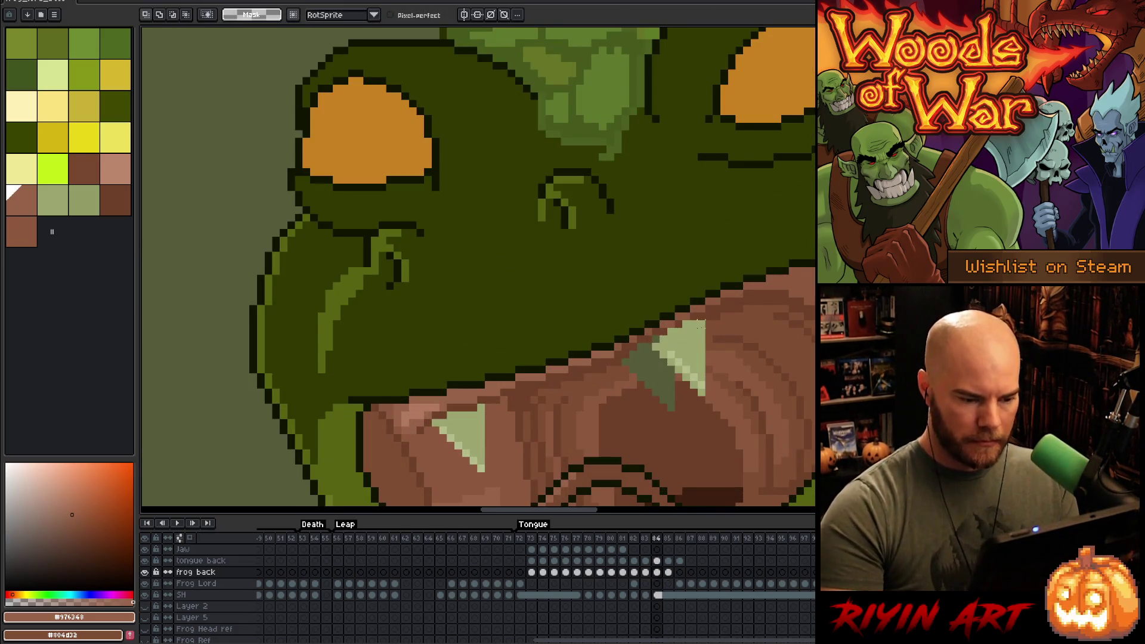
scroll(708, 334, up, 2)
key(b)
alt+click(662, 444)
mouse_move(641, 441)
mouse_down()
mouse_move(595, 442)
mouse_move(610, 412)
mouse_up()
key(ctrl+z)
key(g)
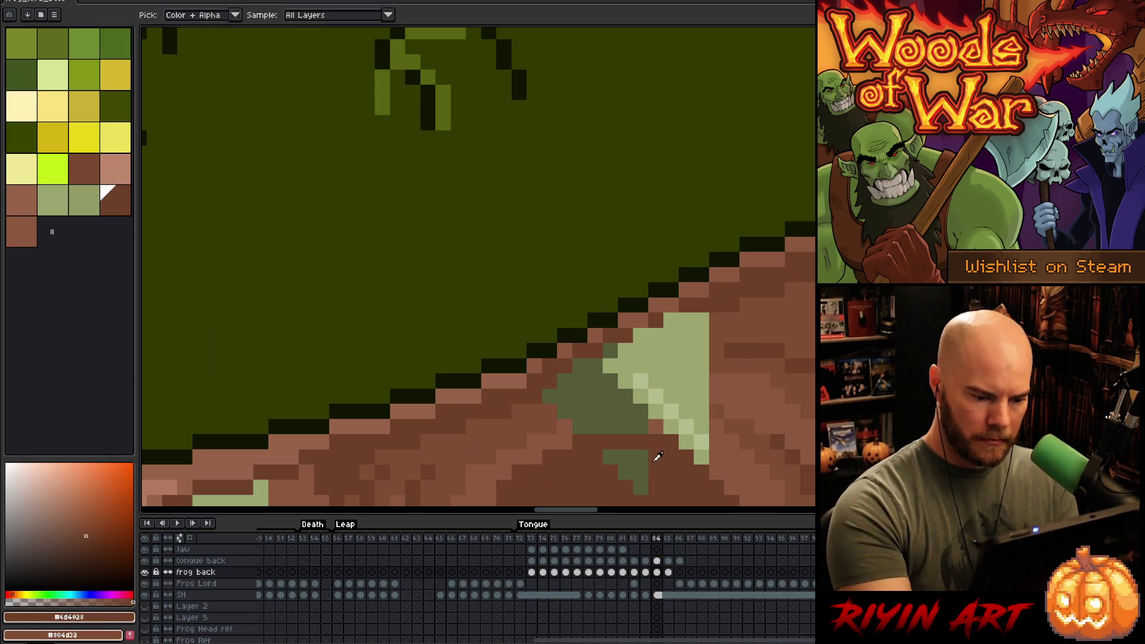
click(644, 456)
key(b)
alt+click(656, 426)
click(602, 426)
- Fill the remaining dark-green shadow with brown and draw a dark-brown diagonal edge along the fang
alt+click(555, 409)
key(g)
click(590, 394)
key(b)
alt+click(623, 335)
click(564, 381)
click(580, 365)
click(595, 366)
click(610, 350)
scroll(744, 276, down, 1)
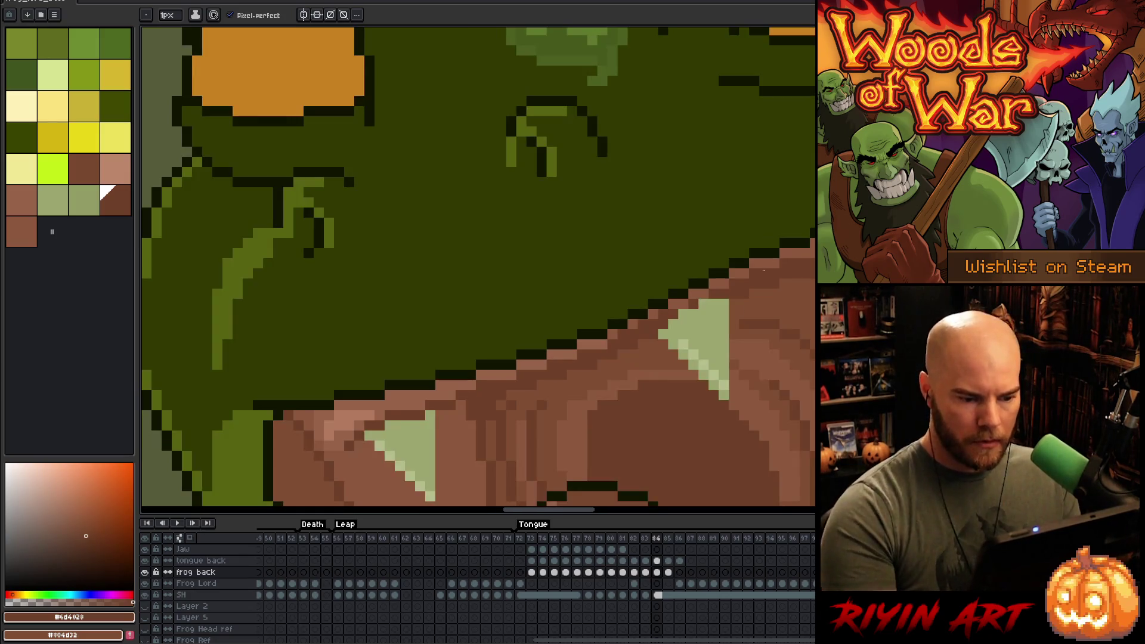
scroll(685, 266, down, 3)
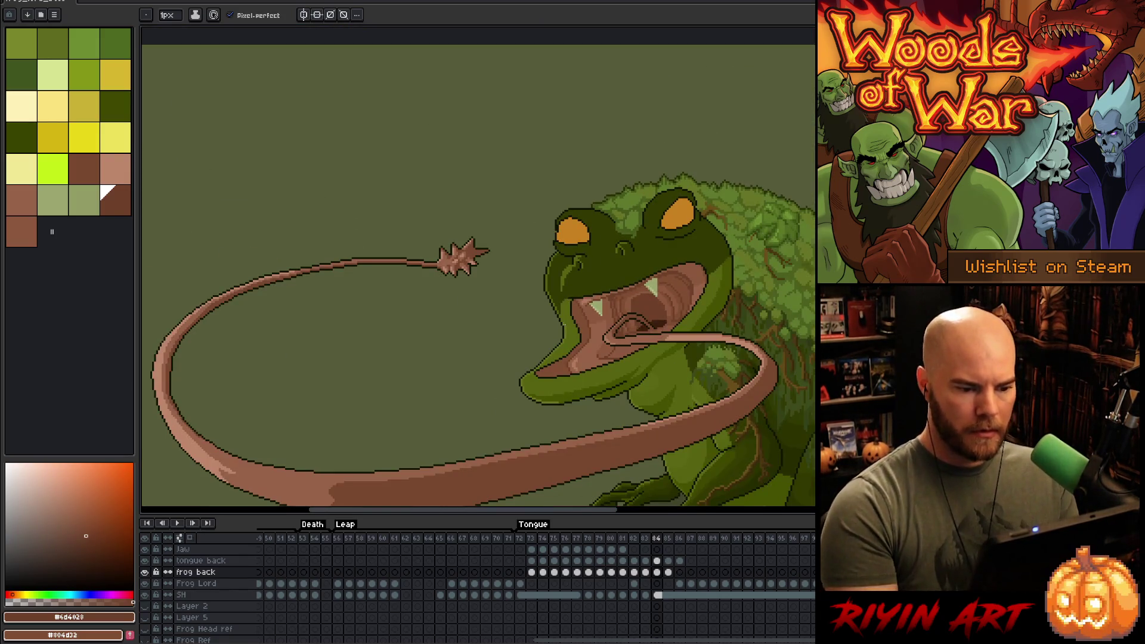
- Flip back and forth between frames 84 and 85 to compare the tongue poses
scroll(564, 326, down, 1)
key(Return)
scroll(568, 349, down, 3)
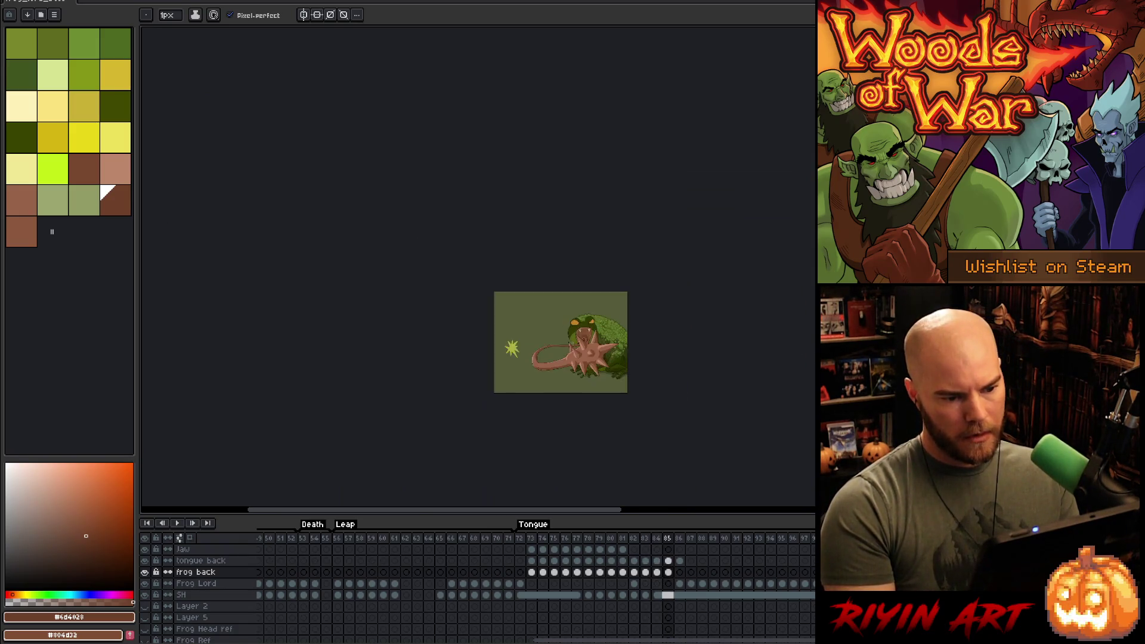
scroll(610, 337, up, 3)
key(Left)
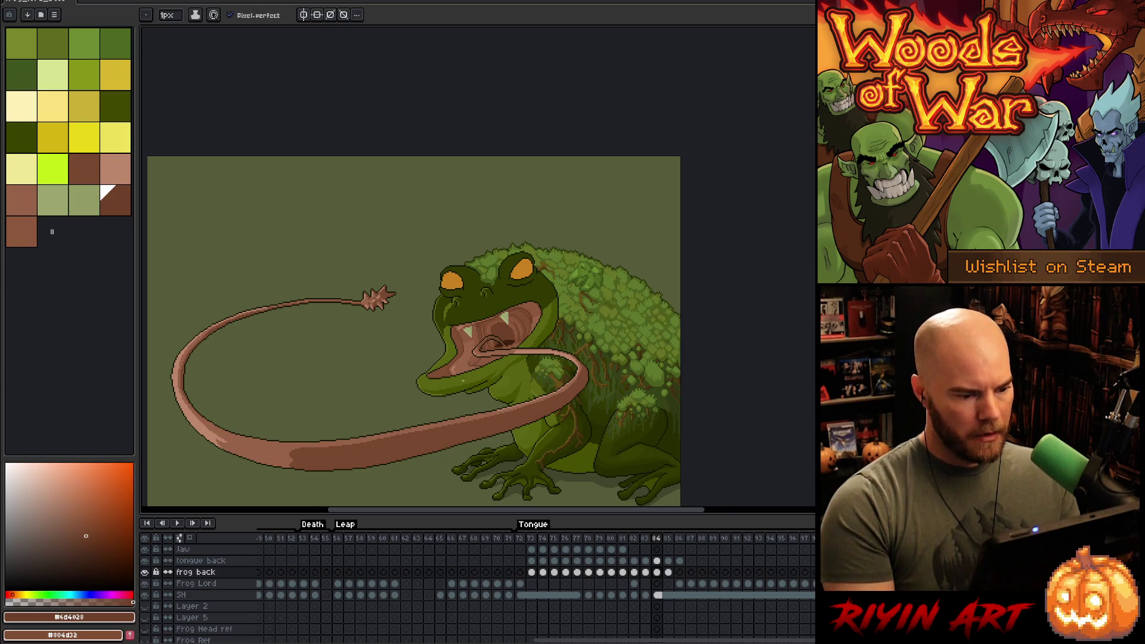
scroll(463, 380, down, 1)
key(Right)
scroll(471, 377, up, 2)
scroll(501, 299, up, 1)
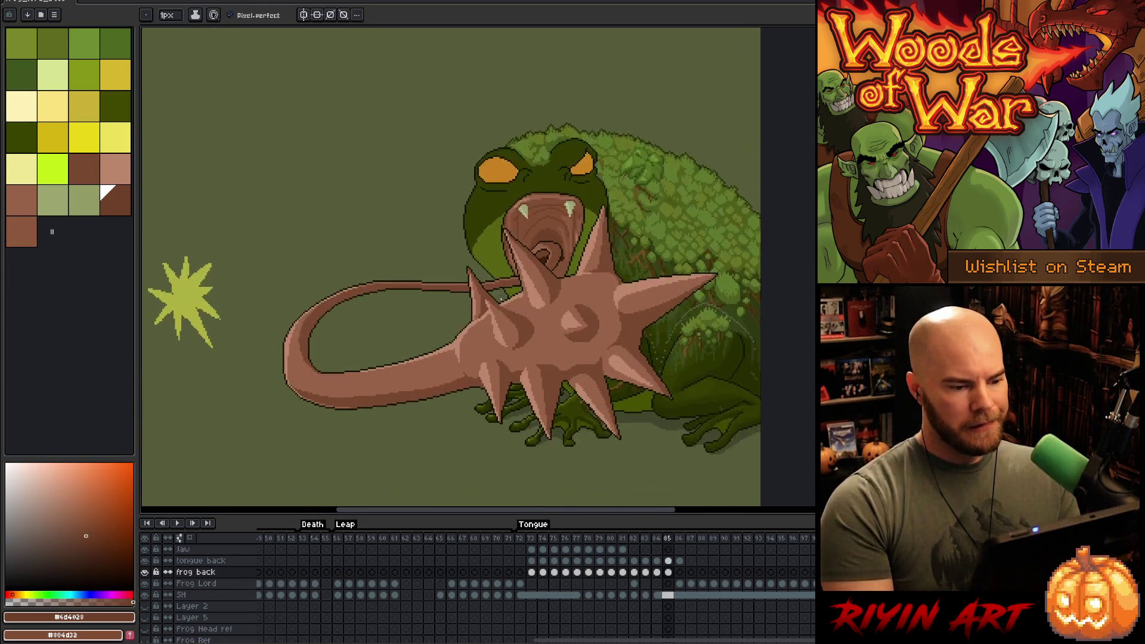
scroll(501, 296, down, 1)
key(Left)
key(Right)
key(Left)
key(Right)
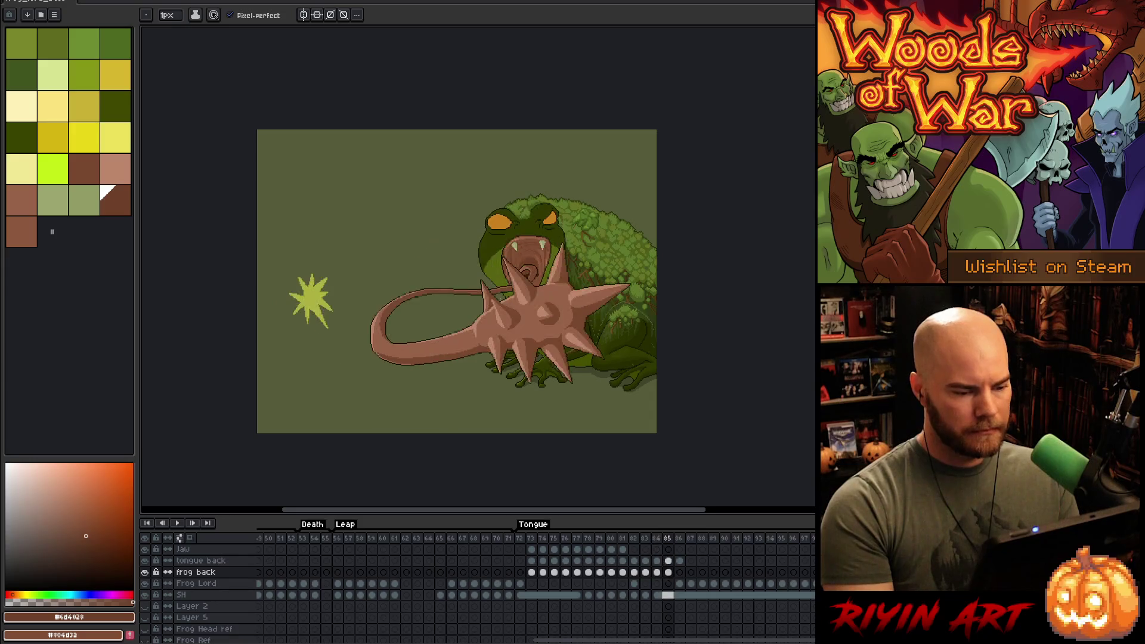
- Preview frame 86, then select the frog back cel on frame 85 and zoom on the spikes
key(Right)
key(Left)
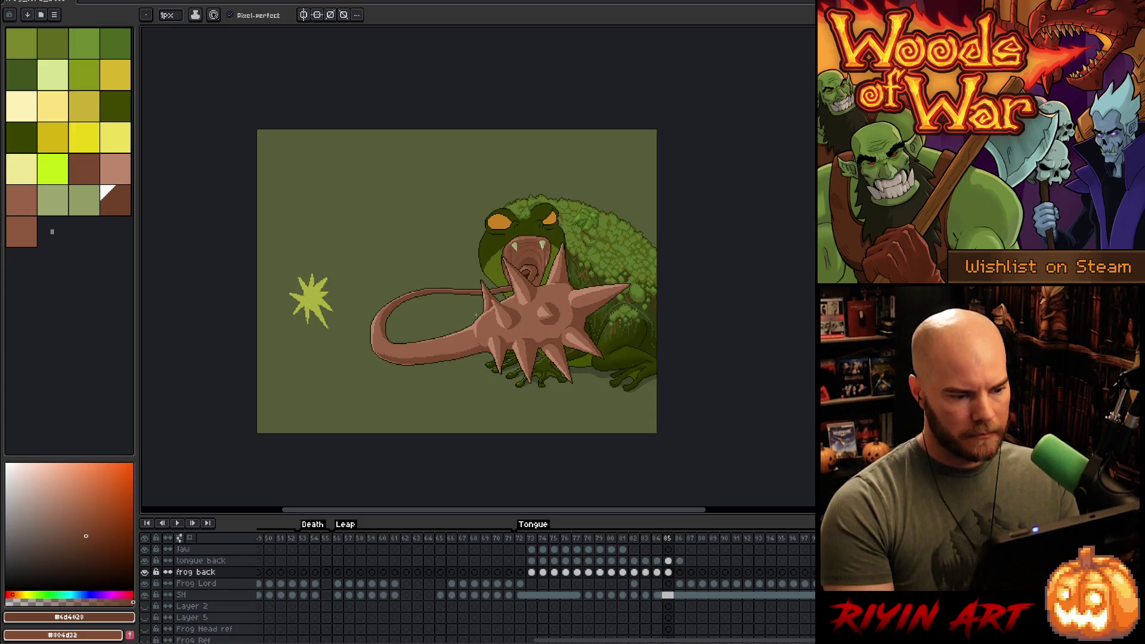
scroll(475, 314, up, 1)
key(Right)
key(Left)
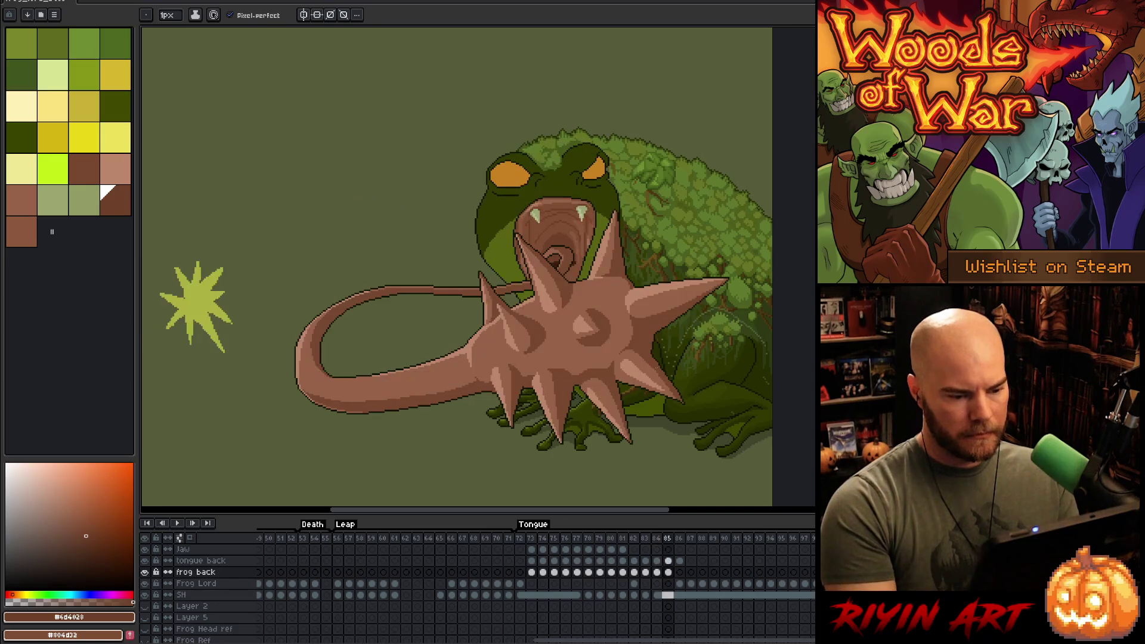
drag(658, 417, 503, 341)
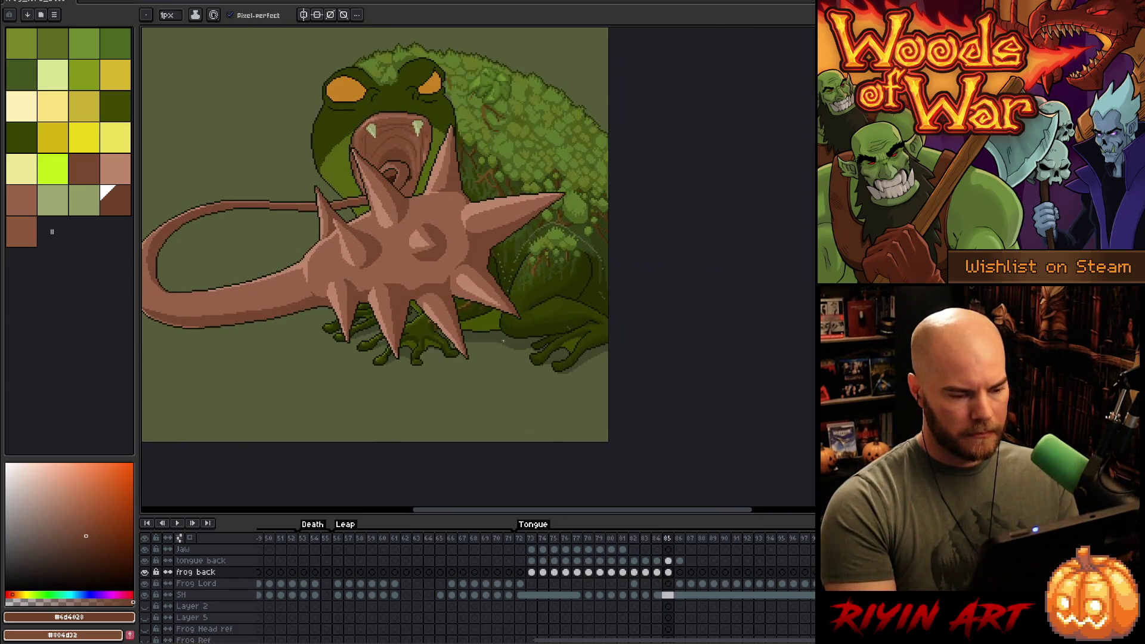
click(669, 573)
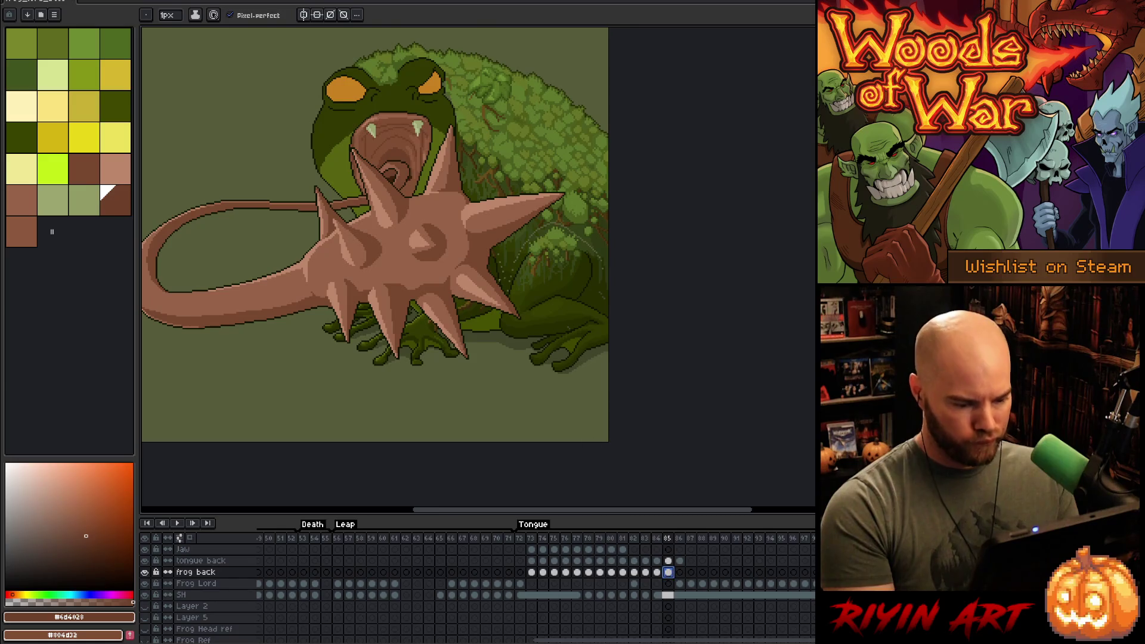
scroll(503, 264, up, 2)
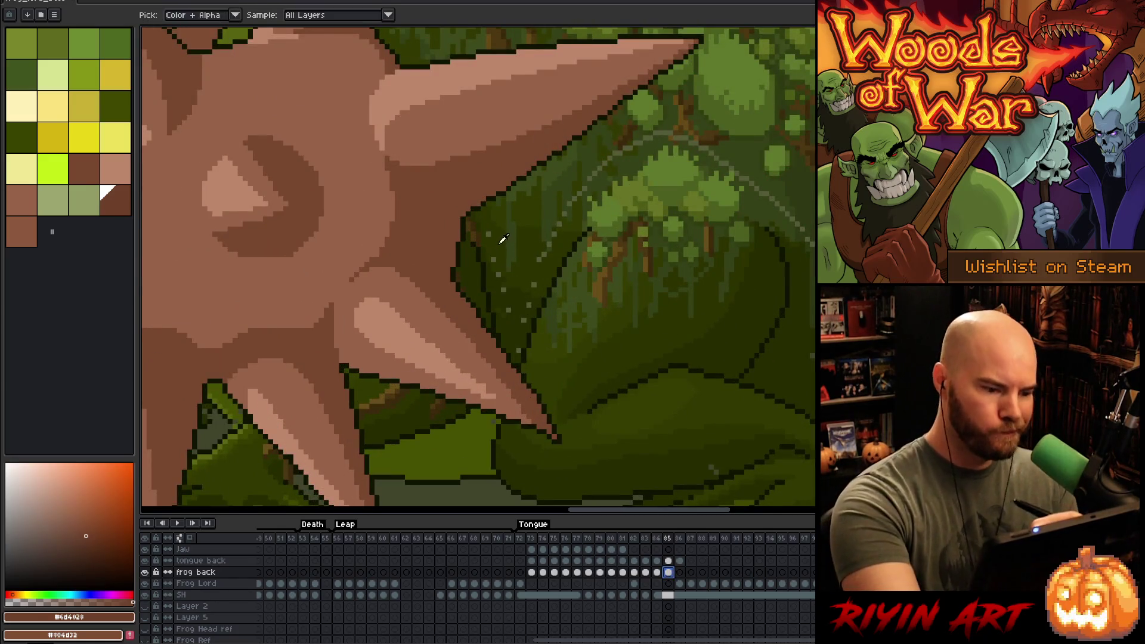
- Sample several dark and mid greens from the frog's body to find the matching shade
alt+click(499, 270)
click(497, 271)
alt+click(508, 300)
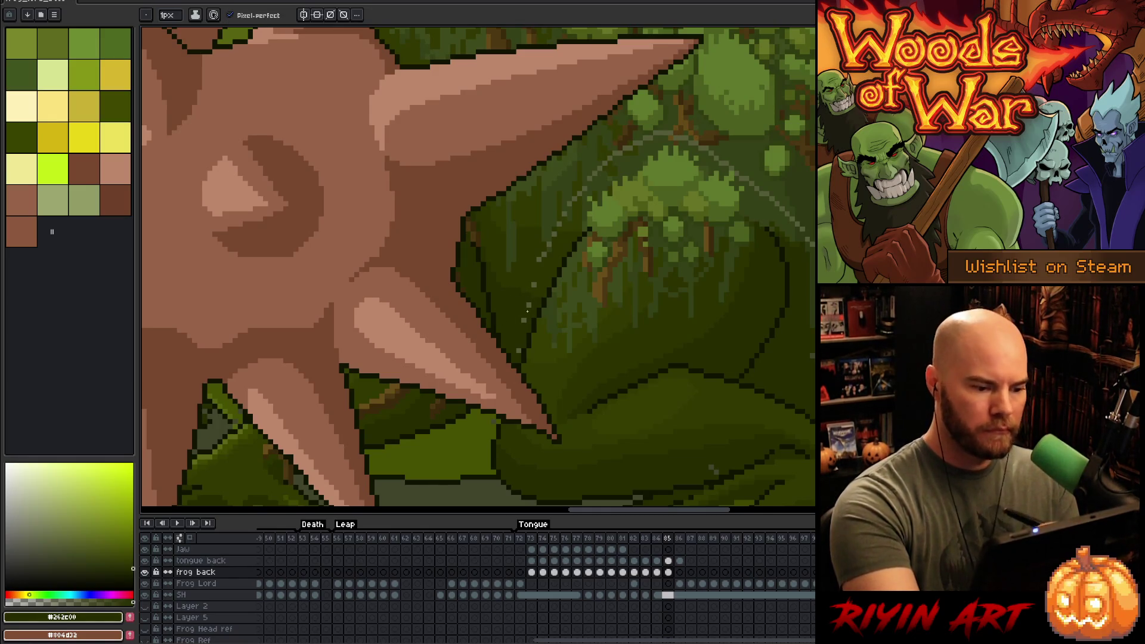
alt+click(533, 288)
alt+click(554, 244)
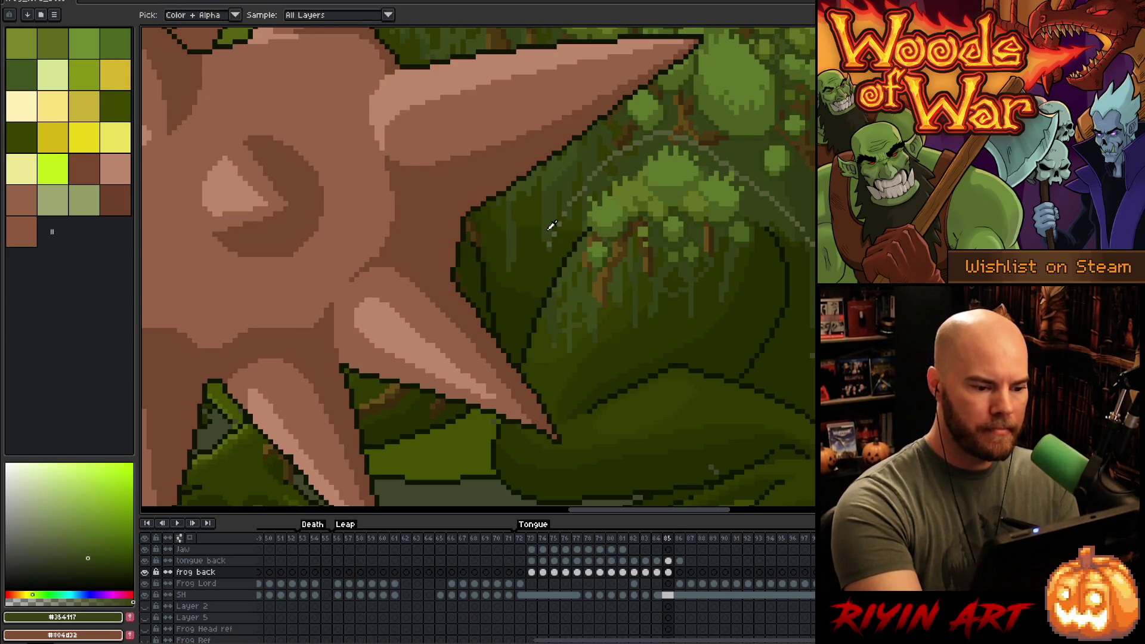
alt+click(557, 242)
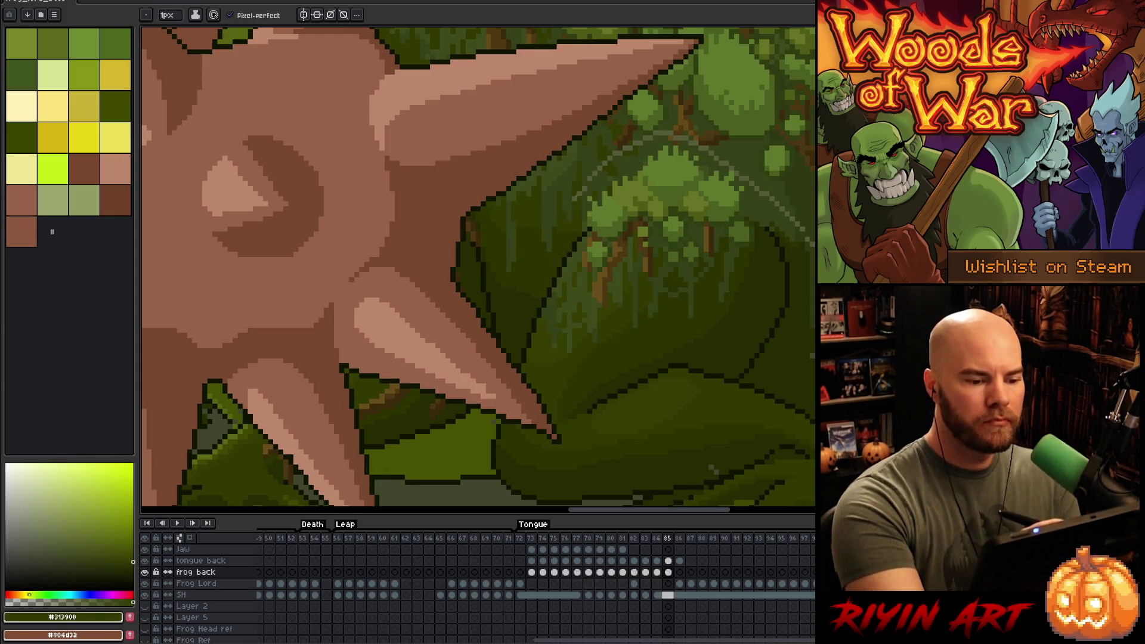
alt+click(587, 169)
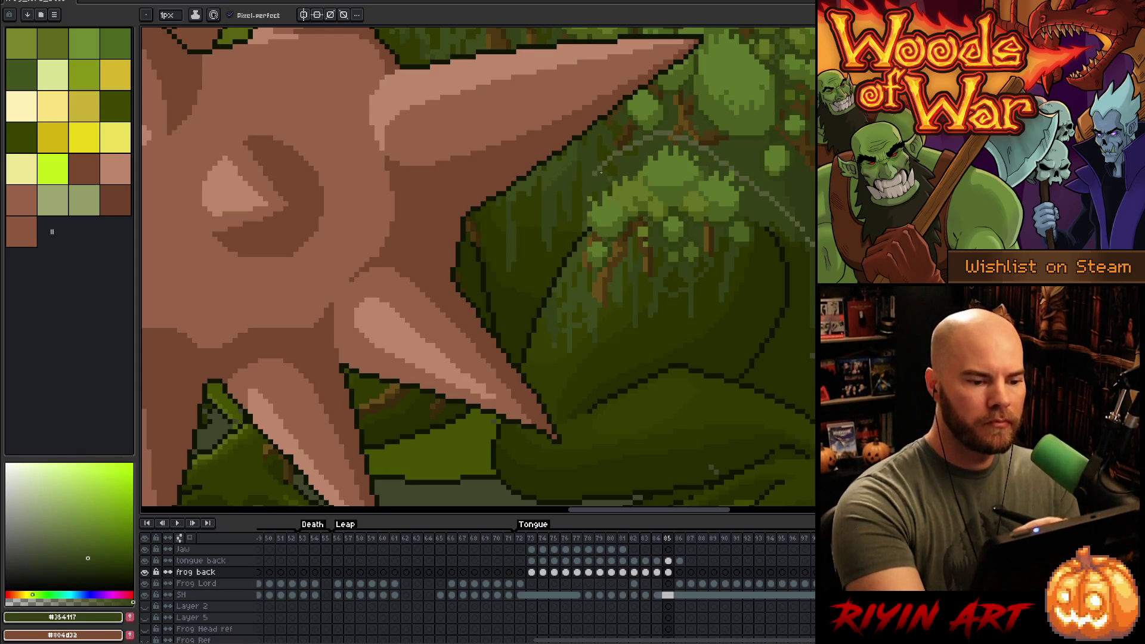
alt+click(607, 161)
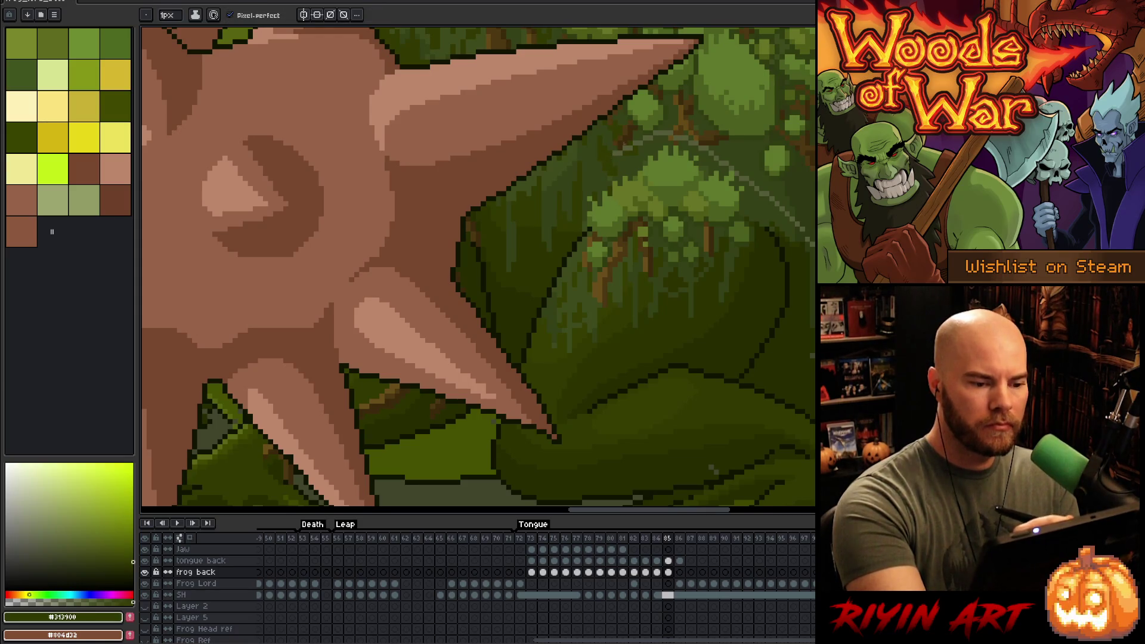
- Compare the back's mid and dark greens against browns from the spiked ball
alt+click(615, 154)
alt+click(621, 154)
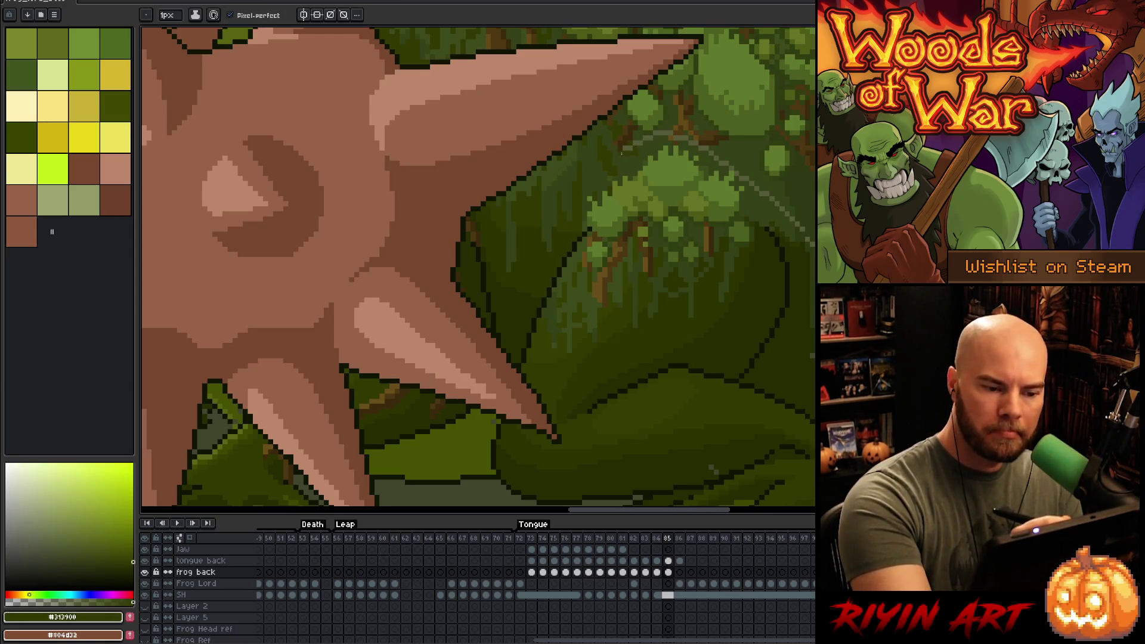
alt+click(643, 139)
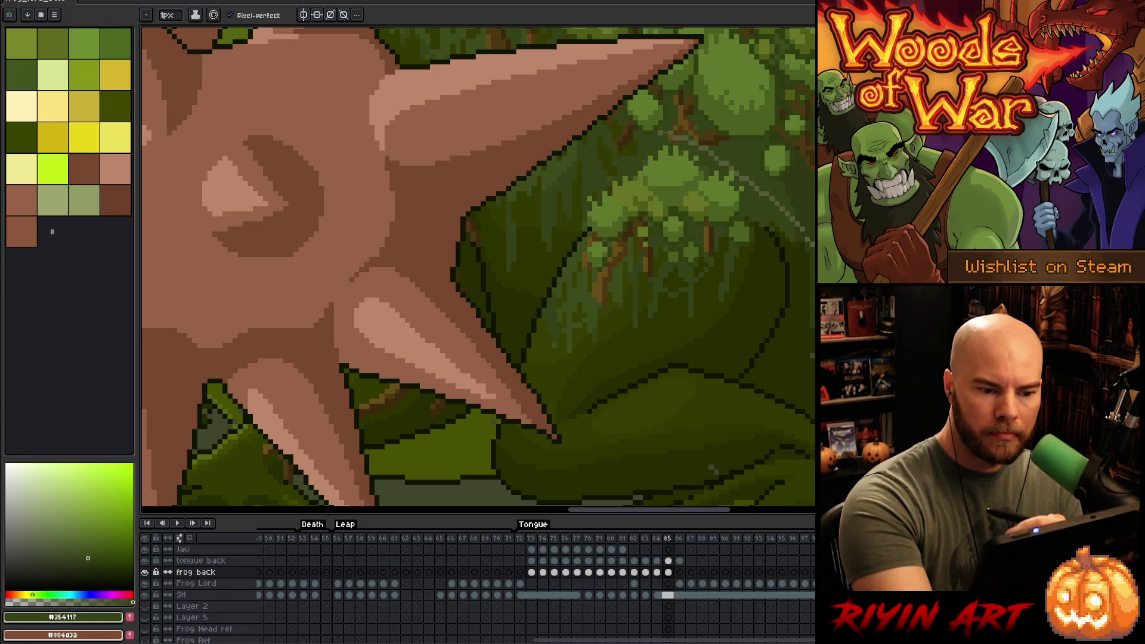
alt+click(667, 138)
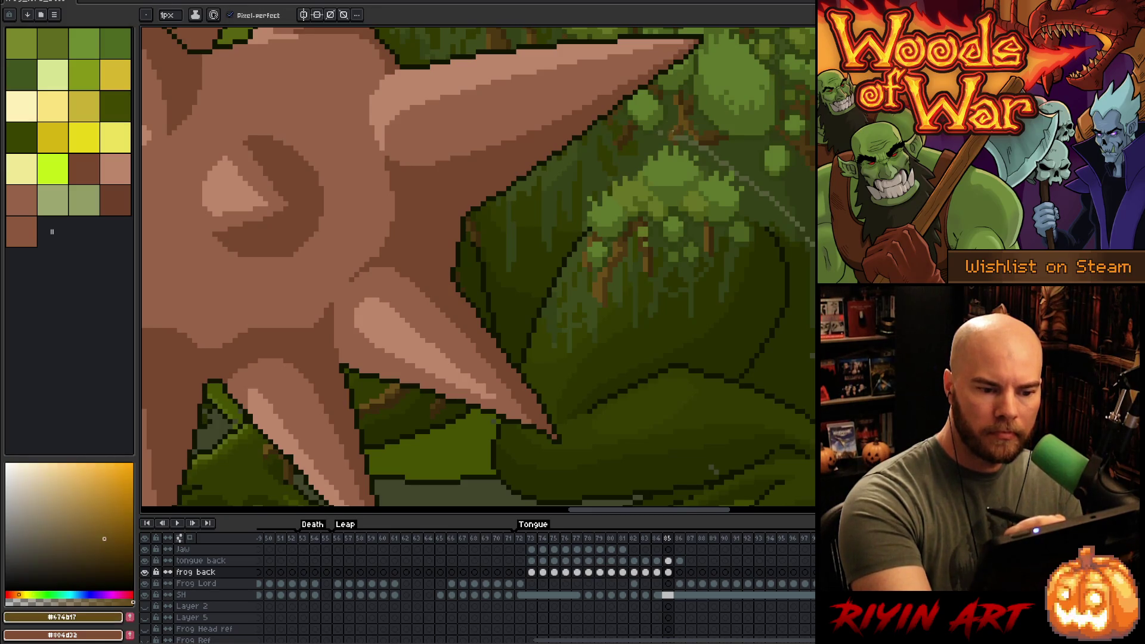
alt+click(667, 141)
alt+click(687, 130)
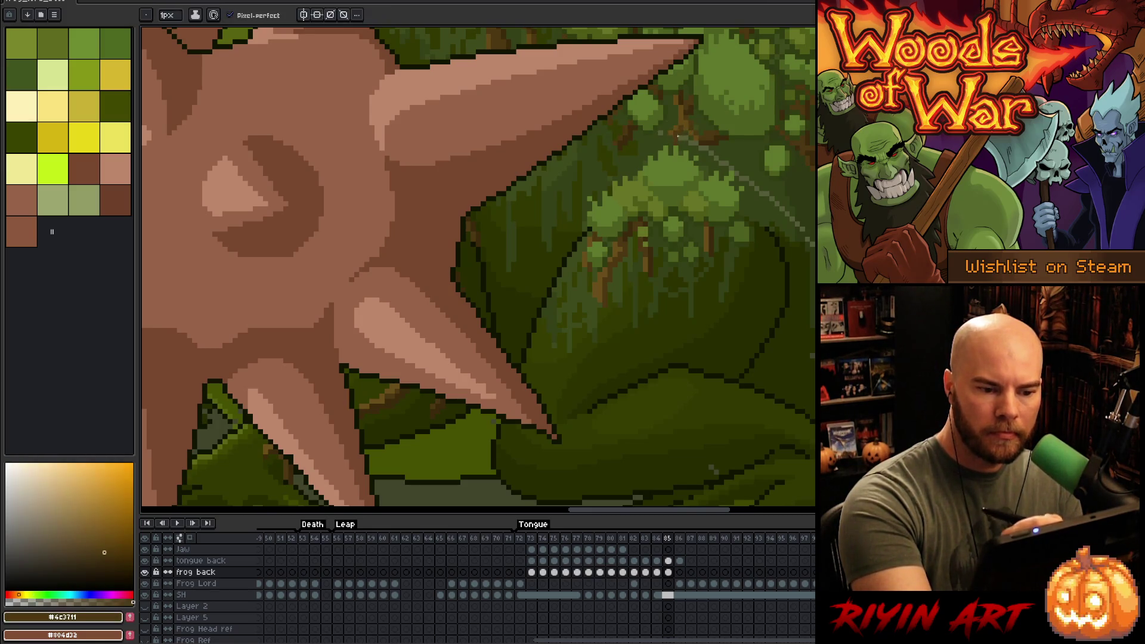
alt+click(678, 123)
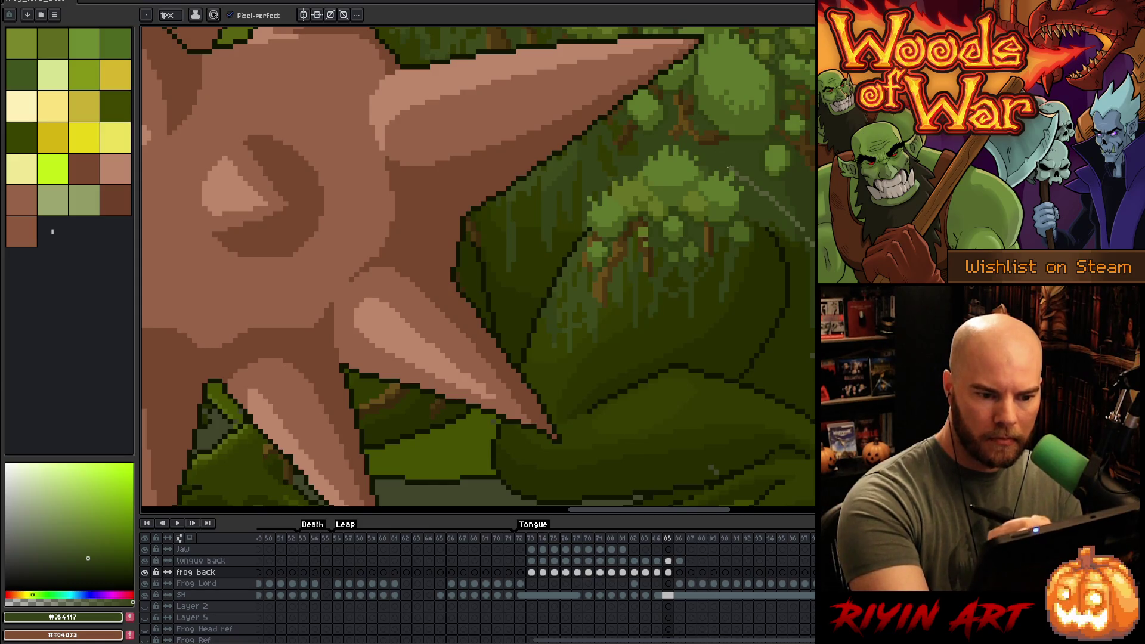
- Paint dark green over the stray light diagonal line on the frog's back
drag(755, 187, 773, 201)
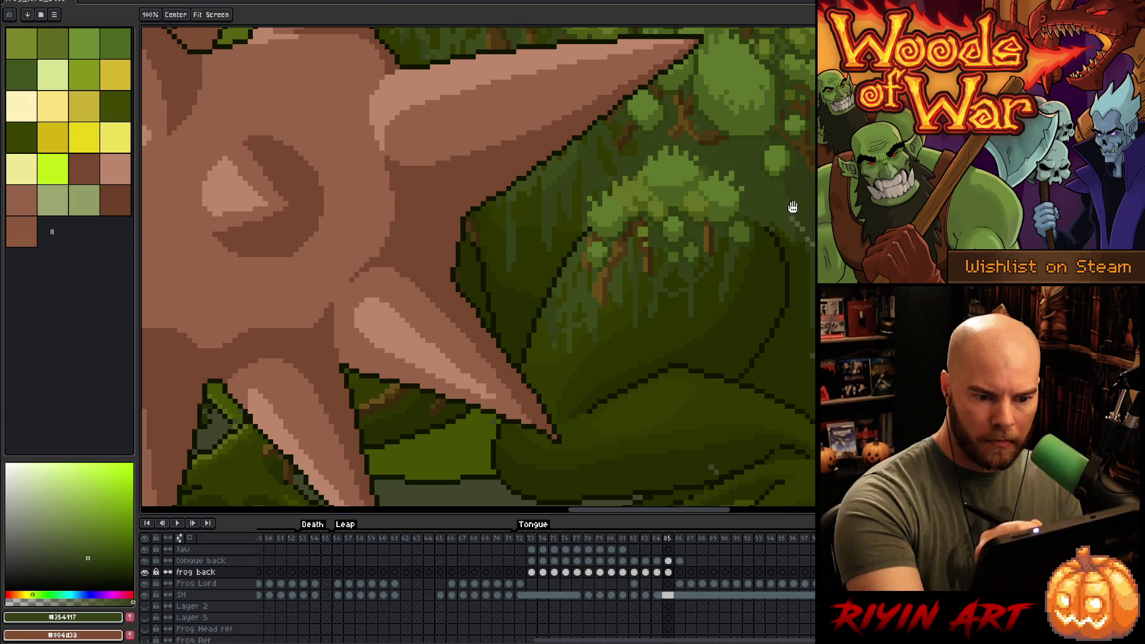
drag(804, 151, 622, 160)
alt+click(614, 231)
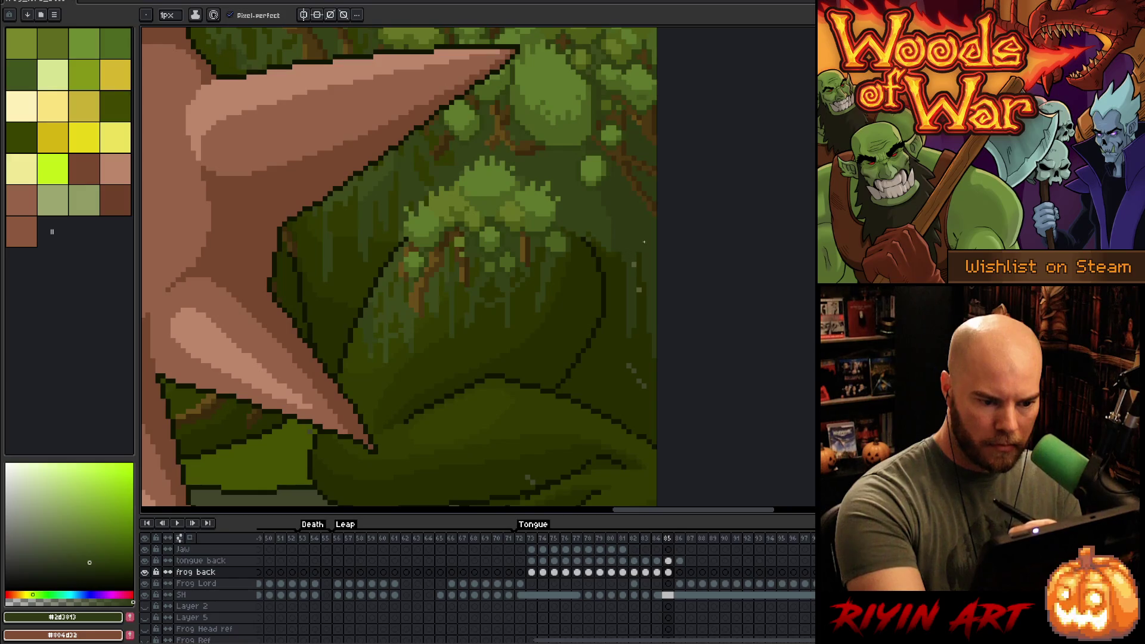
alt+click(638, 289)
scroll(632, 291, down, 3)
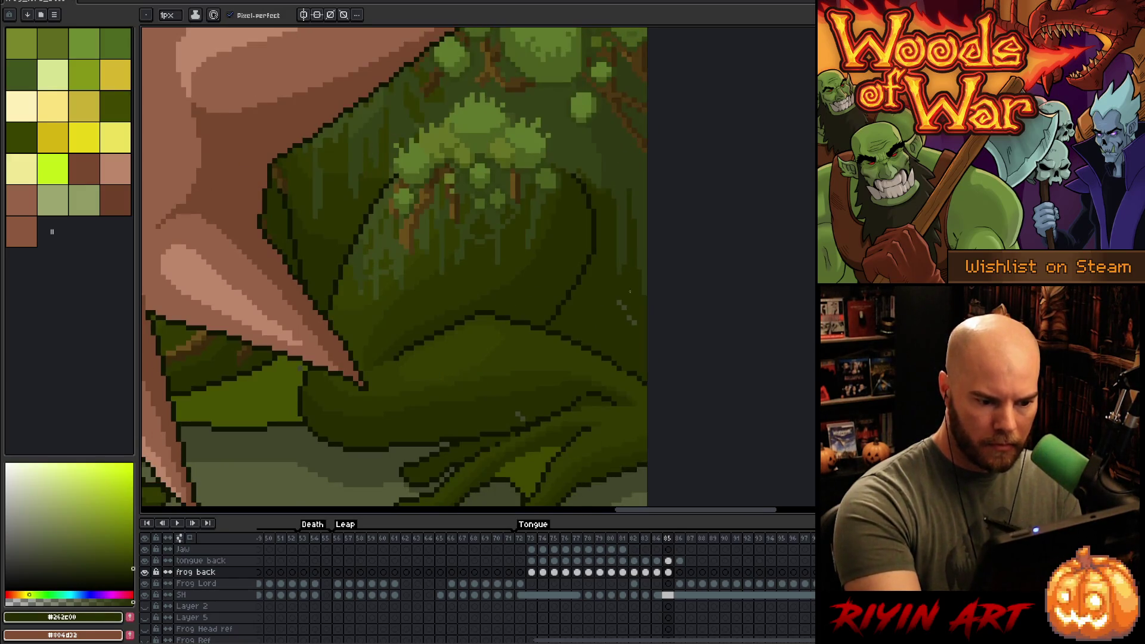
scroll(596, 358, down, 2)
scroll(596, 358, left, 4)
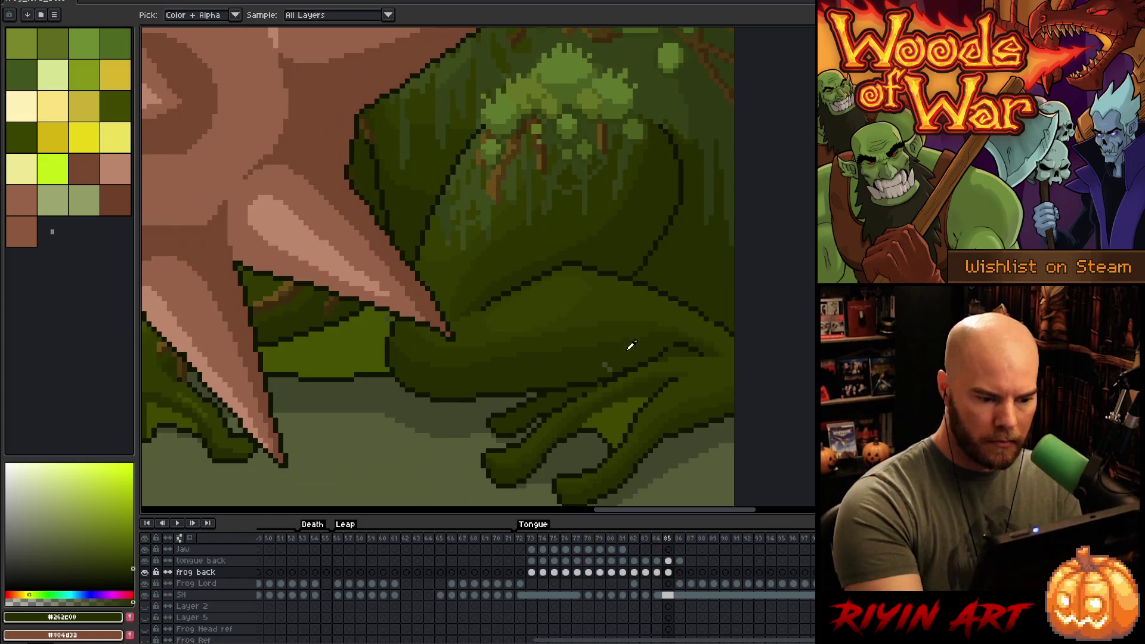
alt+click(671, 344)
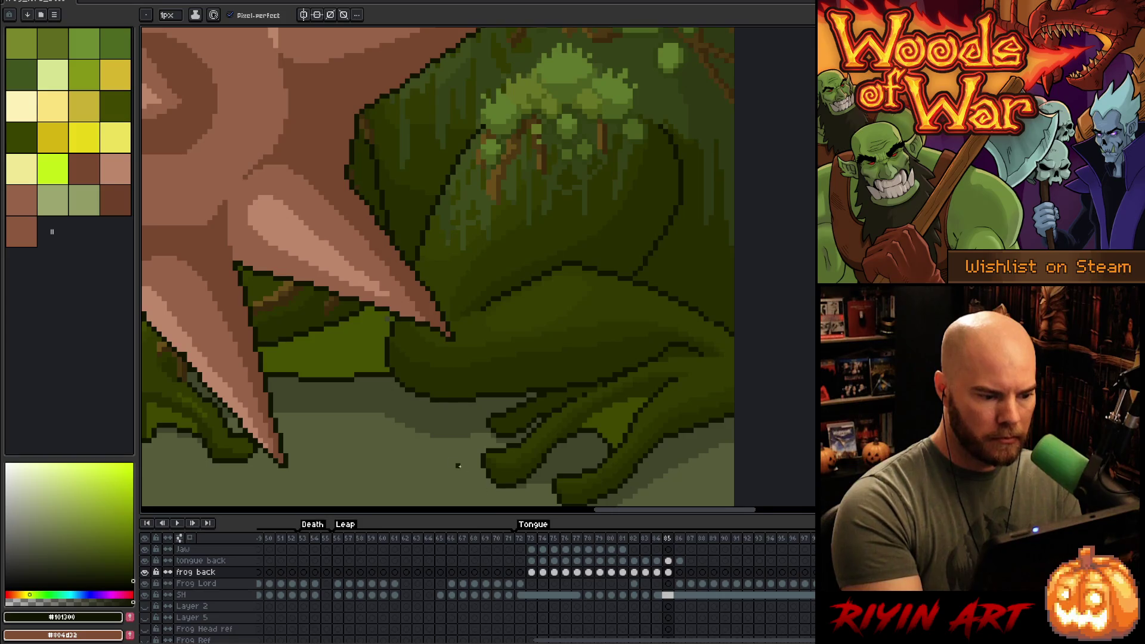
scroll(457, 466, up, 2)
drag(514, 335, 700, 346)
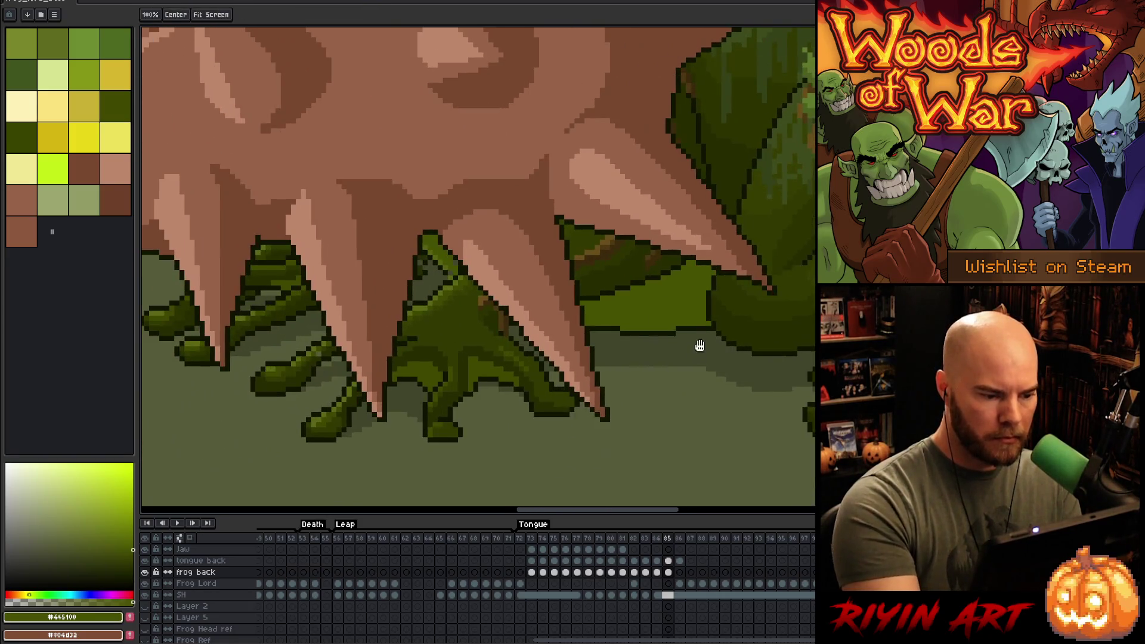
drag(529, 414, 534, 424)
alt+click(513, 343)
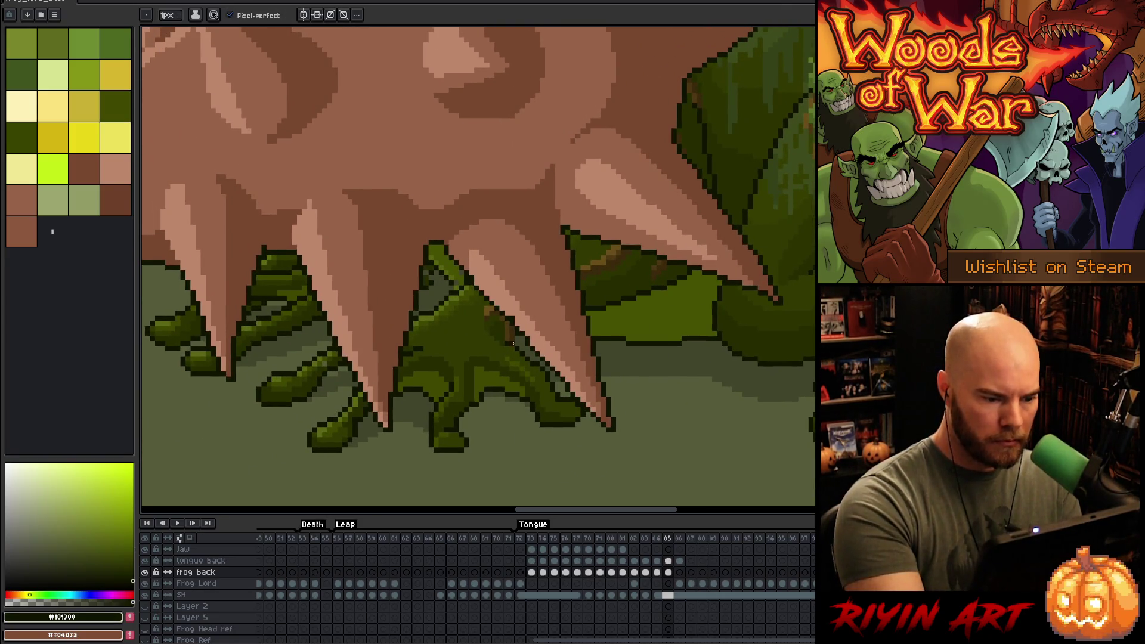
drag(510, 298, 648, 295)
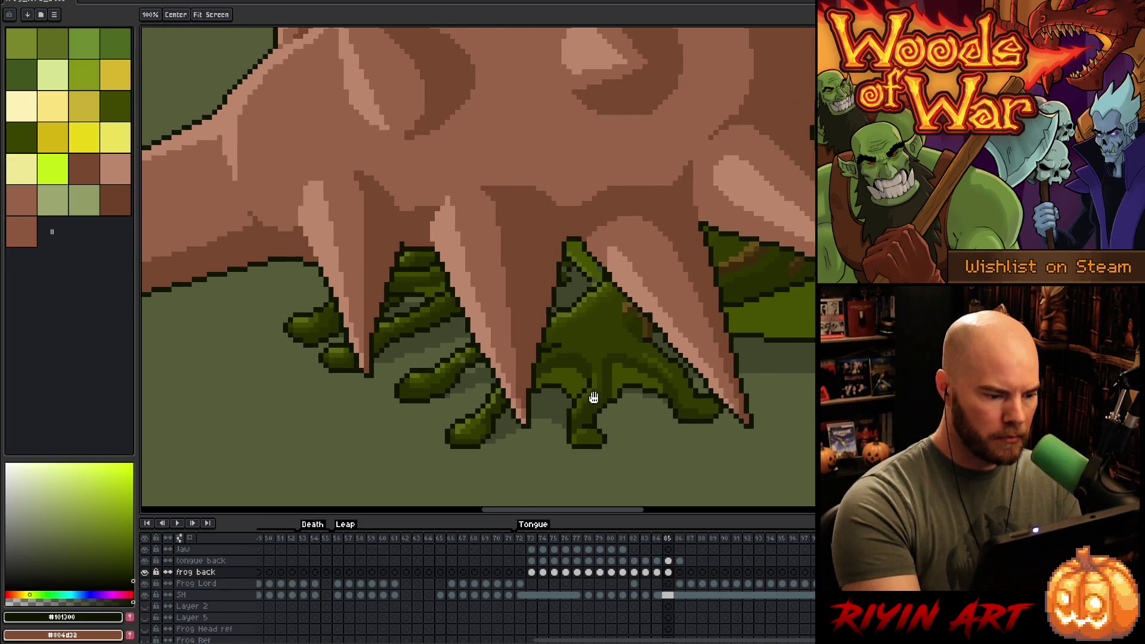
alt+click(462, 361)
drag(468, 310, 592, 335)
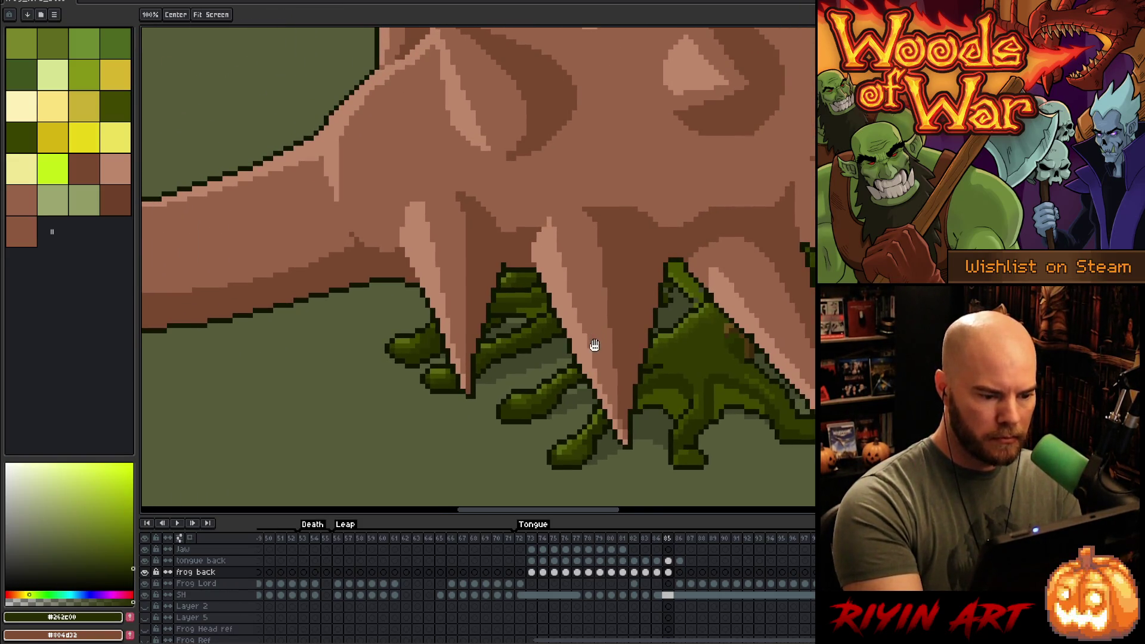
alt+click(673, 292)
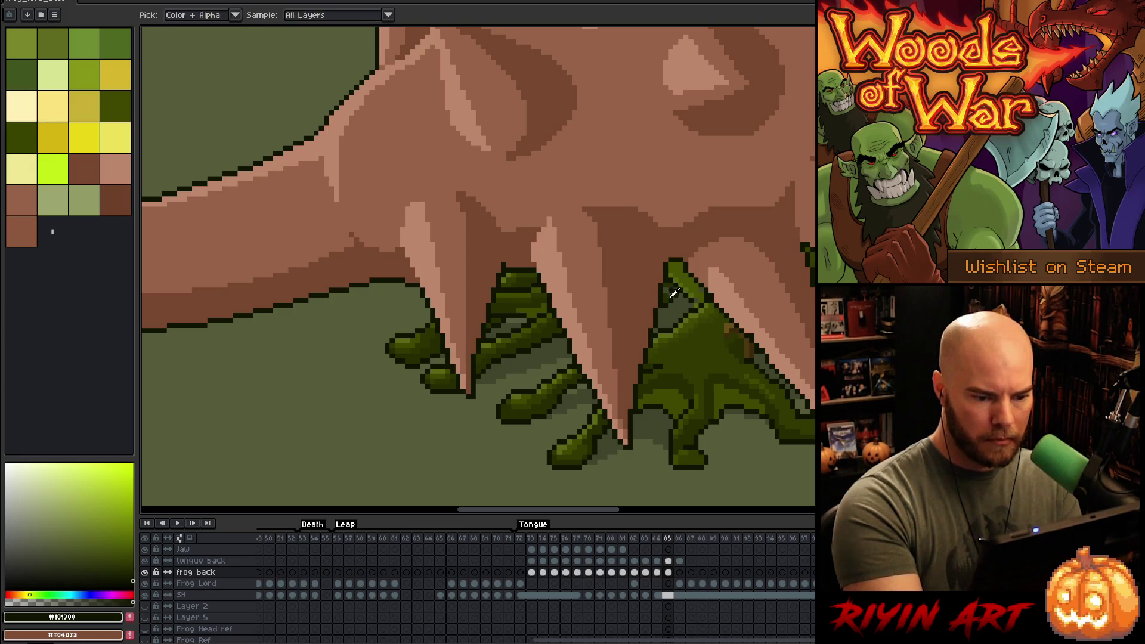
alt+click(669, 295)
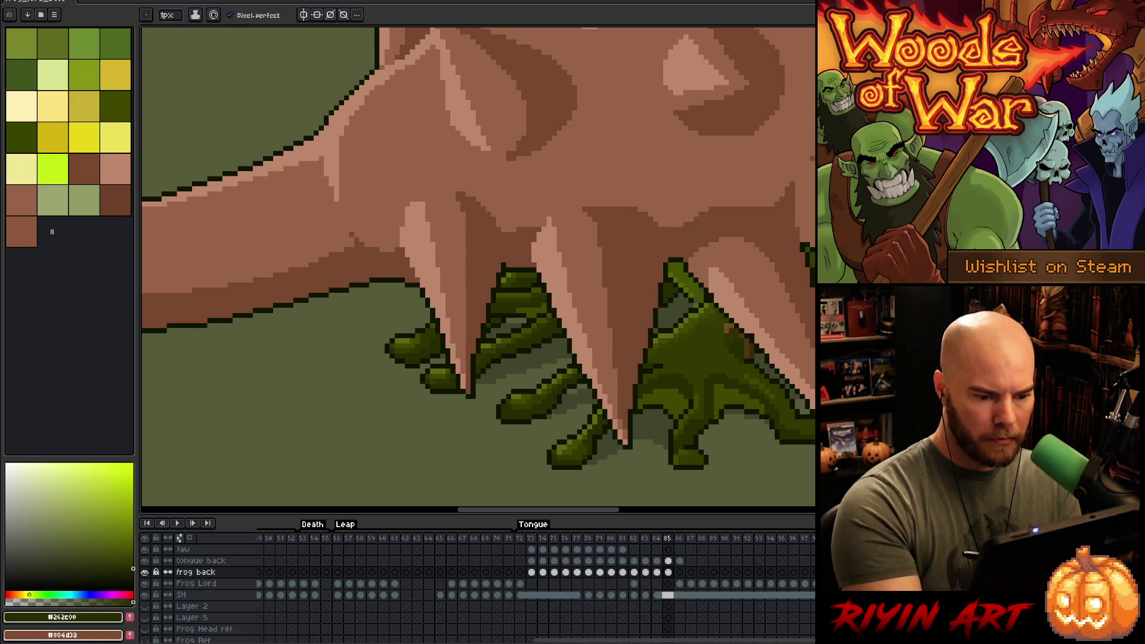
drag(696, 304, 648, 301)
alt+click(647, 301)
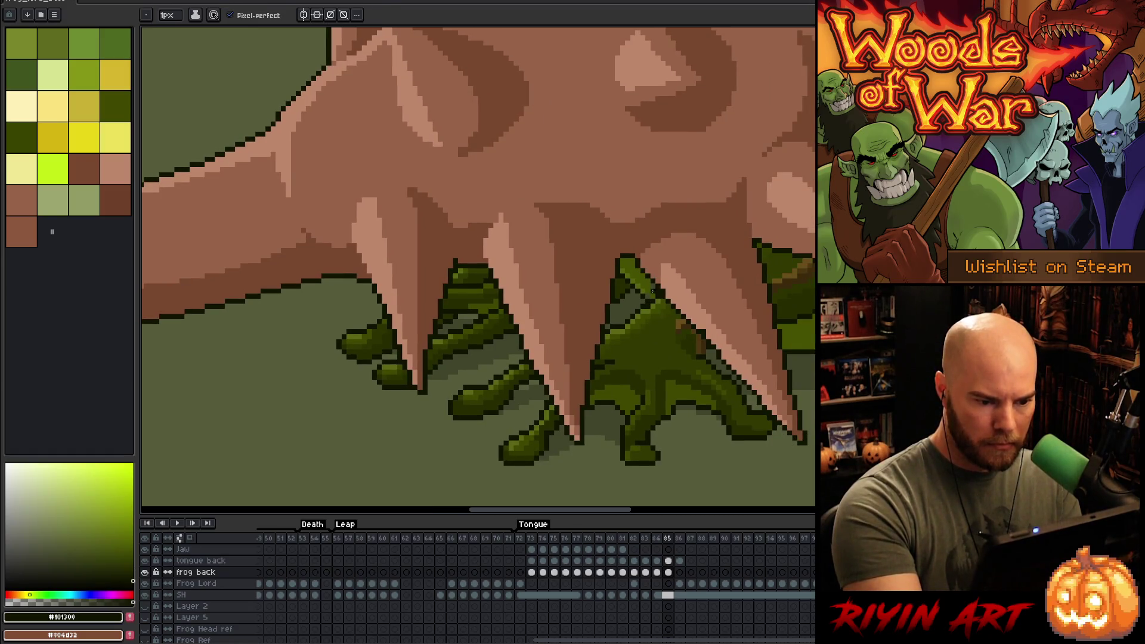
alt+click(653, 291)
mouse_move(692, 242)
mouse_down()
mouse_move(452, 463)
mouse_move(493, 489)
mouse_move(723, 452)
mouse_move(687, 453)
mouse_move(696, 461)
mouse_up()
mouse_move(705, 370)
mouse_down()
mouse_move(690, 424)
mouse_move(557, 392)
mouse_up()
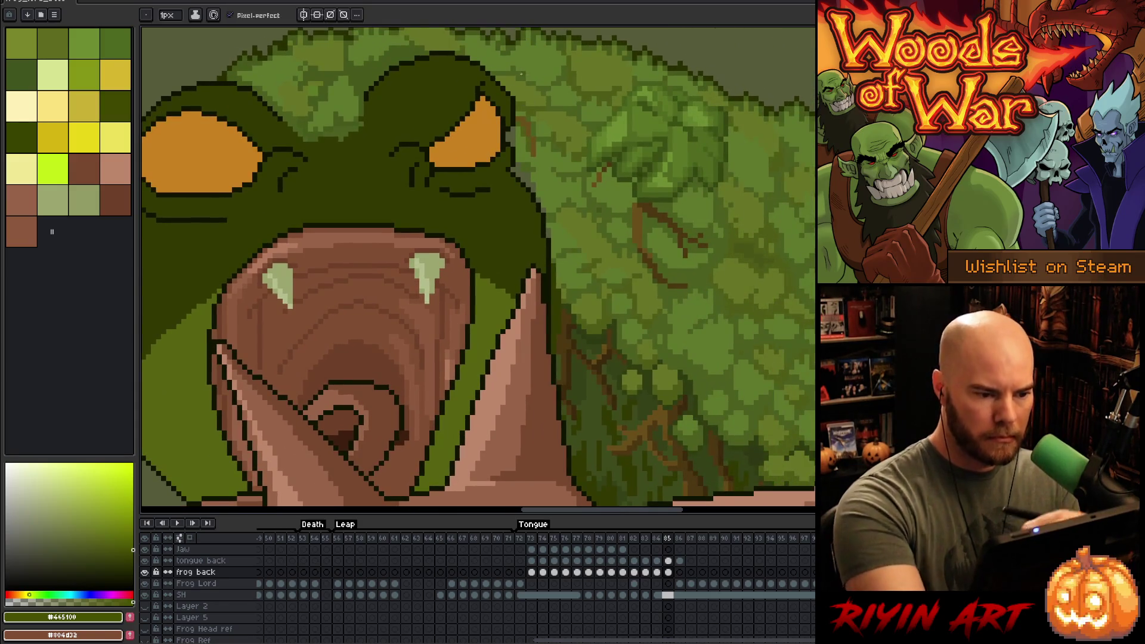
alt+click(528, 163)
alt+click(531, 162)
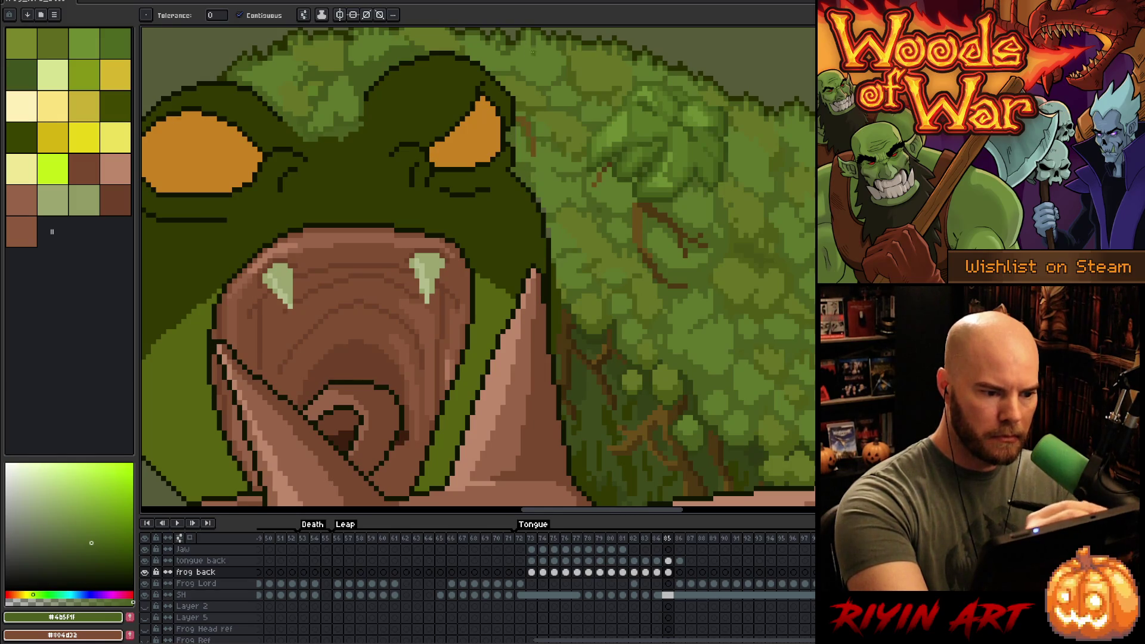
key(b)
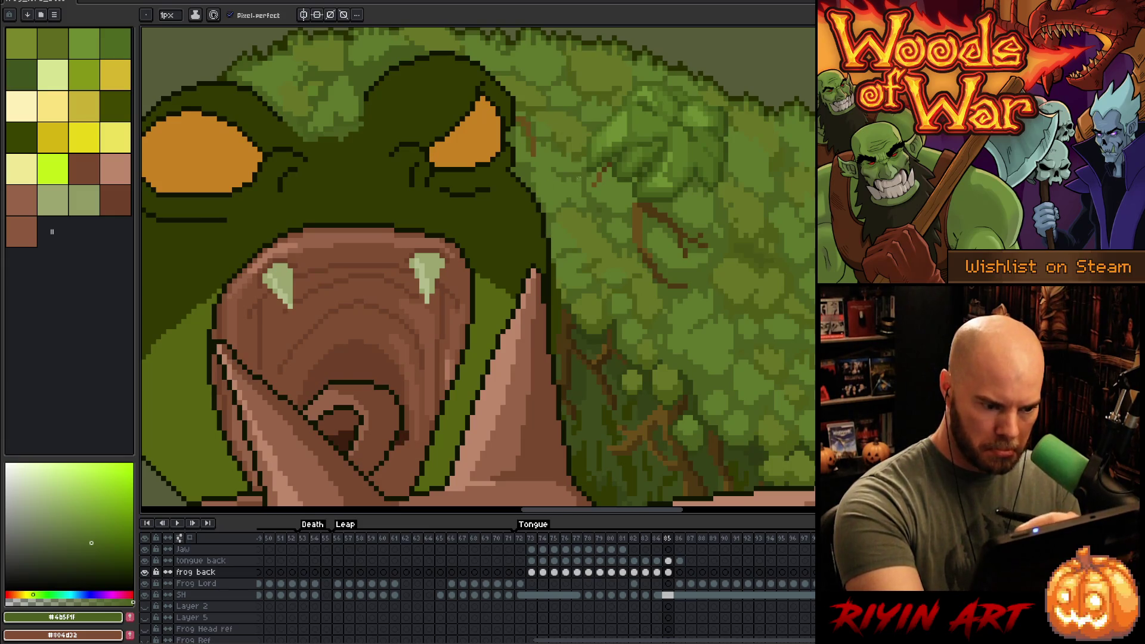
alt+click(550, 230)
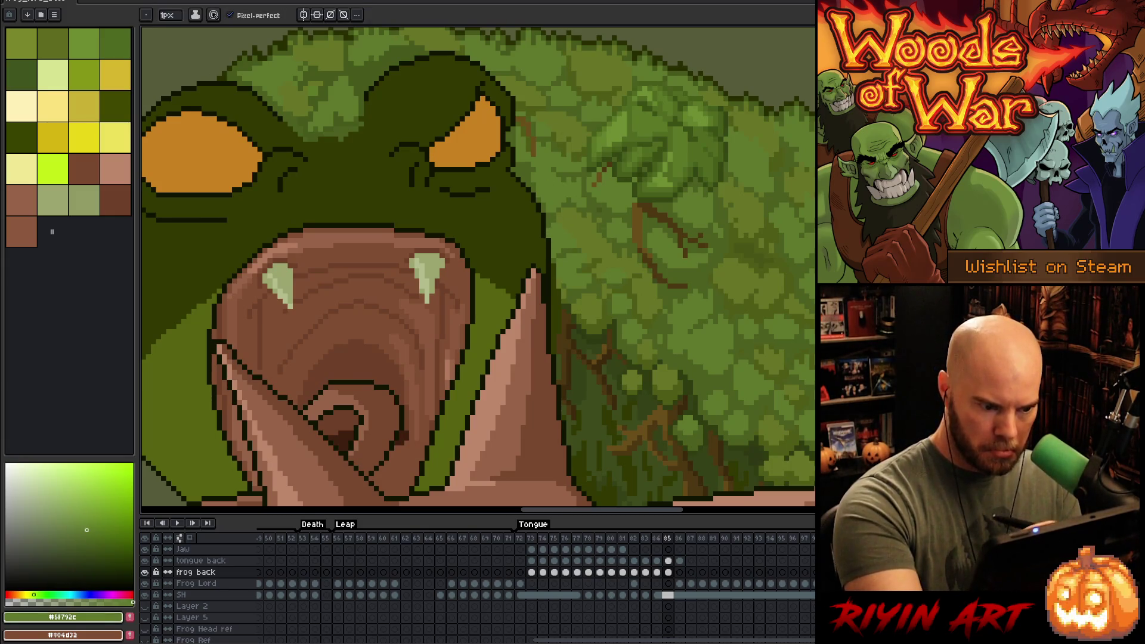
key(space)
mouse_move(585, 306)
mouse_down()
mouse_move(632, 402)
mouse_move(587, 377)
mouse_move(514, 291)
mouse_up()
scroll(434, 345, down, 2)
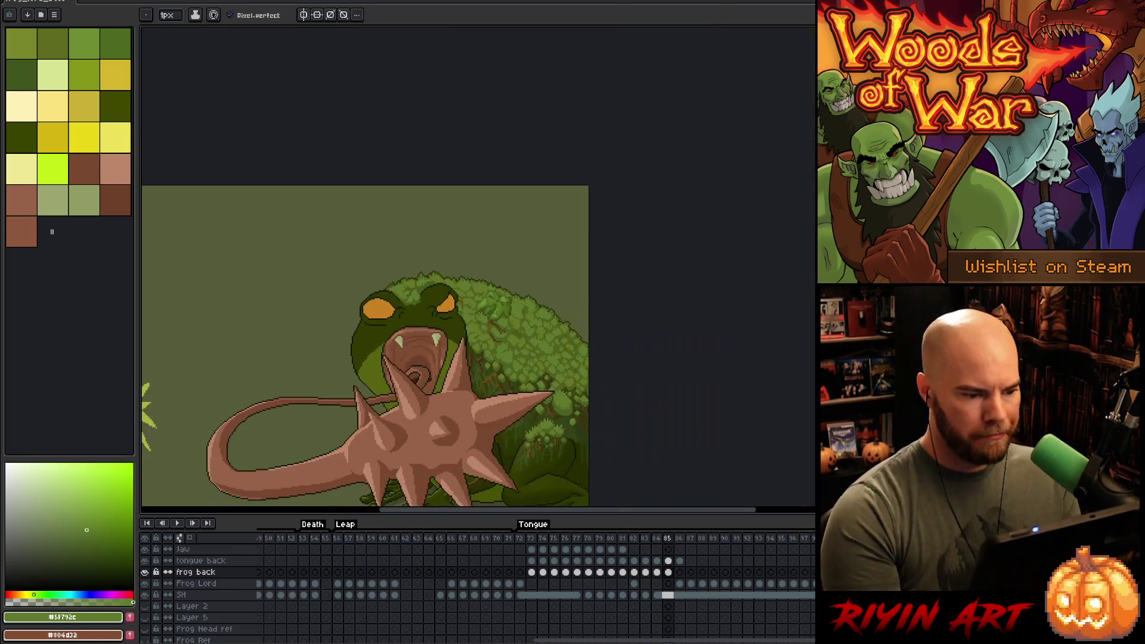
scroll(433, 345, down, 2)
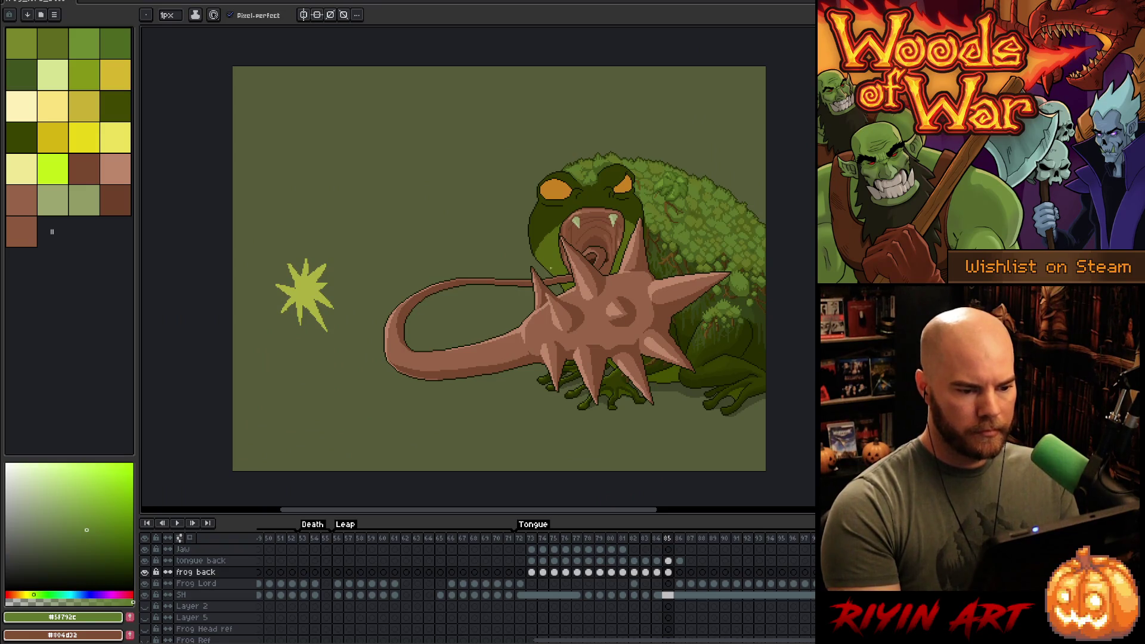
scroll(612, 173, up, 3)
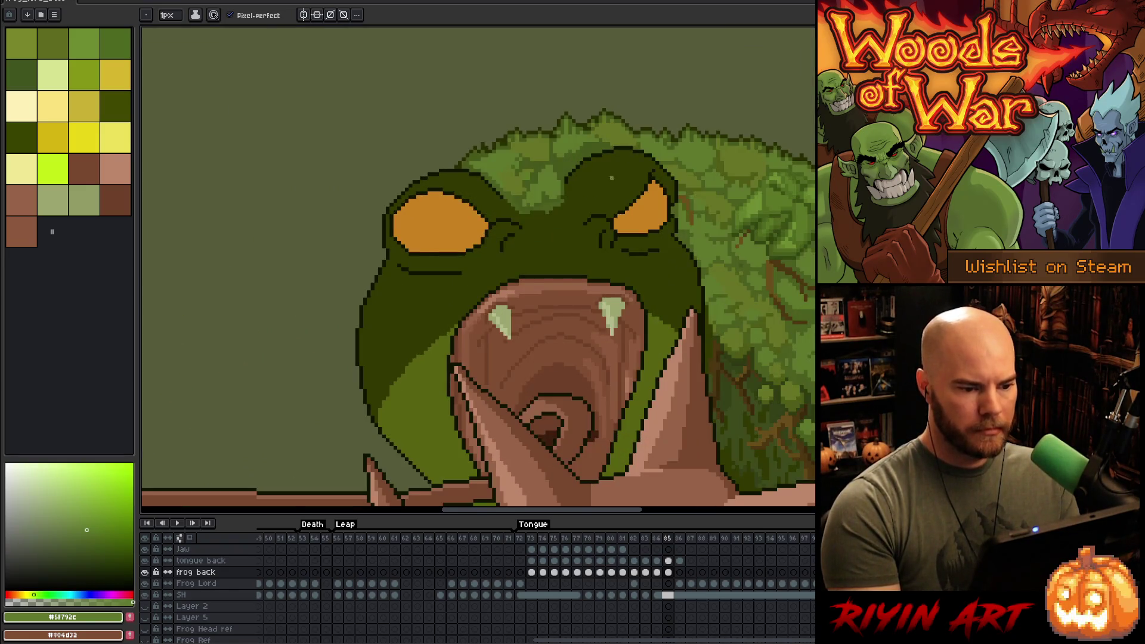
scroll(603, 181, up, 1)
scroll(588, 190, down, 2)
scroll(599, 187, up, 3)
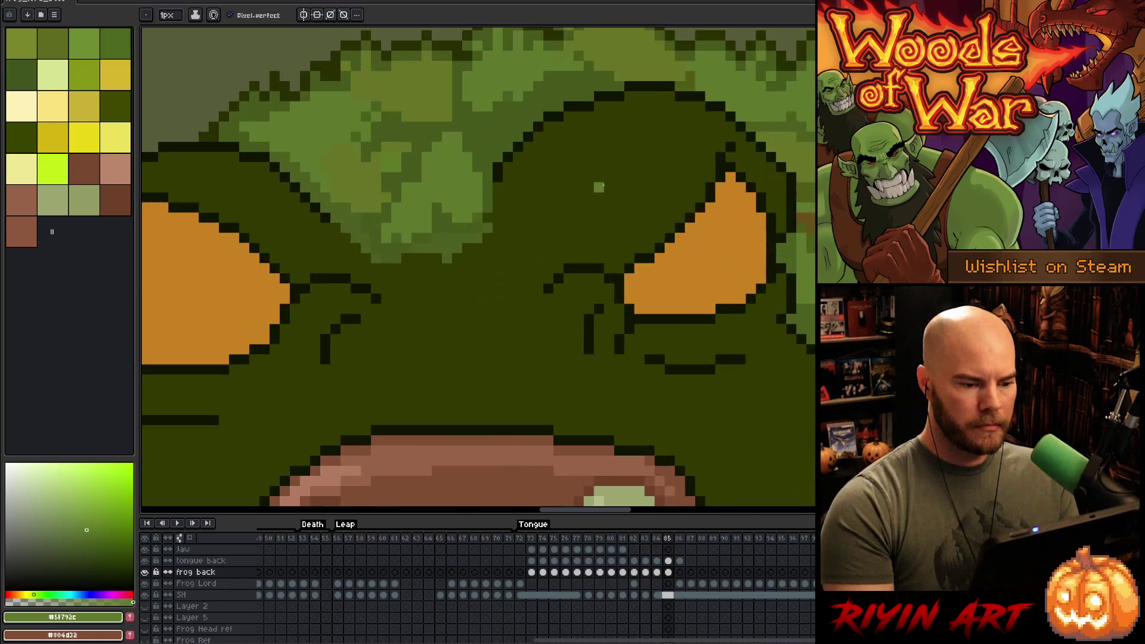
alt+click(539, 134)
drag(519, 146, 496, 195)
click(497, 167)
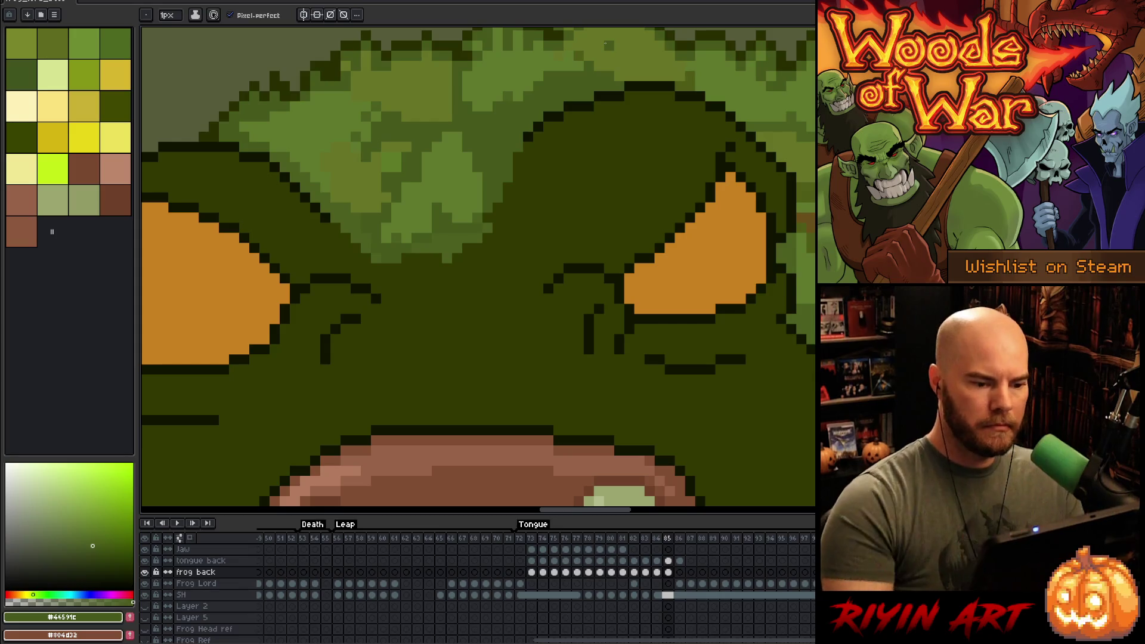
scroll(406, 188, down, 2)
scroll(406, 187, down, 2)
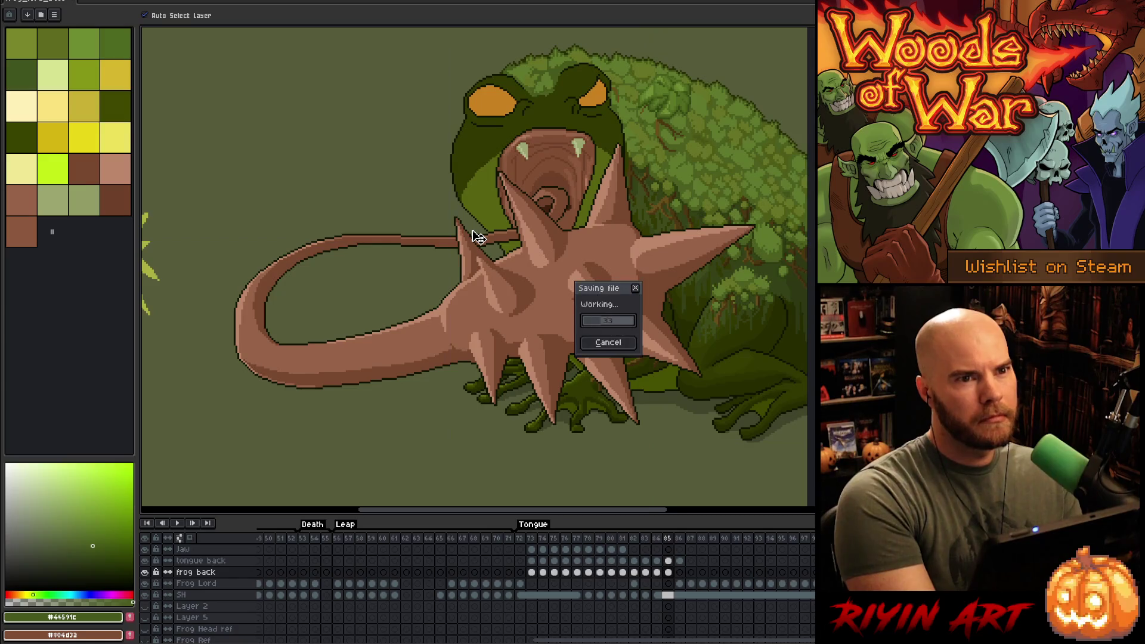
scroll(380, 267, down, 2)
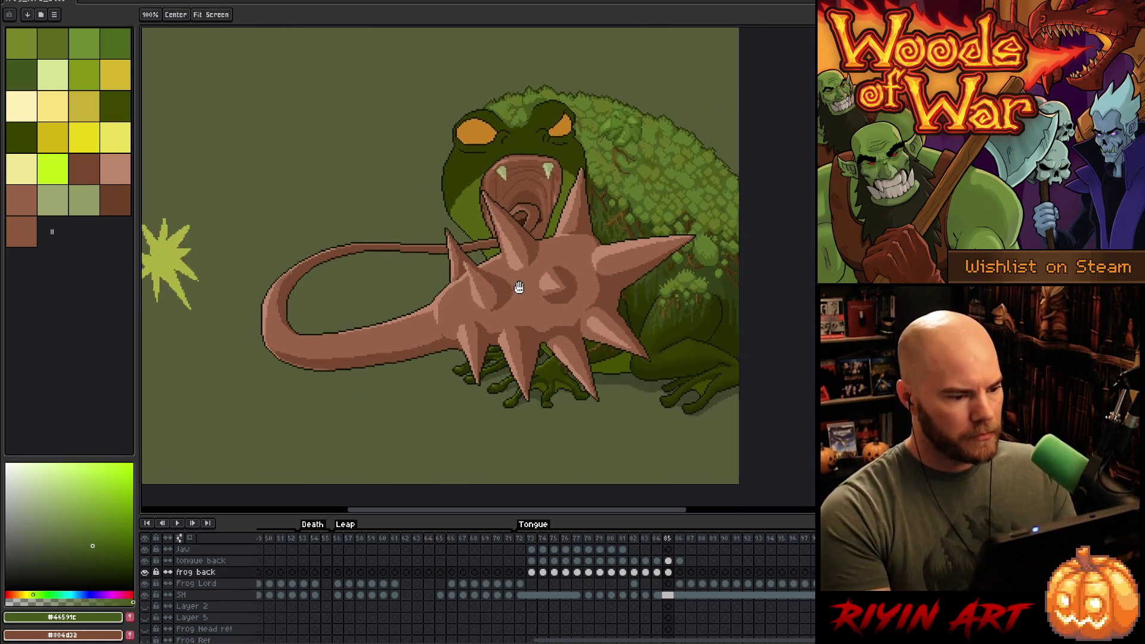
scroll(418, 268, up, 1)
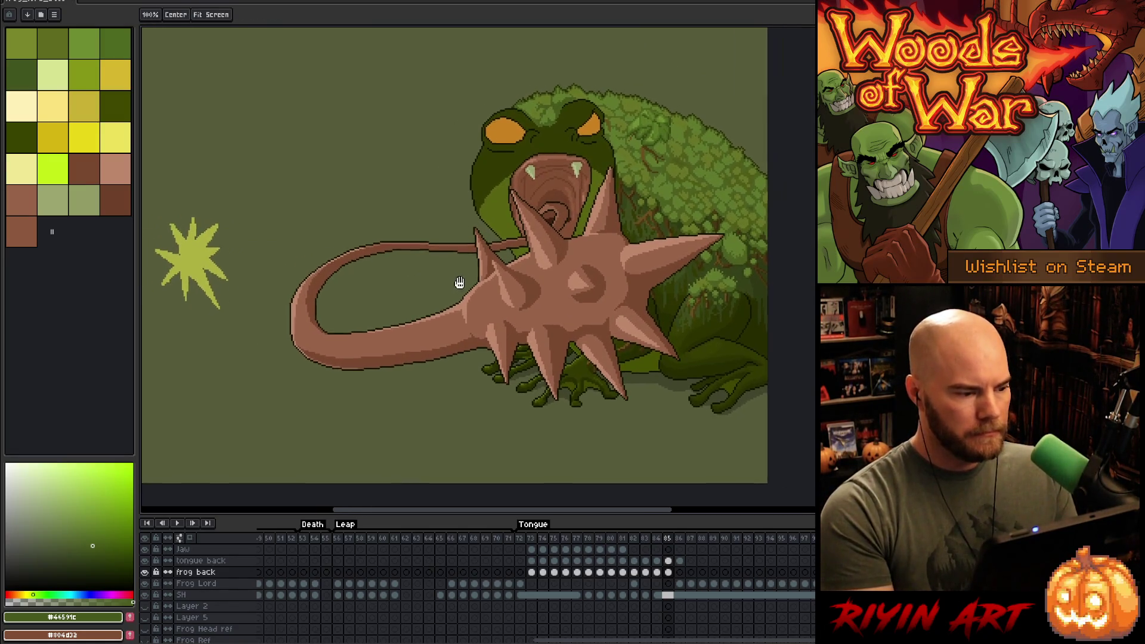
scroll(443, 276, down, 1)
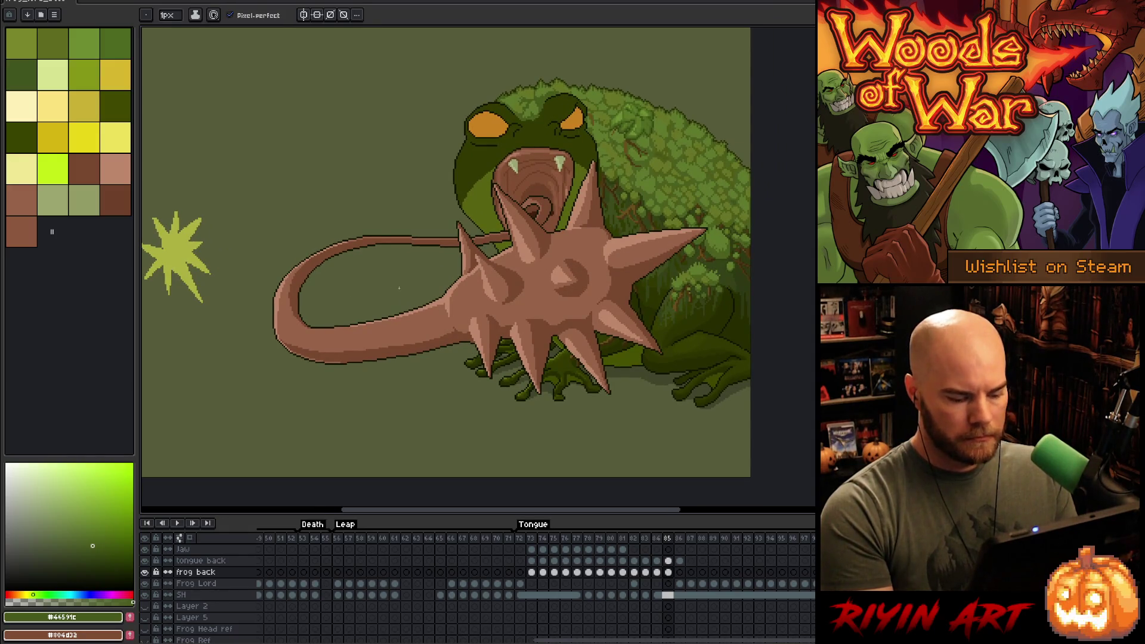
- Flip between tongue frames 84 and 85, sample the frog's olive green, and return to 85
key(Left)
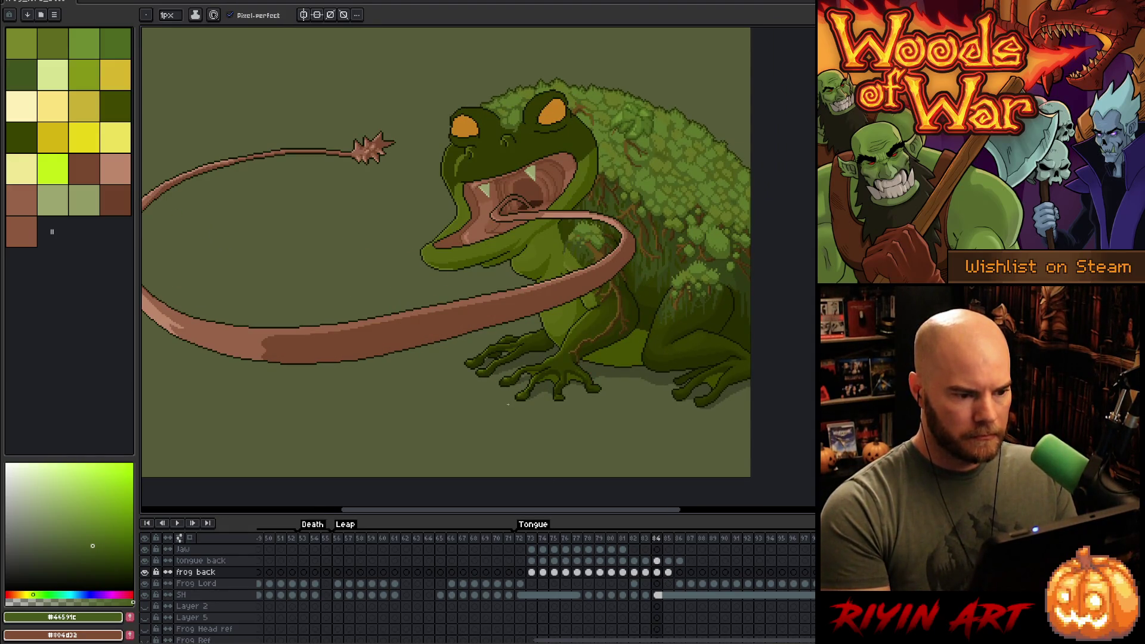
key(Right)
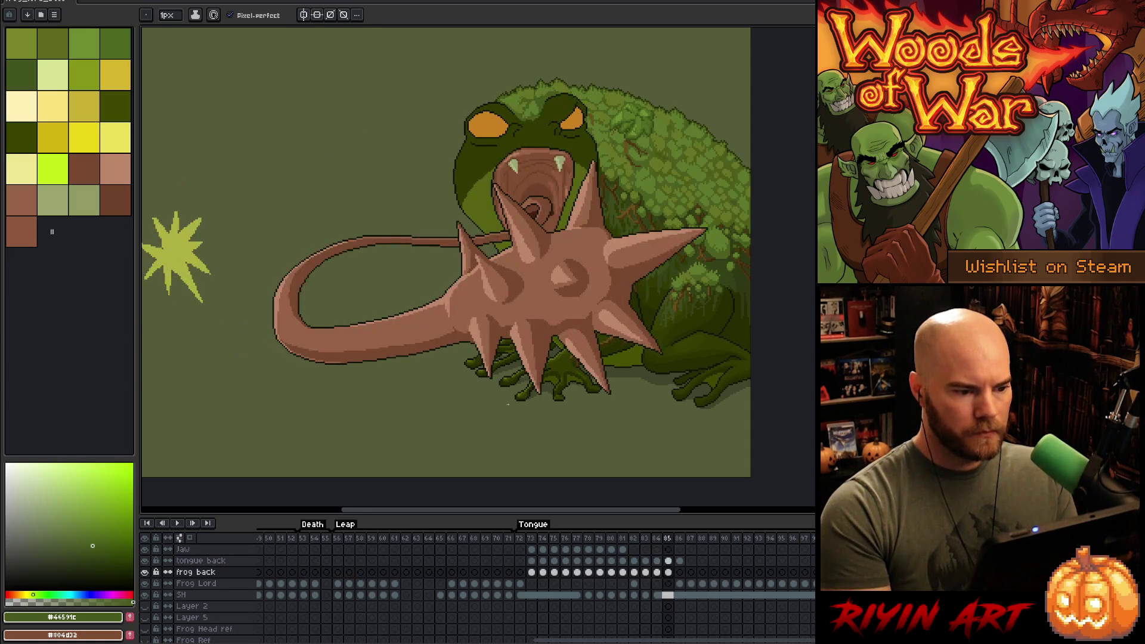
key(Left)
scroll(375, 192, up, 3)
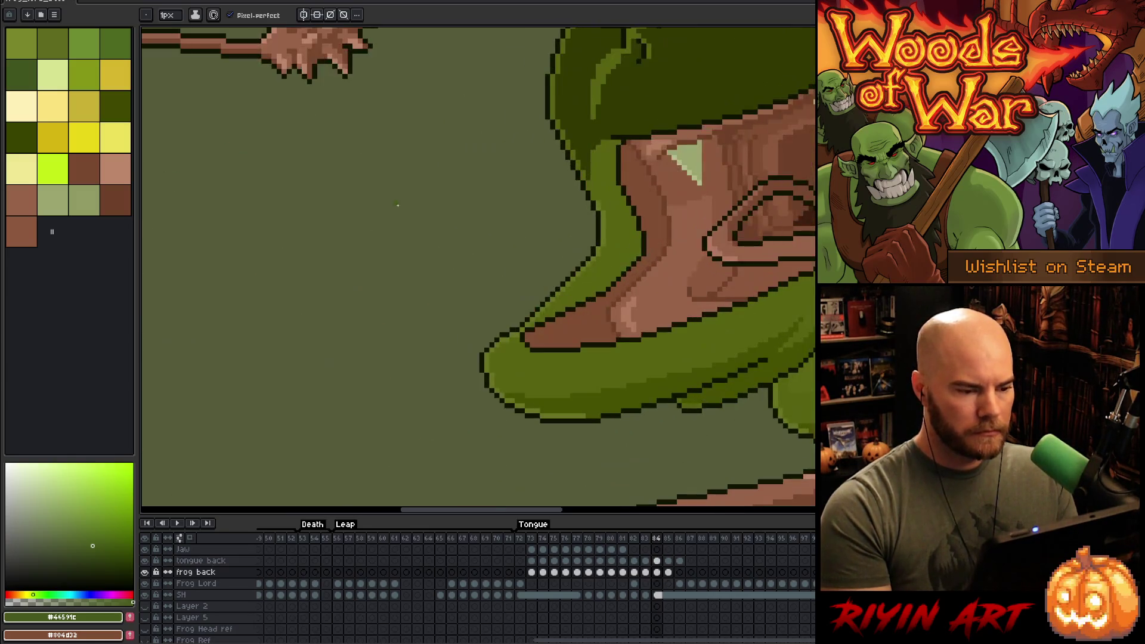
scroll(404, 210, down, 1)
alt+click(504, 172)
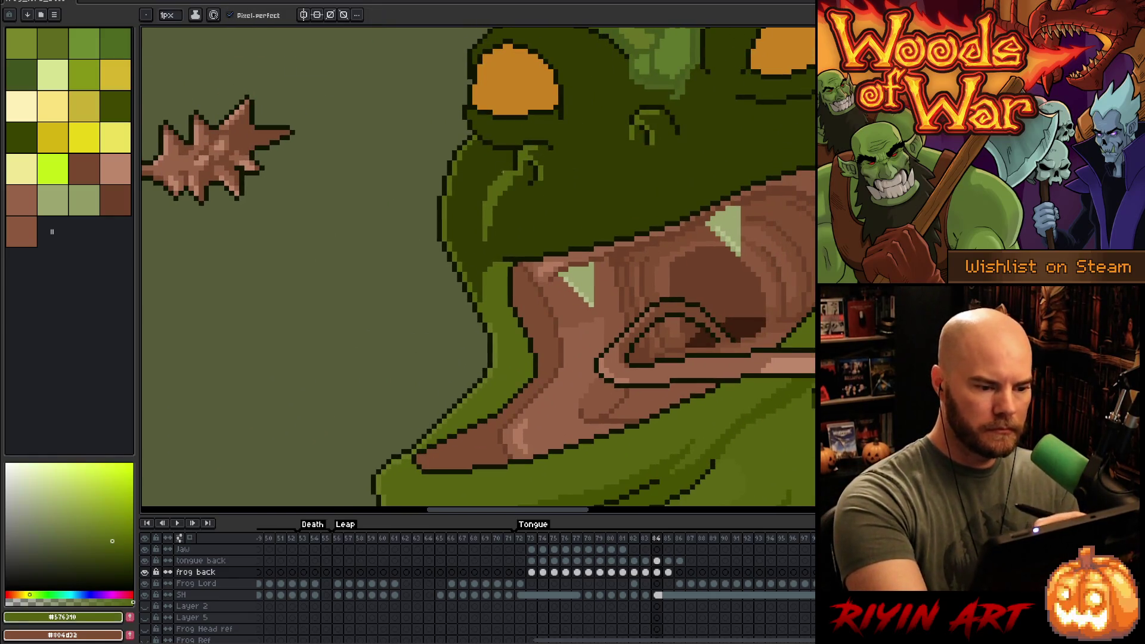
key(Right)
- Paint lighter green shading and a dark-green edge around the frog's eye, covering the light stroke
mouse_move(642, 127)
mouse_down()
mouse_move(630, 188)
mouse_move(627, 160)
mouse_up()
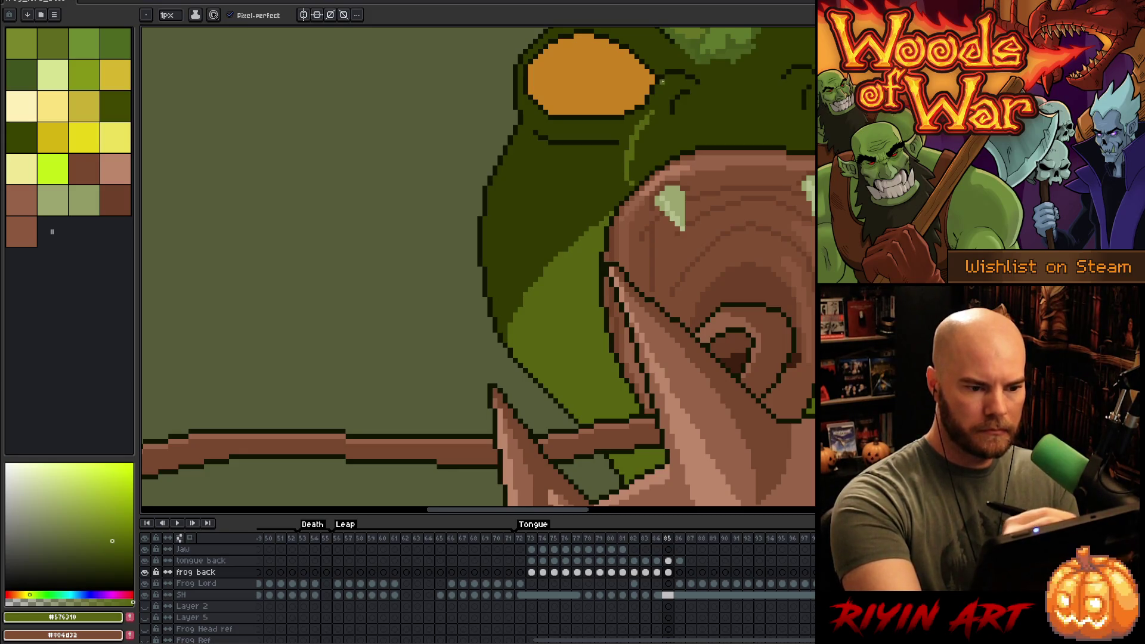
drag(663, 77, 648, 113)
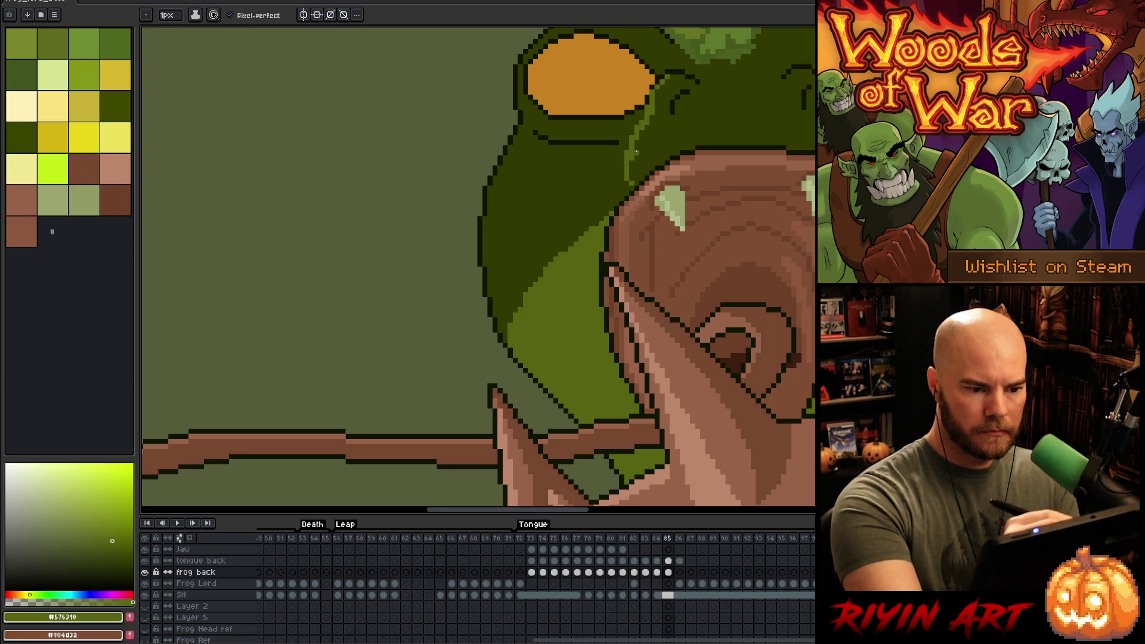
alt+click(635, 153)
mouse_move(632, 152)
mouse_down()
mouse_move(628, 181)
mouse_move(675, 79)
mouse_move(557, 161)
mouse_up()
alt+click(642, 126)
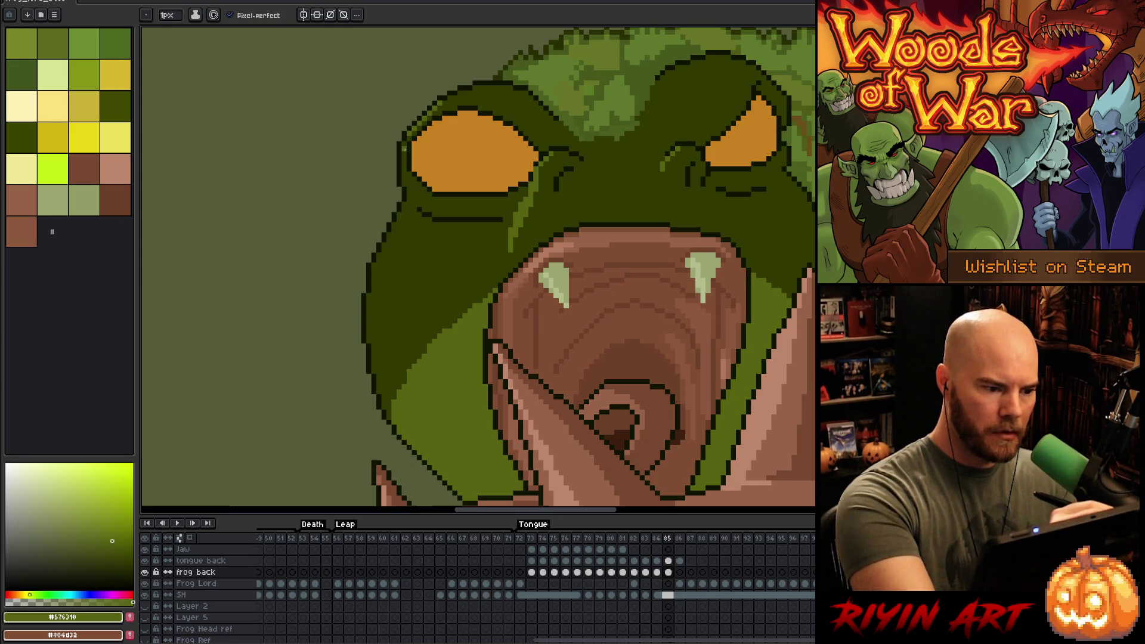
- Centre the frog's head and sample the lighter green #687421 from frame 84, back on frame 85
key(space)
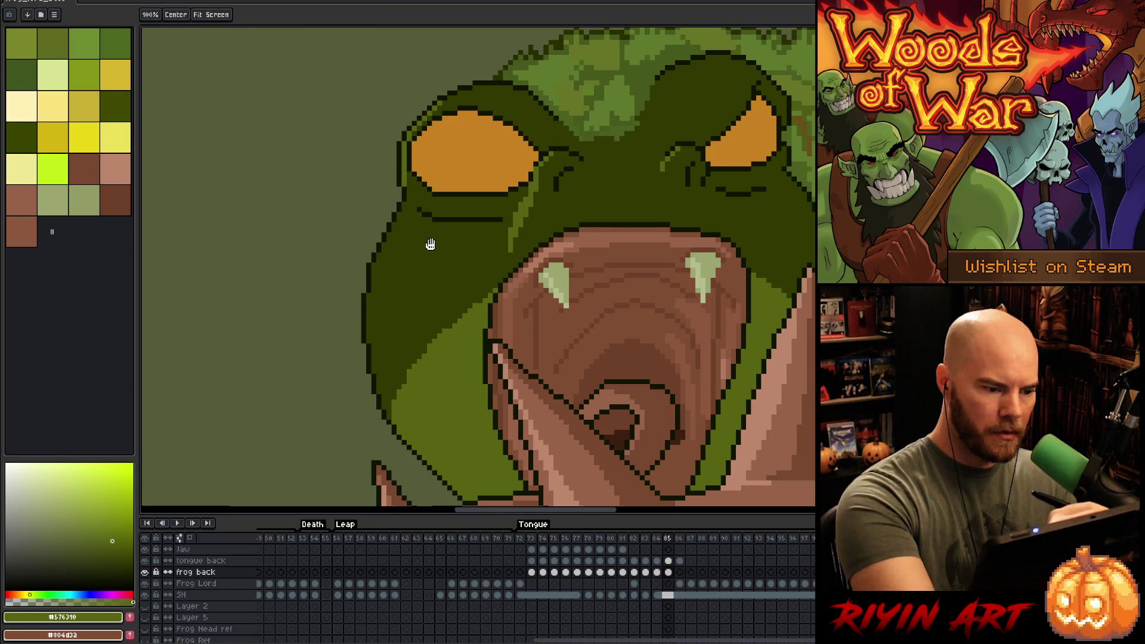
drag(520, 67, 604, 28)
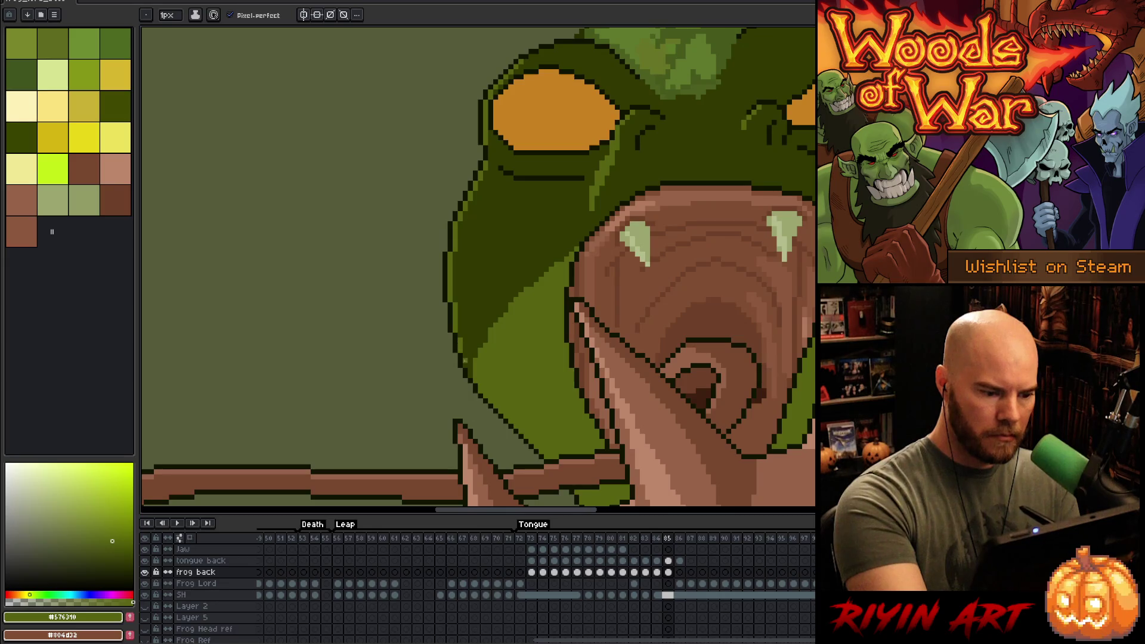
scroll(464, 355, down, 10)
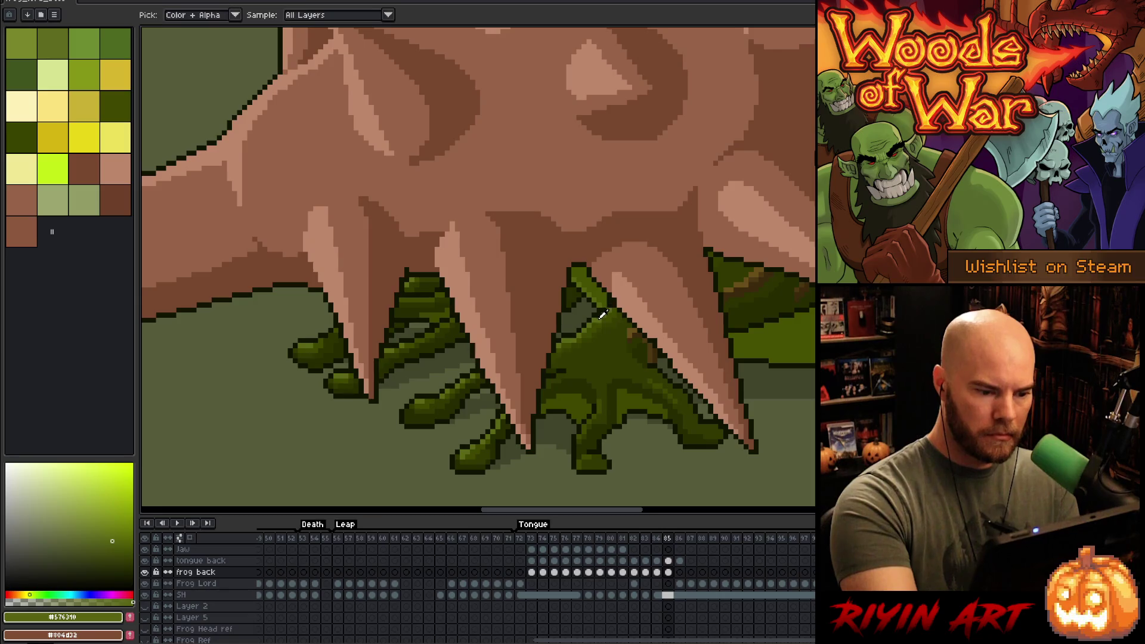
alt+click(603, 315)
scroll(570, 237, up, 10)
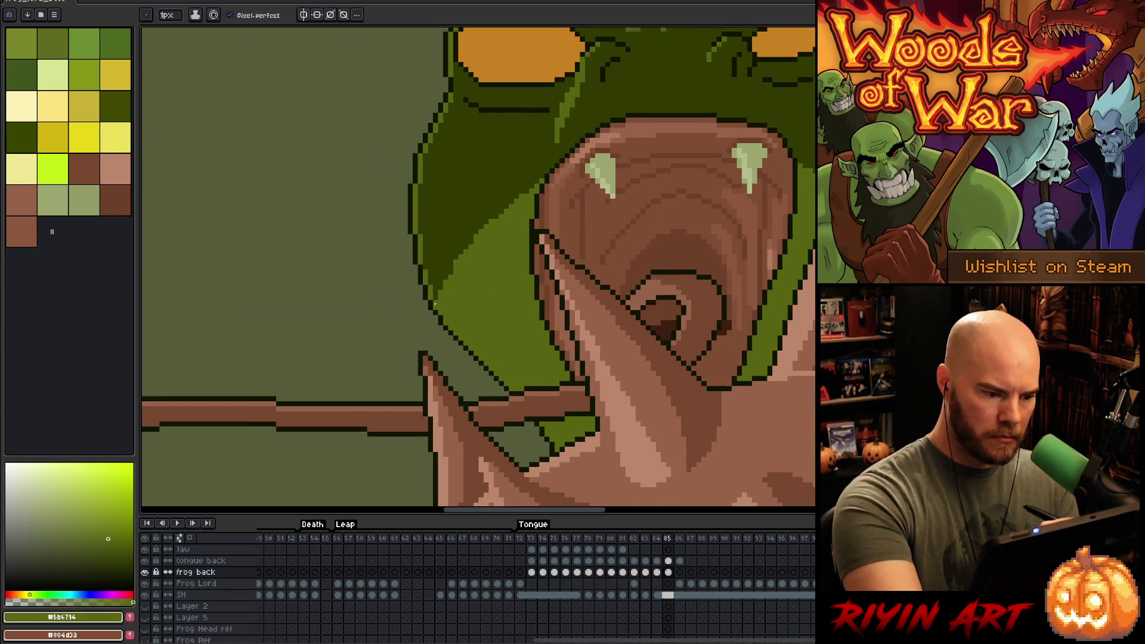
key(Left)
alt+click(428, 311)
key(Right)
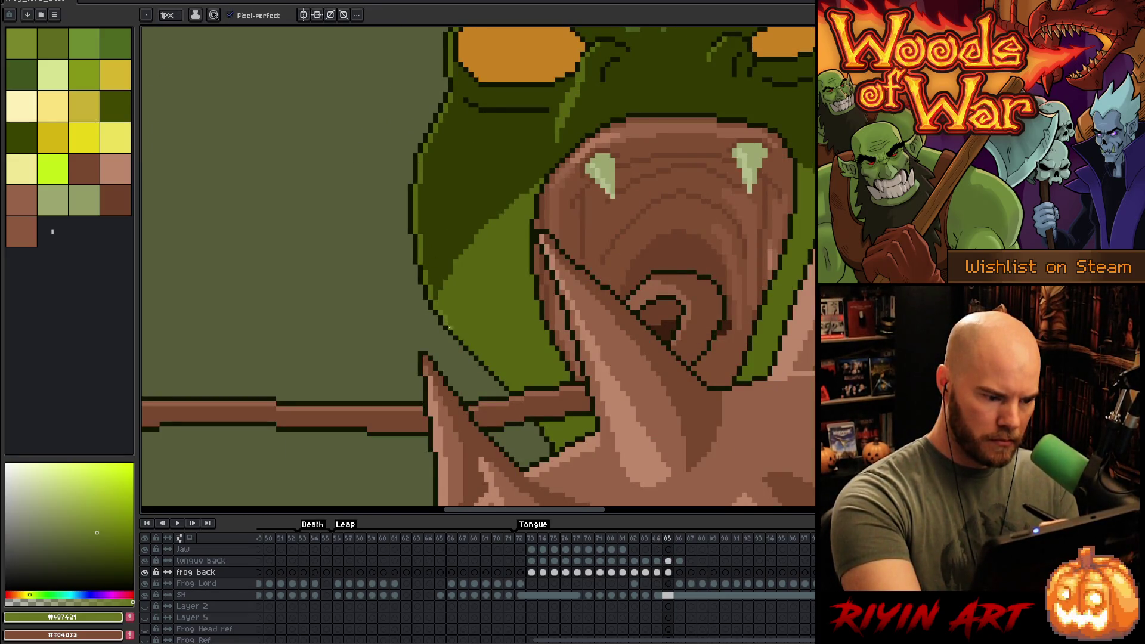
- Touch up the head pixels on frame 85 and zoom back out
scroll(510, 388, down, 4)
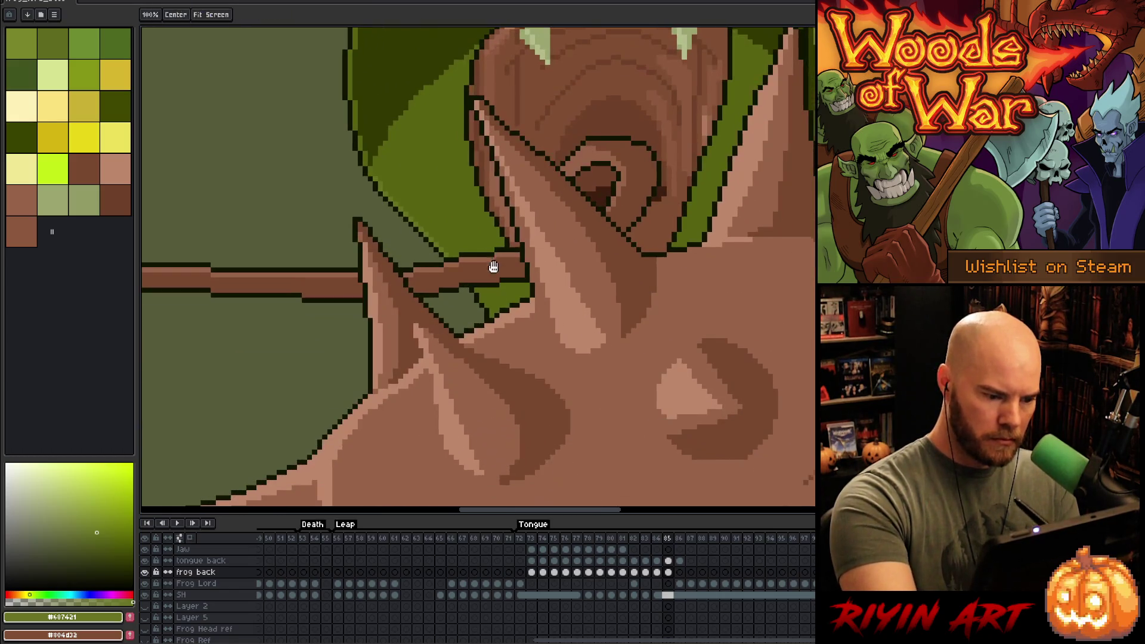
alt+click(486, 304)
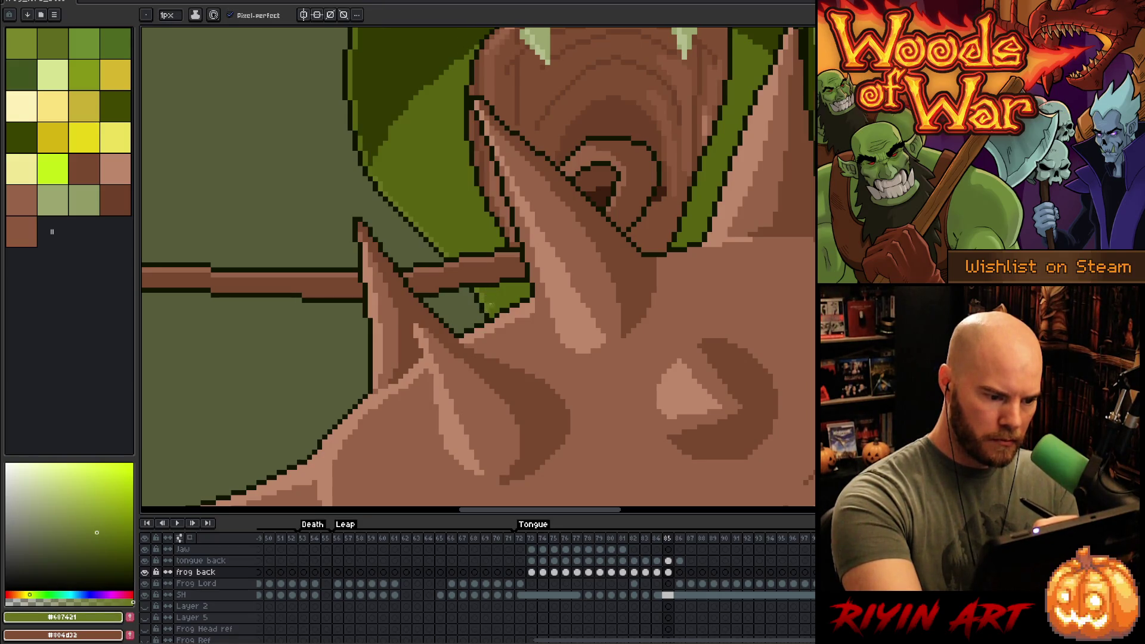
alt+click(391, 163)
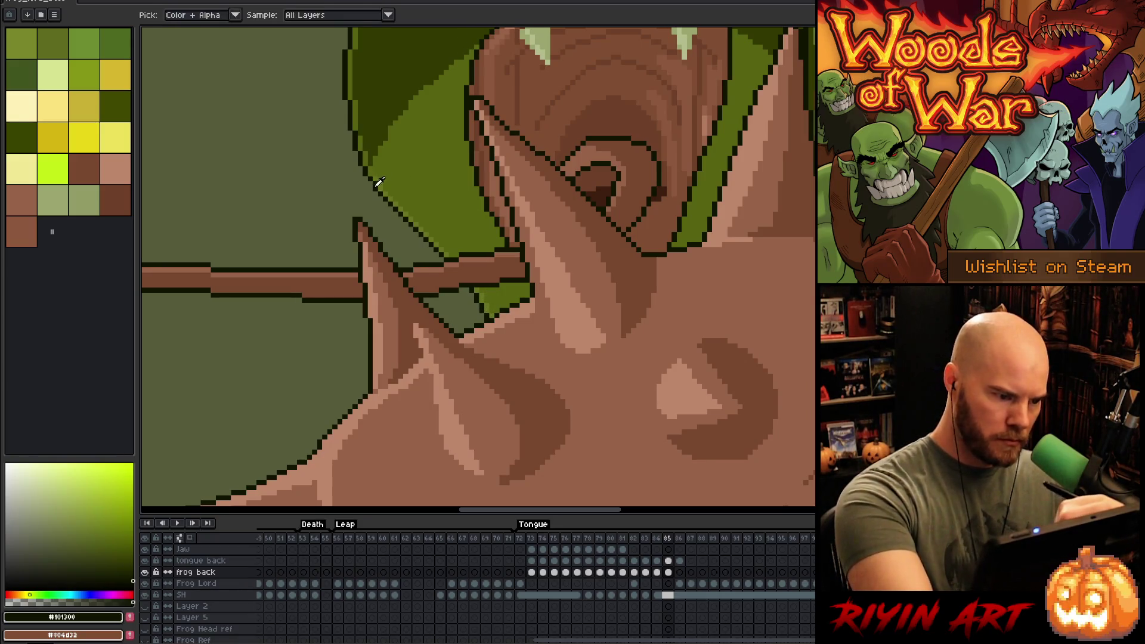
alt+click(376, 183)
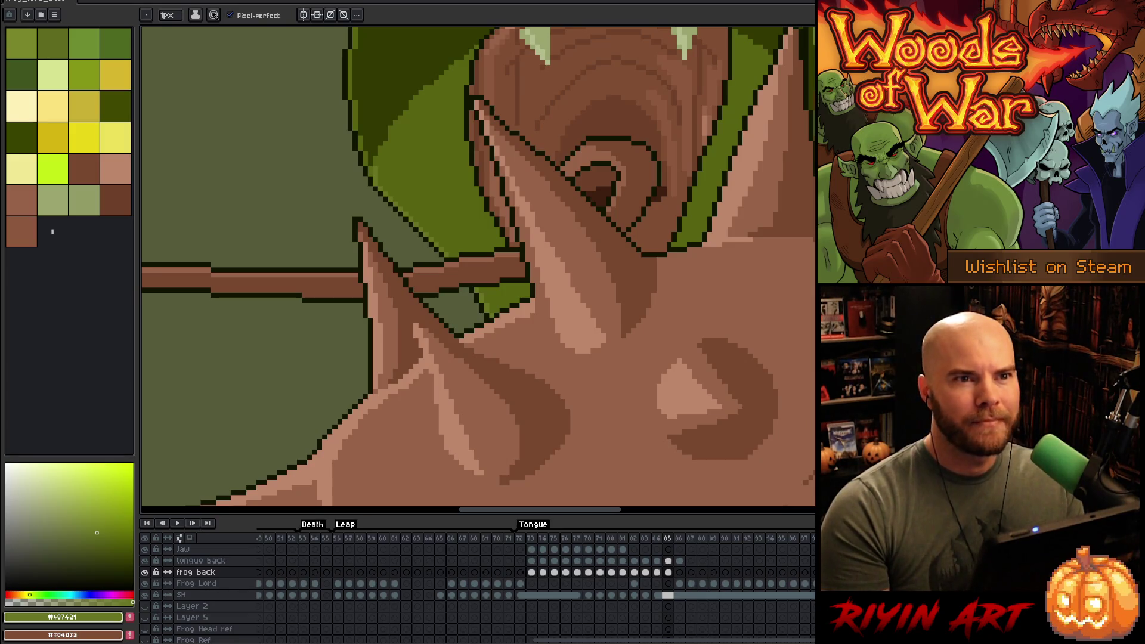
scroll(520, 284, down, 5)
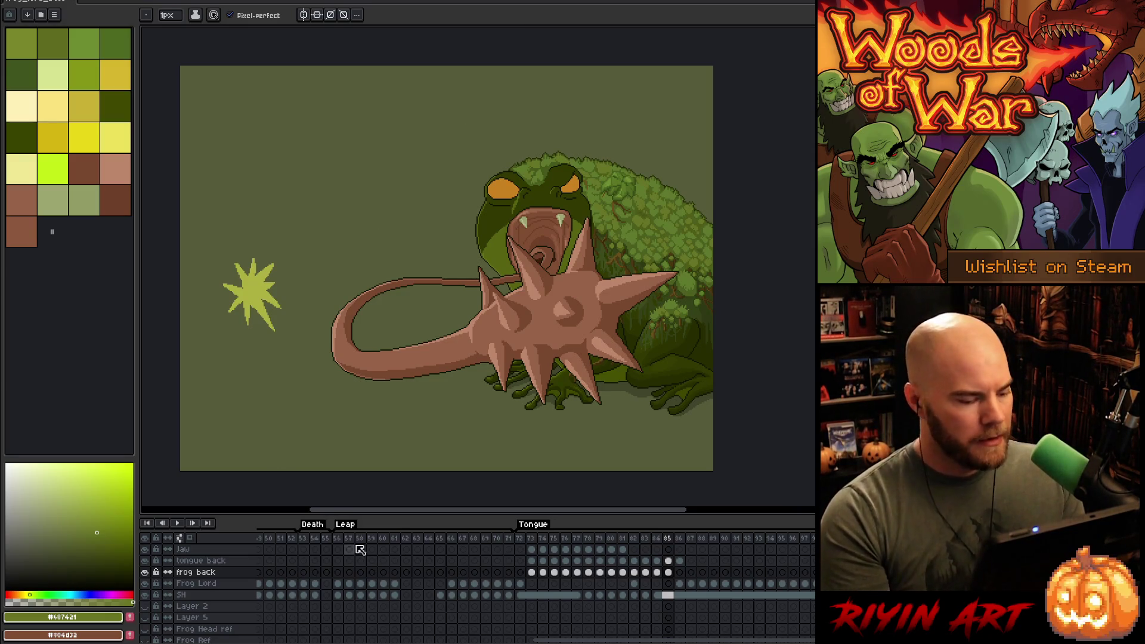
- Jump to frame 30 in the Idle tag and play the Idle animation
mouse_move(590, 638)
mouse_down()
mouse_move(468, 634)
mouse_move(471, 524)
mouse_up()
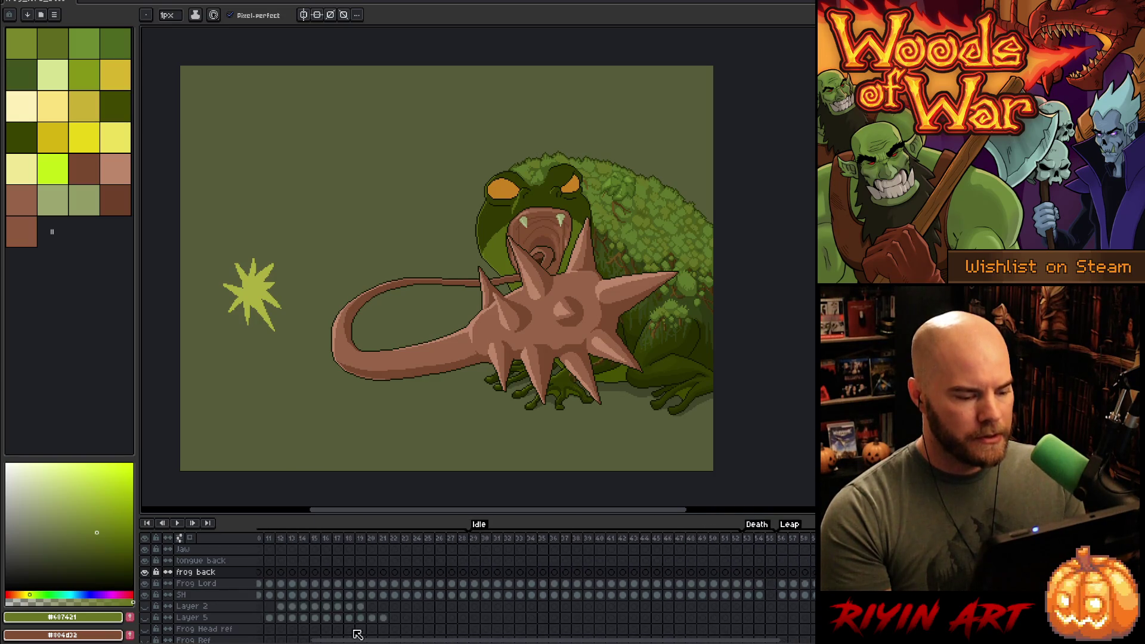
click(491, 544)
key(Return)
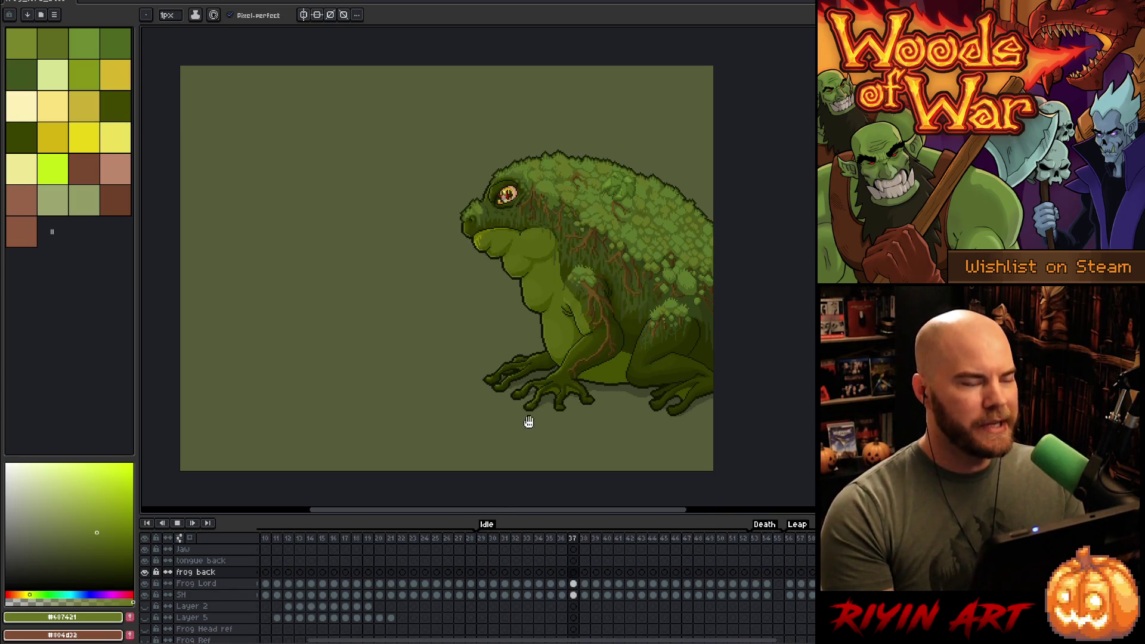
scroll(639, 390, up, 1)
scroll(596, 313, up, 1)
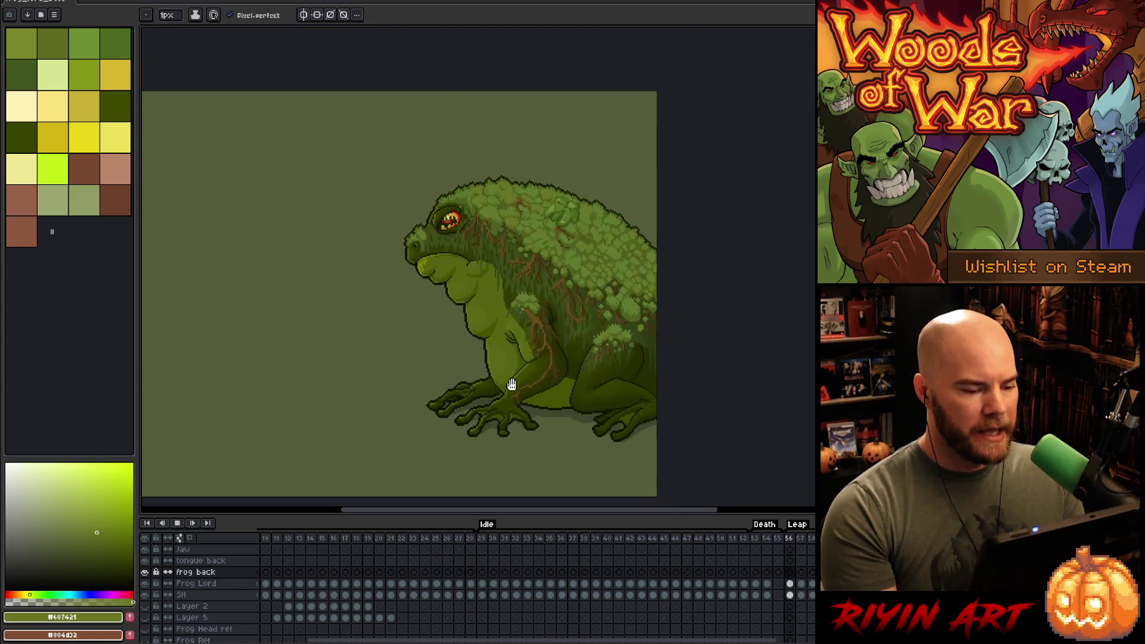
- Stop, rewind to frame 1 and play the Acid animation, stopping on the splash frame
key(Return)
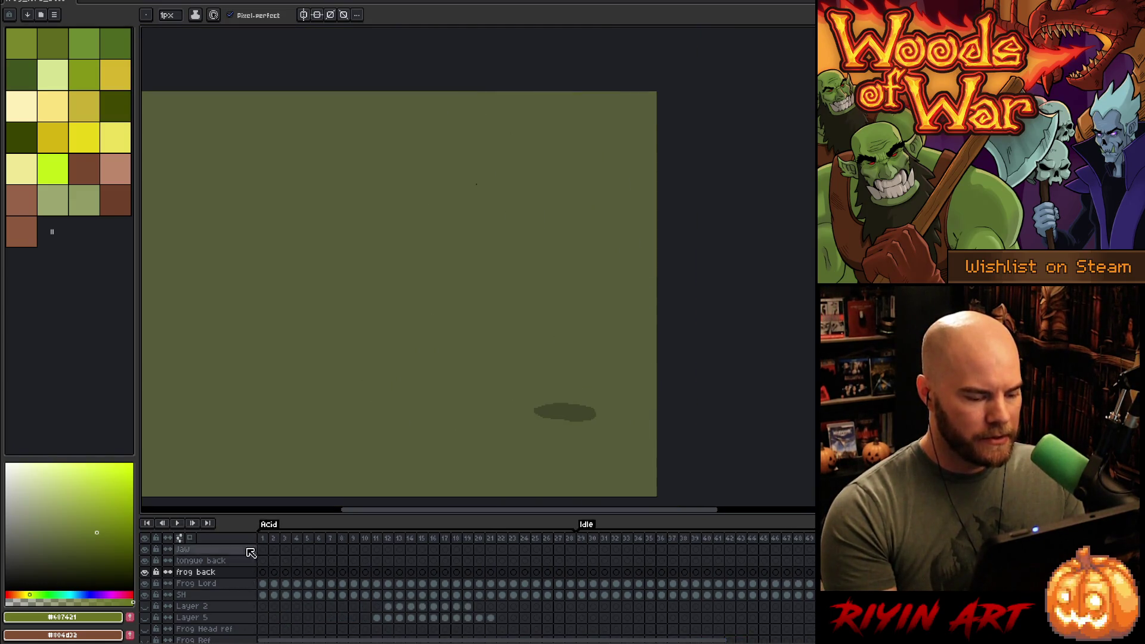
key(Return)
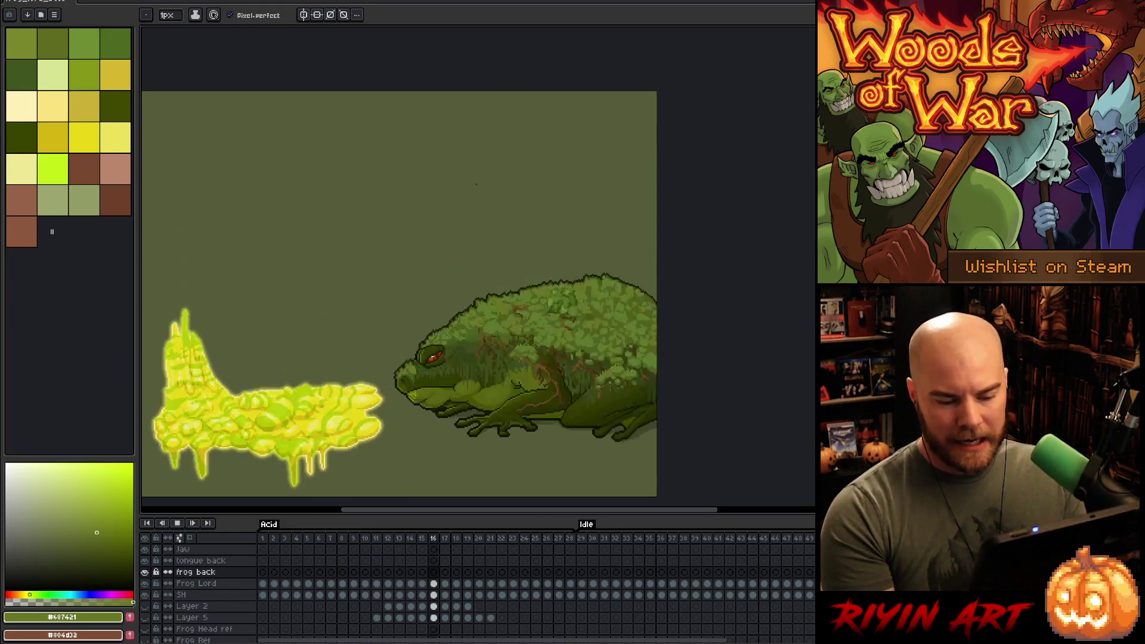
key(Return)
key(Return)
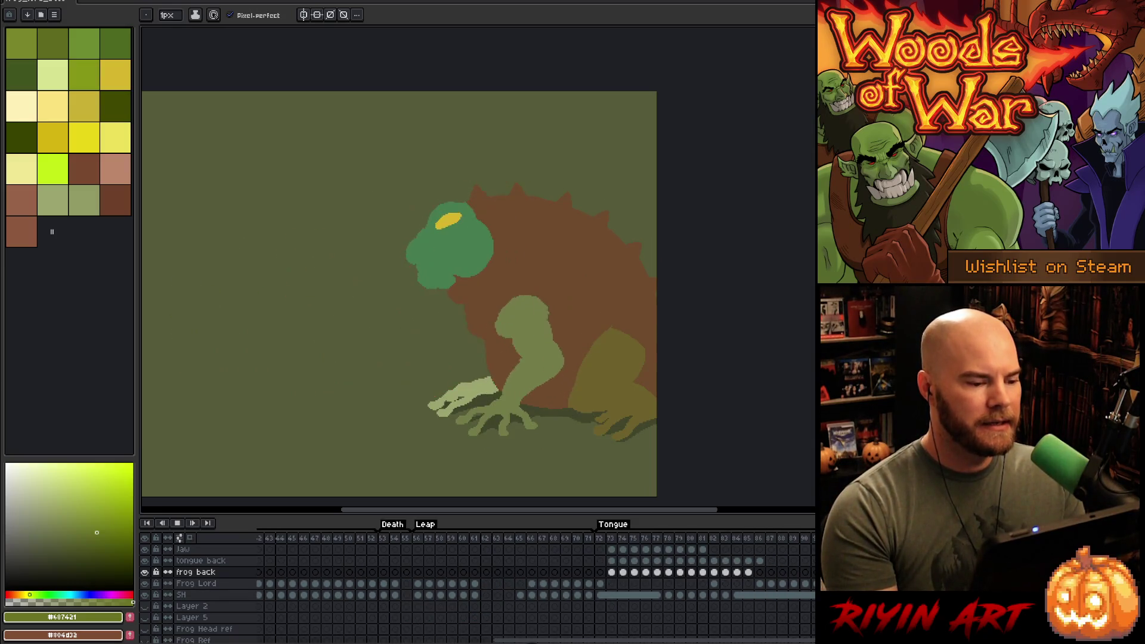
drag(487, 517, 455, 519)
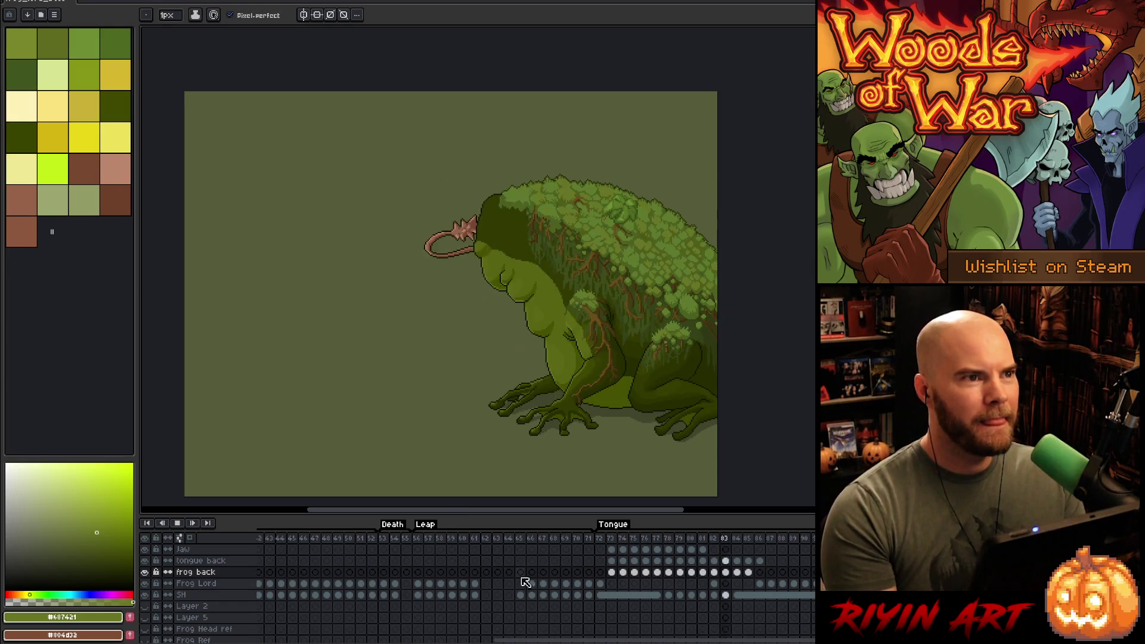
key(Return)
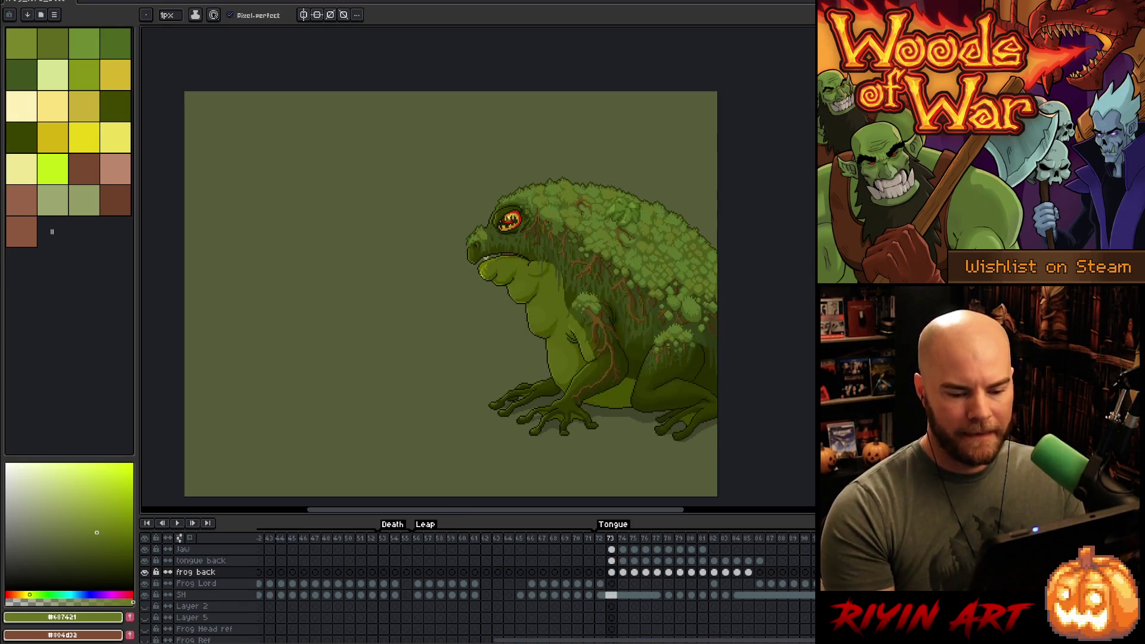
key(Right)
key(Right)
key(Right)
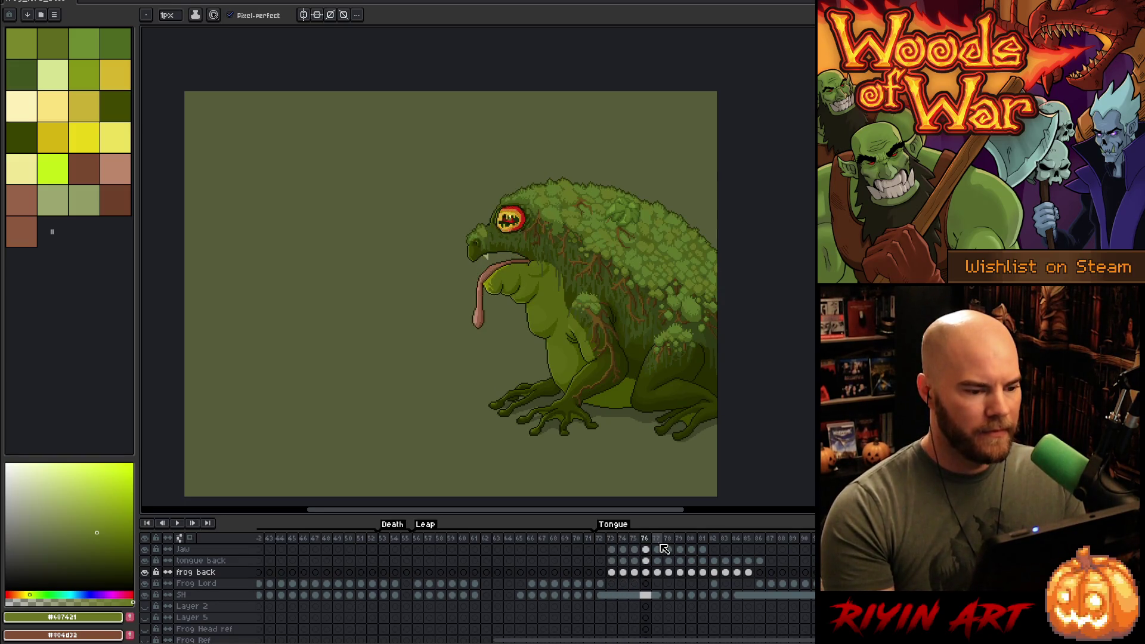
key(Right)
key(Right)
key(Right)
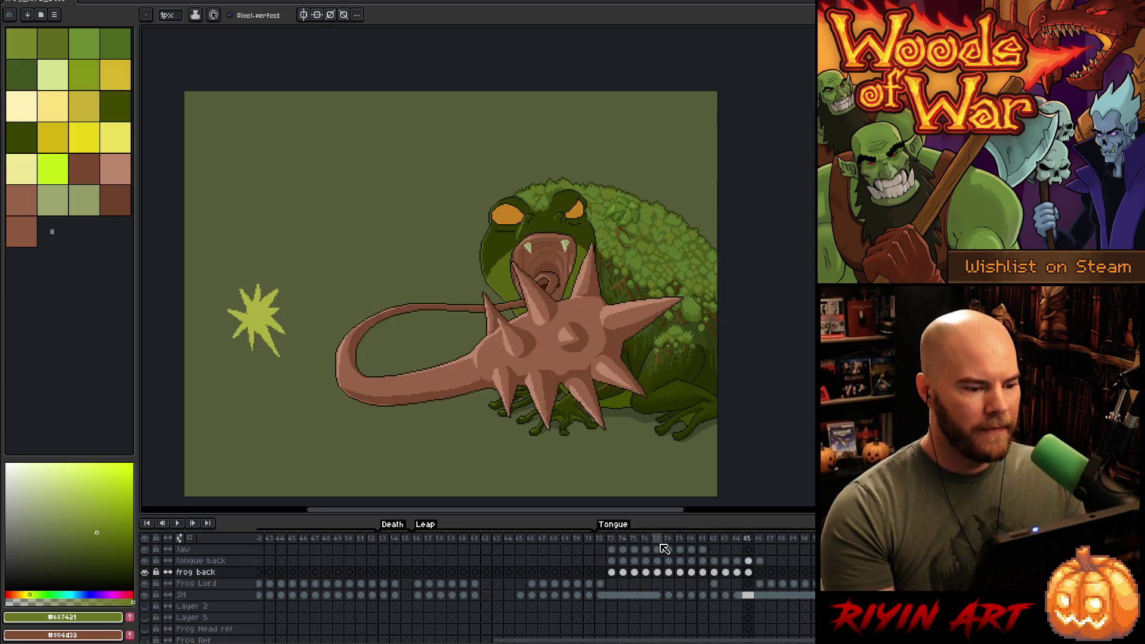
key(Return)
key(Return)
key(Return)
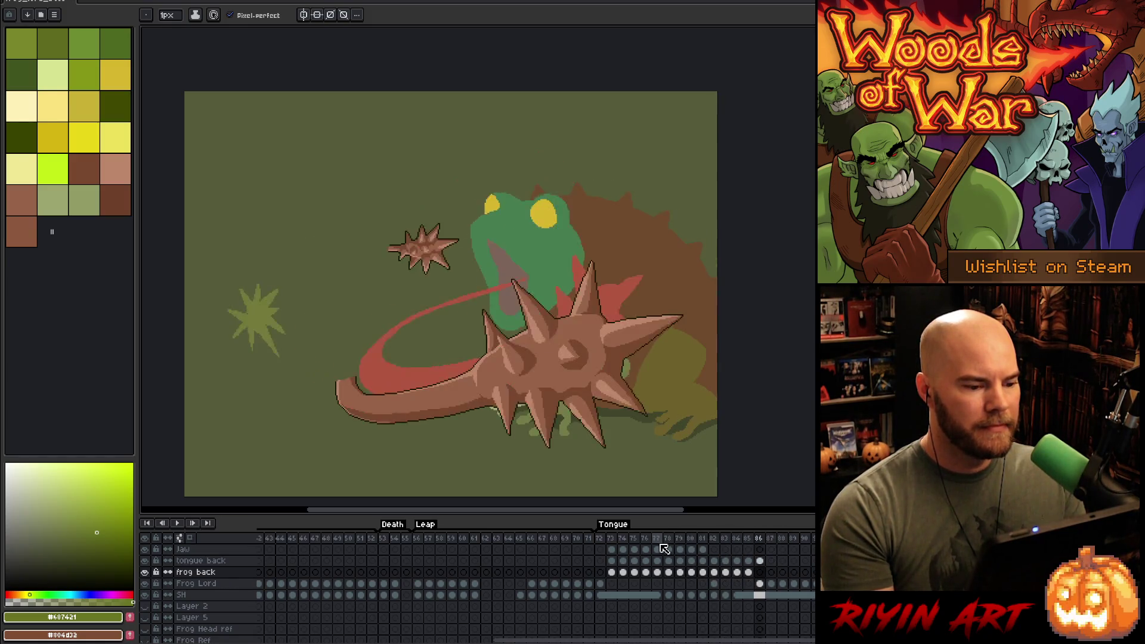
key(Return)
key(Return)
key(Return)
key(Return)
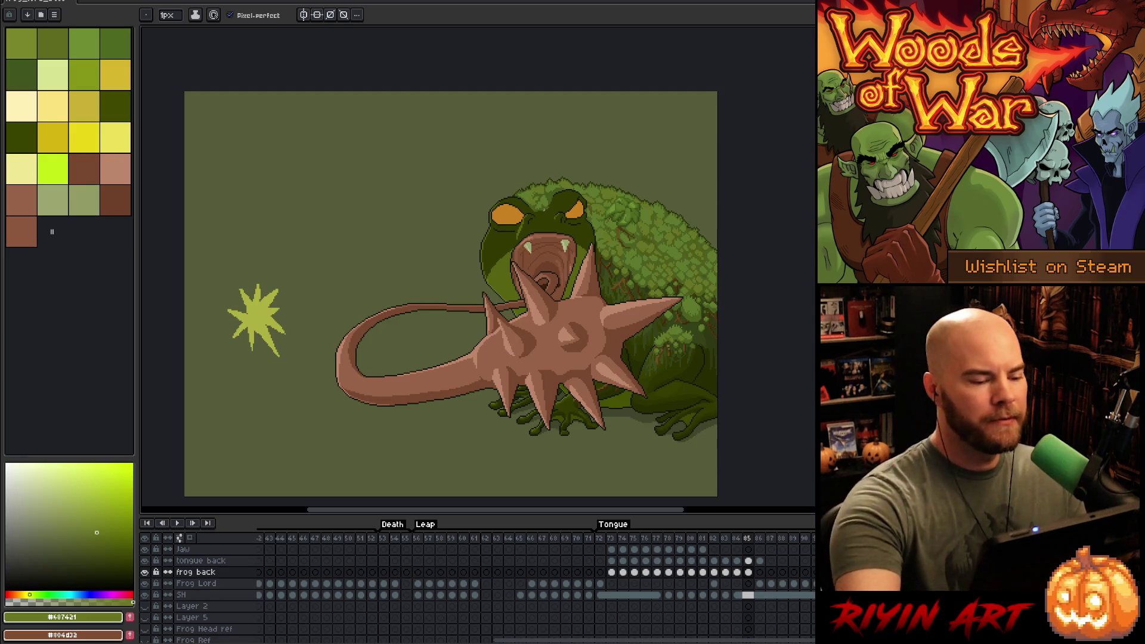
scroll(495, 283, up, 1)
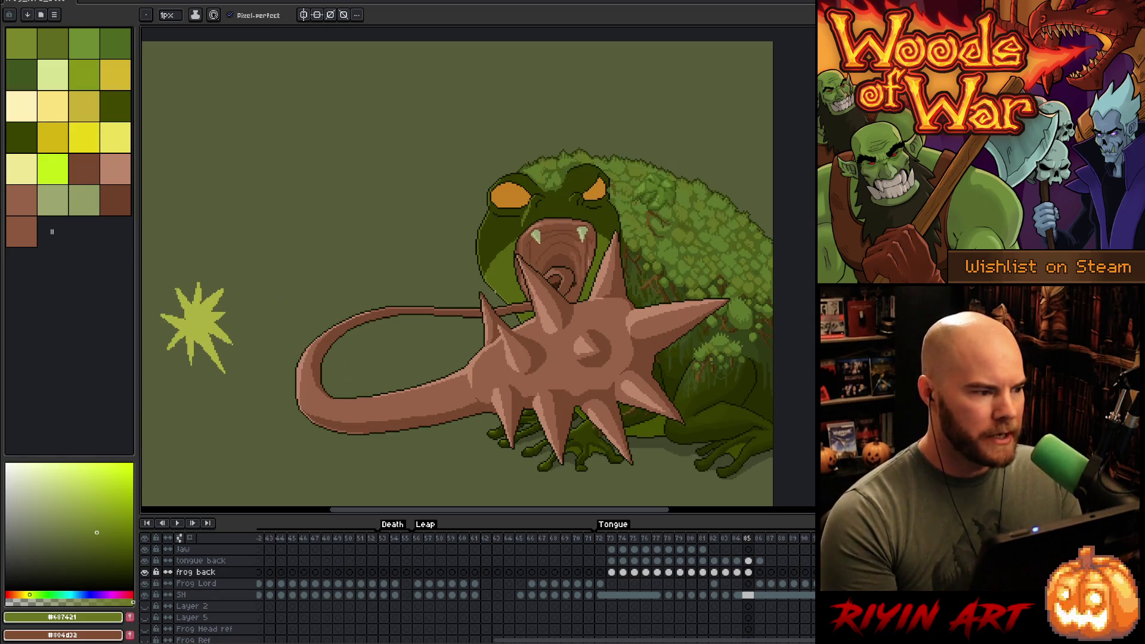
drag(567, 340, 506, 299)
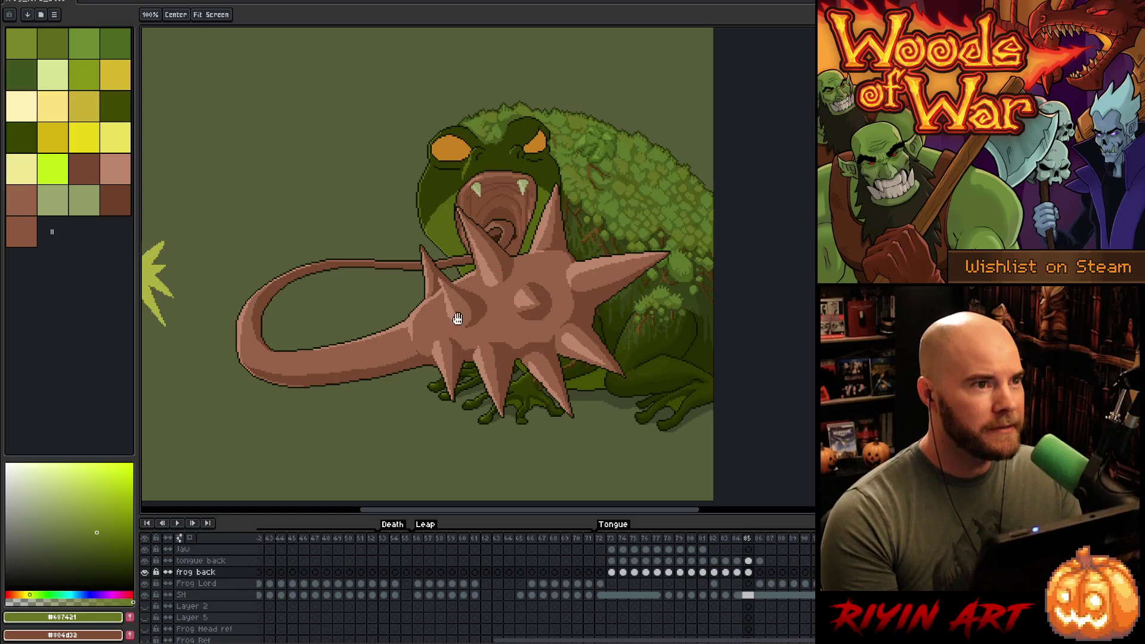
scroll(498, 289, down, 1)
scroll(501, 287, up, 2)
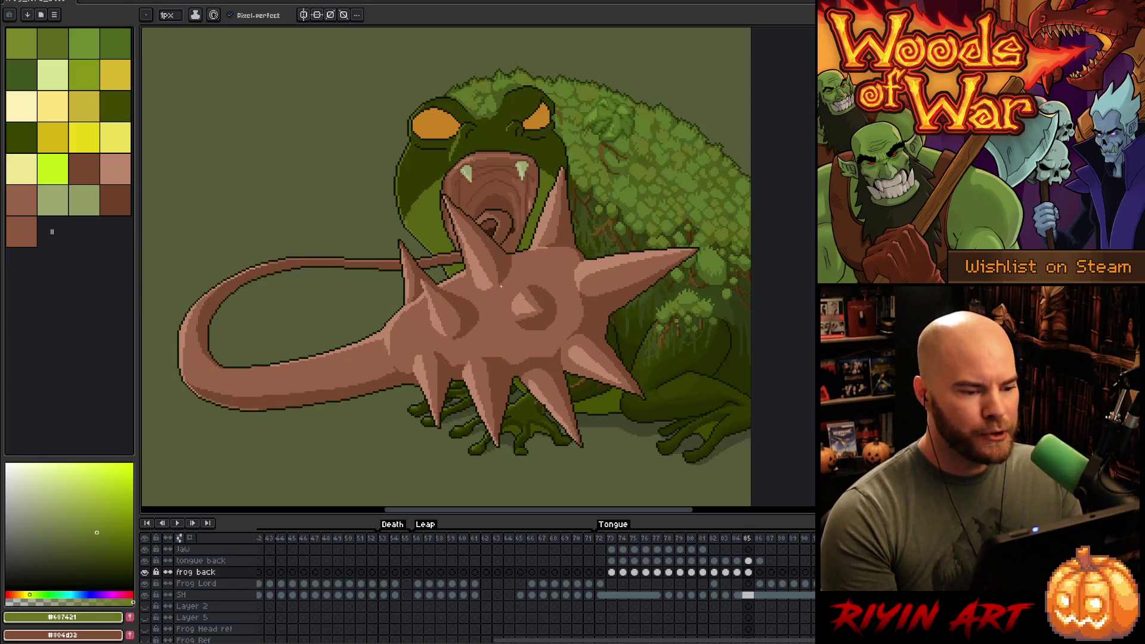
drag(506, 284, 549, 271)
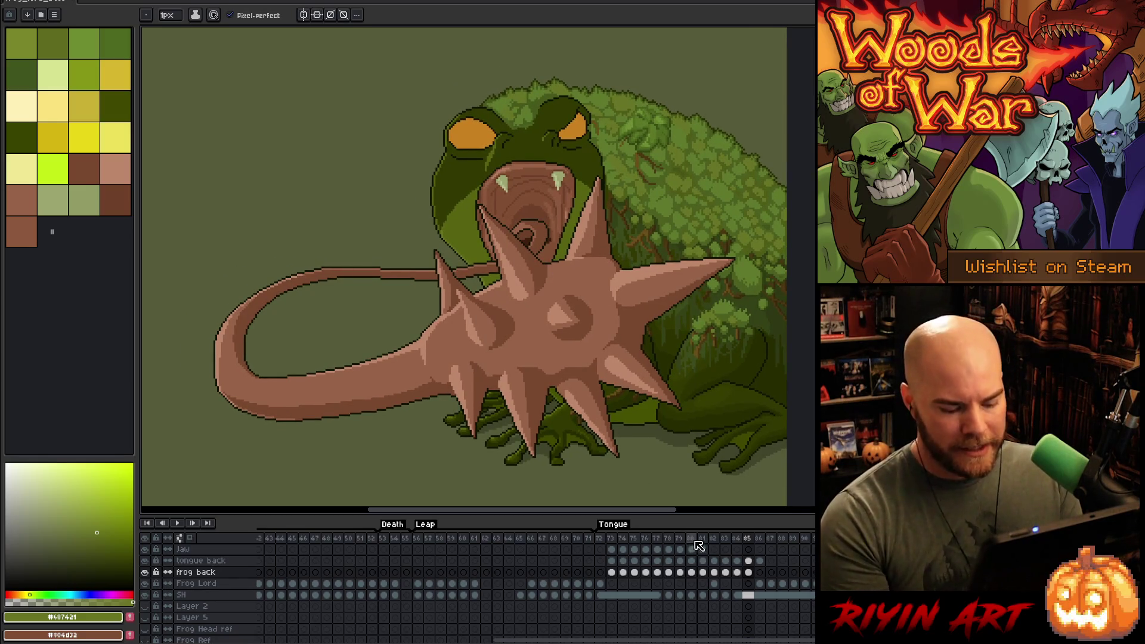
key(Return)
key(Return)
- Flip back and forth between frames 84, 85 and 86 to compare the tongue poses
key(Left)
key(Right)
key(Left)
key(Right)
key(Left)
key(Right)
key(Left)
key(Right)
key(Left)
key(Right)
key(Left)
key(Right)
key(Left)
key(Right)
key(Left)
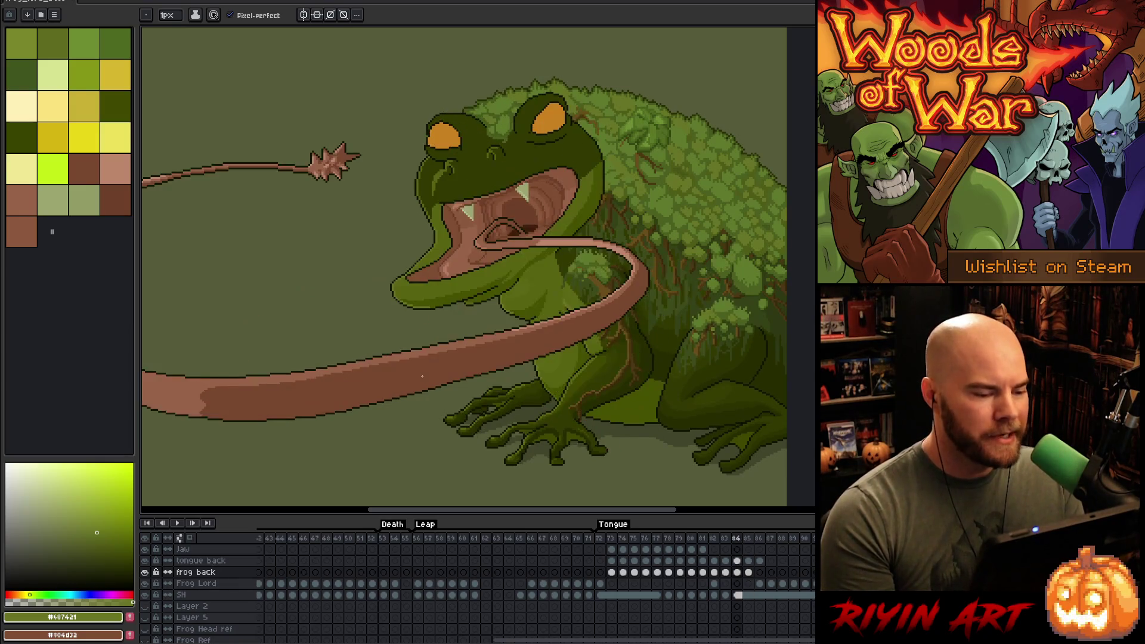
key(Right)
key(Left)
key(Right)
key(Right)
key(Left)
key(Left)
key(Right)
key(Right)
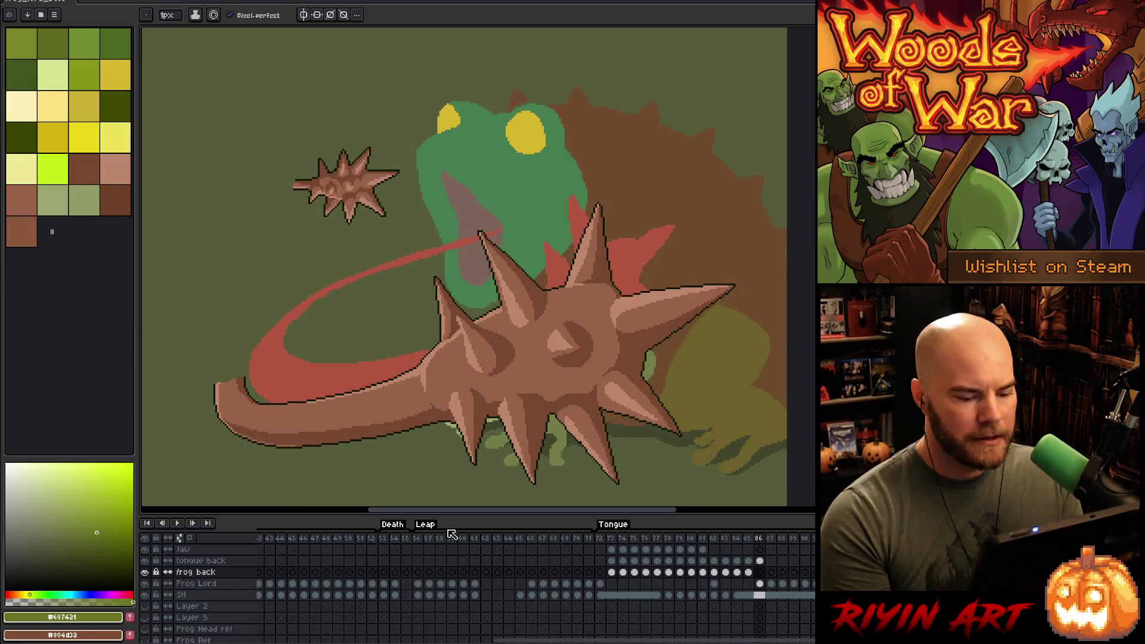
key(Left)
key(Left)
key(Right)
key(Left)
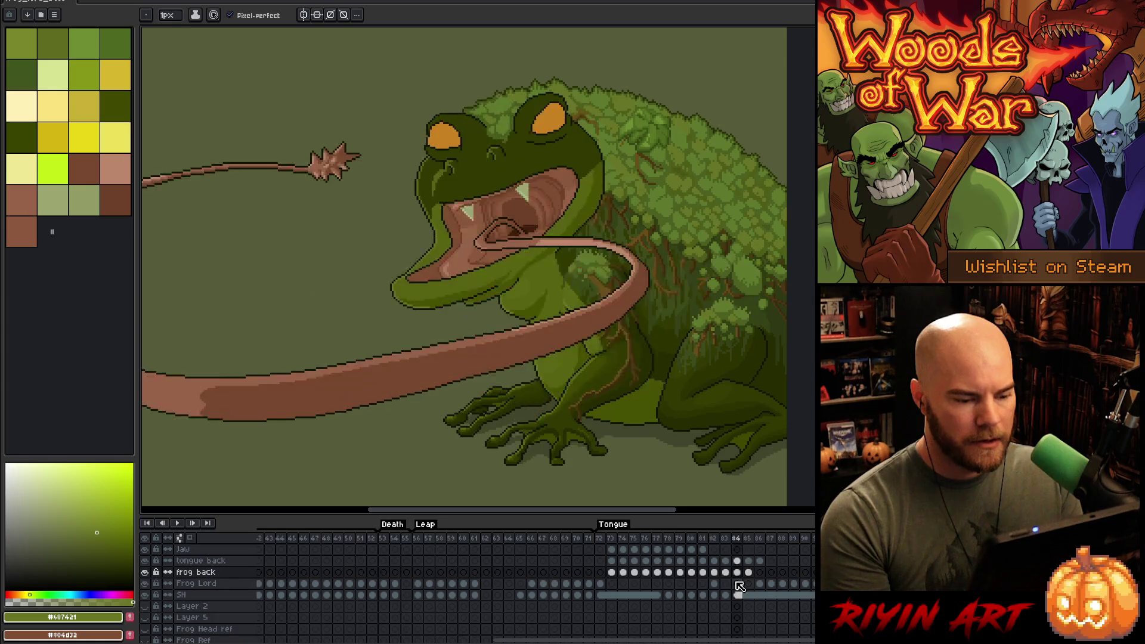
key(Right)
key(Left)
key(Right)
key(Left)
- Paste the detailed frog back from frame 84 into frame 86, then undo the paste
click(738, 574)
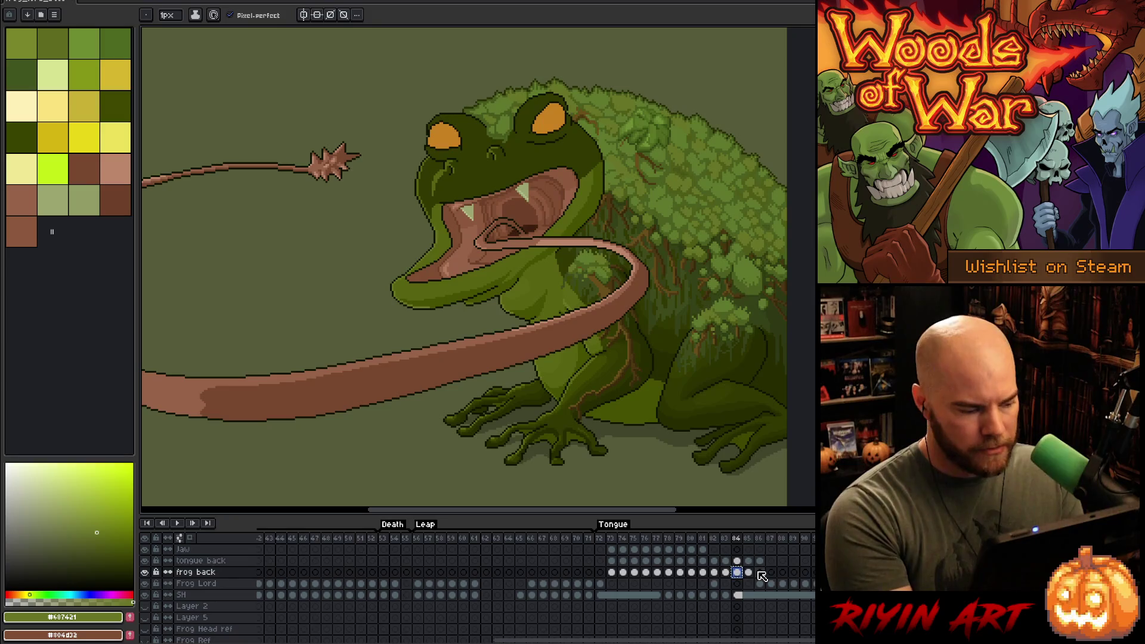
click(760, 574)
key(ctrl+v)
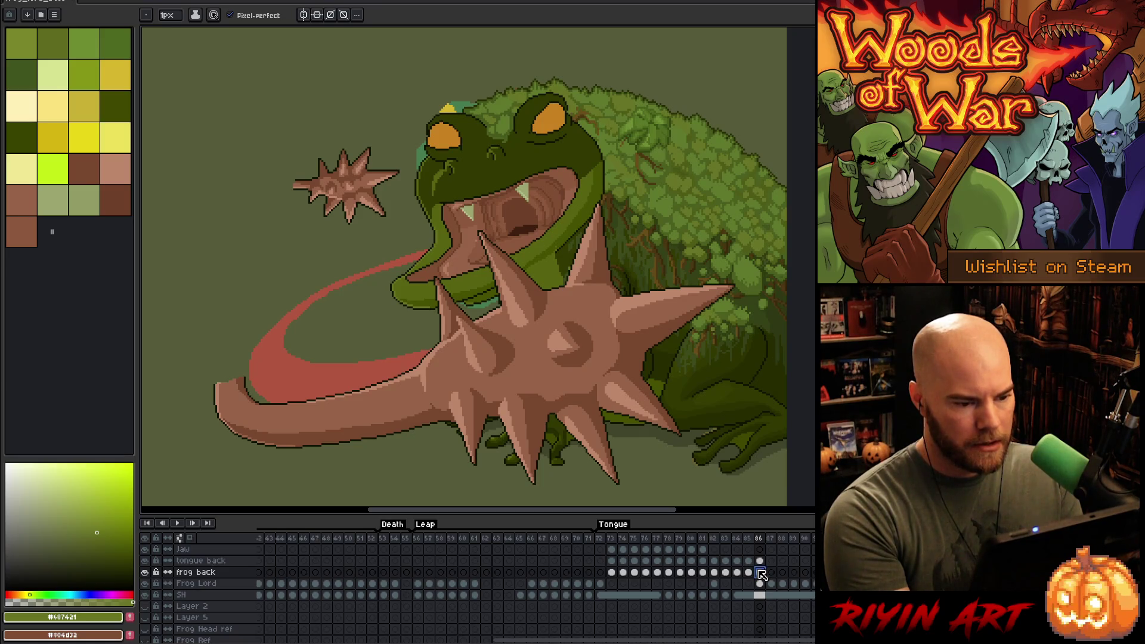
key(ctrl+z)
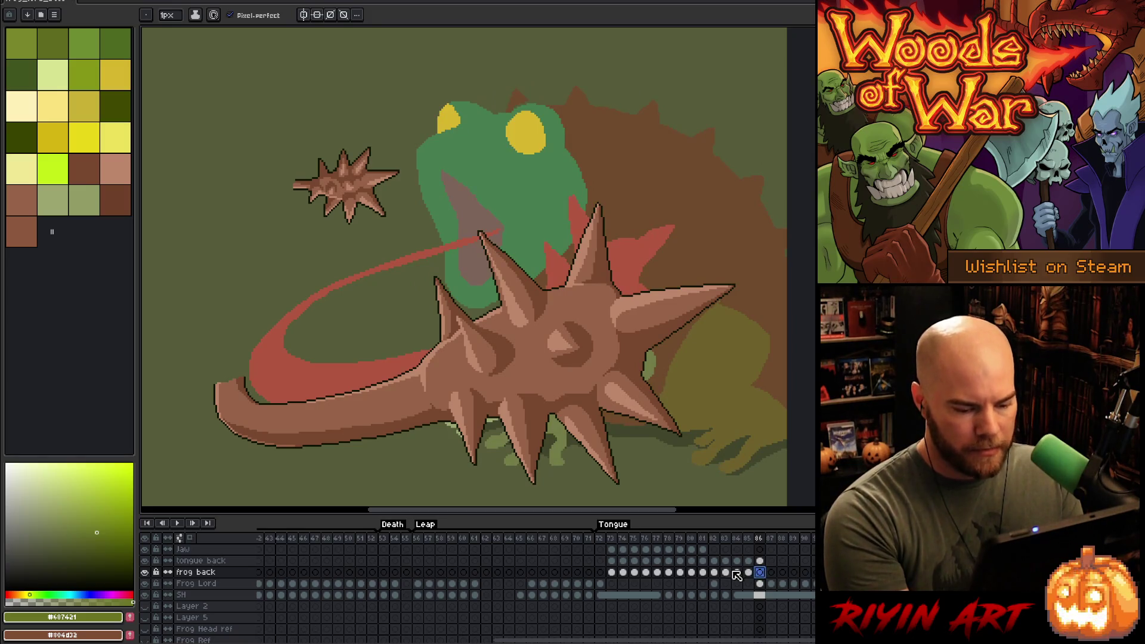
- Review the frog back in timeline frames 83, 84, 81, 85 and 86
click(730, 575)
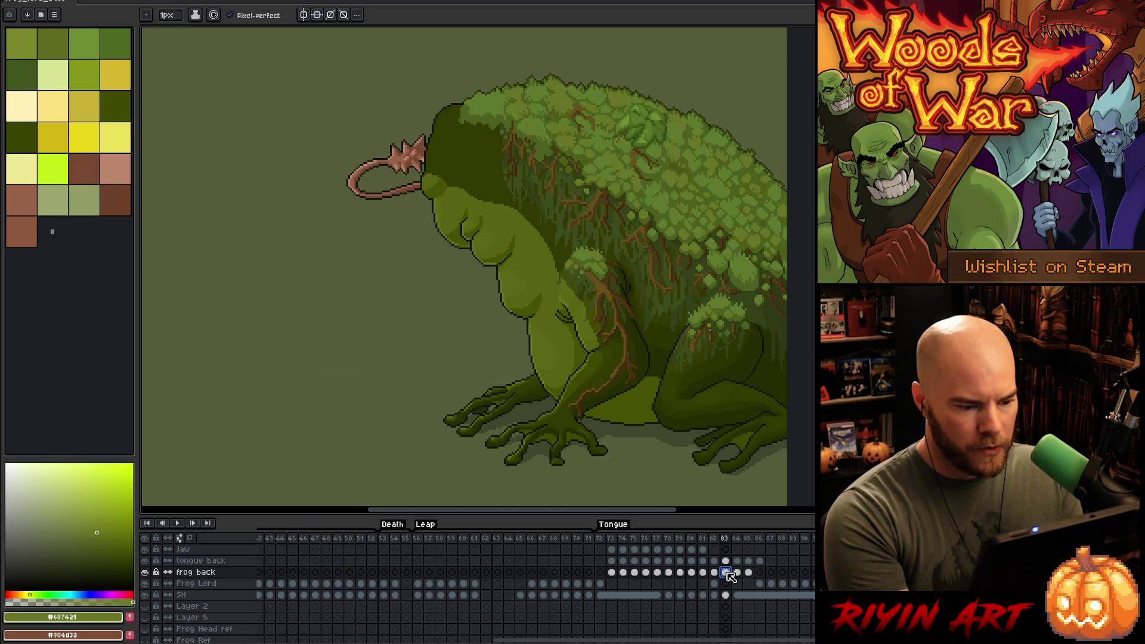
click(737, 573)
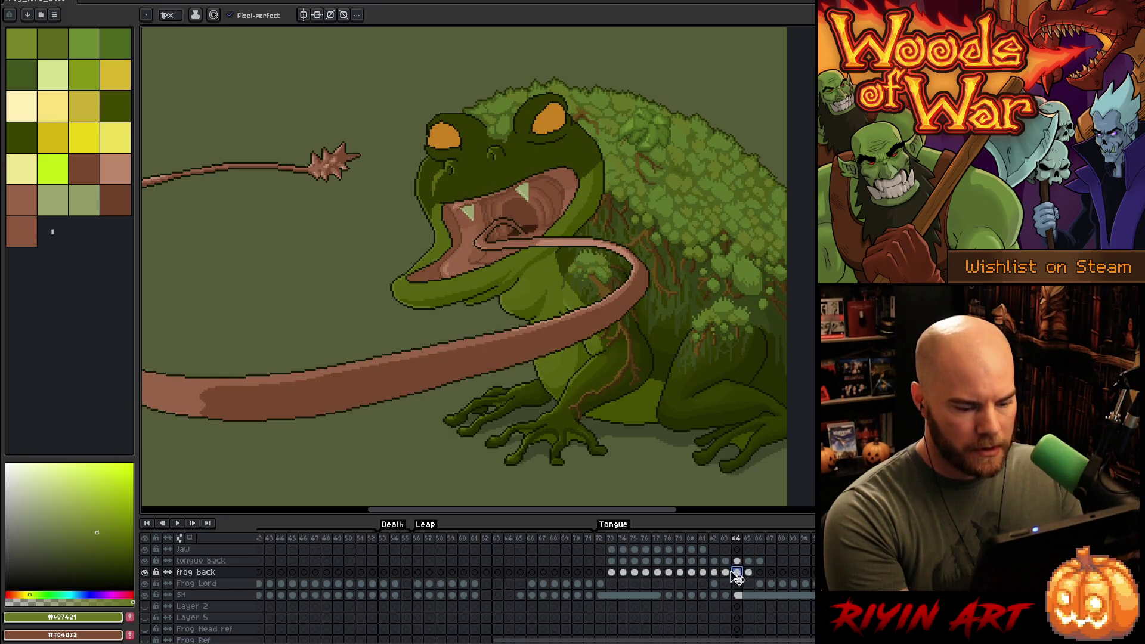
click(704, 574)
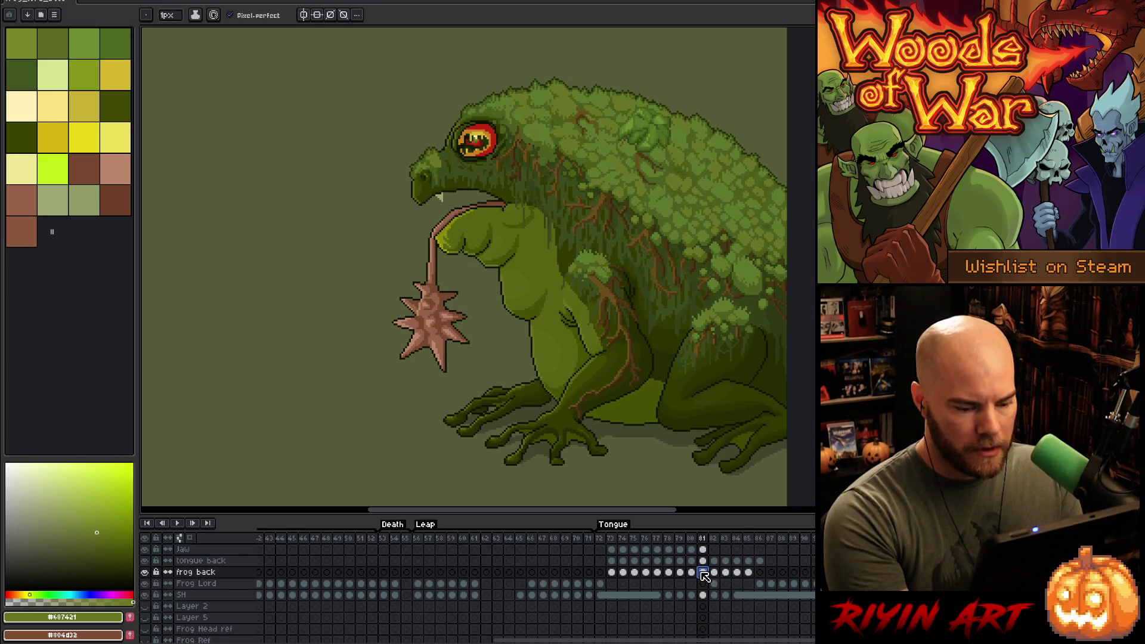
click(749, 574)
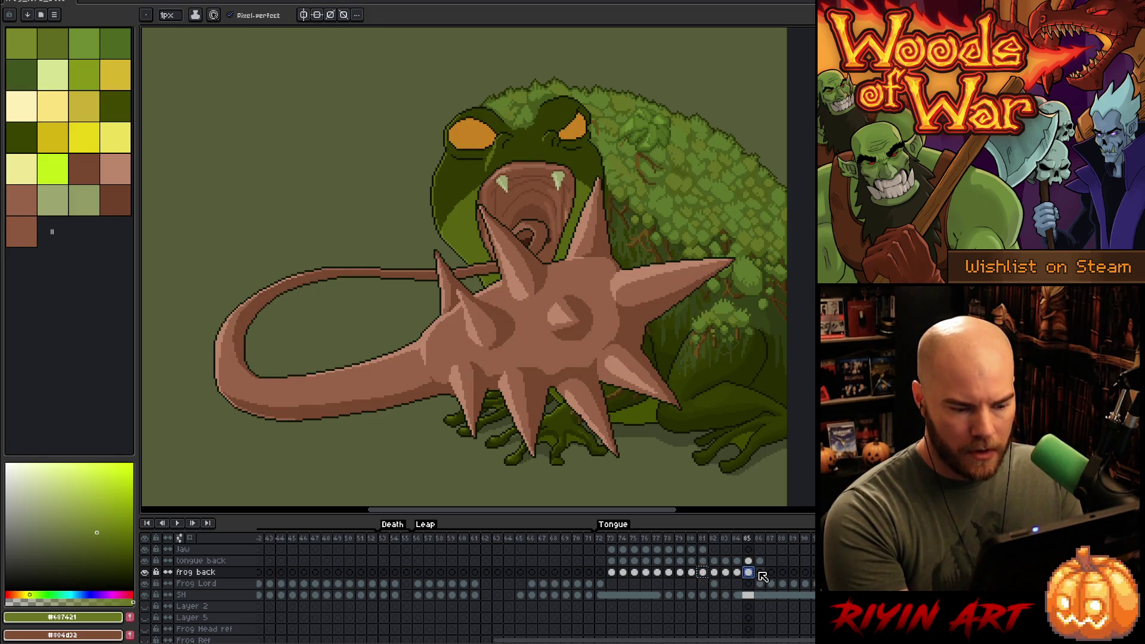
click(760, 573)
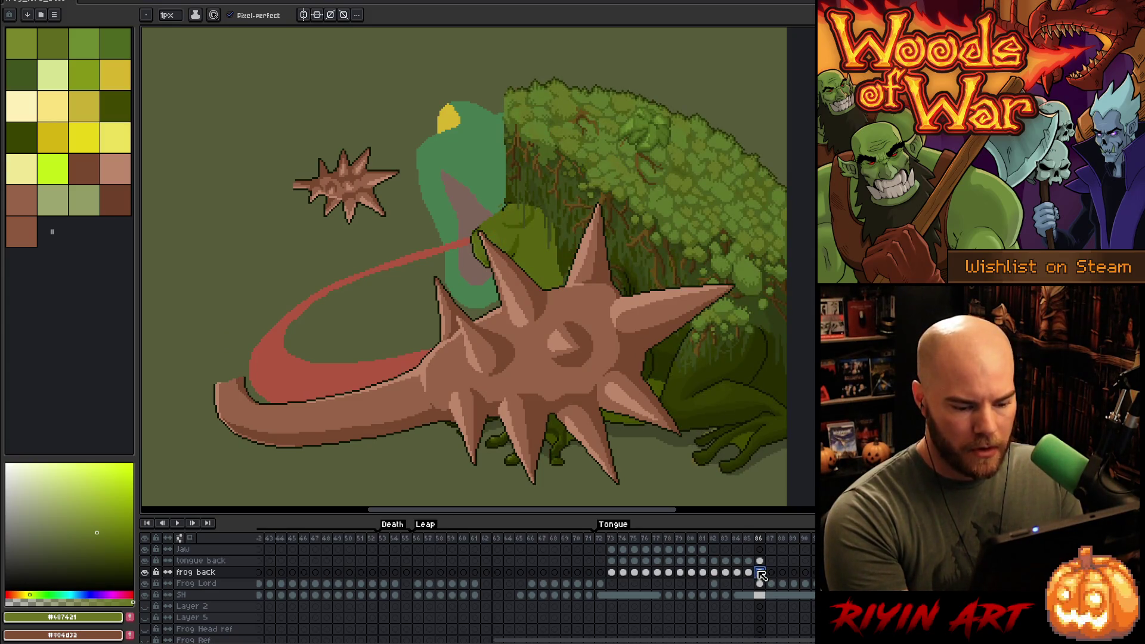
- Flip between frames 85 and 86 and pan the view over the frog and green star
key(Left)
key(Left)
key(Right)
key(Left)
key(Right)
key(Left)
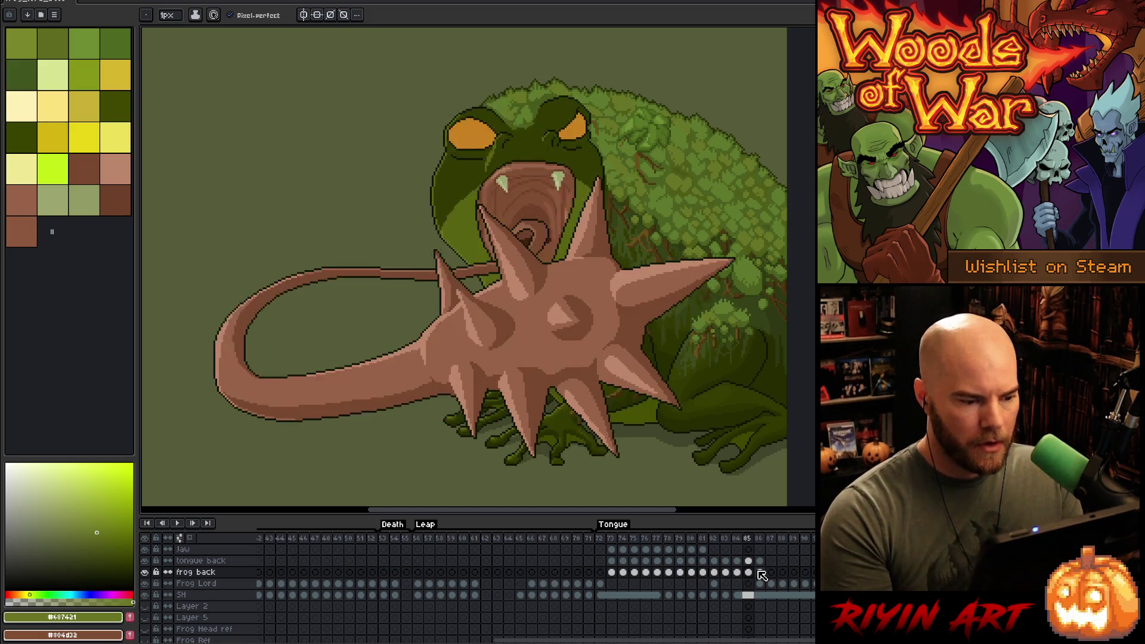
key(Right)
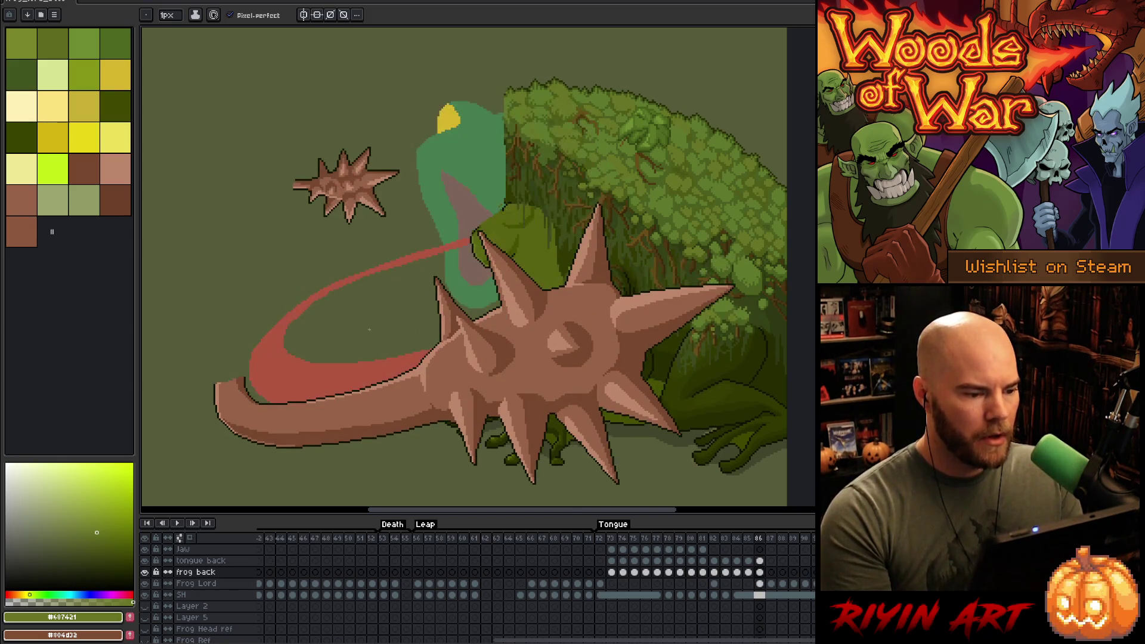
drag(403, 320, 462, 335)
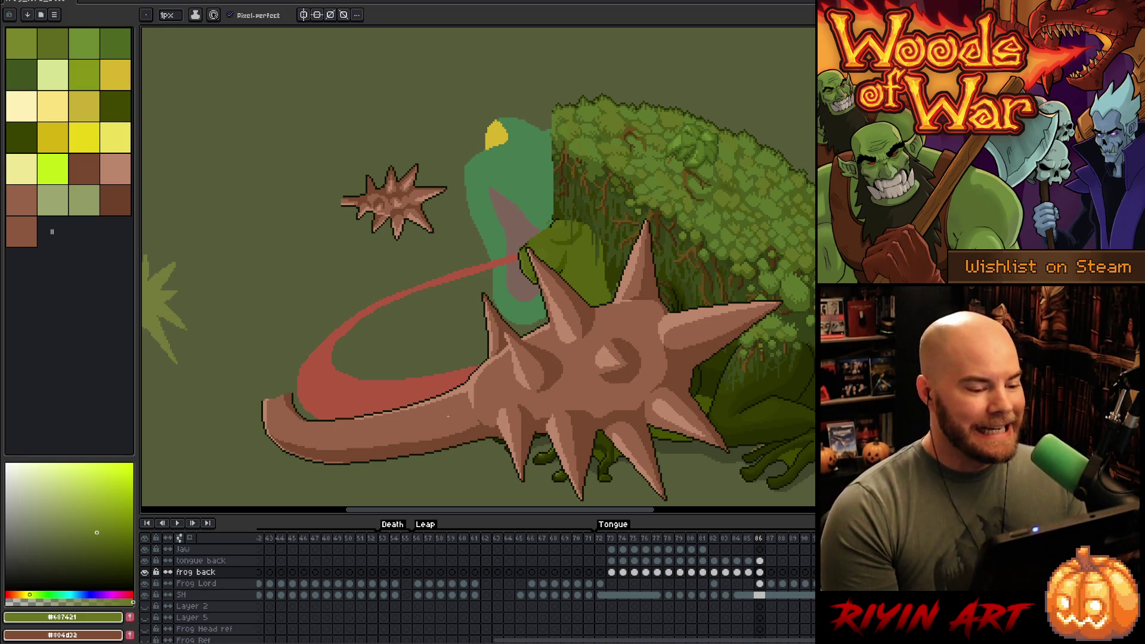
drag(563, 331, 513, 313)
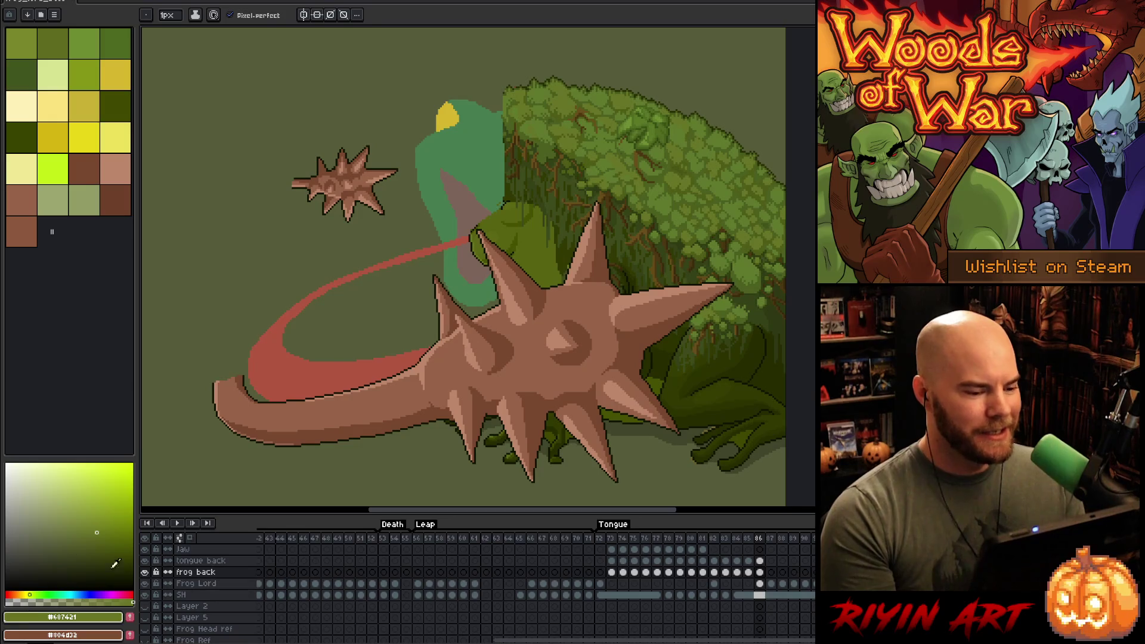
scroll(233, 604, down, 2)
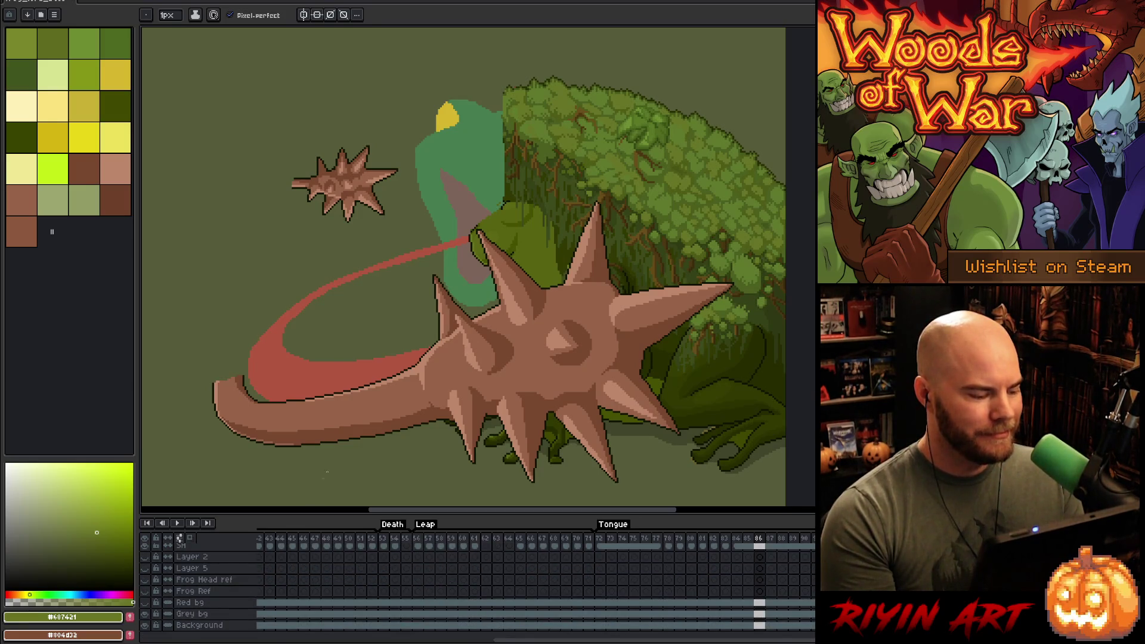
scroll(499, 257, up, 1)
scroll(498, 257, down, 1)
scroll(499, 257, up, 2)
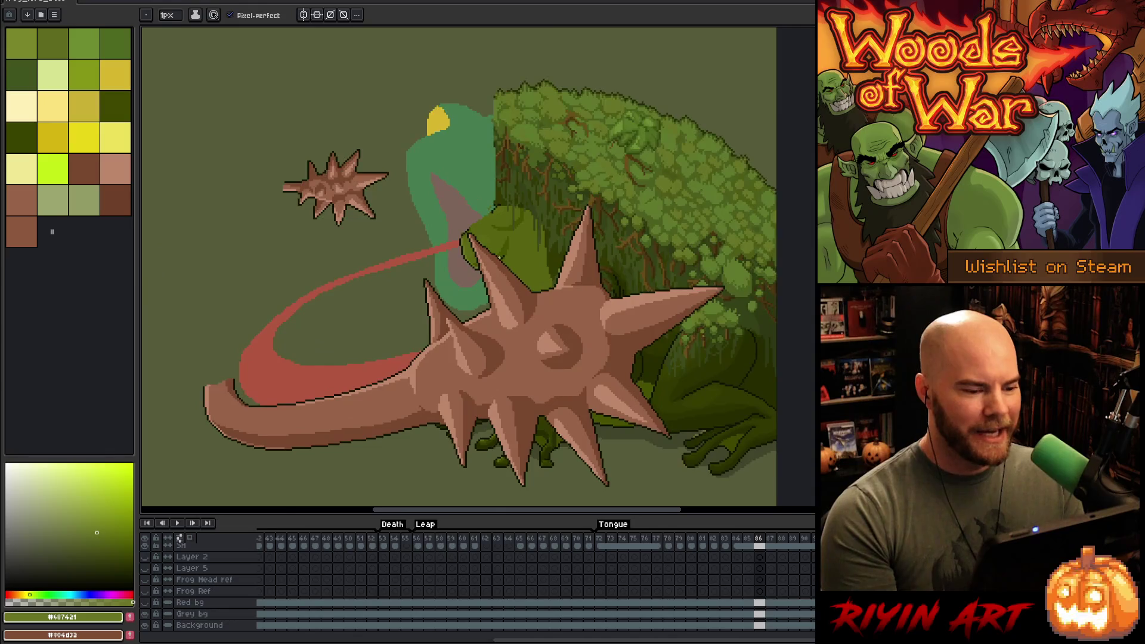
scroll(499, 256, down, 1)
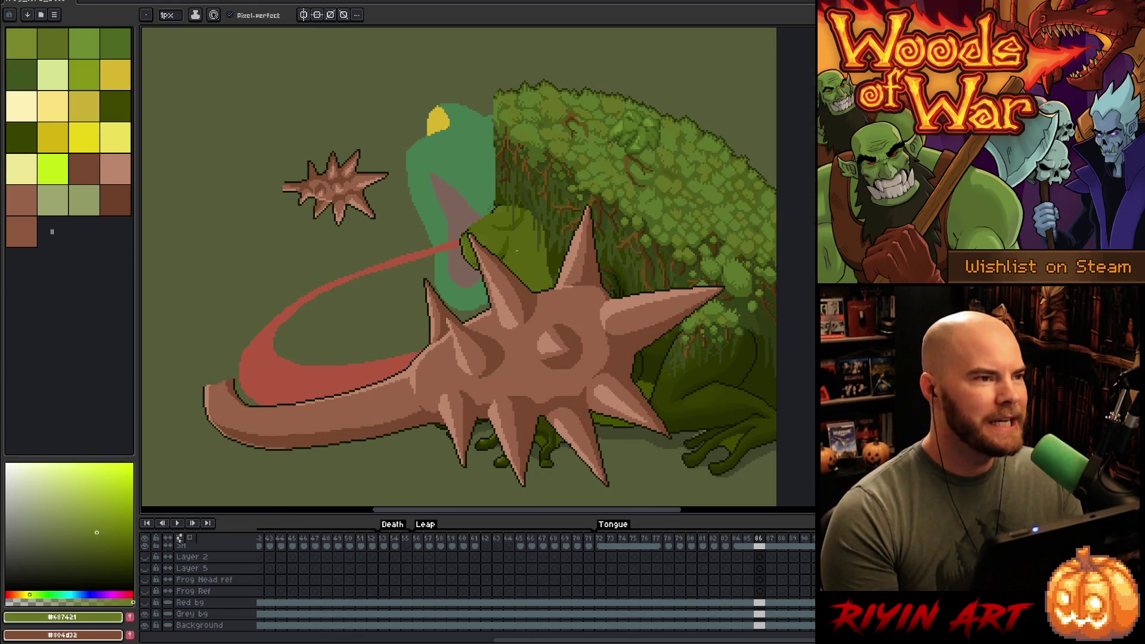
scroll(498, 257, up, 1)
scroll(499, 256, down, 1)
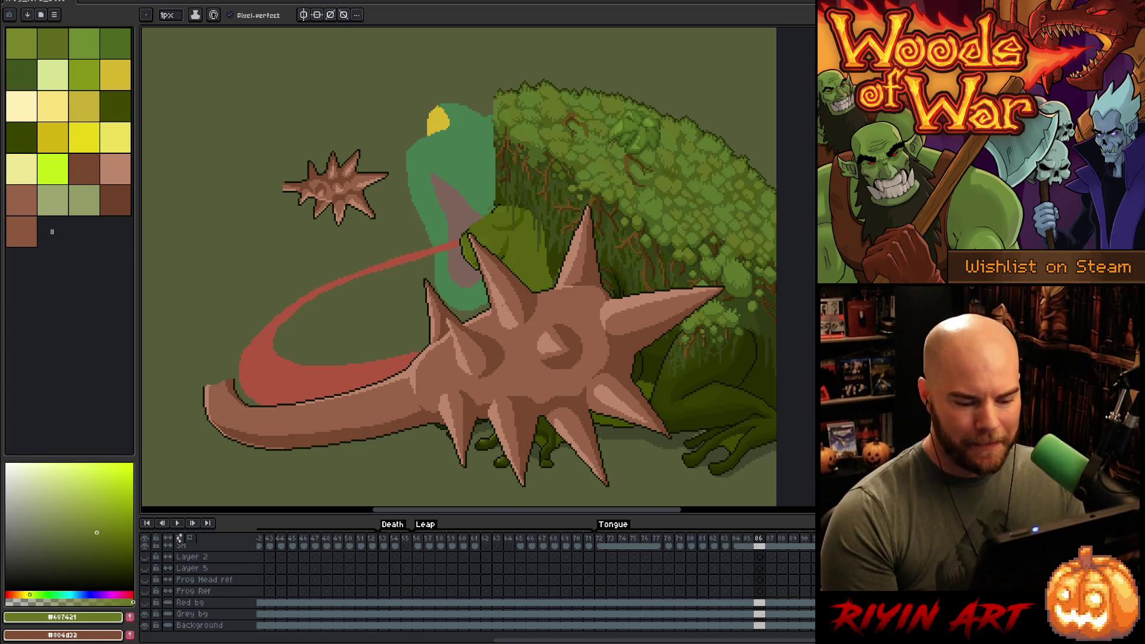
scroll(504, 302, up, 1)
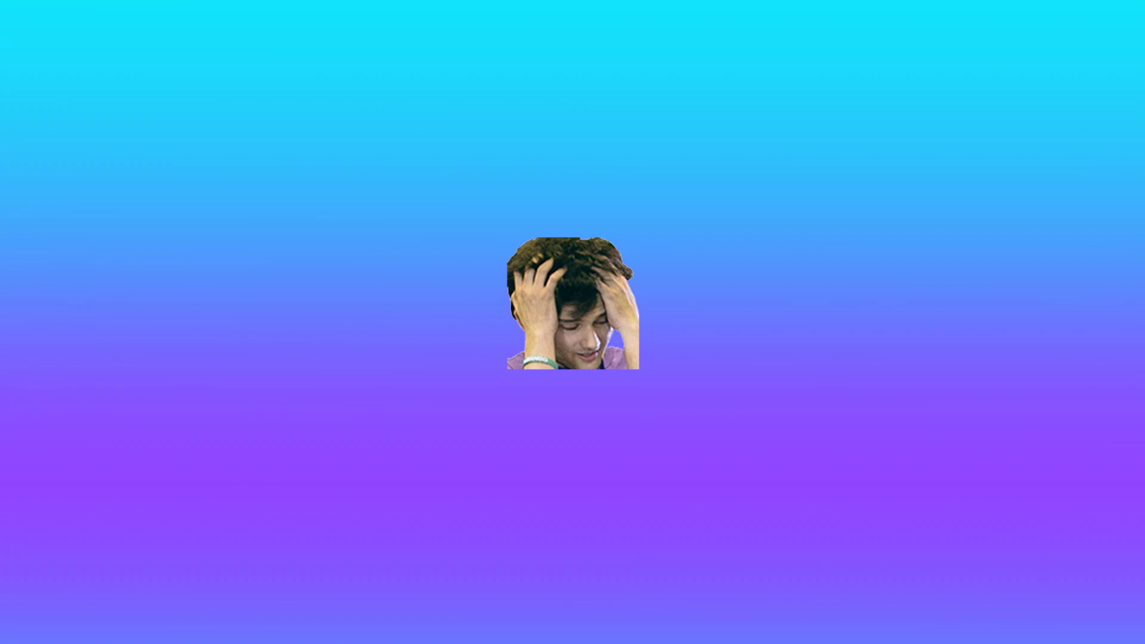
- Deselect with Ctrl+D to drop the transform handles around frame 86's frog head
scroll(525, 266, down, 2)
scroll(525, 265, up, 1)
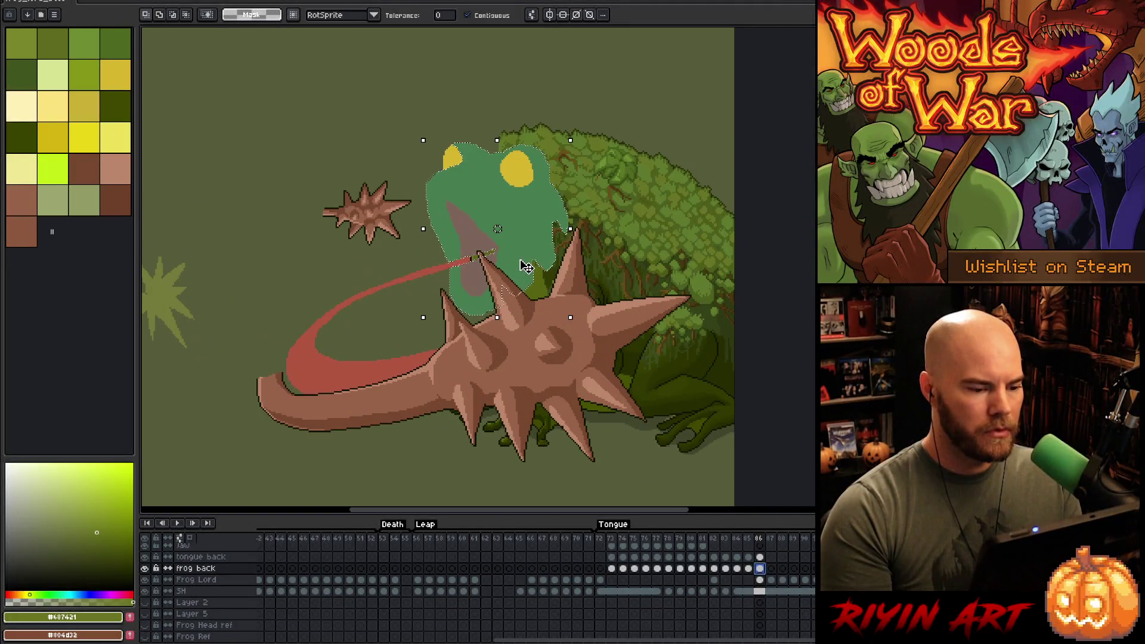
key(ctrl+d)
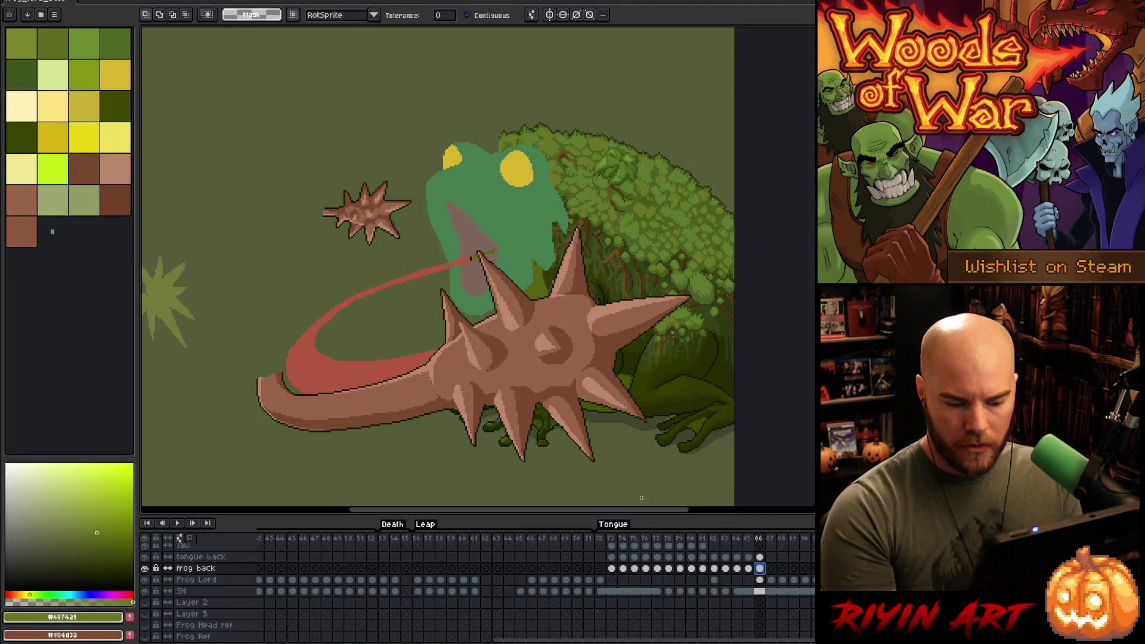
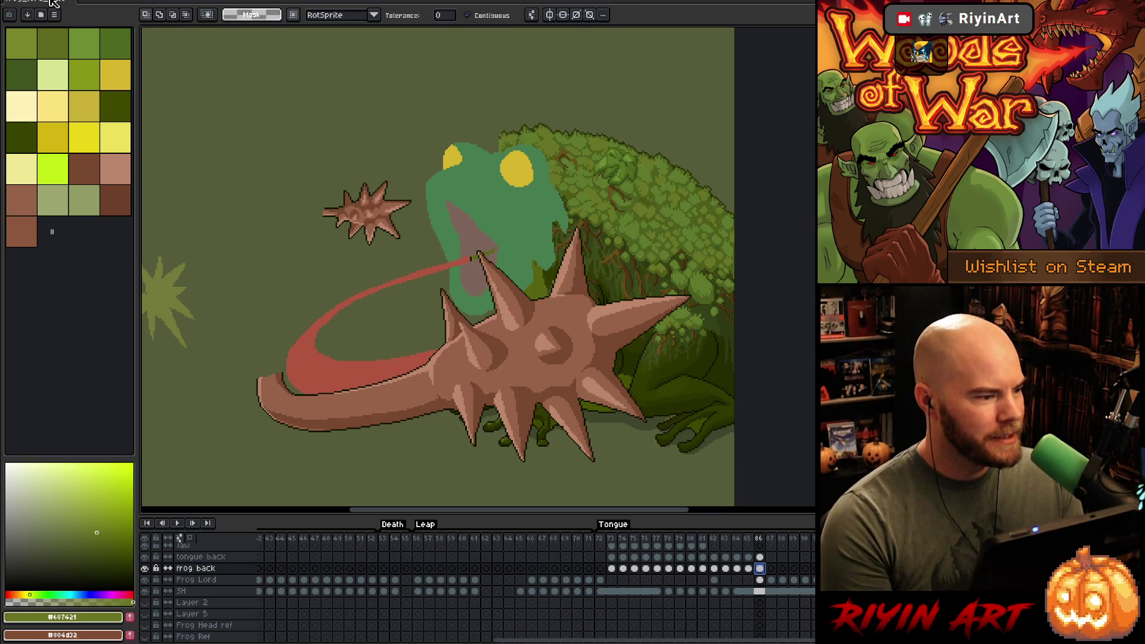
- Save the animation and flip between frames 85 and 86 to compare them
right_click(576, 282)
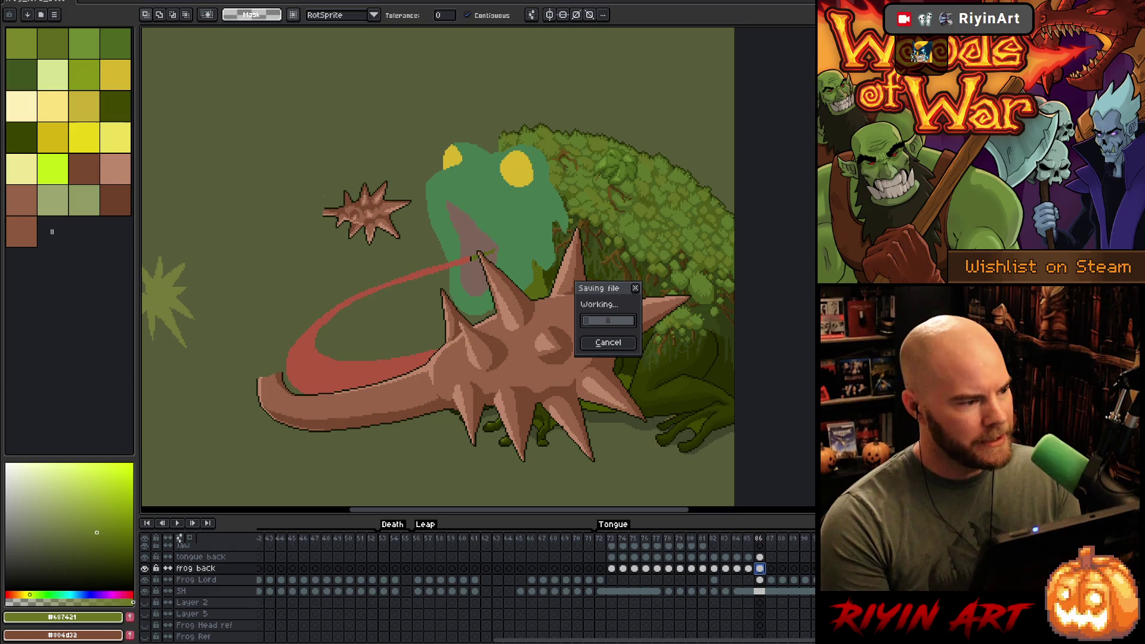
key(Escape)
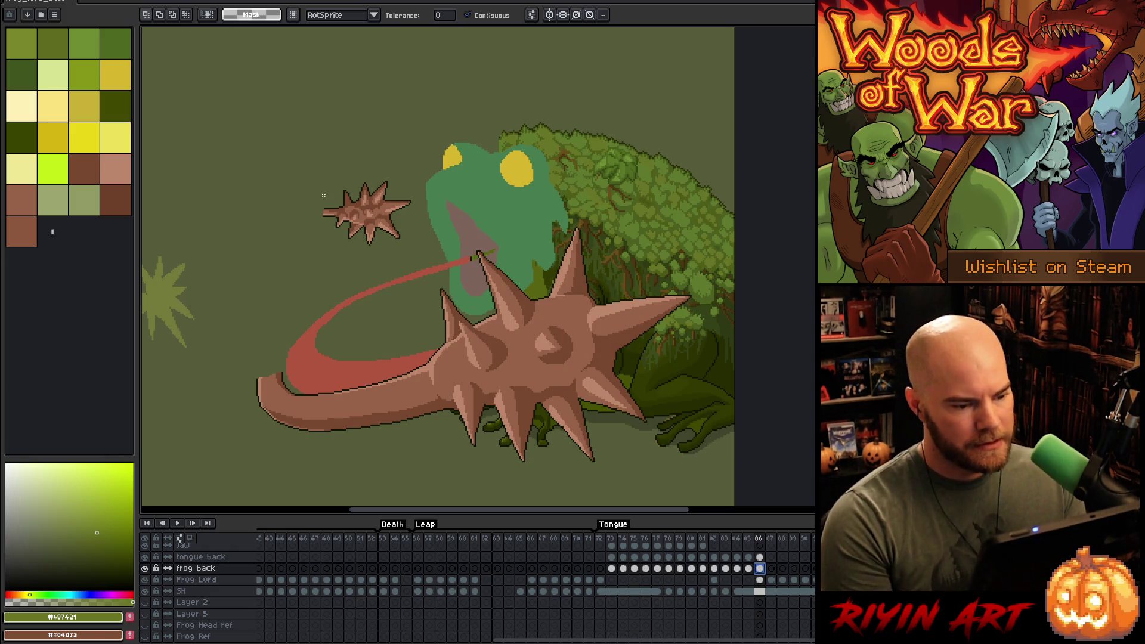
scroll(508, 271, up, 1)
scroll(507, 271, down, 1)
key(Left)
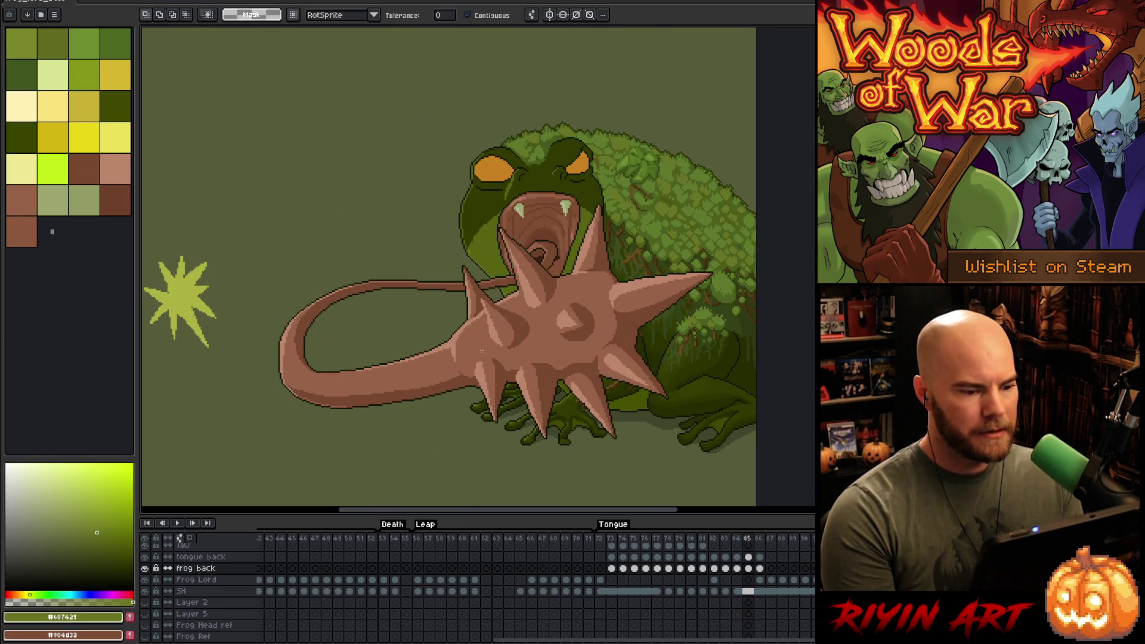
key(Right)
key(Left)
key(Right)
key(Left)
key(Right)
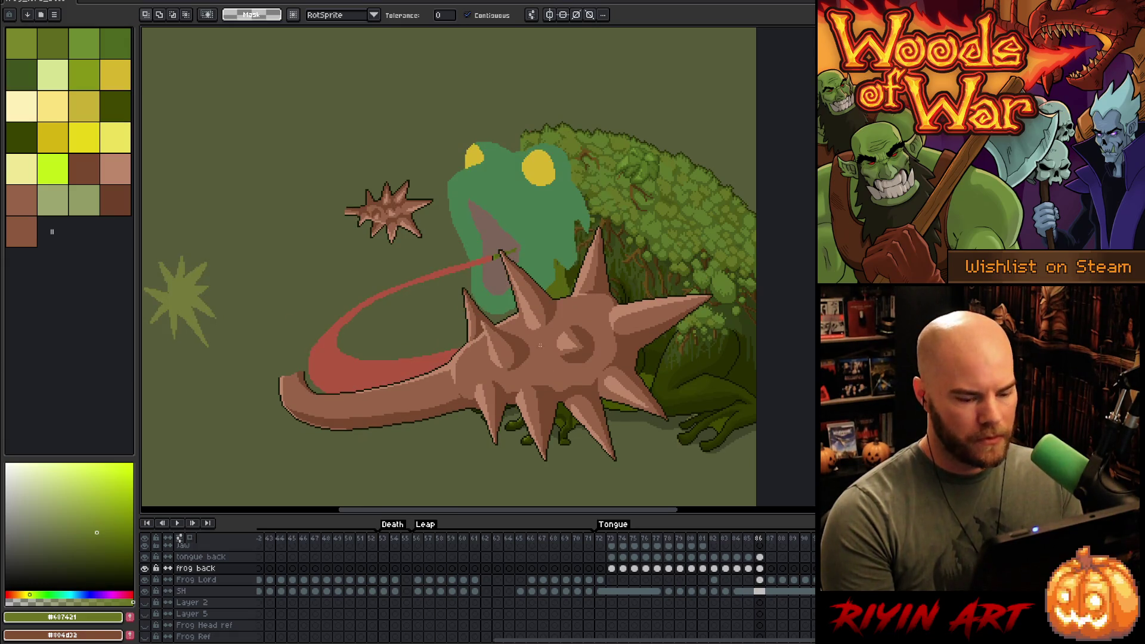
- Lasso the small spiked ball from frame 86 and paste it into frame 87 below the tongue, lower left
key(q)
mouse_move(428, 167)
mouse_down()
mouse_move(433, 182)
mouse_move(375, 266)
mouse_move(377, 132)
mouse_up()
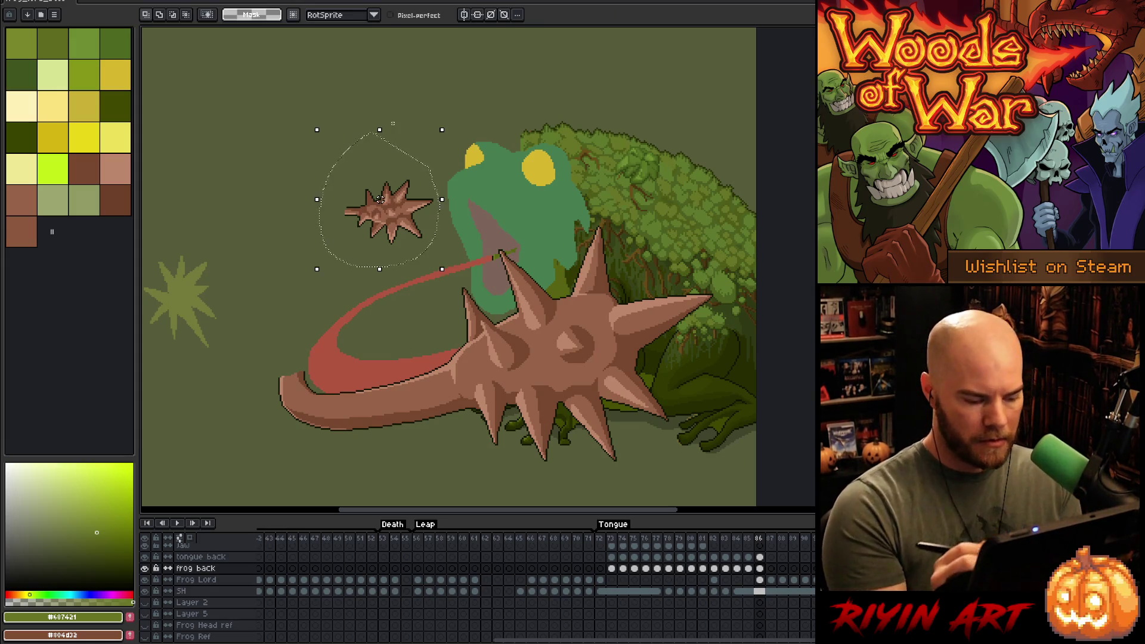
key(ctrl+d)
click(769, 569)
key(ctrl+z)
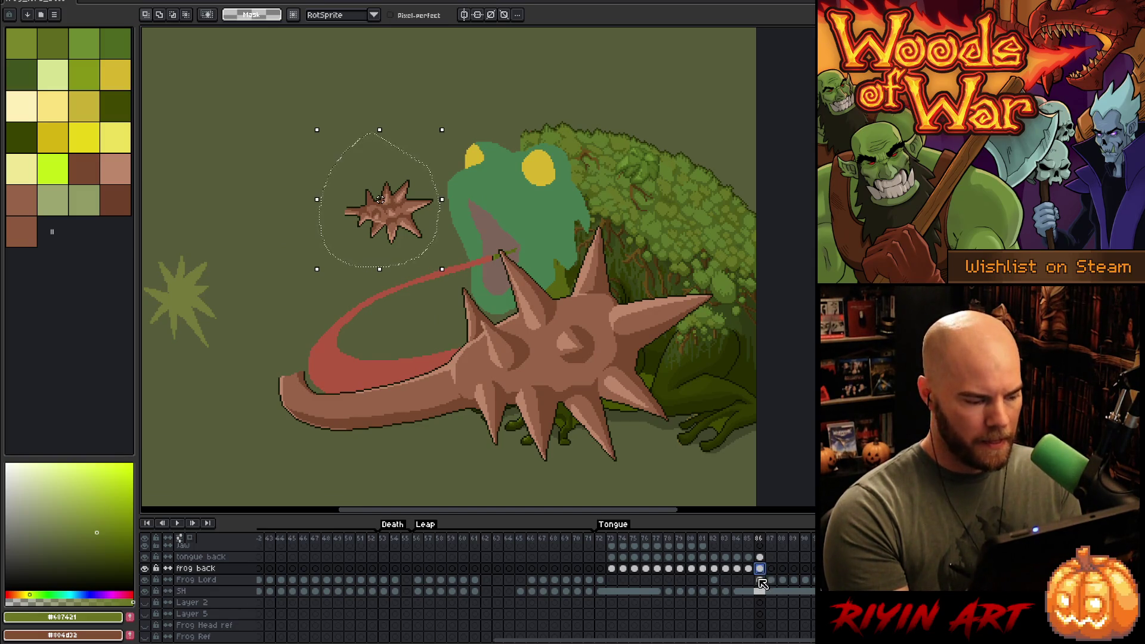
click(763, 556)
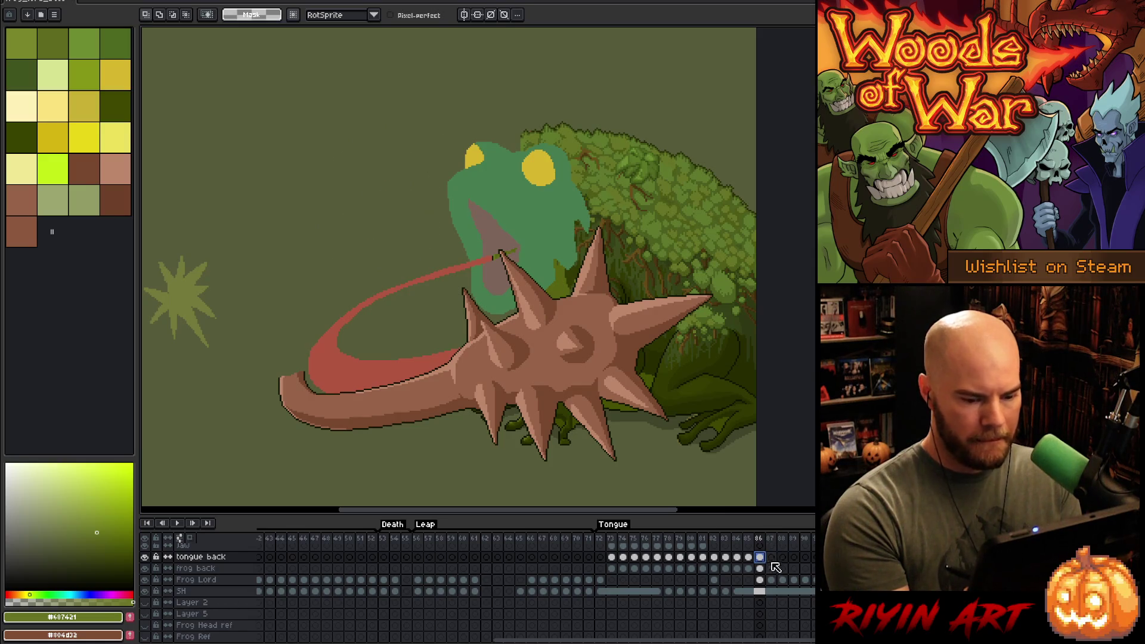
click(771, 557)
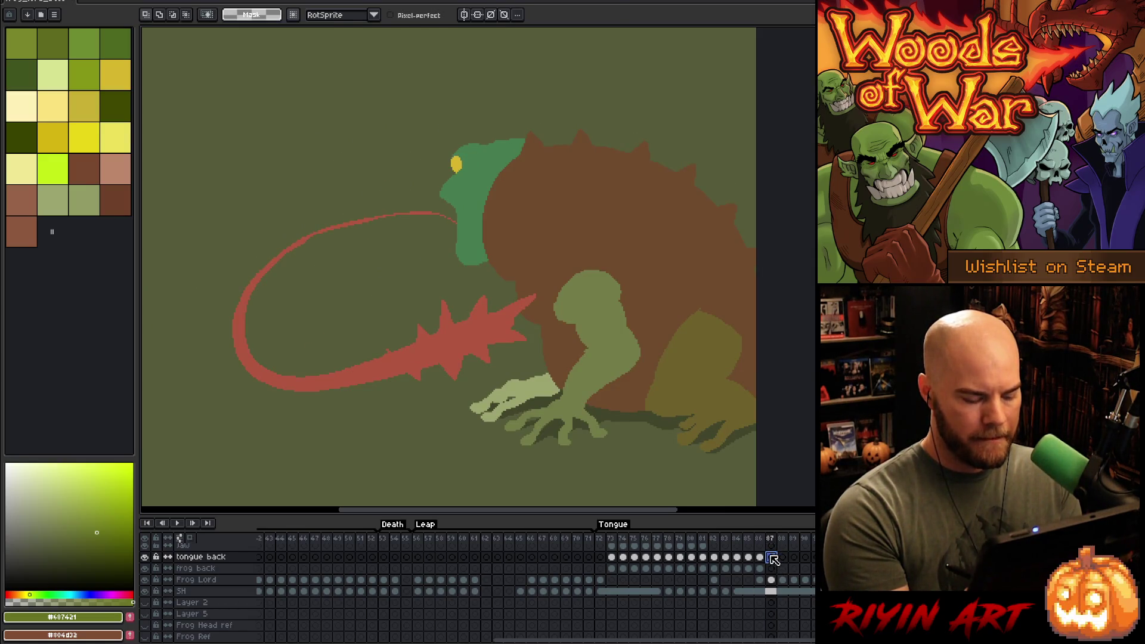
key(ctrl+v)
mouse_move(400, 222)
mouse_down()
mouse_move(366, 473)
mouse_move(328, 466)
mouse_up()
- Step through frames 86 to 89 and back, compare with frame 85, then select the frog back cel at 86
click(759, 557)
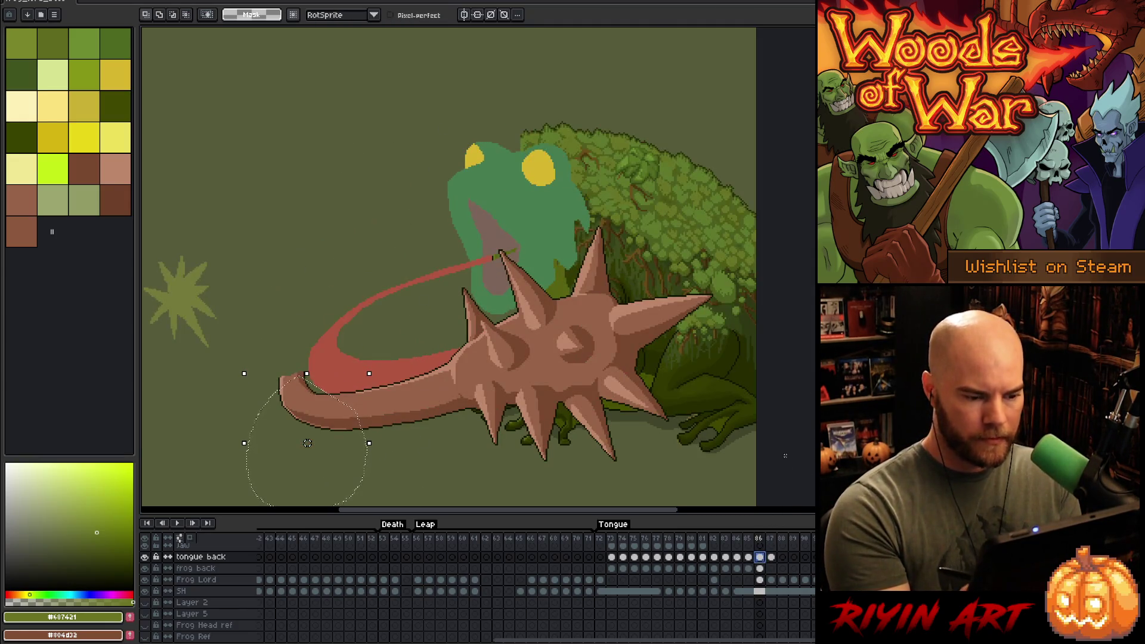
click(772, 538)
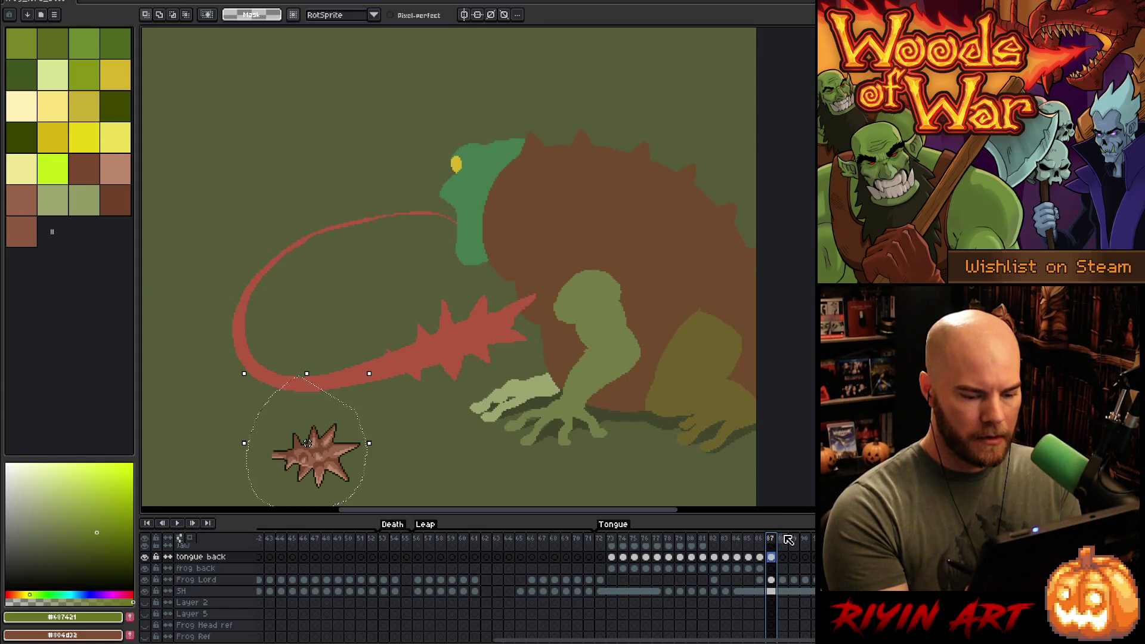
click(785, 538)
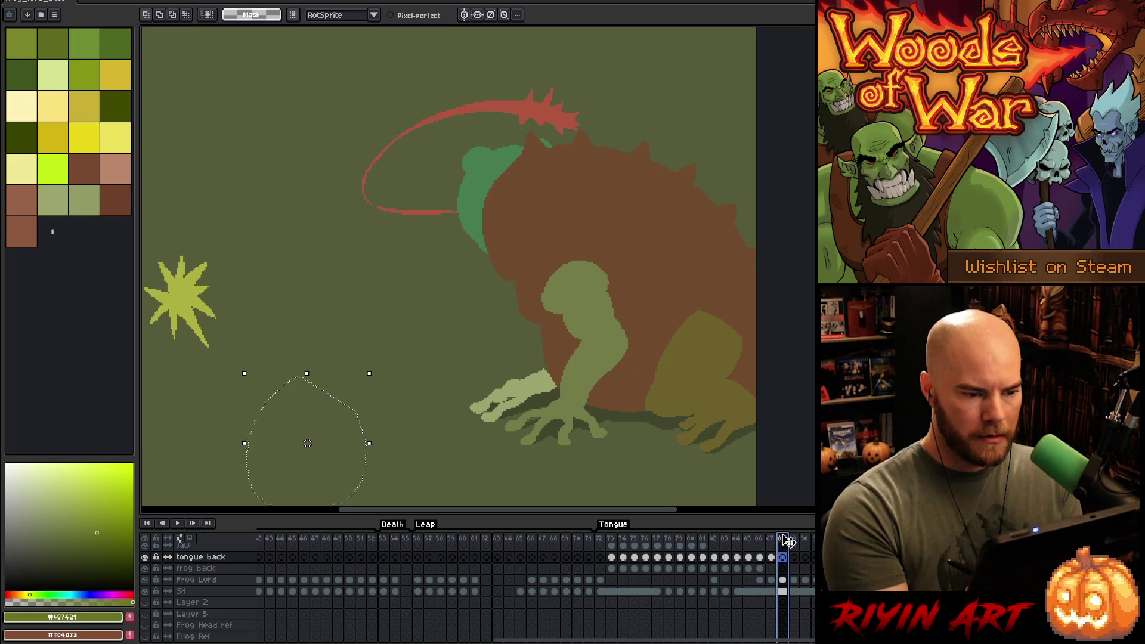
click(796, 538)
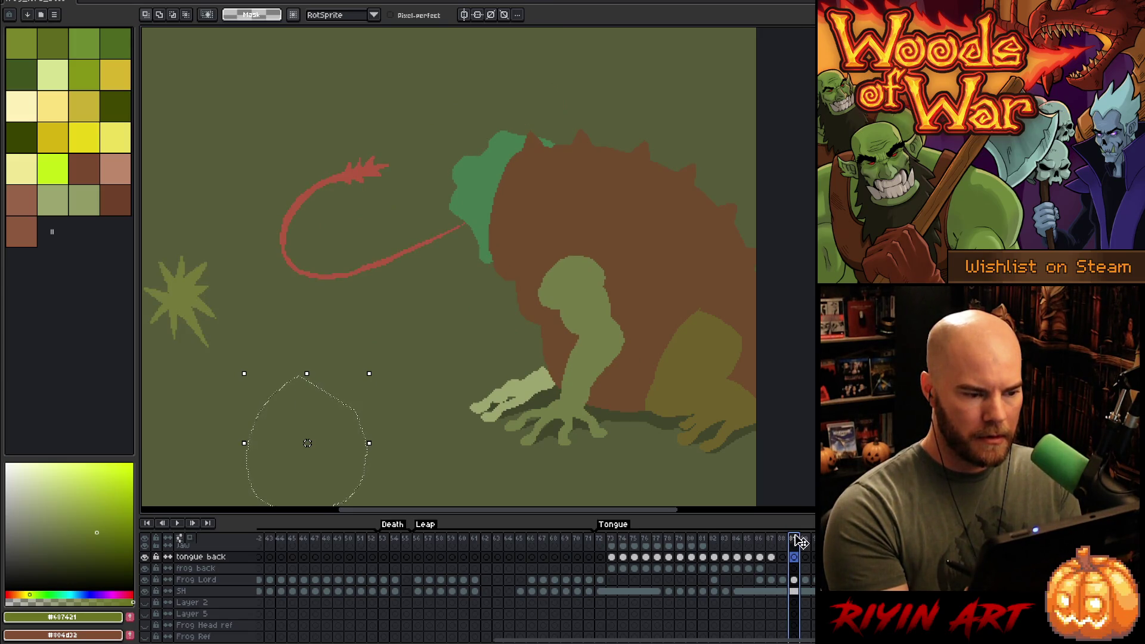
click(787, 539)
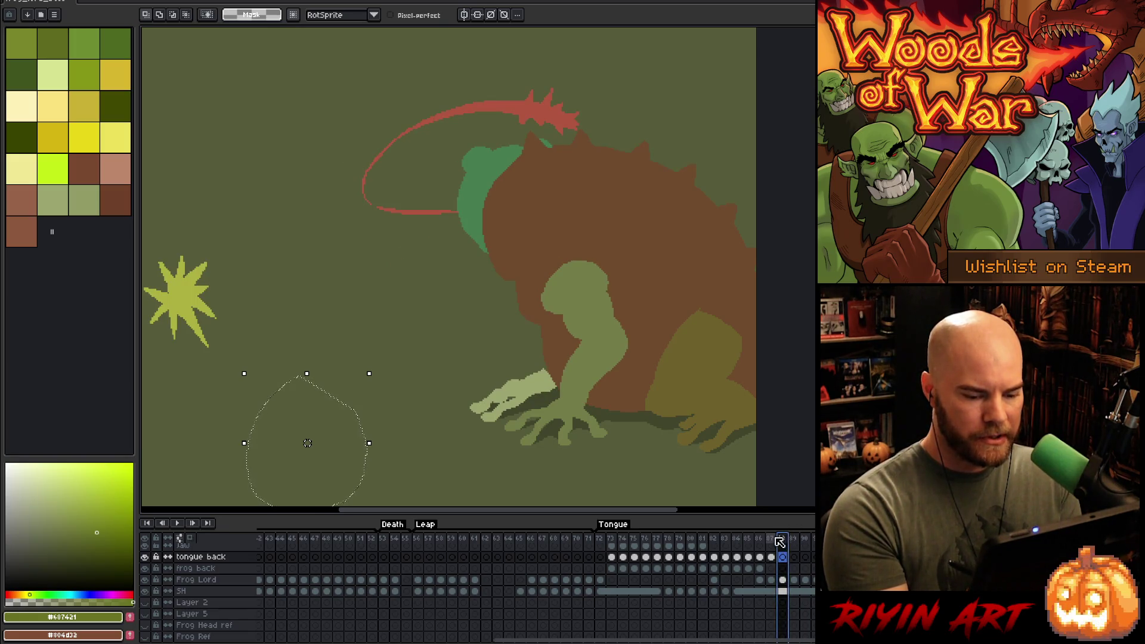
click(770, 538)
click(759, 538)
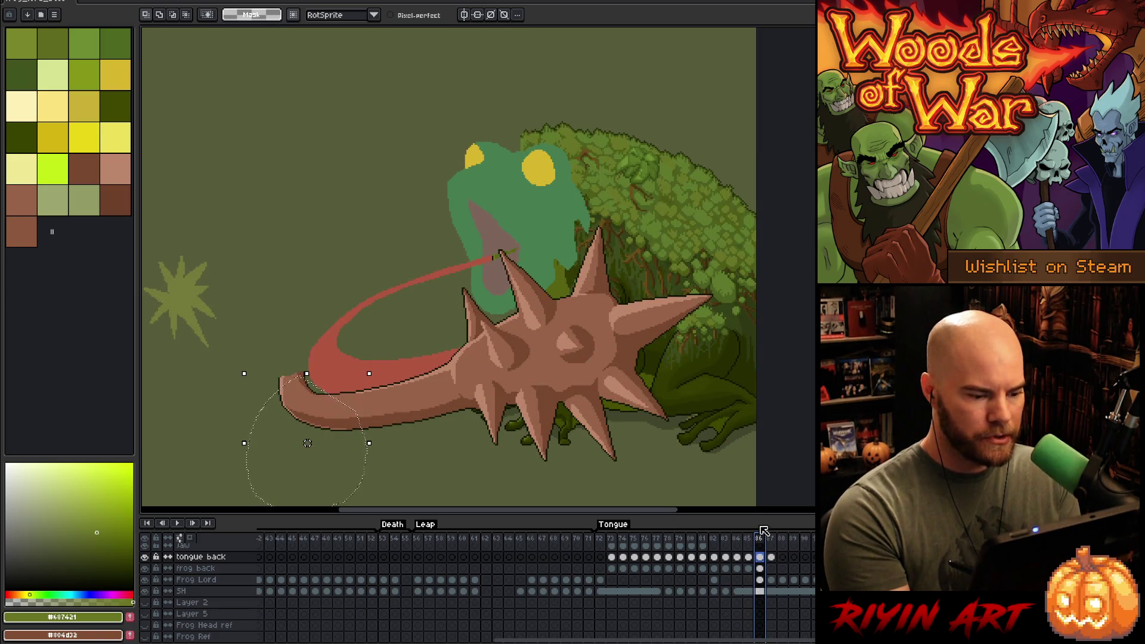
click(750, 539)
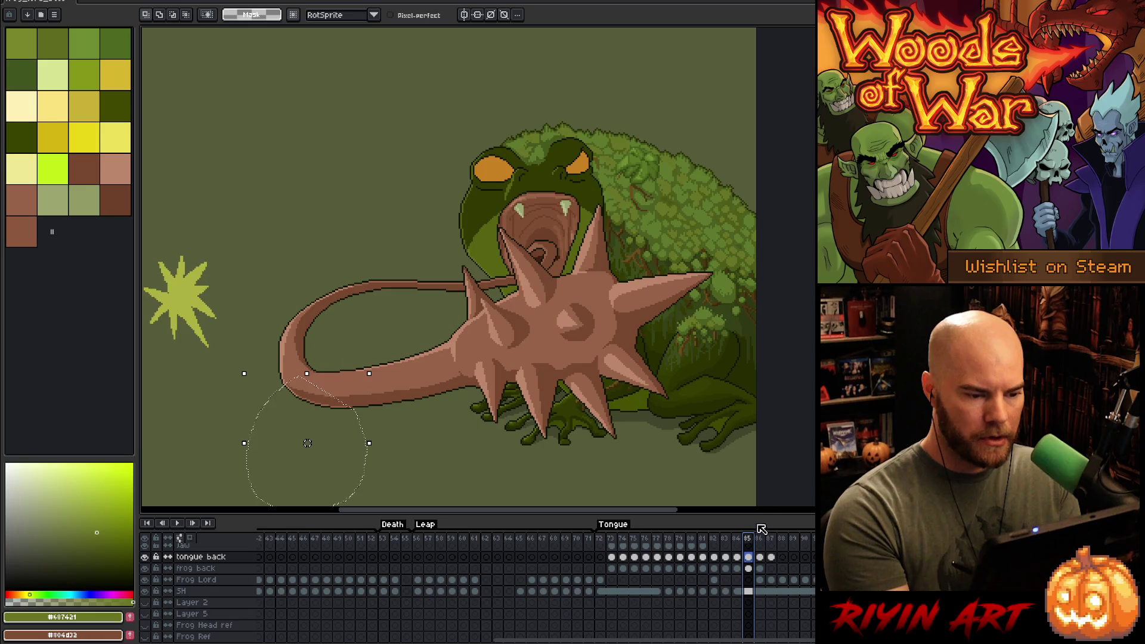
click(761, 537)
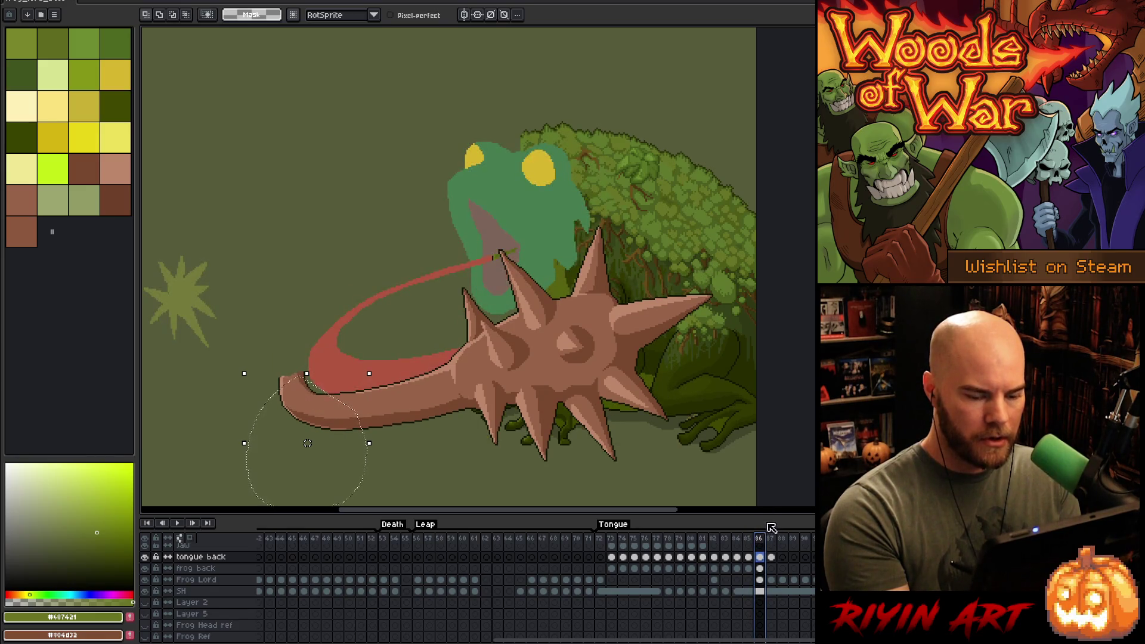
click(753, 536)
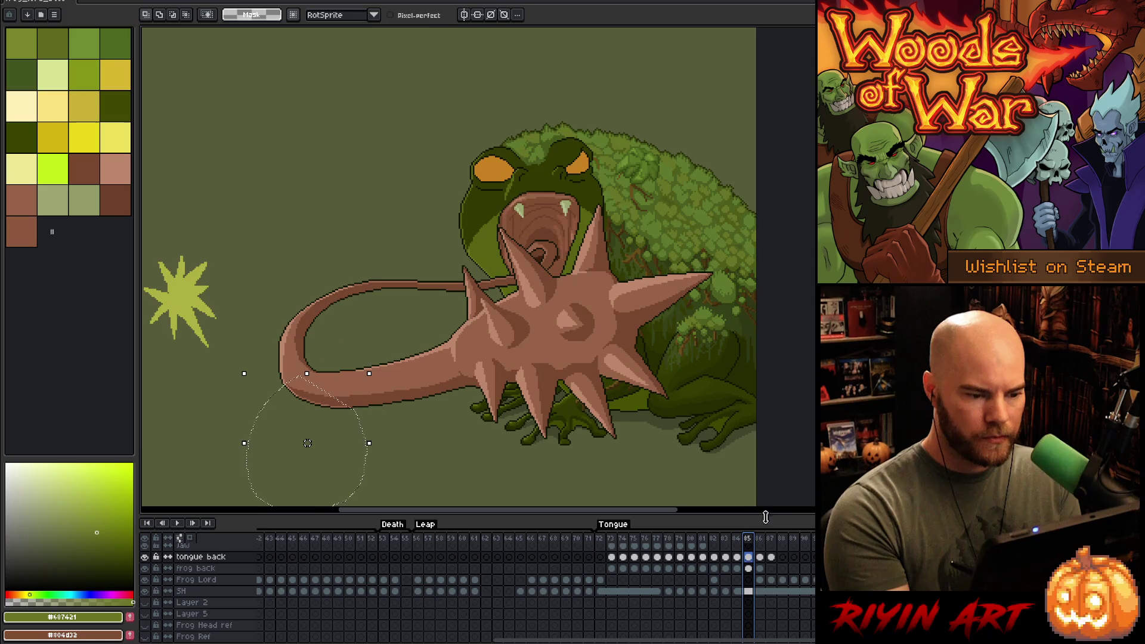
click(761, 537)
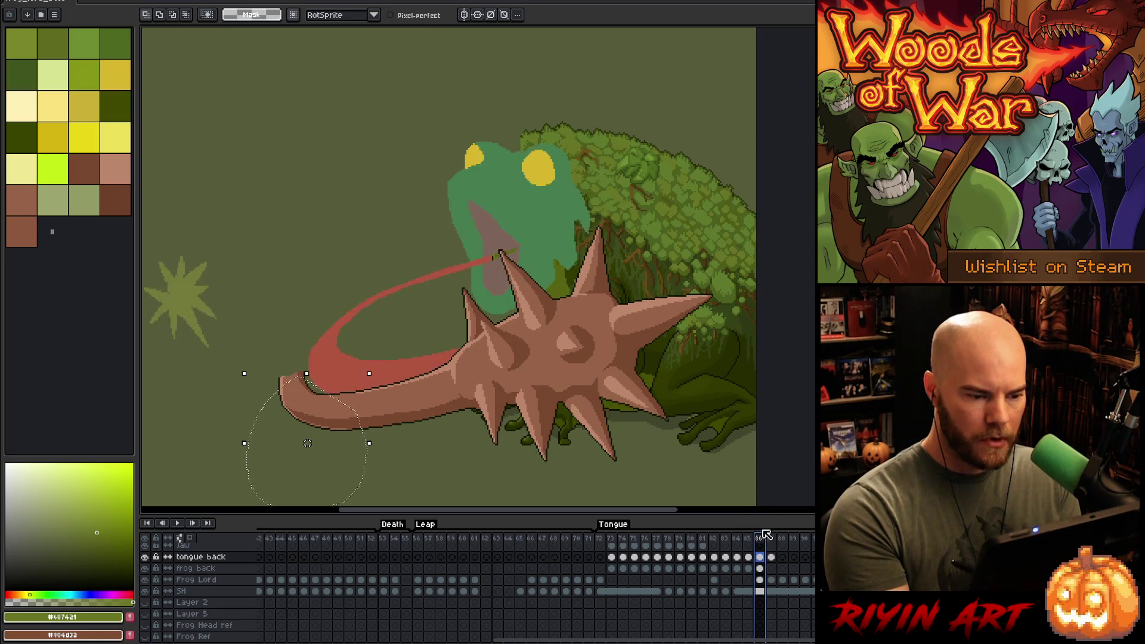
click(760, 570)
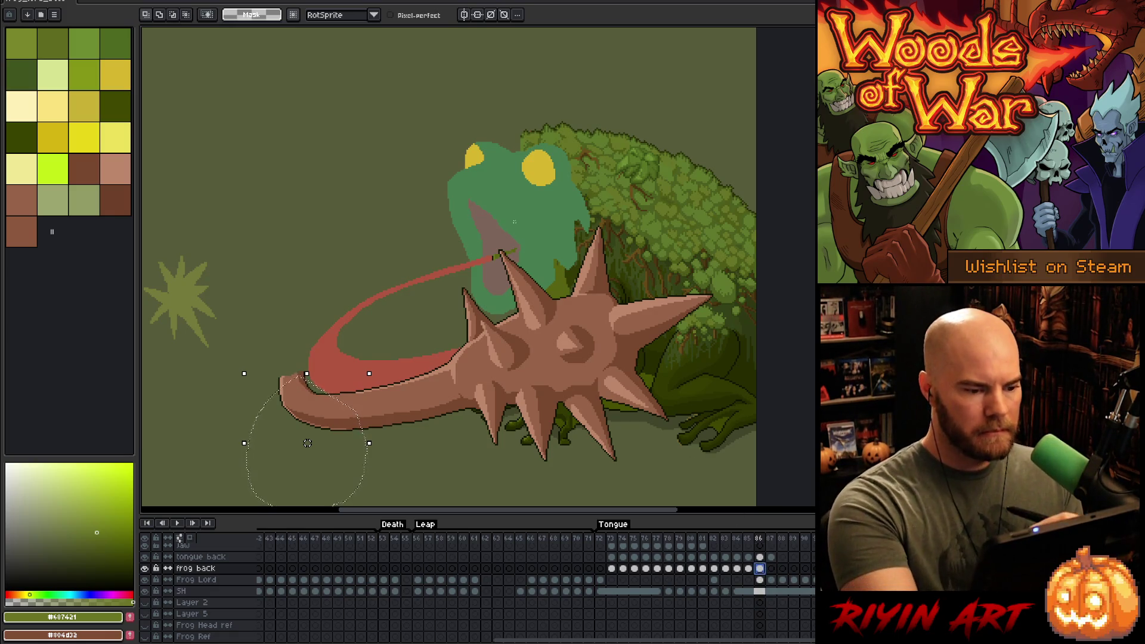
- Pick the dark outline colour and draw 1px outlines along the upper and lower jaw
scroll(514, 222, up, 2)
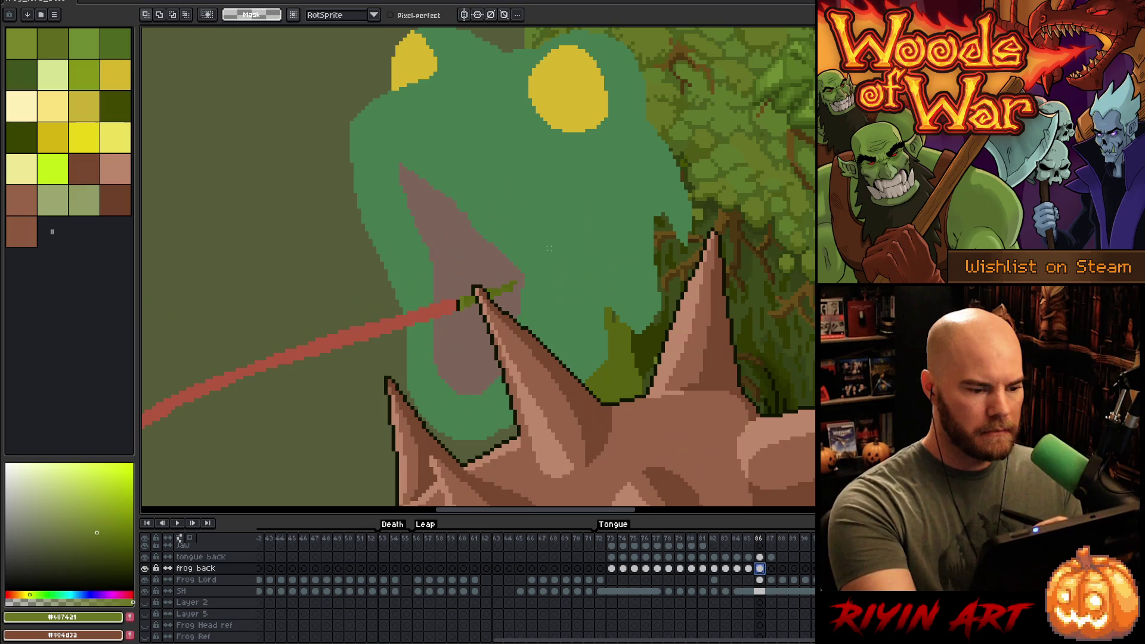
key(i)
click(477, 283)
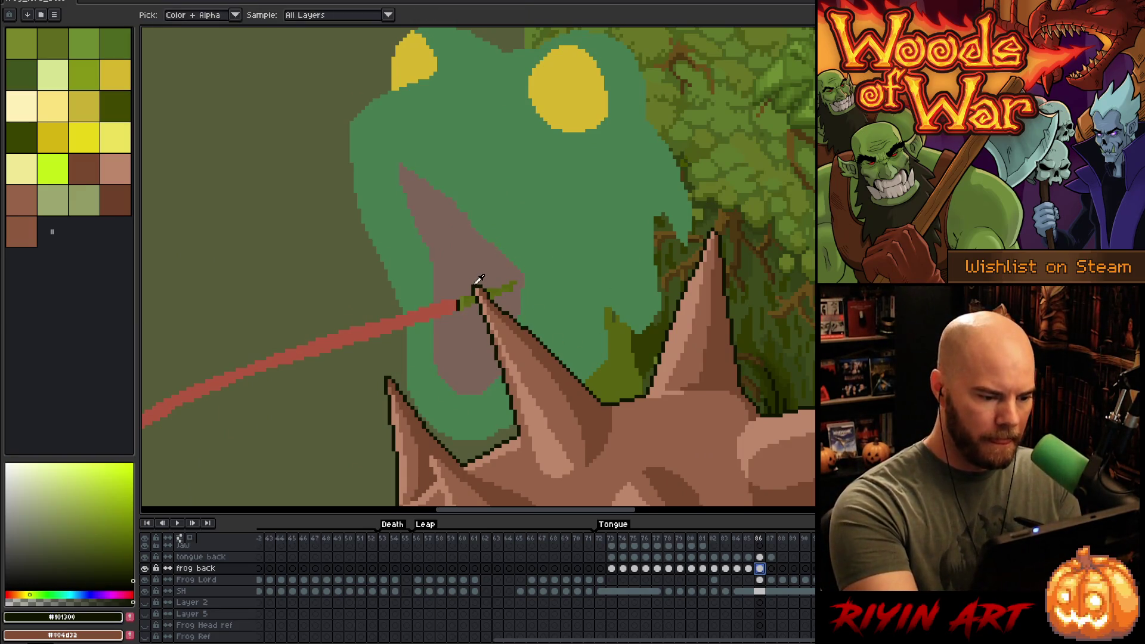
key(b)
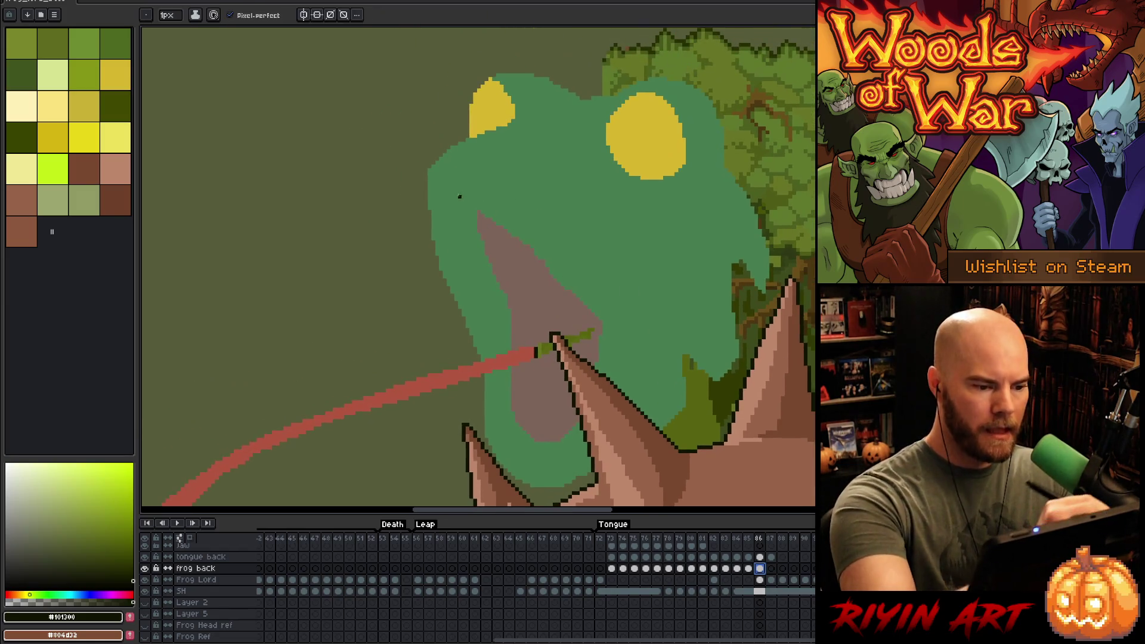
mouse_move(455, 199)
mouse_down()
mouse_move(568, 264)
mouse_move(609, 309)
mouse_up()
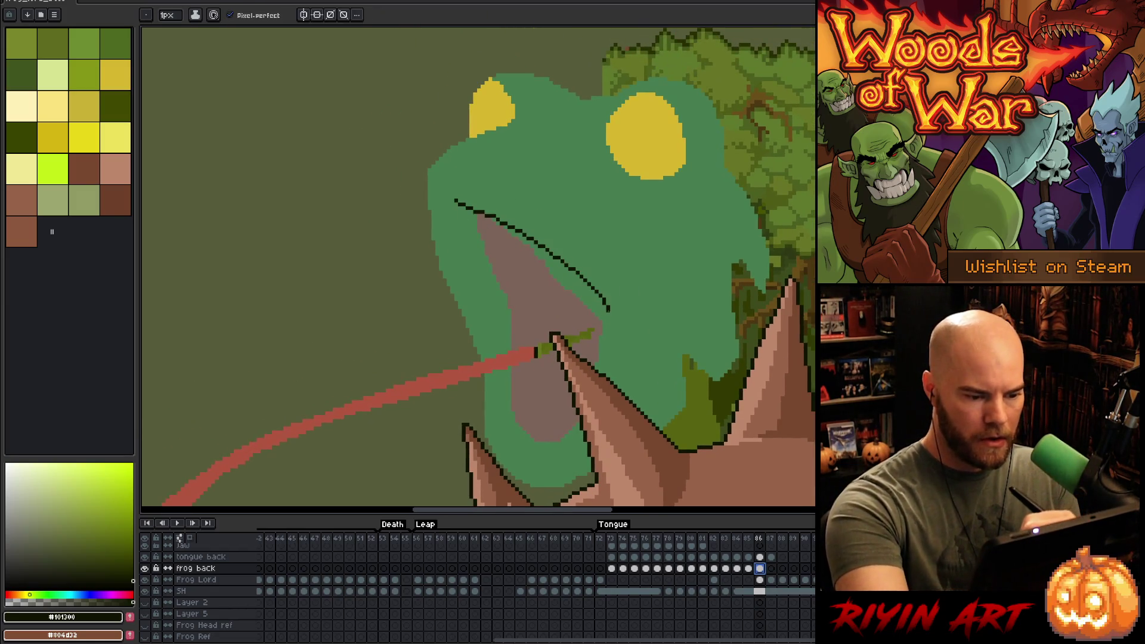
drag(612, 252, 583, 199)
drag(583, 263, 577, 322)
mouse_move(551, 382)
mouse_down()
mouse_move(518, 412)
mouse_move(492, 394)
mouse_up()
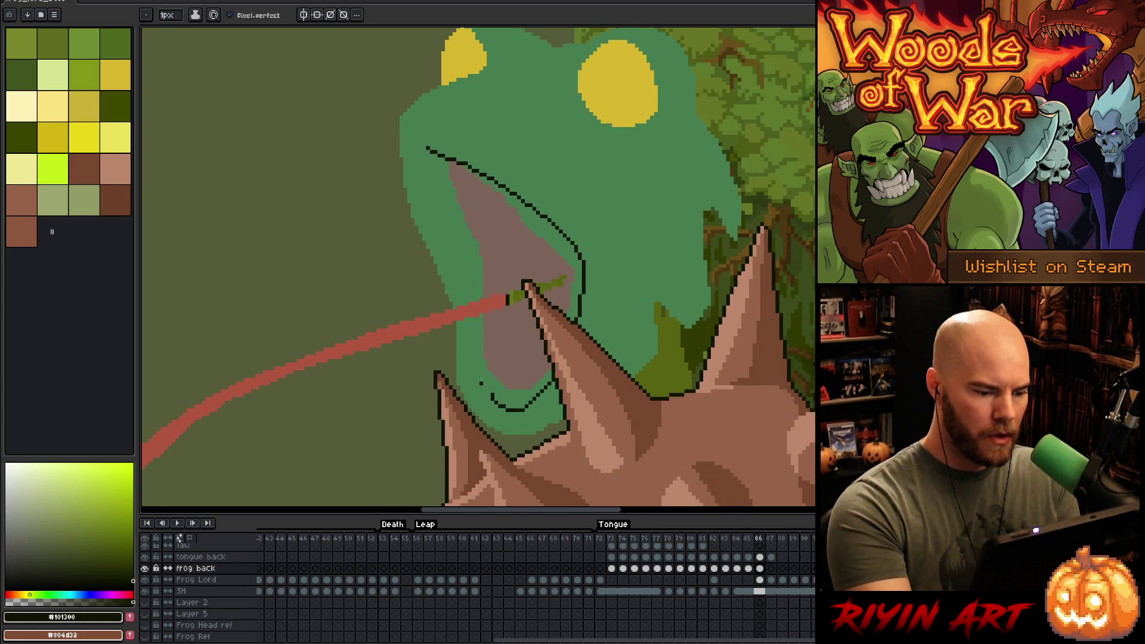
drag(429, 150, 419, 156)
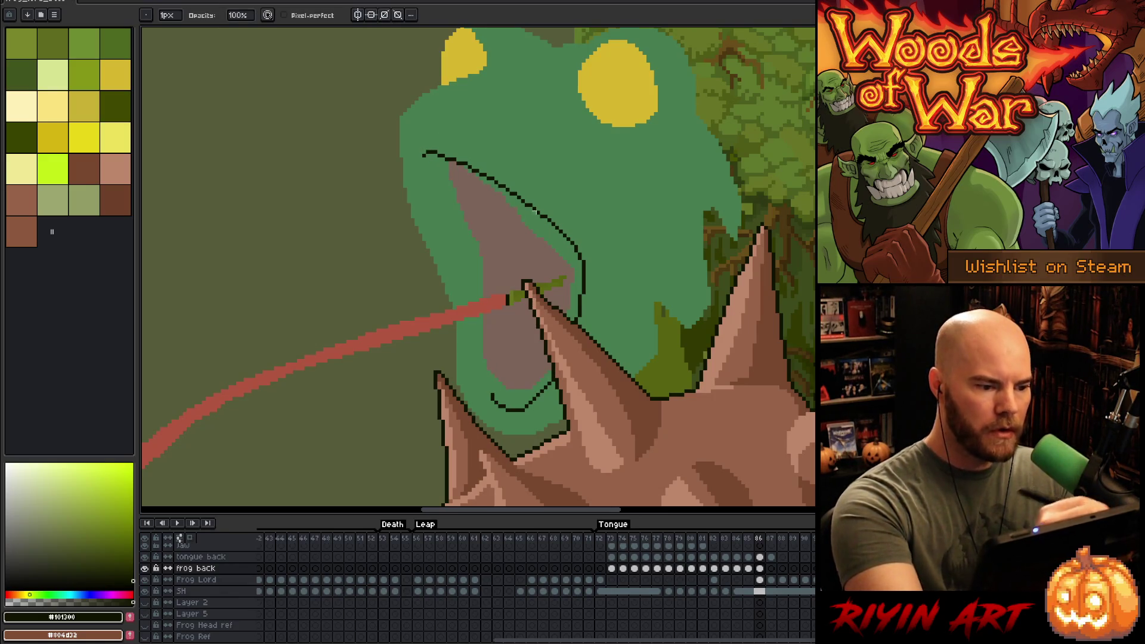
- Outline the inner mouth edge, the head edge above the mouth and the top of the left eye
key(e)
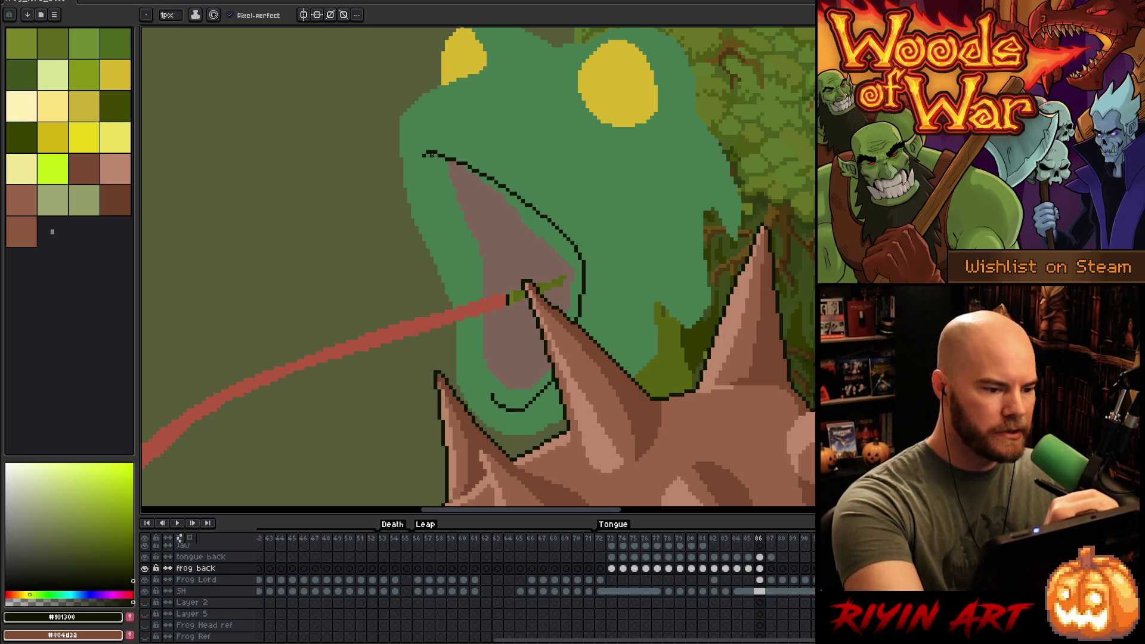
mouse_move(439, 157)
mouse_down()
mouse_move(490, 275)
mouse_move(489, 383)
mouse_up()
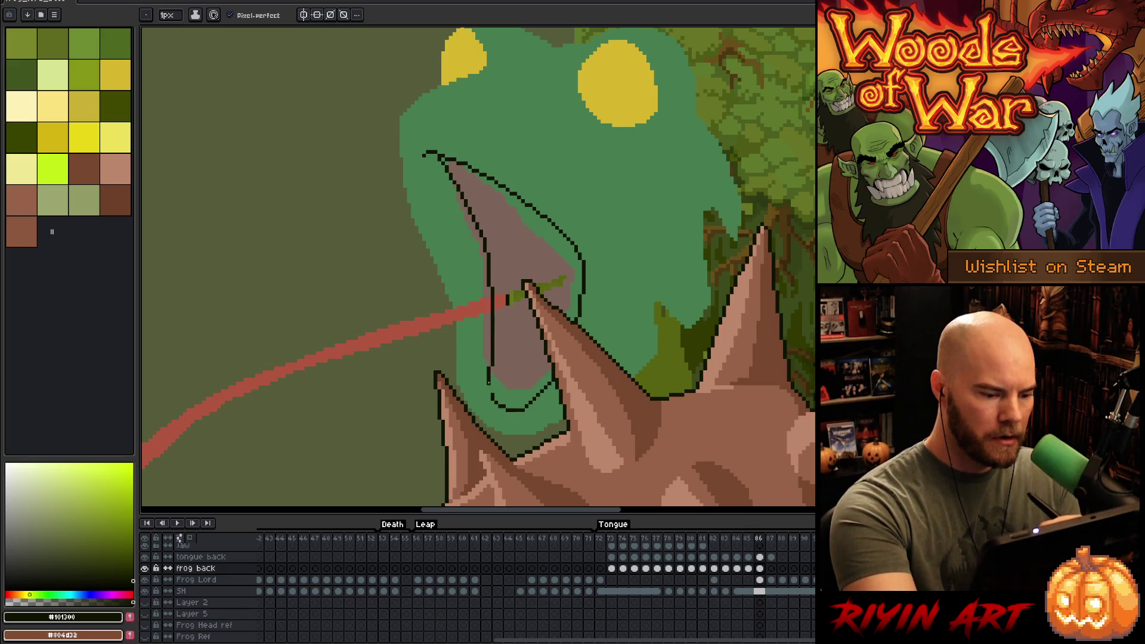
drag(613, 346, 639, 383)
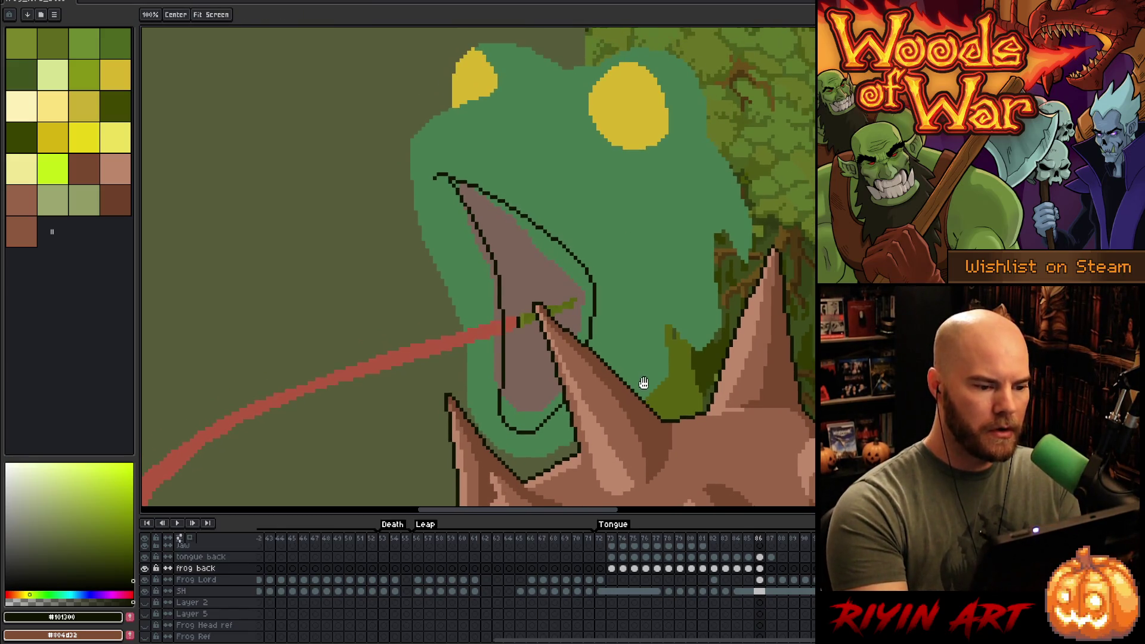
mouse_move(644, 306)
mouse_down()
mouse_move(559, 200)
mouse_move(591, 256)
mouse_up()
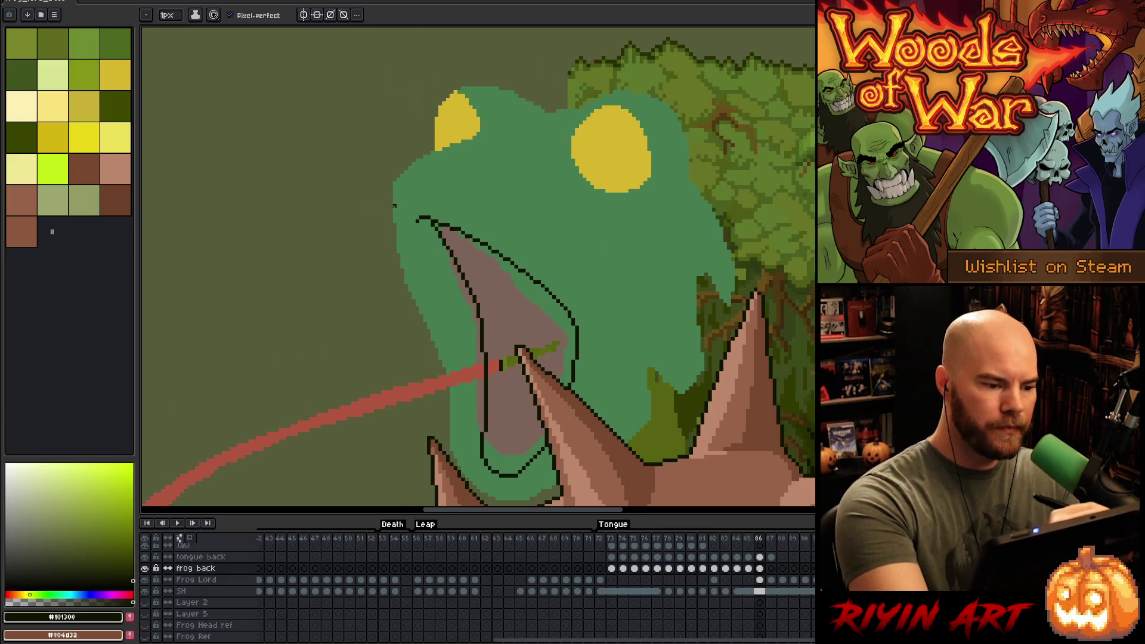
mouse_move(393, 213)
mouse_down()
mouse_move(423, 146)
mouse_move(469, 135)
mouse_move(476, 114)
mouse_up()
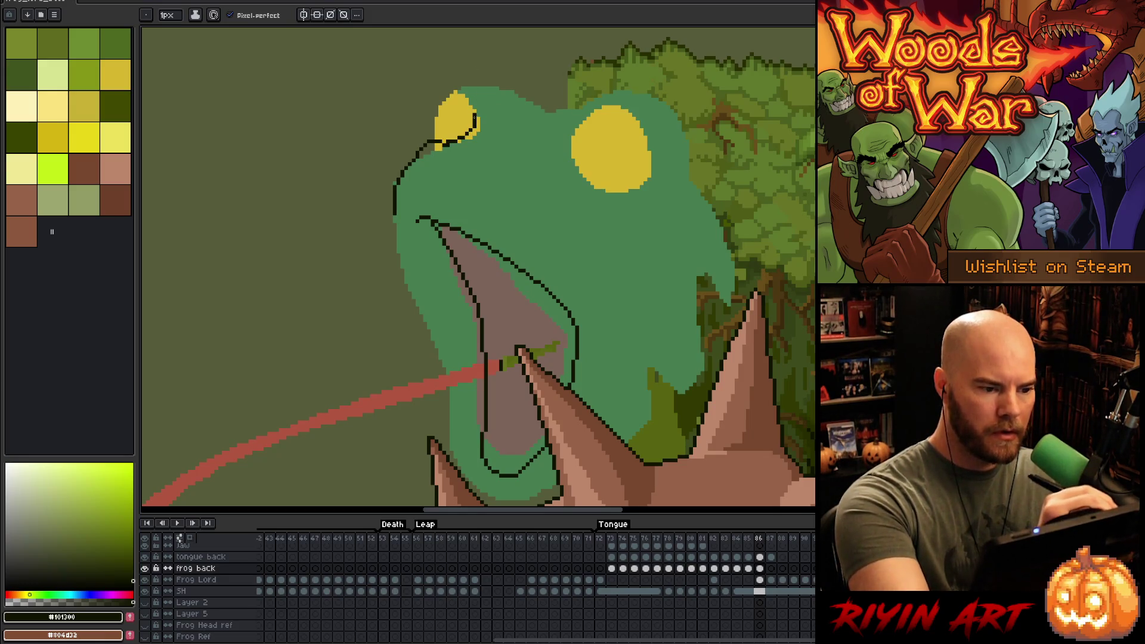
drag(475, 121, 446, 101)
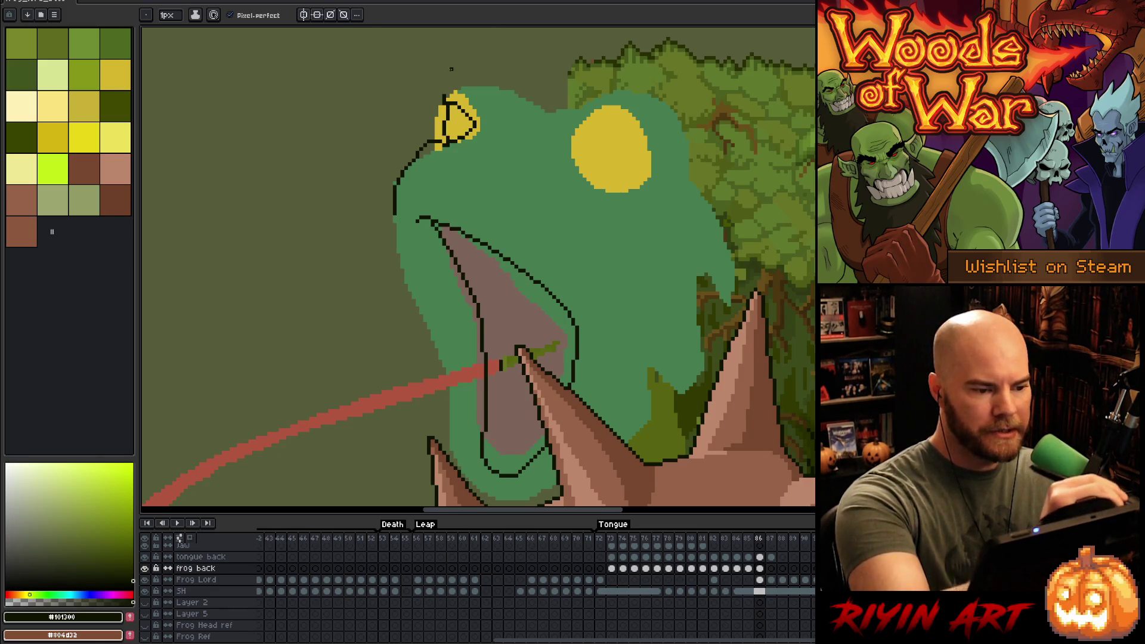
- Outline the top of the frog's head and draw a dark arc over the yellow eye
mouse_move(451, 88)
mouse_down()
mouse_move(486, 84)
mouse_move(536, 111)
mouse_up()
key(e)
key(b)
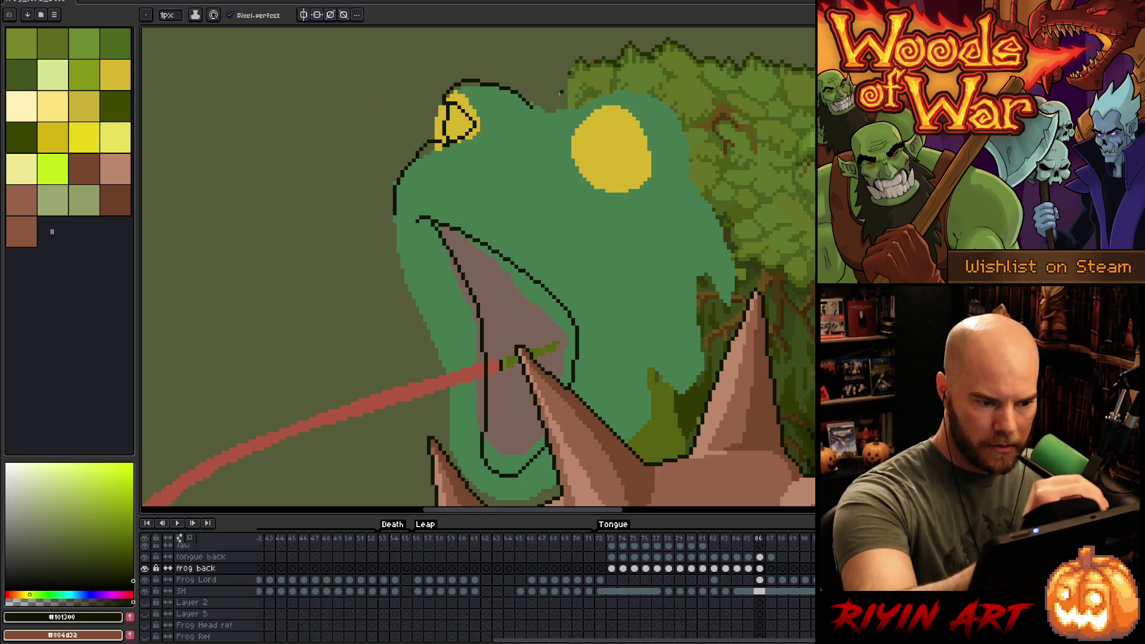
mouse_move(576, 119)
mouse_down()
mouse_move(609, 88)
mouse_move(667, 102)
mouse_move(692, 178)
mouse_up()
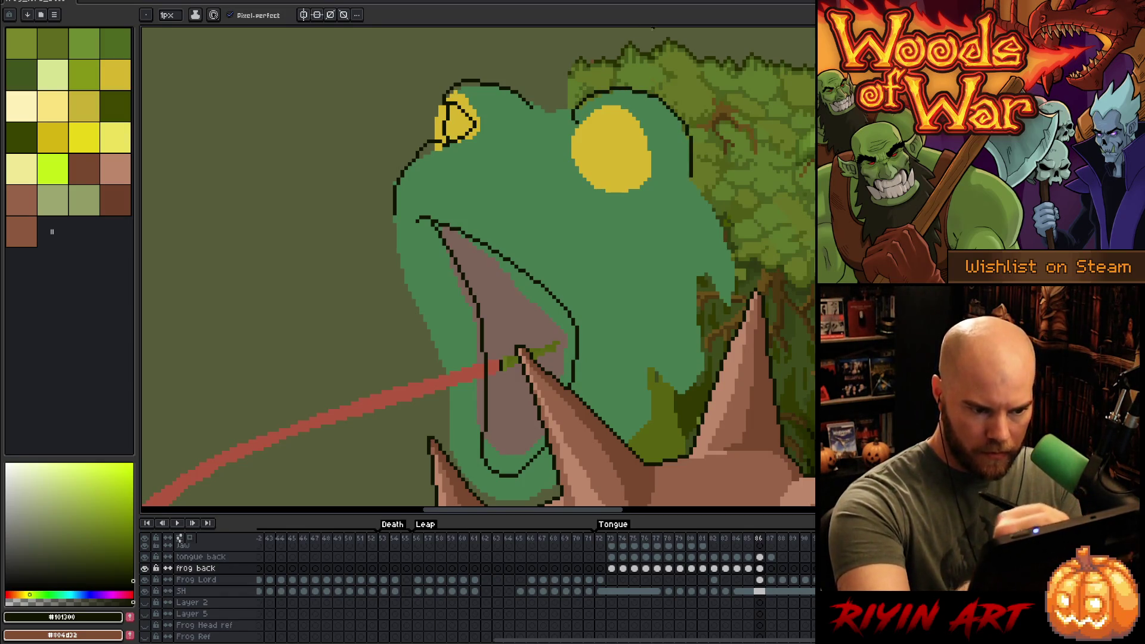
drag(587, 119, 650, 118)
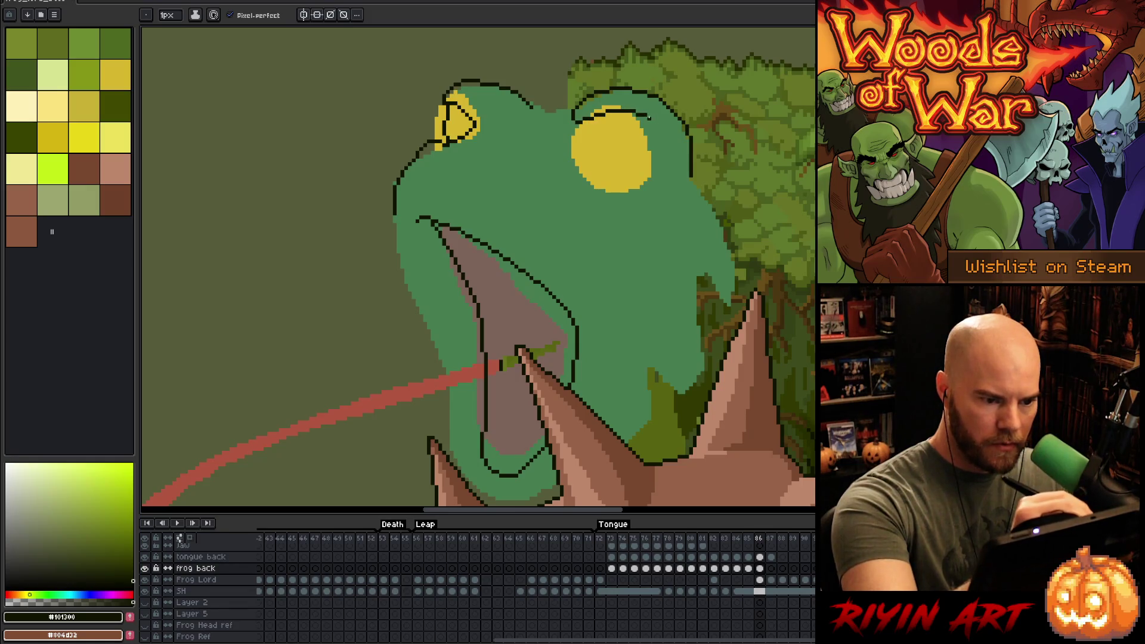
- Complete the dark outline around the eye's left, right and lower edges, redoing misplaced strokes
mouse_move(576, 125)
mouse_down()
mouse_move(592, 185)
mouse_move(654, 178)
mouse_up()
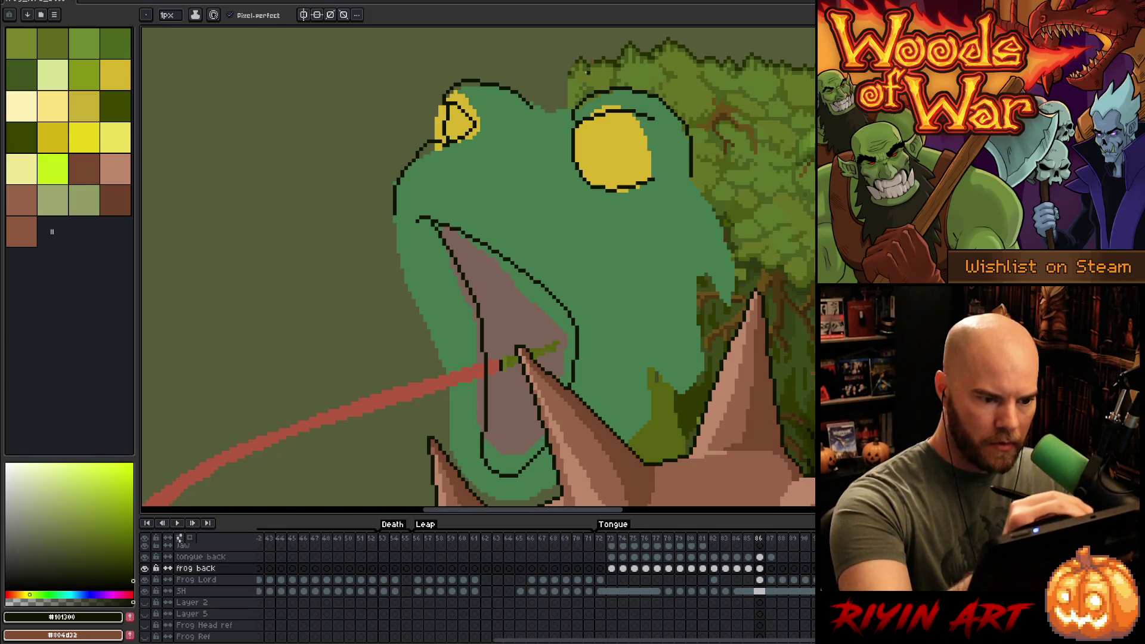
key(ctrl+z)
key(ctrl+z)
mouse_move(568, 145)
mouse_down()
mouse_move(570, 170)
mouse_move(636, 219)
mouse_move(561, 156)
mouse_move(603, 208)
mouse_move(659, 219)
mouse_up()
key(ctrl+z)
key(ctrl+z)
key(ctrl+z)
mouse_move(569, 143)
mouse_down()
mouse_move(561, 156)
mouse_move(592, 208)
mouse_move(655, 219)
mouse_up()
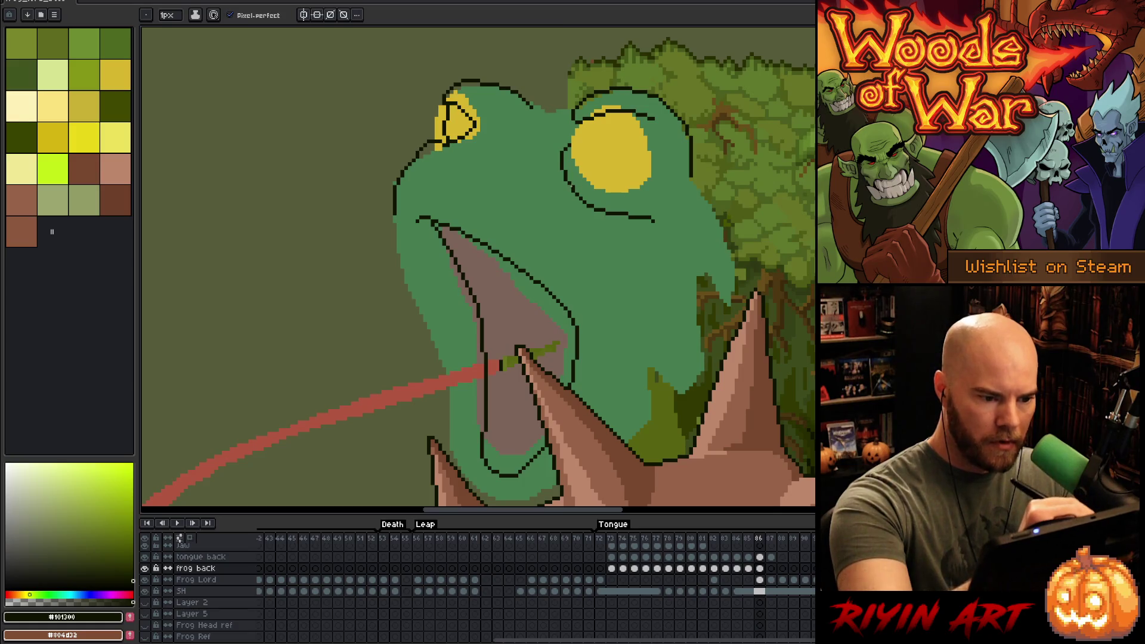
alt+click(573, 179)
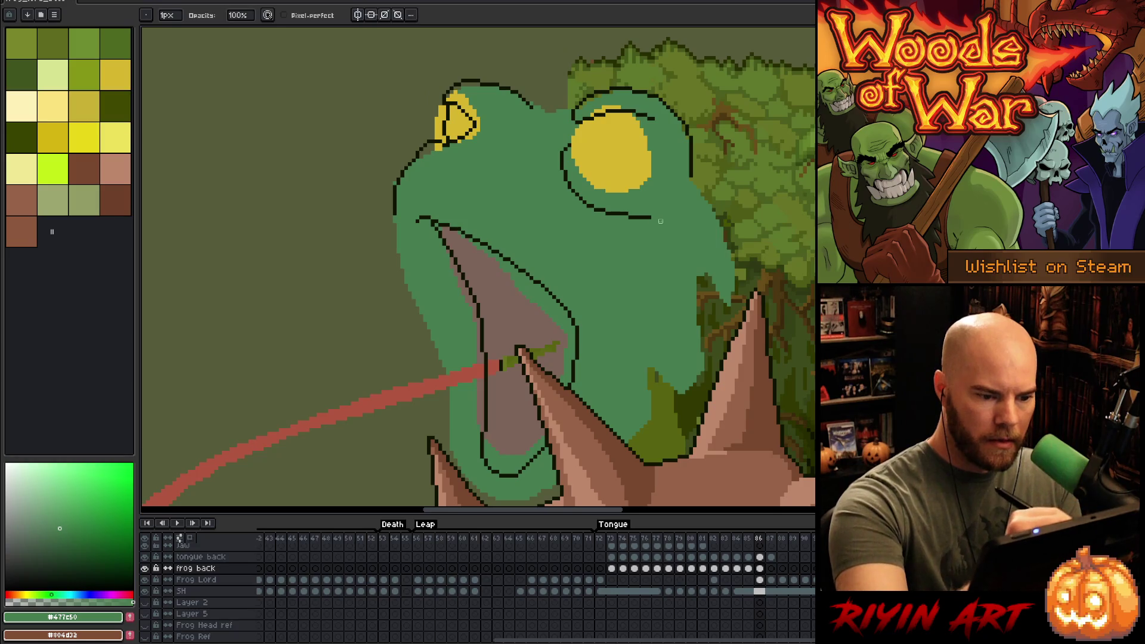
alt+click(667, 103)
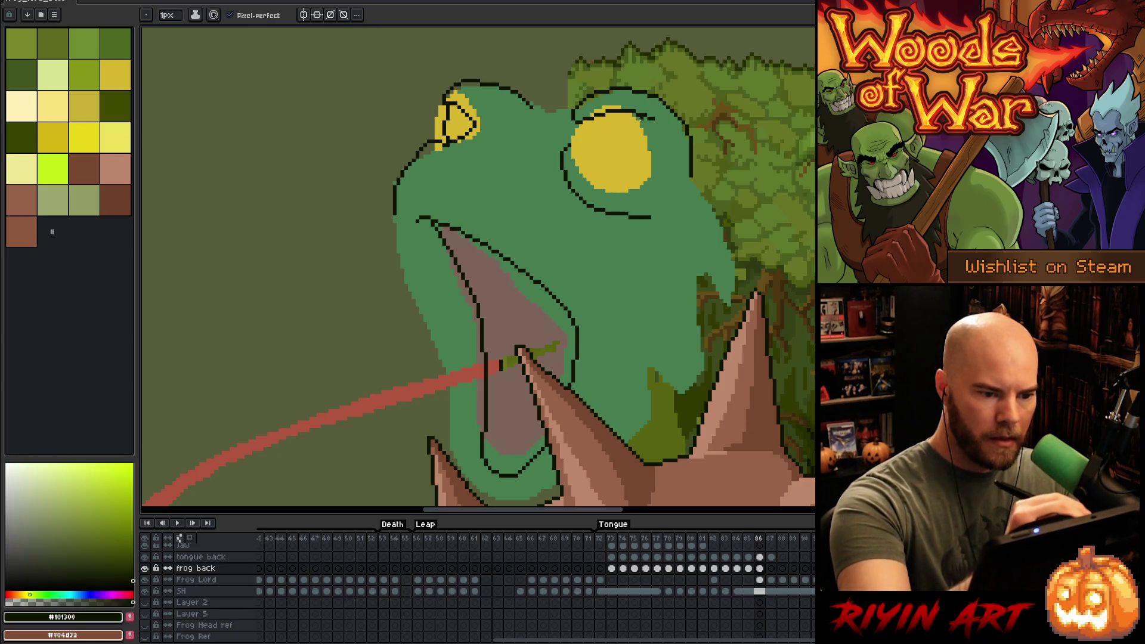
drag(627, 111, 661, 182)
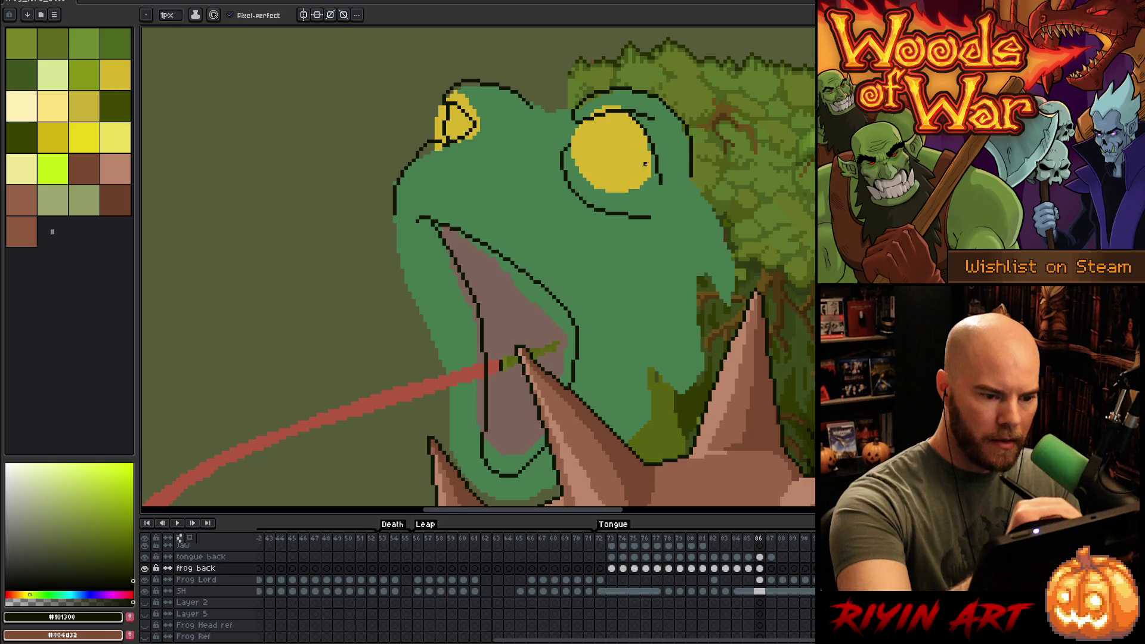
mouse_move(571, 144)
mouse_down()
mouse_move(594, 189)
mouse_move(620, 194)
mouse_up()
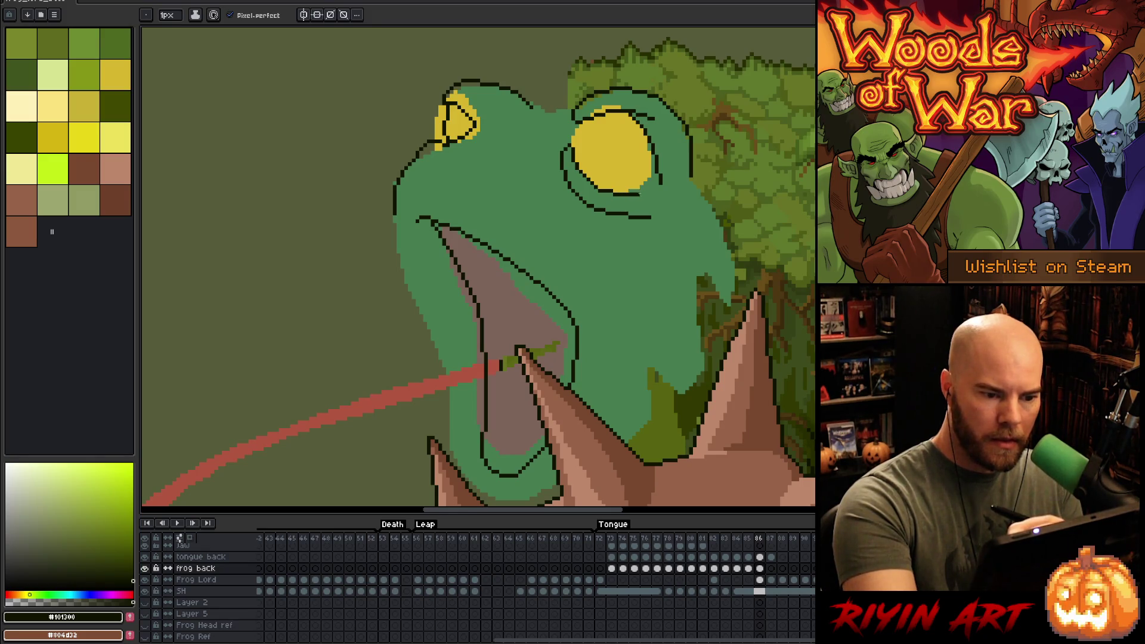
drag(645, 192, 655, 185)
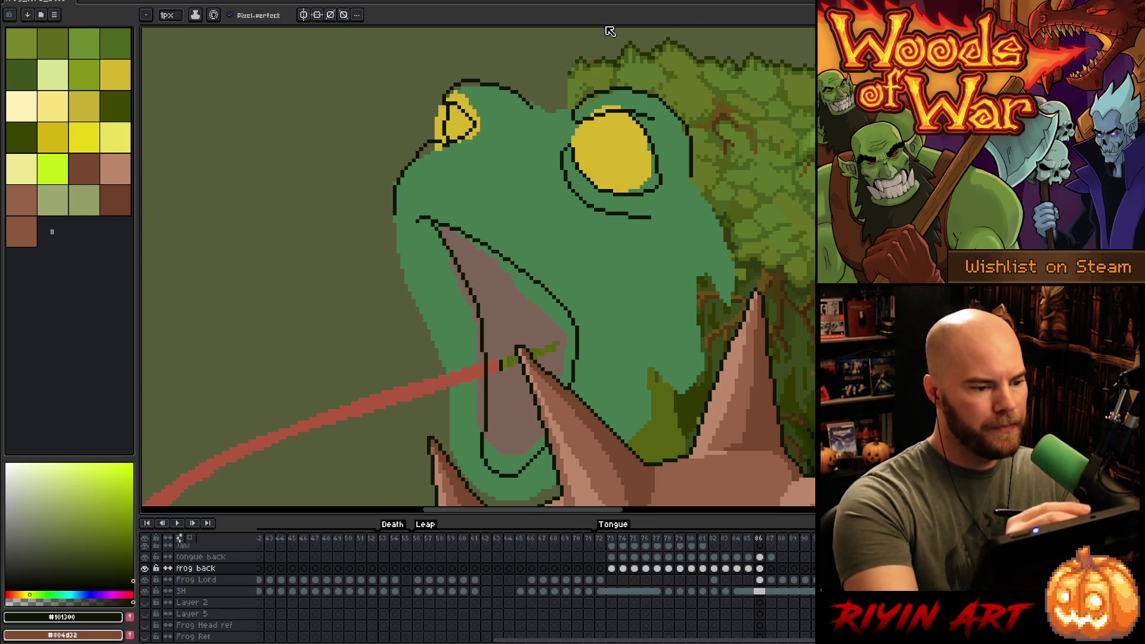
- Draw a nostril on the snout, outline the lower jaw and shade the lower cheek darker olive
mouse_move(477, 158)
mouse_down()
mouse_move(488, 149)
mouse_move(510, 165)
mouse_up()
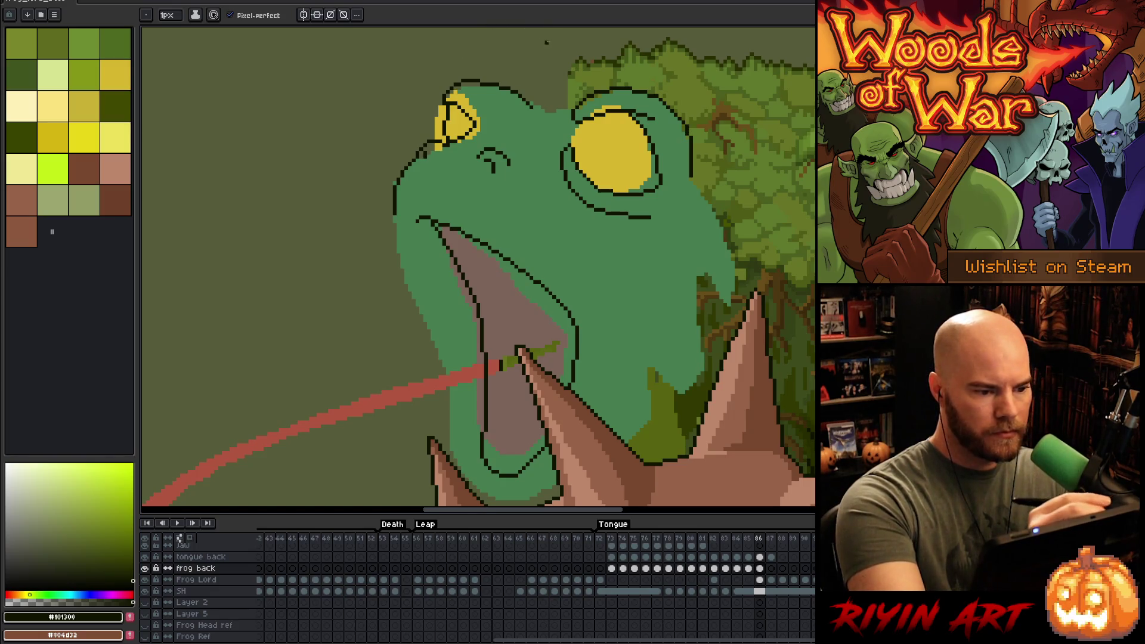
key(e)
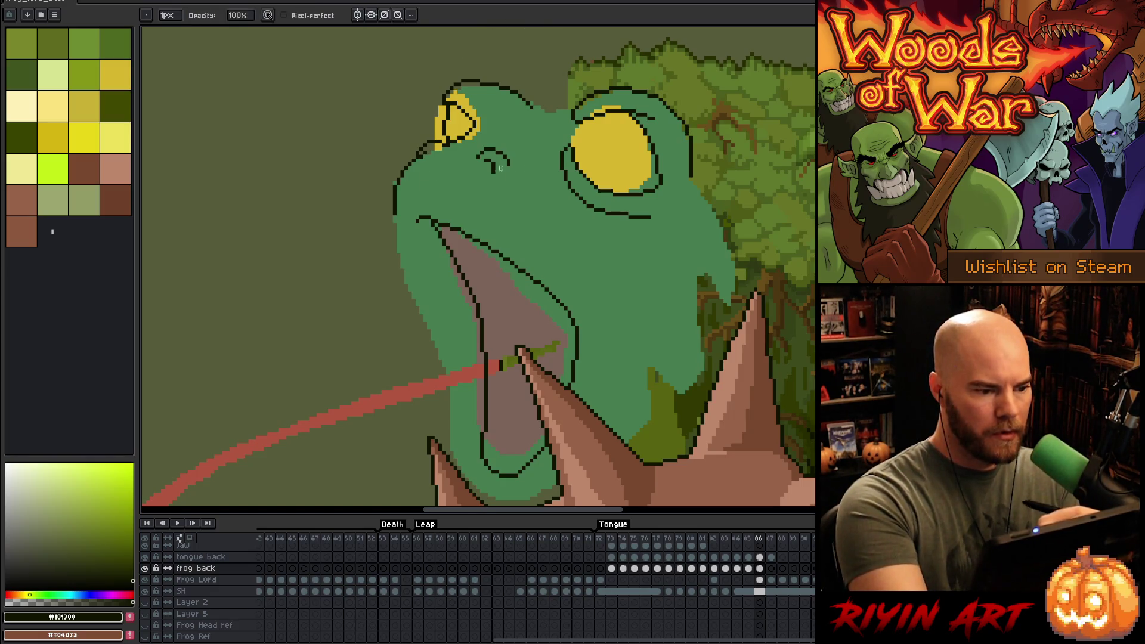
scroll(664, 312, down, 3)
key(b)
mouse_move(389, 135)
mouse_down()
mouse_move(425, 217)
mouse_move(446, 388)
mouse_up()
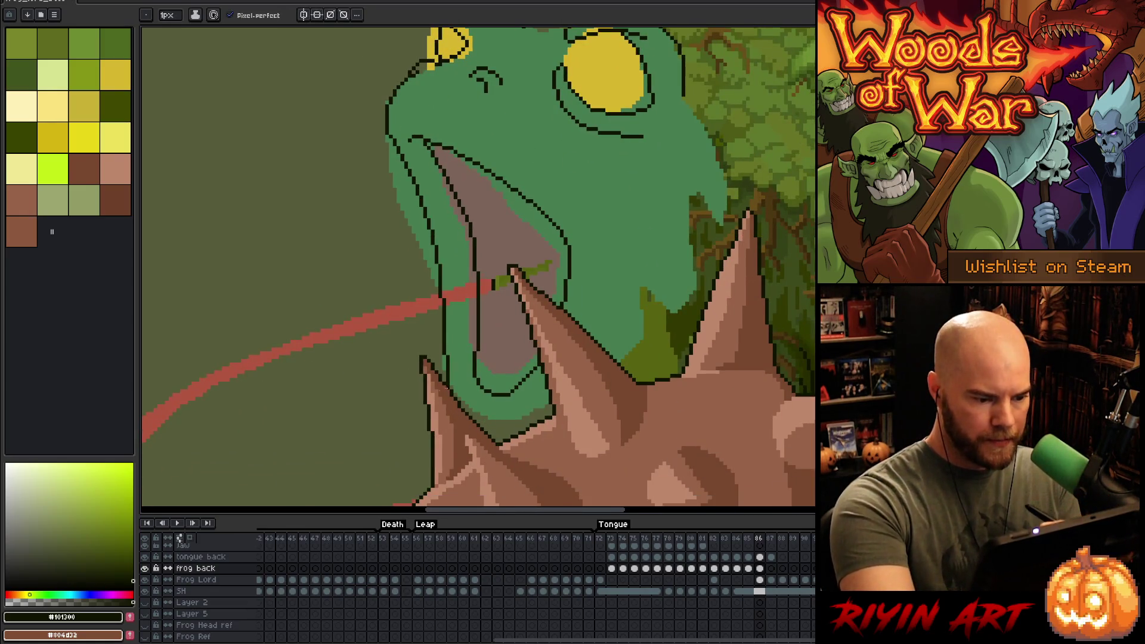
drag(483, 429, 545, 417)
drag(622, 362, 636, 345)
- Outline the frog's back edge and re-centre the view on the head
drag(712, 160, 724, 217)
key(b)
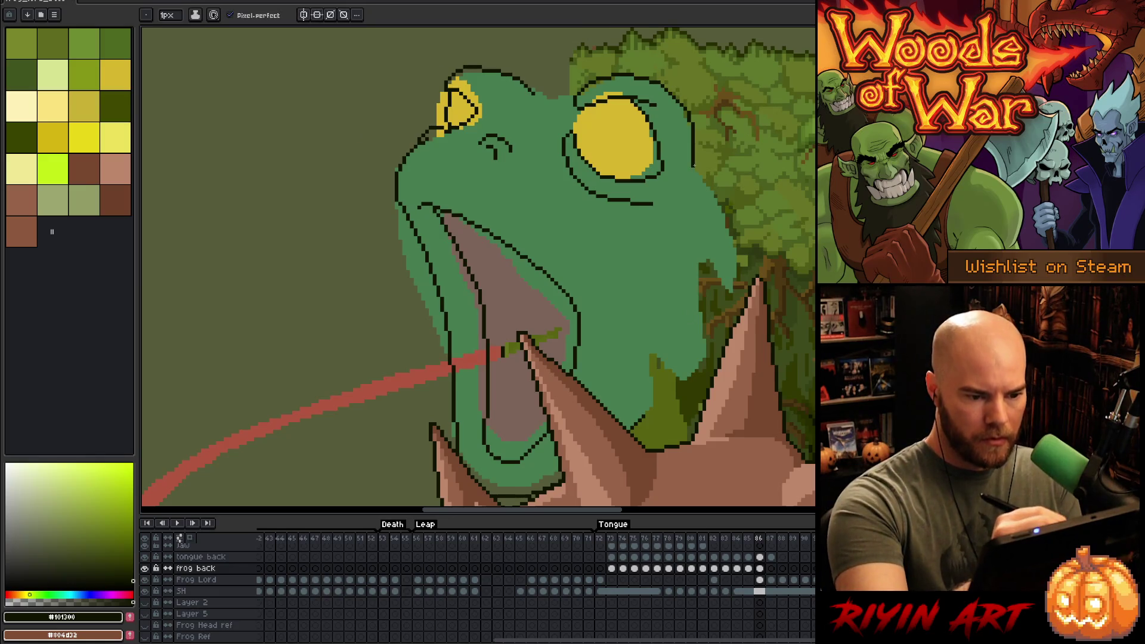
mouse_move(693, 166)
mouse_down()
mouse_move(739, 262)
mouse_move(731, 319)
mouse_move(685, 382)
mouse_up()
key(h)
mouse_move(695, 470)
mouse_down()
mouse_move(736, 348)
mouse_move(718, 404)
mouse_move(722, 238)
mouse_up()
- Try a dark olive bucket fill on the frog's head, then undo it
key(i)
click(715, 214)
key(f)
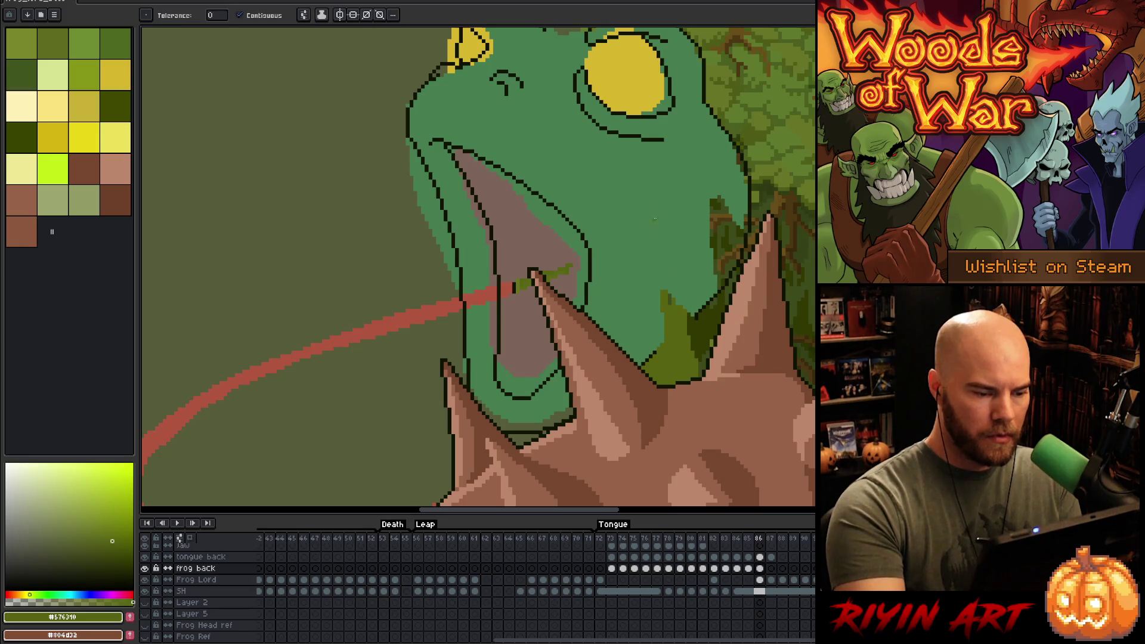
click(649, 204)
key(ctrl+z)
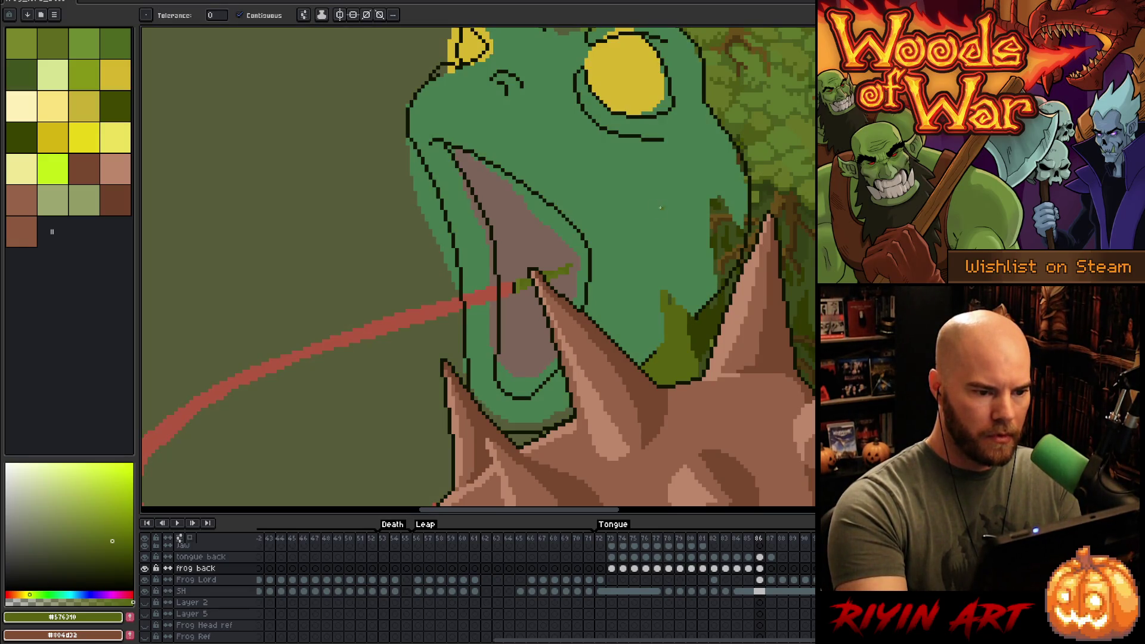
drag(664, 196, 681, 309)
- Paint dark and mid olive lines and a patch along the top of the head
key(i)
click(606, 142)
key(b)
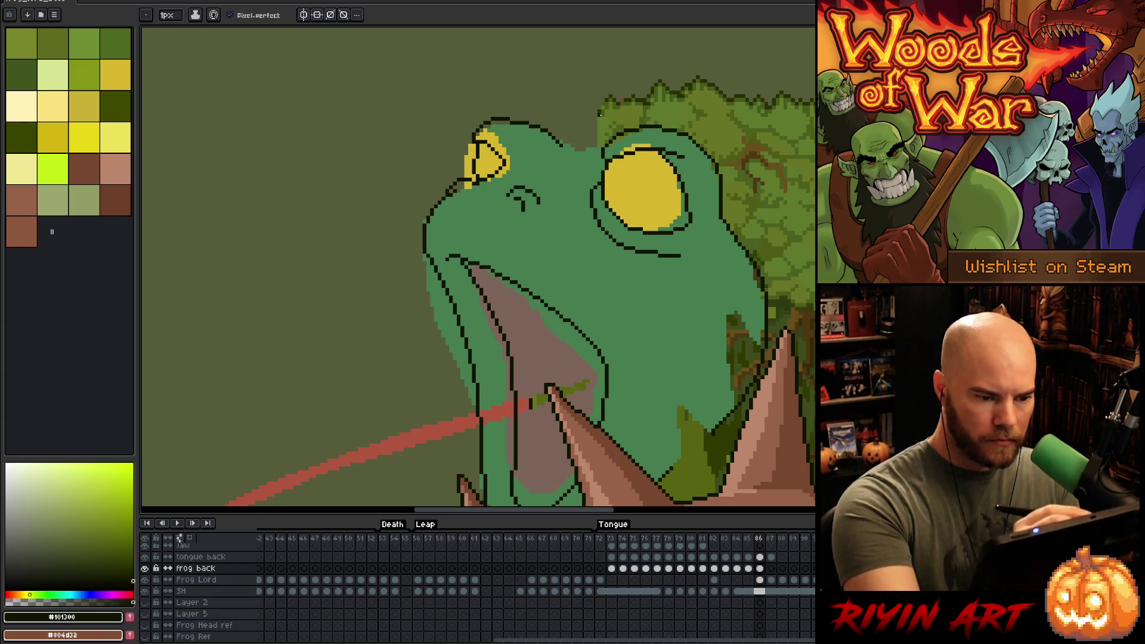
alt+click(605, 98)
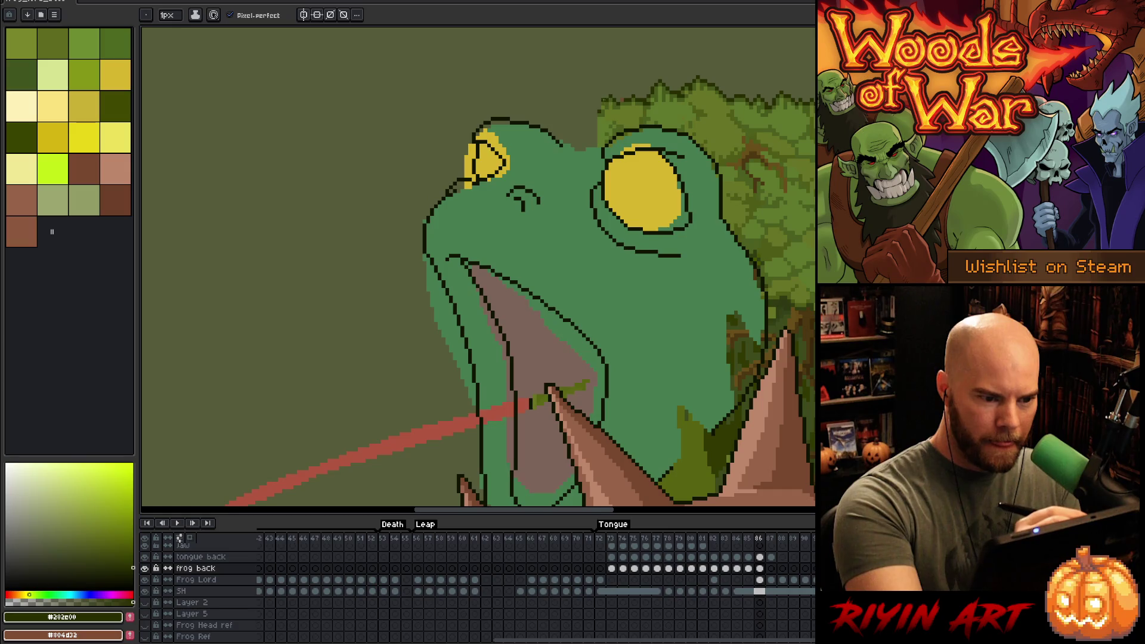
drag(595, 108, 547, 132)
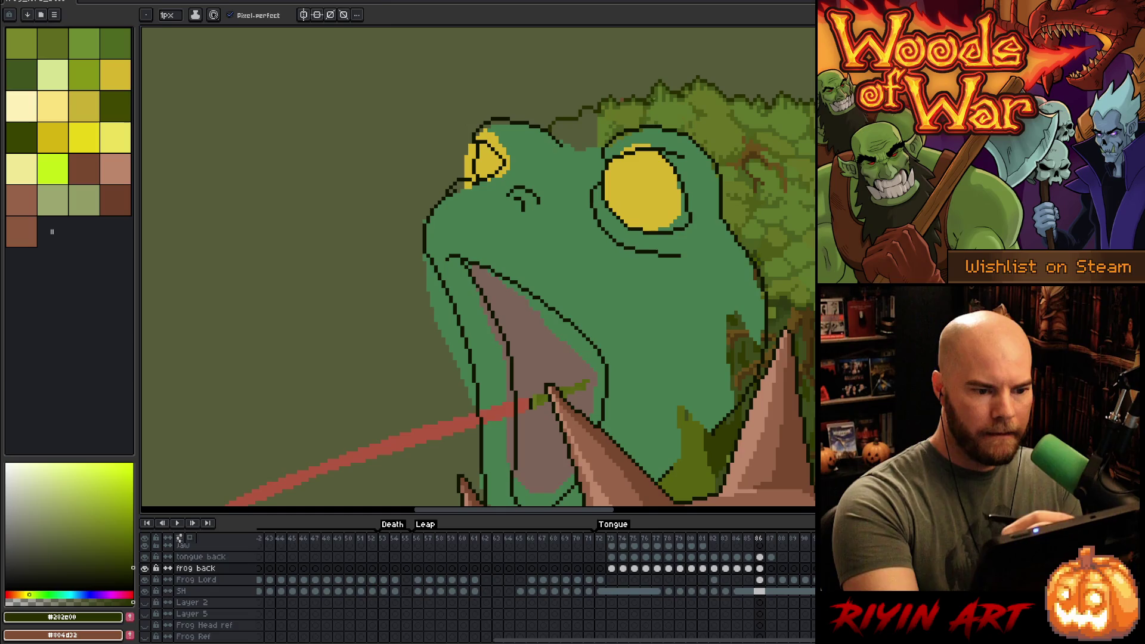
alt+click(557, 150)
mouse_move(549, 133)
mouse_down()
mouse_move(533, 162)
mouse_move(570, 178)
mouse_move(603, 164)
mouse_up()
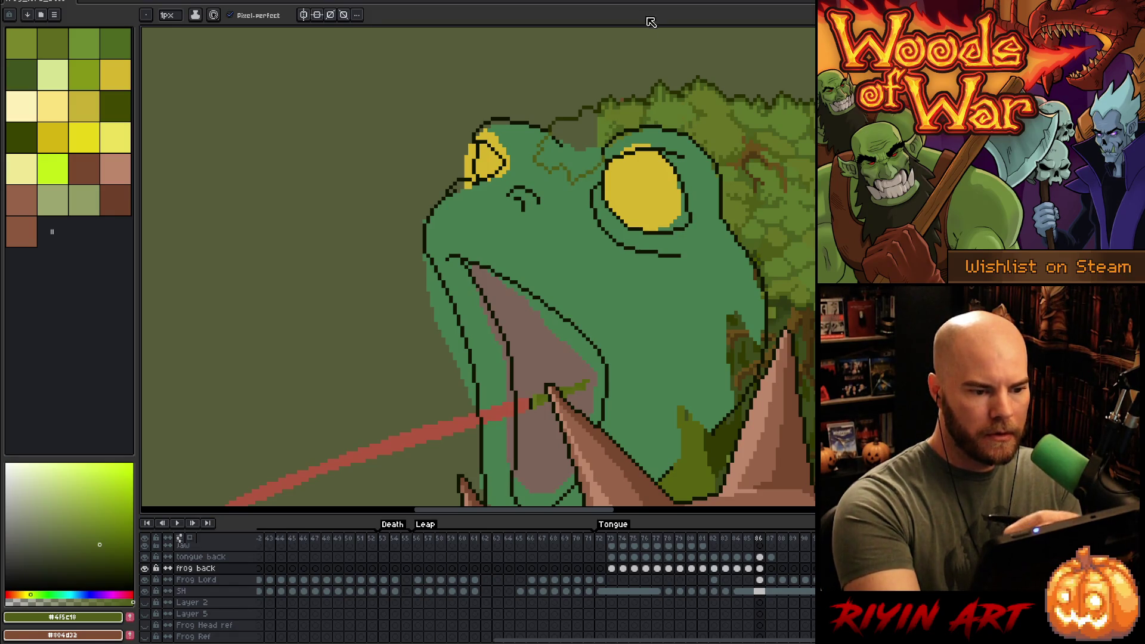
alt+click(602, 155)
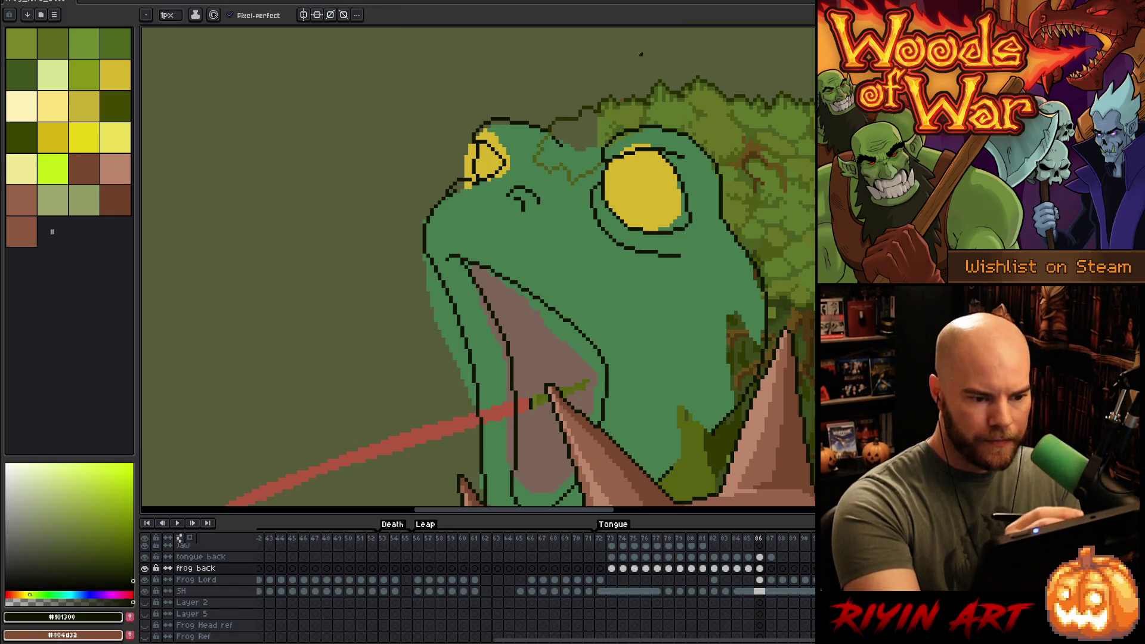
key(alt)
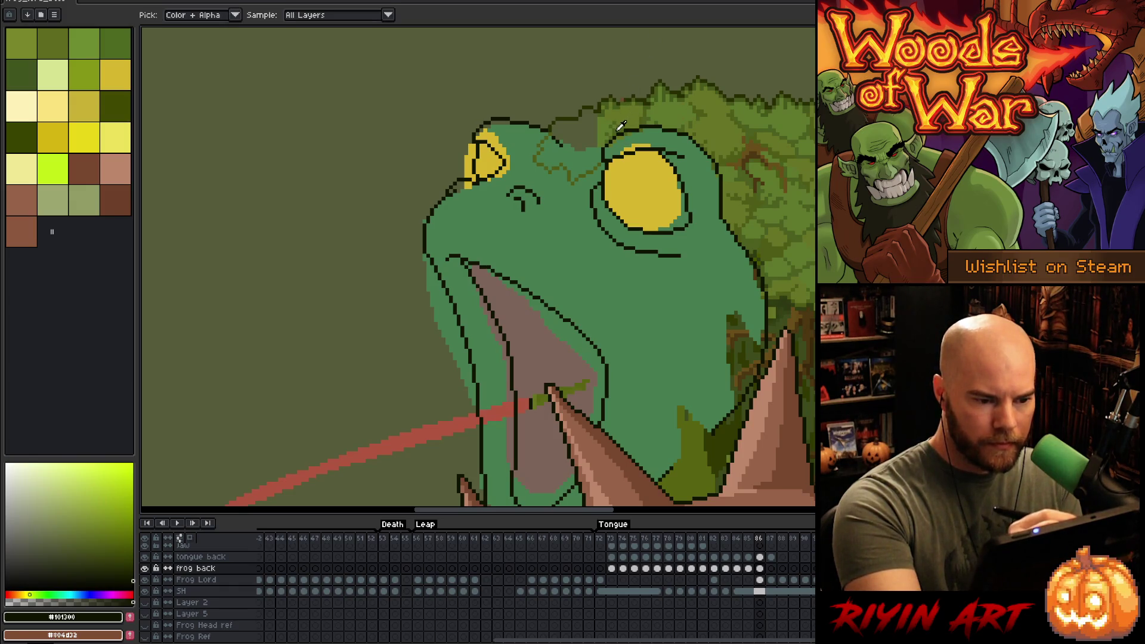
alt+click(620, 125)
drag(593, 167, 554, 140)
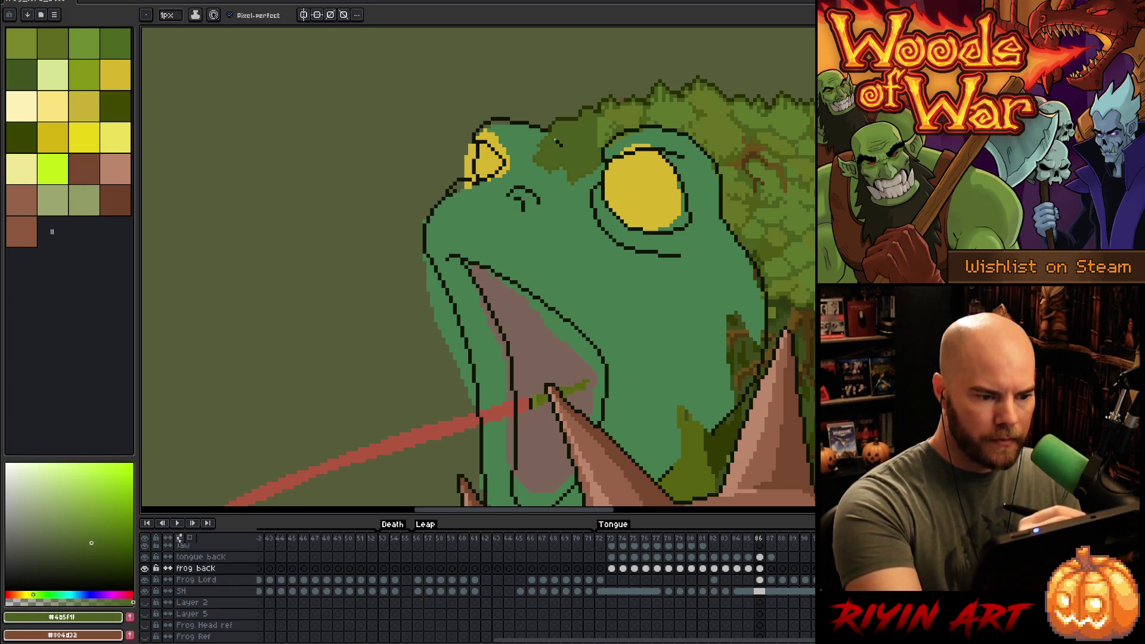
- Dot lighter and yellower olive pixels from the foliage into the head top
alt+click(587, 126)
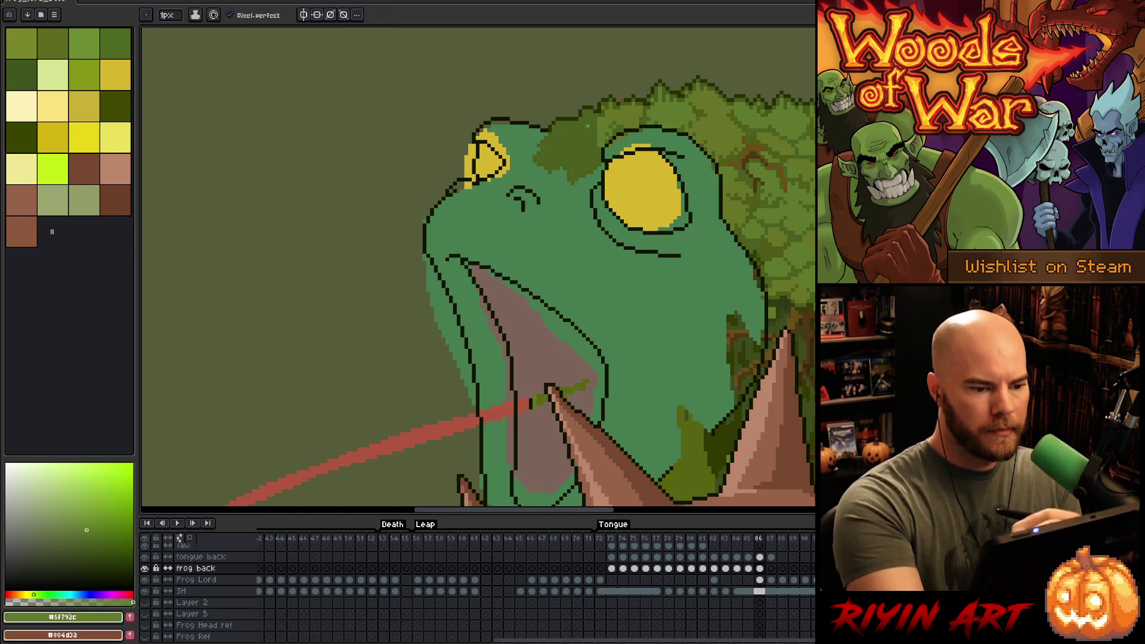
key(g)
key(b)
mouse_move(577, 168)
mouse_down()
mouse_move(586, 151)
mouse_move(582, 161)
mouse_up()
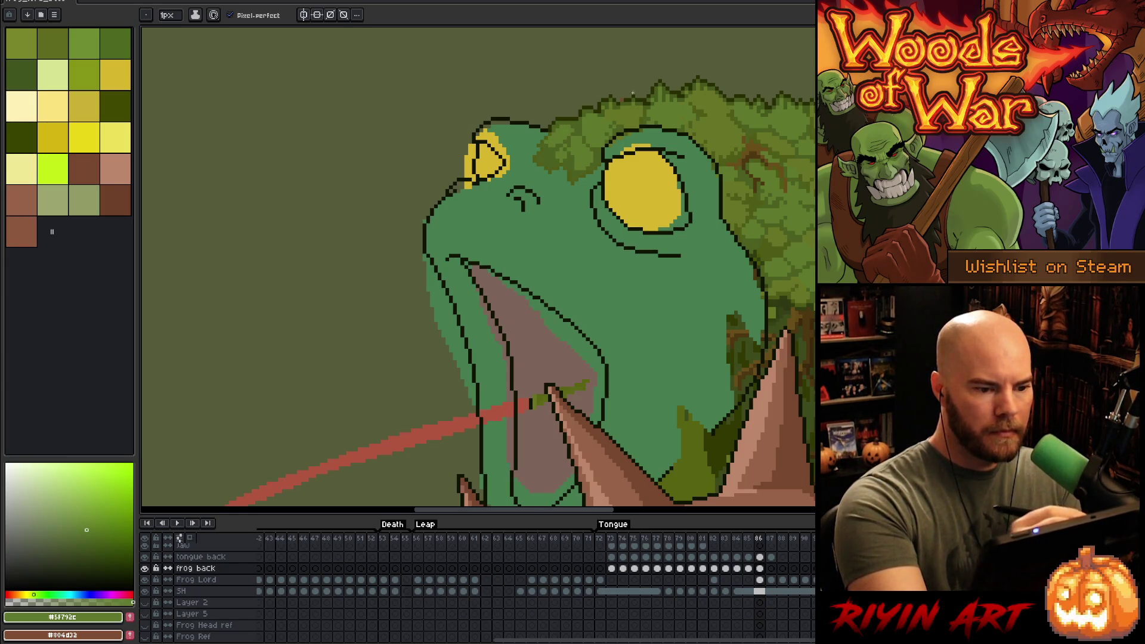
alt+click(559, 137)
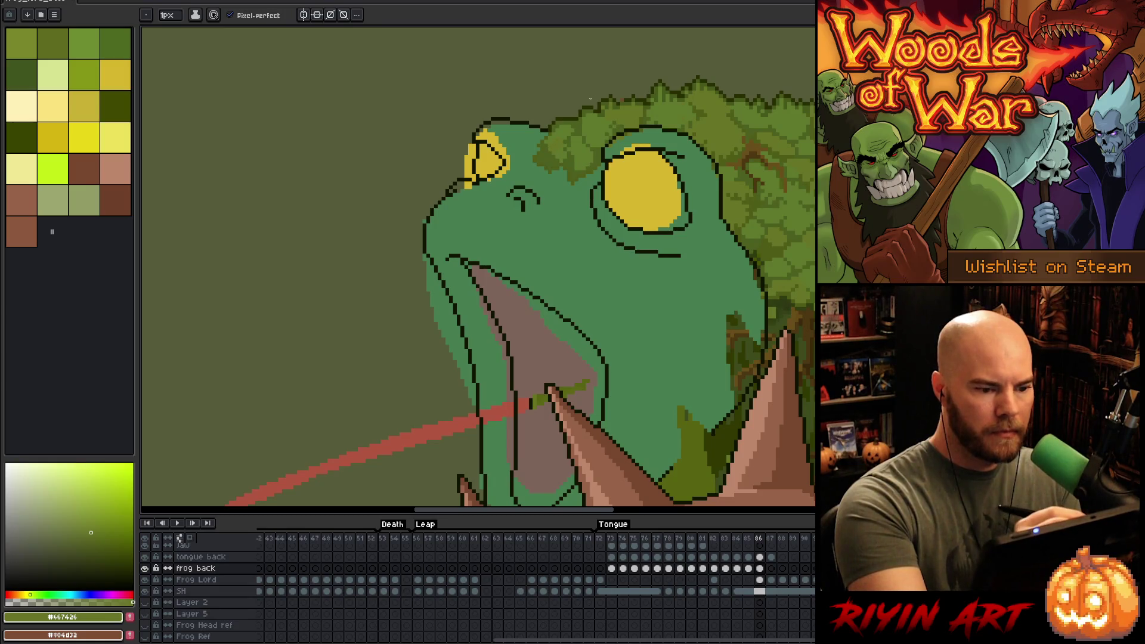
alt+click(555, 157)
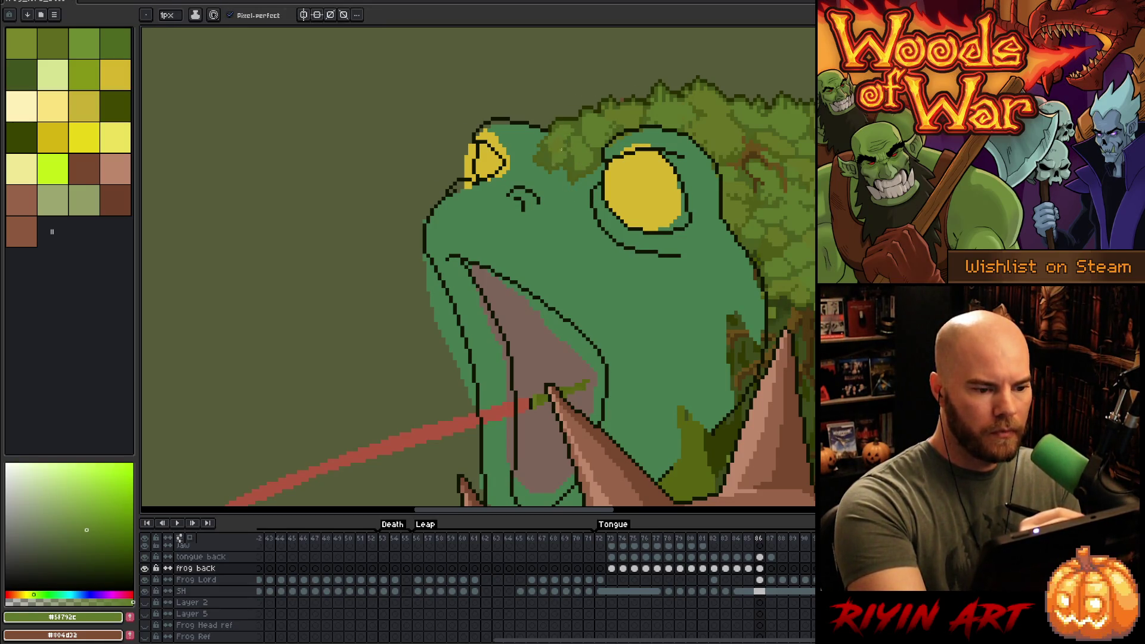
alt+click(557, 140)
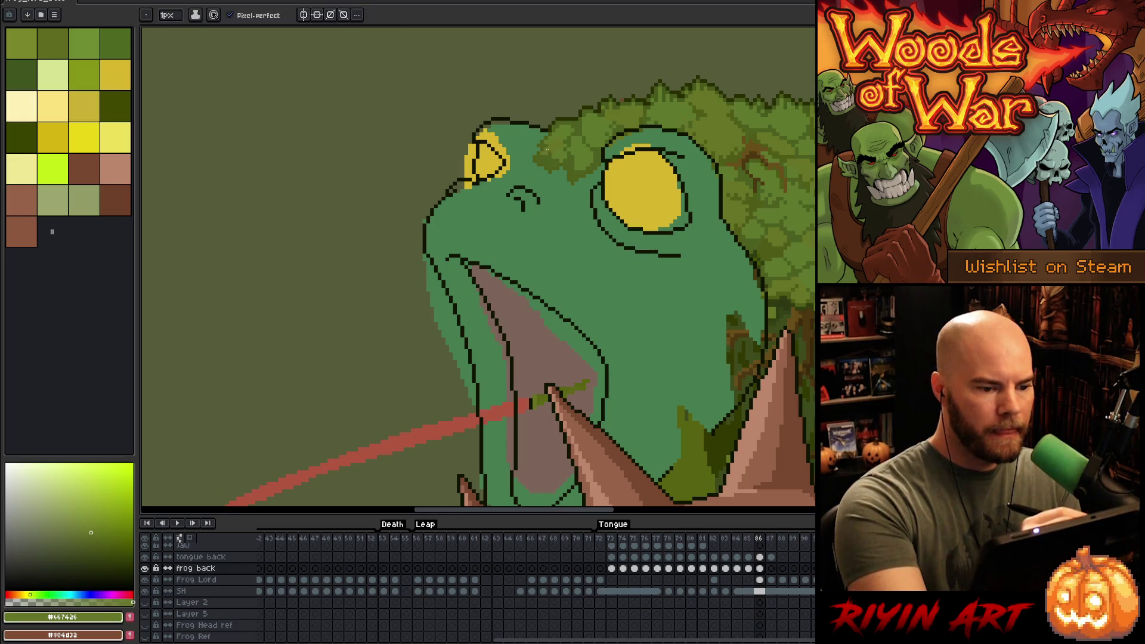
alt+click(550, 145)
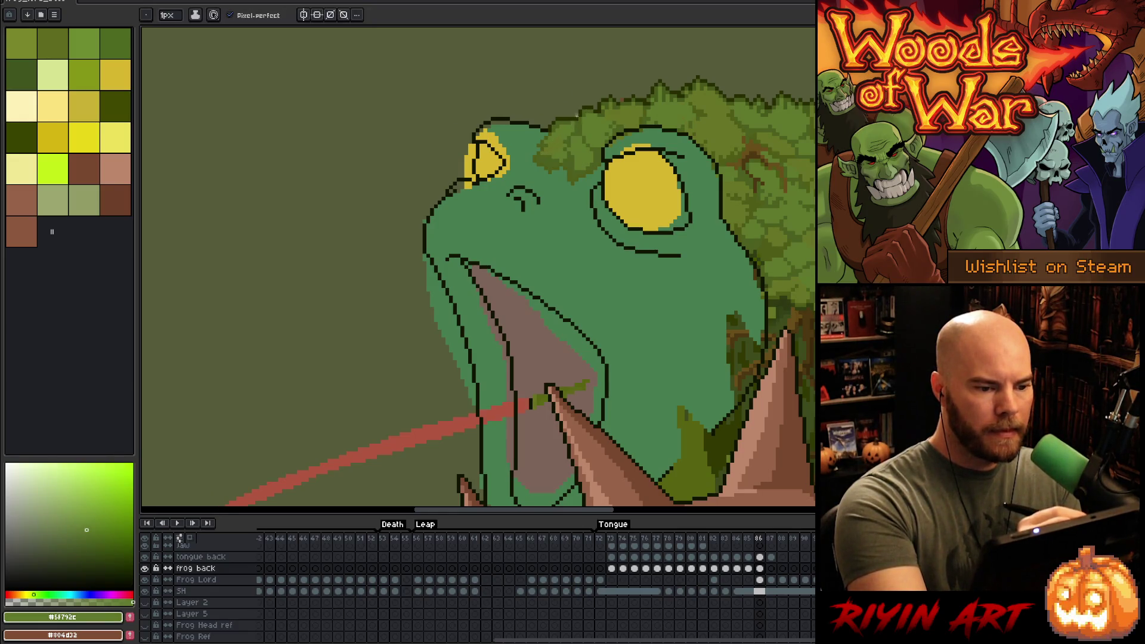
key(alt)
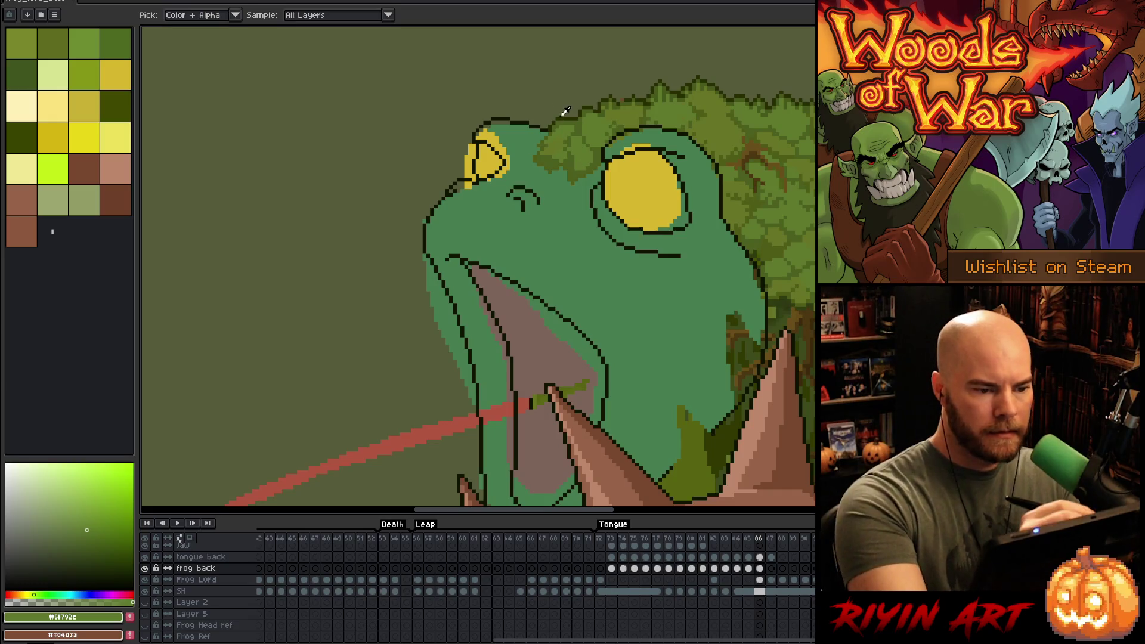
alt+click(562, 115)
alt+click(572, 116)
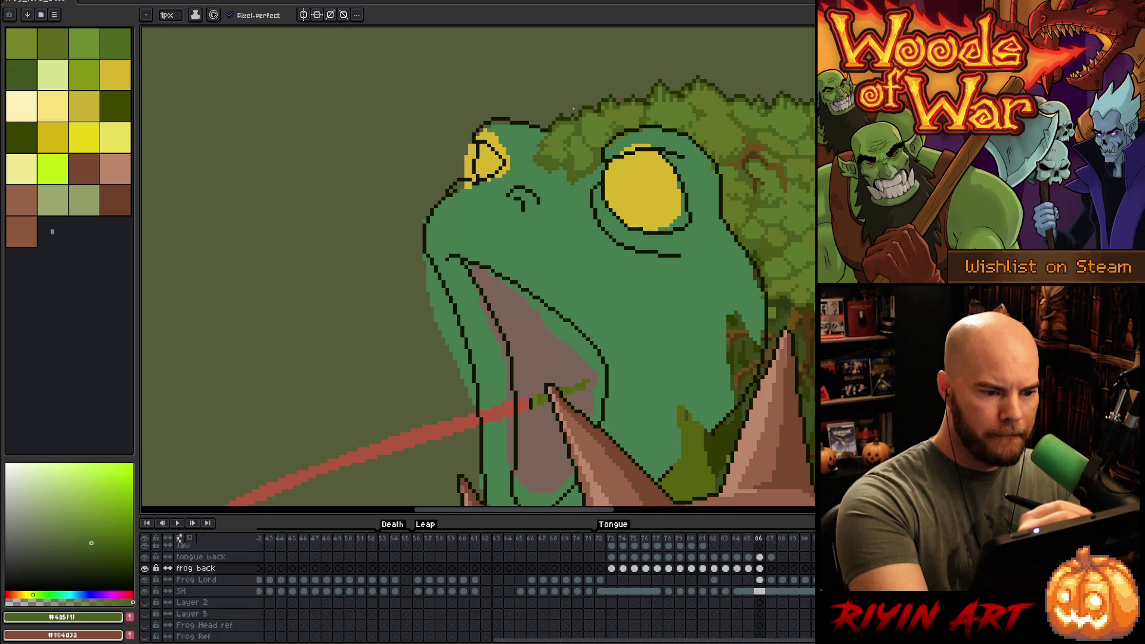
mouse_move(644, 159)
mouse_down()
mouse_move(646, 344)
mouse_move(669, 370)
mouse_move(708, 109)
mouse_up()
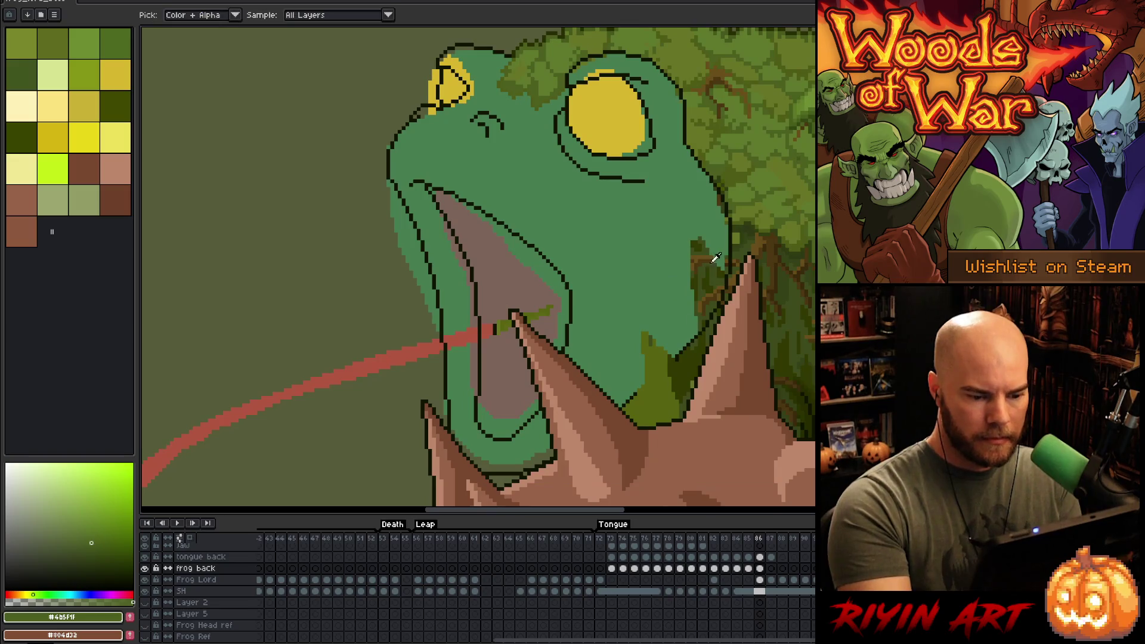
- Bucket-fill the frog's head with dark green
alt+click(689, 362)
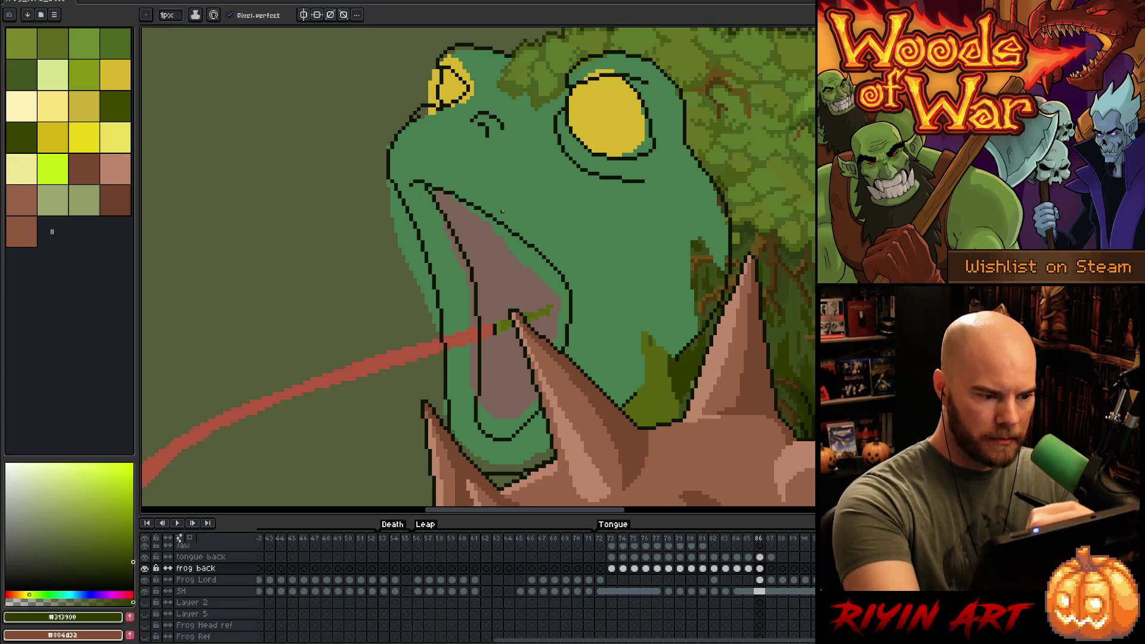
key(g)
click(576, 236)
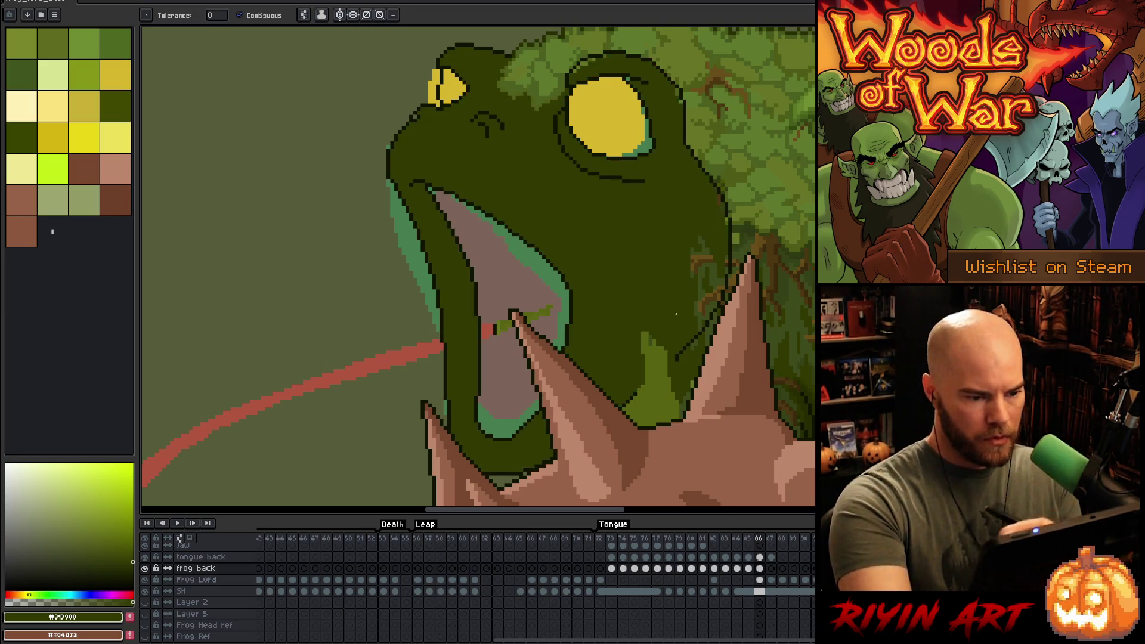
key(b)
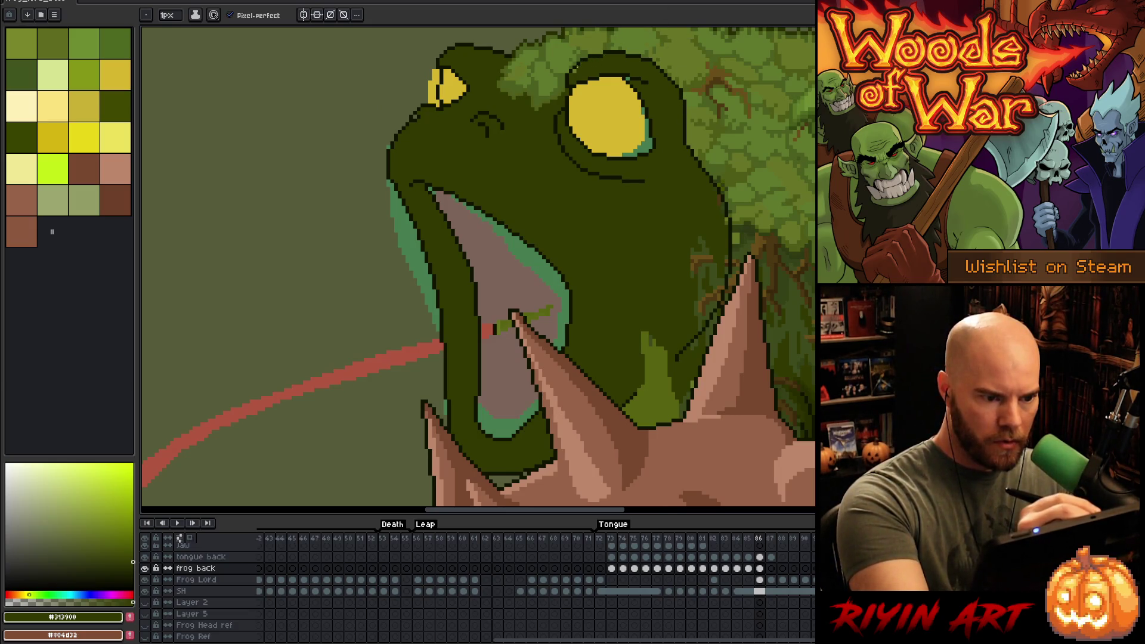
- Sample the orange eye colour from frame 85 and fill both eyes in frame 86 with it
key(comma)
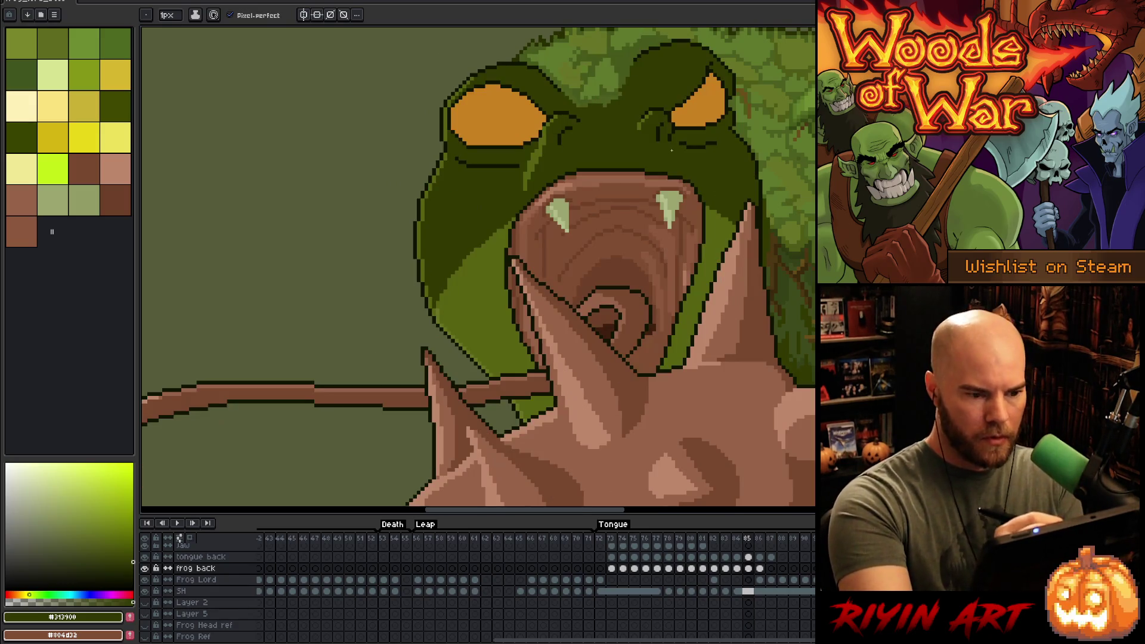
alt+click(694, 99)
key(period)
key(g)
click(608, 116)
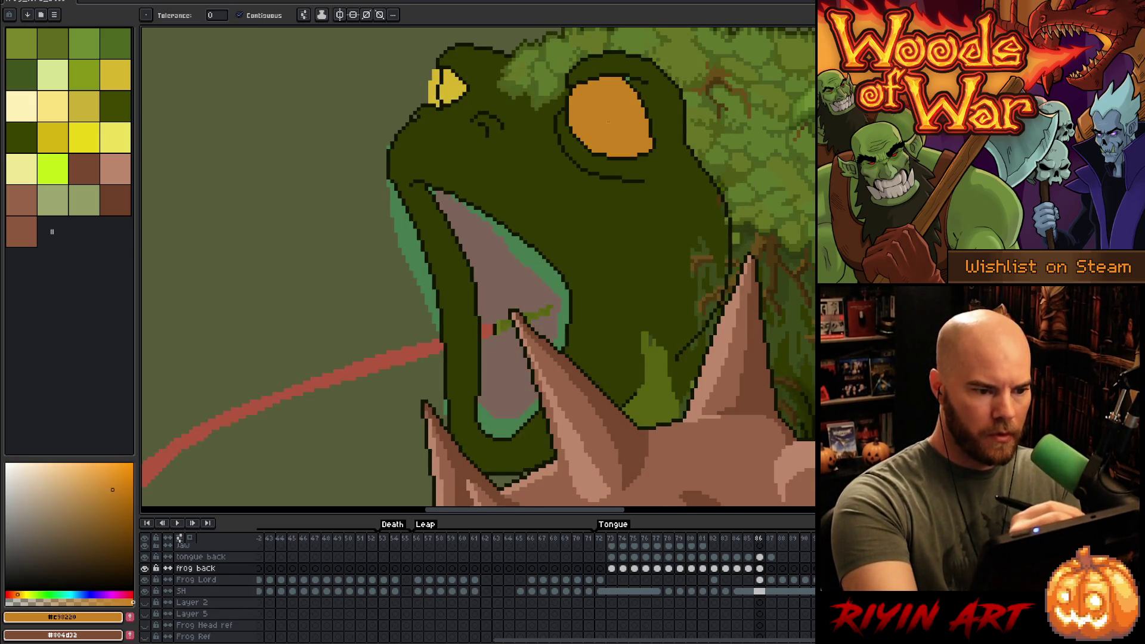
click(453, 87)
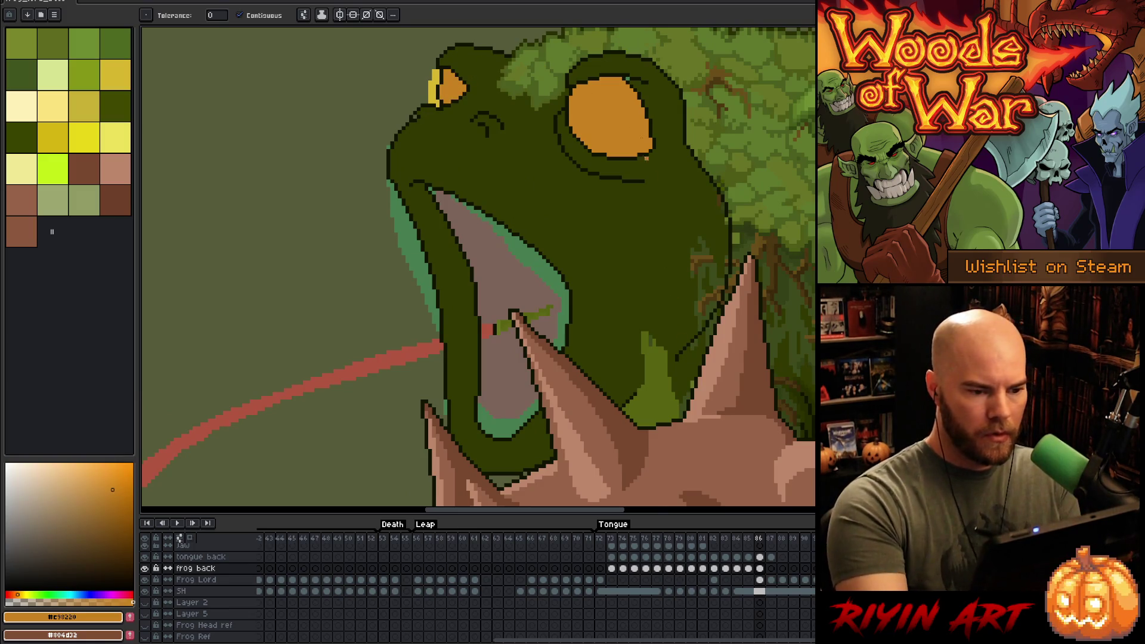
alt+click(699, 289)
key(space)
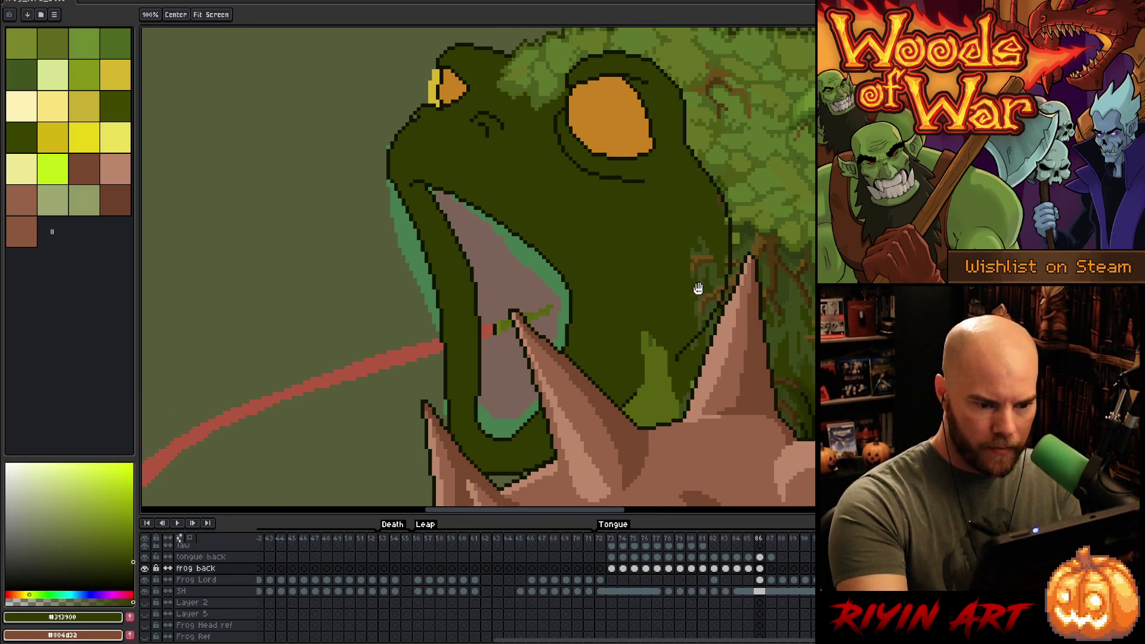
- Select the jaw region, bucket-fill it with lighter green, and deselect
drag(698, 288, 653, 209)
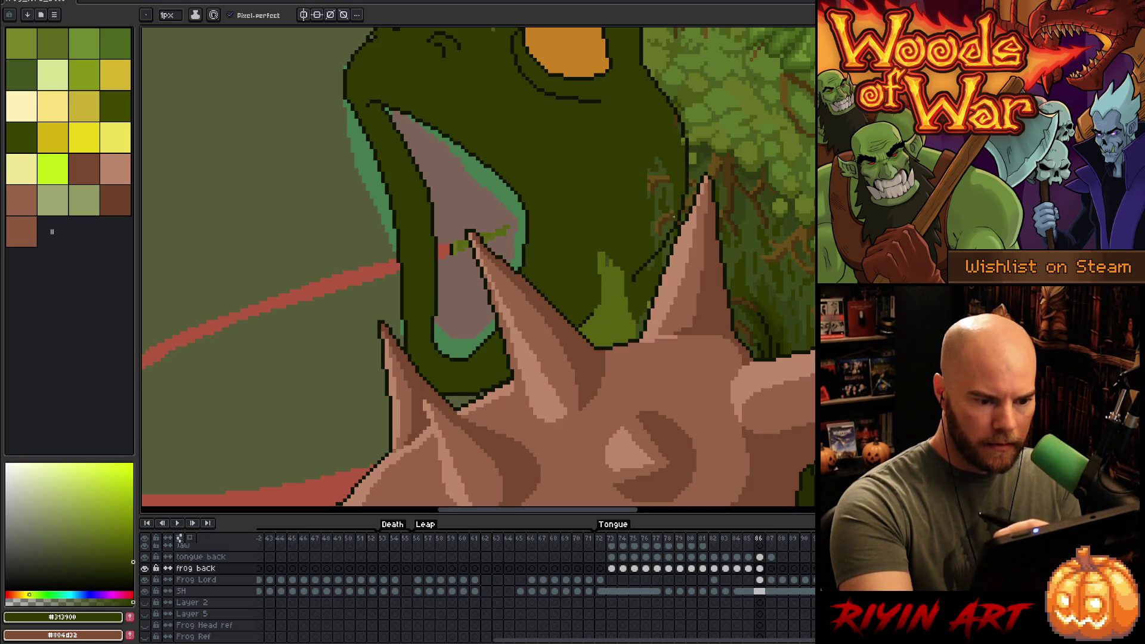
alt+click(671, 235)
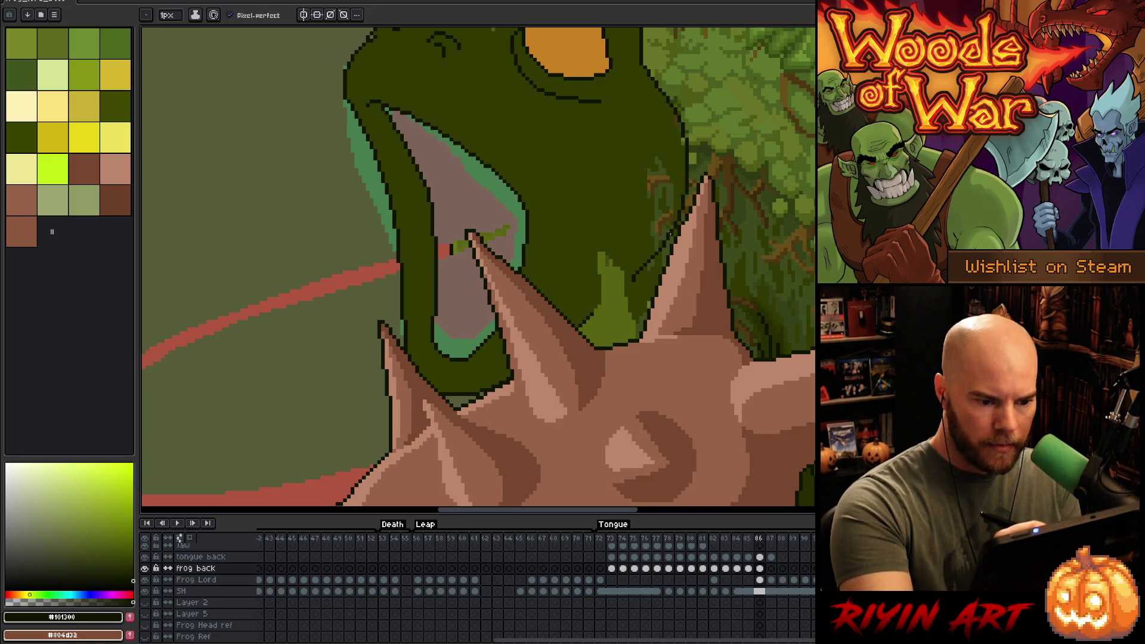
alt+click(666, 234)
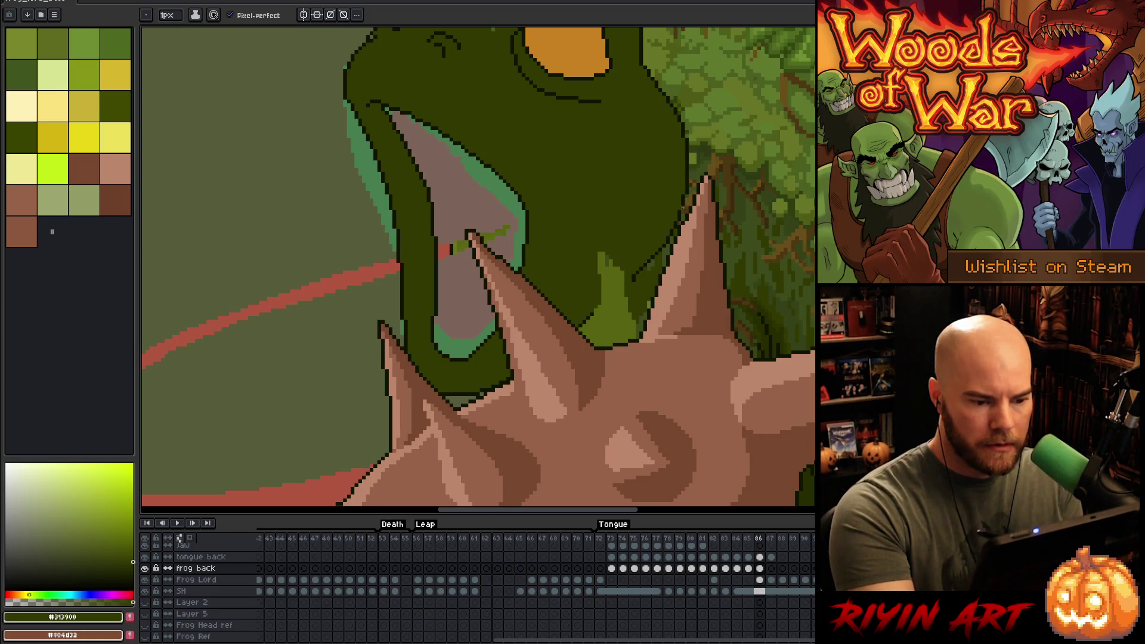
alt+click(637, 251)
click(557, 146)
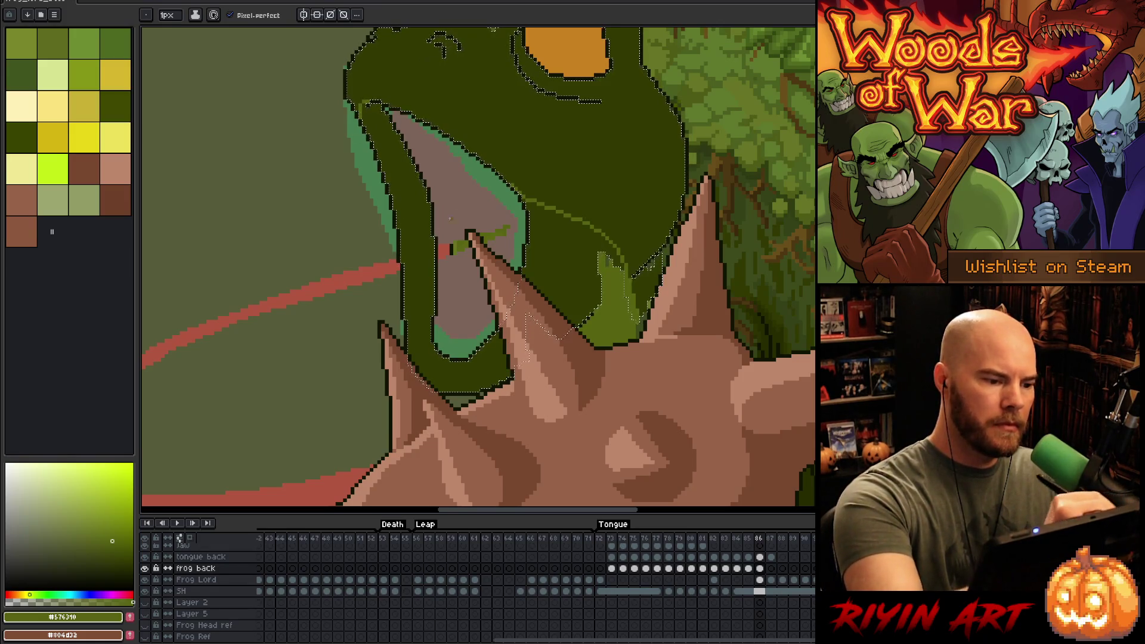
key(g)
click(418, 238)
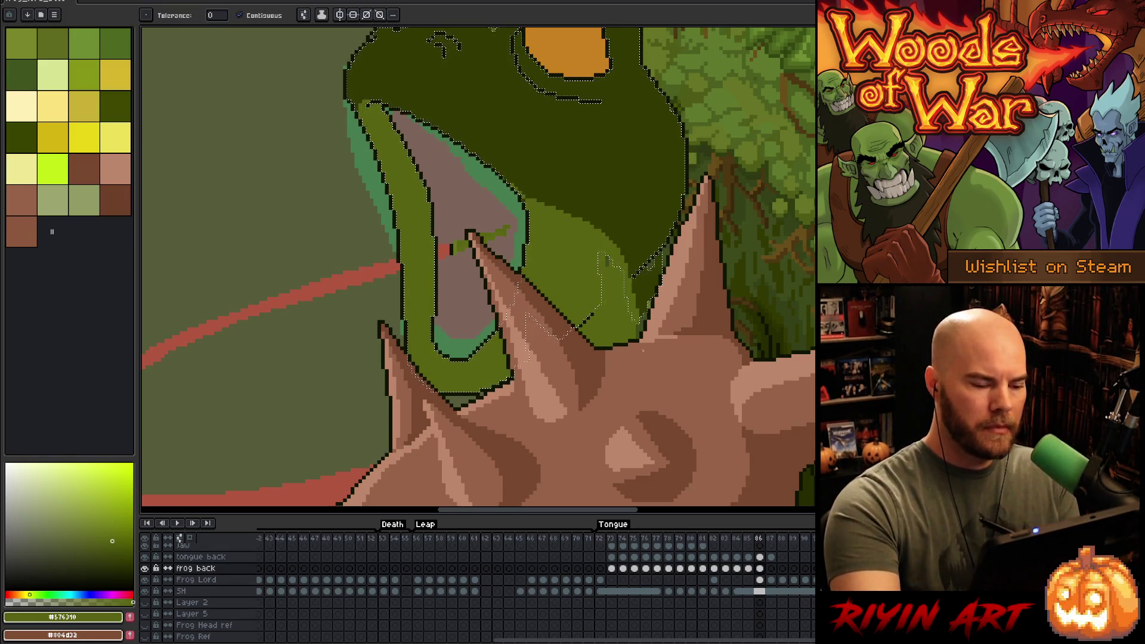
key(b)
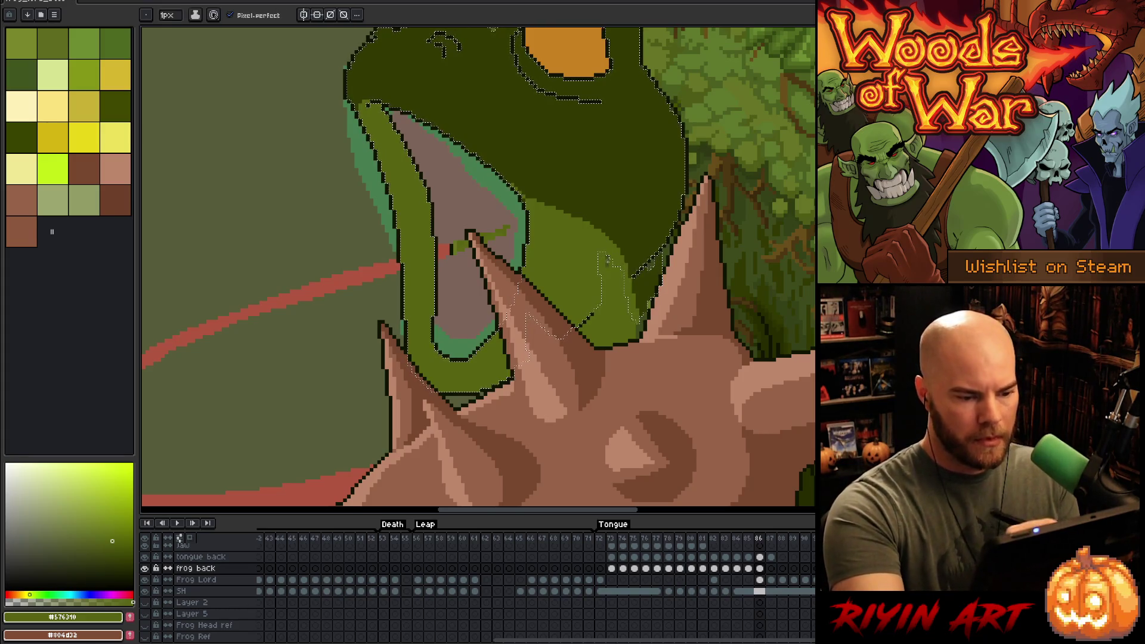
key(ctrl+d)
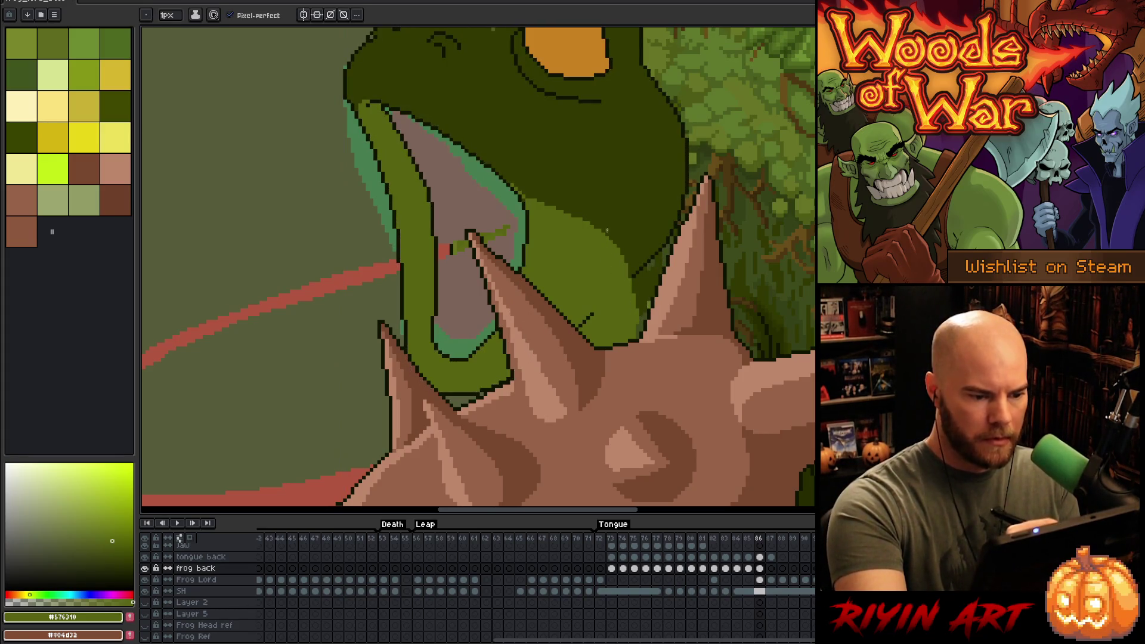
- Bring the head into view and resample the dark green and darkest outline colours
drag(593, 225, 628, 392)
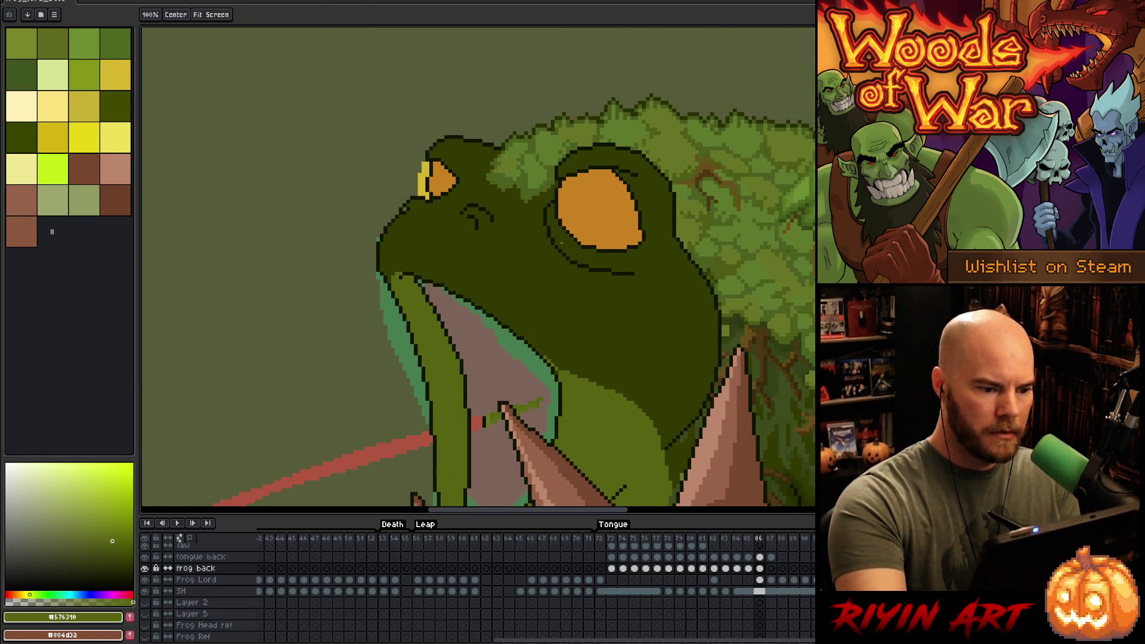
alt+click(403, 206)
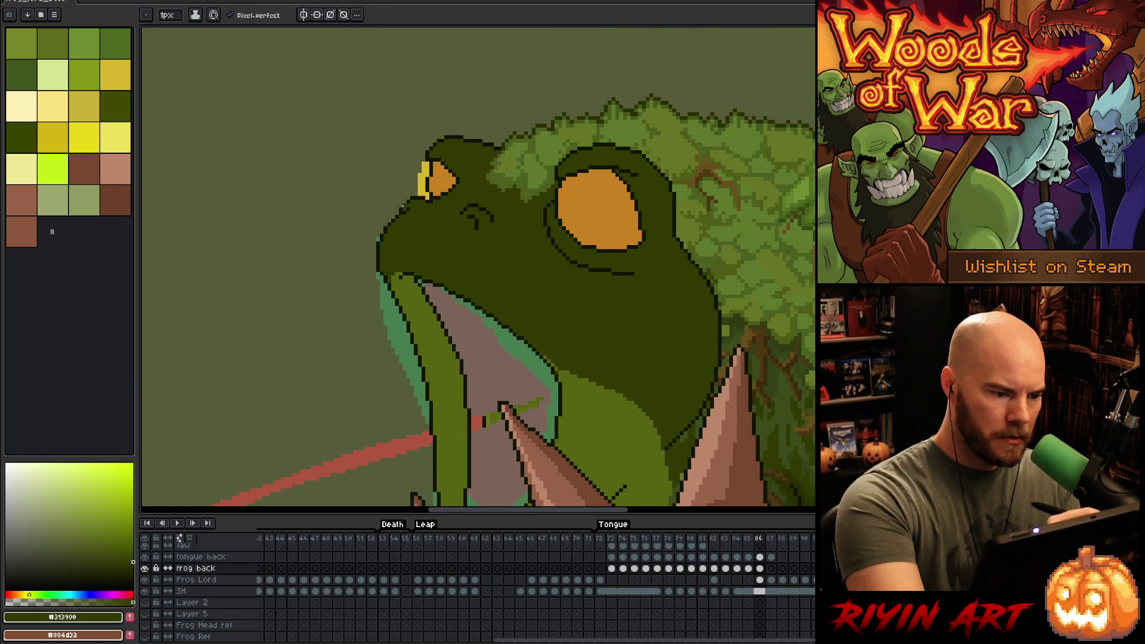
alt+click(402, 206)
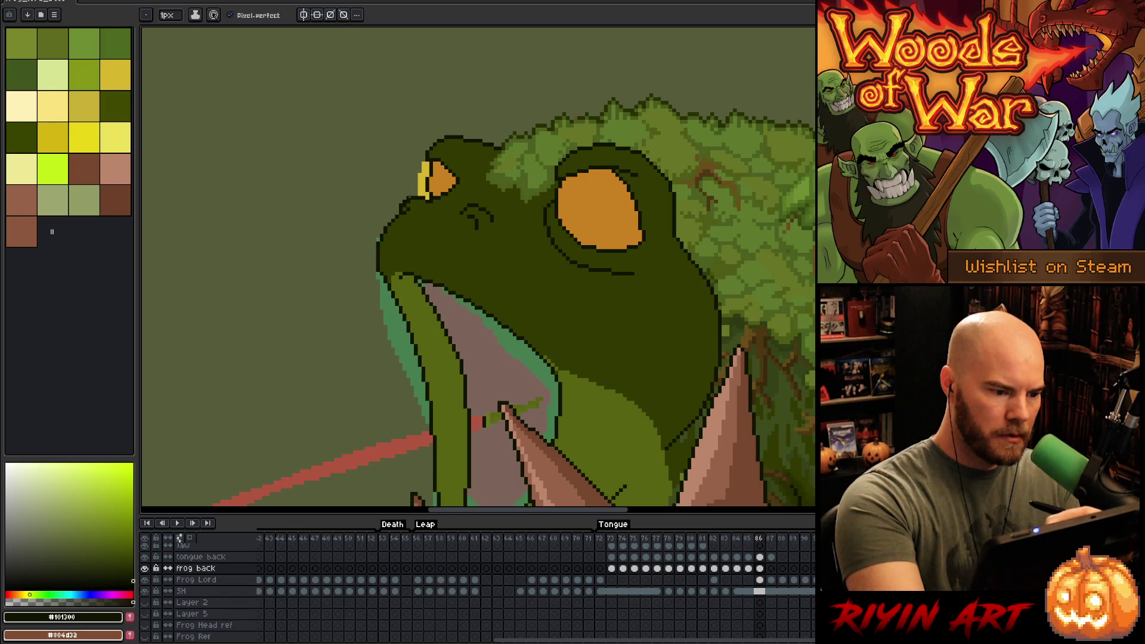
alt+click(411, 203)
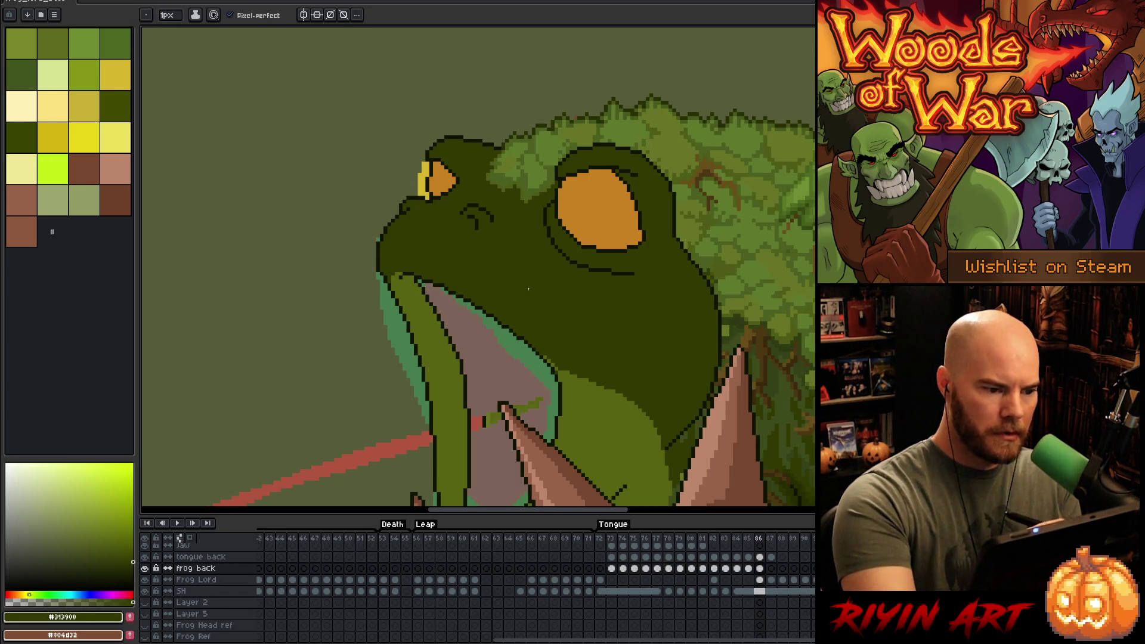
key(alt)
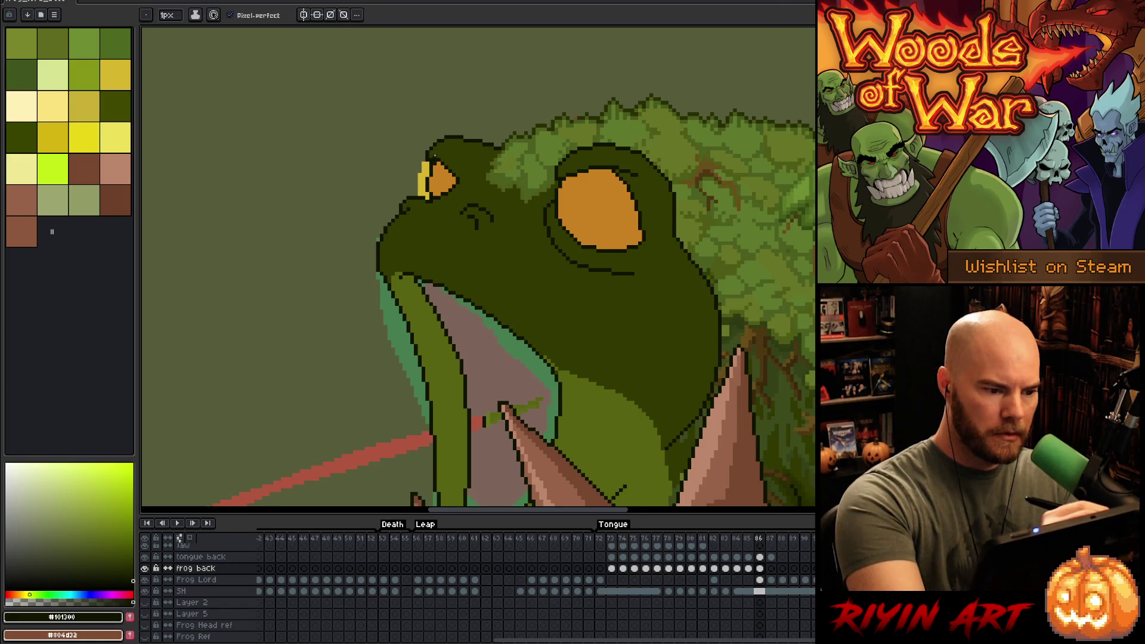
alt+click(438, 149)
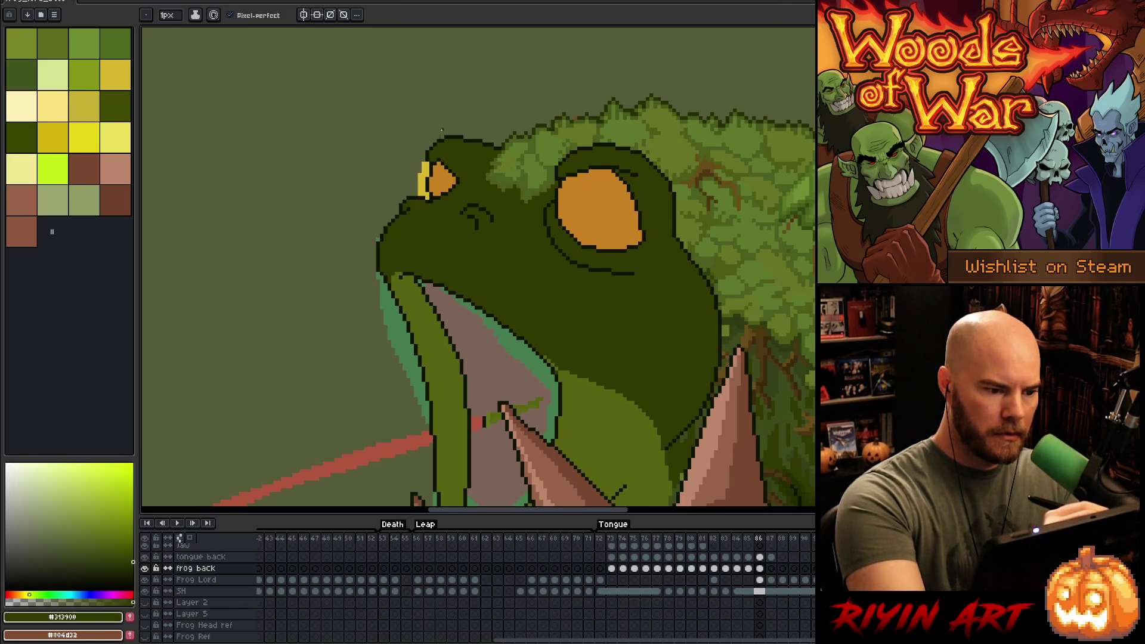
alt+click(426, 160)
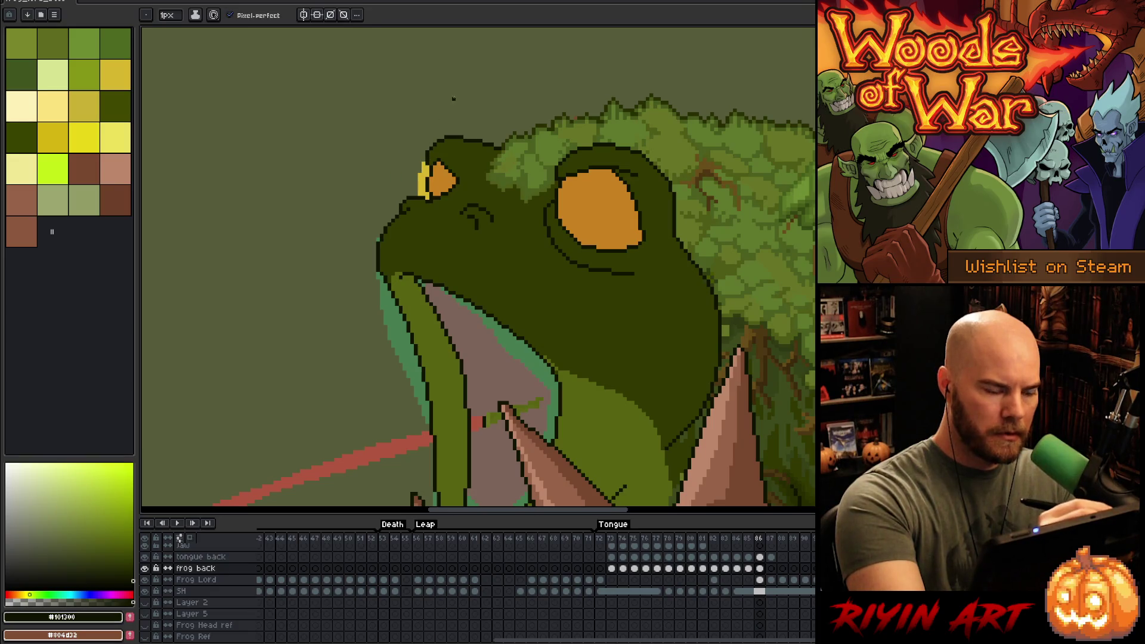
- Zoom out to frame the whole frog and mace, pick the brown swatch and activate the tongue back layer
scroll(590, 243, down, 3)
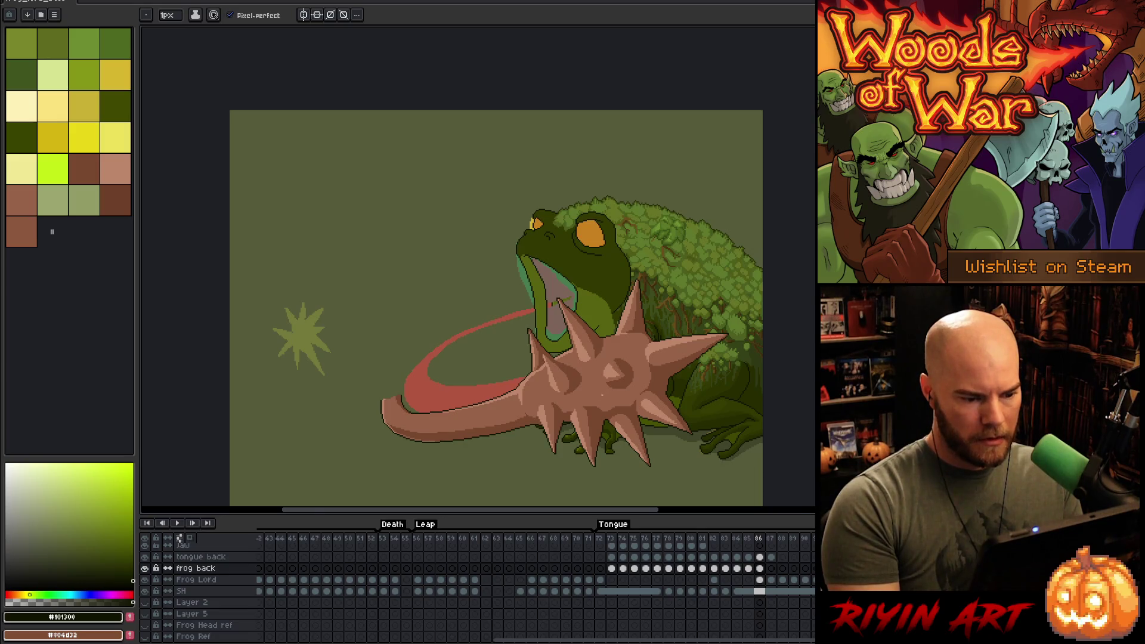
scroll(602, 395, up, 1)
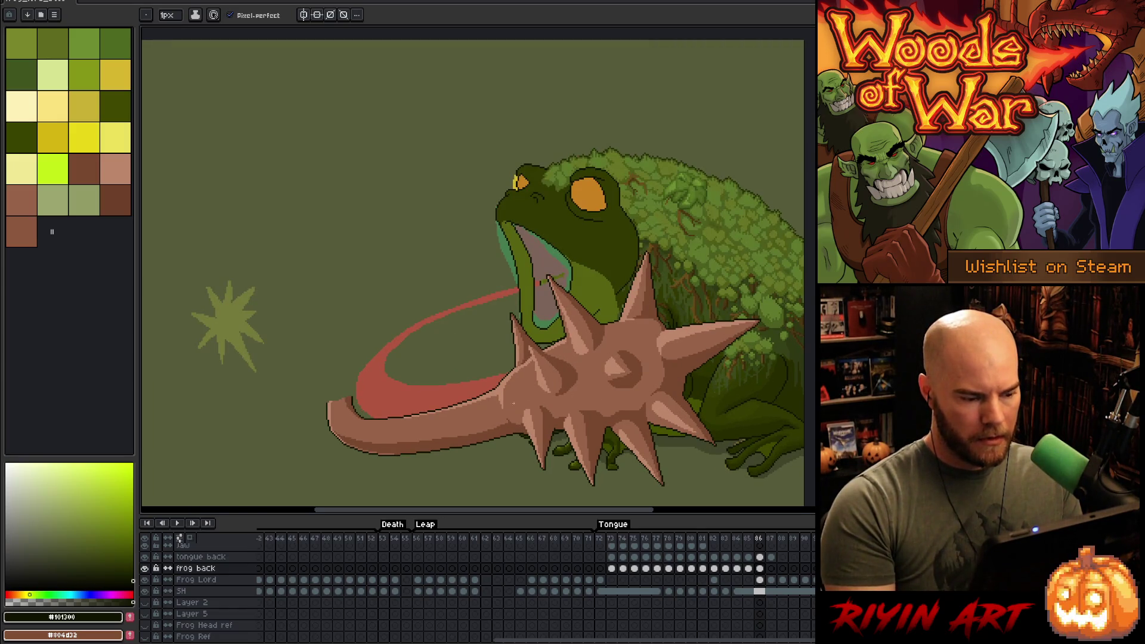
drag(431, 374, 497, 367)
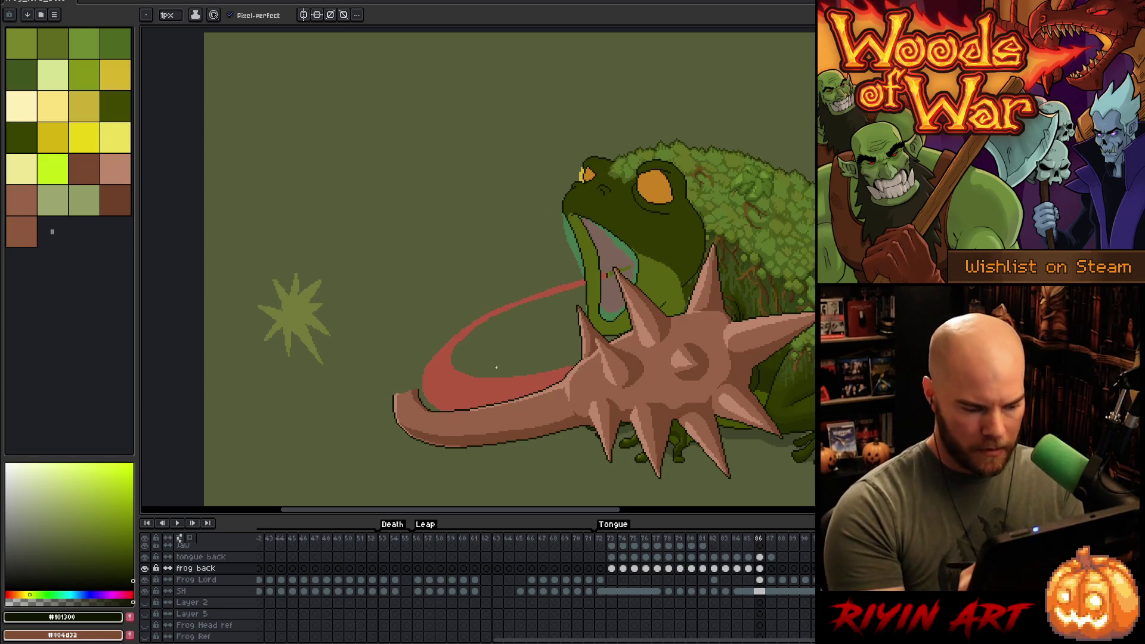
alt+click(769, 424)
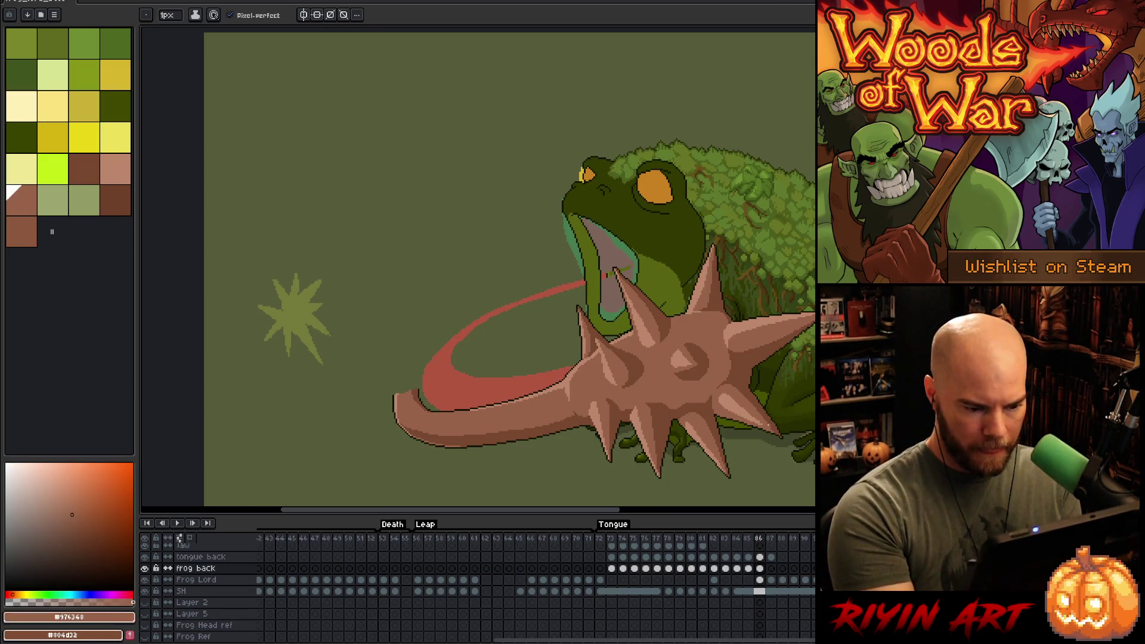
ctrl+click(607, 269)
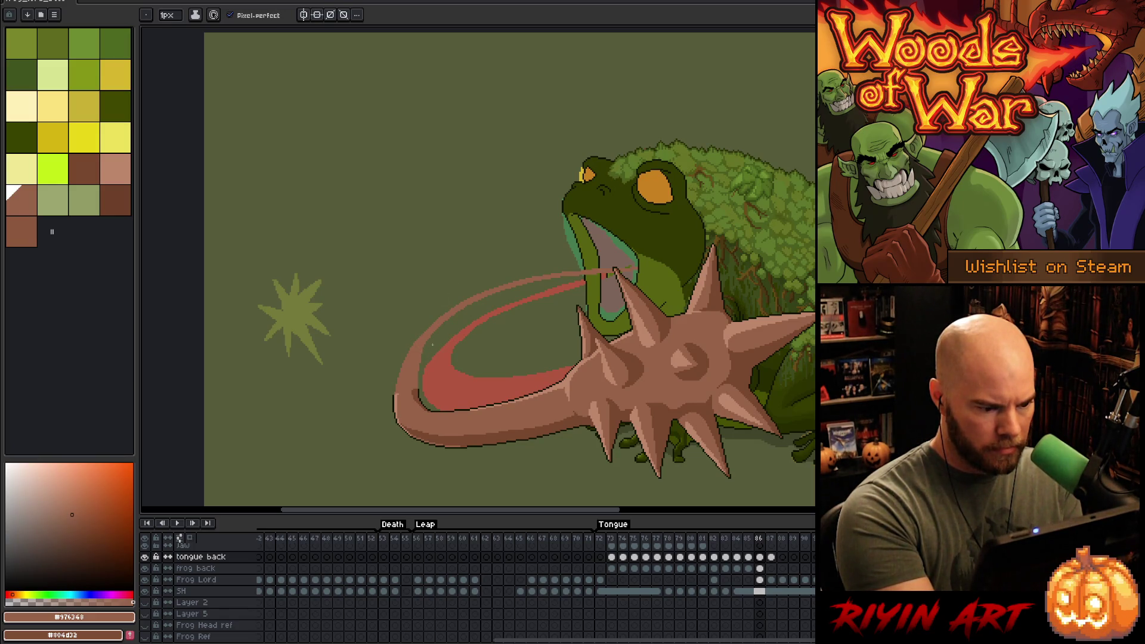
key(e)
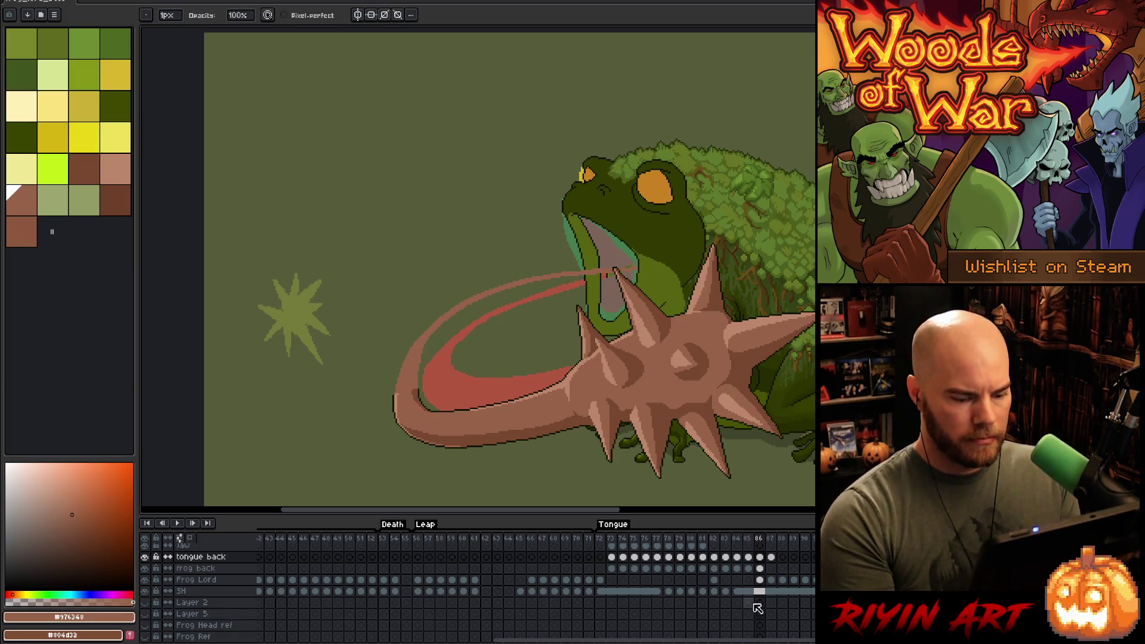
- Clear the red tongue loop and grey mouth pixels from frame 86's Frog Lord cel
click(759, 580)
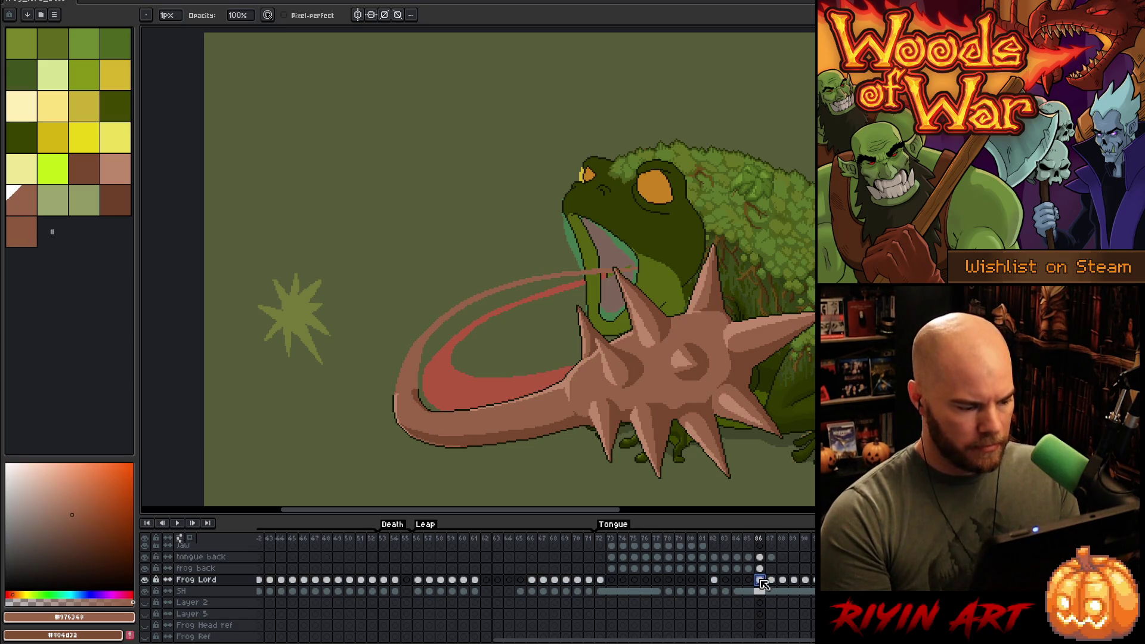
key(ctrl+z)
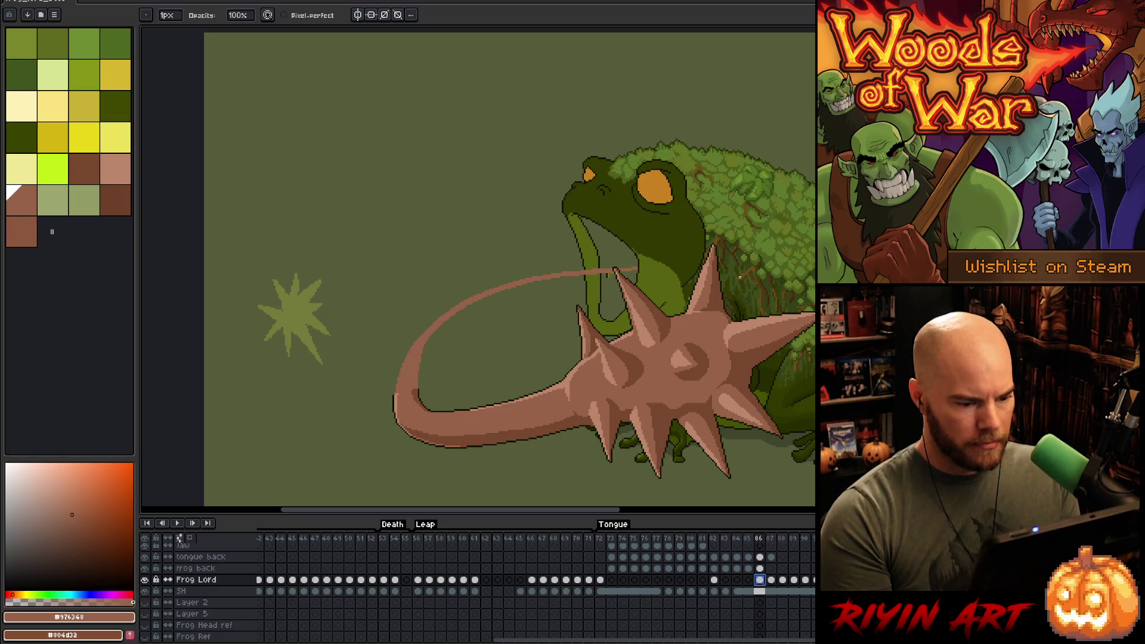
scroll(728, 284, down, 2)
drag(591, 354, 425, 342)
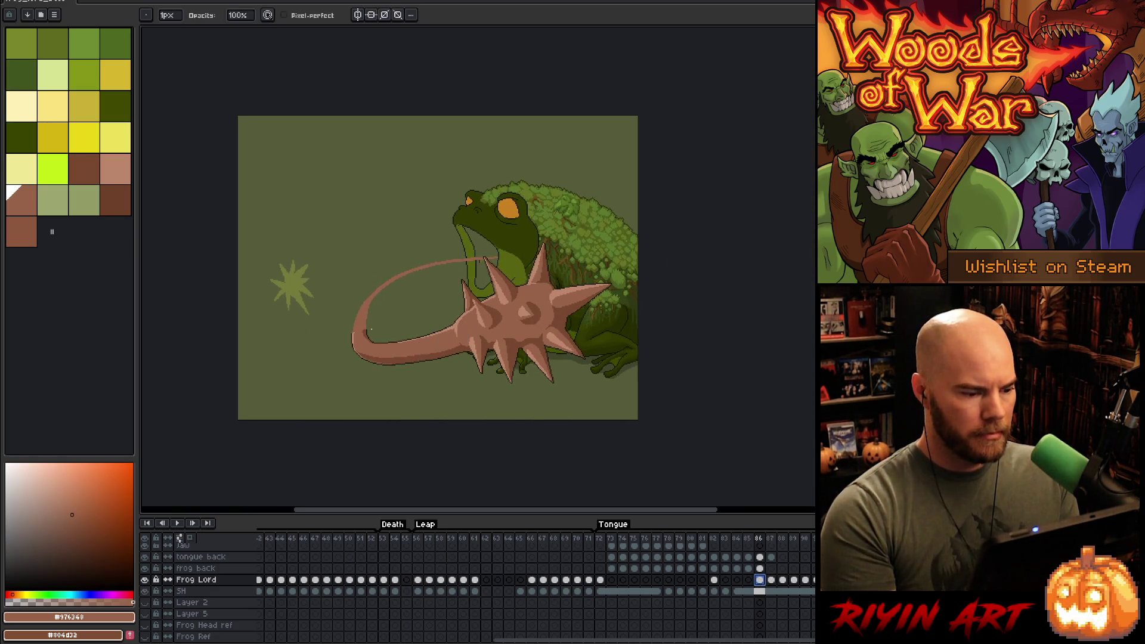
scroll(339, 326, up, 1)
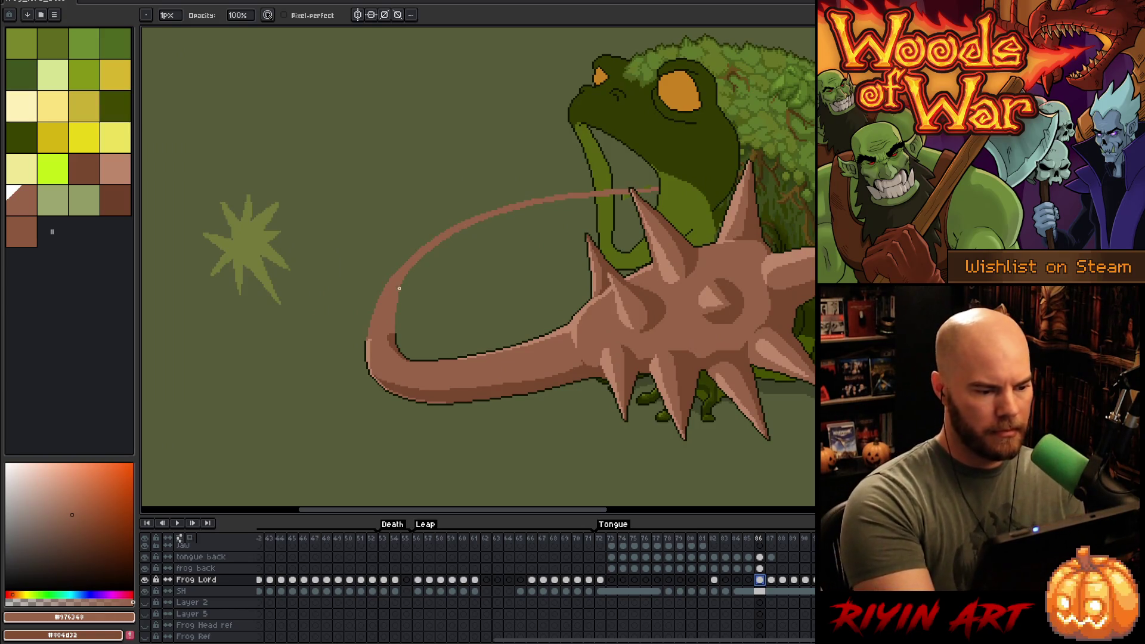
key(e)
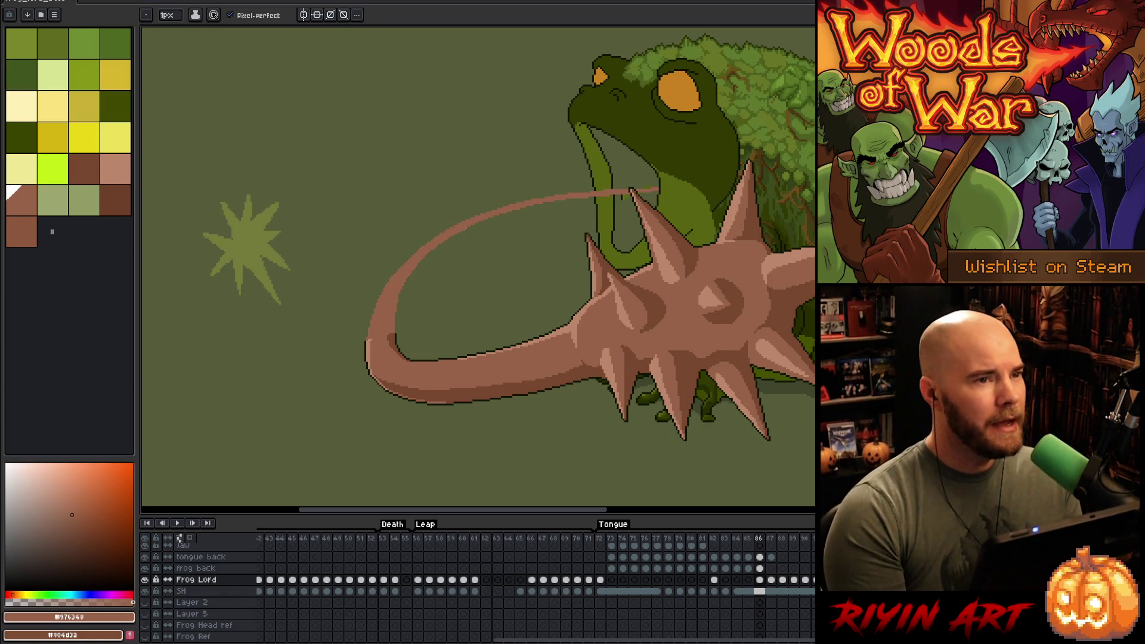
scroll(662, 202, down, 2)
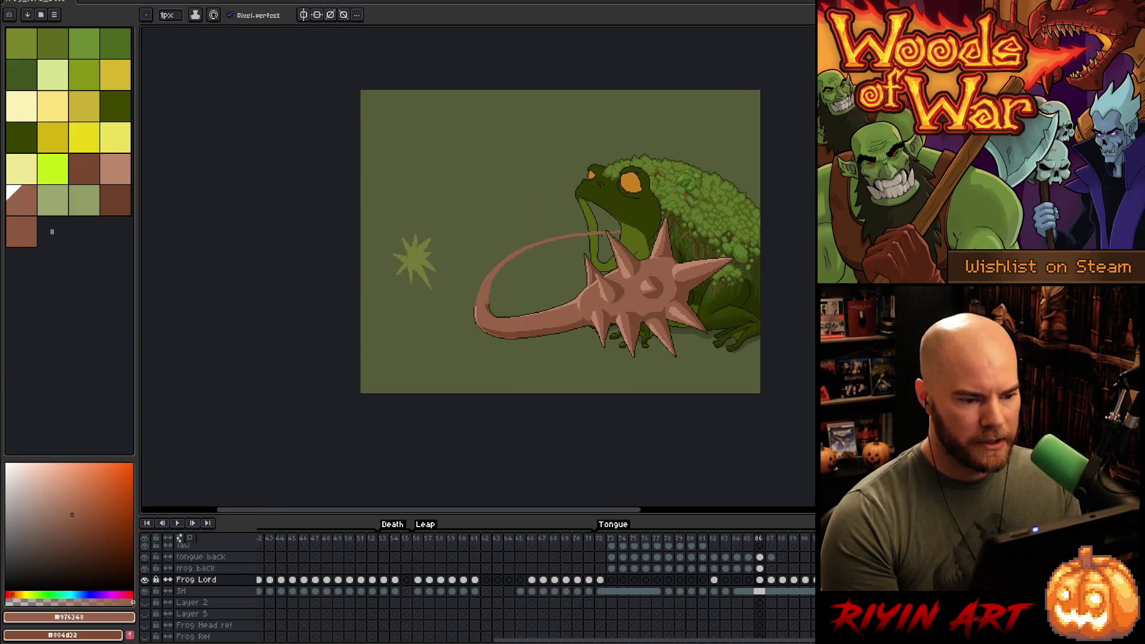
- Zoom into the mouth and sample the olive green of the frog's mouth
scroll(662, 203, up, 3)
scroll(587, 262, down, 2)
scroll(553, 254, up, 3)
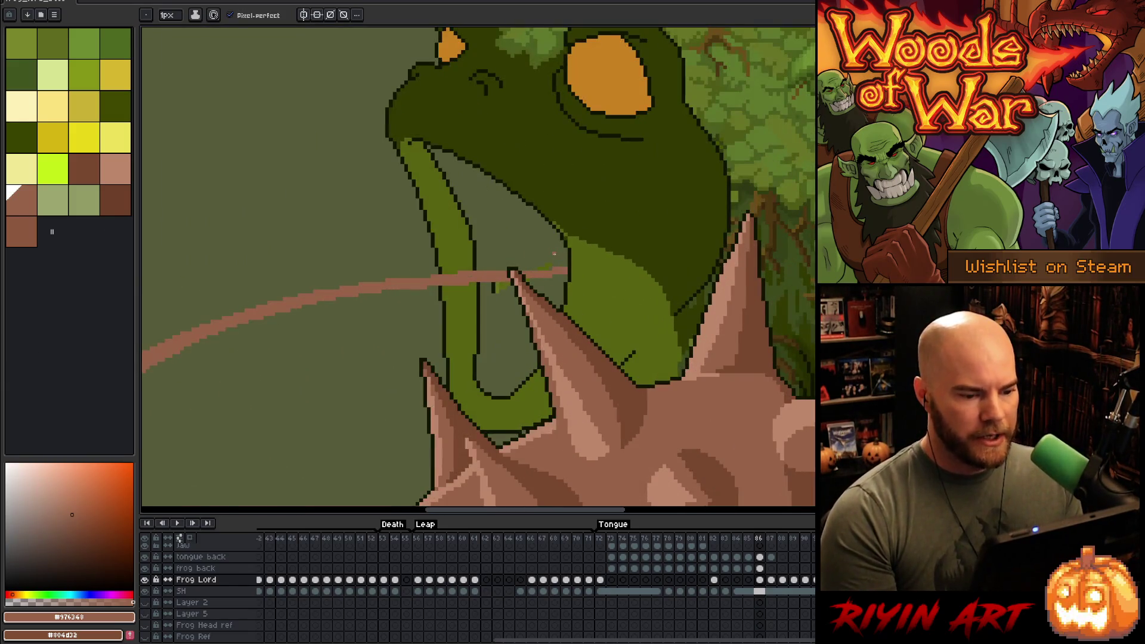
alt+click(563, 192)
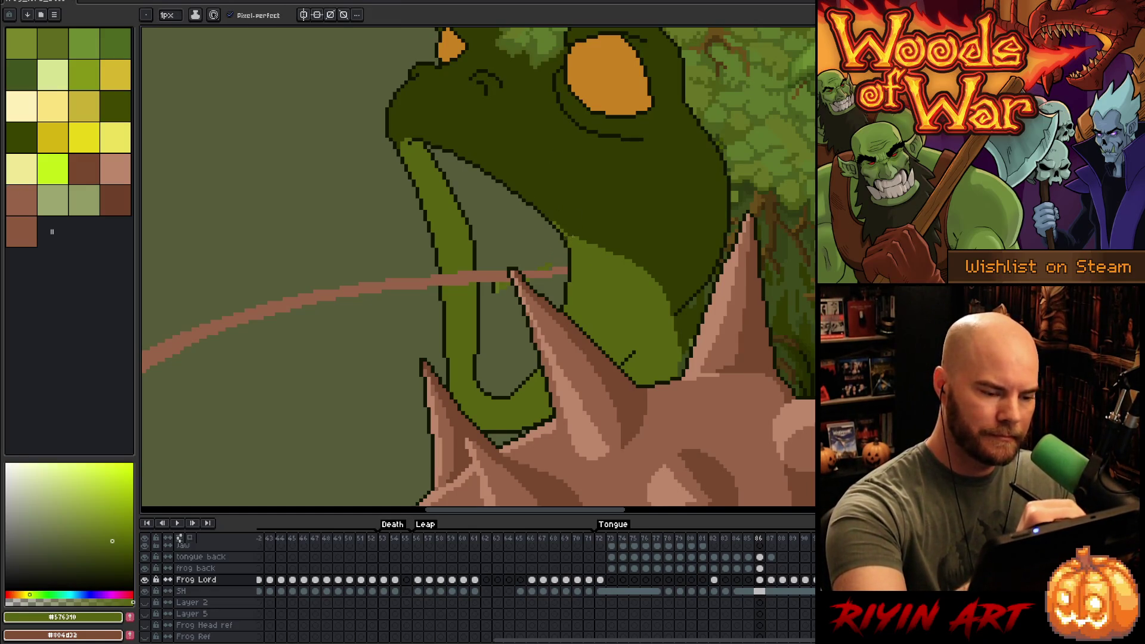
scroll(574, 241, down, 2)
scroll(597, 236, up, 2)
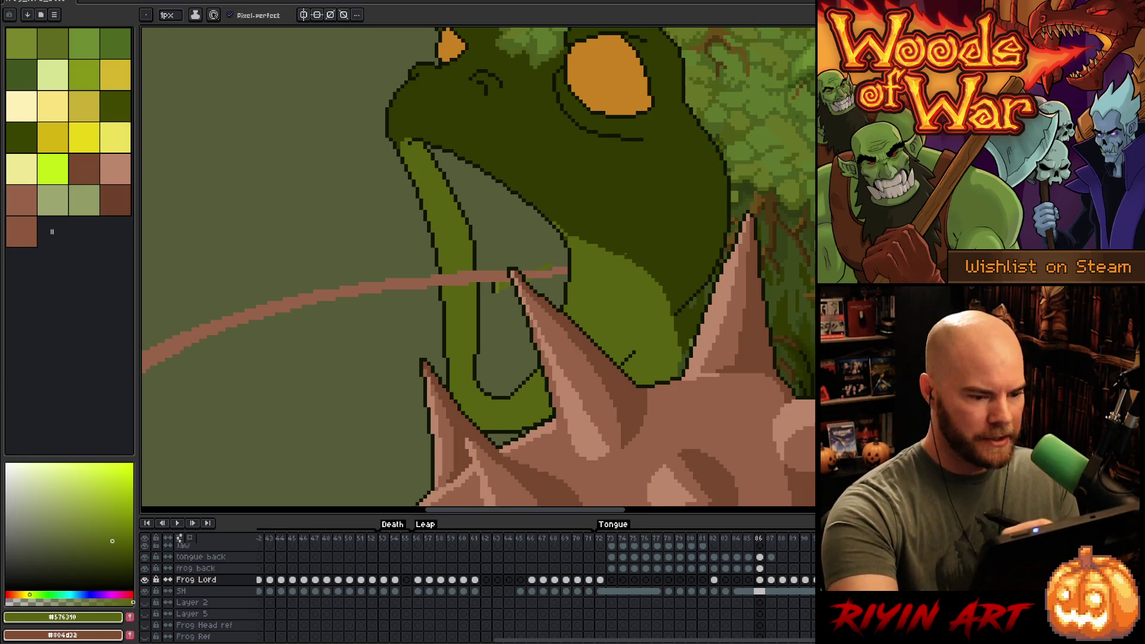
- Move to the frog back layer, compare with tongue back hidden, and reframe the frog left
key(alt+Up)
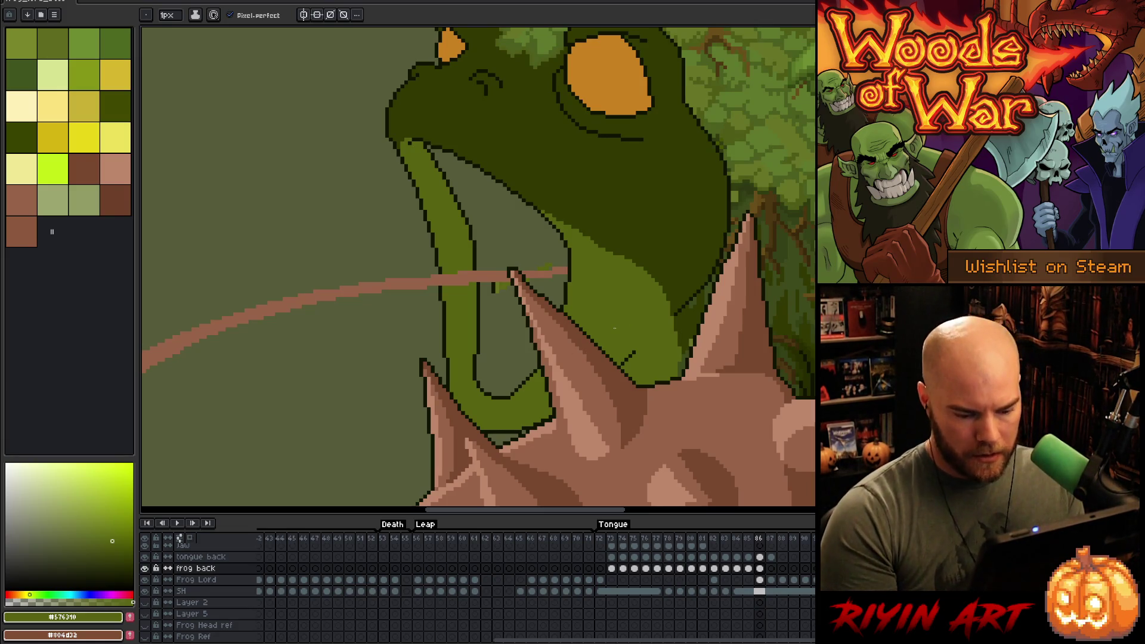
click(147, 557)
click(147, 558)
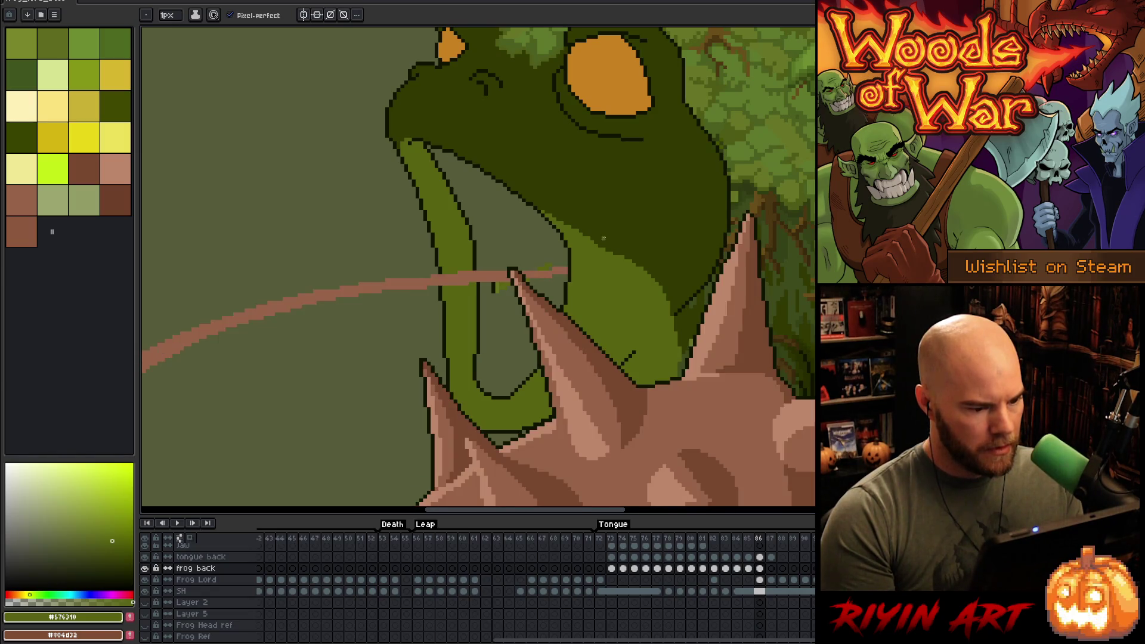
scroll(654, 175, down, 3)
scroll(655, 175, up, 1)
scroll(660, 229, down, 1)
drag(660, 230, 532, 266)
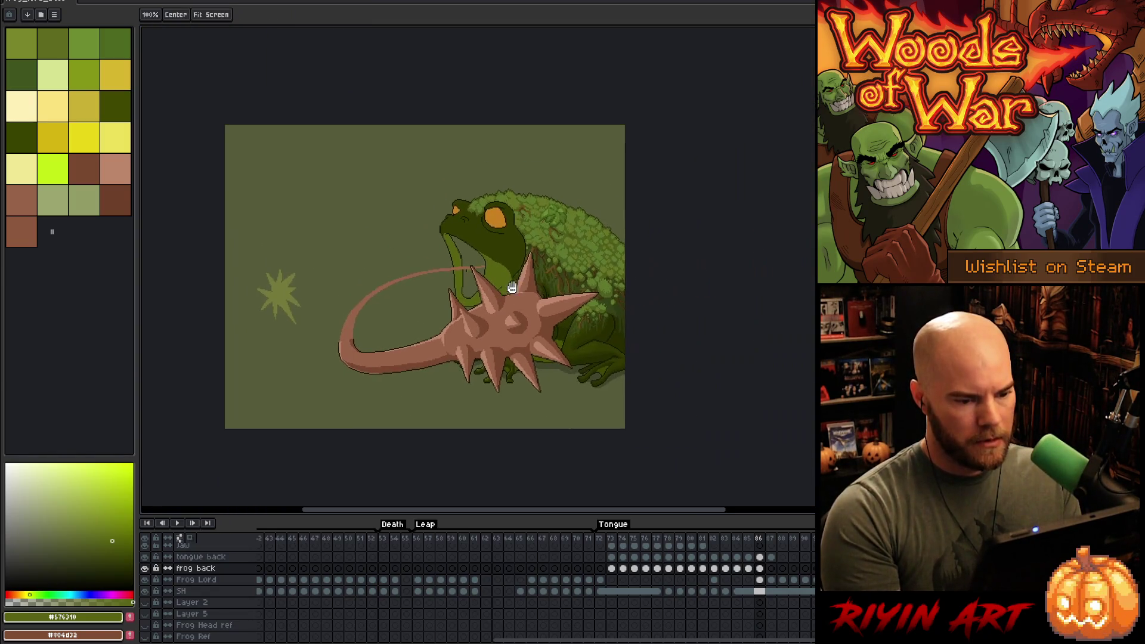
- Bring the green star into view and play back the tongue-attack animation
scroll(532, 265, up, 1)
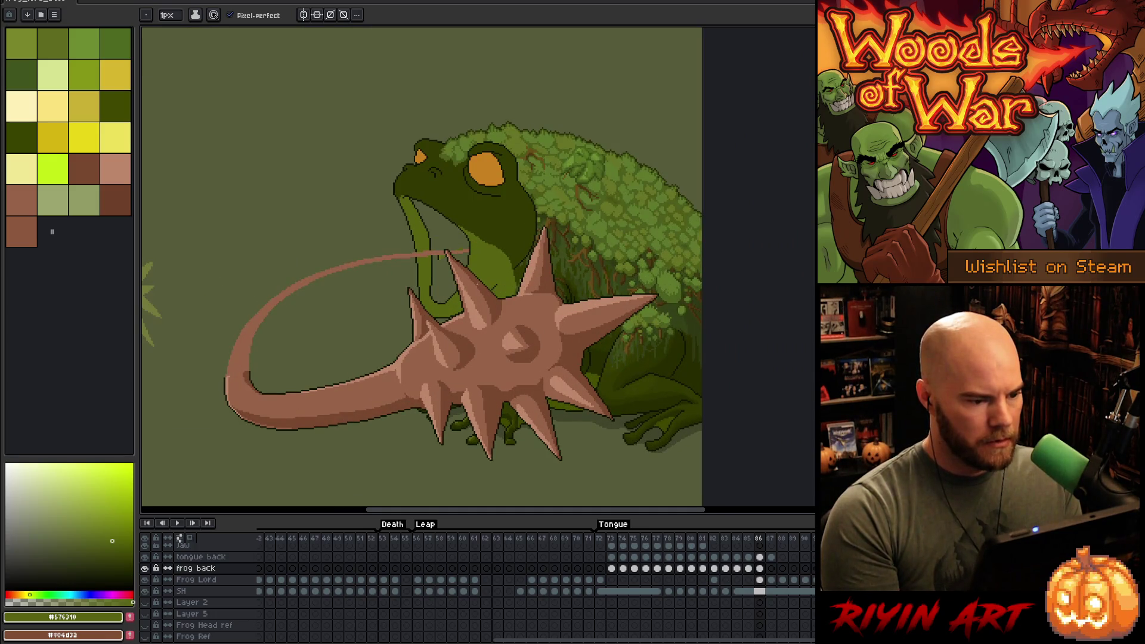
drag(450, 278, 536, 300)
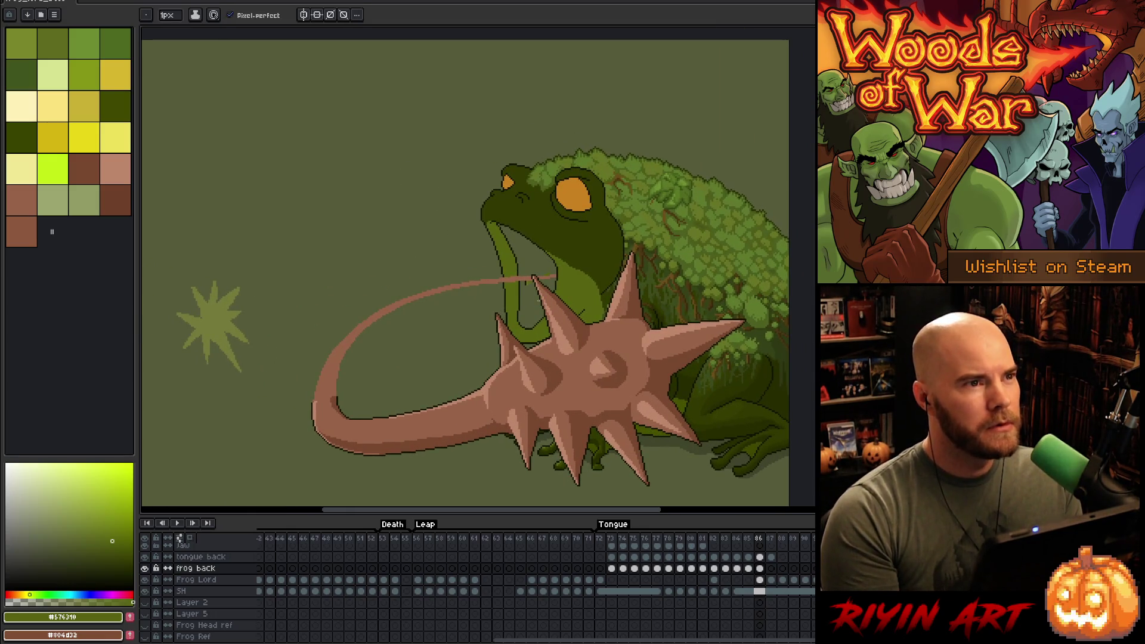
key(period)
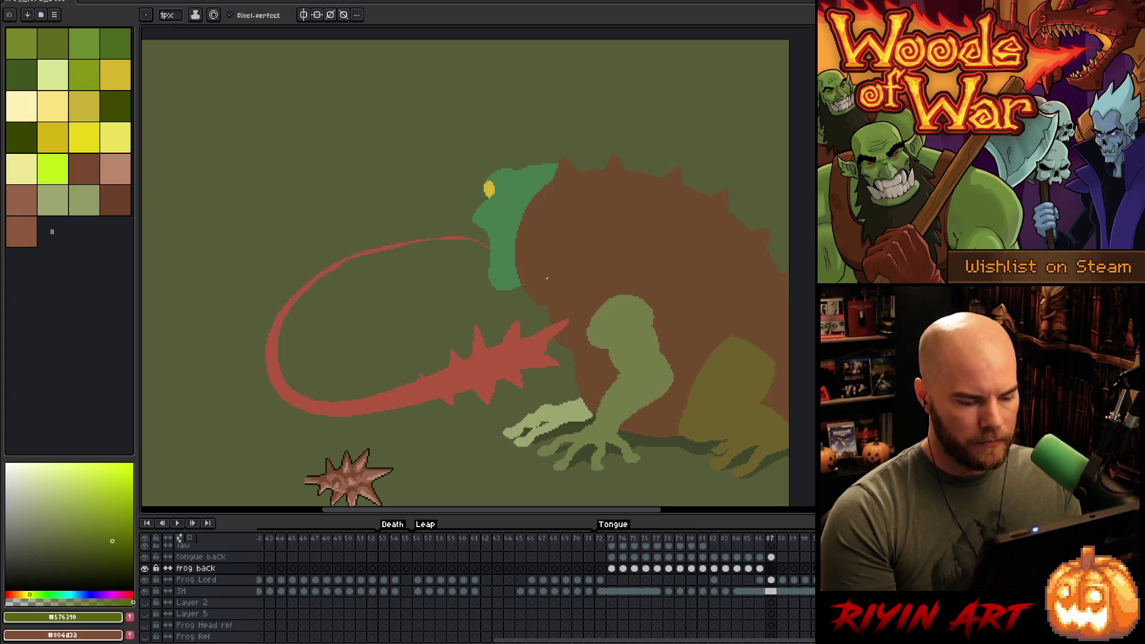
key(Return)
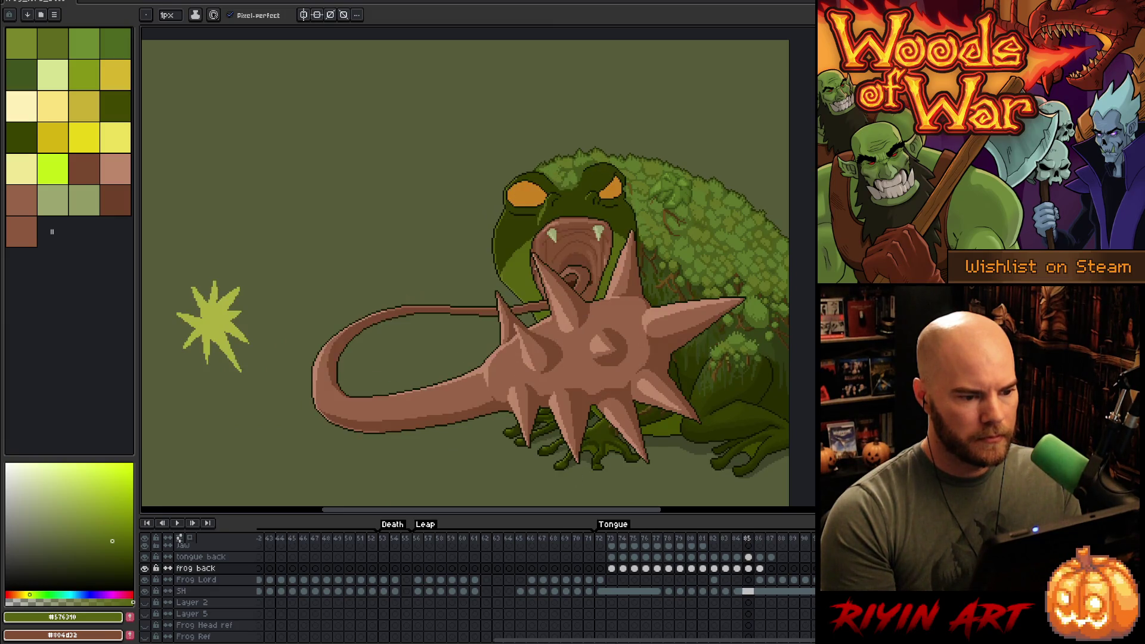
scroll(568, 185, up, 3)
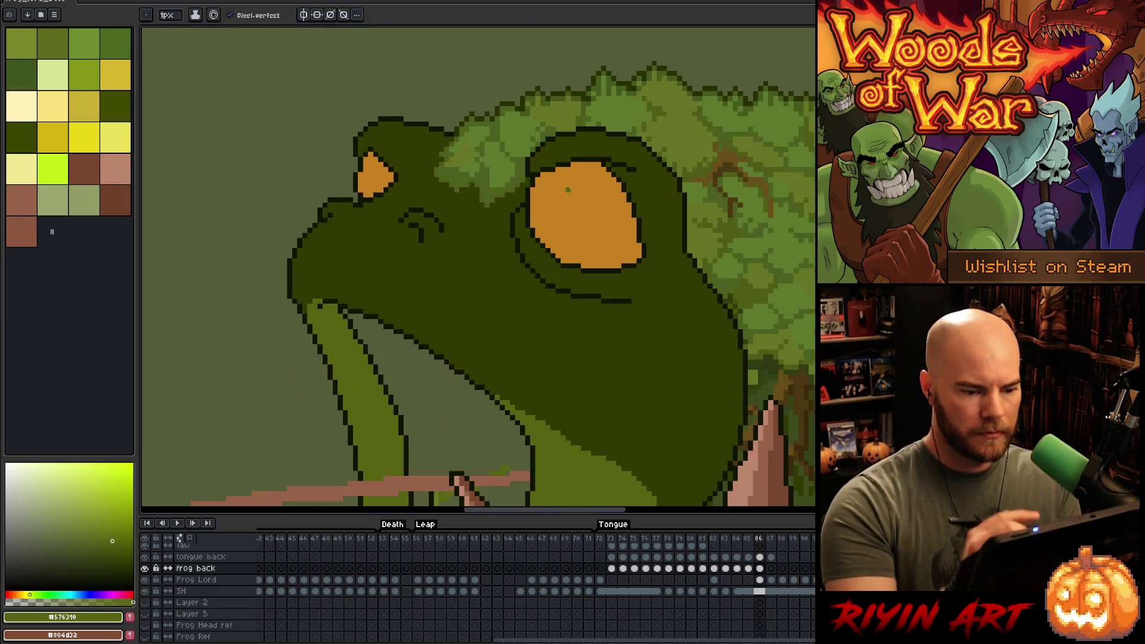
- Lasso-select the frog's eye region and try moving it upward, undoing both attempts
key(m)
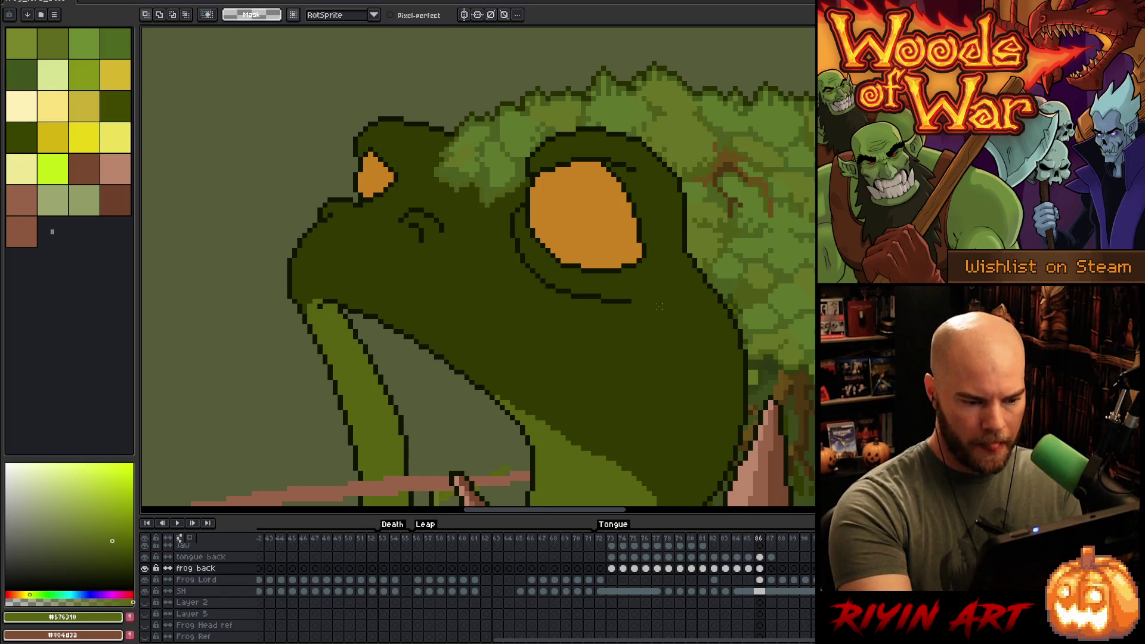
mouse_move(643, 230)
mouse_down()
mouse_move(525, 190)
mouse_move(668, 375)
mouse_move(679, 361)
mouse_up()
drag(618, 285, 617, 280)
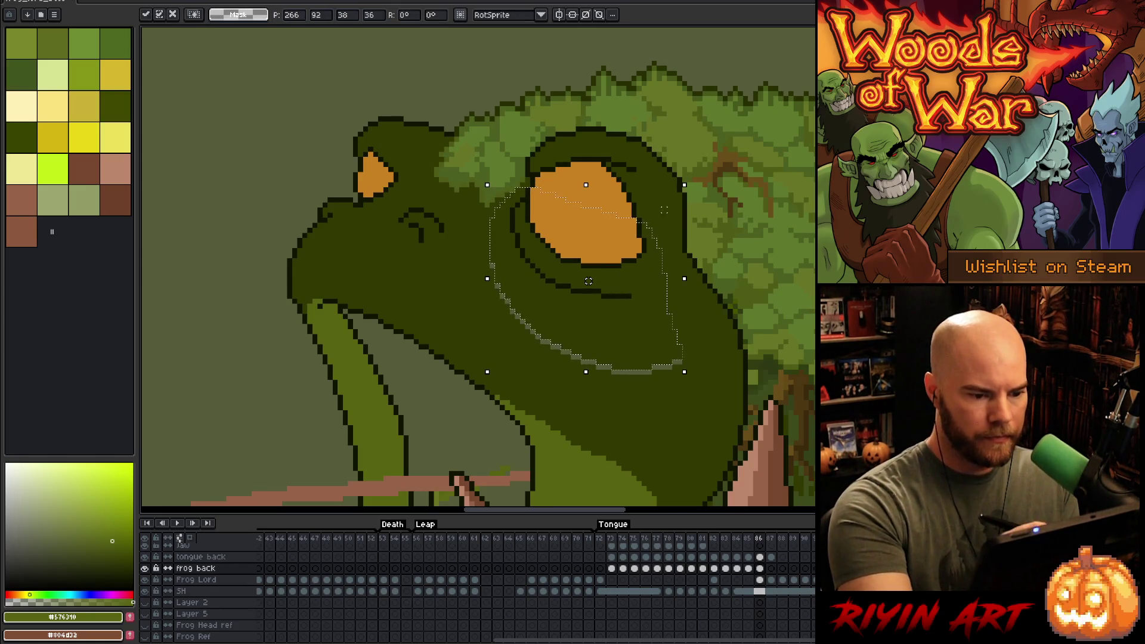
key(Return)
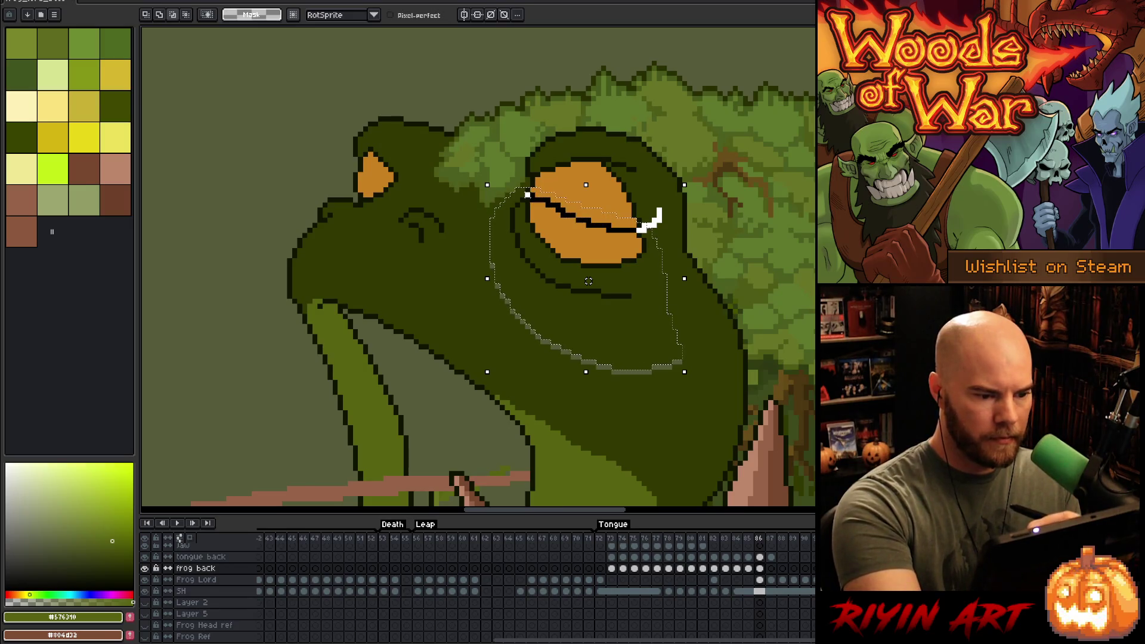
key(ctrl+z)
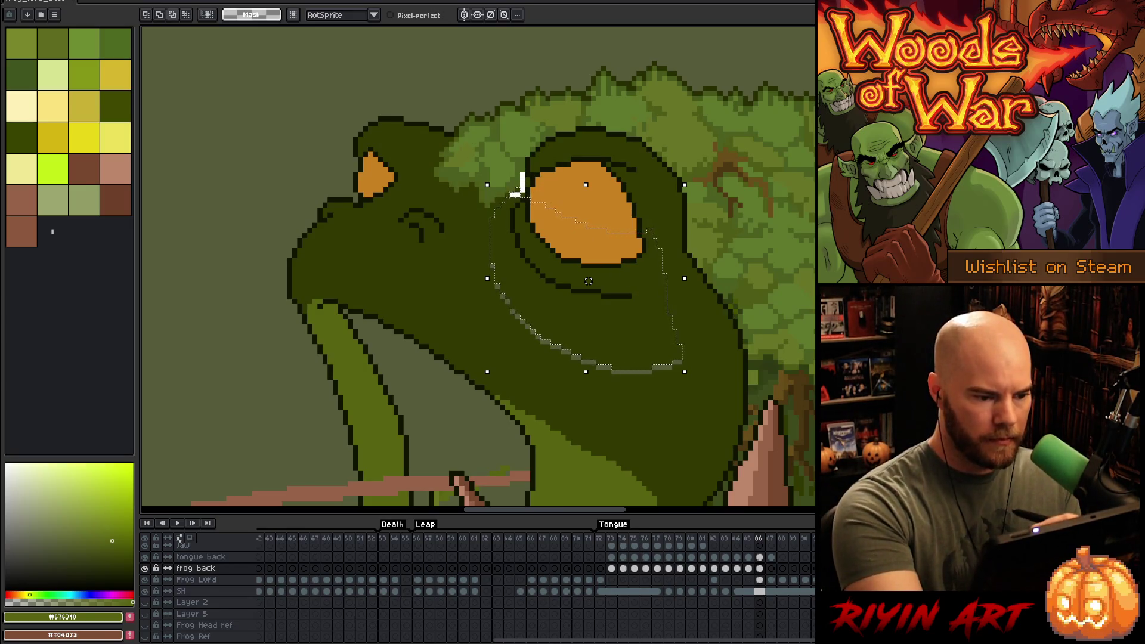
drag(621, 285, 623, 280)
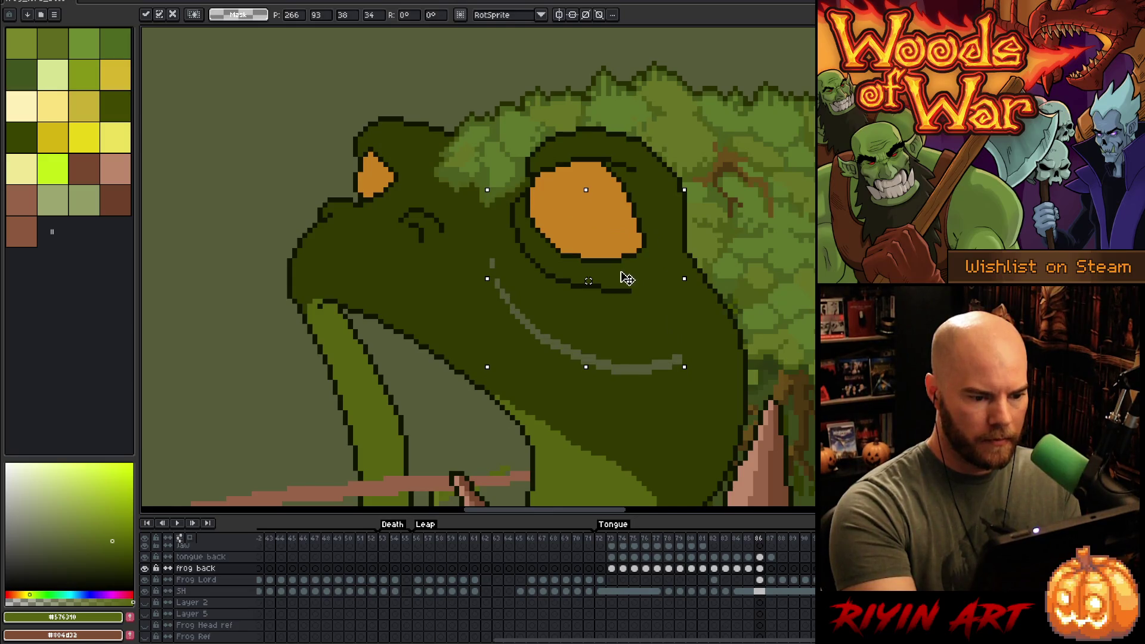
key(Return)
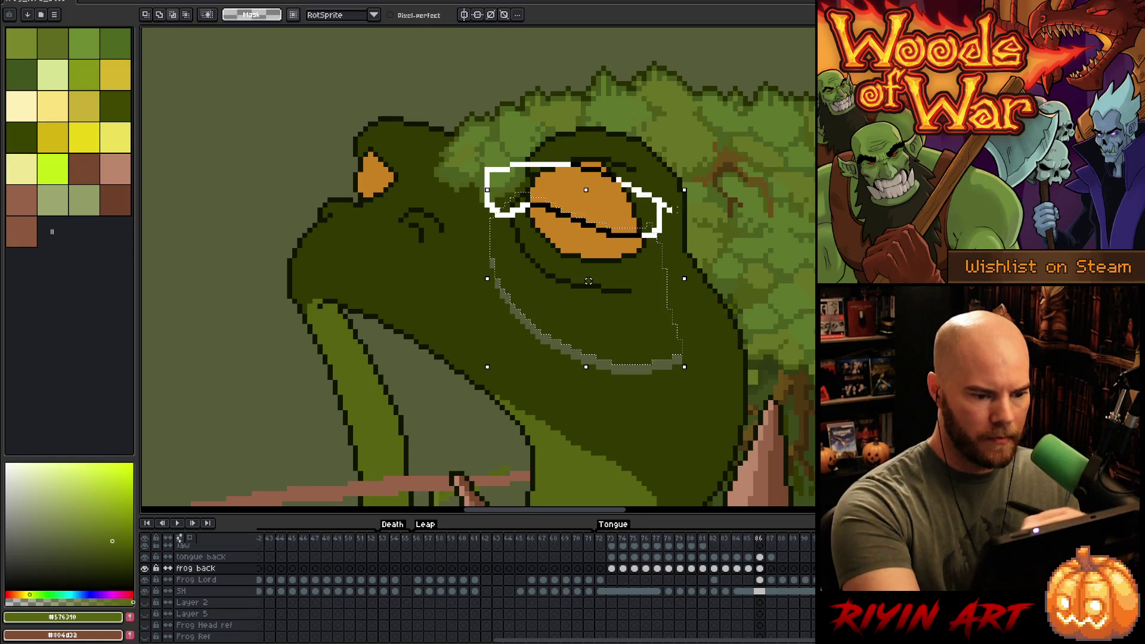
key(ctrl+z)
- Nudge the eye region up about 8 px, drop the selection, and sample the head's dark green
click(632, 335)
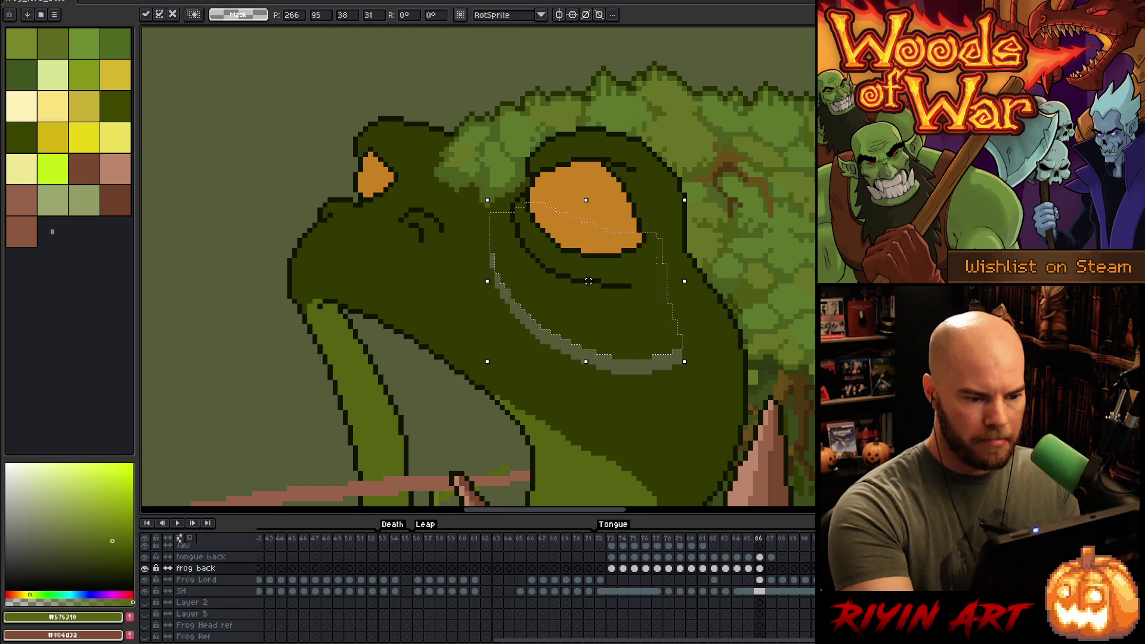
key(Return)
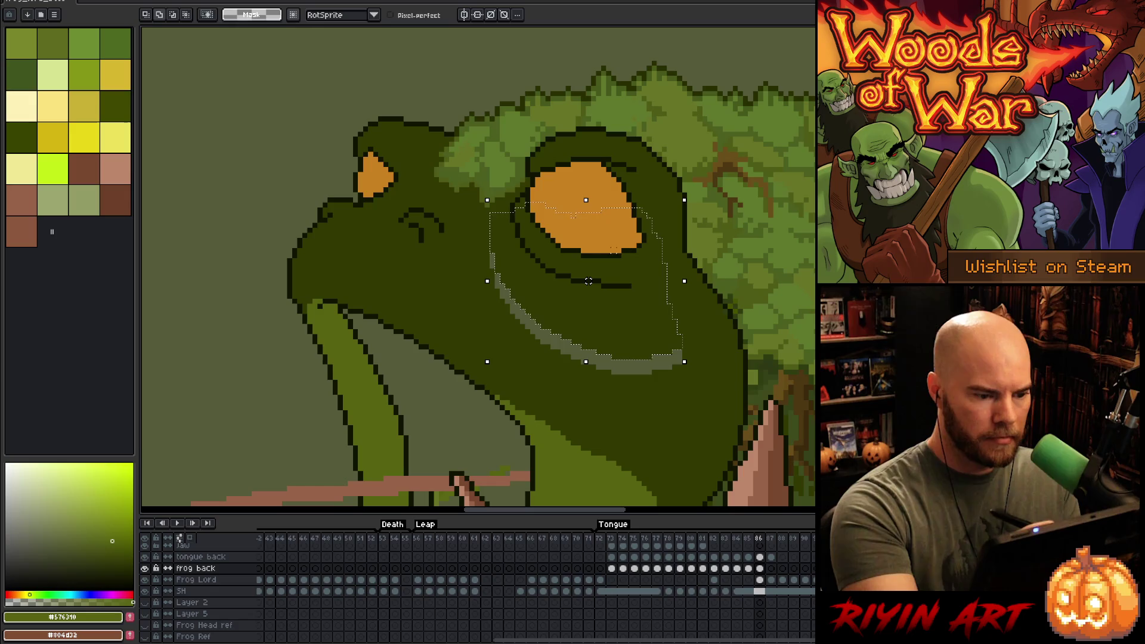
drag(637, 309, 639, 304)
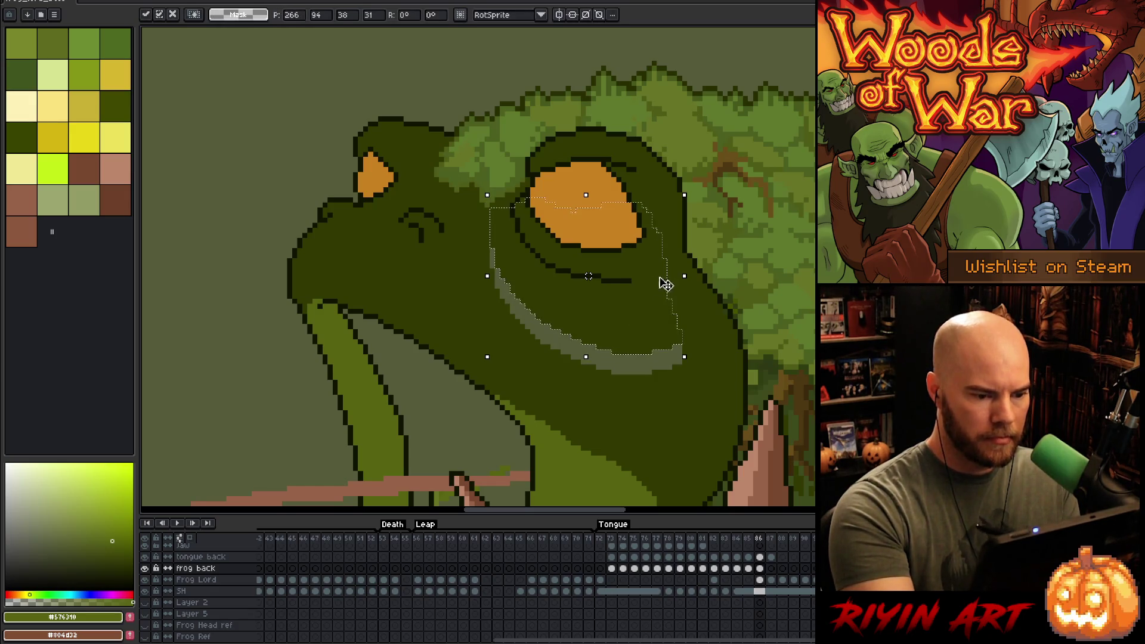
key(ctrl+d)
key(b)
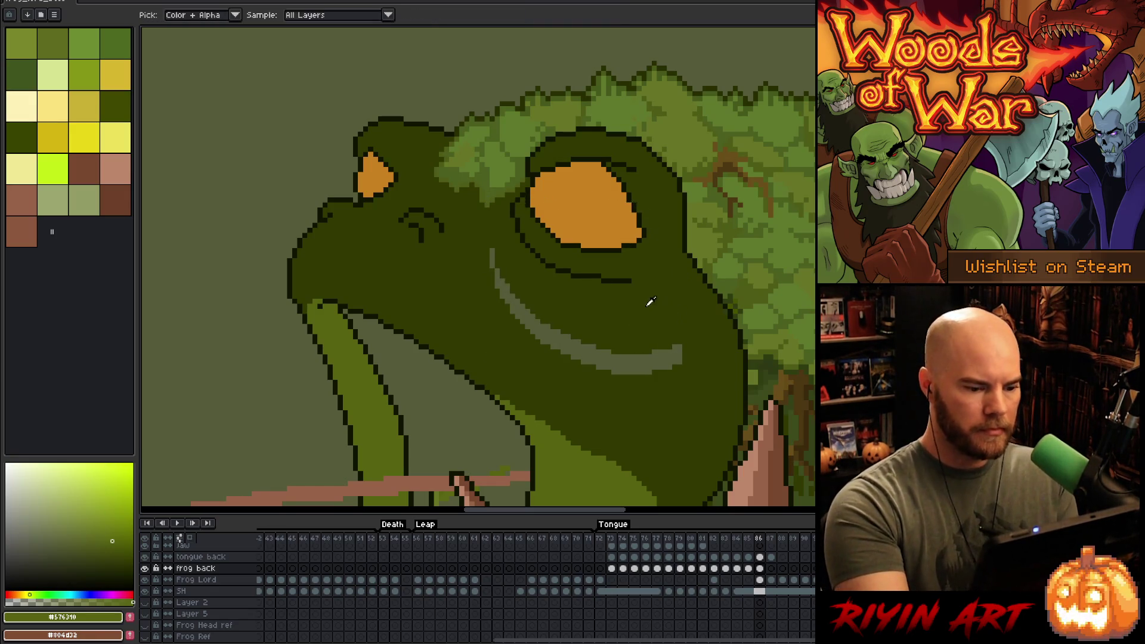
alt+click(646, 302)
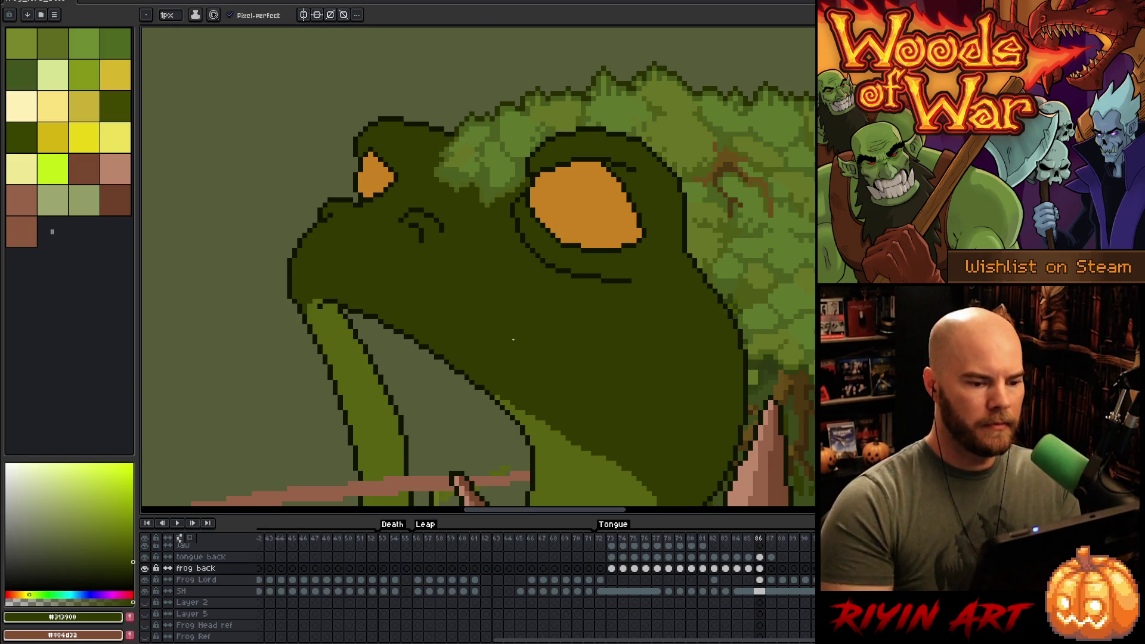
key(Left)
key(Right)
key(Left)
key(Right)
key(Left)
key(Right)
key(Left)
key(Right)
key(Left)
key(Right)
key(Left)
key(Right)
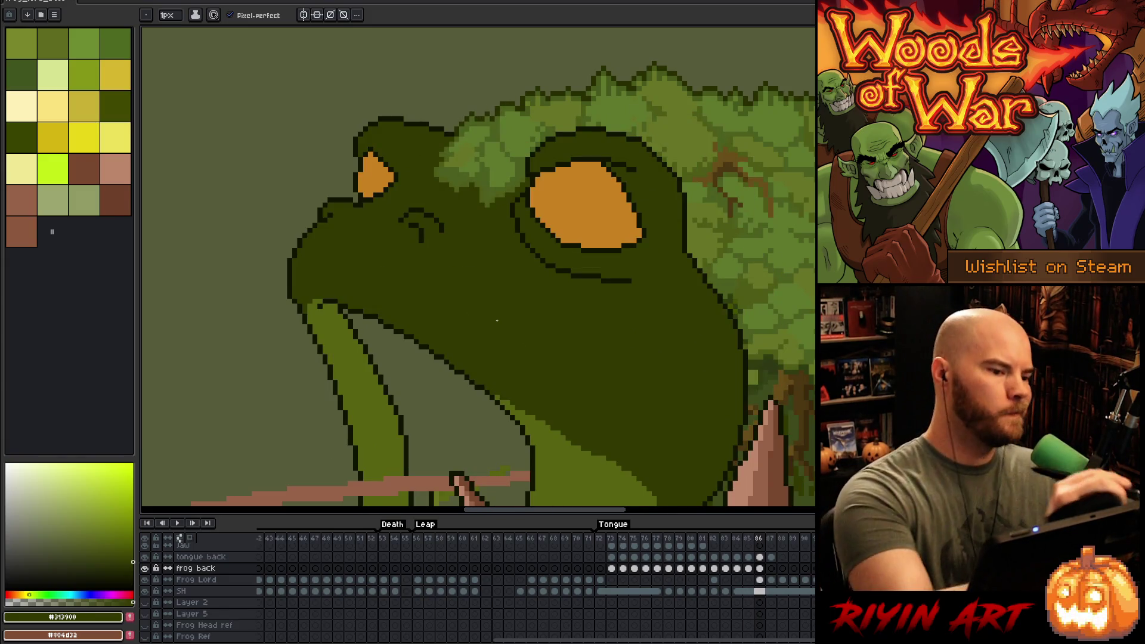
alt+click(366, 149)
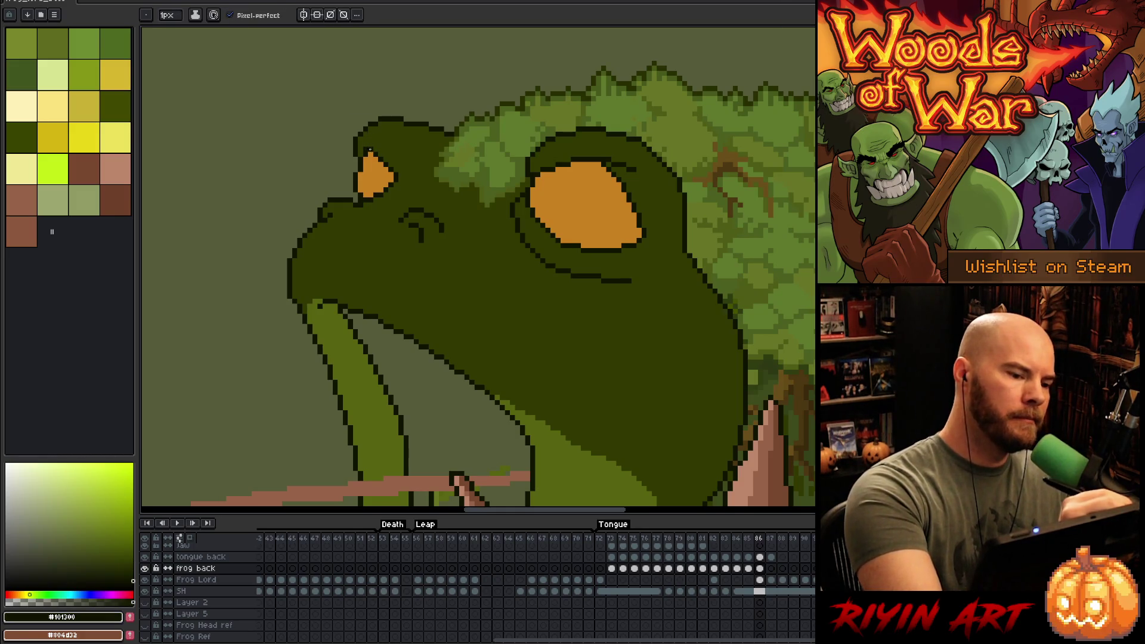
alt+click(370, 140)
alt+click(364, 148)
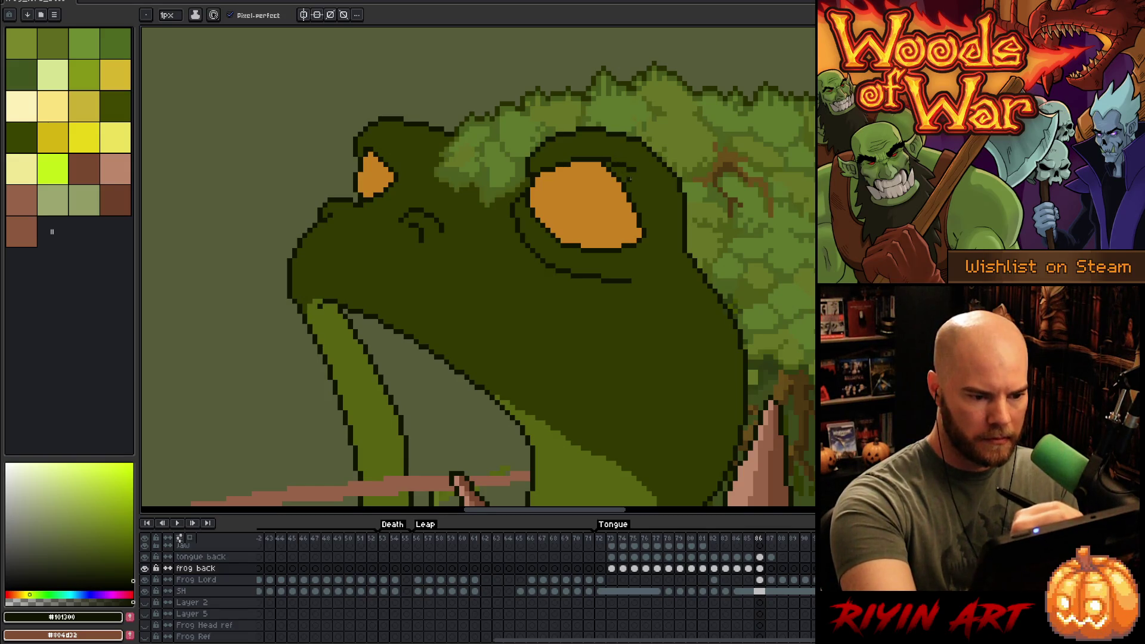
alt+click(624, 160)
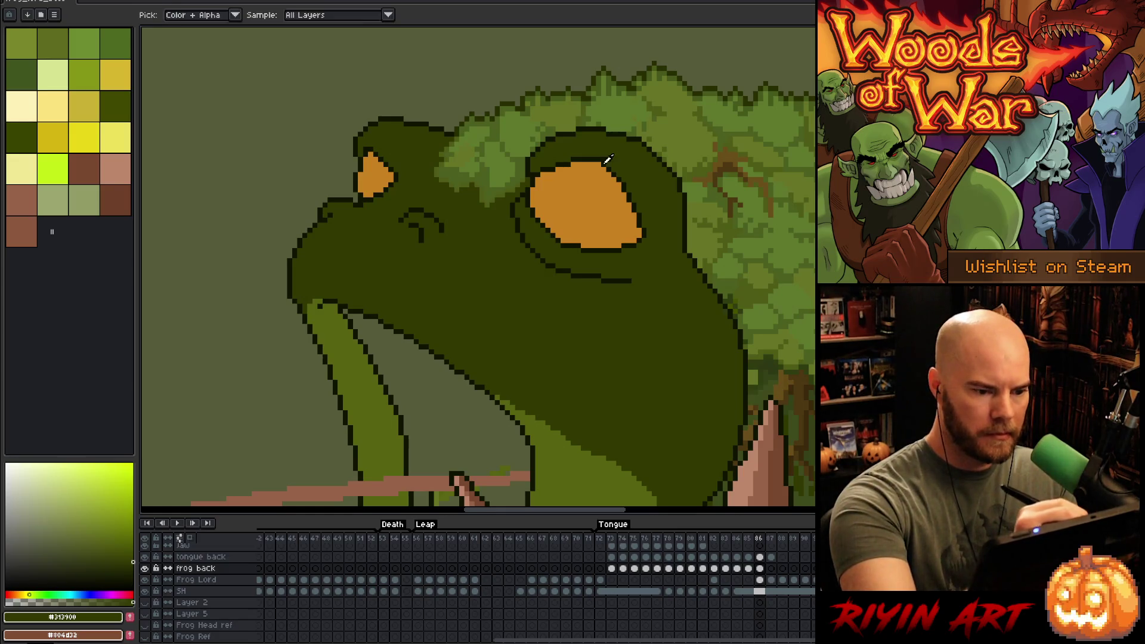
alt+click(595, 162)
alt+click(595, 160)
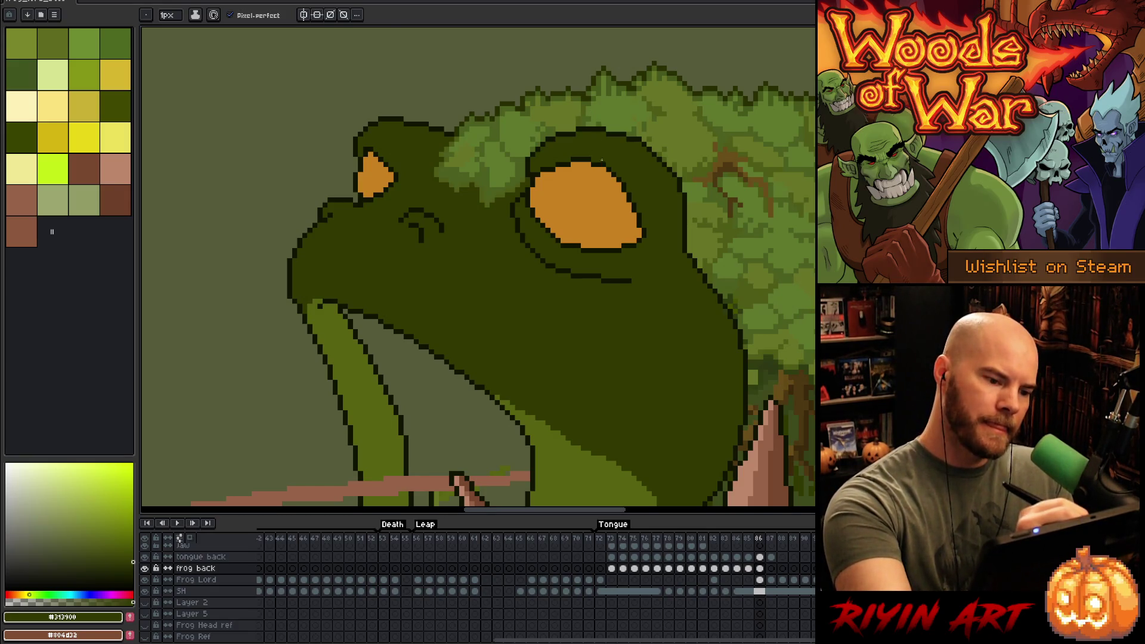
alt+click(596, 159)
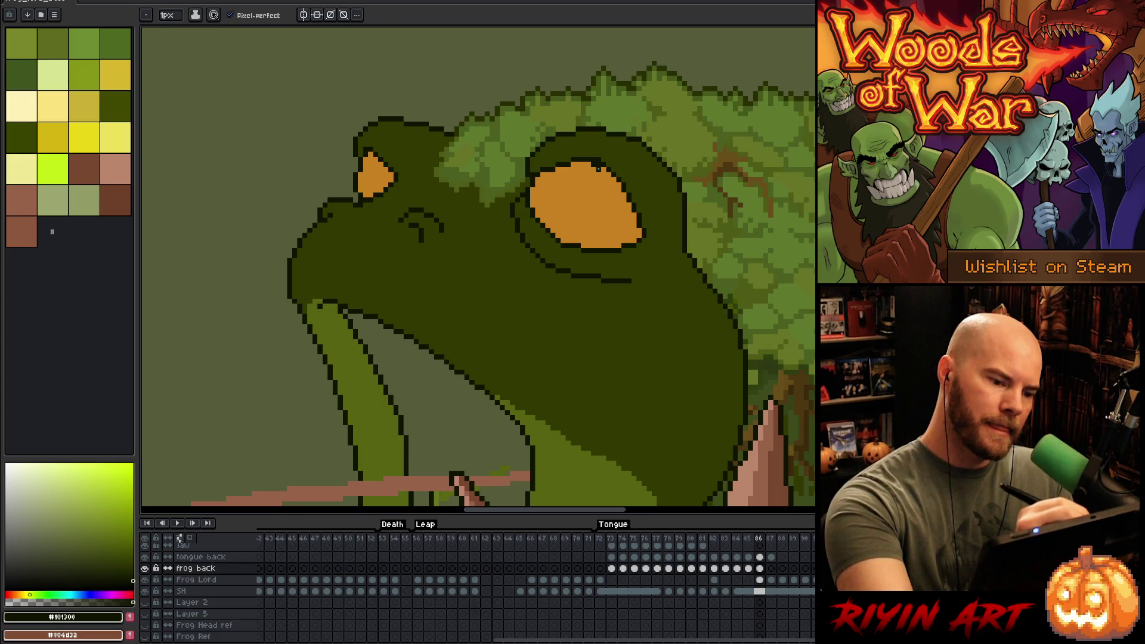
alt+click(598, 169)
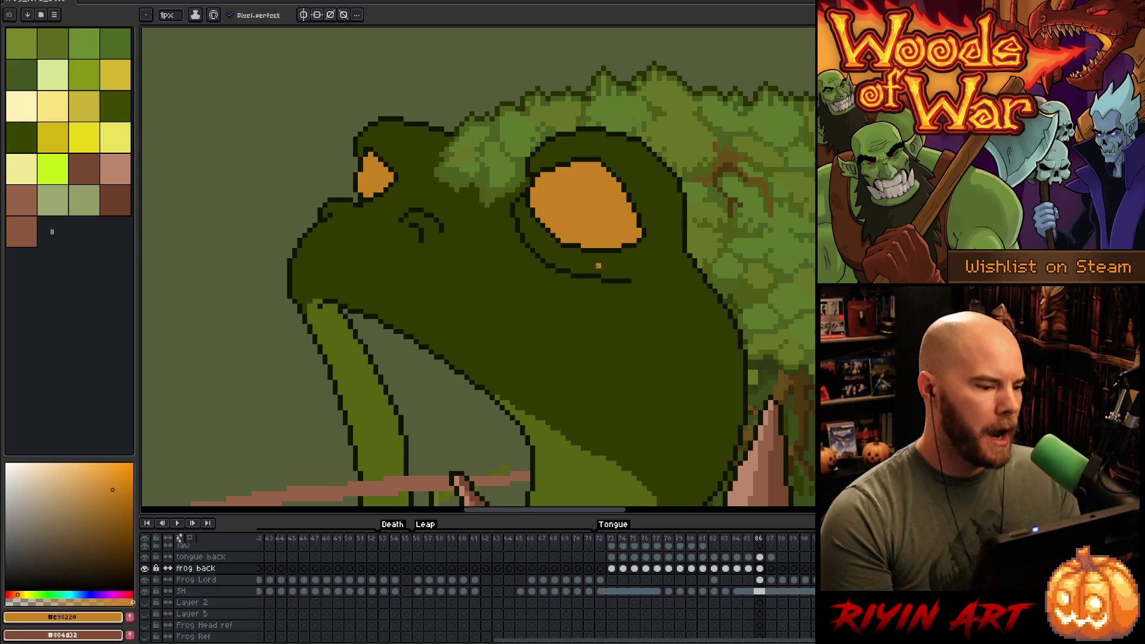
scroll(603, 260, down, 3)
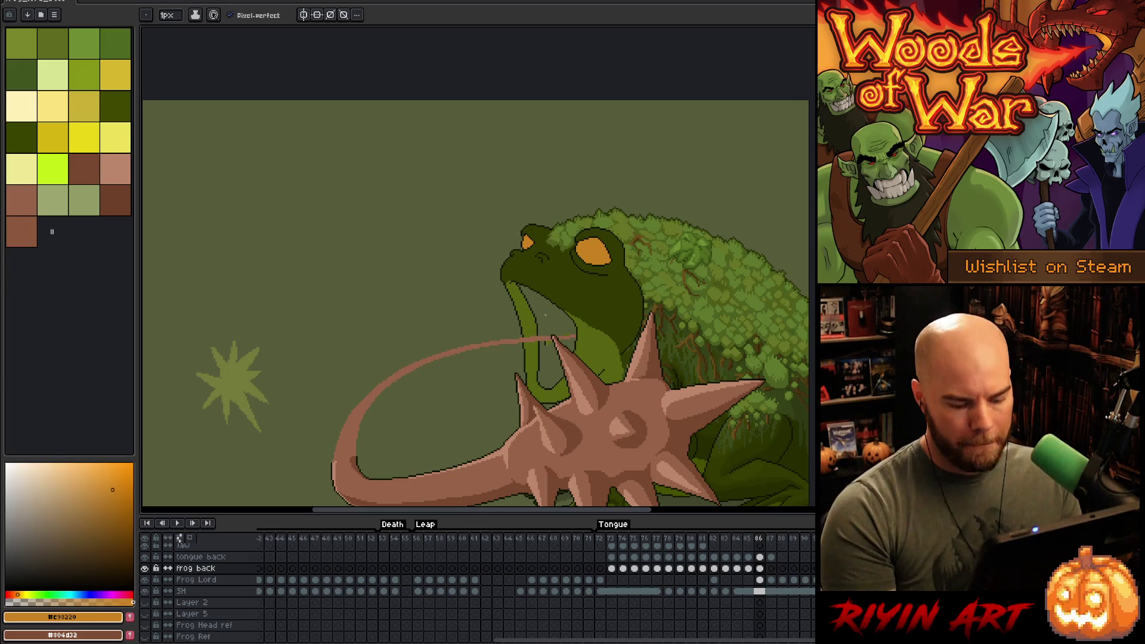
- Sample the mouth-interior brown from the open-mouth frame and return to the tongue-out frame
key(Left)
scroll(561, 286, up, 4)
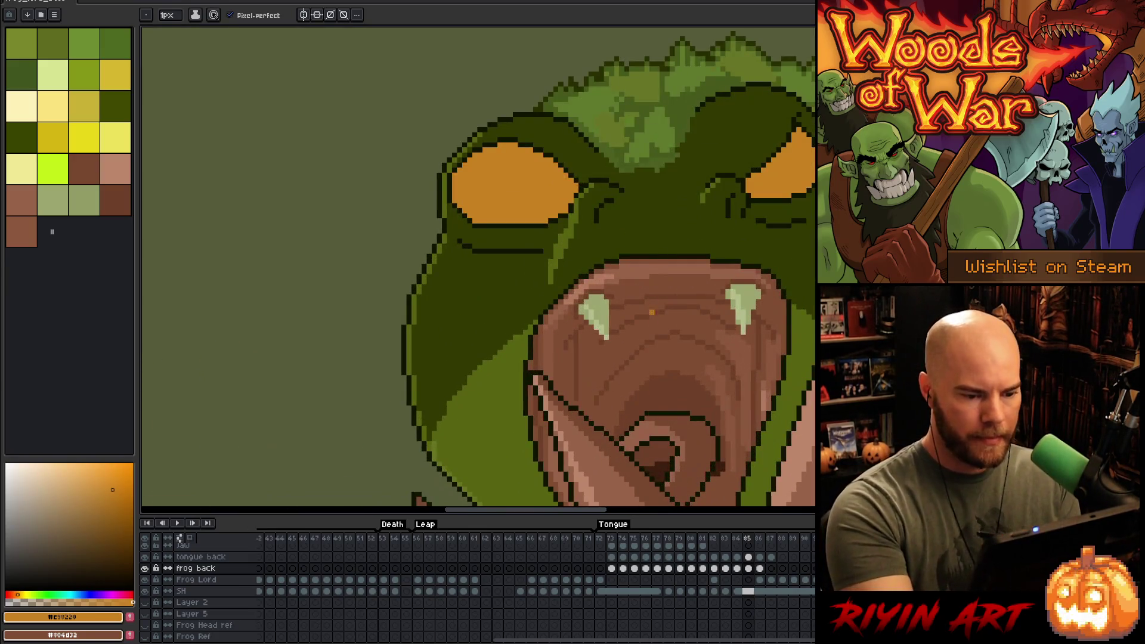
drag(652, 312, 505, 169)
alt+click(527, 212)
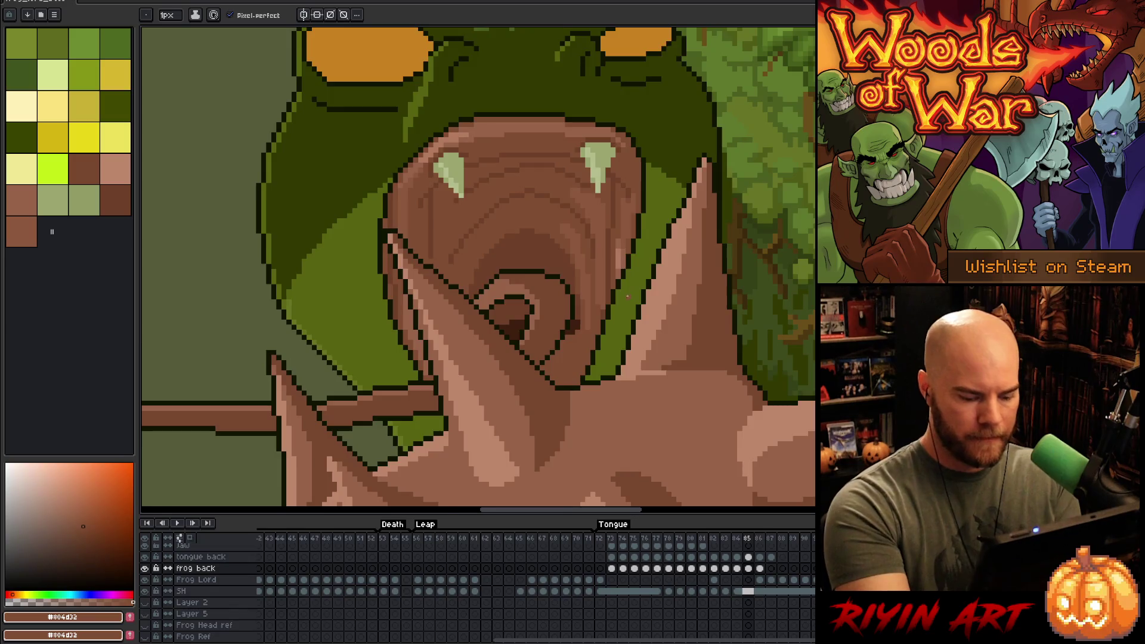
key(Right)
key(g)
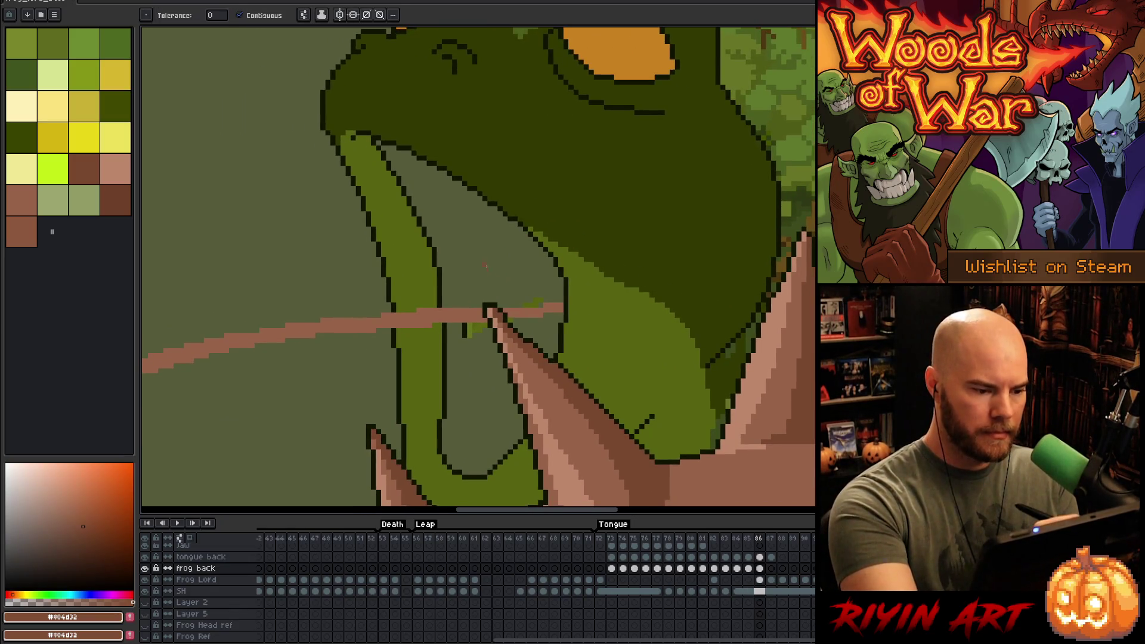
key(b)
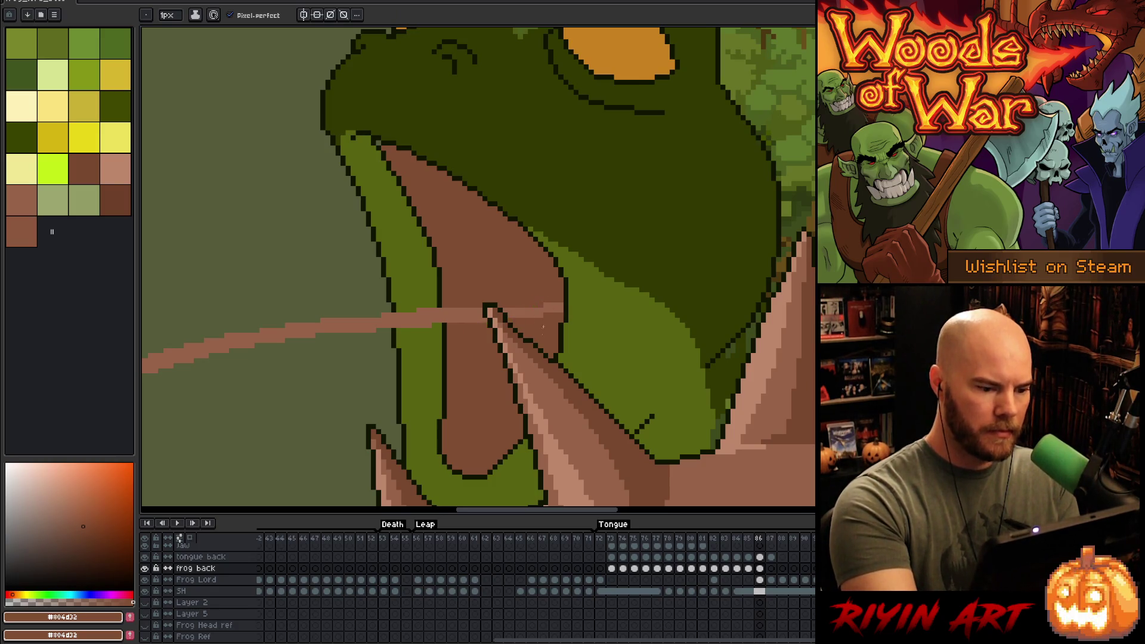
- Sample the light green fang colour and lighter brown from the open-mouth frame
drag(650, 371, 740, 417)
key(Left)
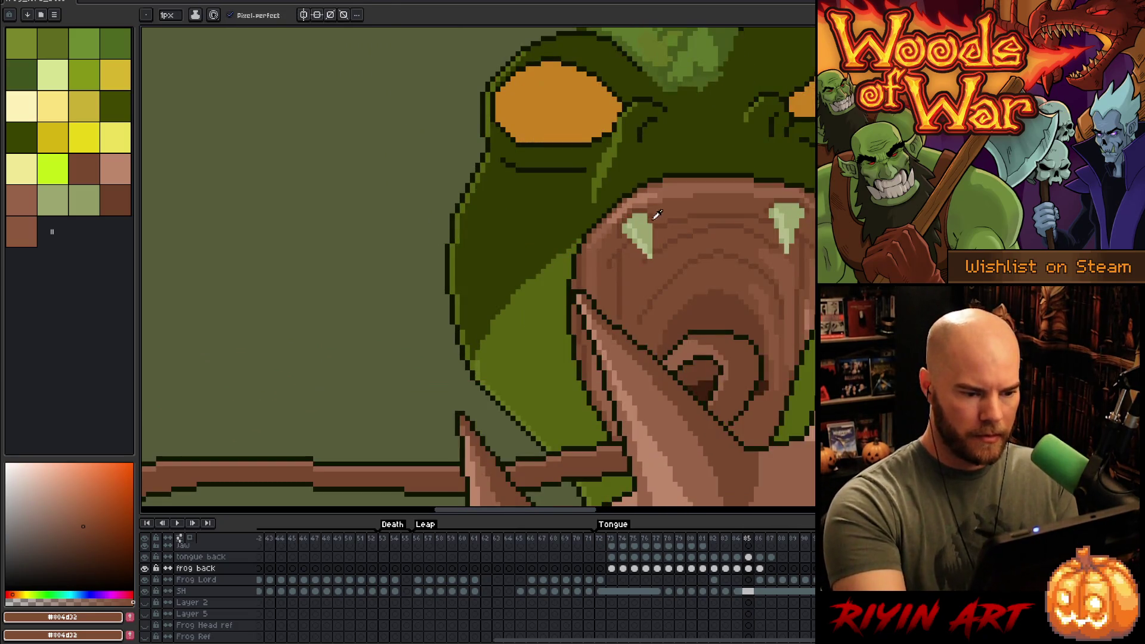
alt+click(647, 216)
key(Right)
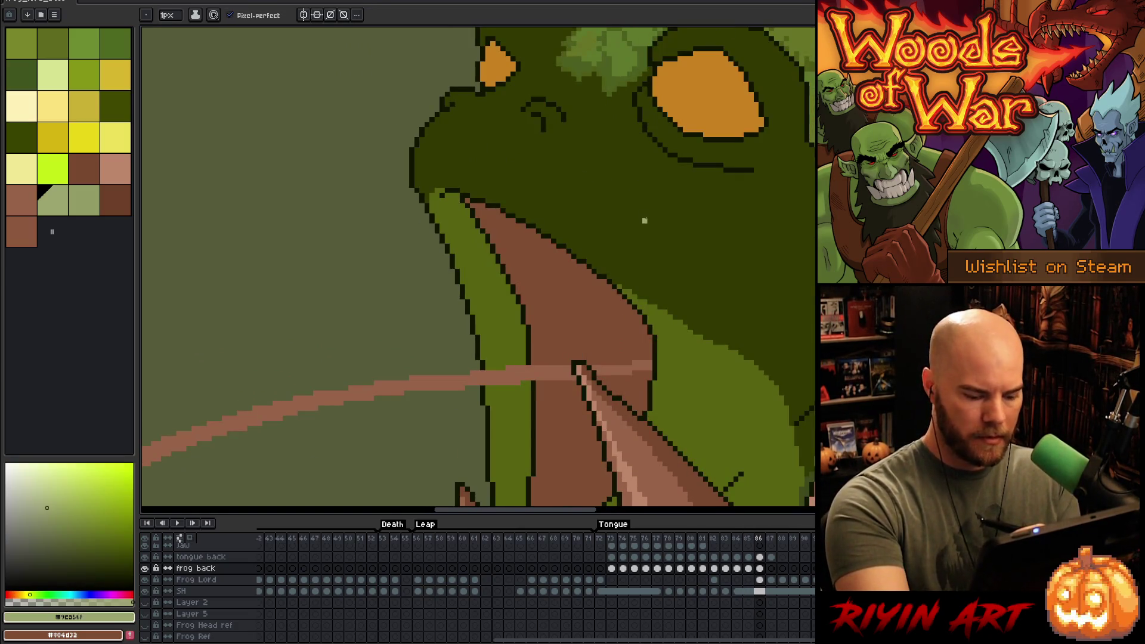
key(Left)
alt+click(685, 191)
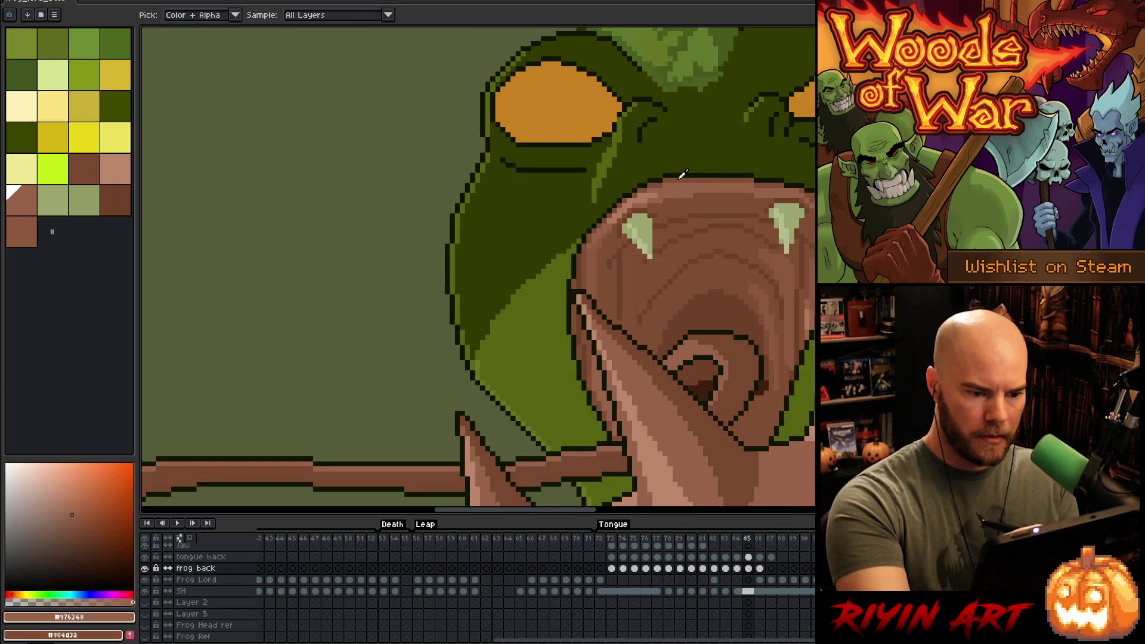
key(Right)
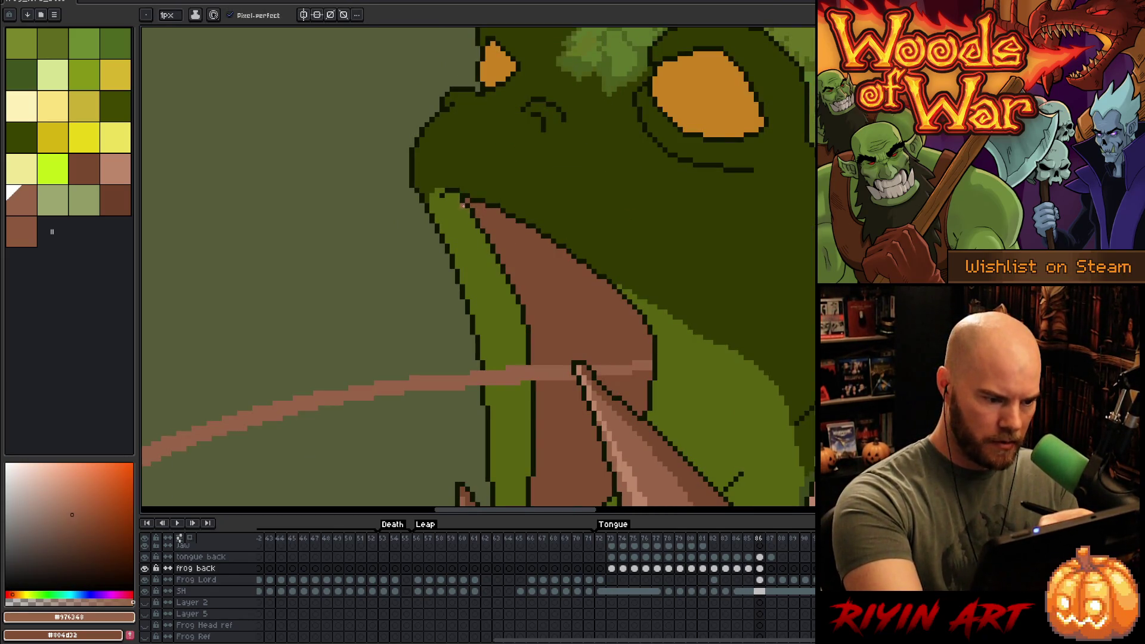
- Pencil a highlight line along the mouth's upper edge and fill that strip lighter brown
mouse_move(457, 199)
mouse_down()
mouse_move(475, 233)
mouse_move(551, 261)
mouse_move(620, 323)
mouse_up()
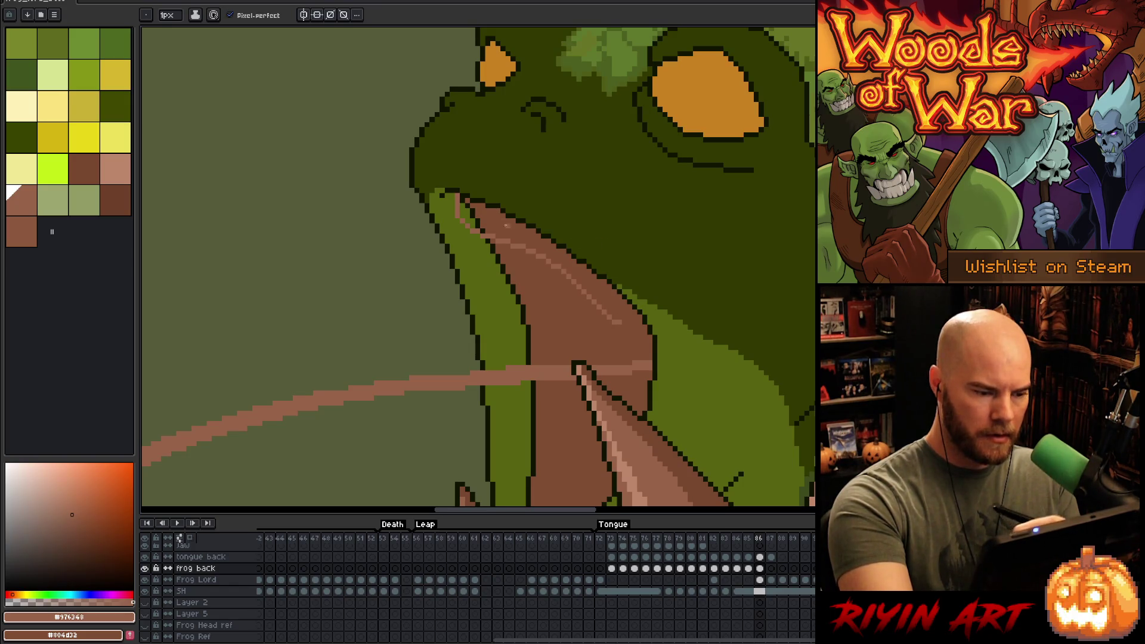
key(ctrl+z)
mouse_move(457, 204)
mouse_down()
mouse_move(470, 236)
mouse_move(571, 266)
mouse_up()
key(ctrl+z)
mouse_move(457, 197)
mouse_down()
mouse_move(465, 229)
mouse_move(561, 256)
mouse_up()
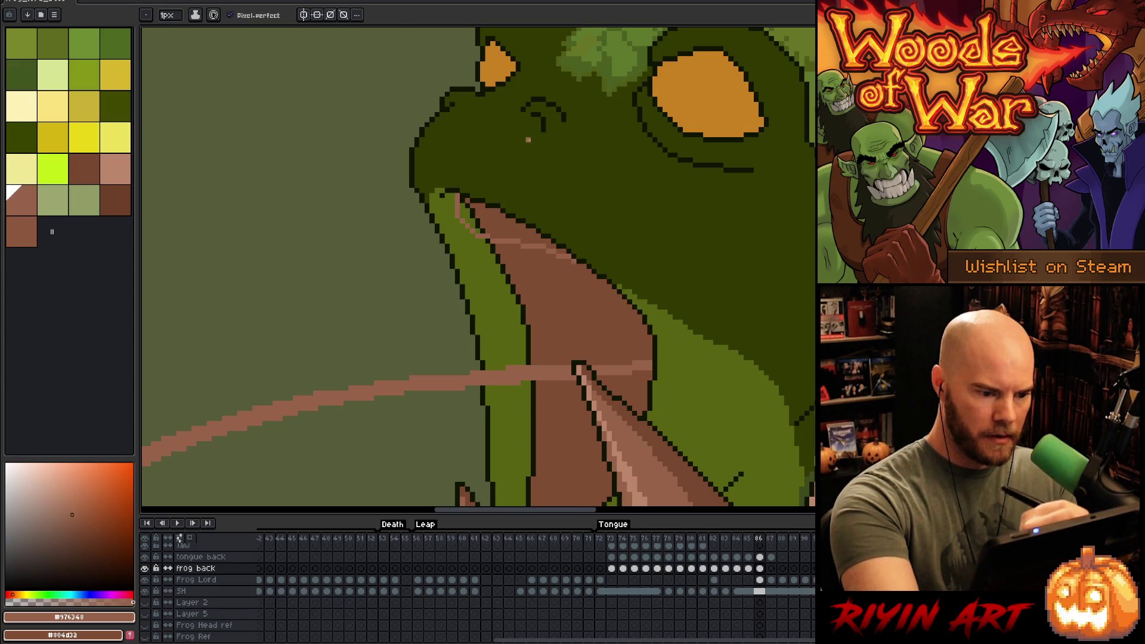
key(g)
click(526, 237)
key(b)
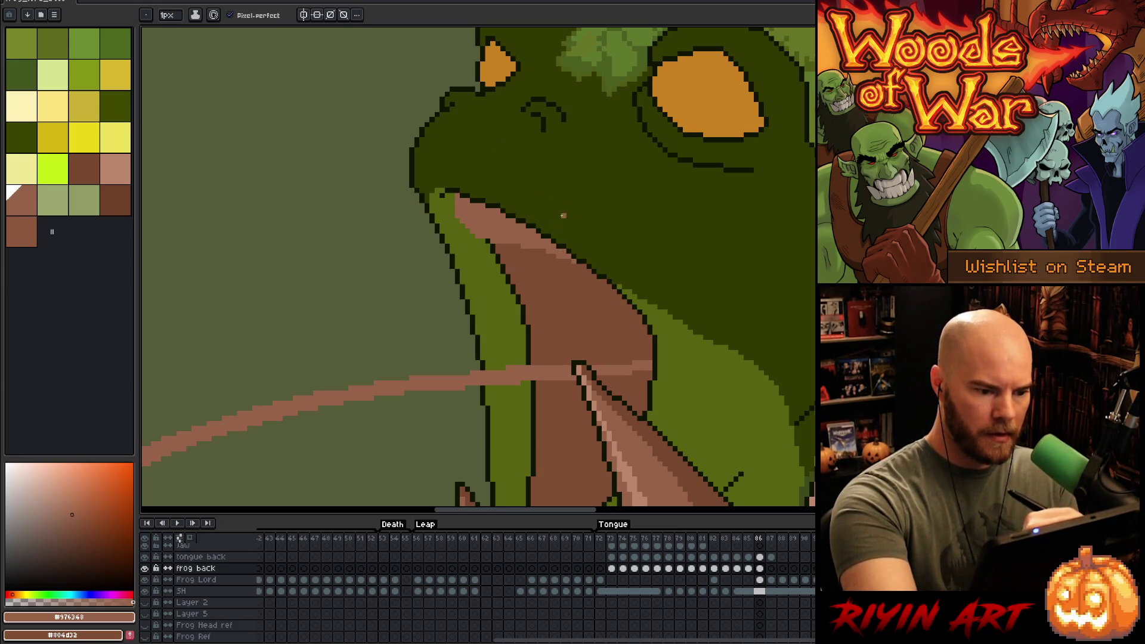
scroll(563, 211, down, 3)
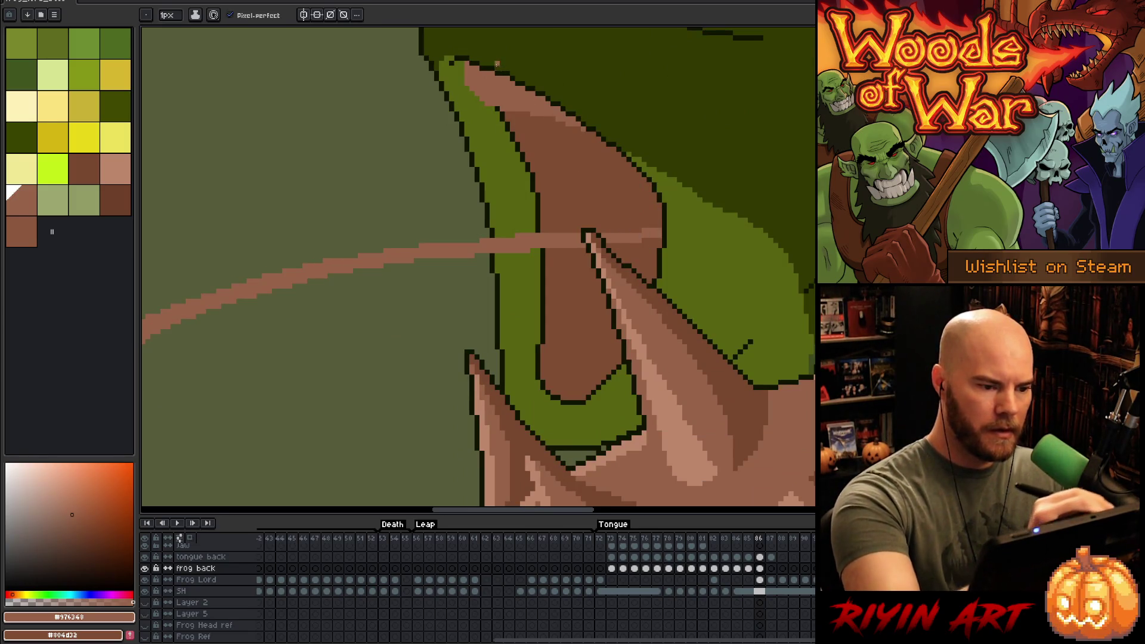
- Paint a short dark brown stroke across the light band, resampling the mouth browns and olive green
alt+click(503, 113)
drag(498, 104, 529, 110)
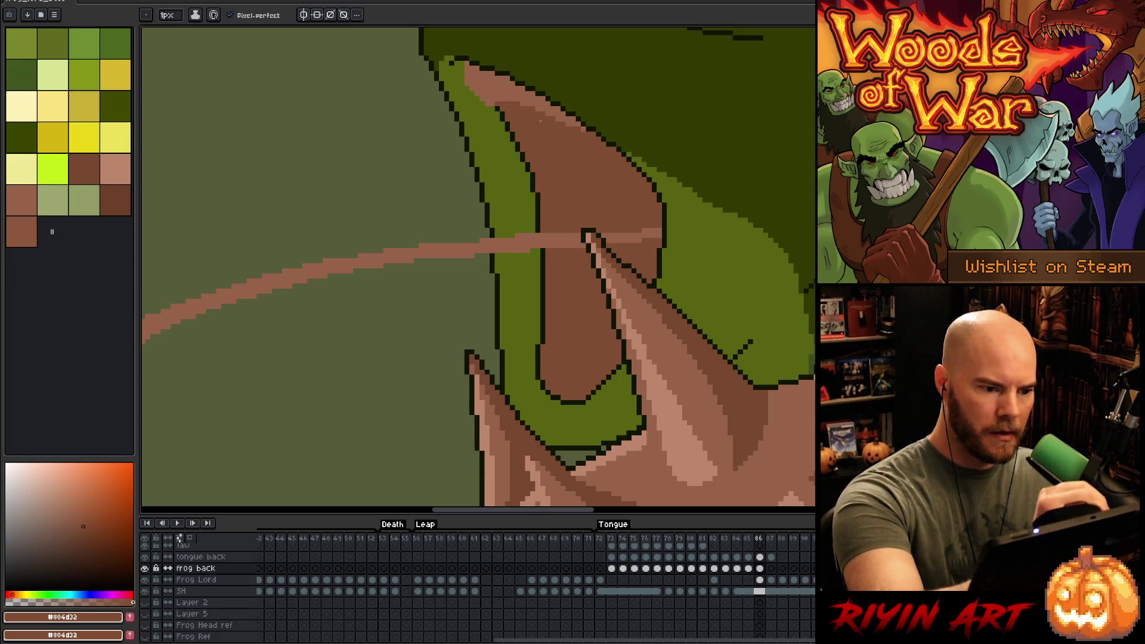
key(bracketleft)
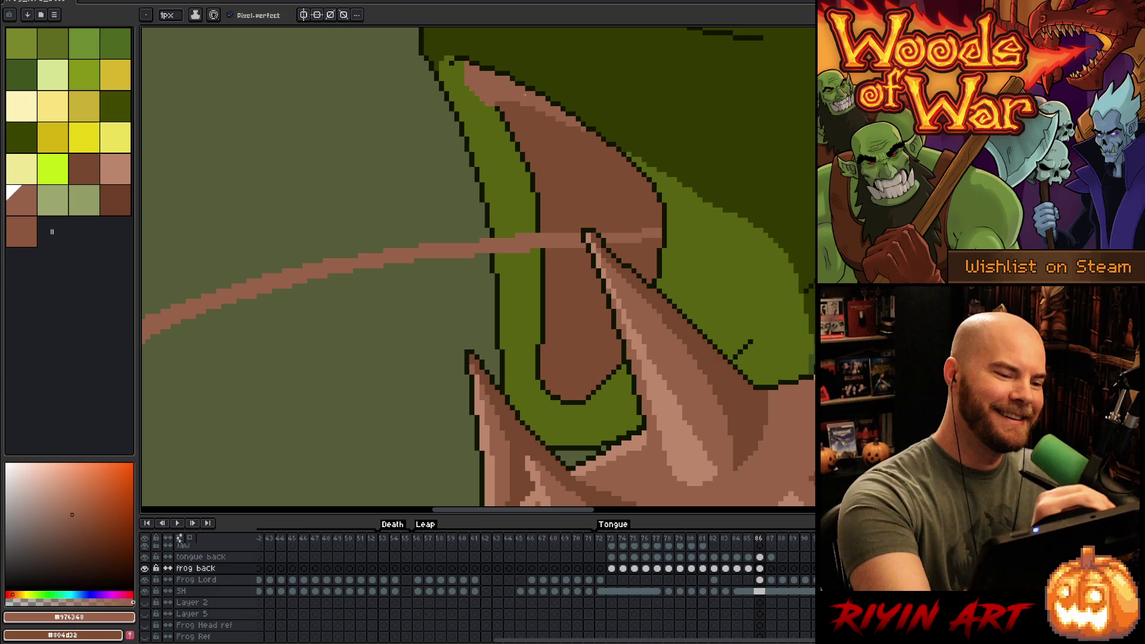
alt+click(568, 125)
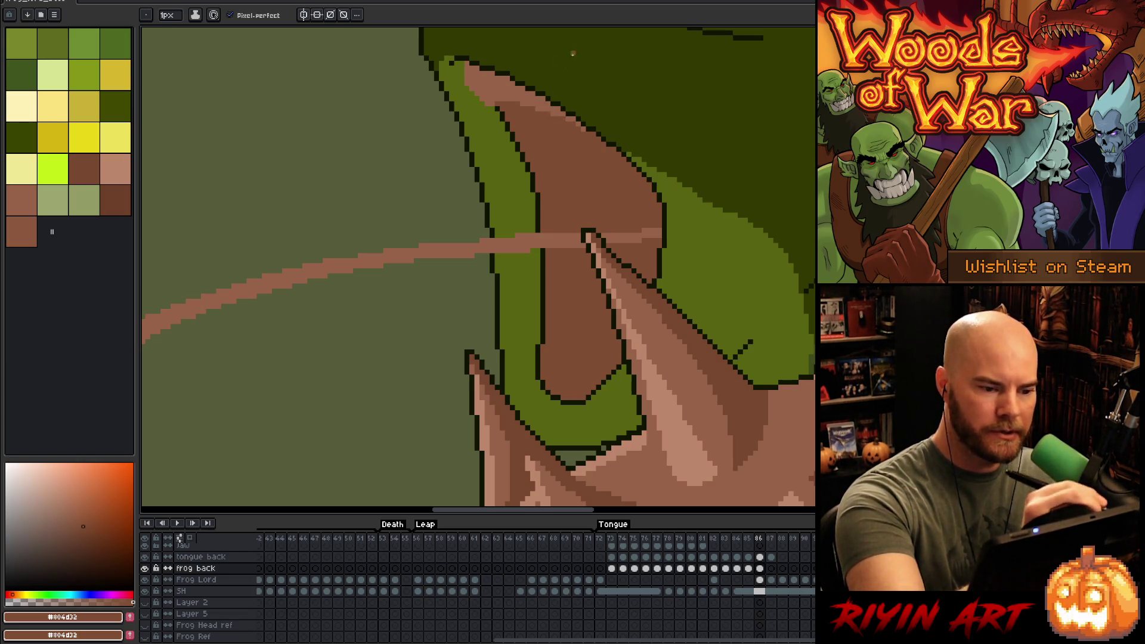
alt+click(522, 68)
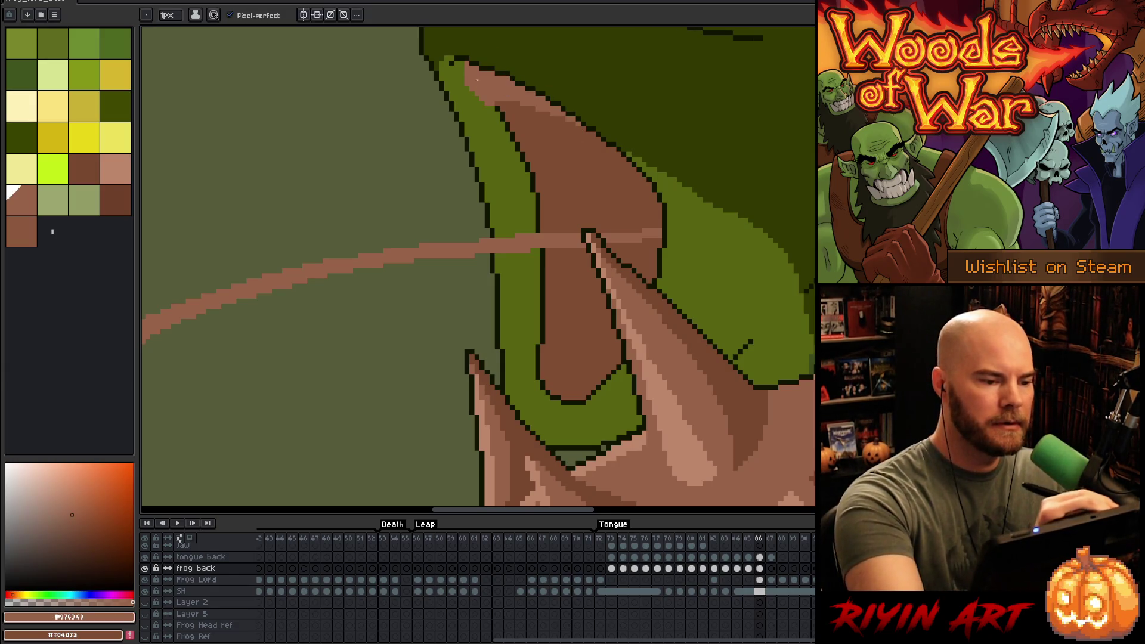
alt+click(497, 88)
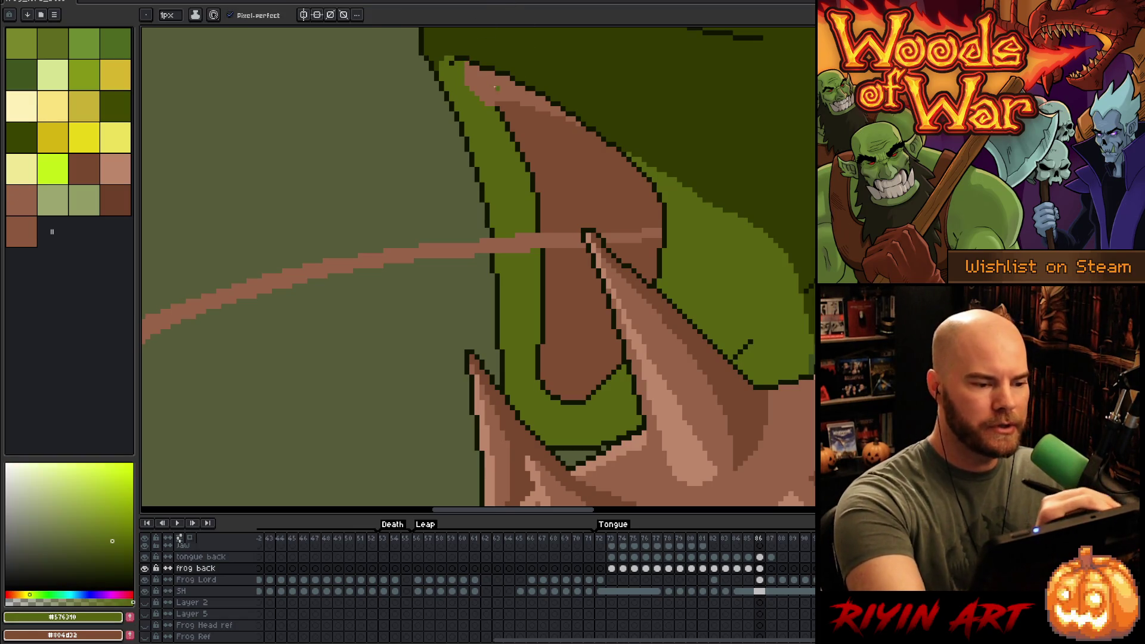
alt+click(490, 78)
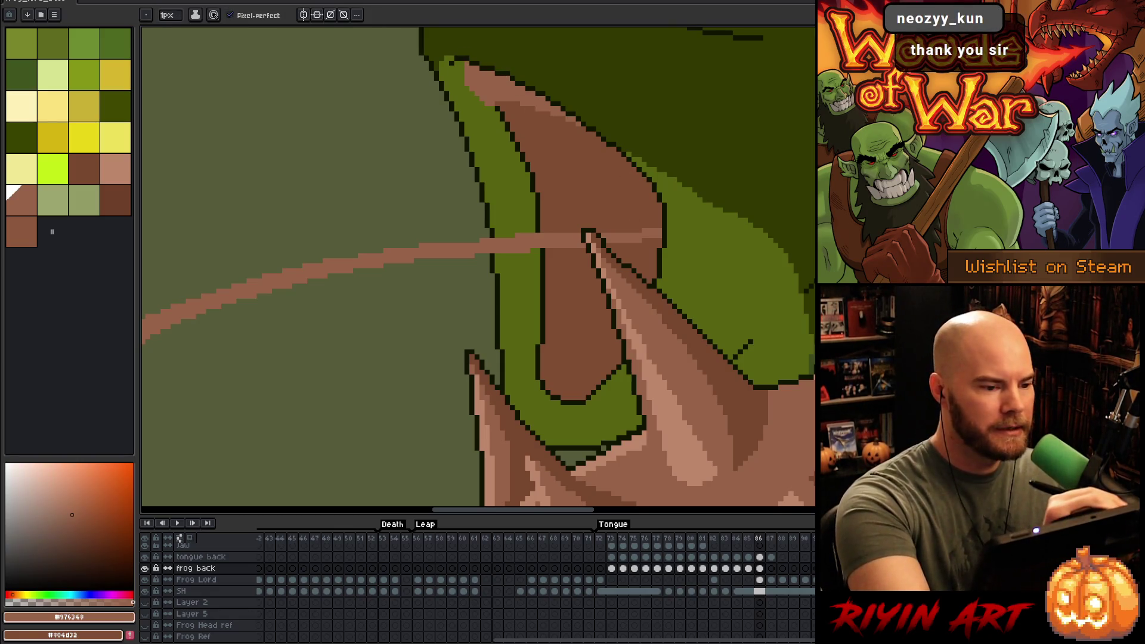
alt+click(465, 64)
alt+click(527, 58)
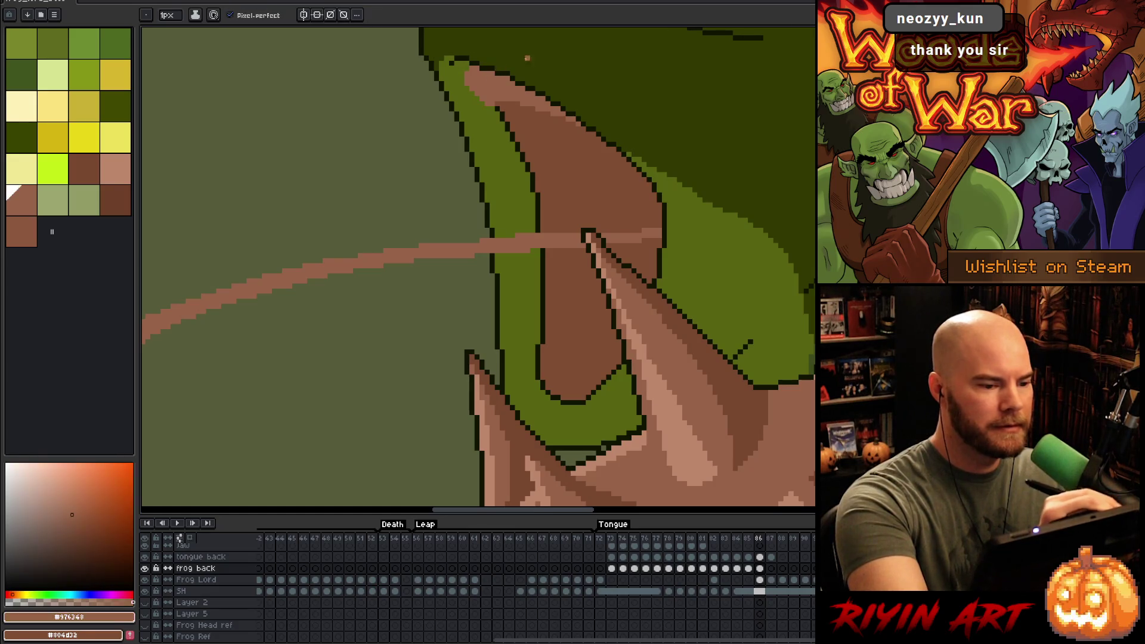
- Paint and lengthen a lighter brown streak inside the mouth, then darken part of it
mouse_move(496, 107)
mouse_down()
mouse_move(540, 138)
mouse_move(505, 112)
mouse_up()
key(ctrl+z)
key(ctrl+z)
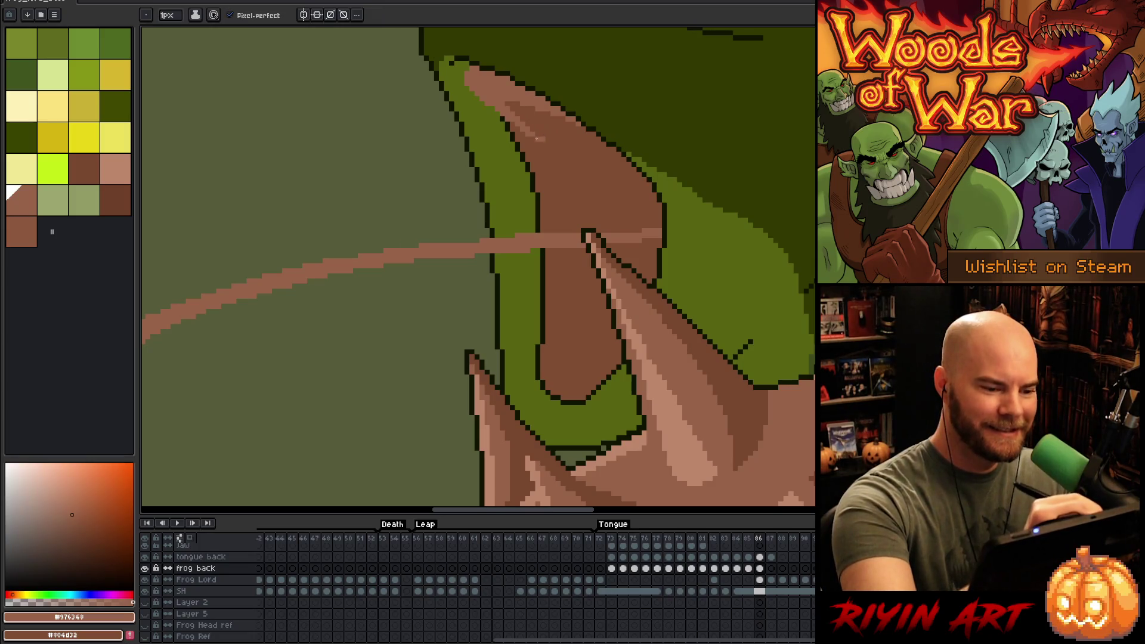
drag(532, 136, 565, 186)
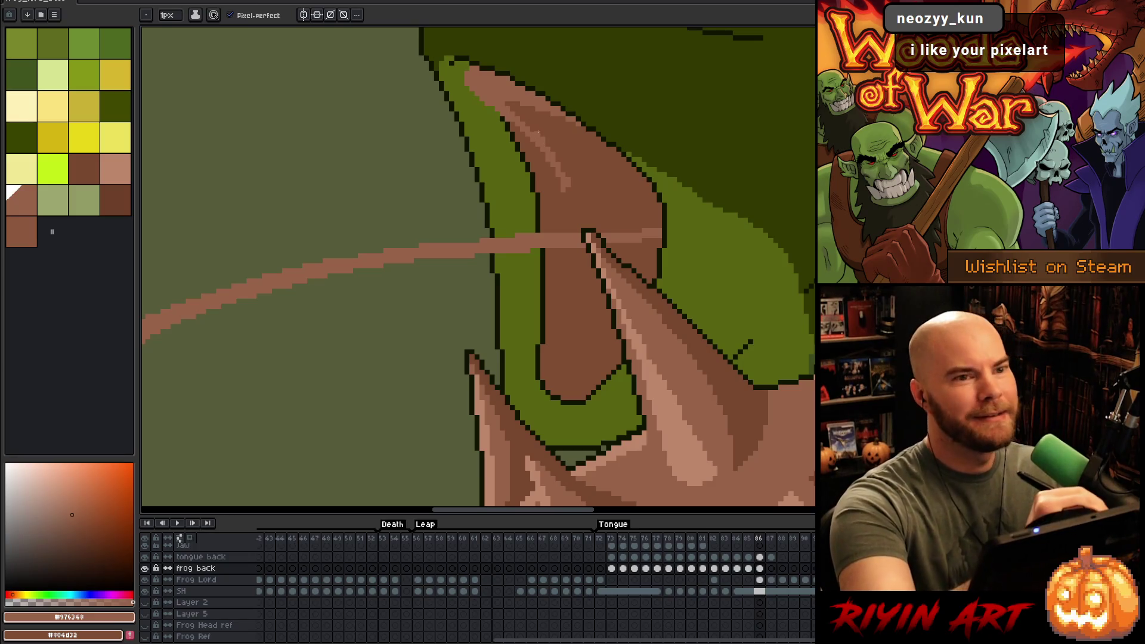
alt+click(546, 118)
drag(543, 135, 573, 187)
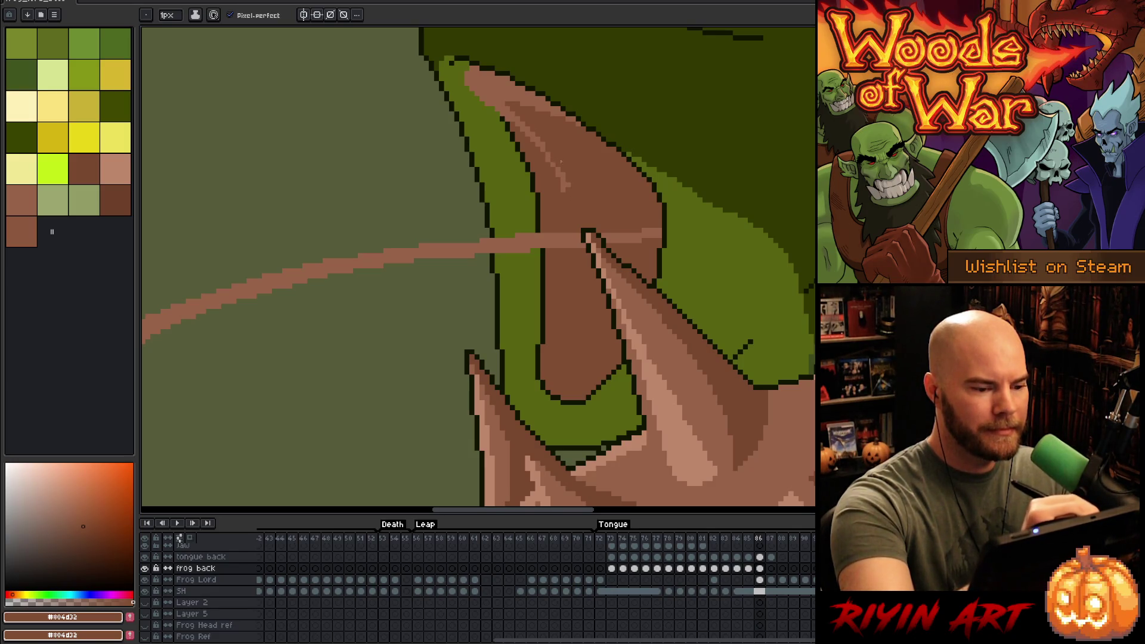
alt+click(556, 169)
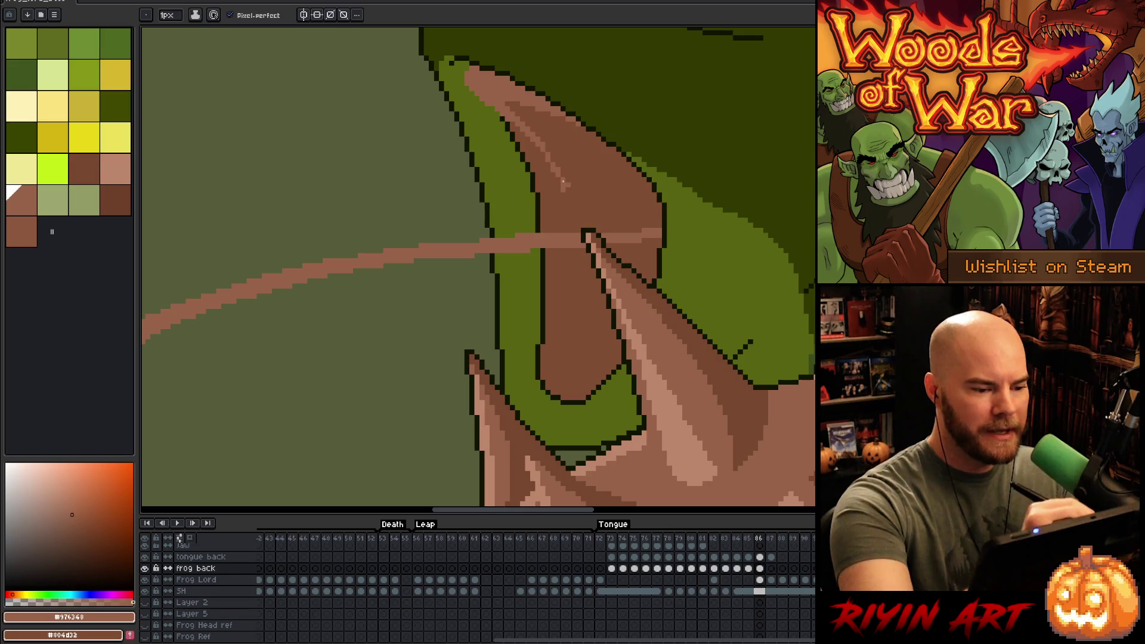
alt+click(559, 176)
alt+click(558, 172)
alt+click(558, 178)
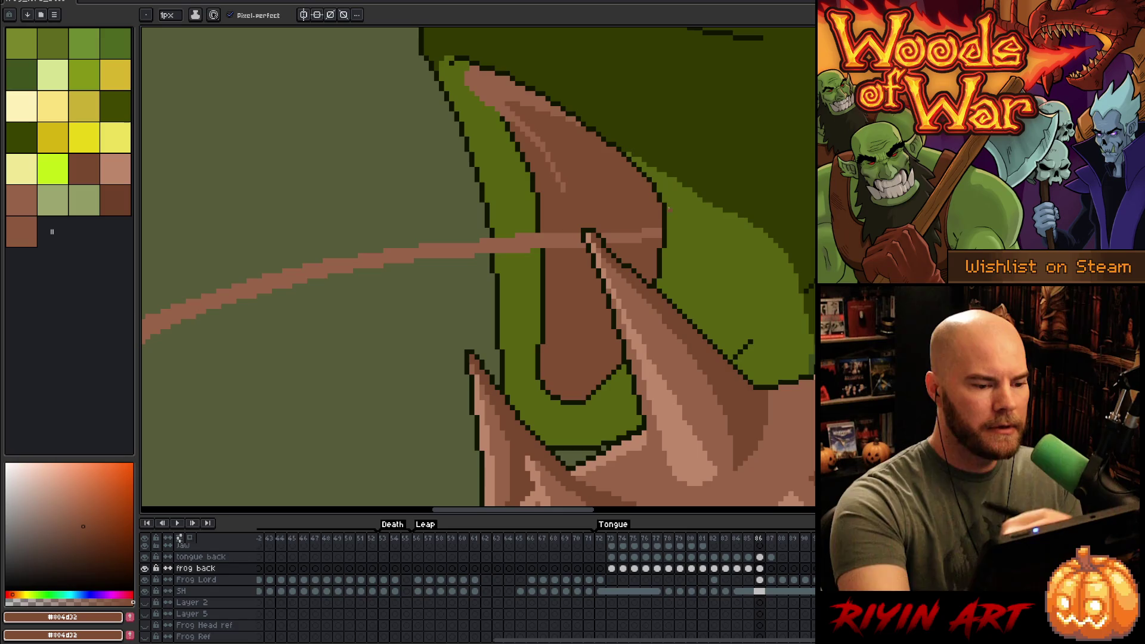
scroll(668, 208, down, 3)
scroll(696, 296, up, 3)
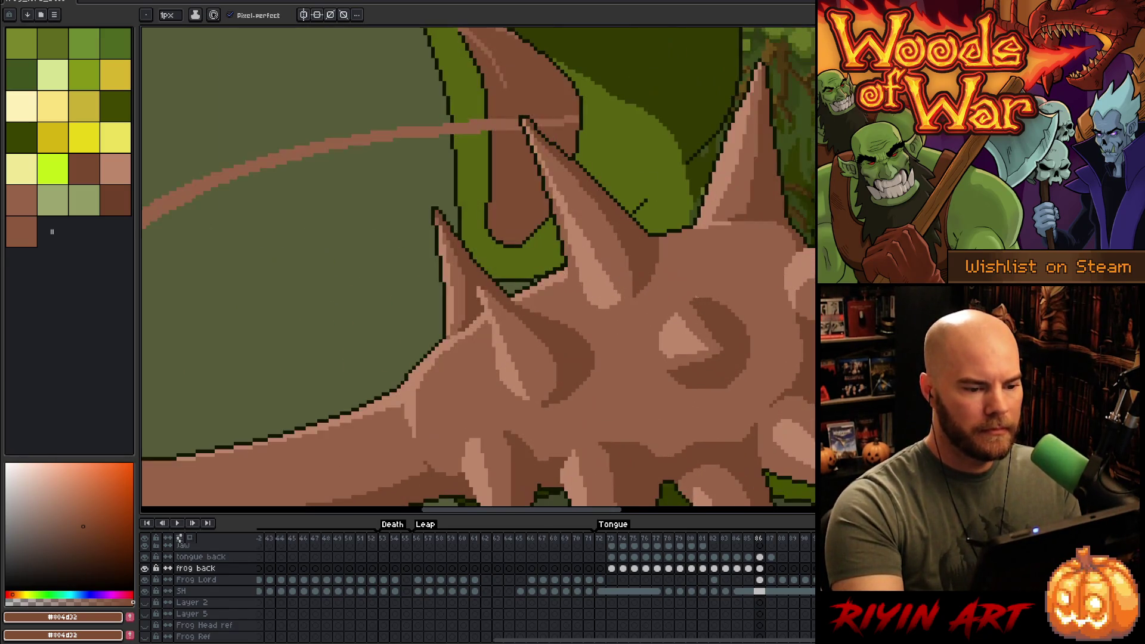
- Reframe the frog's head, step back to frame 85 and eyedrop its dark mouth brown
scroll(564, 159, down, 3)
scroll(597, 209, up, 3)
scroll(621, 255, down, 1)
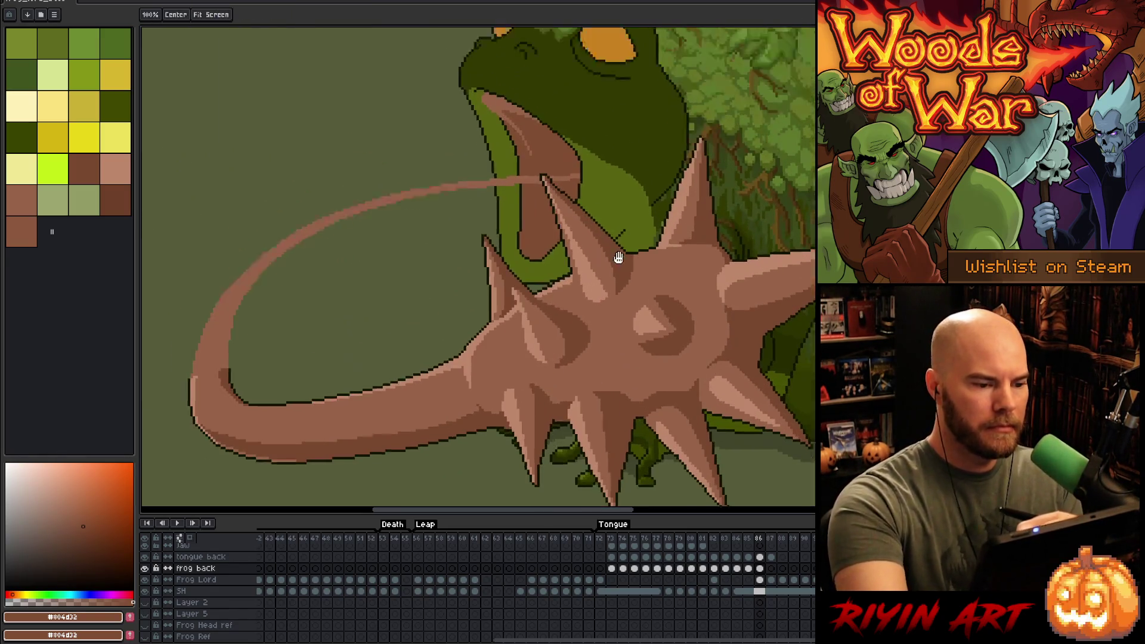
scroll(655, 334, up, 2)
drag(655, 334, 658, 298)
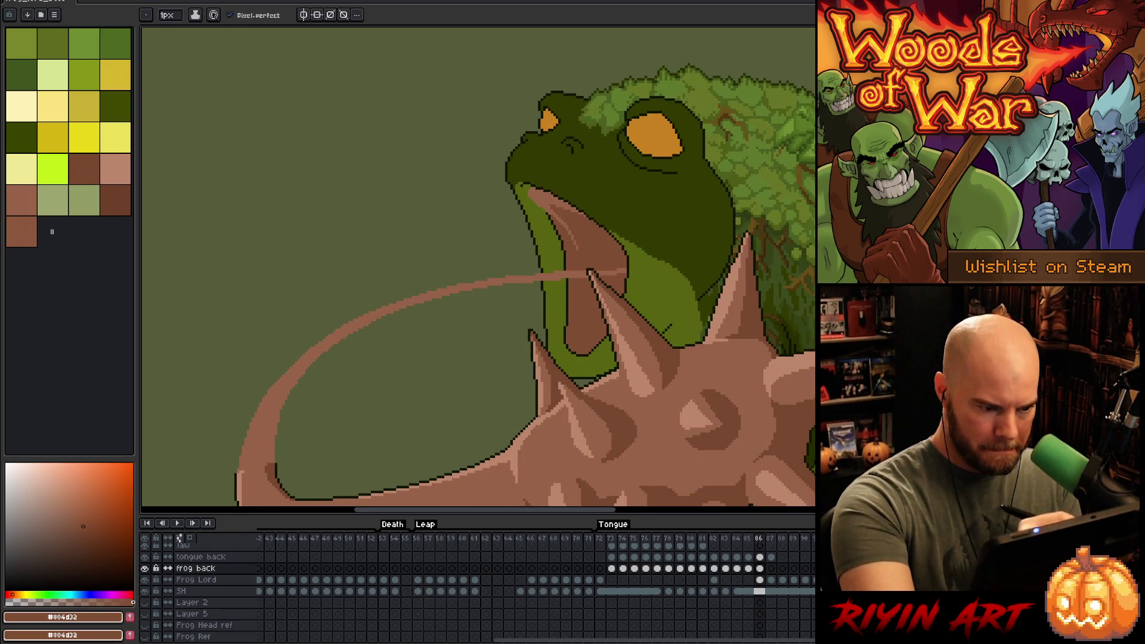
alt+click(555, 197)
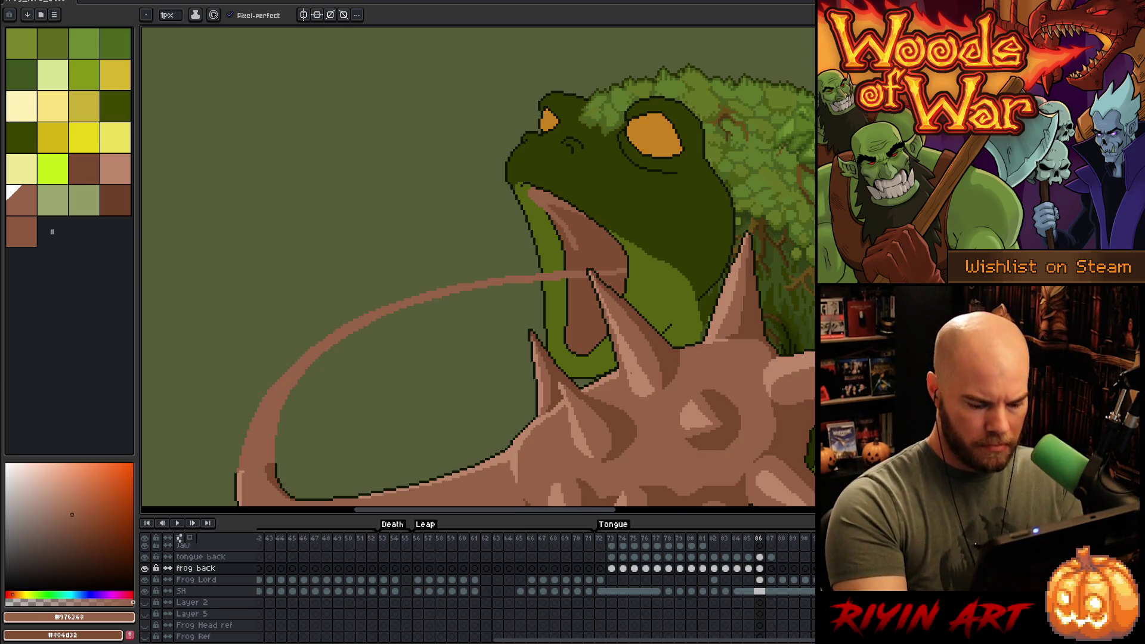
key(comma)
alt+click(655, 189)
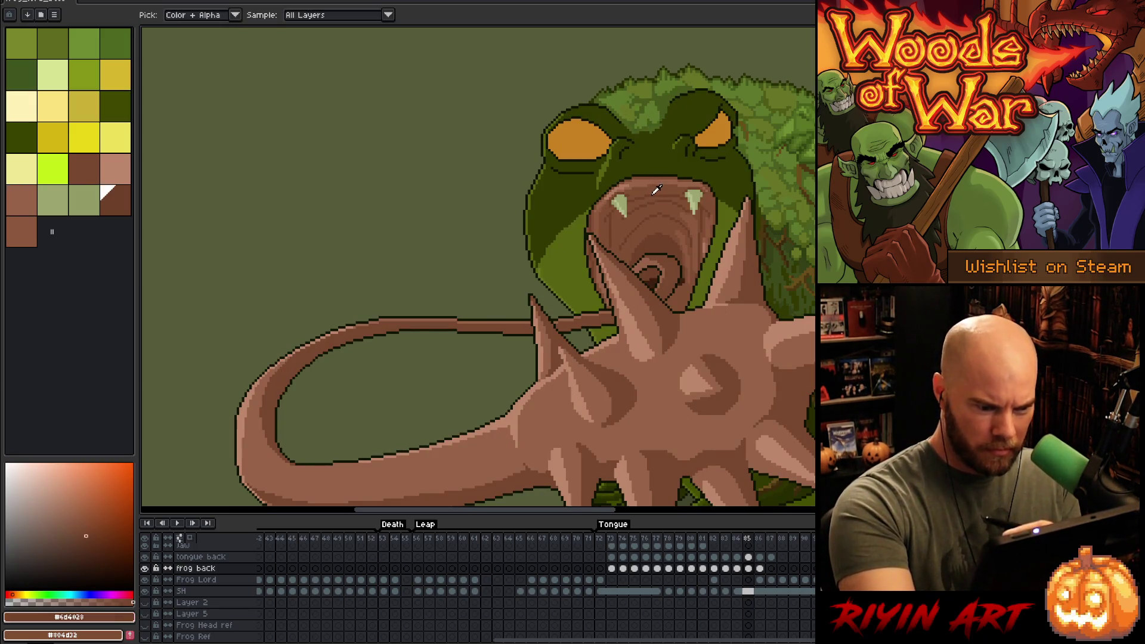
- Back on frame 86, draw dark brown edge lines down the mouth's left side
key(period)
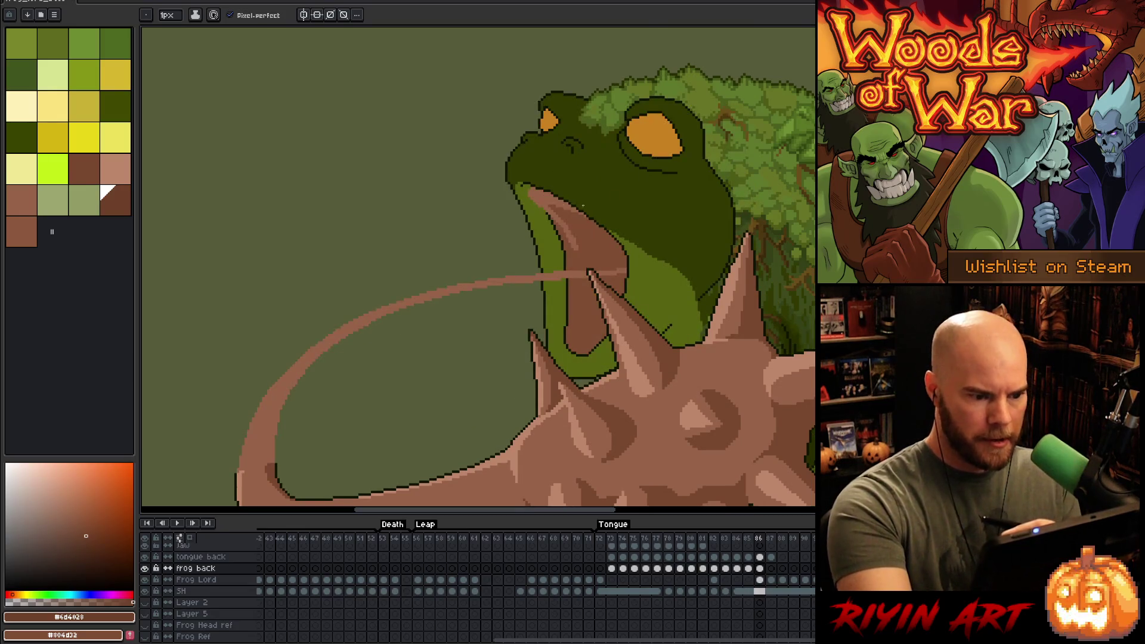
scroll(551, 205, up, 3)
click(460, 143)
key(alt)
drag(451, 146, 453, 176)
shift+click(514, 232)
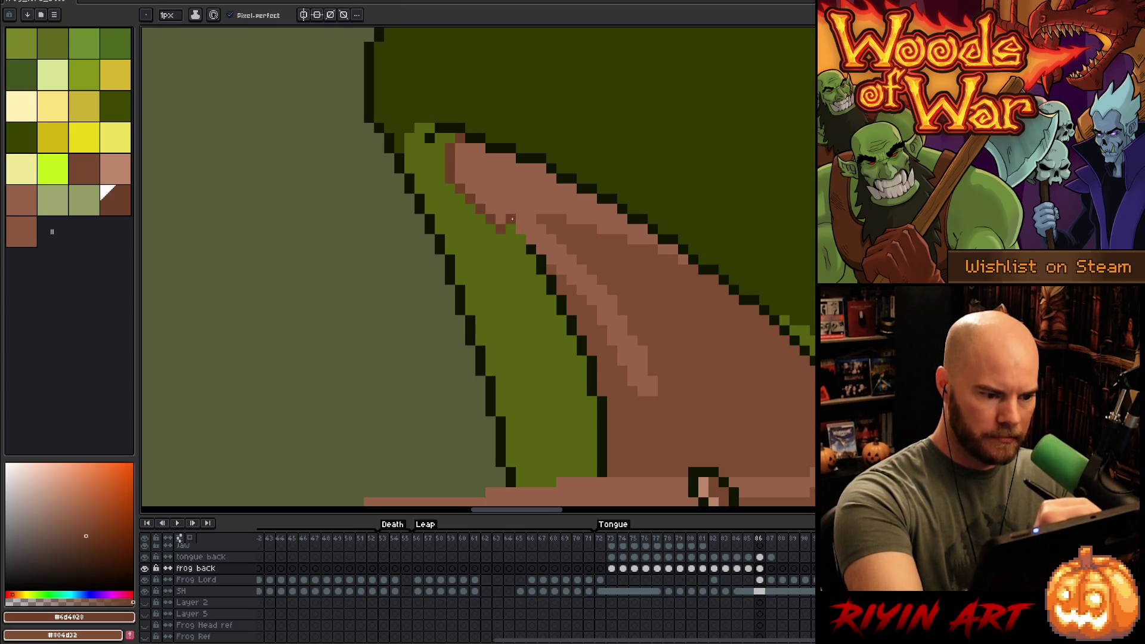
shift+click(550, 258)
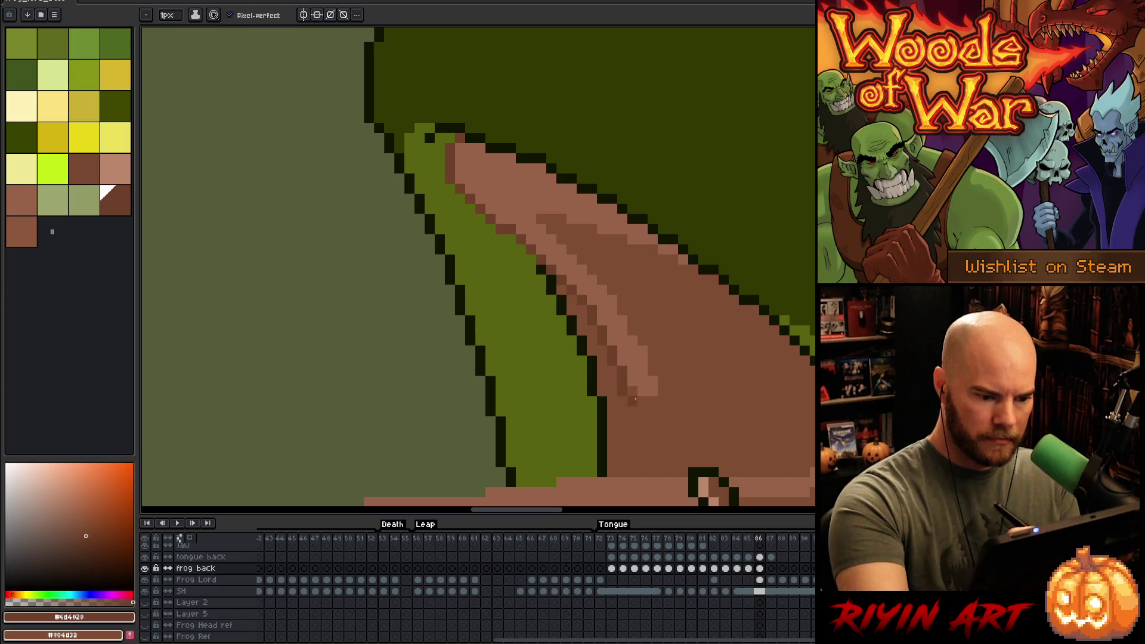
- Draw a dark brown #6d4028 shading line down the frog's throat
drag(621, 371, 656, 225)
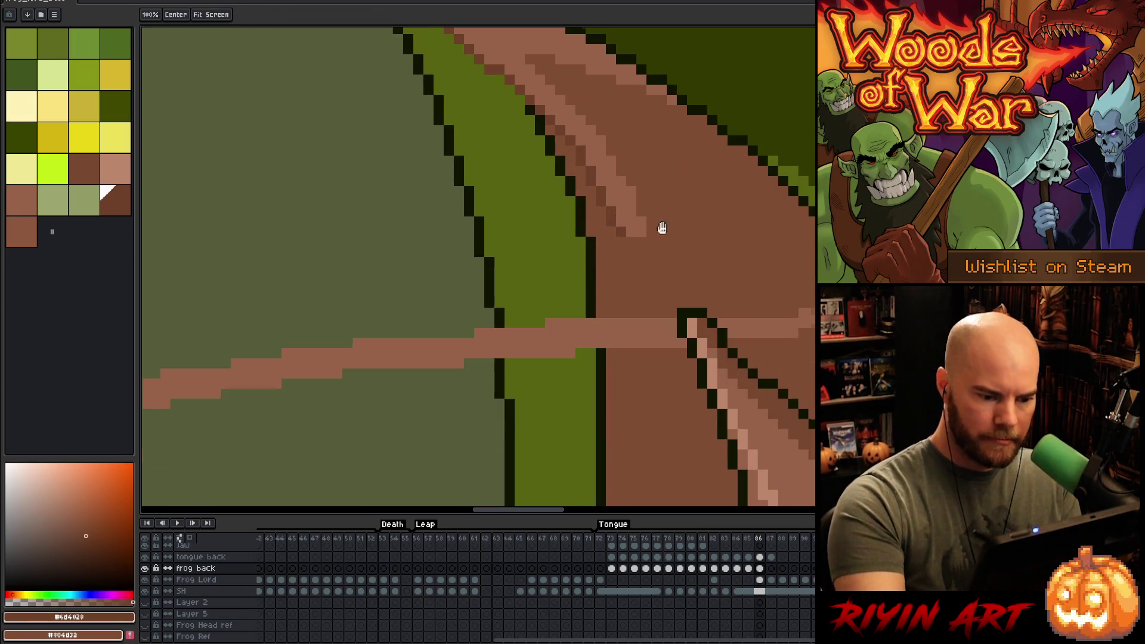
mouse_move(684, 321)
mouse_down()
mouse_move(565, 314)
mouse_move(544, 302)
mouse_up()
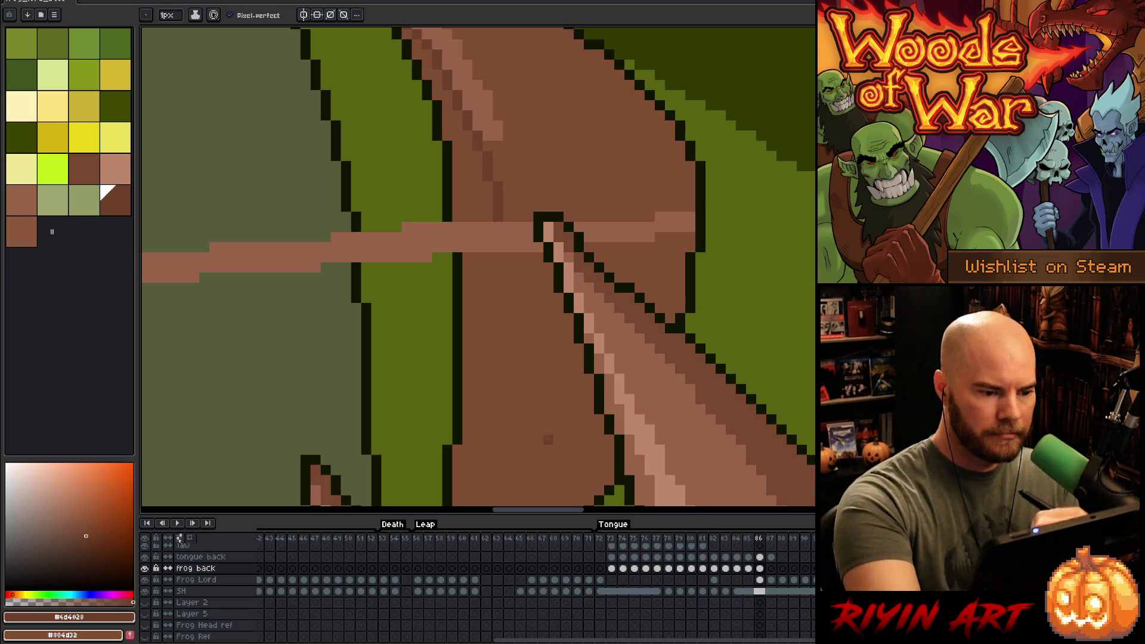
drag(592, 324, 611, 183)
mouse_move(517, 111)
mouse_down()
mouse_move(503, 231)
mouse_move(455, 322)
mouse_move(460, 361)
mouse_move(488, 399)
mouse_move(539, 409)
mouse_up()
- Erase the stray dark brown pixels at the throat bottom and left of the throat
key(e)
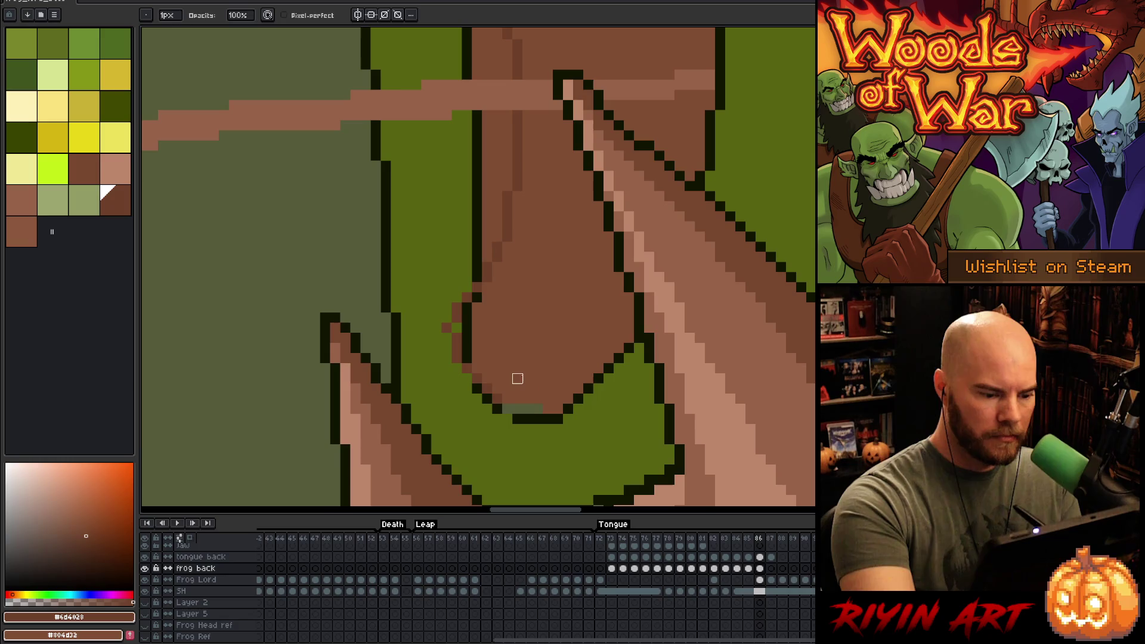
alt+click(519, 414)
key(b)
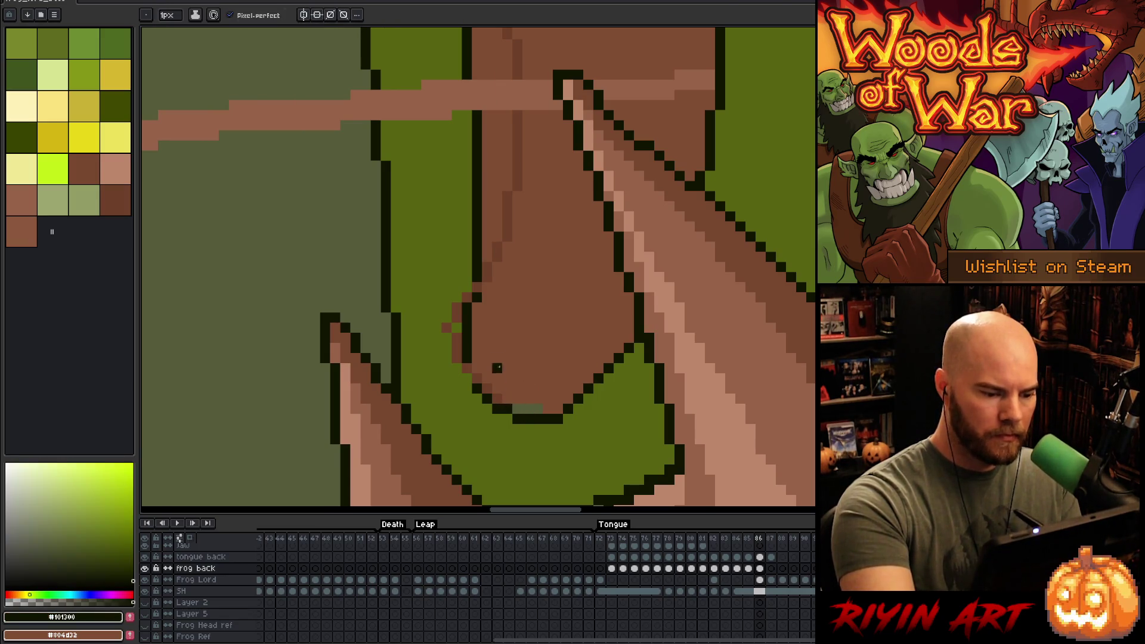
alt+click(456, 327)
key(e)
click(446, 327)
key(b)
alt+click(458, 299)
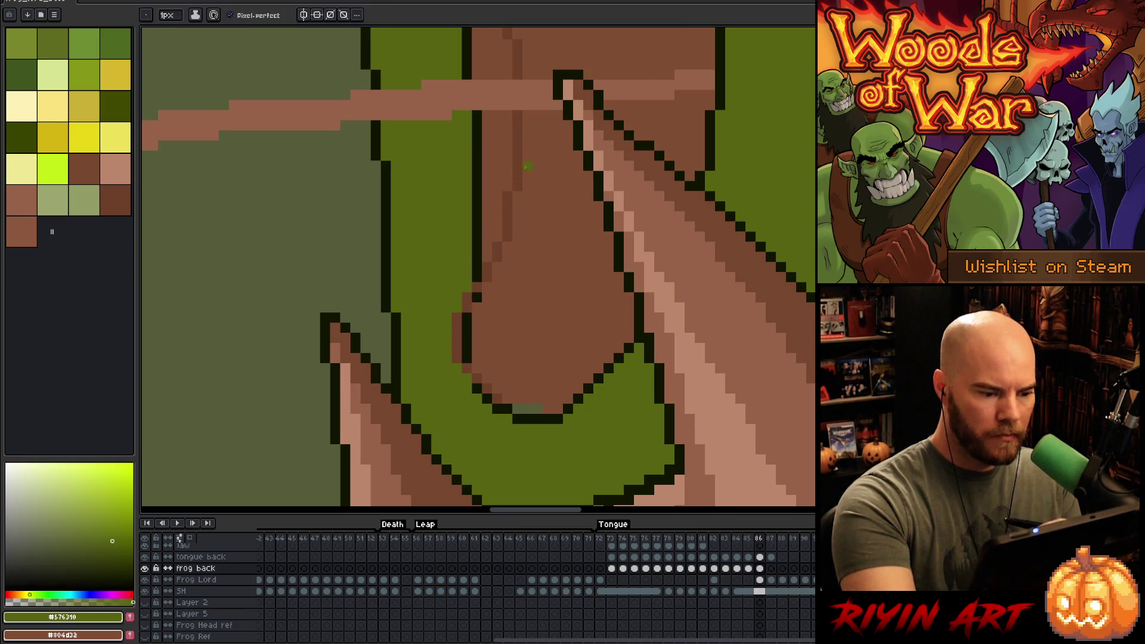
- Try a light brown line down the mouth interior, then undo it
drag(542, 233, 577, 416)
alt+click(529, 133)
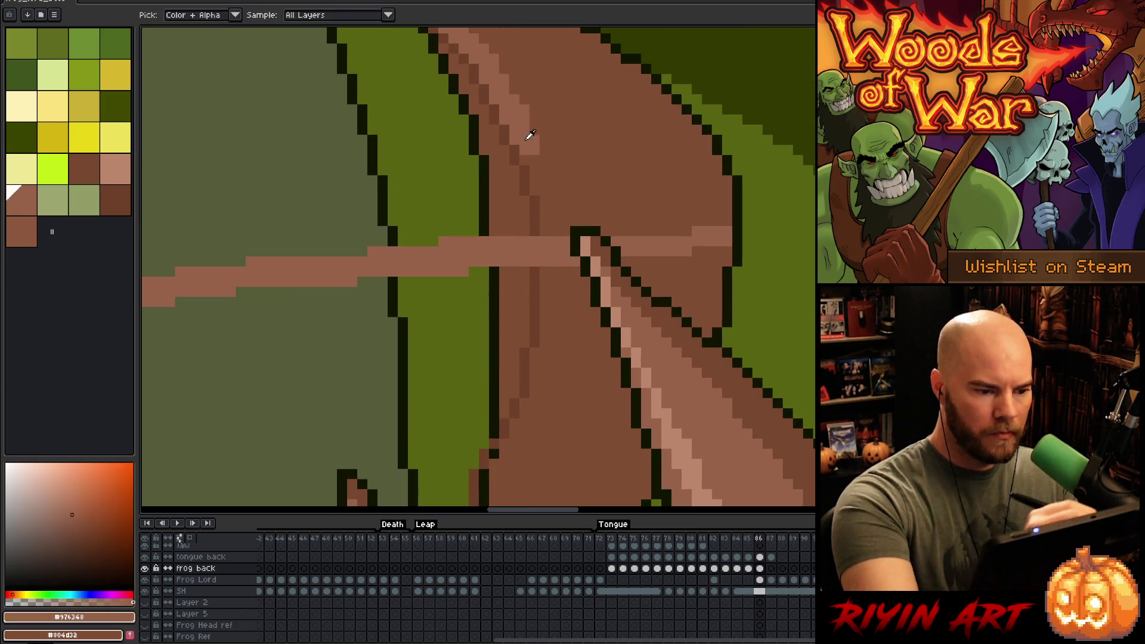
drag(553, 270, 553, 220)
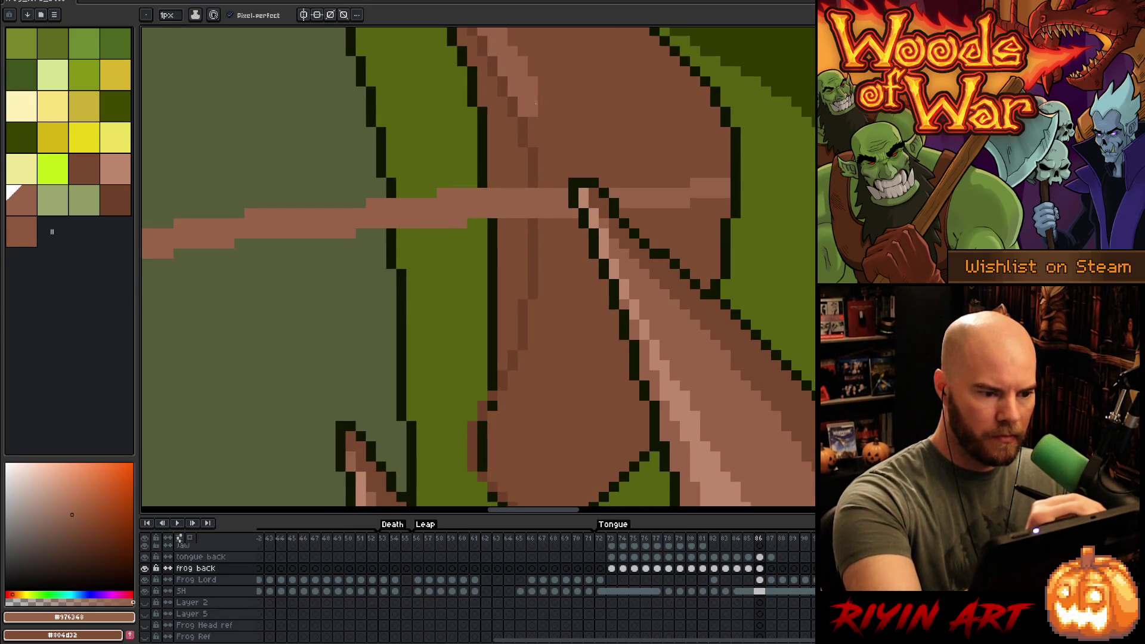
click(543, 133)
drag(542, 138, 553, 268)
mouse_move(546, 226)
mouse_down()
mouse_move(552, 307)
mouse_move(543, 331)
mouse_move(537, 323)
mouse_move(543, 355)
mouse_move(514, 394)
mouse_move(522, 368)
mouse_up()
mouse_move(549, 422)
mouse_down()
mouse_move(565, 238)
mouse_move(537, 313)
mouse_move(640, 332)
mouse_up()
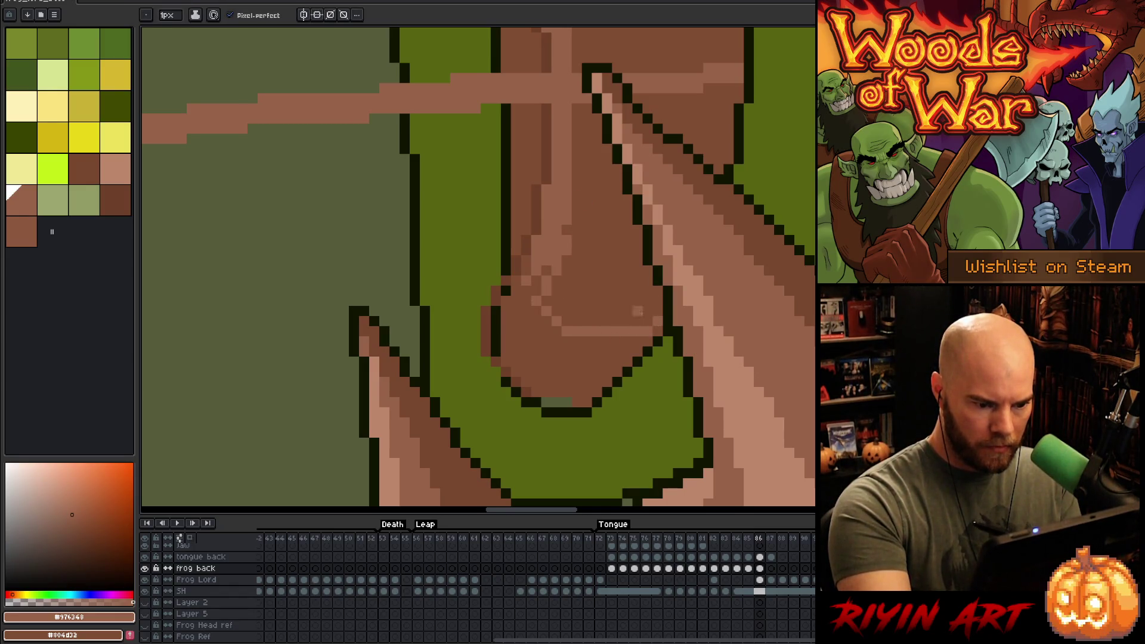
key(ctrl+z)
- Cover the jaw's dark outline pixels in brown and paint the grey-green patch green
drag(499, 313, 495, 355)
click(506, 290)
click(526, 270)
click(526, 261)
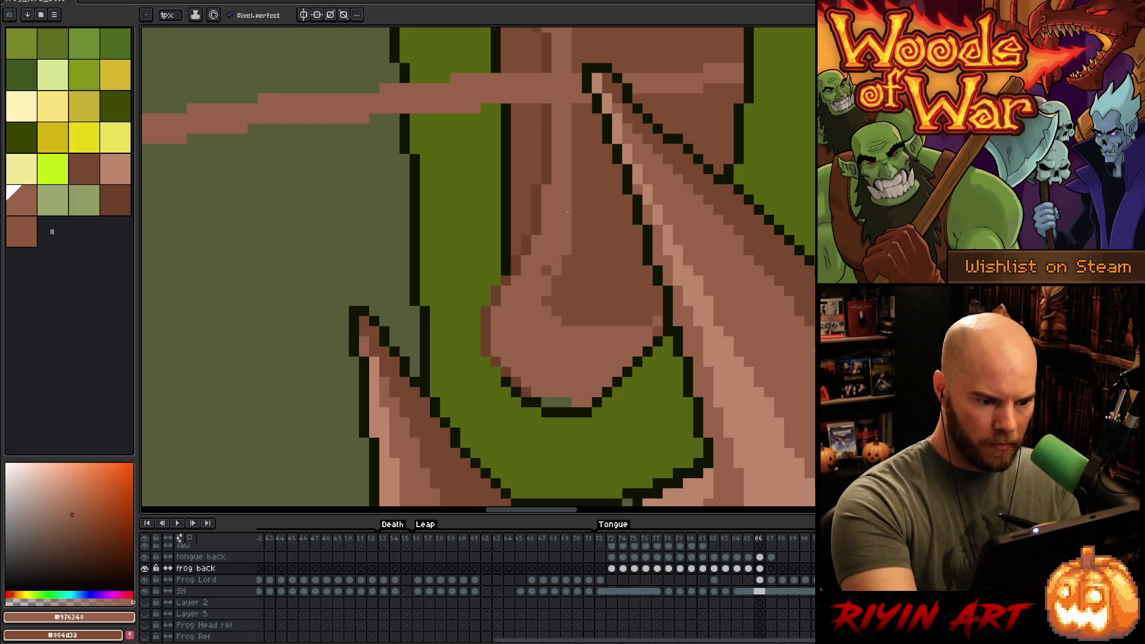
mouse_move(567, 403)
mouse_down()
mouse_move(547, 402)
mouse_move(568, 402)
mouse_up()
key(alt)
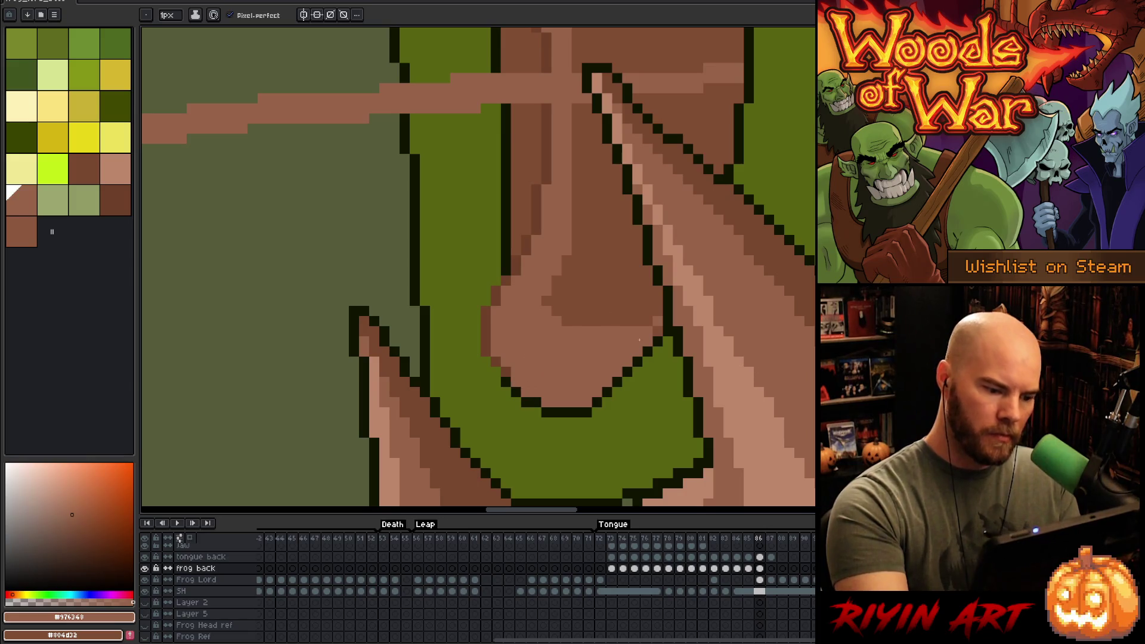
key(space)
mouse_move(613, 373)
mouse_down()
mouse_move(626, 413)
mouse_move(636, 266)
mouse_up()
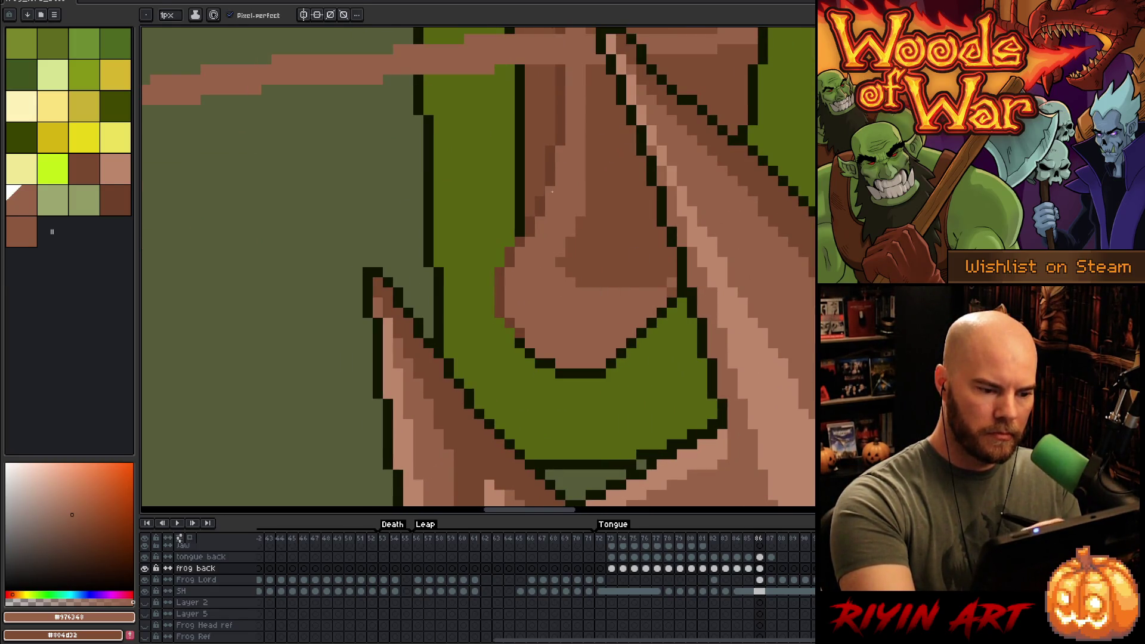
- Add dark brown shading inside the mouth and a dark outline along its left edge
alt+click(550, 191)
click(529, 292)
mouse_move(530, 262)
mouse_down()
mouse_move(530, 253)
mouse_move(530, 323)
mouse_move(520, 313)
mouse_move(520, 322)
mouse_up()
click(530, 212)
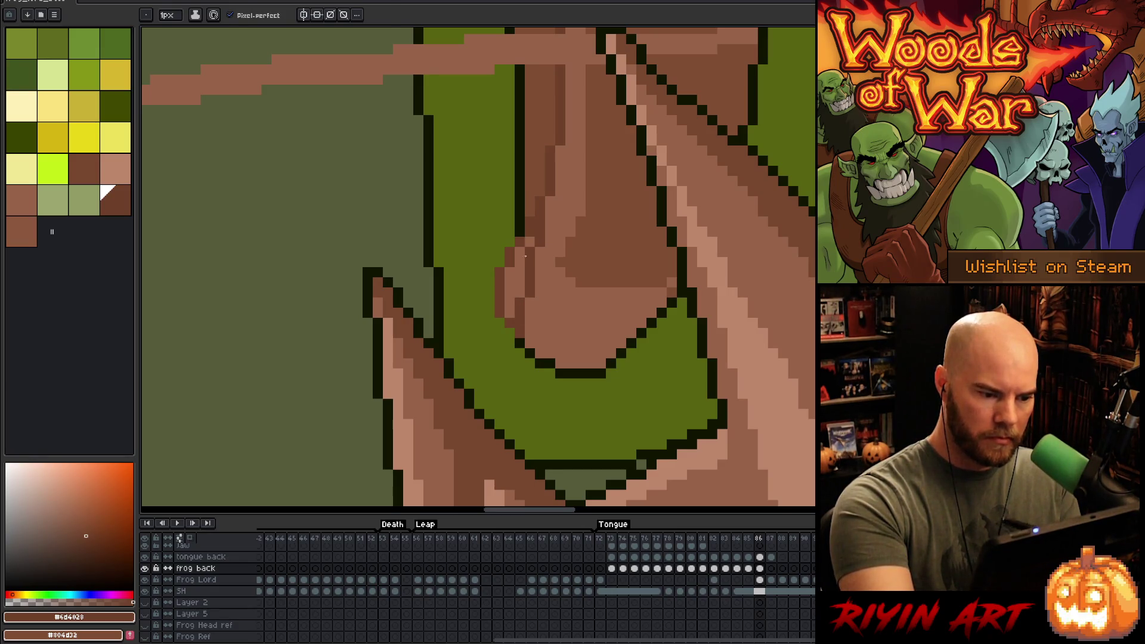
alt+click(520, 231)
mouse_move(520, 241)
mouse_down()
mouse_move(510, 313)
mouse_move(520, 283)
mouse_up()
click(510, 303)
mouse_move(509, 322)
mouse_down()
mouse_move(510, 333)
mouse_move(499, 287)
mouse_move(510, 250)
mouse_up()
- Clean stray pixels, lighten the dark patch edge with light brown, and darken a spot by the right outline
key(alt)
alt+click(501, 334)
alt+click(531, 189)
click(519, 291)
alt+click(560, 249)
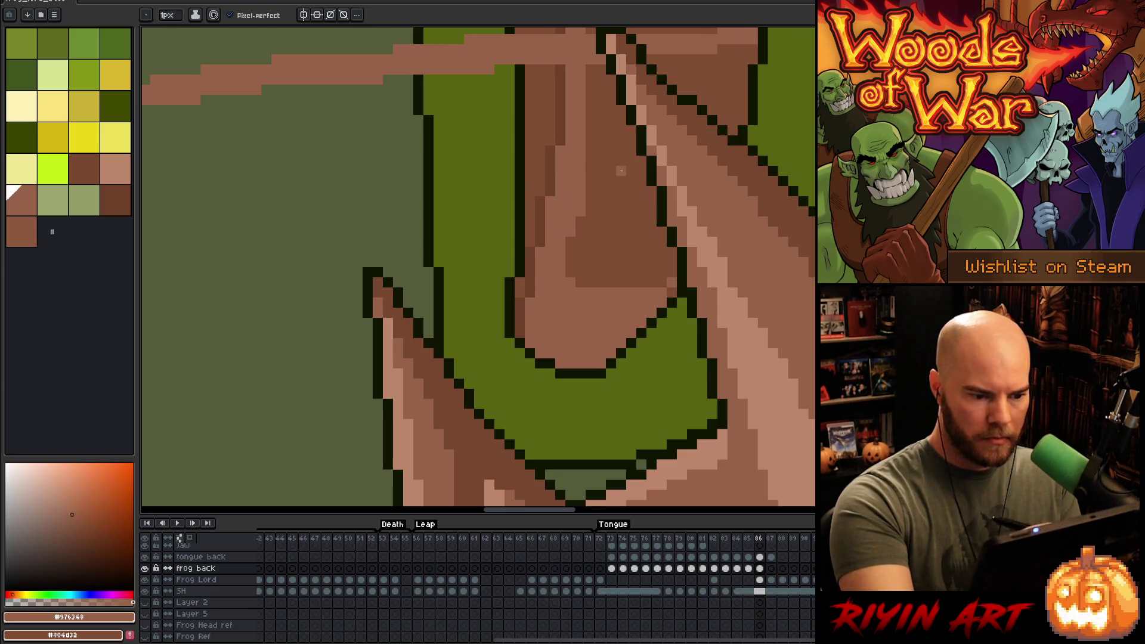
drag(570, 239, 571, 274)
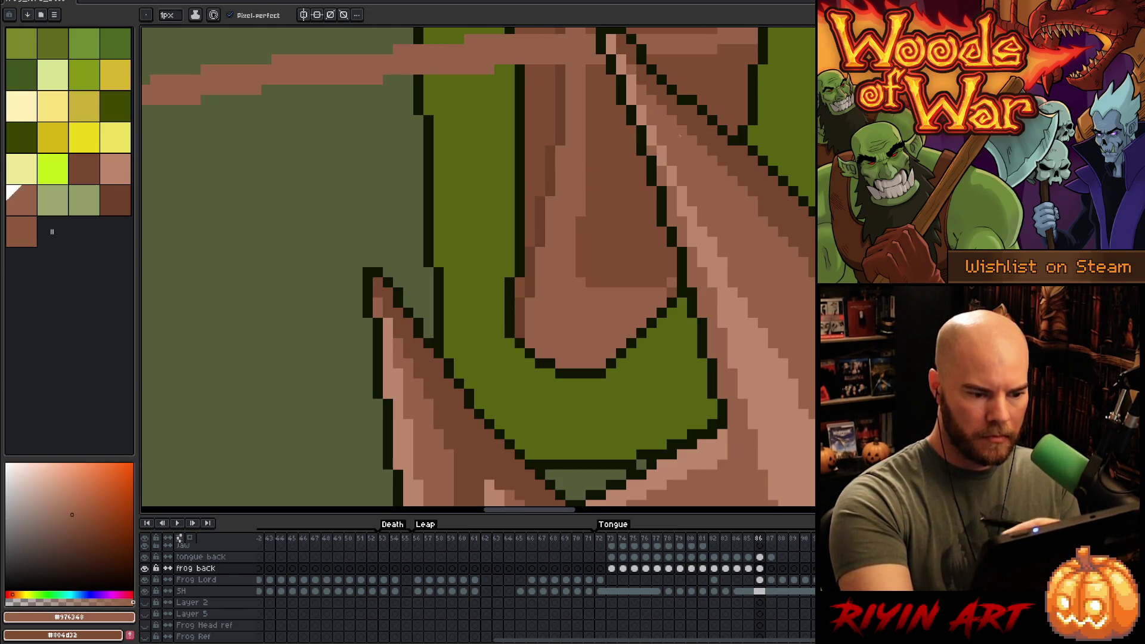
click(668, 297)
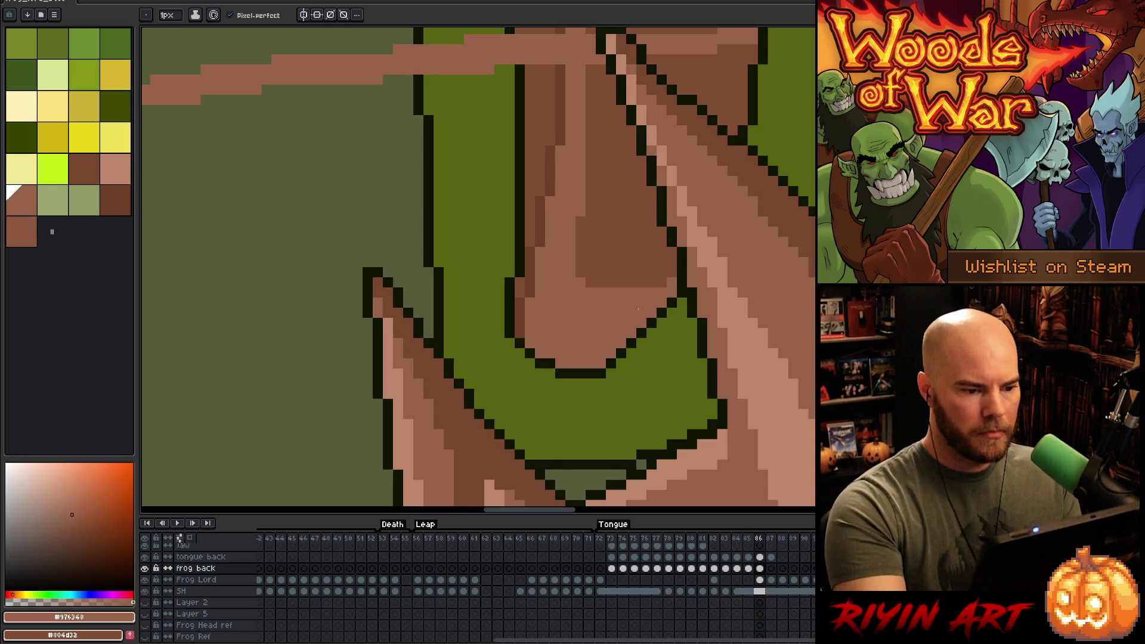
scroll(662, 314, down, 4)
scroll(662, 256, up, 4)
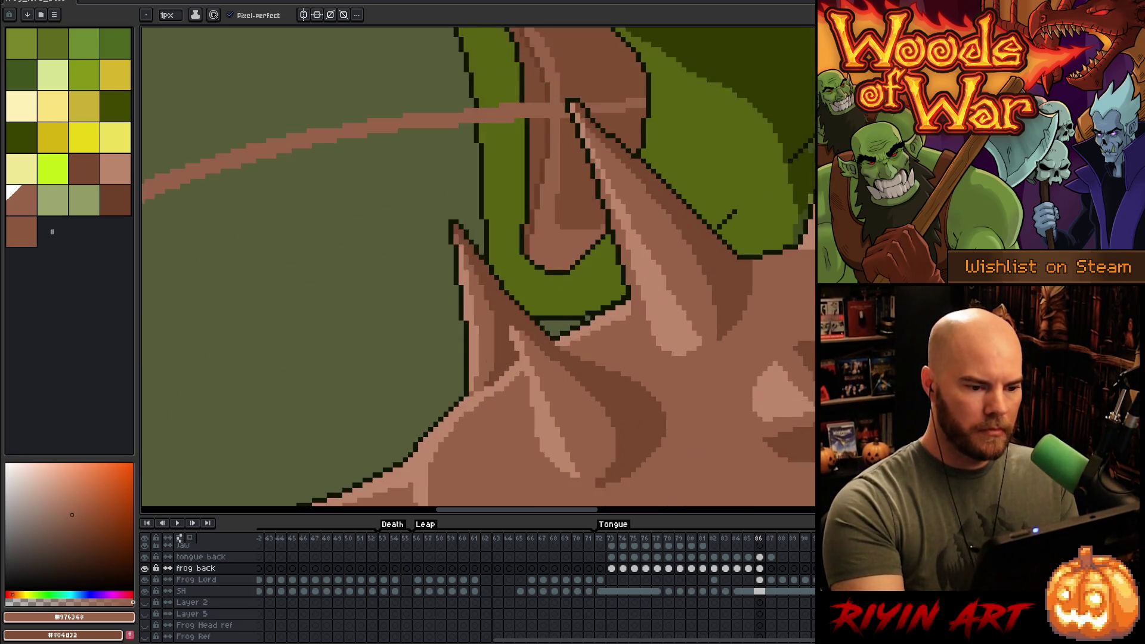
- Magic Wand-select the brown mouth interior, pick dark brown, deselect, and adjust the top shading strip
key(w)
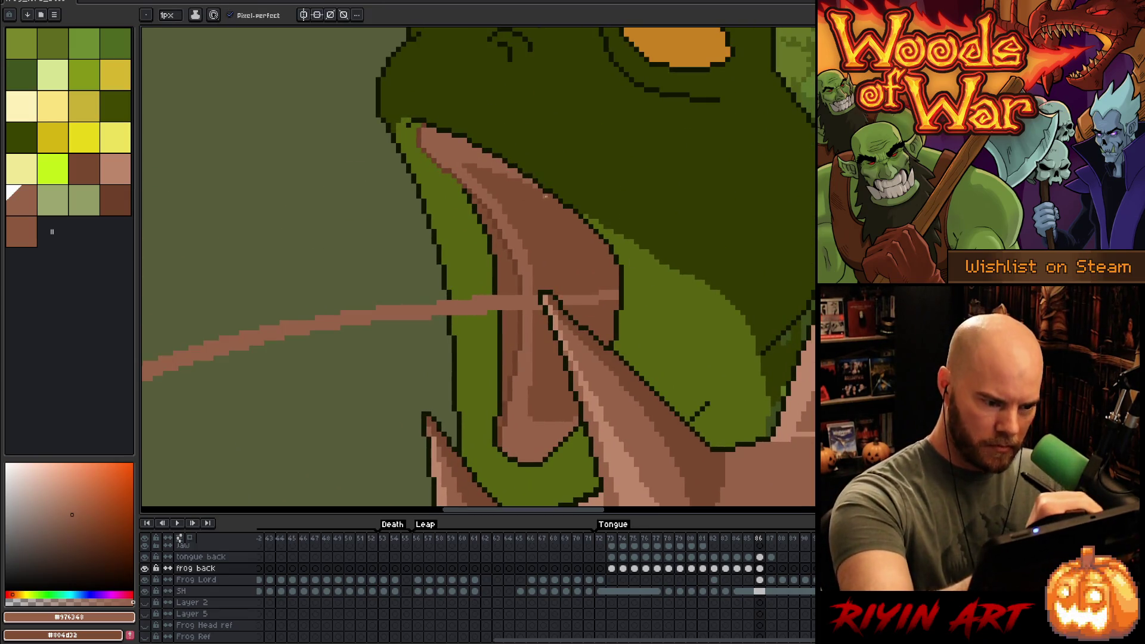
click(561, 225)
key(b)
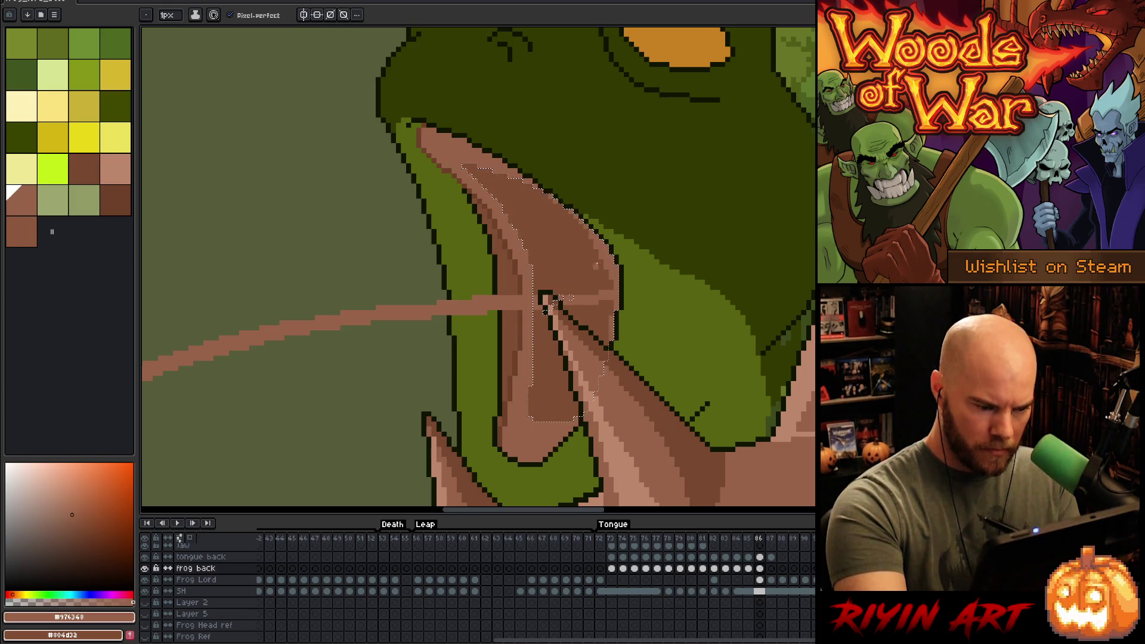
alt+click(545, 181)
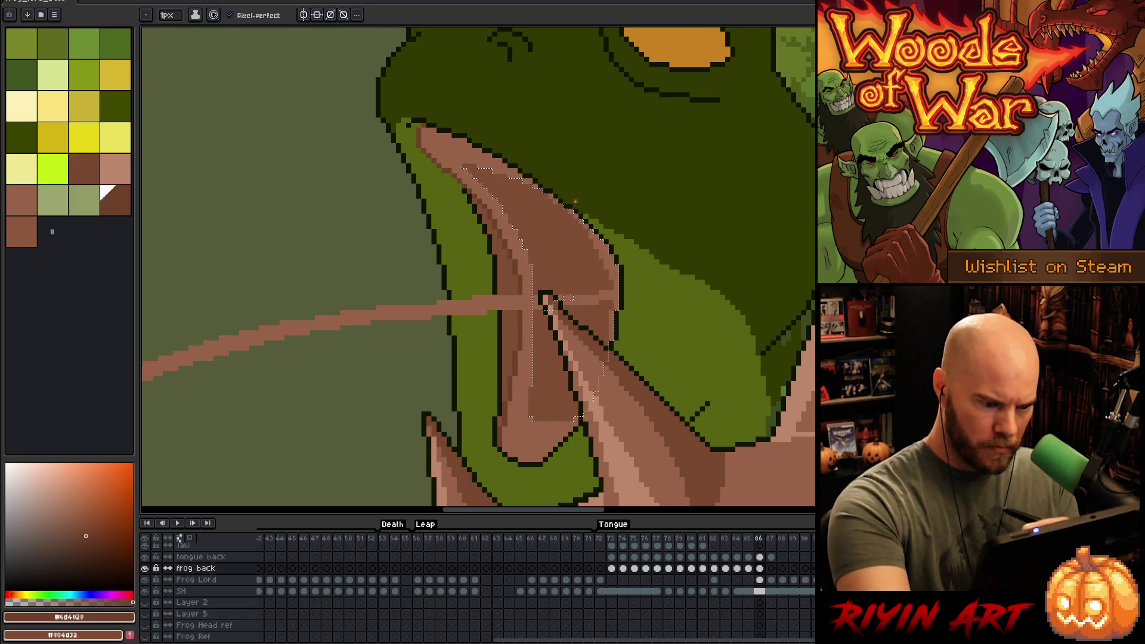
scroll(545, 181, up, 1)
key(ctrl+d)
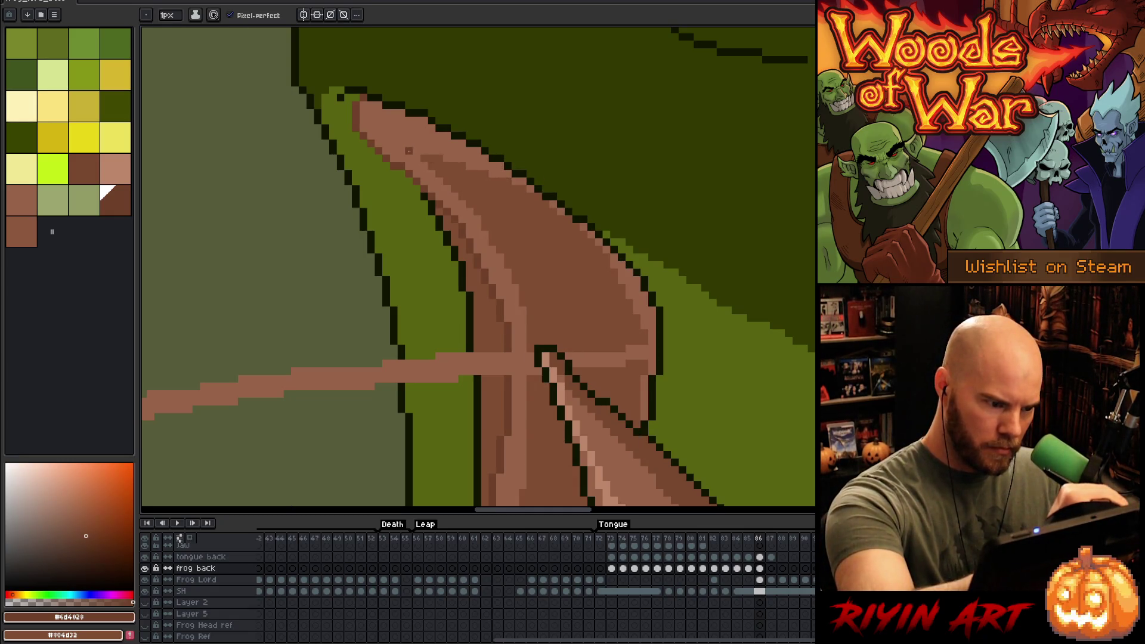
mouse_move(421, 150)
mouse_down()
mouse_move(398, 151)
mouse_move(449, 154)
mouse_move(456, 165)
mouse_move(474, 158)
mouse_move(531, 187)
mouse_up()
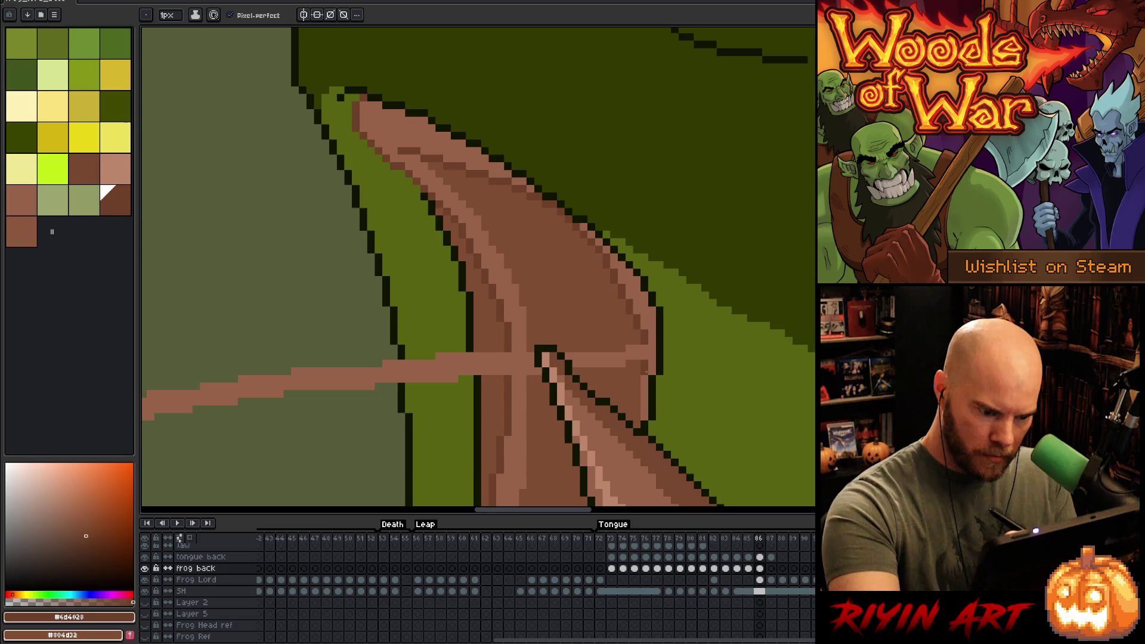
- Shade the mouth's right edge in dark brown and draw a darker line across the lower mouth
drag(639, 385, 637, 409)
scroll(639, 379, down, 5)
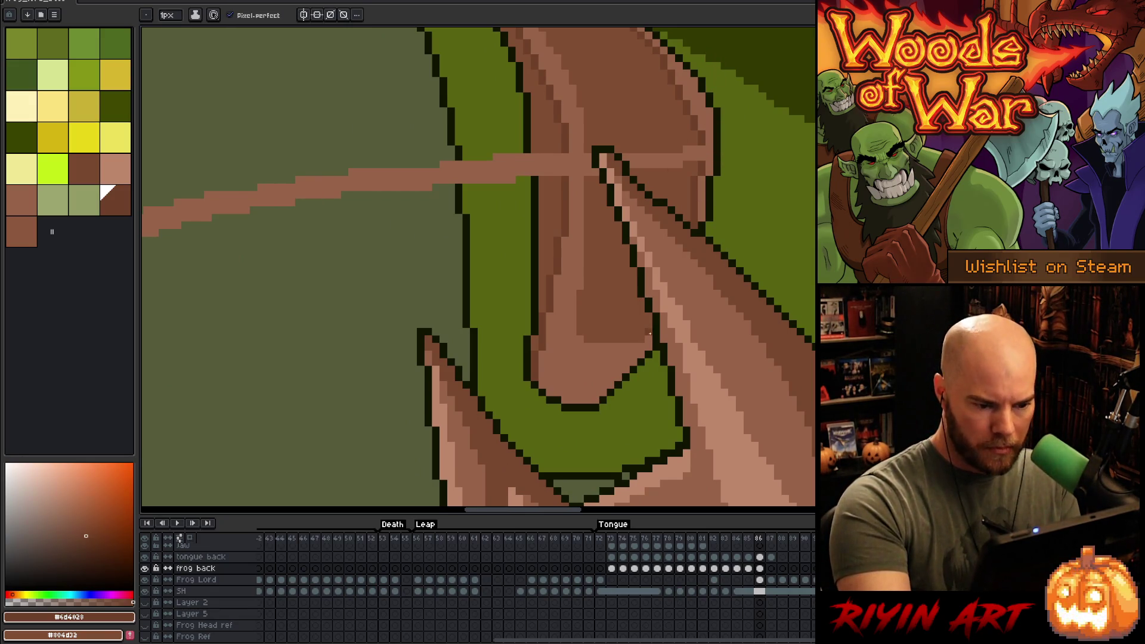
drag(650, 332, 569, 355)
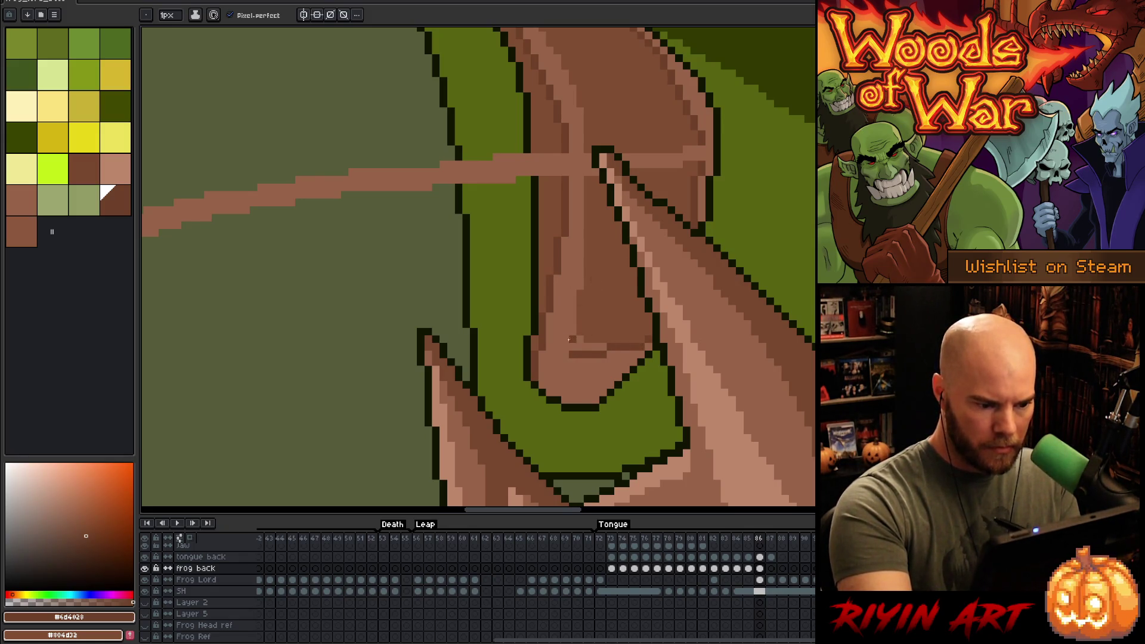
alt+click(603, 328)
drag(606, 344, 573, 347)
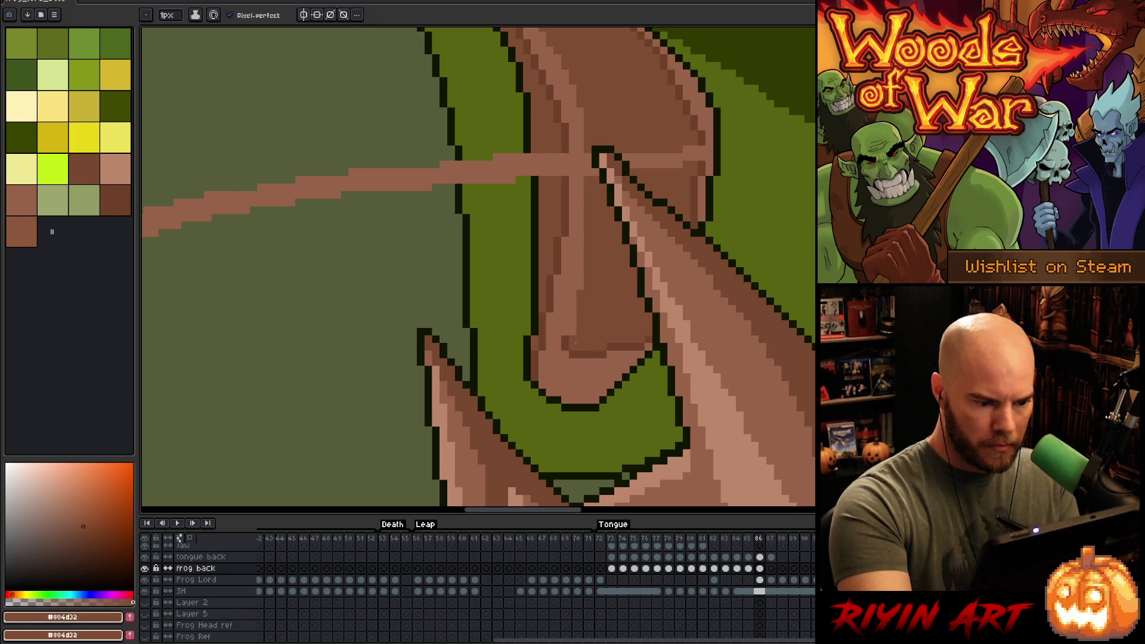
drag(603, 196, 585, 328)
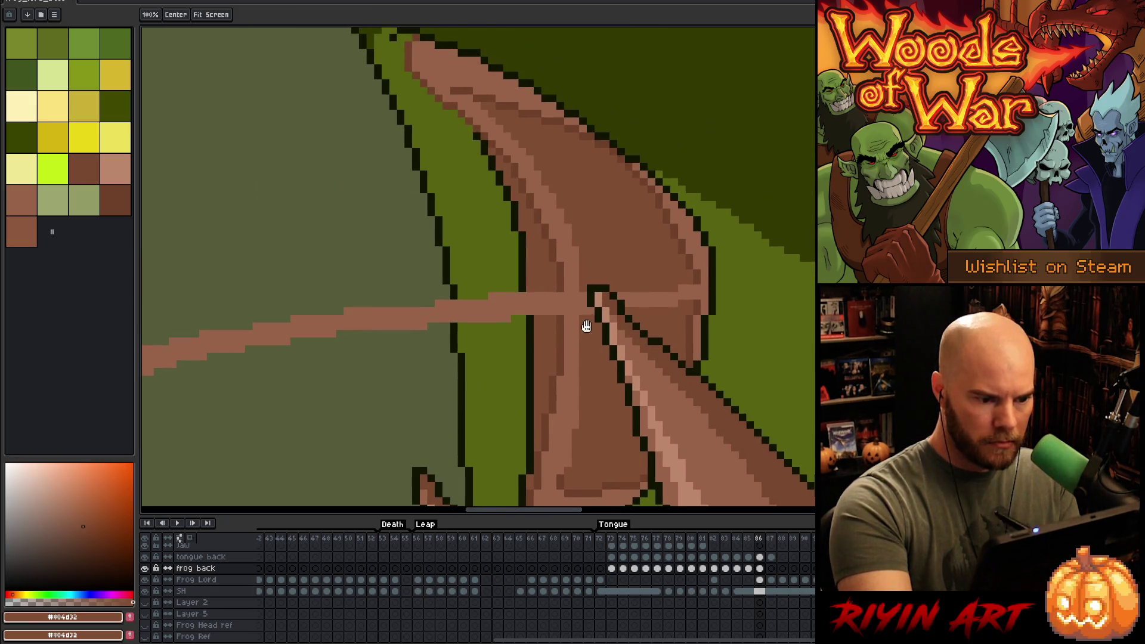
alt+click(590, 311)
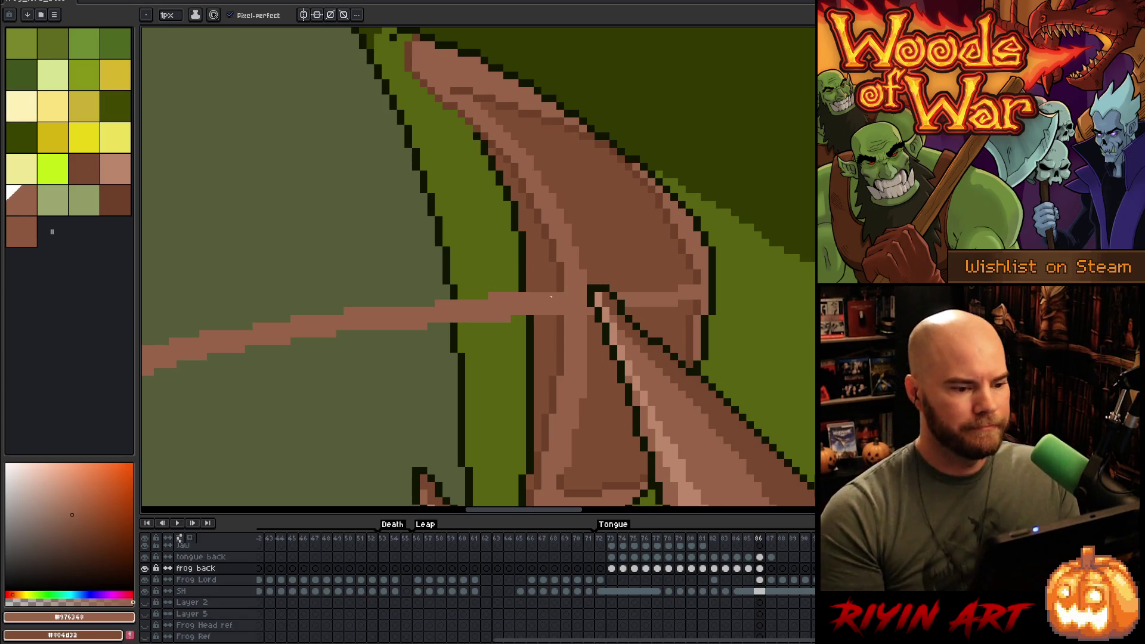
scroll(580, 300, down, 5)
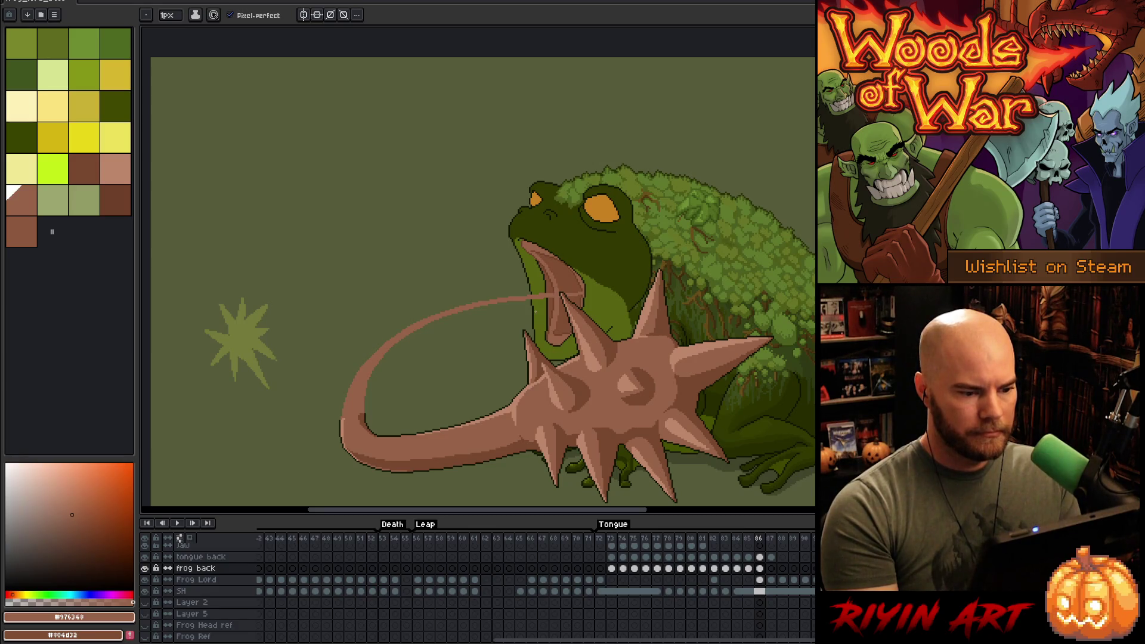
- Sample the fang green from the previous frame and draw two light green fangs in the mouth
scroll(535, 312, up, 3)
scroll(534, 310, down, 3)
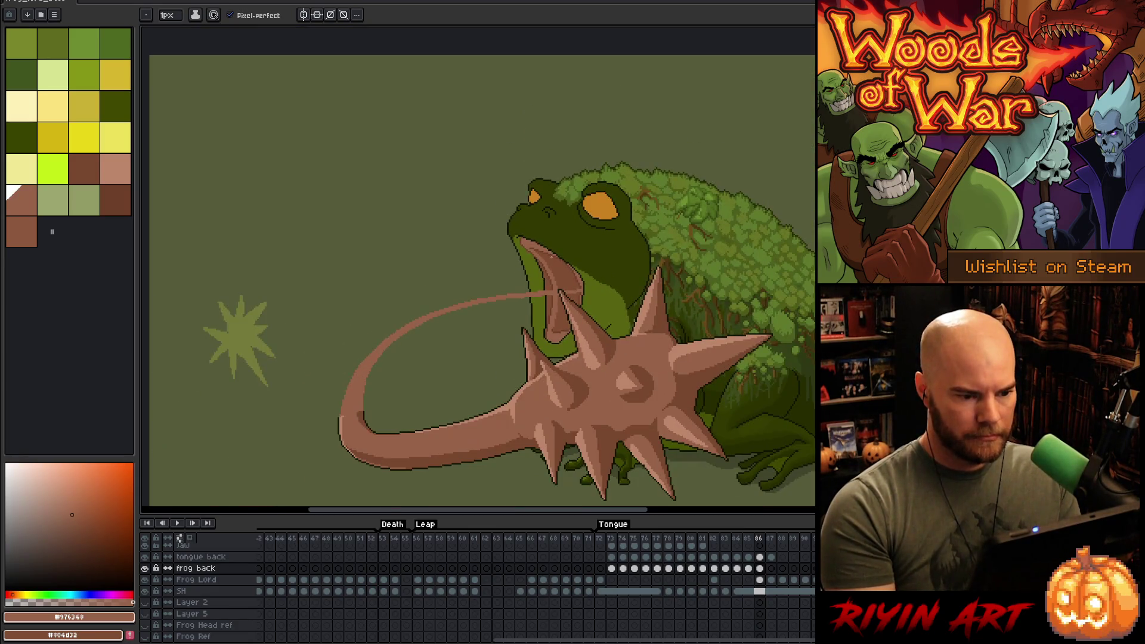
key(comma)
scroll(596, 256, up, 4)
key(alt)
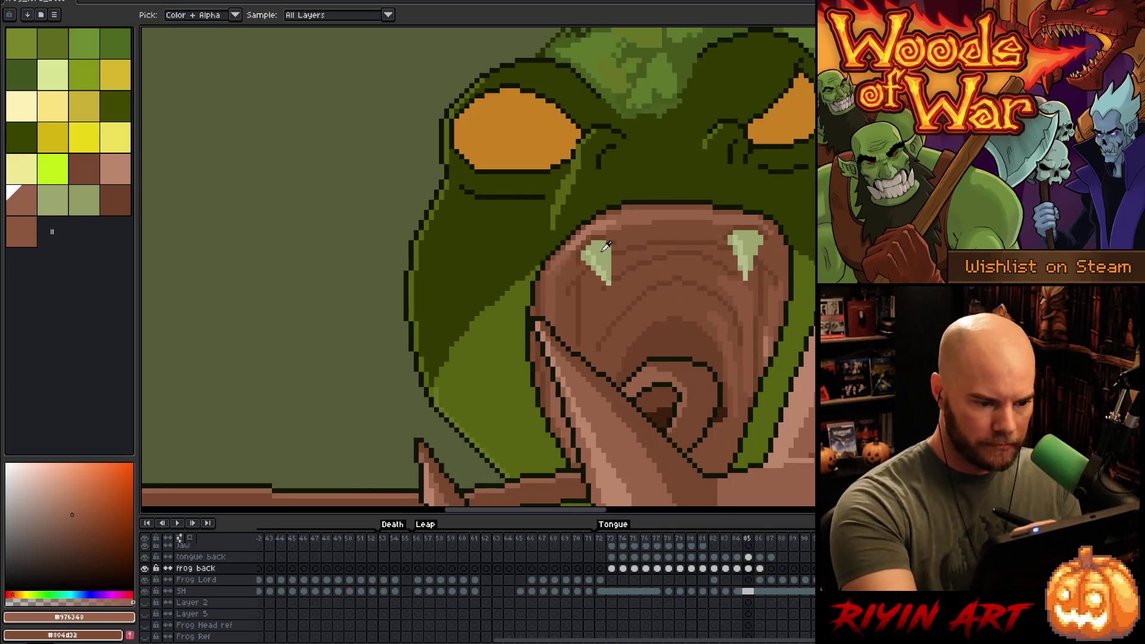
alt+click(606, 246)
key(period)
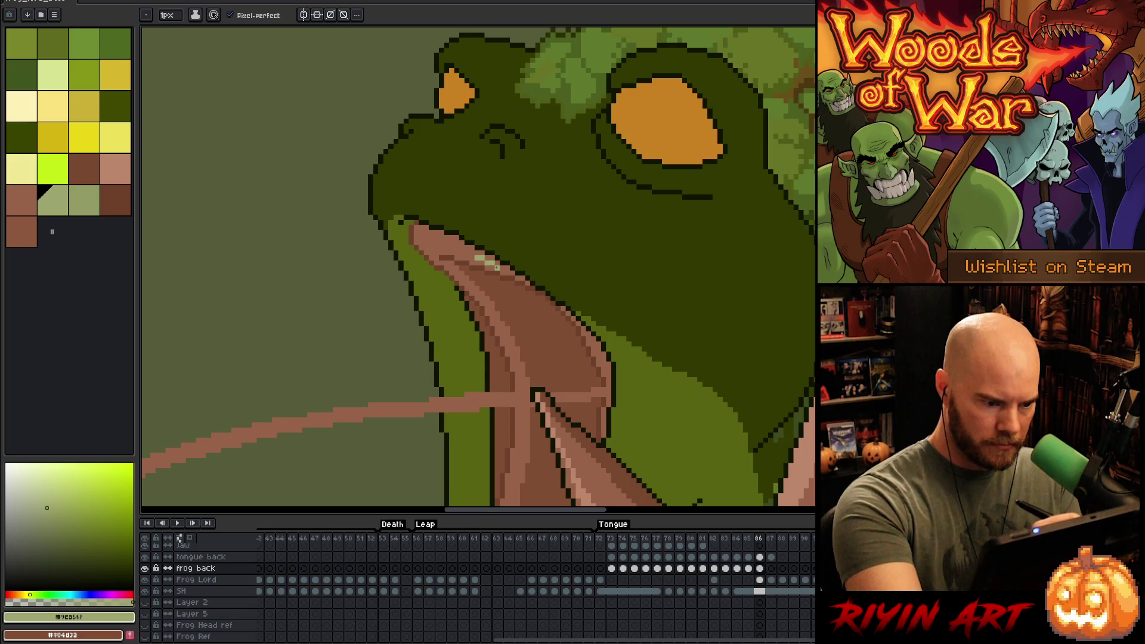
mouse_move(478, 260)
mouse_down()
mouse_move(486, 295)
mouse_move(485, 279)
mouse_up()
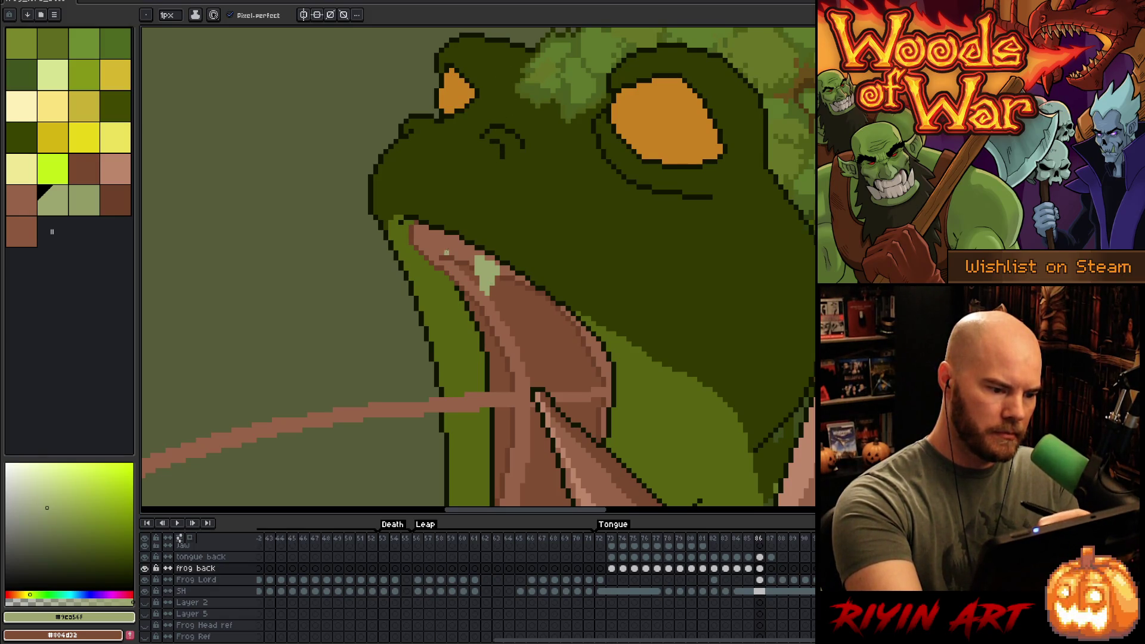
alt+click(431, 255)
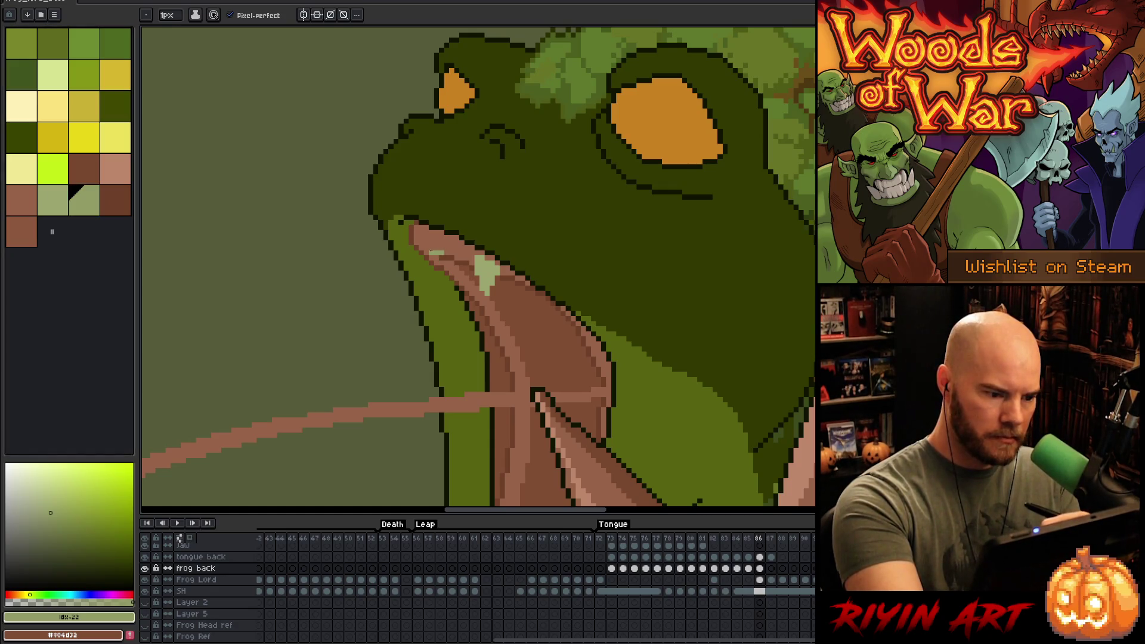
mouse_move(429, 255)
mouse_down()
mouse_move(432, 278)
mouse_move(431, 256)
mouse_up()
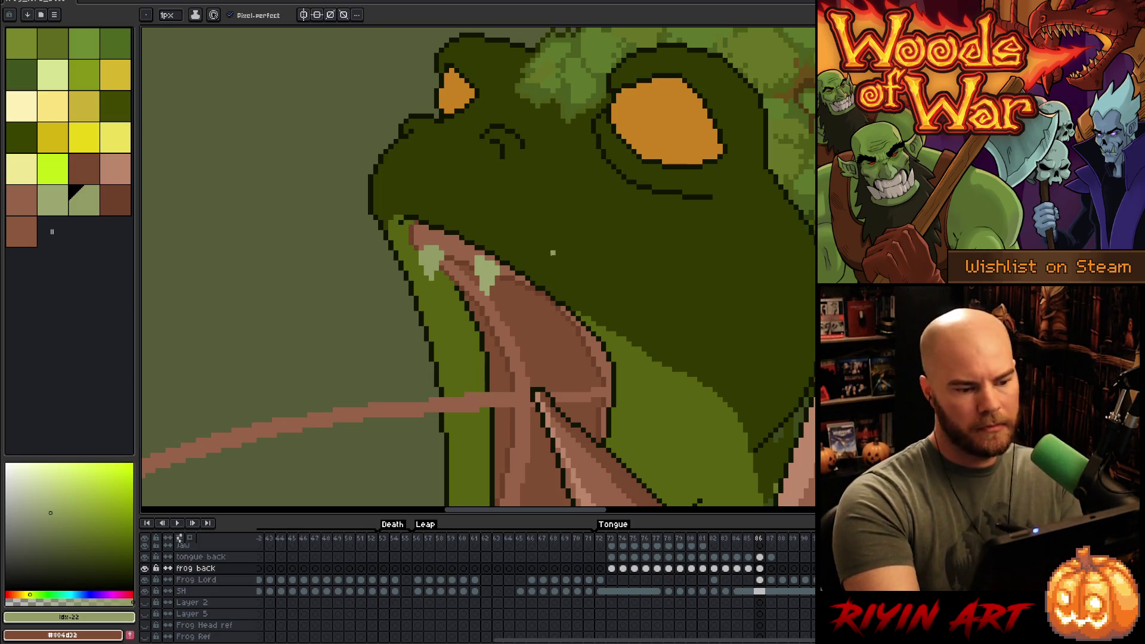
- Marquee the left fang, nudge it up-left, then sample dark brown and olive green from the canvas
key(m)
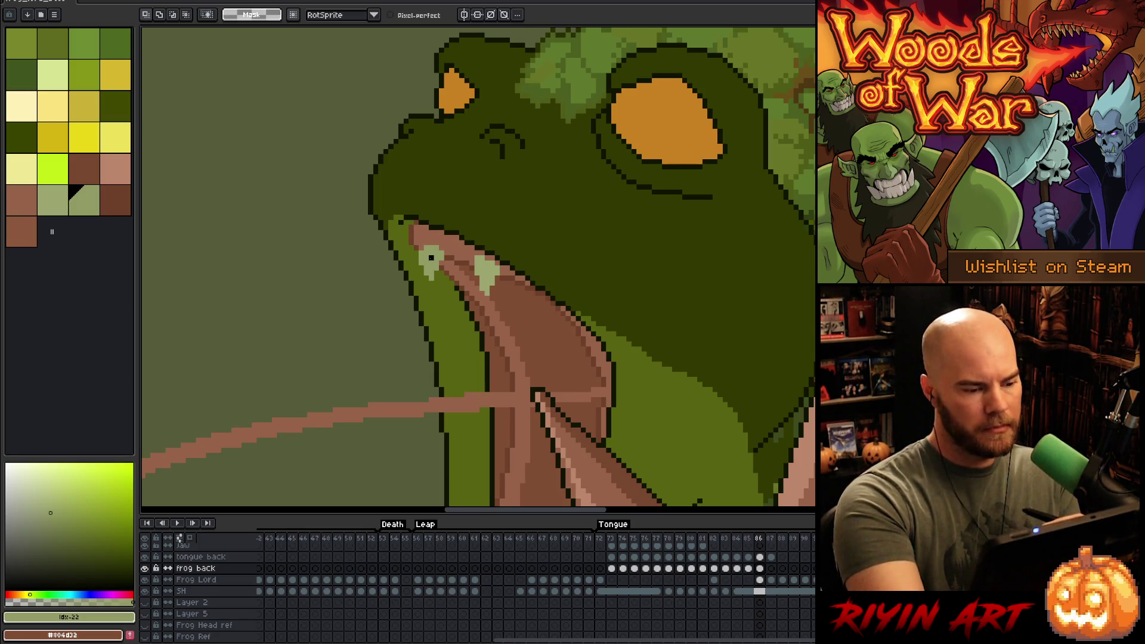
mouse_move(416, 243)
mouse_down()
mouse_move(447, 283)
mouse_move(432, 252)
mouse_up()
key(ctrl+d)
key(b)
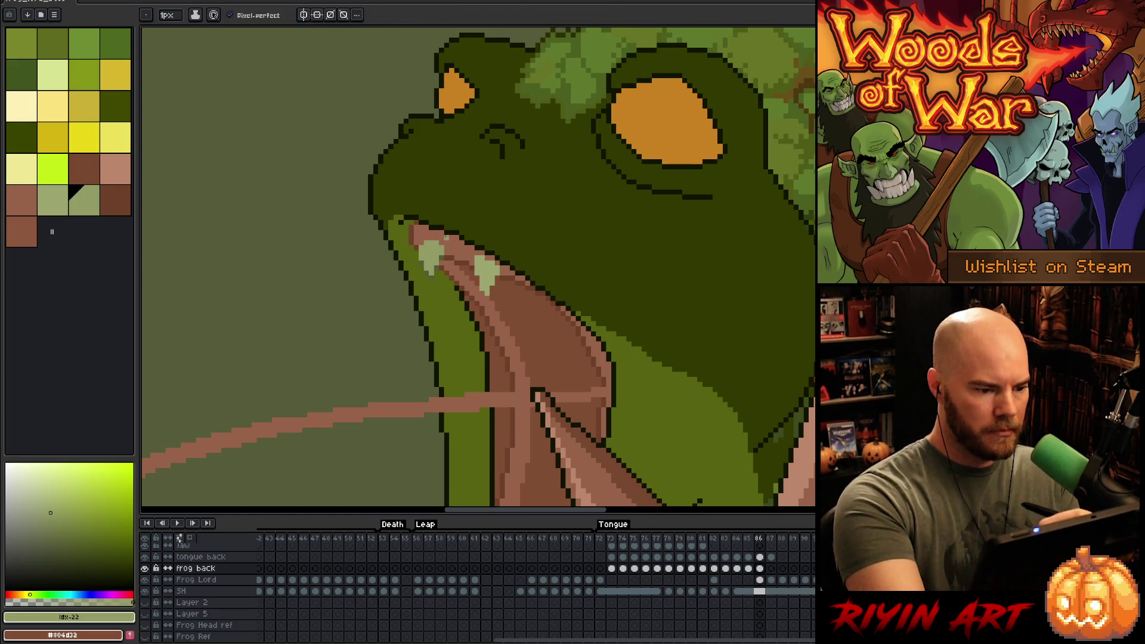
alt+click(513, 358)
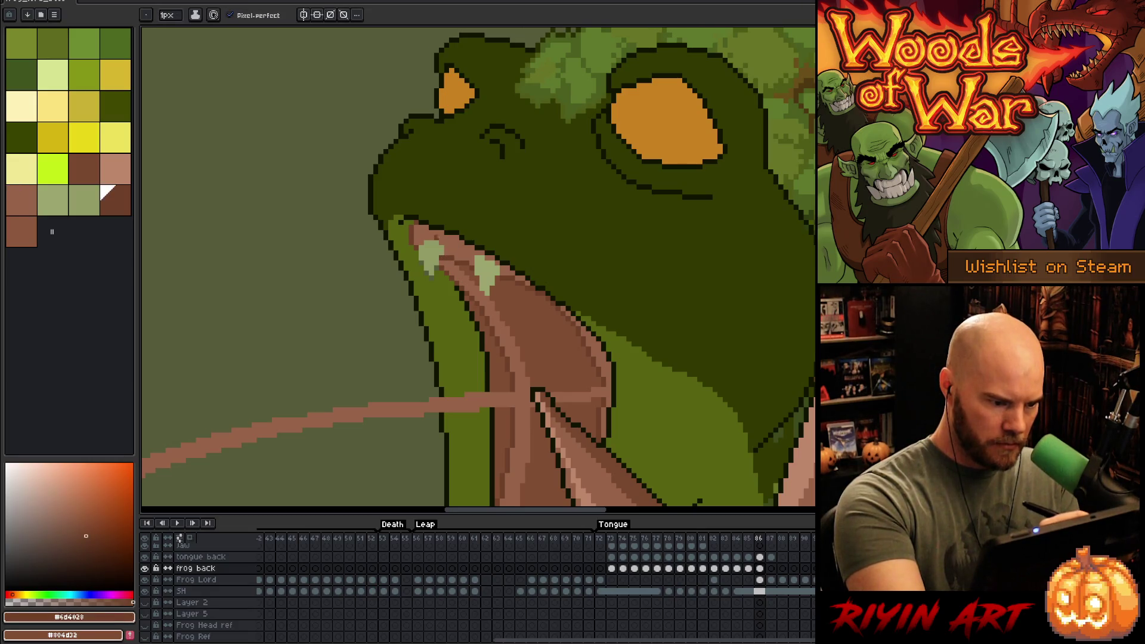
alt+click(431, 278)
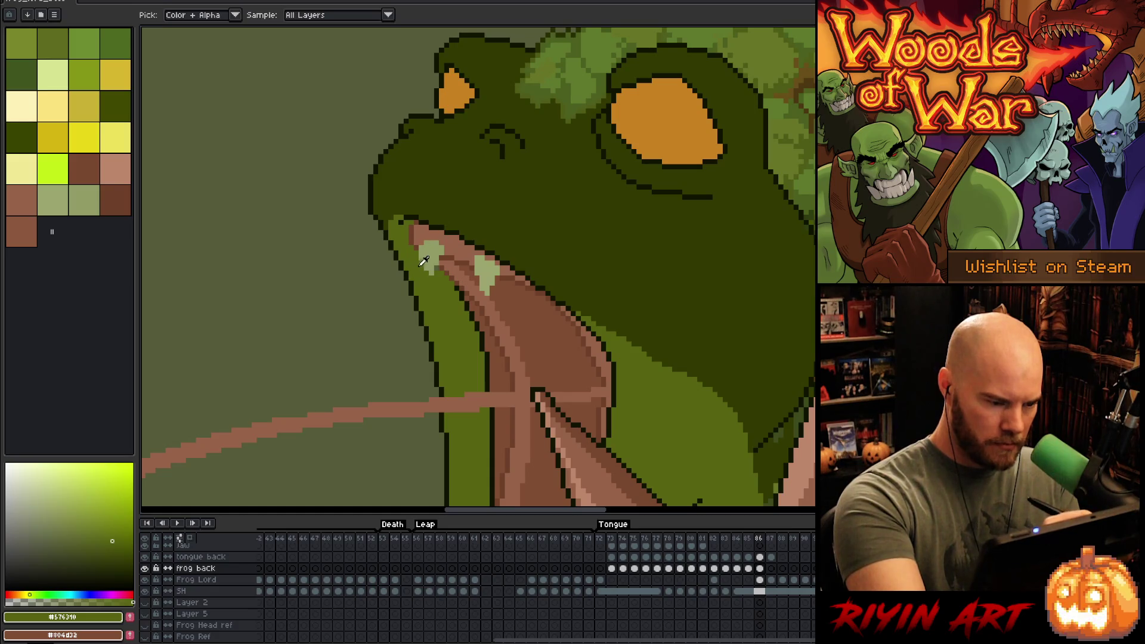
alt+click(418, 239)
alt+click(420, 260)
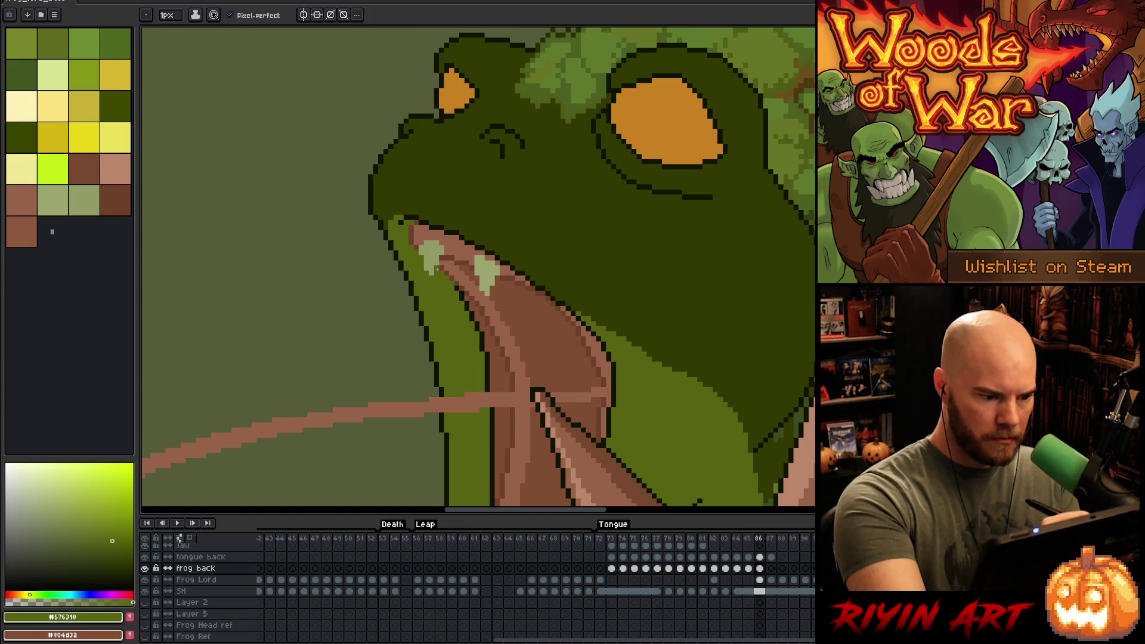
drag(593, 363, 603, 225)
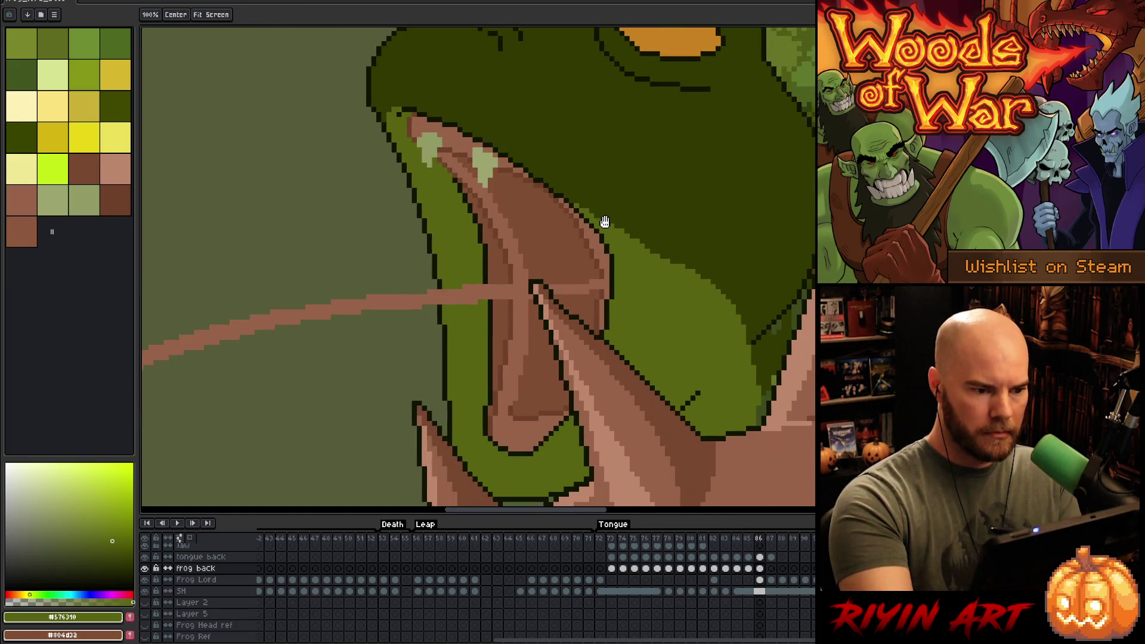
- Compare the open-mouth and side-view tongue frames and sample the mouth's brown
scroll(605, 232, down, 2)
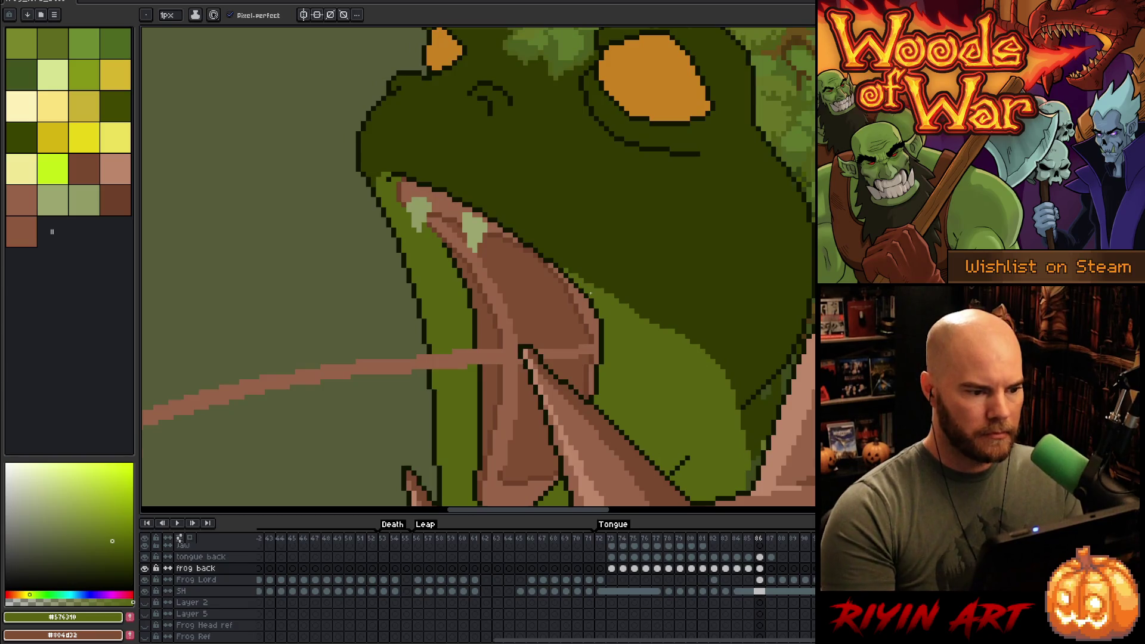
scroll(588, 307, down, 1)
scroll(580, 294, up, 2)
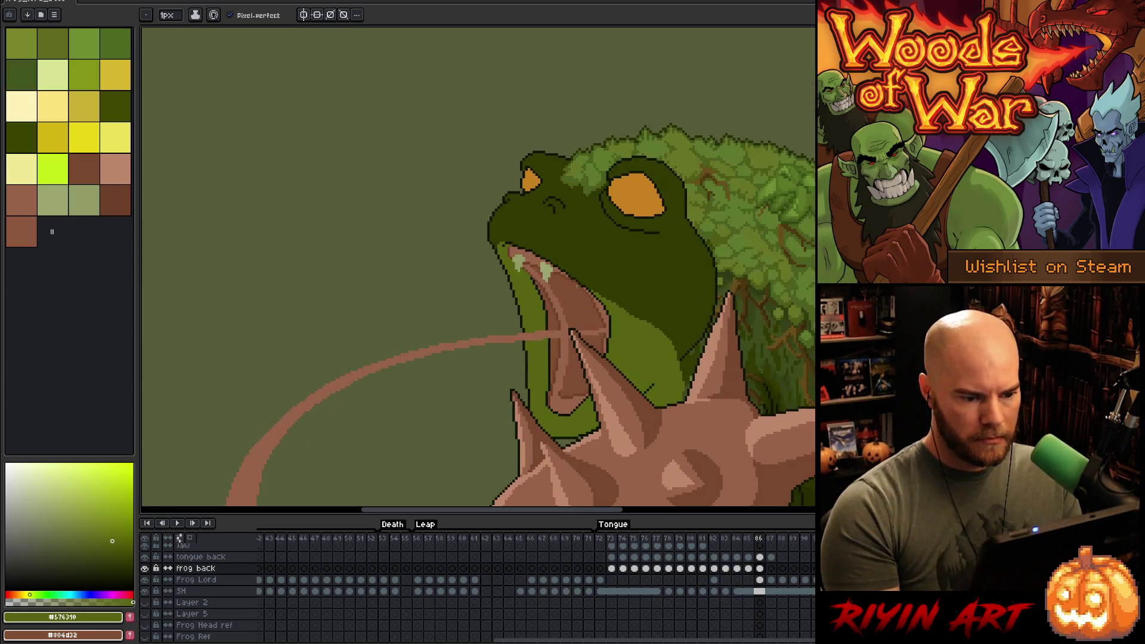
scroll(563, 313, down, 1)
scroll(587, 308, up, 1)
key(Left)
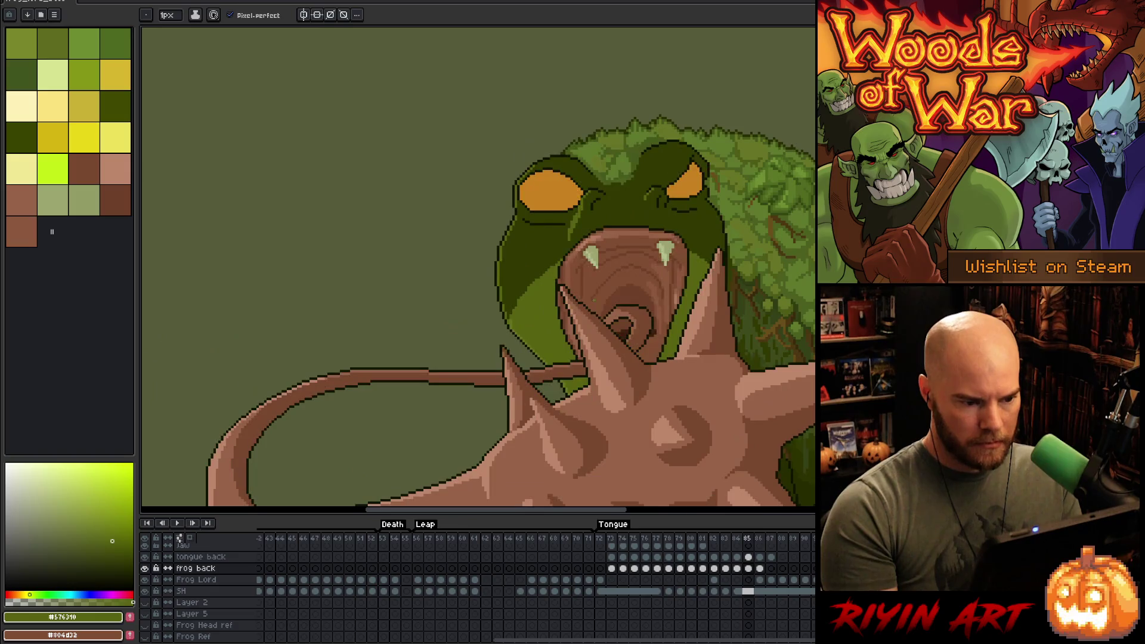
key(Right)
key(Left)
key(Right)
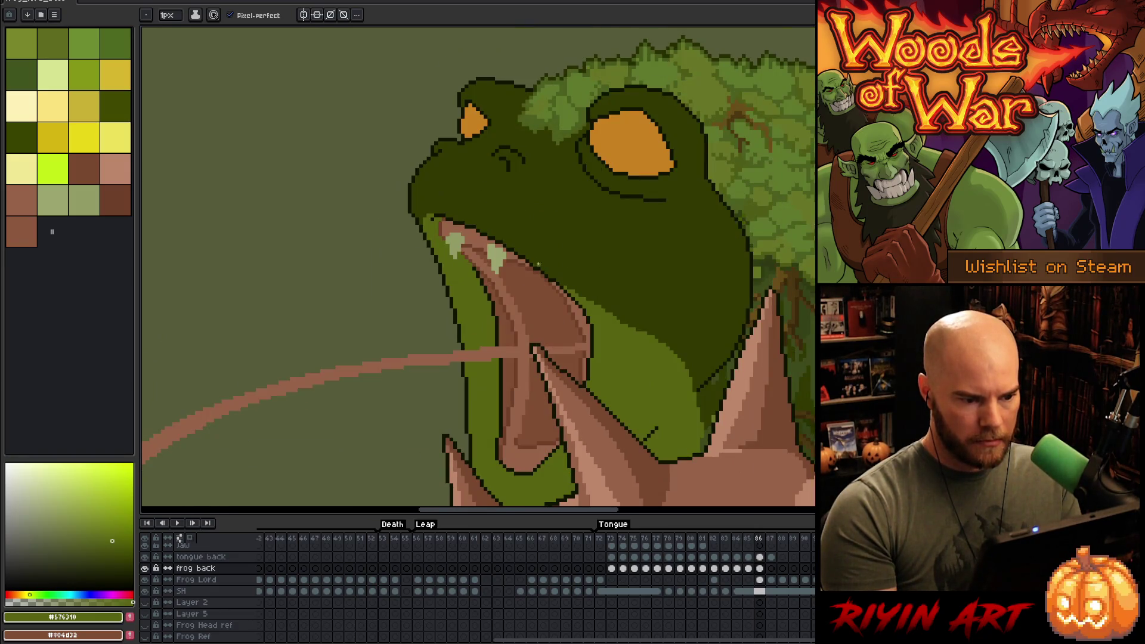
scroll(526, 266, up, 1)
key(Left)
key(alt)
alt+click(583, 255)
key(Right)
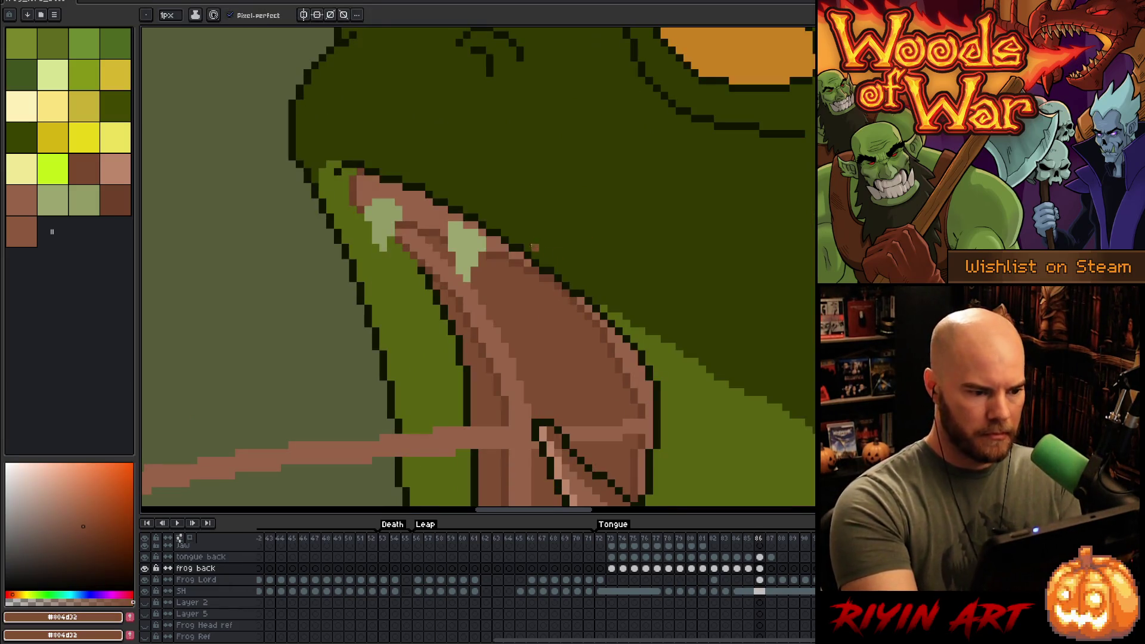
- Stretch the mouth pixels down and right, then pick browns #976348 and #804d32
key(m)
drag(452, 236, 475, 430)
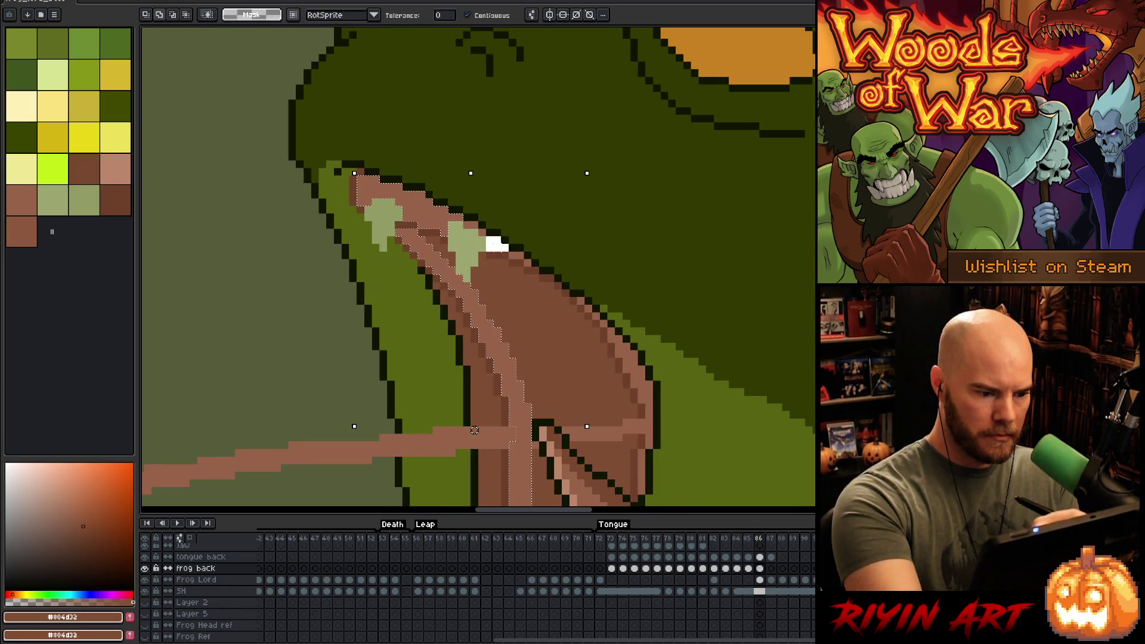
key(b)
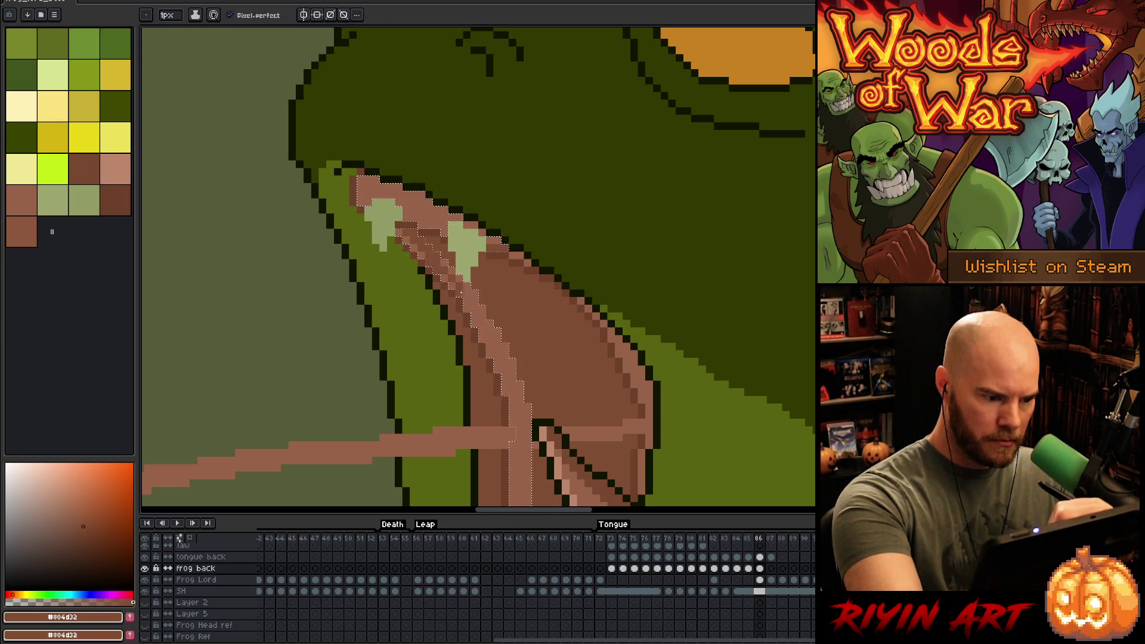
click(22, 200)
alt+click(573, 369)
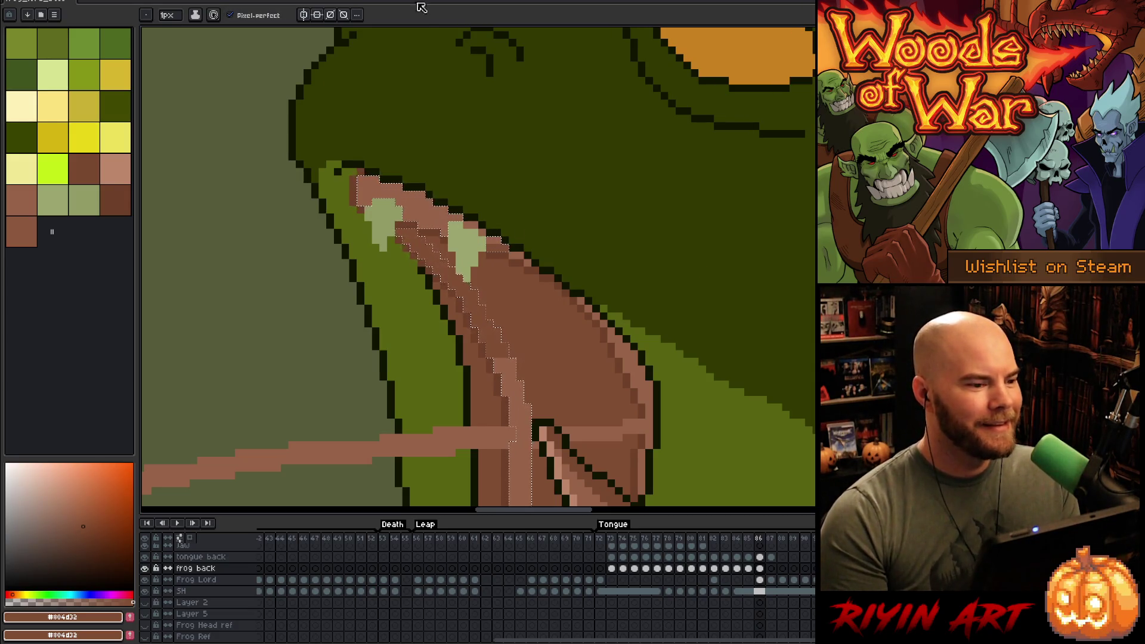
- Darken the light stripe inside the mouth and drop the leftover selection
scroll(528, 210, down, 3)
scroll(528, 210, up, 3)
mouse_move(623, 424)
mouse_down()
mouse_move(560, 360)
mouse_move(506, 229)
mouse_up()
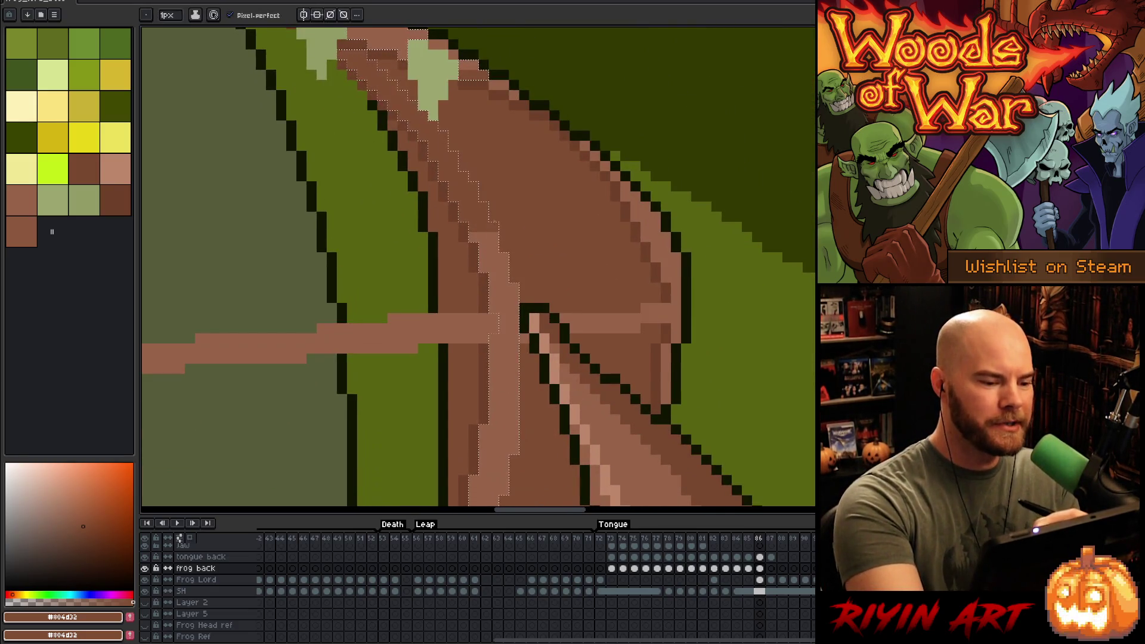
drag(483, 257, 507, 274)
drag(682, 340, 565, 385)
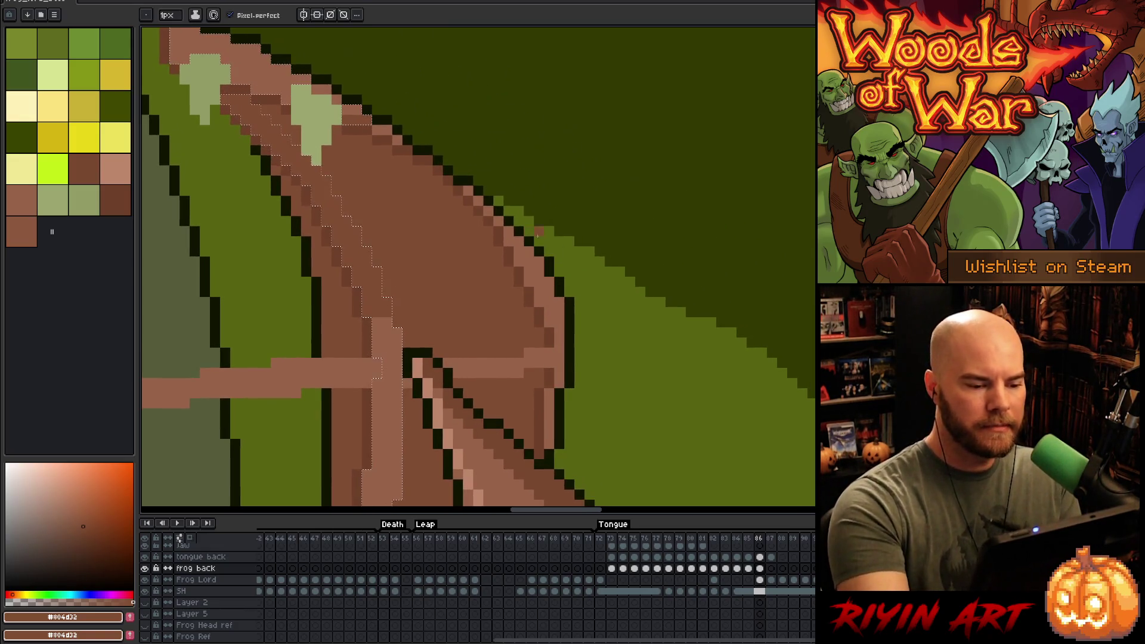
key(ctrl+d)
key(v)
key(b)
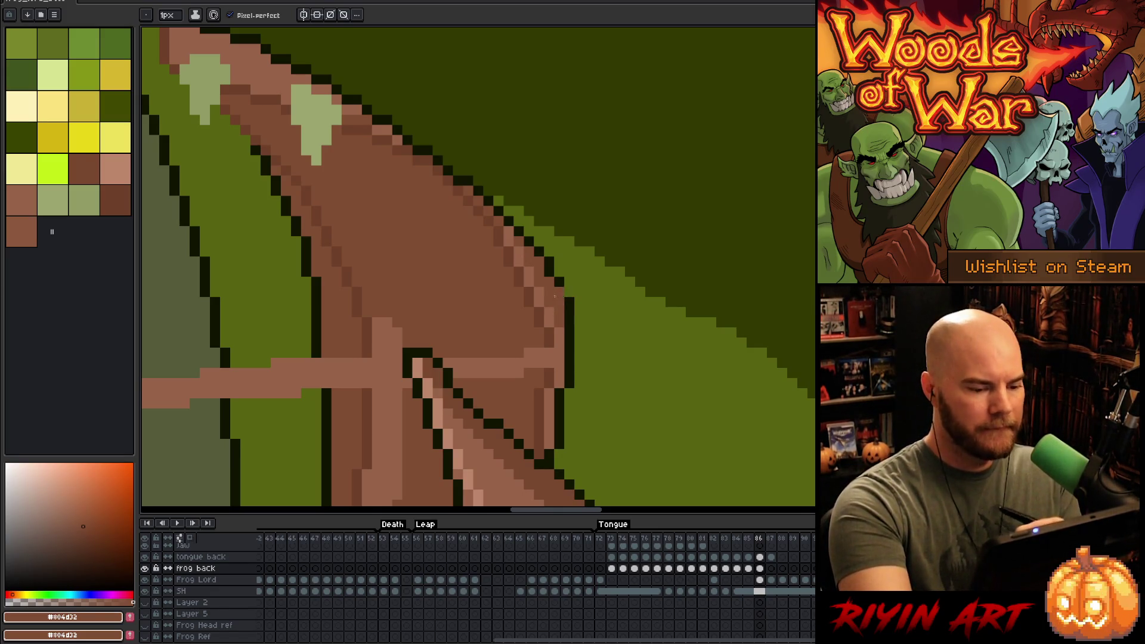
- Pick the dark brown on the frog back layer and sample the lighter brown #976348
alt+click(550, 354)
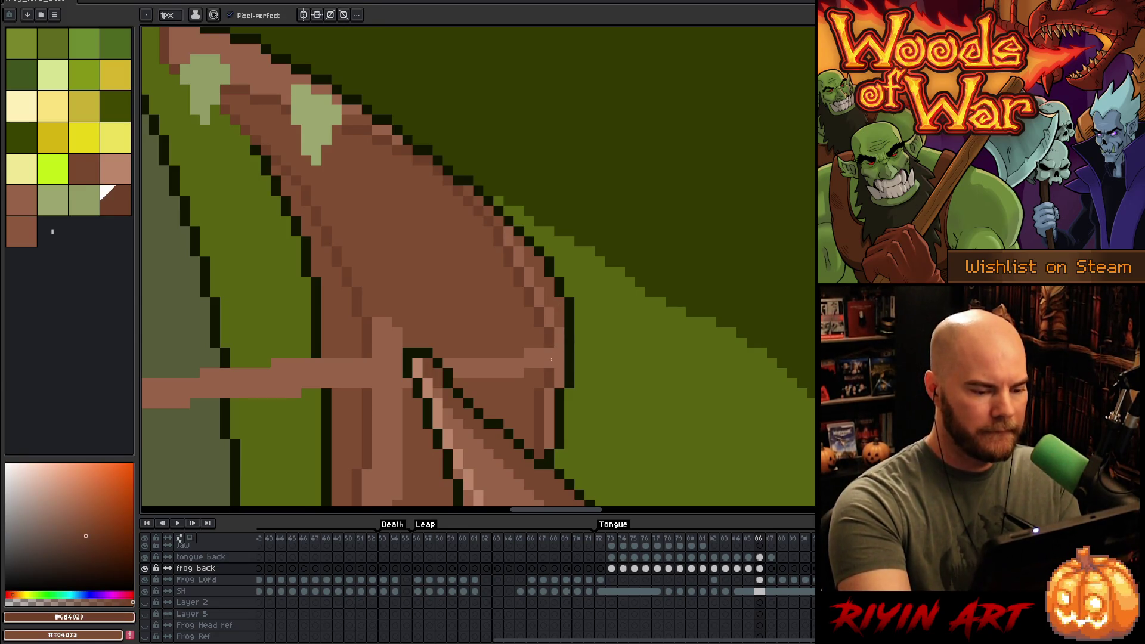
ctrl+click(549, 358)
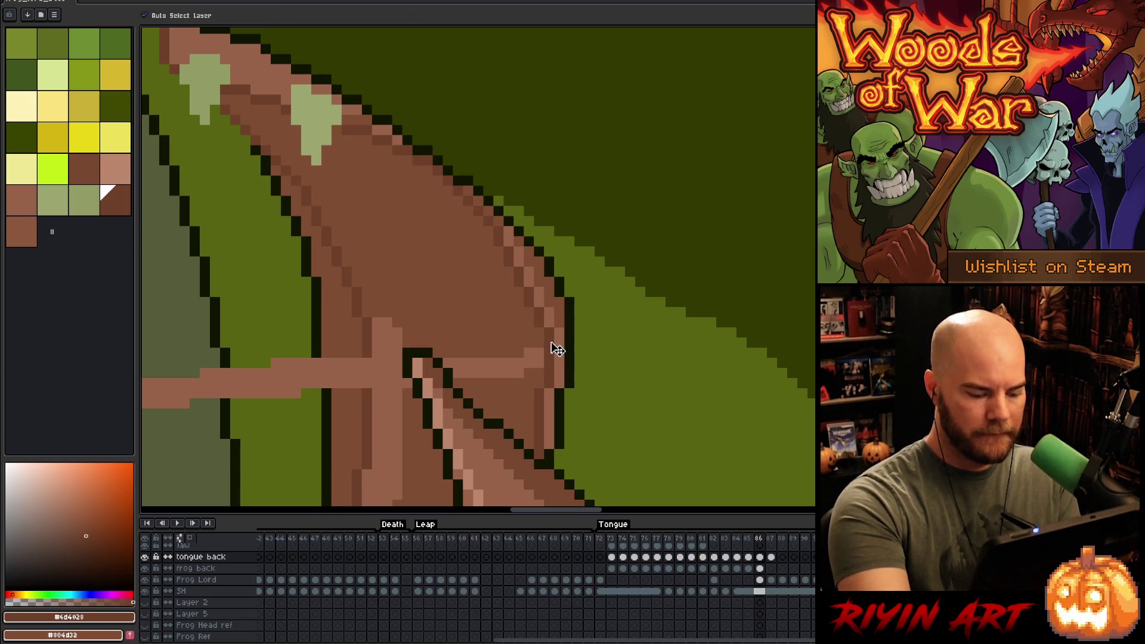
ctrl+click(550, 340)
drag(545, 312, 664, 256)
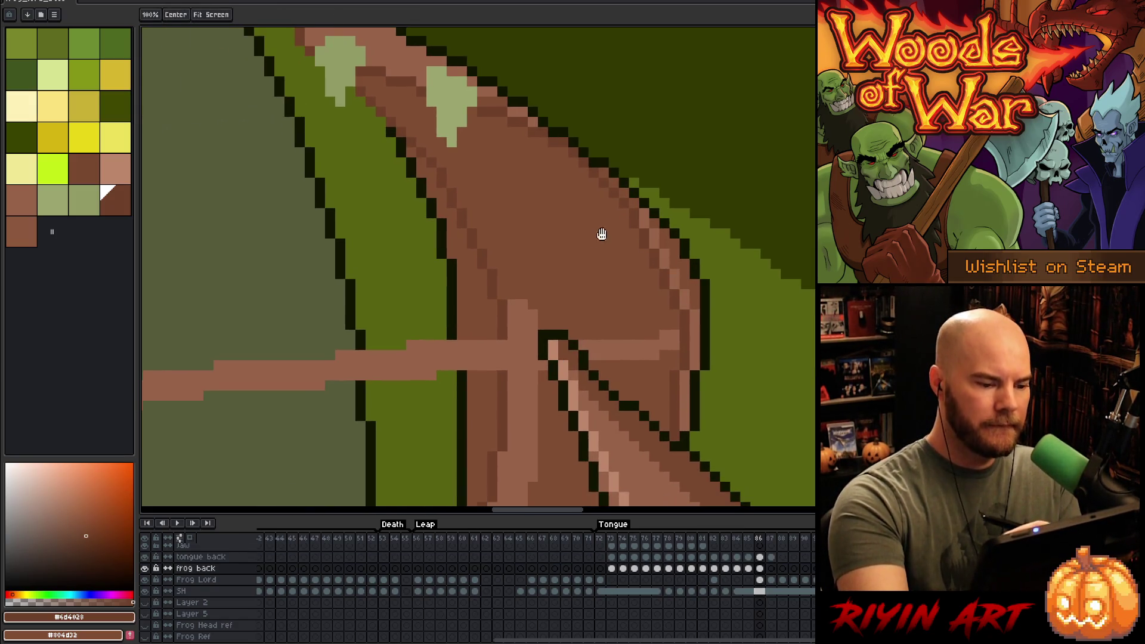
key(b)
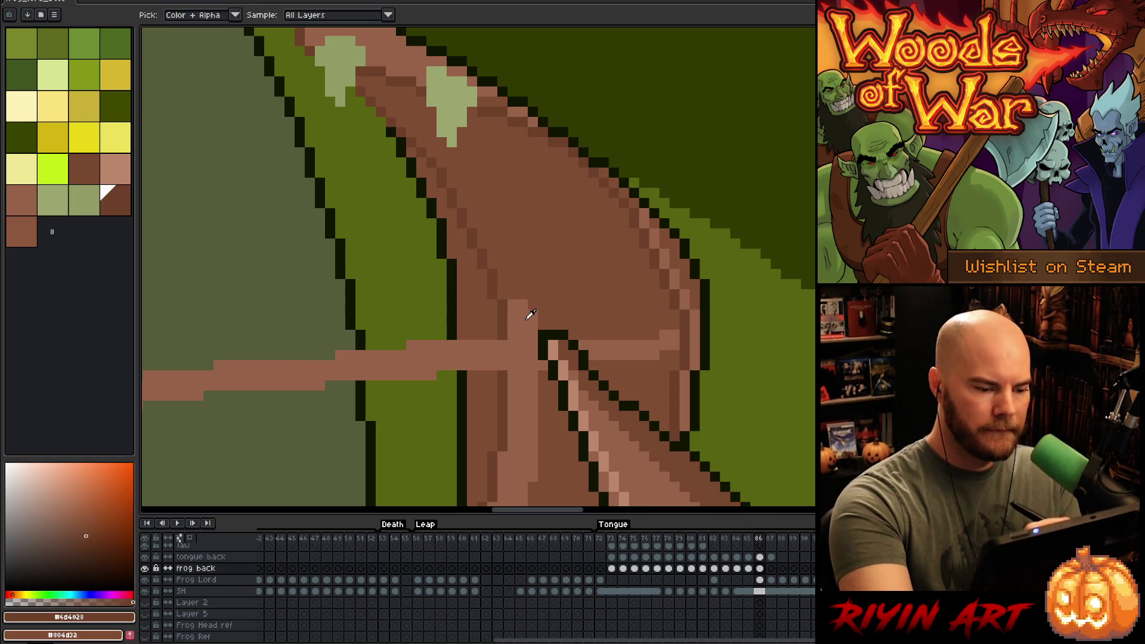
alt+click(529, 312)
key(space)
drag(627, 311, 636, 240)
- Sample the dark brown #6d4028 from the open-mouth frame for the tongue frame
key(Left)
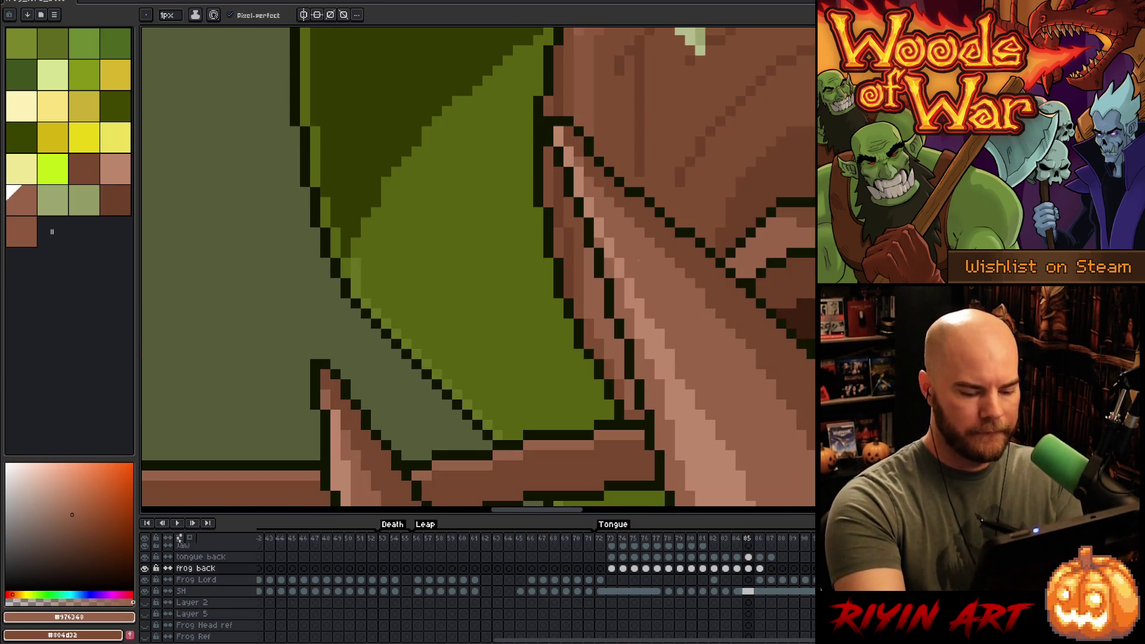
key(space)
drag(667, 317, 459, 401)
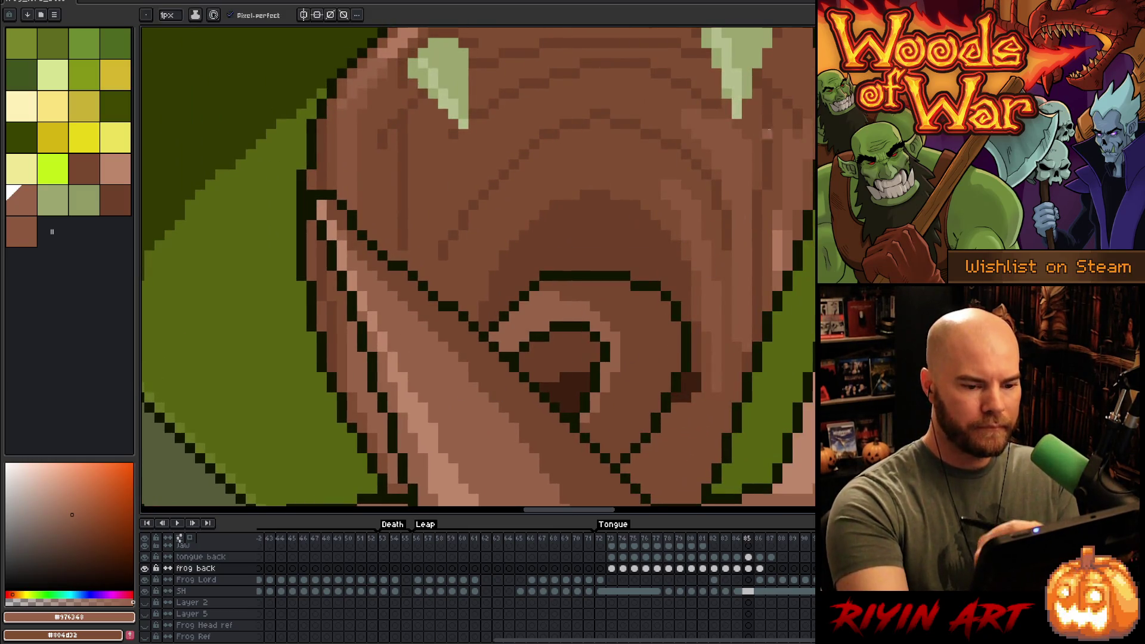
alt+click(772, 160)
key(Right)
key(space)
mouse_move(268, 133)
mouse_down()
mouse_move(393, 103)
mouse_move(381, 91)
mouse_move(463, 229)
mouse_up()
- Redraw a longer dark-brown shading line, add a darker throat column, and a mid-brown line down the mouth
key(ctrl+z)
mouse_move(368, 79)
mouse_down()
mouse_move(387, 86)
mouse_move(417, 134)
mouse_move(471, 239)
mouse_move(477, 286)
mouse_up()
drag(561, 230, 591, 96)
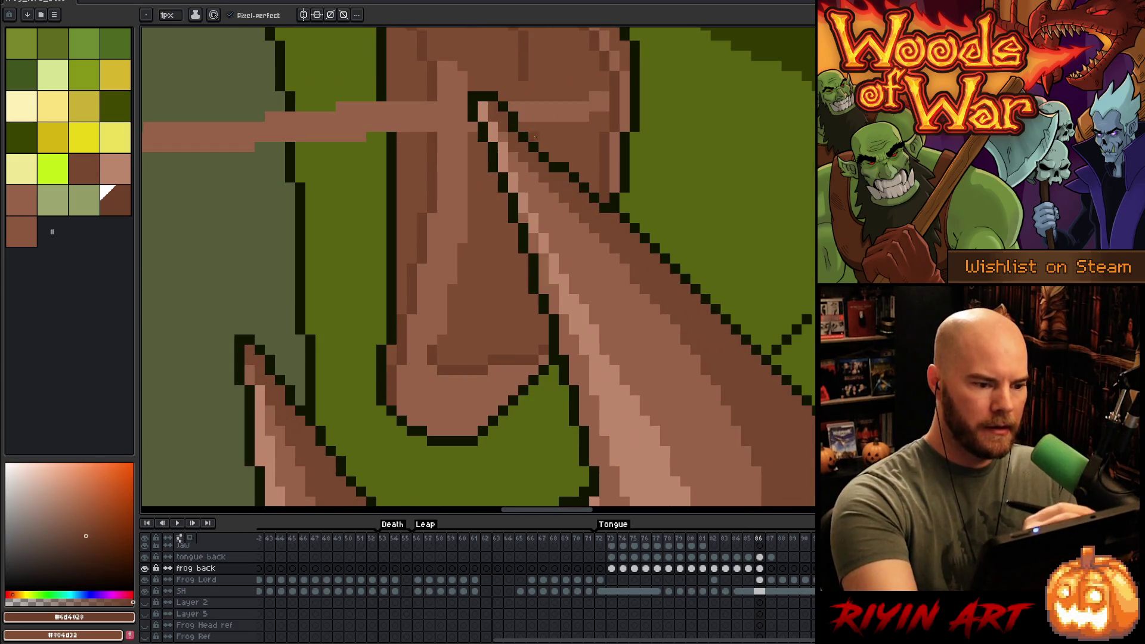
drag(512, 229, 484, 358)
scroll(639, 429, down, 2)
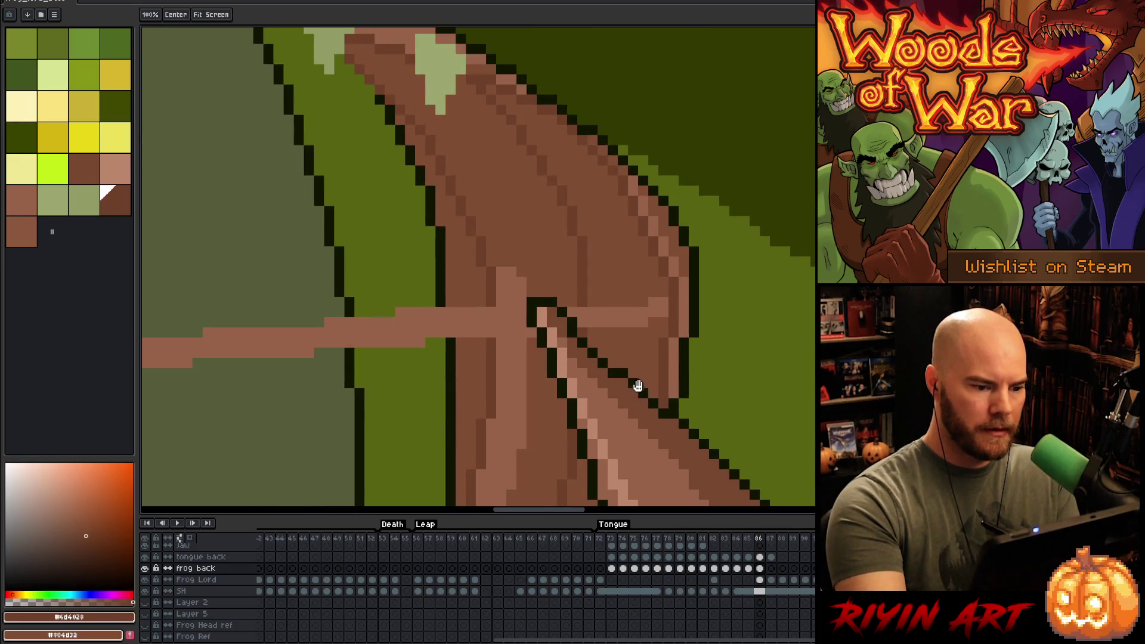
scroll(634, 384, up, 2)
mouse_move(562, 248)
mouse_down()
mouse_move(540, 325)
mouse_move(552, 227)
mouse_move(567, 391)
mouse_up()
alt+click(545, 295)
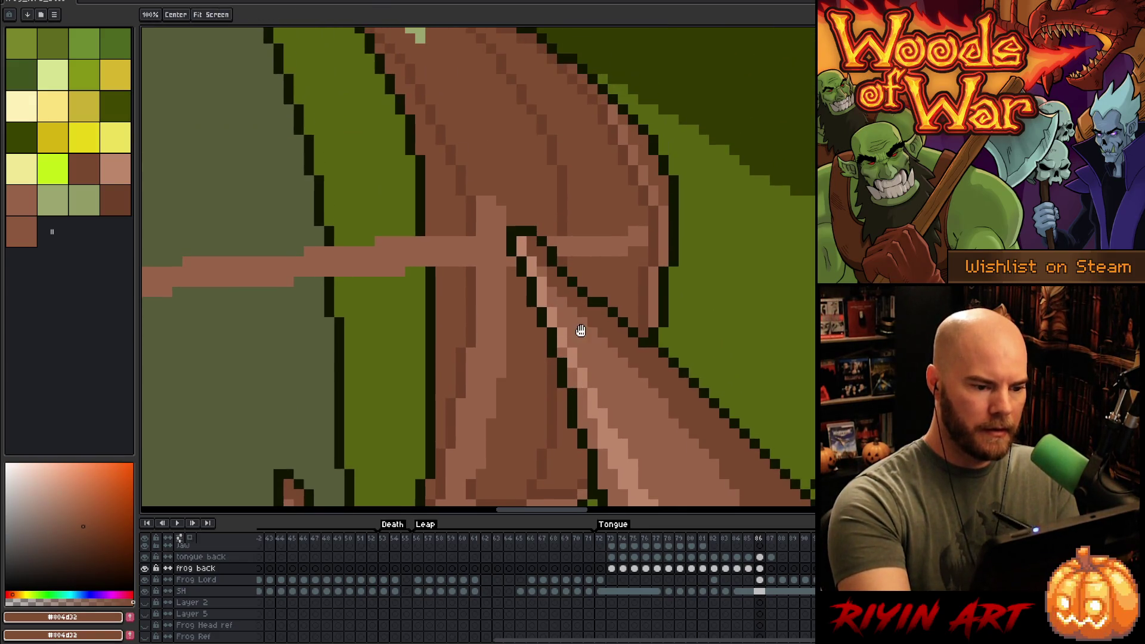
- Alternate between mid brown #804d32 and dark brown #6d4028 near the fangs
alt+click(552, 145)
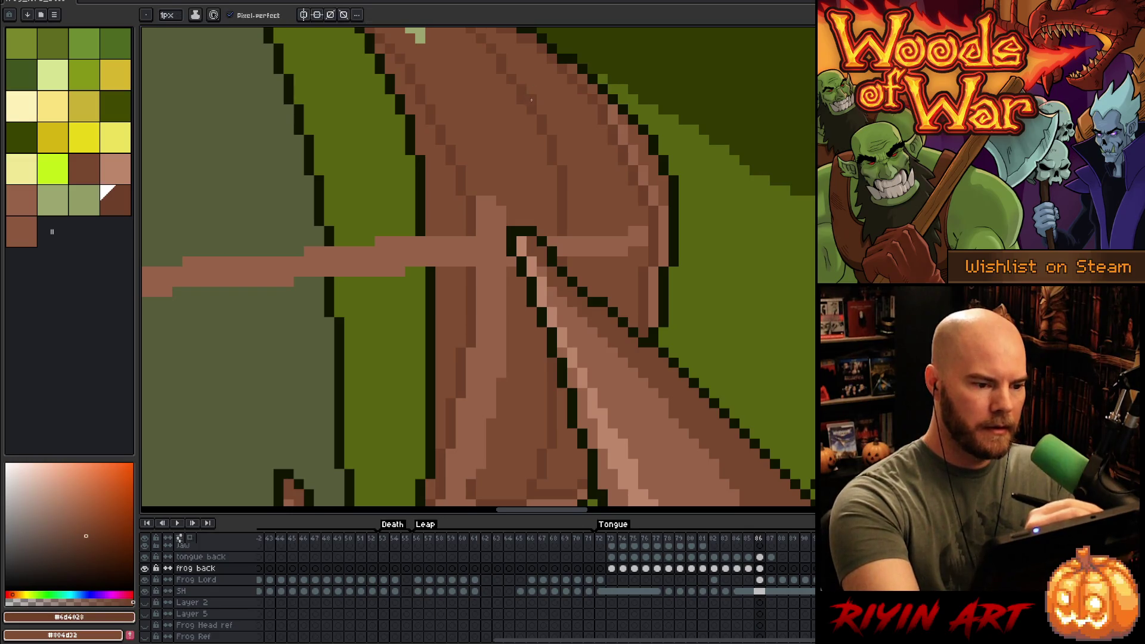
drag(570, 144, 598, 273)
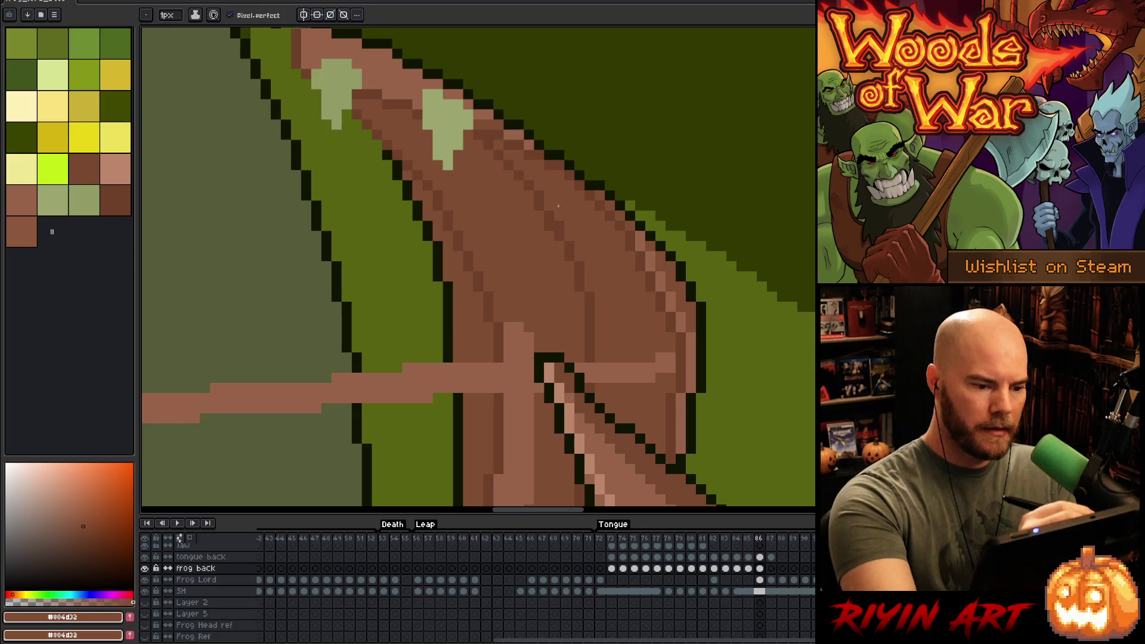
alt+click(564, 210)
alt+click(563, 230)
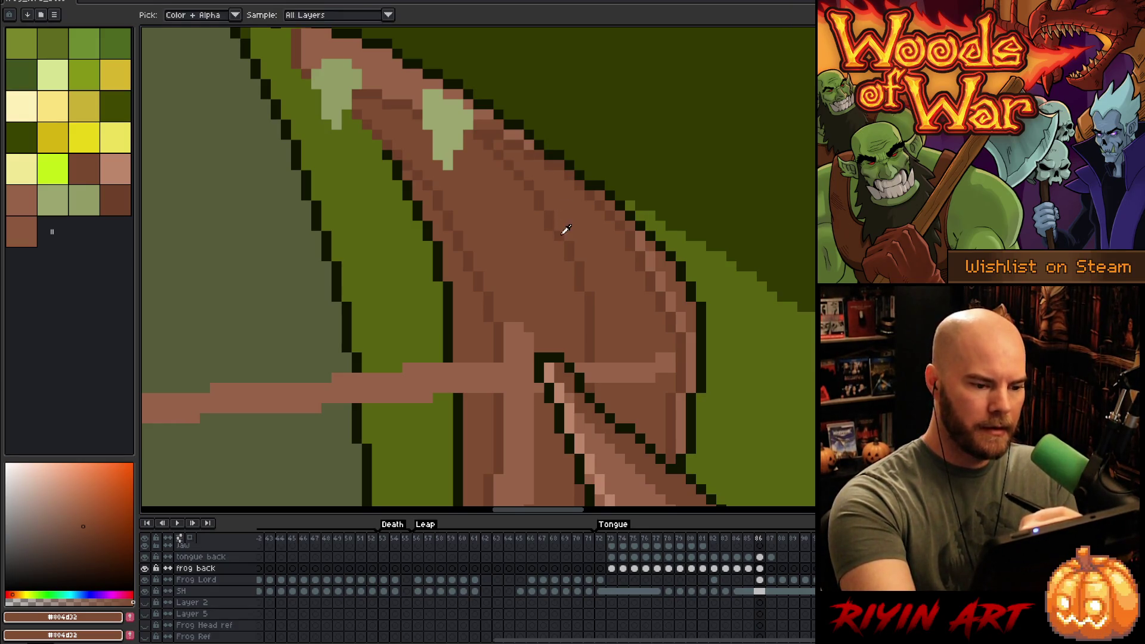
alt+click(573, 258)
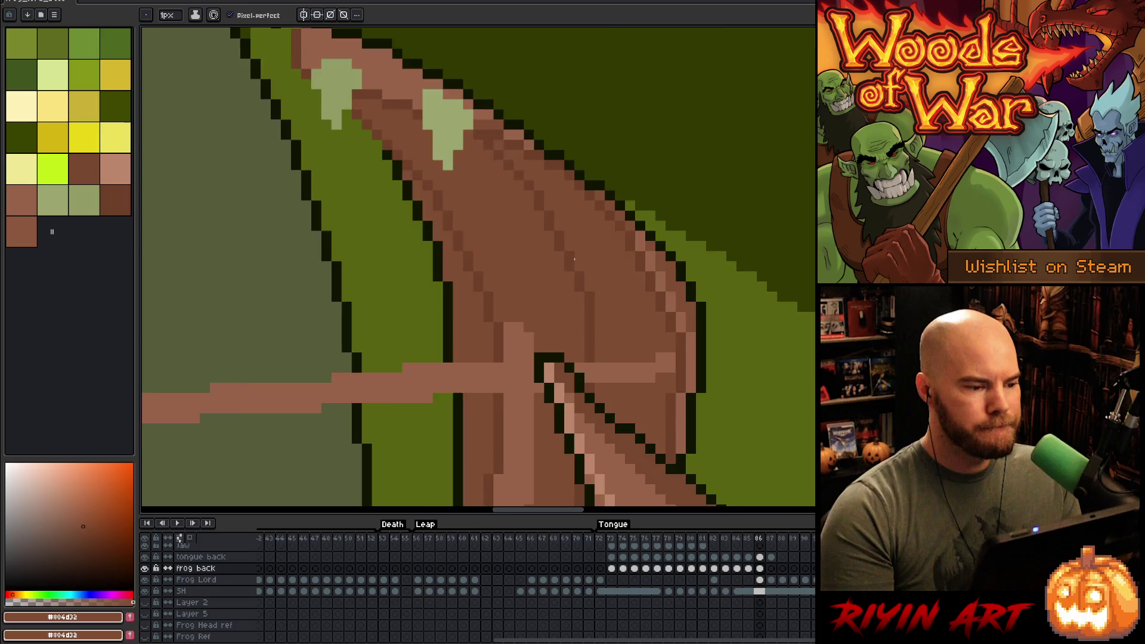
- Darken outline pixels along the inner mouth's lower curve and inner edge
scroll(576, 257, down, 3)
scroll(554, 257, up, 1)
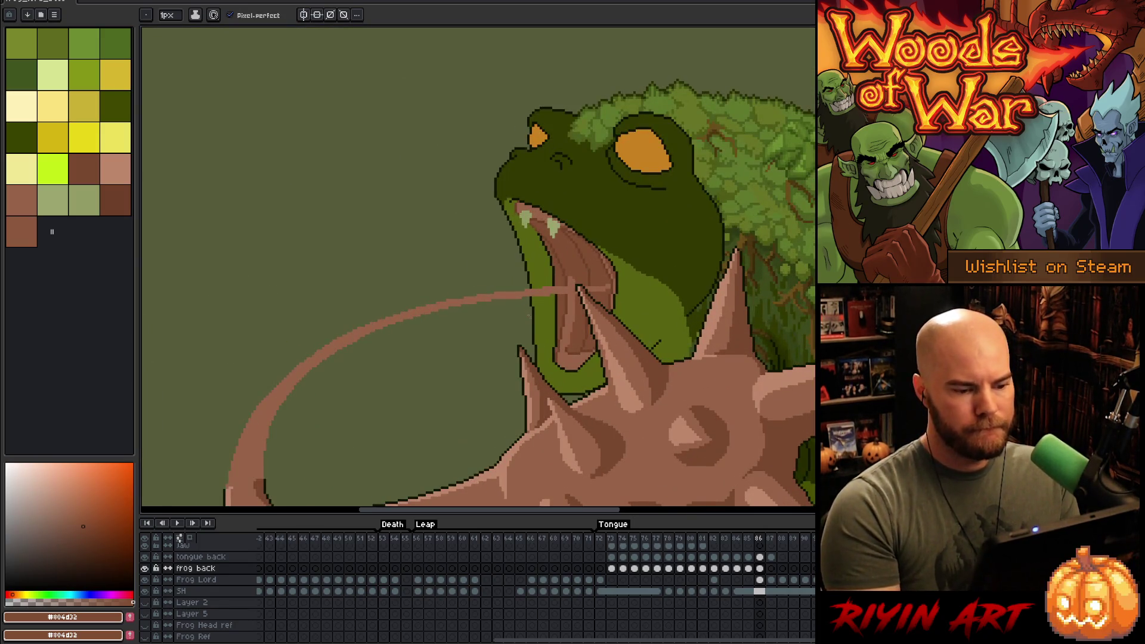
drag(552, 334, 516, 252)
scroll(516, 252, up, 1)
scroll(537, 268, down, 2)
scroll(578, 289, up, 2)
scroll(578, 289, down, 2)
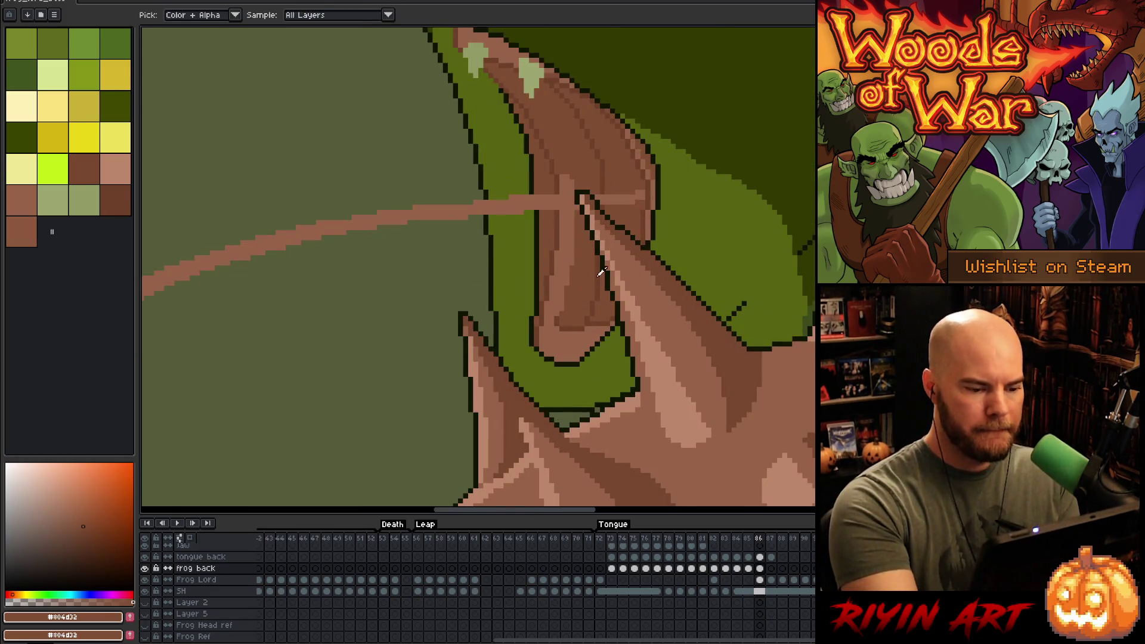
scroll(613, 328, up, 2)
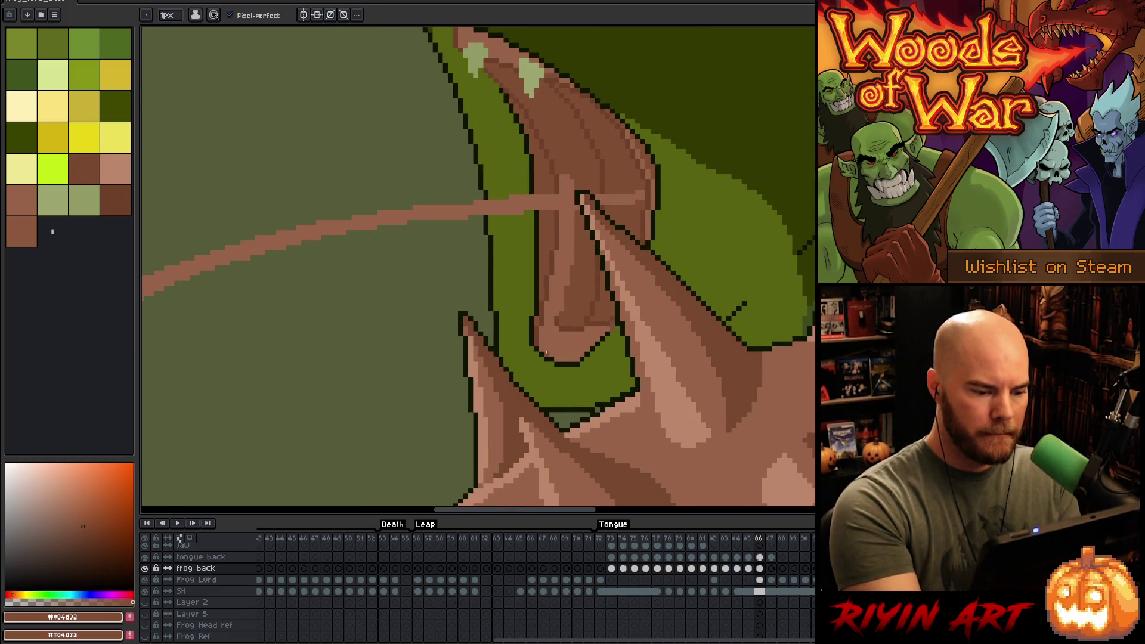
drag(564, 358, 580, 358)
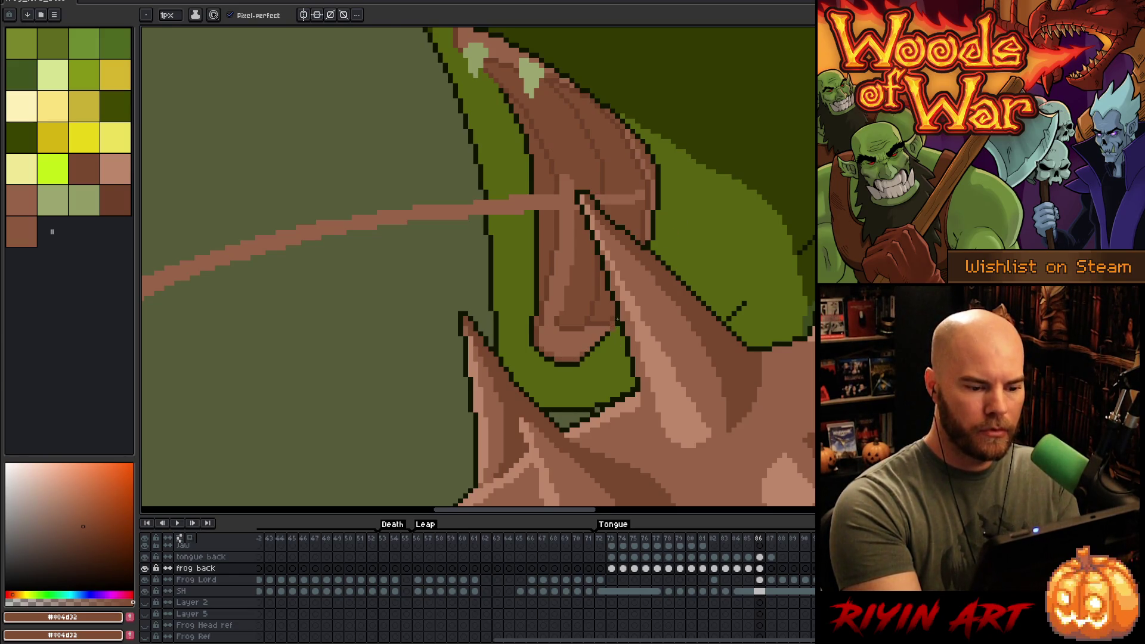
drag(615, 328, 586, 330)
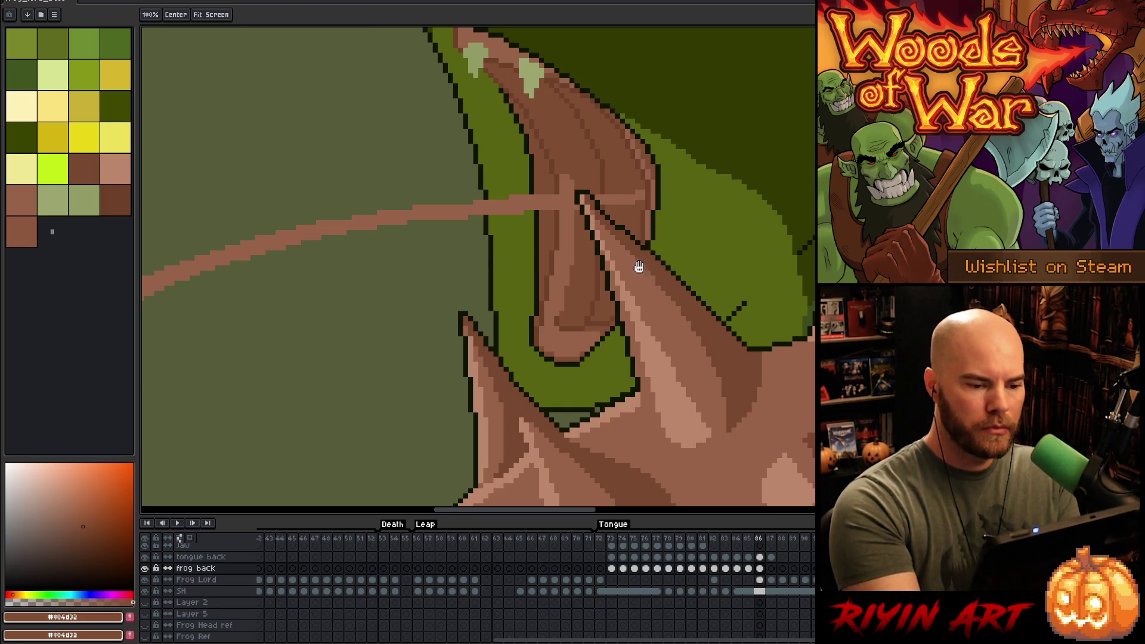
- Eyedrop browns from the tongue, #976348 then a darker one, ending on deep brown #6d4028
drag(637, 285, 631, 352)
alt+click(641, 219)
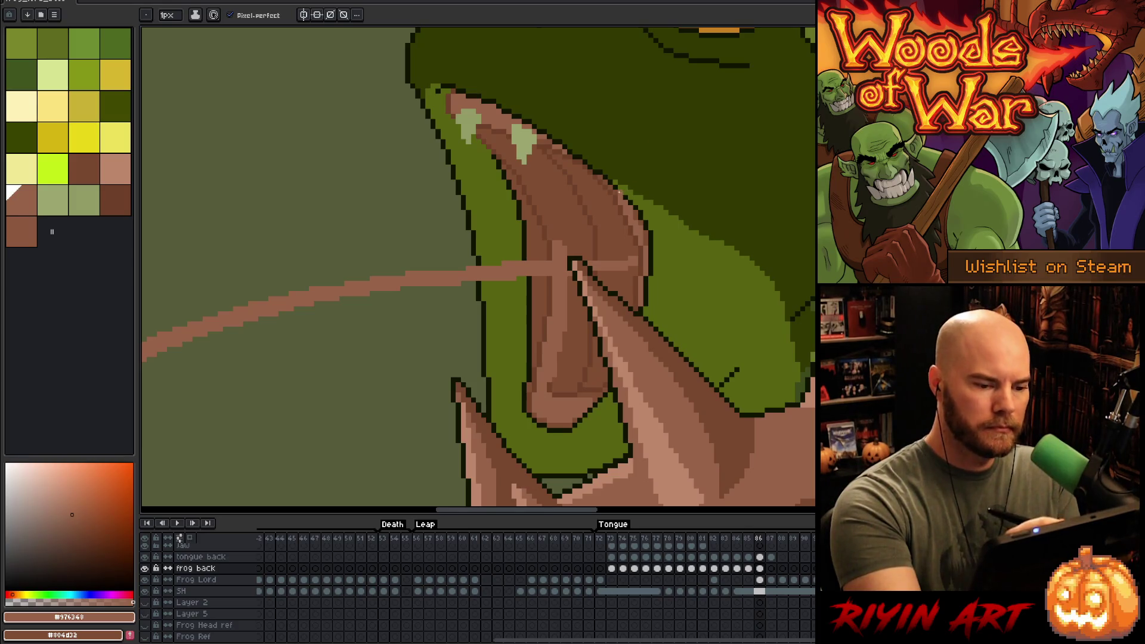
alt+click(625, 167)
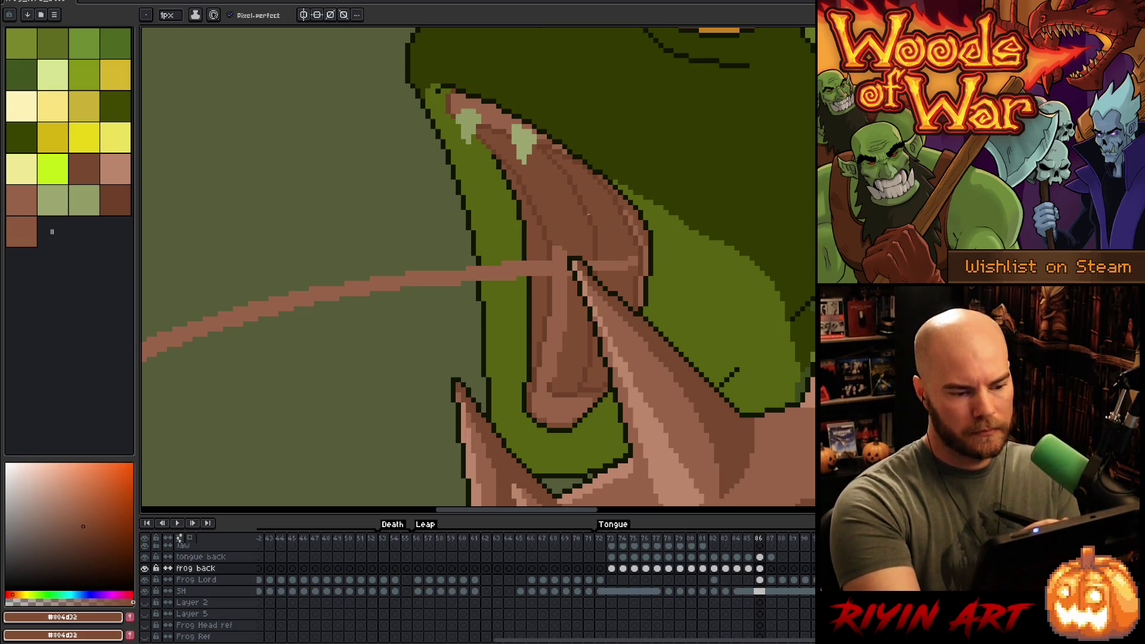
scroll(588, 213, down, 4)
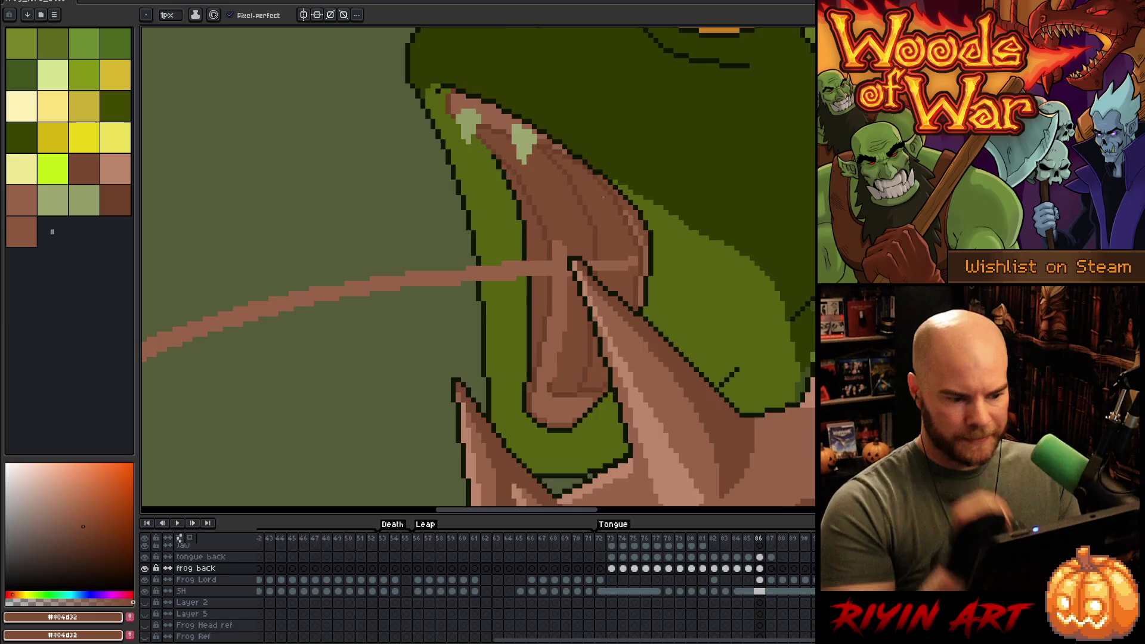
scroll(564, 215, up, 2)
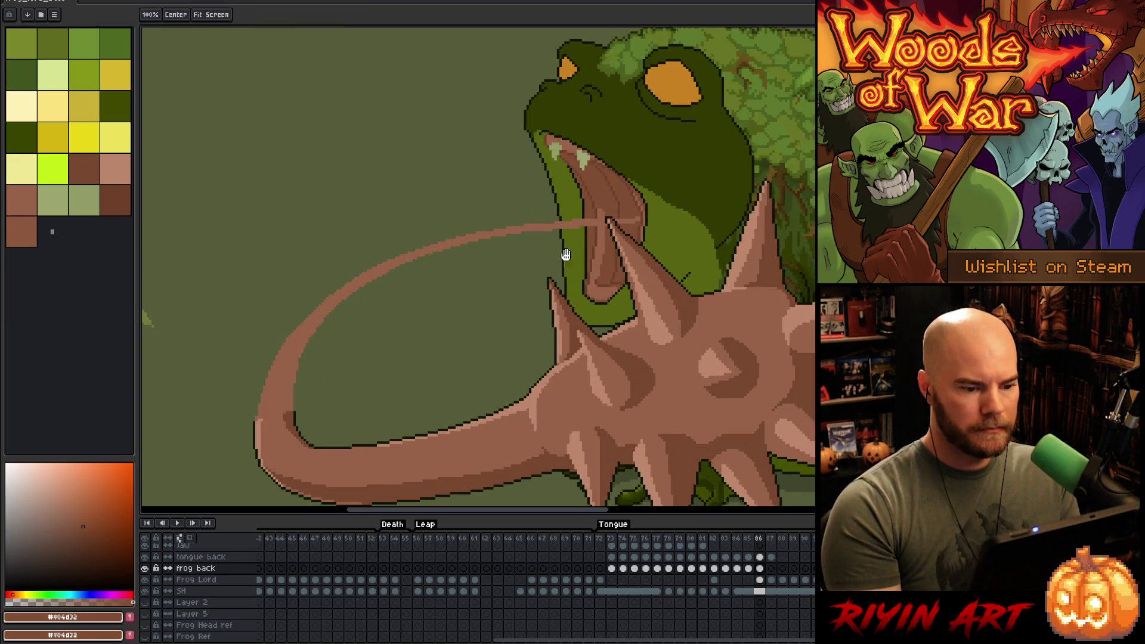
drag(565, 216, 594, 244)
scroll(595, 244, up, 1)
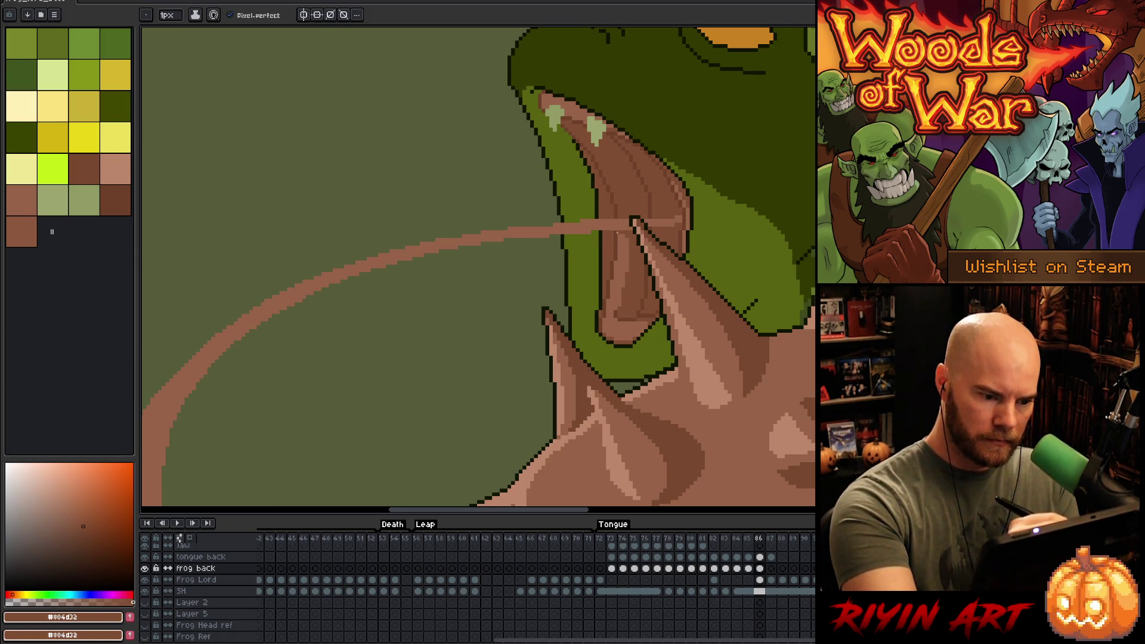
alt+click(620, 236)
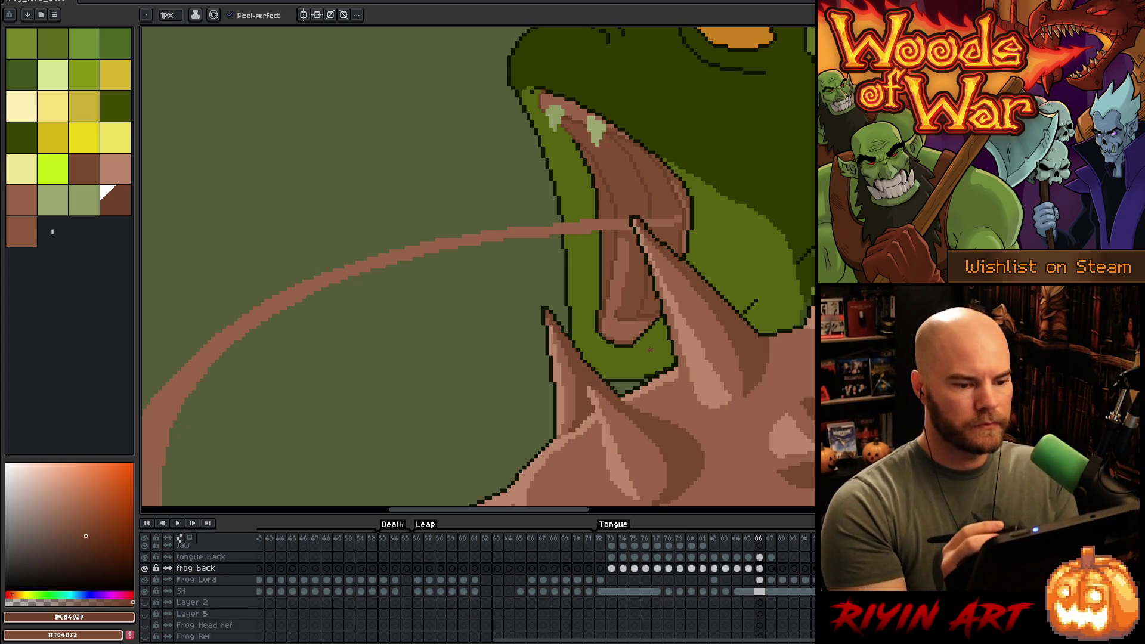
- Sample tongue browns #976348, #804d32 and #6d4028, checking frame 85 against frame 86
alt+click(611, 164)
click(611, 164)
key(b)
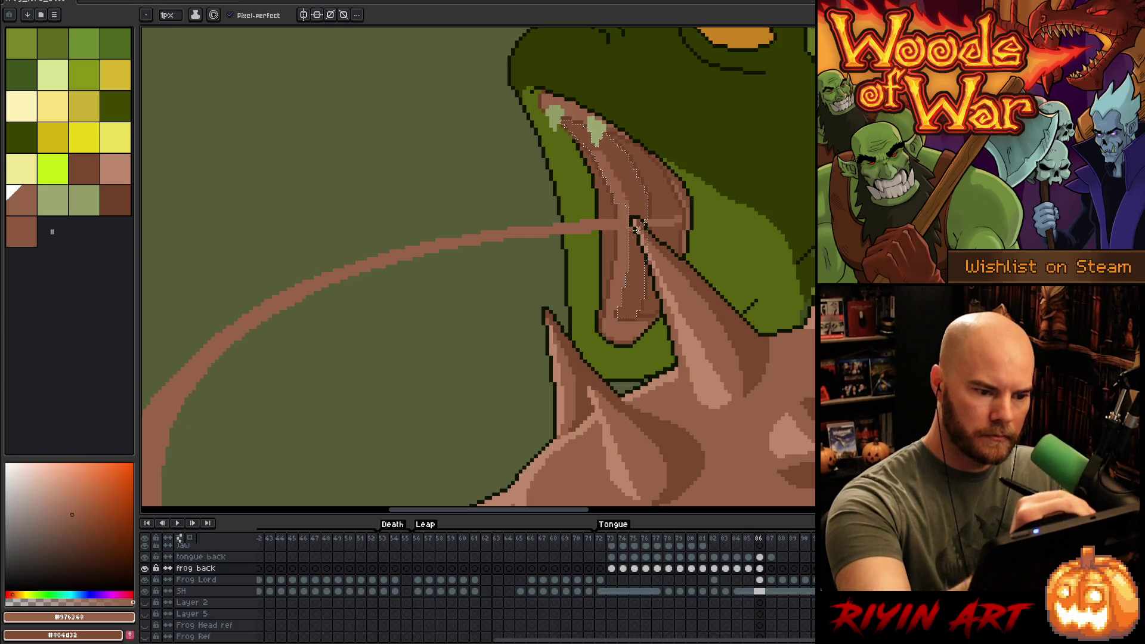
alt+click(621, 171)
key(ctrl+d)
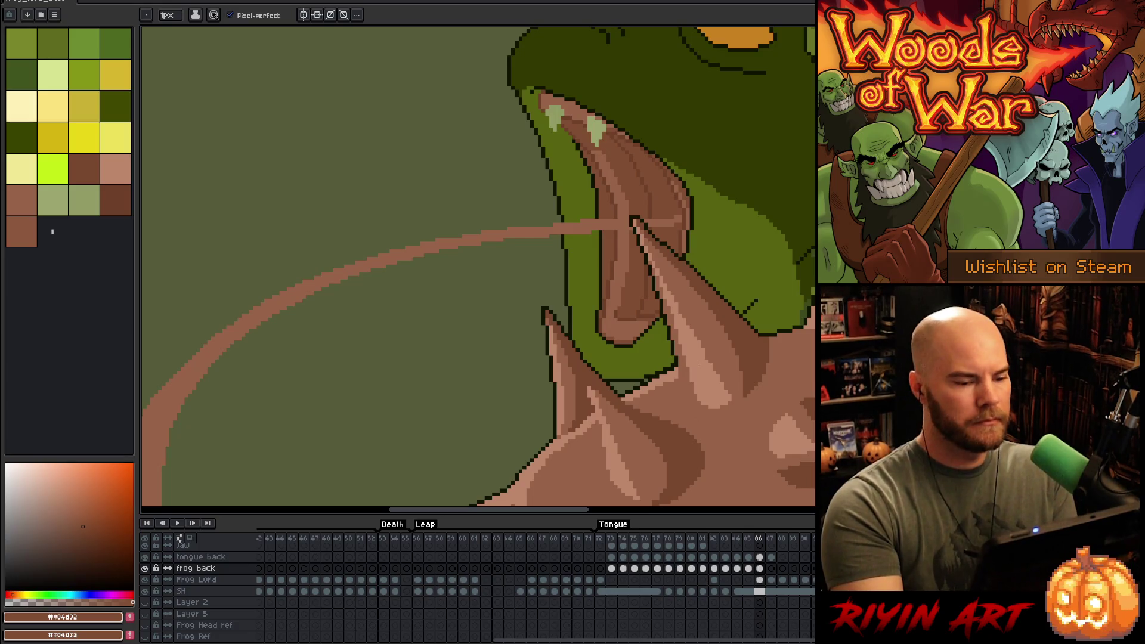
key(comma)
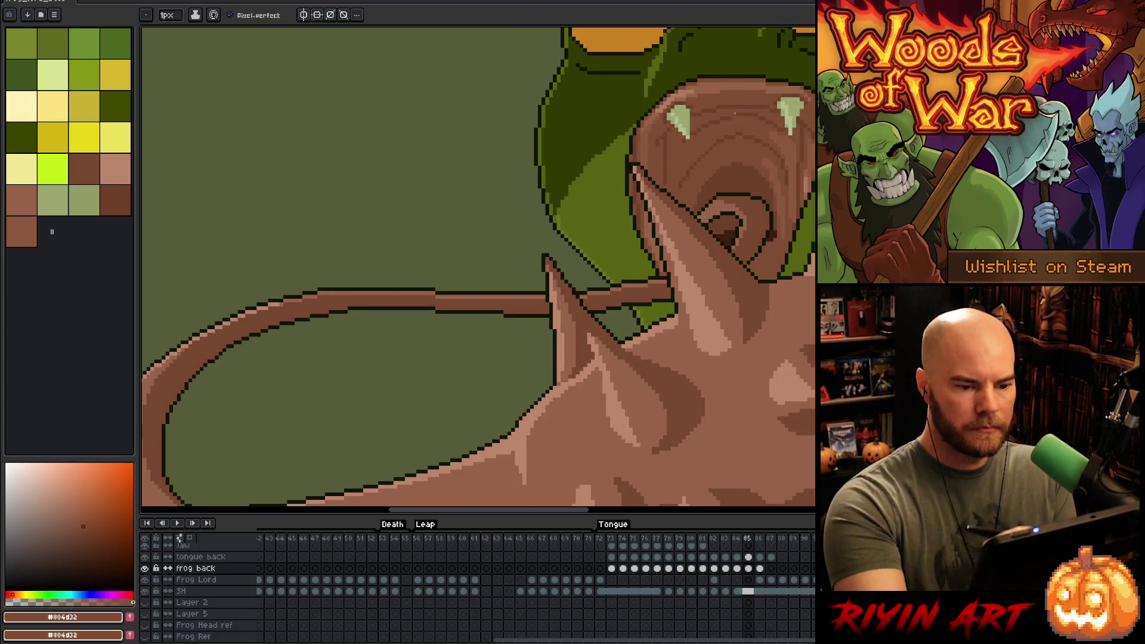
alt+click(732, 165)
key(period)
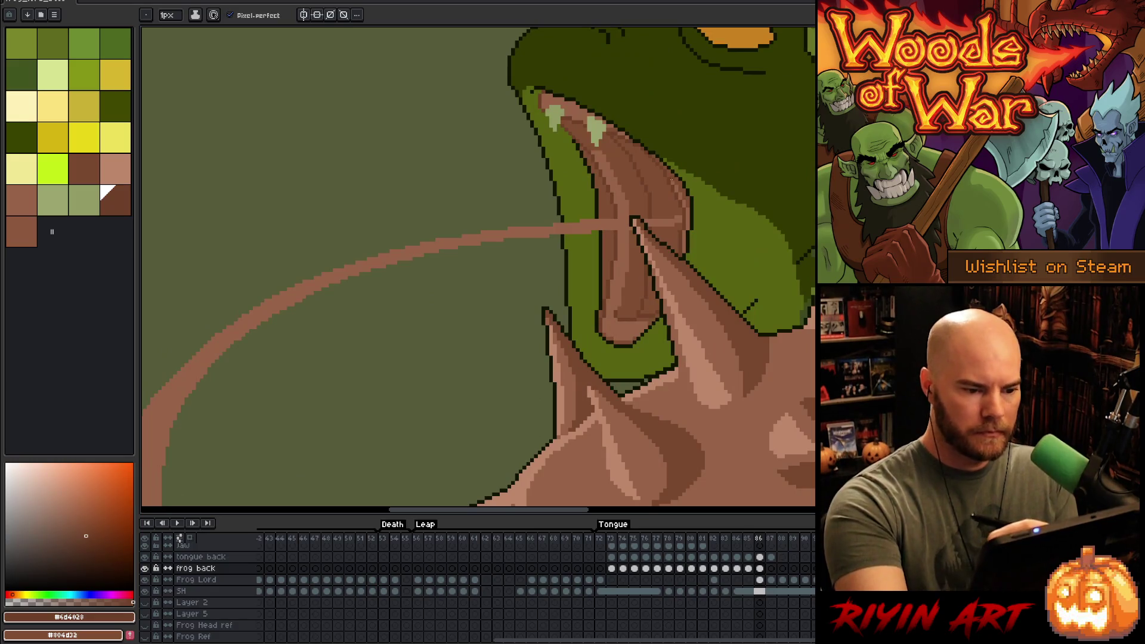
- Draw a darker brown vertical stroke on the tongue and add a dark accent pixel below it
drag(670, 218, 668, 201)
key(ctrl+z)
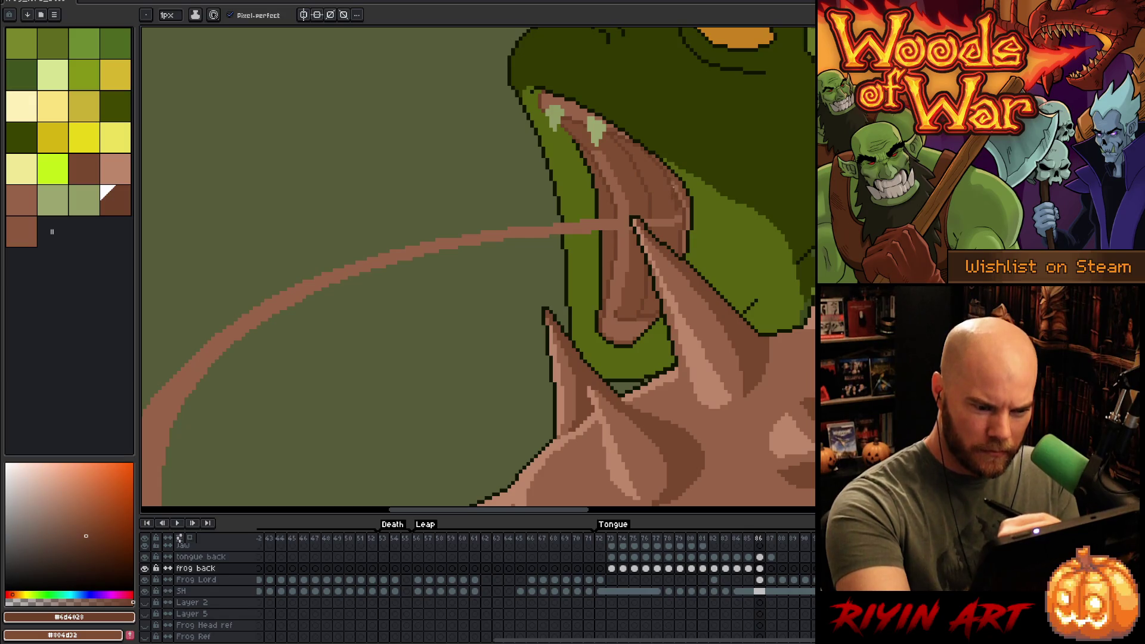
key(comma)
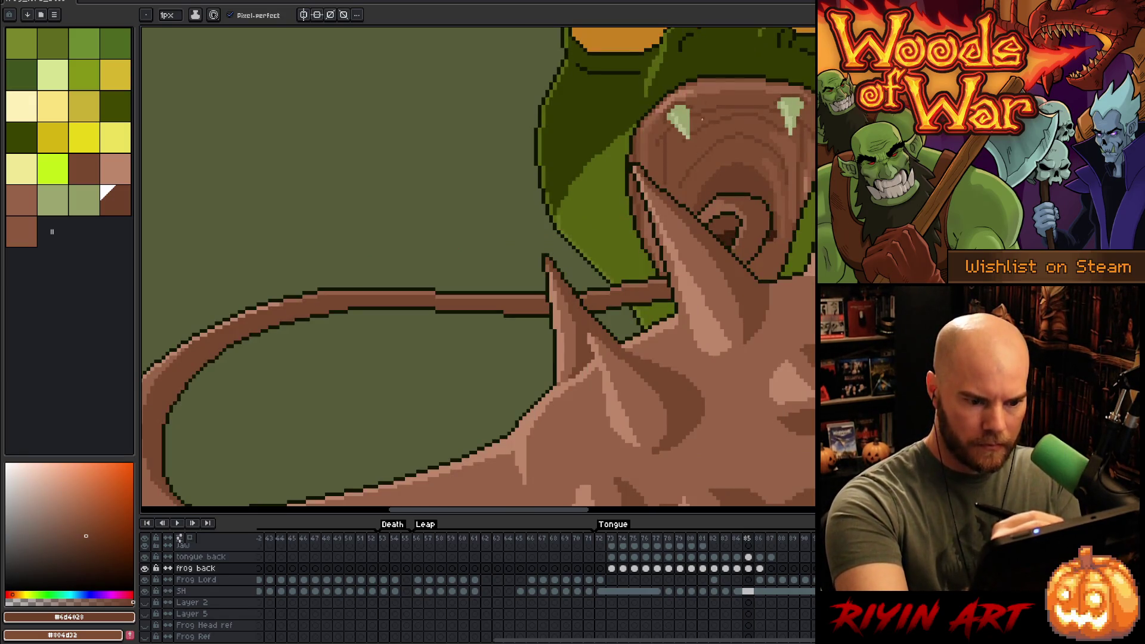
key(period)
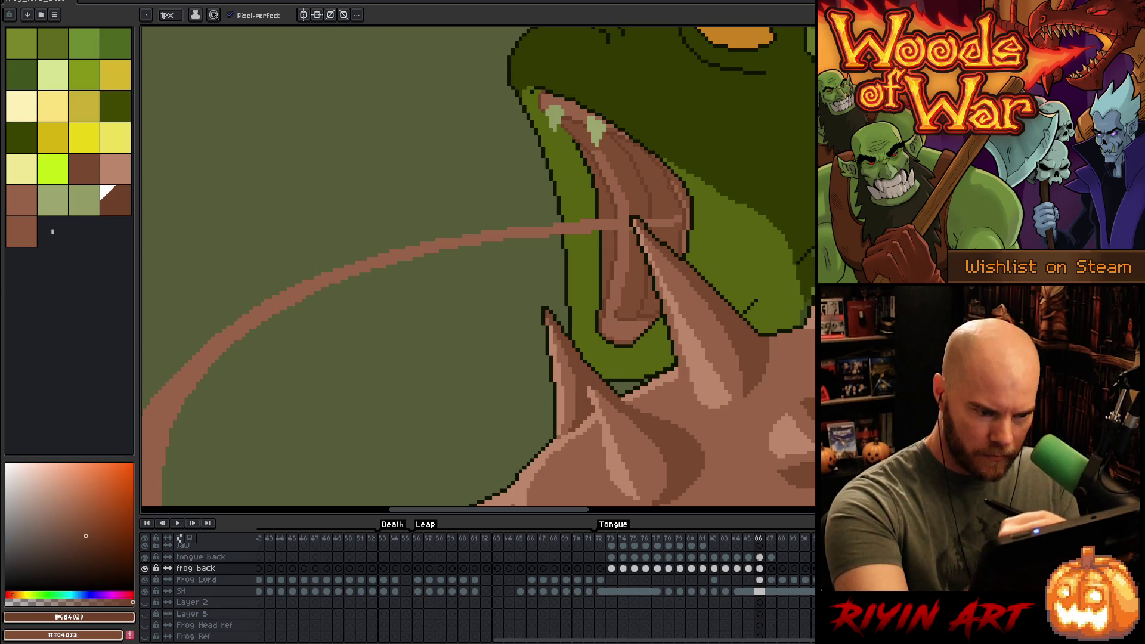
drag(669, 197, 669, 220)
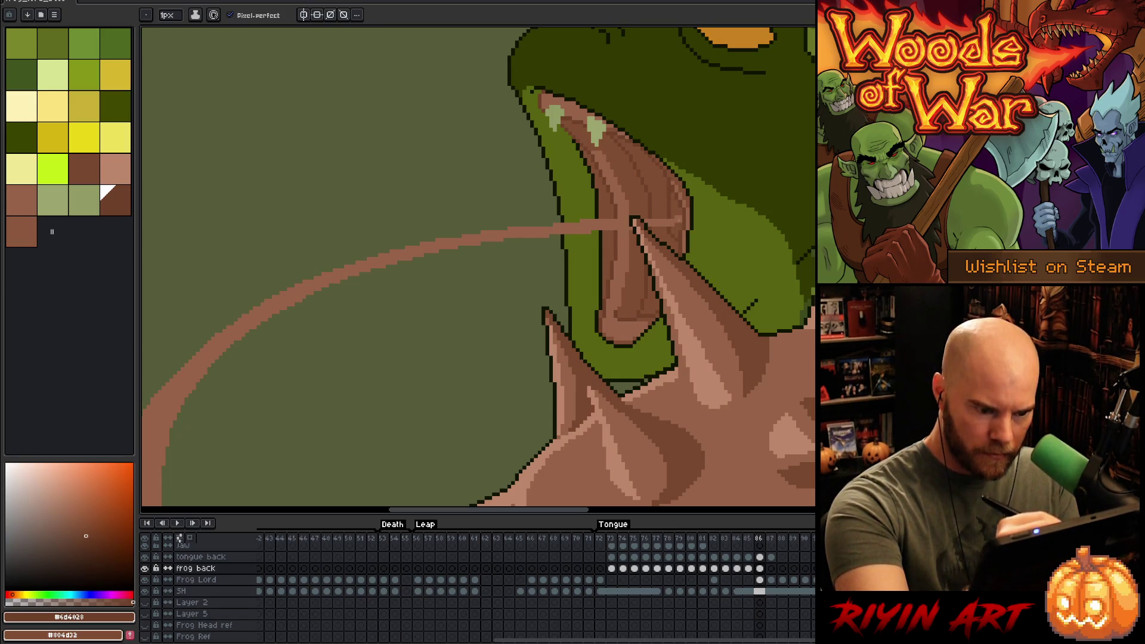
key(g)
key(comma)
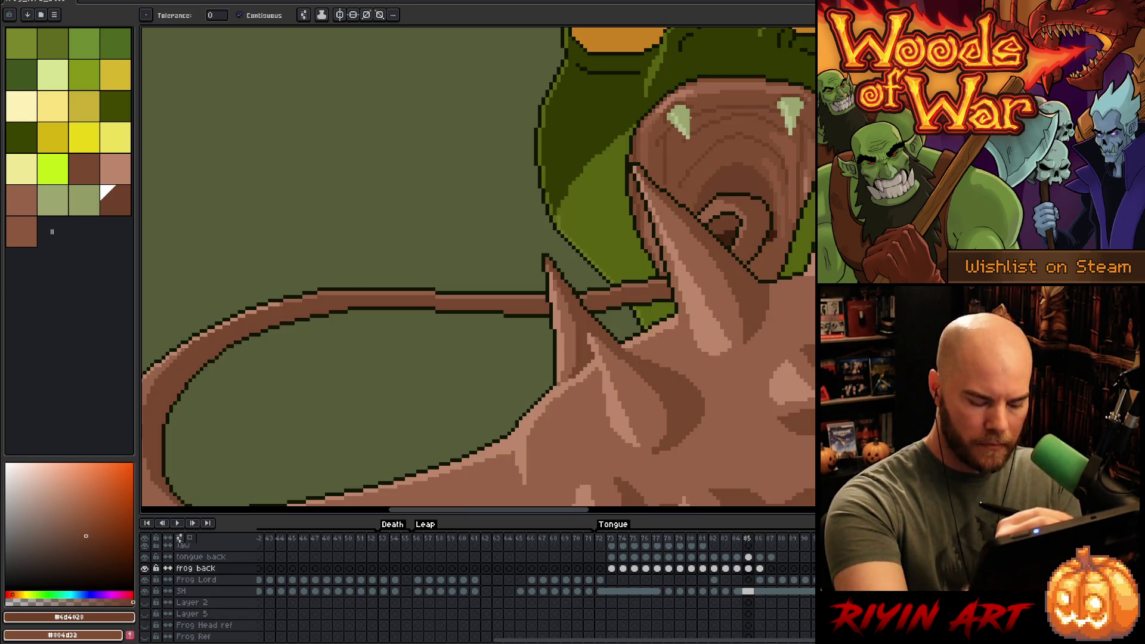
key(period)
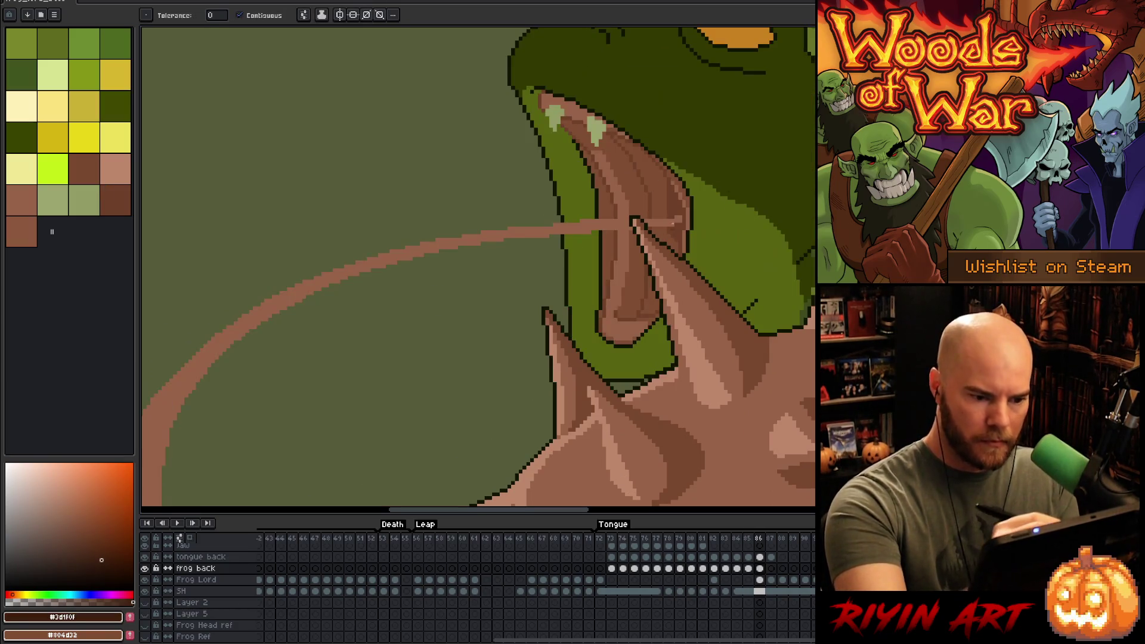
key(b)
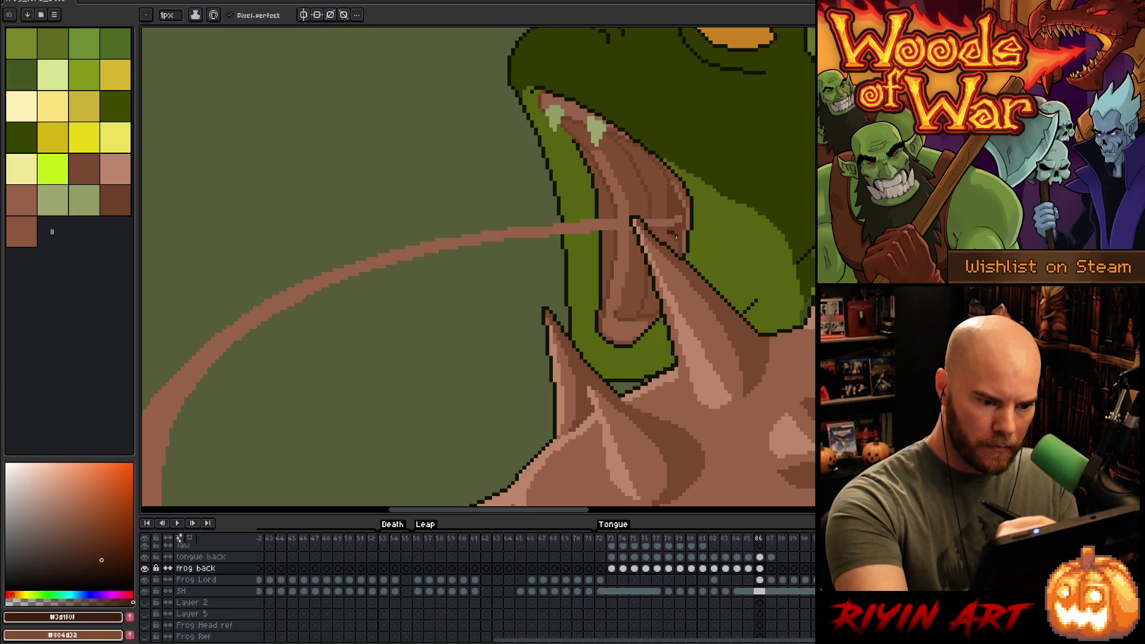
click(676, 236)
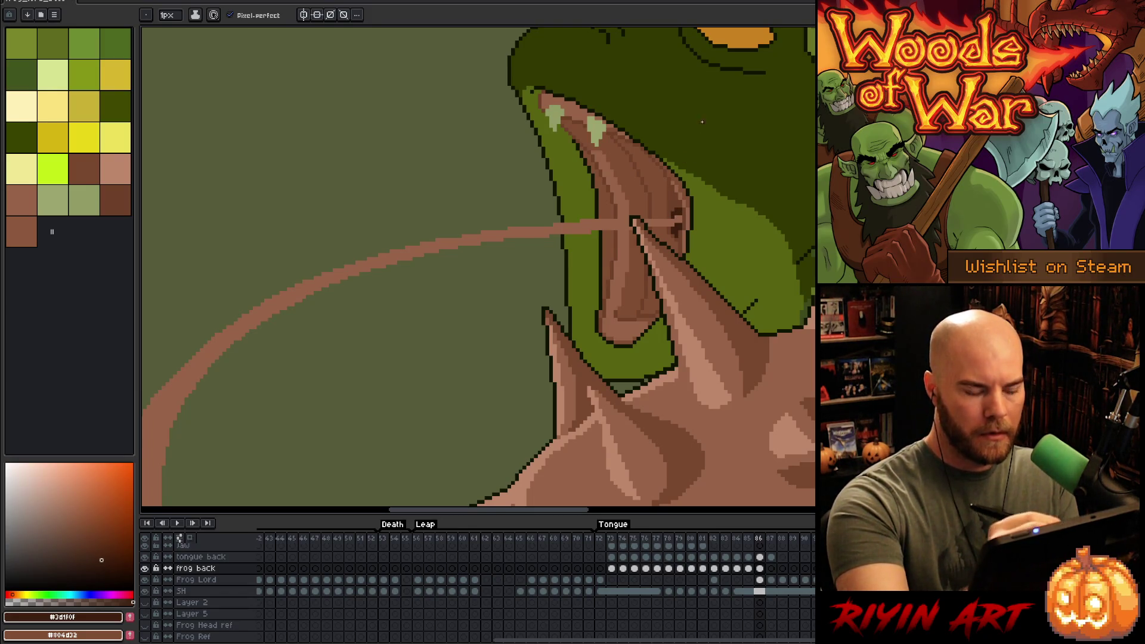
- Sample deep brown #6d4028 again and flip between frames, ending on frame 85
alt+click(668, 194)
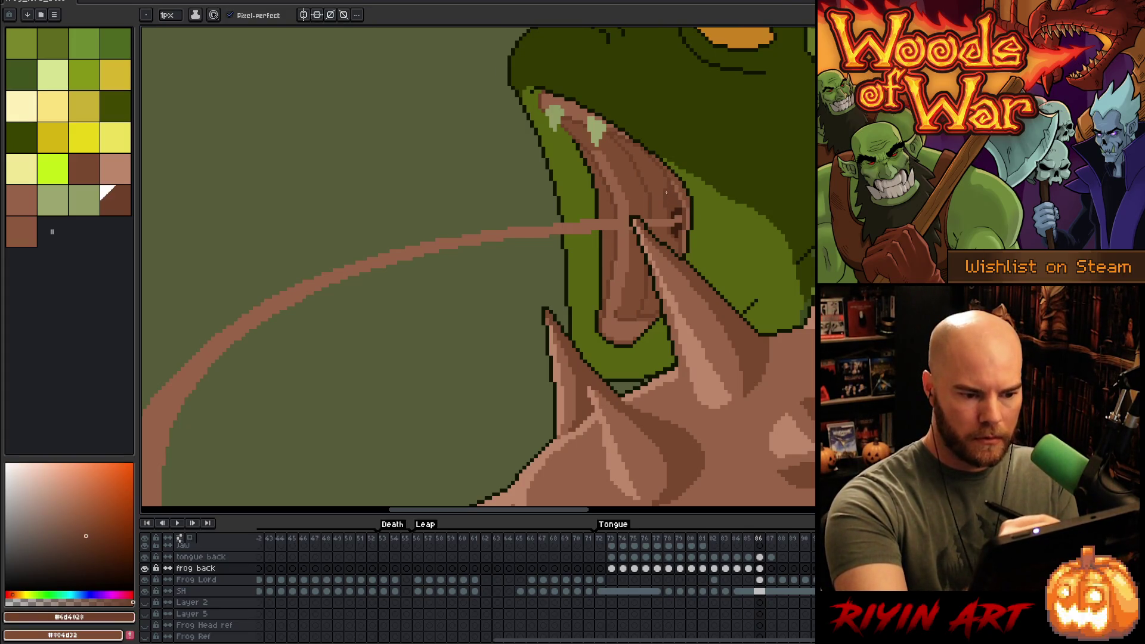
key(Left)
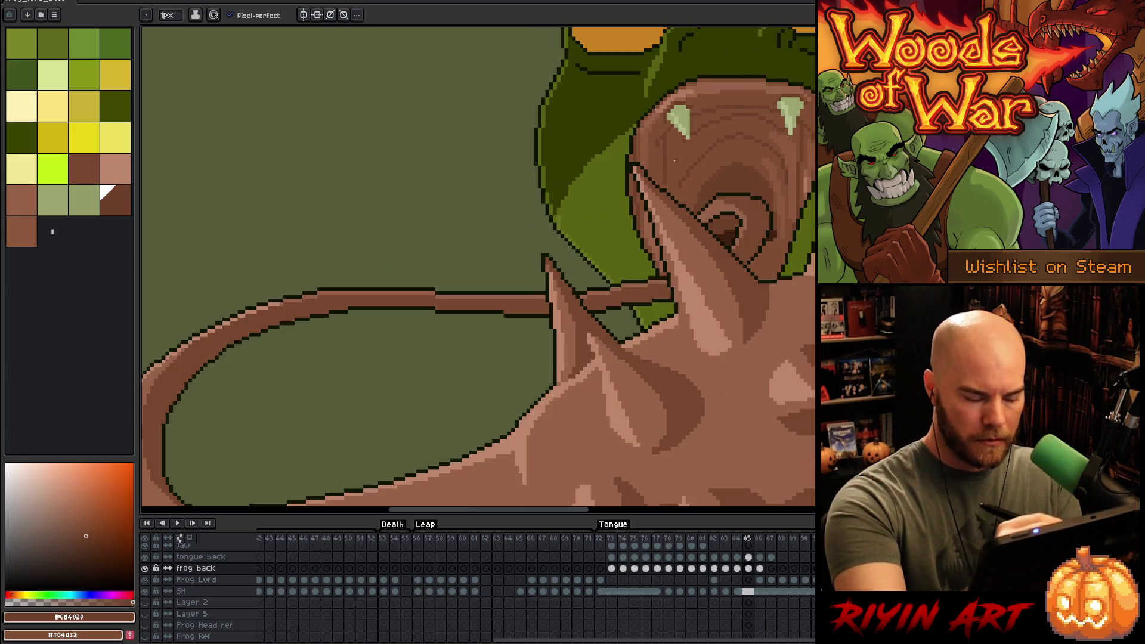
key(Right)
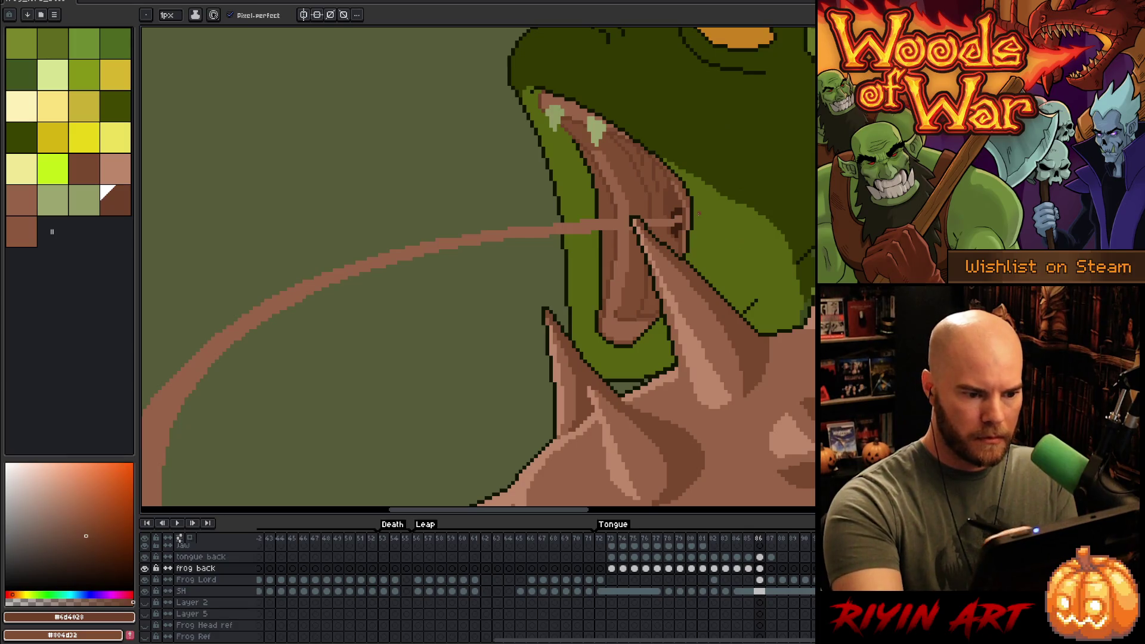
key(Left)
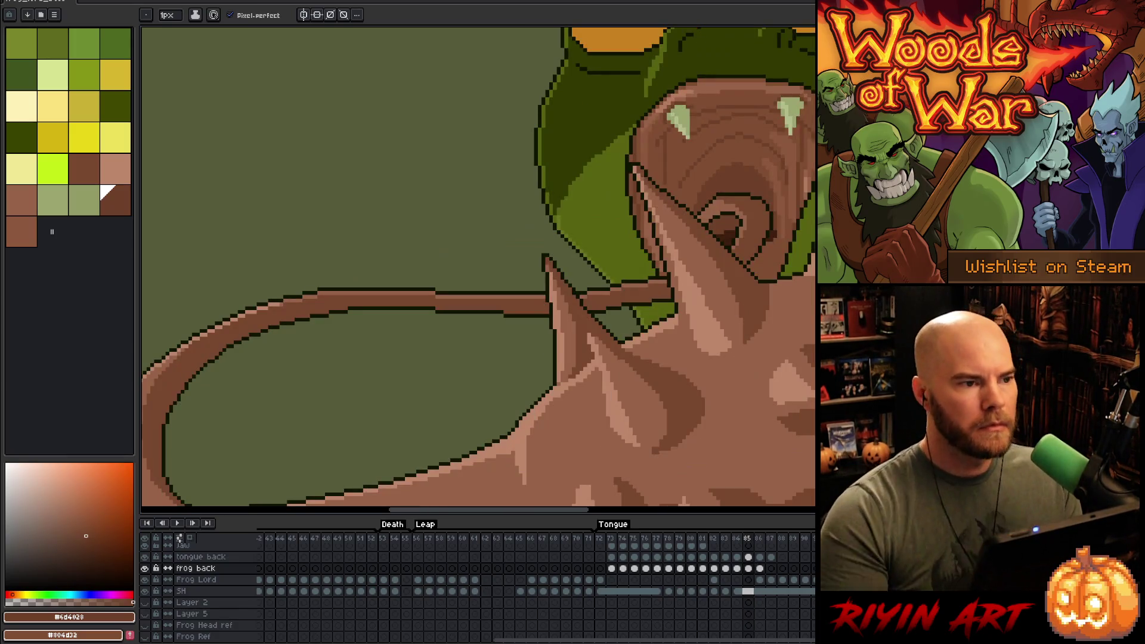
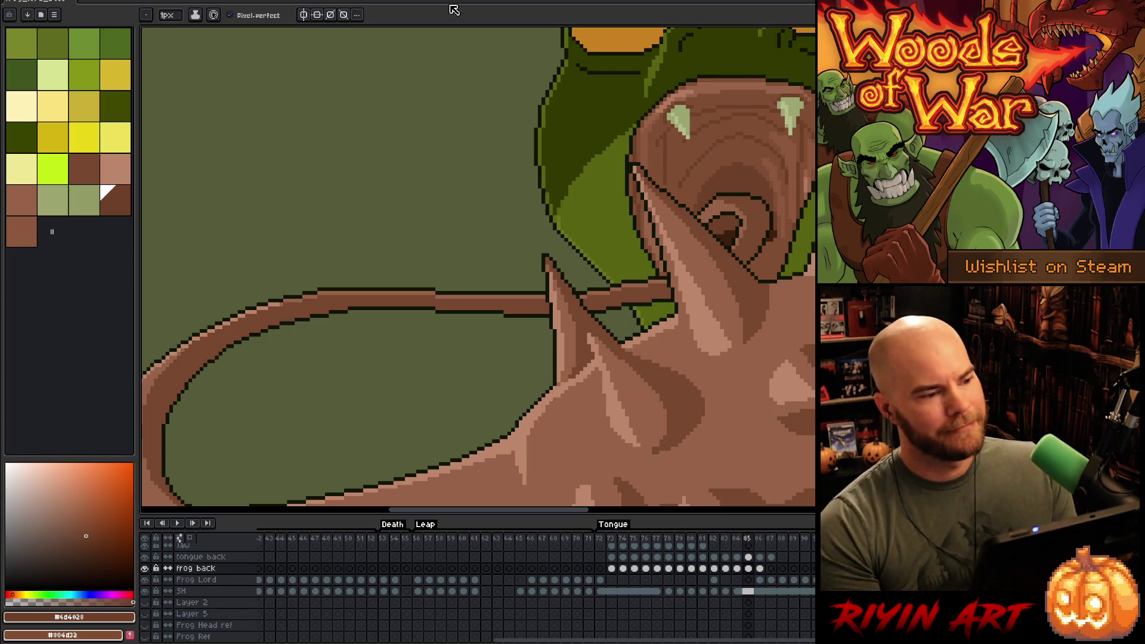
- On frame 86, paint a lighter stroke down the tongue with the sampled mid-brown
scroll(623, 274, down, 4)
scroll(623, 274, up, 1)
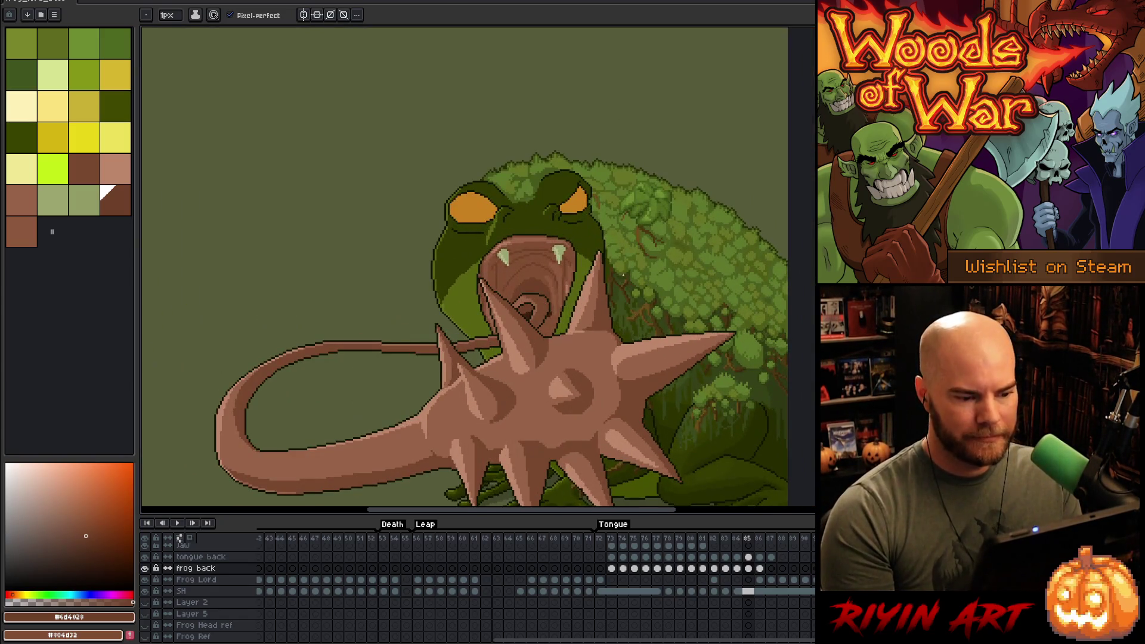
key(Right)
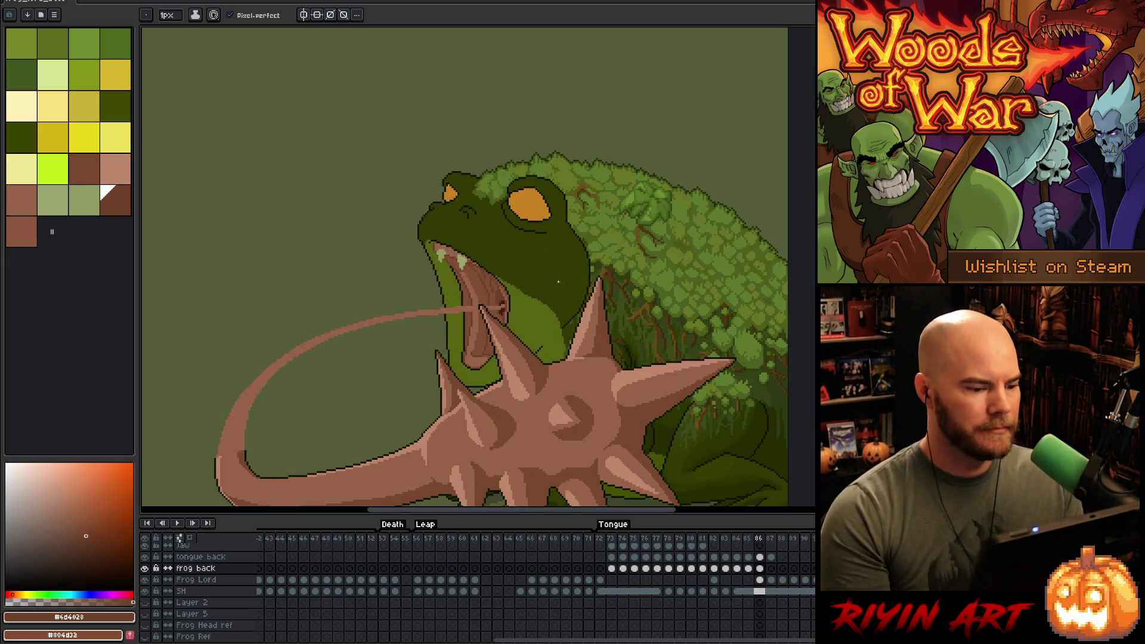
key(Left)
scroll(531, 295, up, 2)
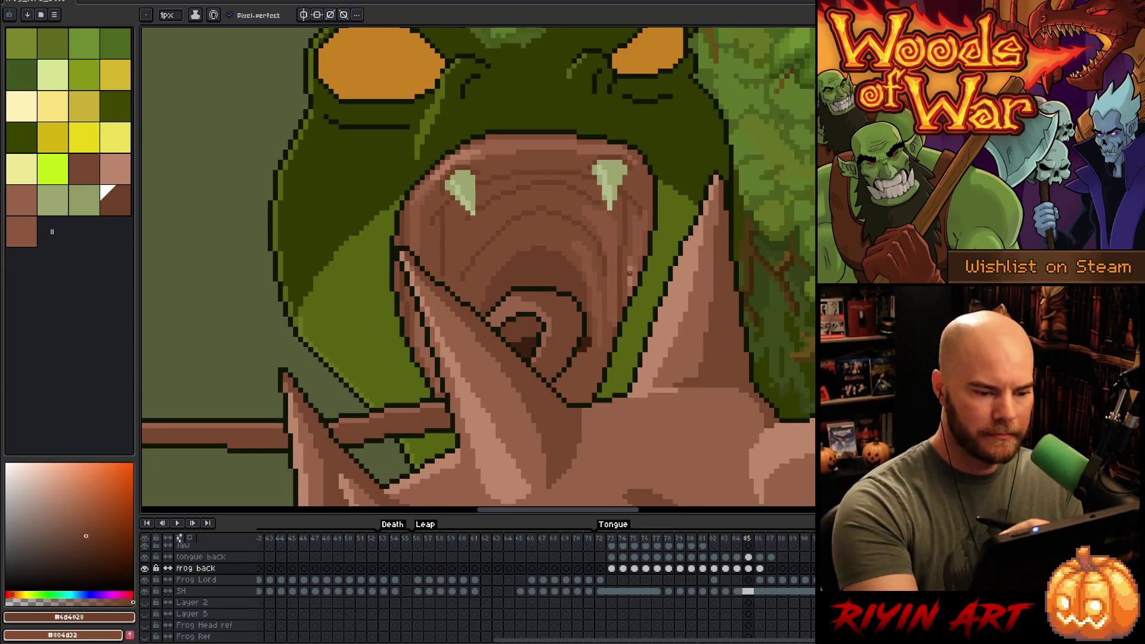
alt+click(629, 273)
key(Right)
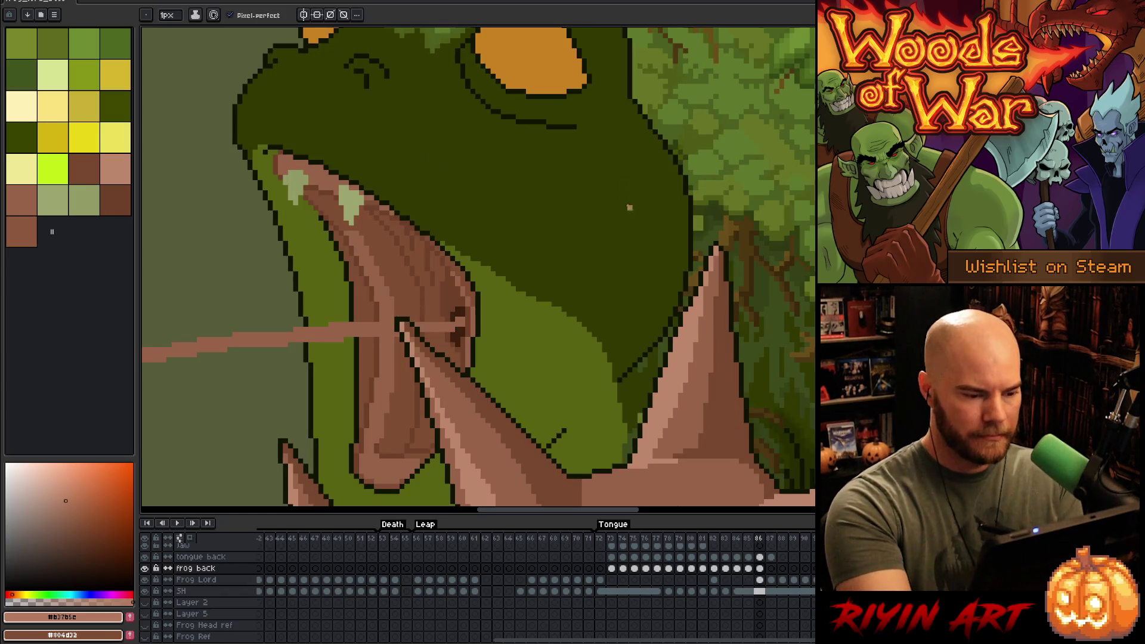
drag(524, 328, 602, 253)
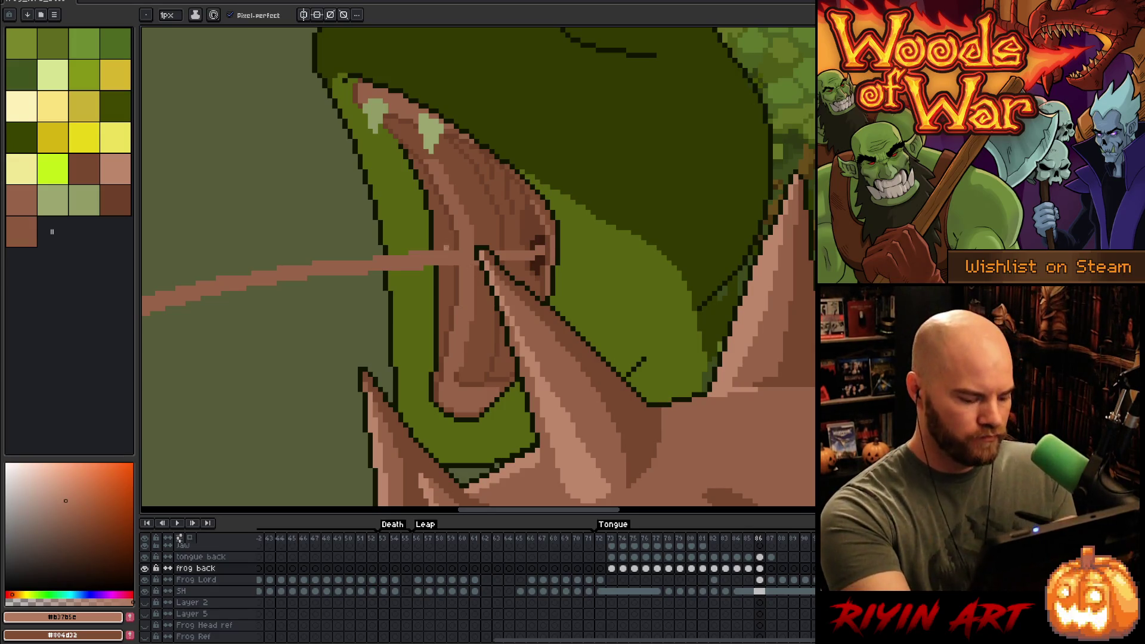
drag(461, 273, 456, 331)
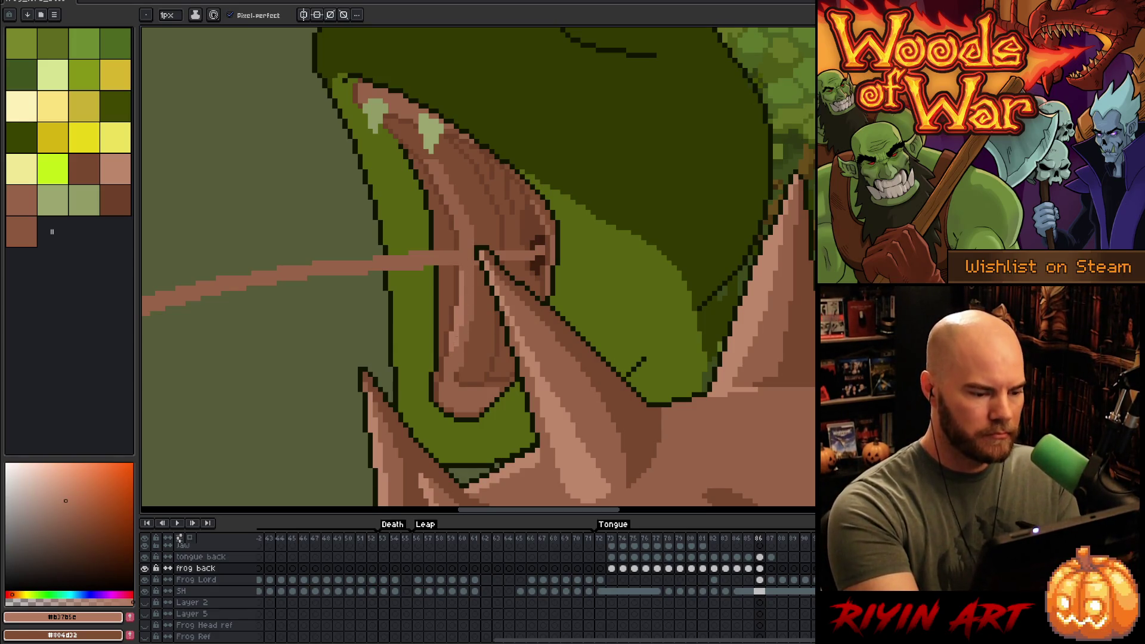
- Sample and compare several brown shades from the mouth and the palette
alt+click(462, 277)
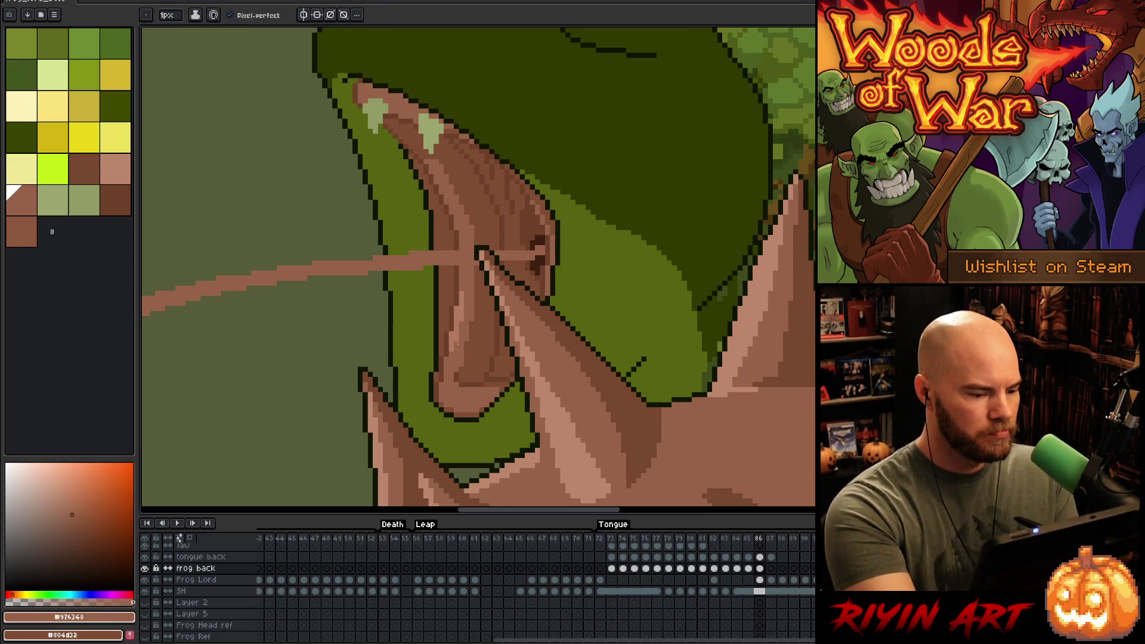
alt+click(471, 277)
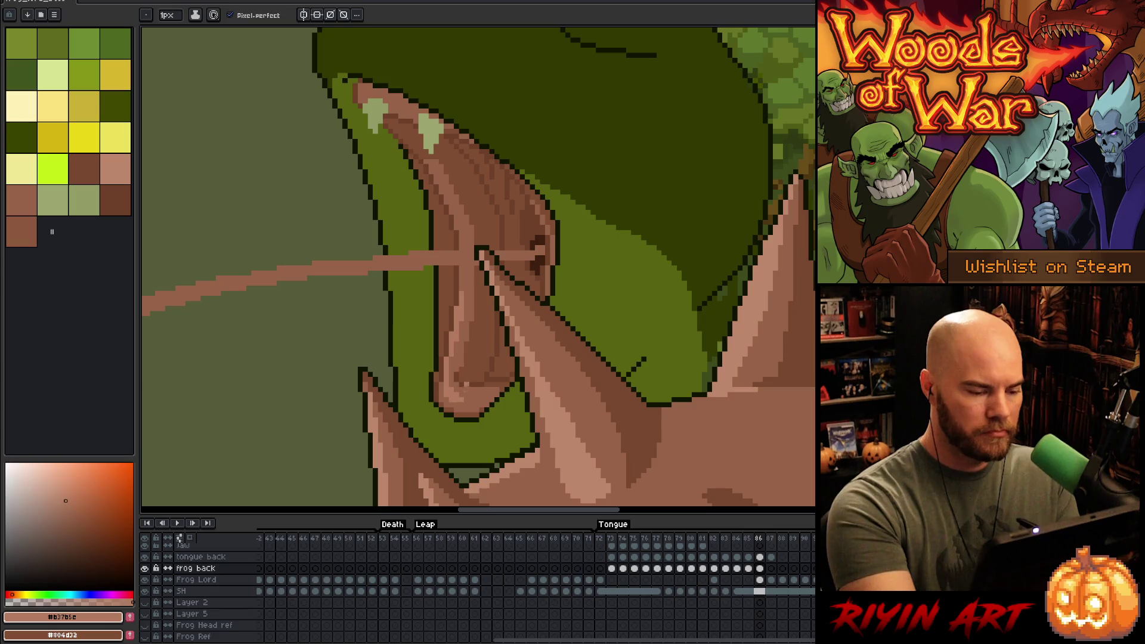
alt+click(450, 358)
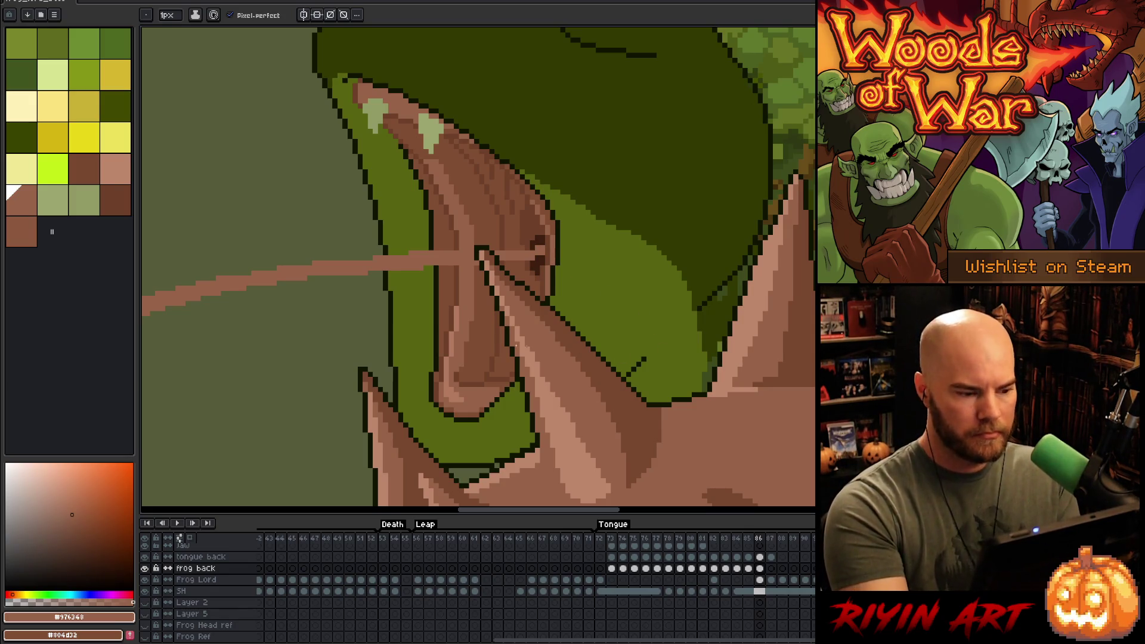
alt+click(357, 87)
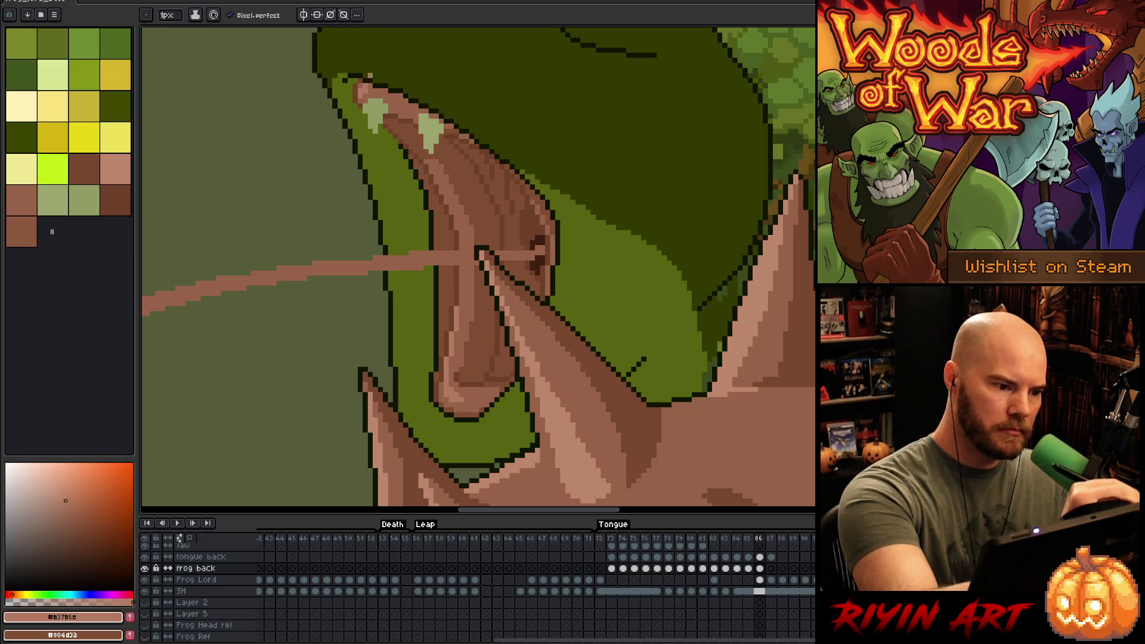
alt+click(372, 90)
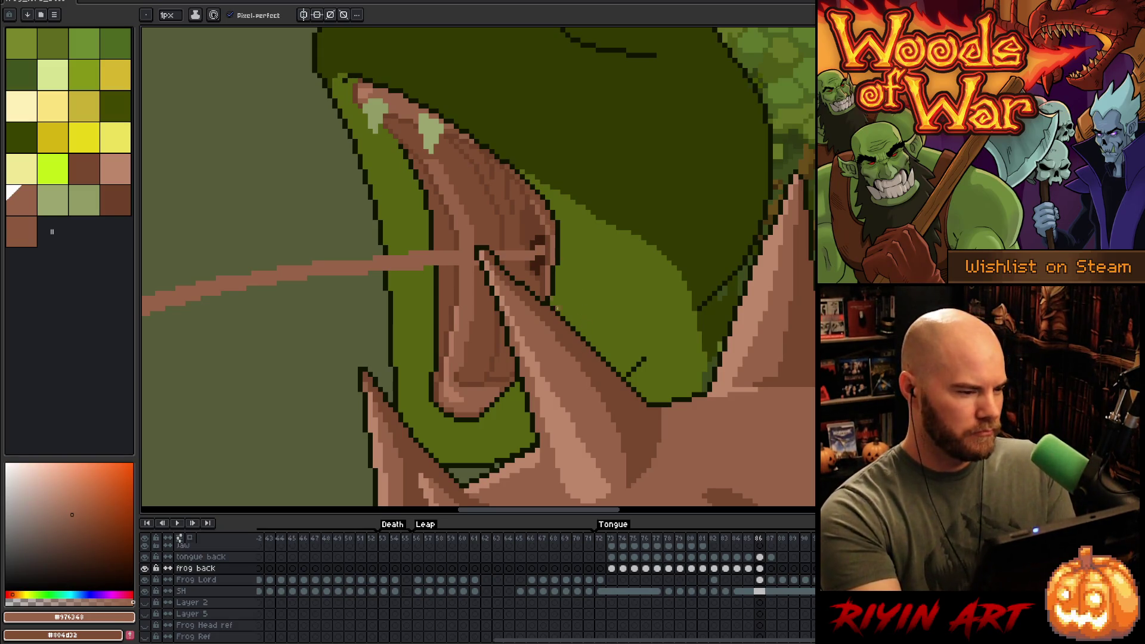
alt+click(399, 102)
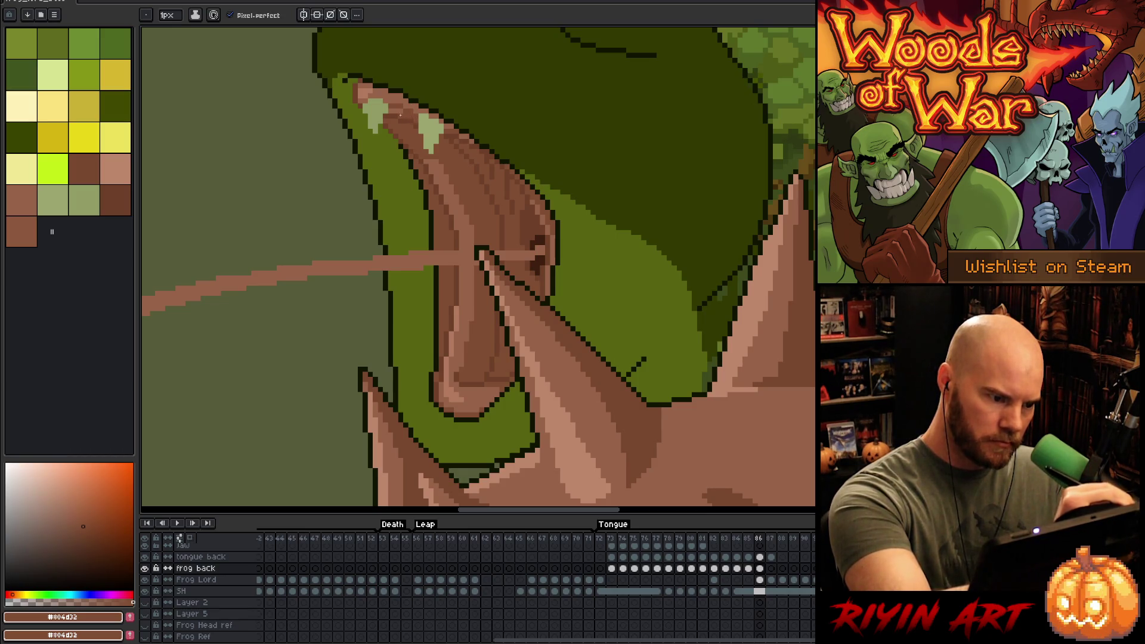
alt+click(393, 106)
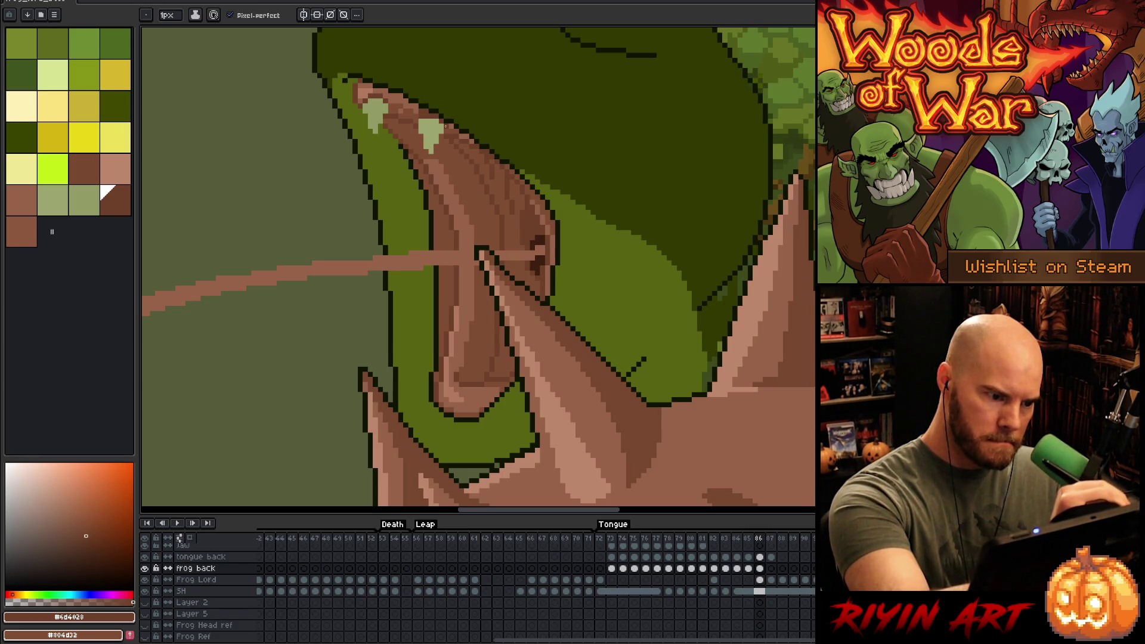
alt+click(426, 111)
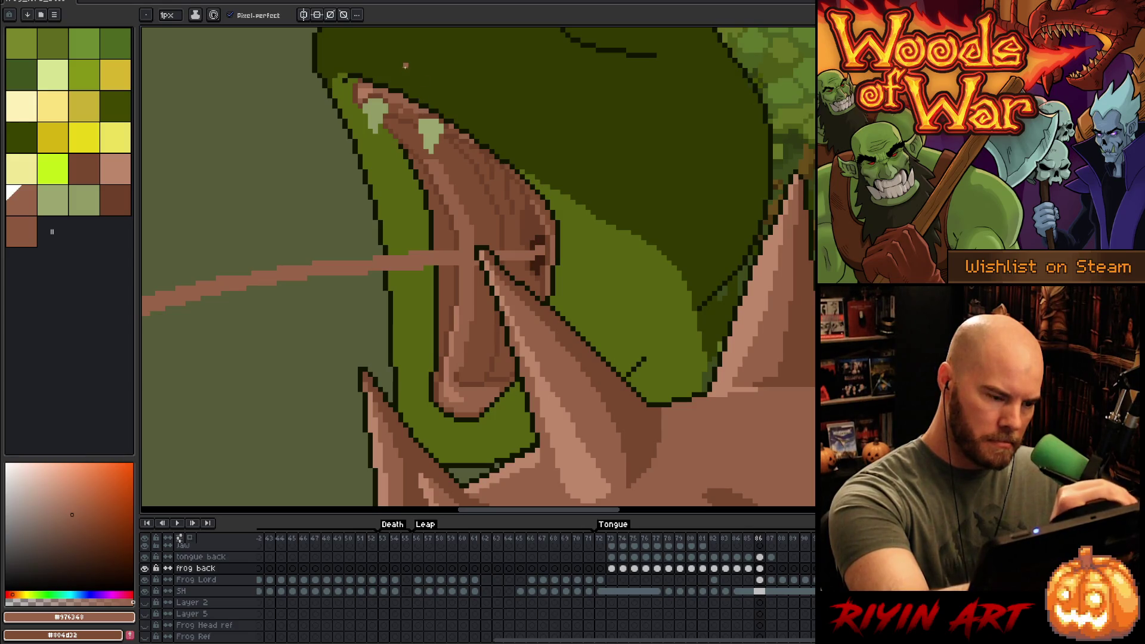
alt+click(410, 103)
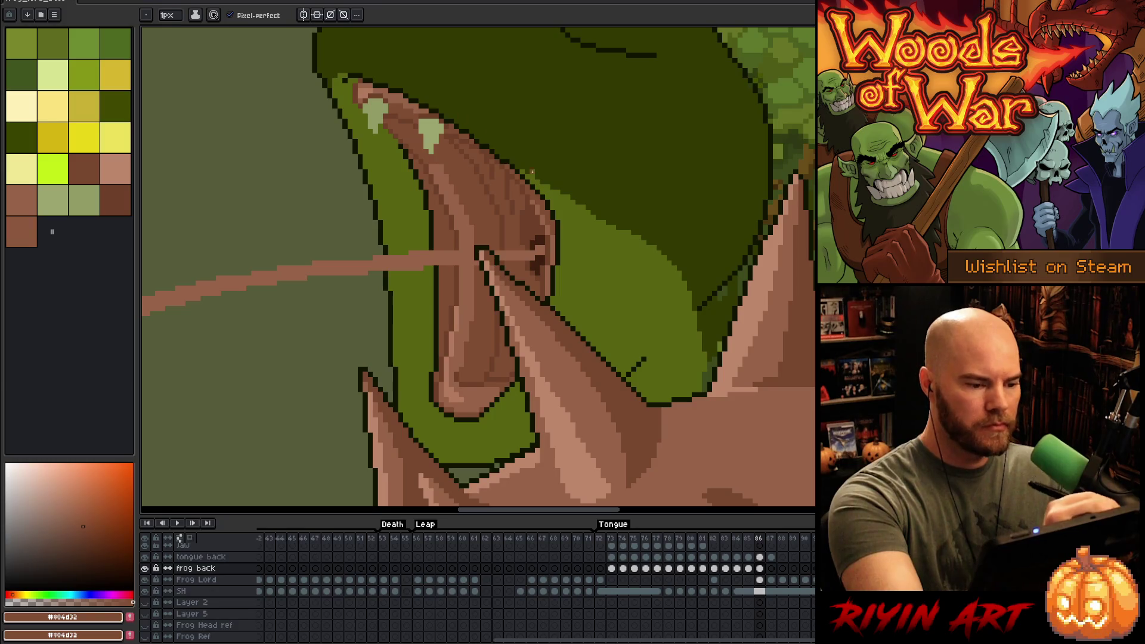
- Choose the very dark brown #3d1f0f and paint a short shadow stroke where the tongue enters
right_click(608, 334)
key(Escape)
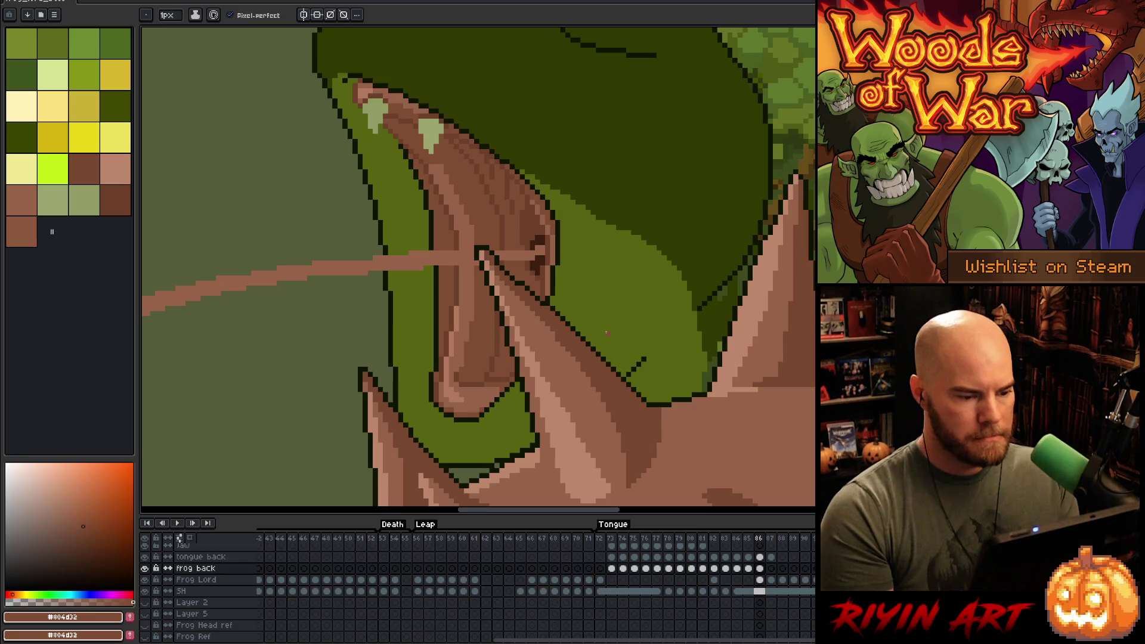
alt+click(534, 276)
alt+click(536, 271)
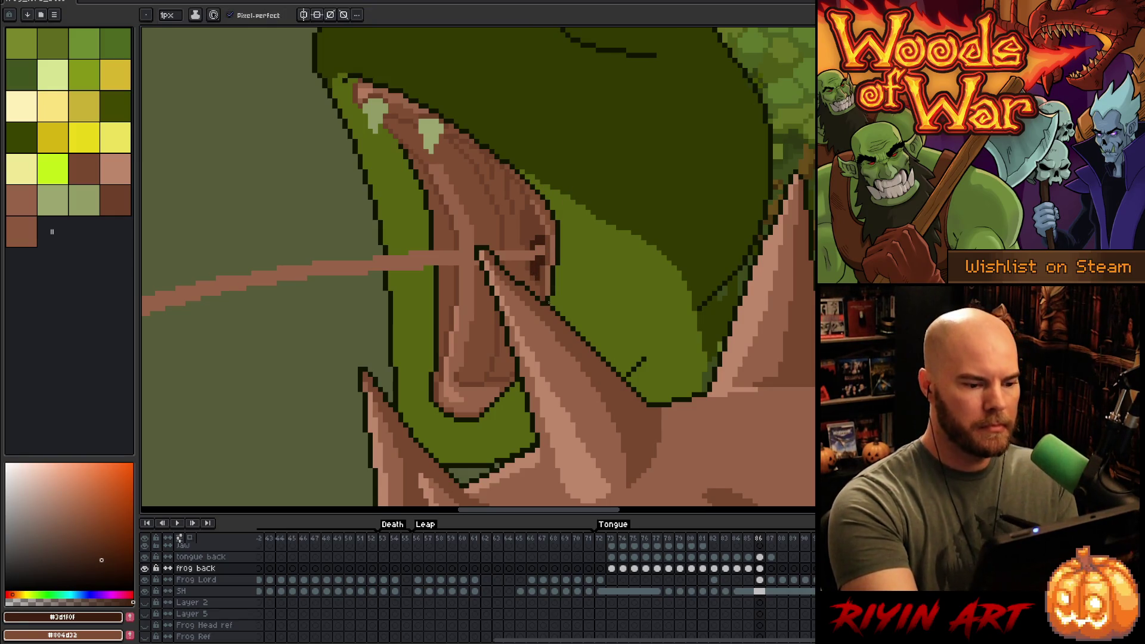
alt+click(548, 281)
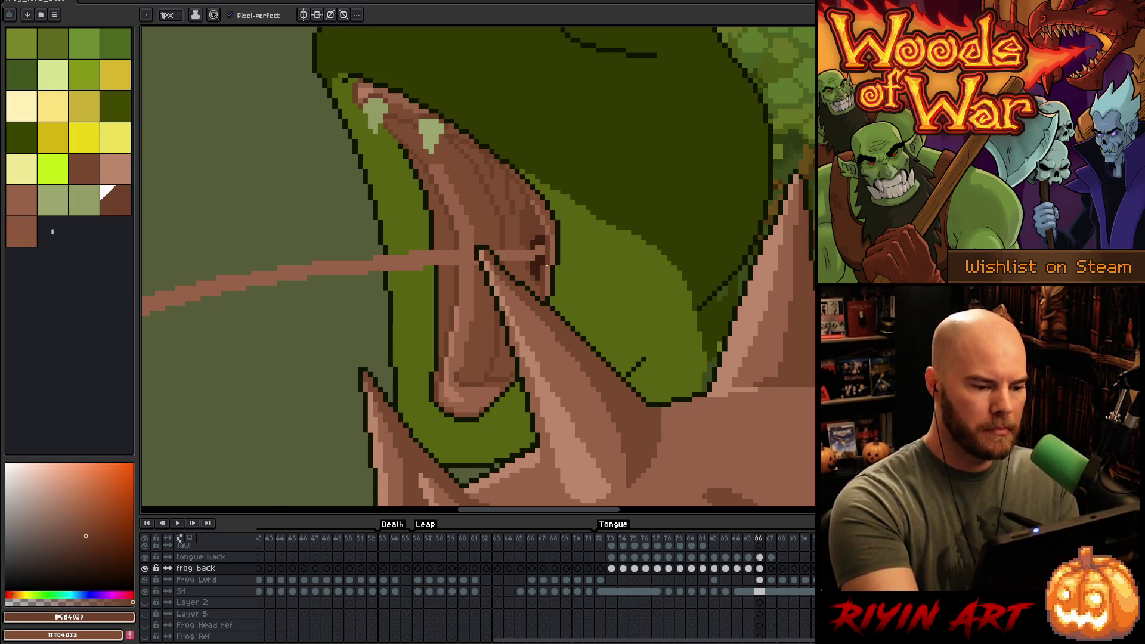
alt+click(547, 255)
drag(543, 264, 541, 278)
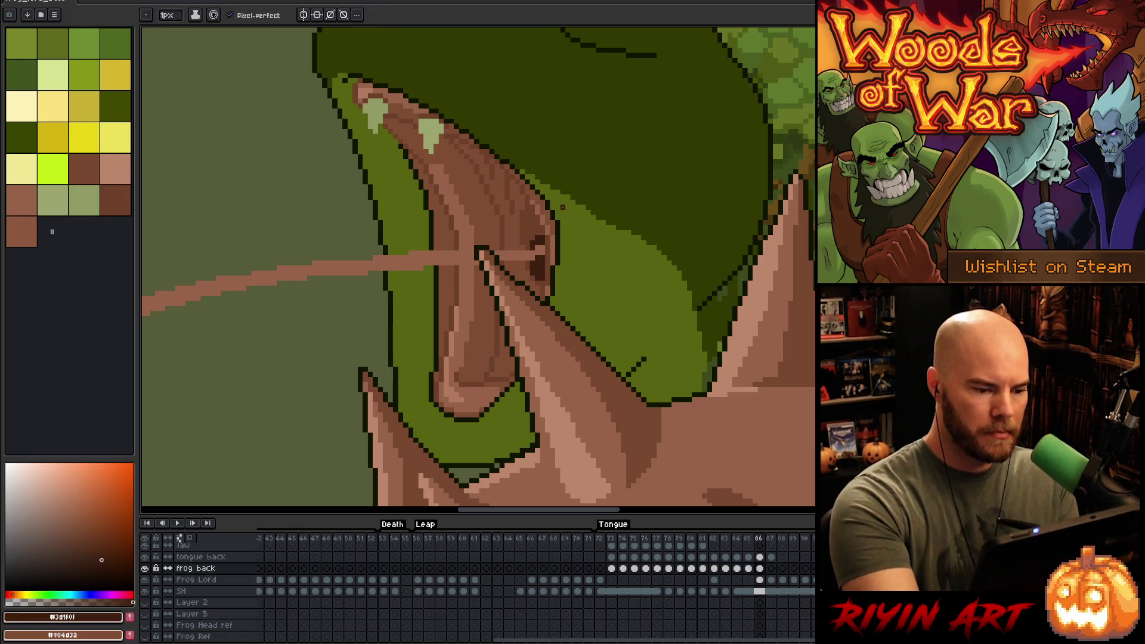
scroll(564, 194, down, 5)
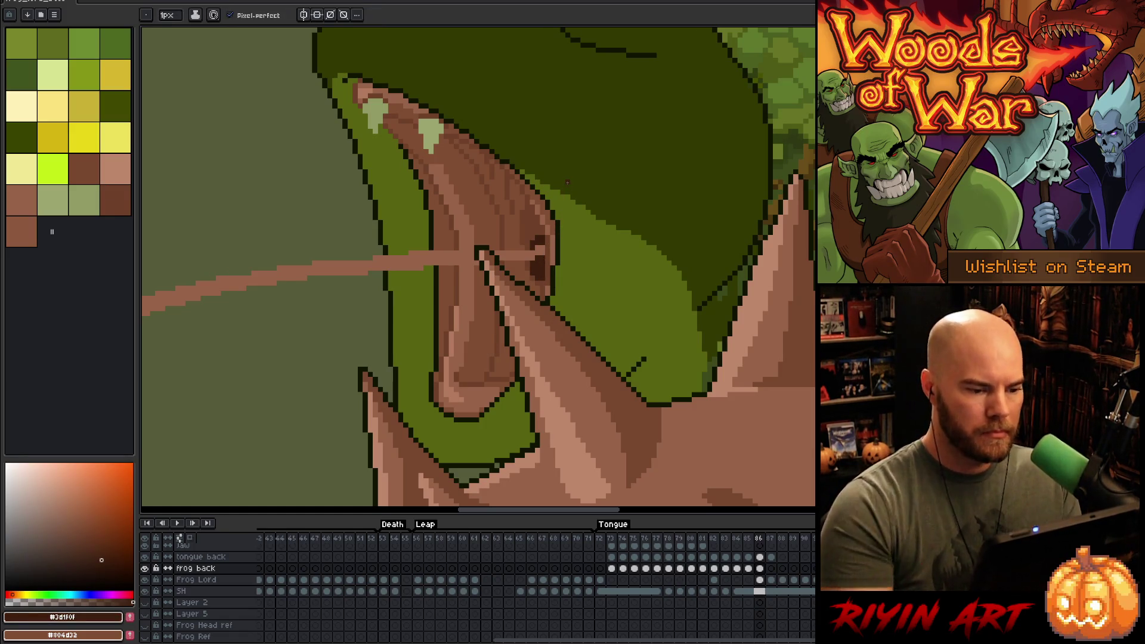
scroll(539, 248, up, 1)
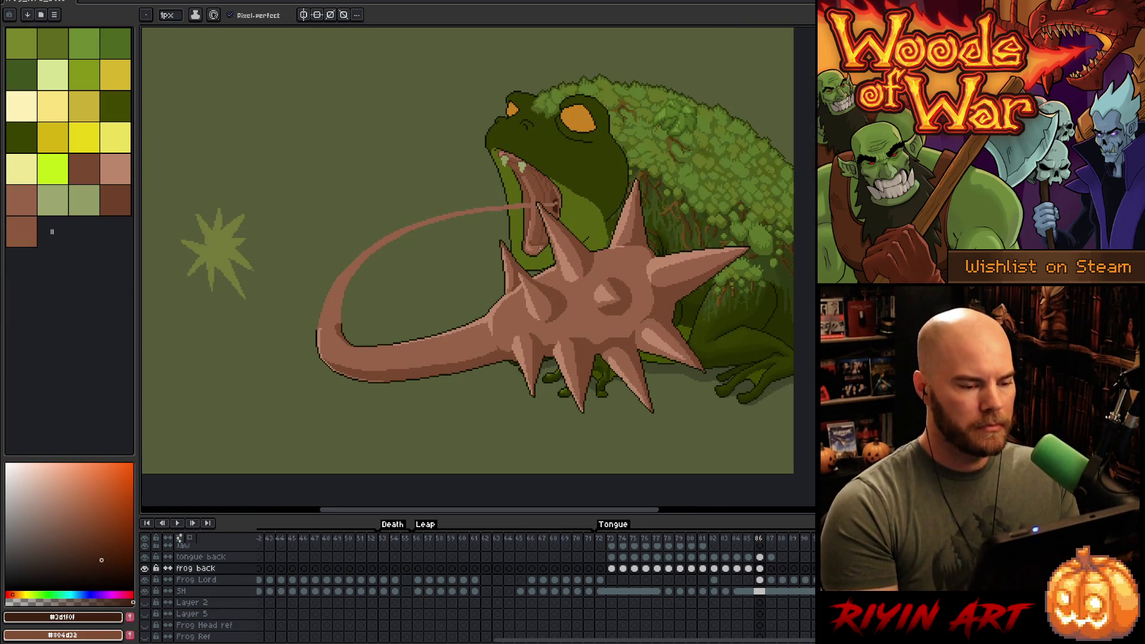
scroll(539, 247, up, 3)
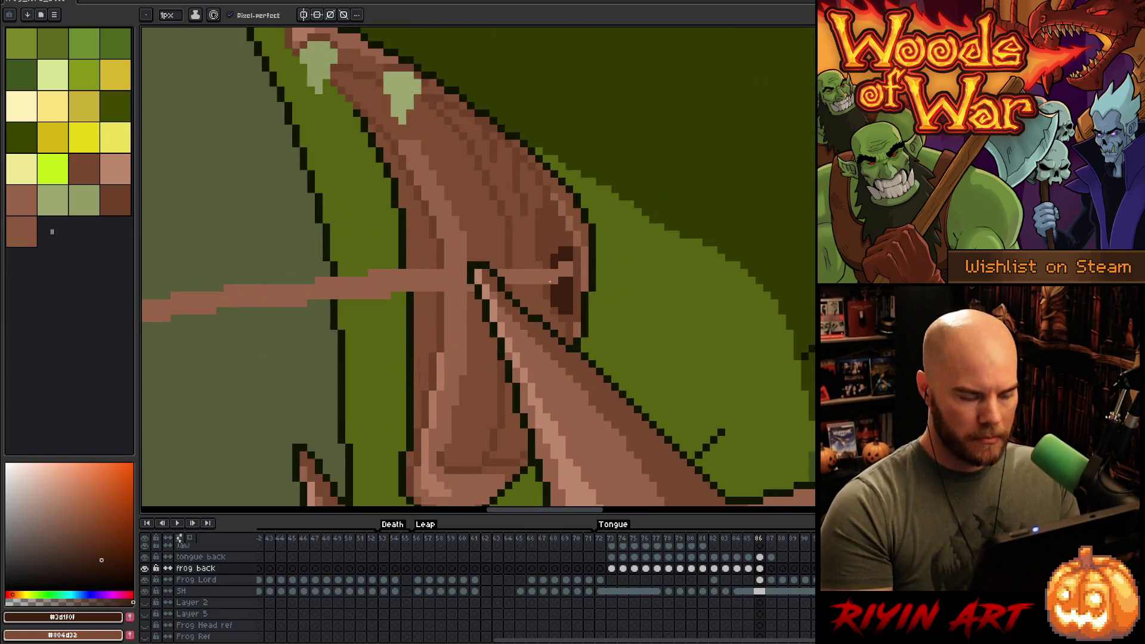
- On the tongue back layer, select a small rectangle around the tongue base
ctrl+click(549, 281)
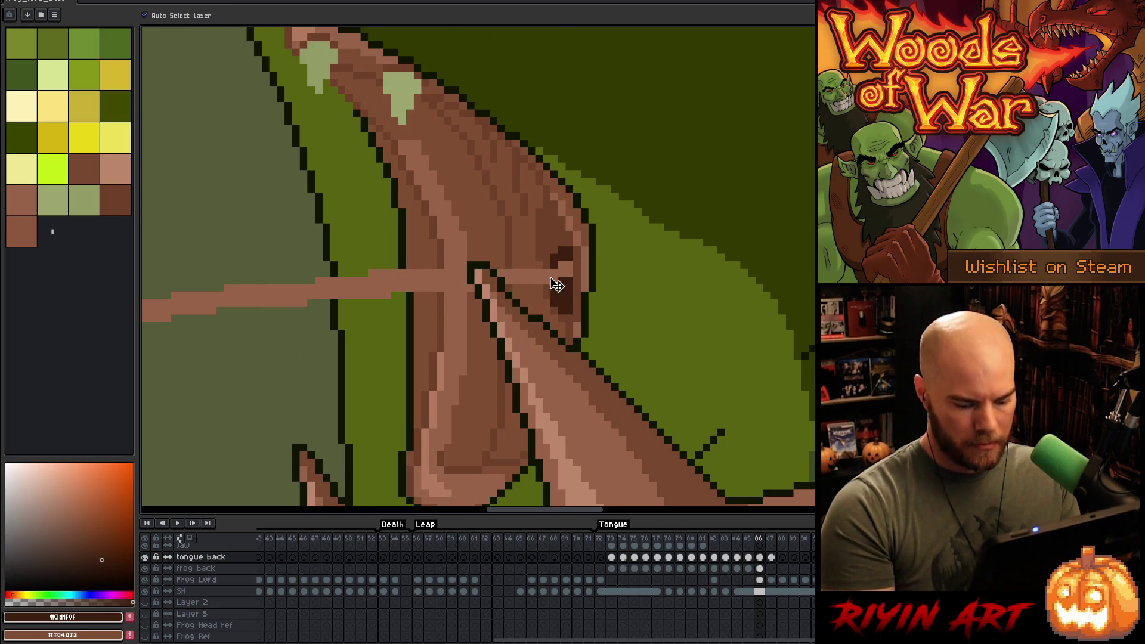
key(m)
drag(607, 253, 558, 295)
scroll(558, 296, down, 5)
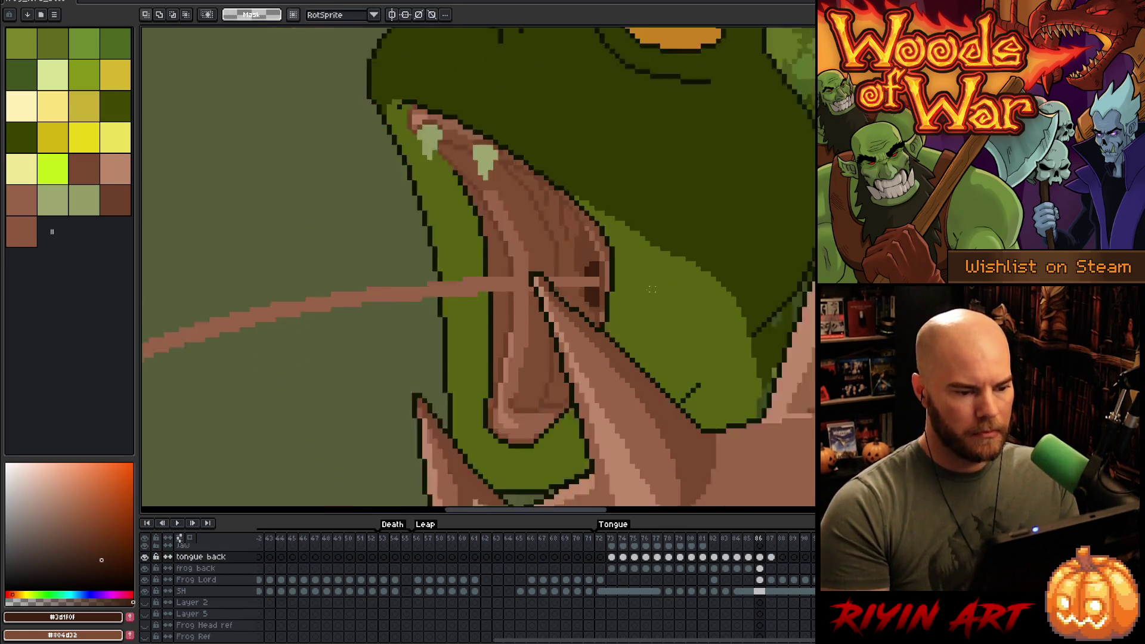
drag(538, 367, 552, 315)
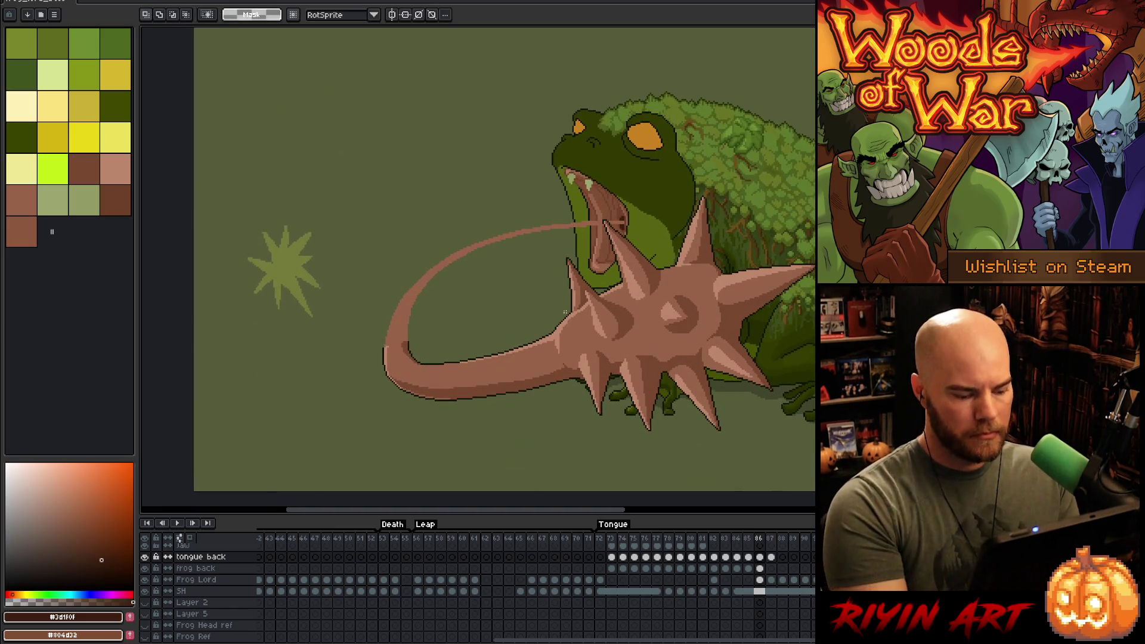
right_click(592, 290)
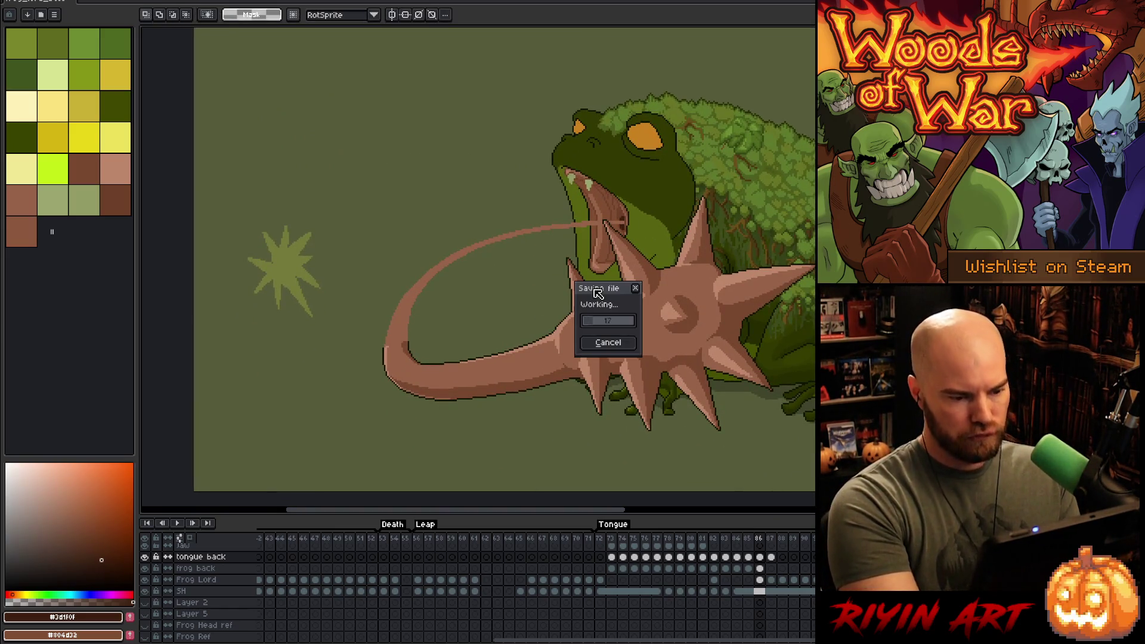
click(605, 319)
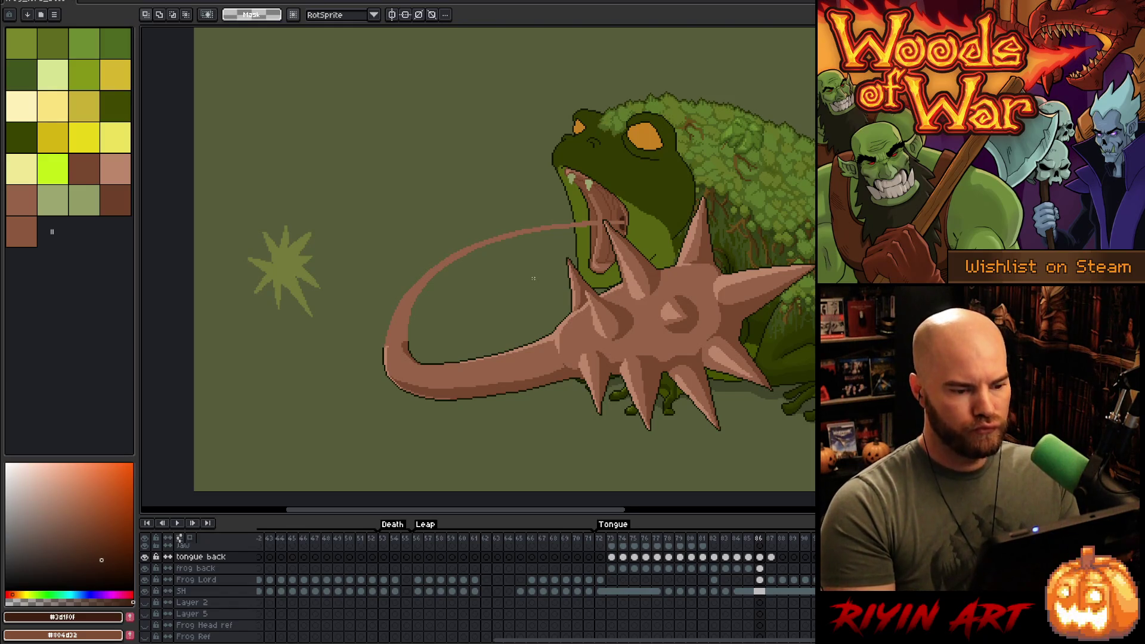
- Extend a pencil stroke from the mouth along the tongue's curve
scroll(533, 278, up, 2)
scroll(544, 267, up, 1)
scroll(543, 267, down, 1)
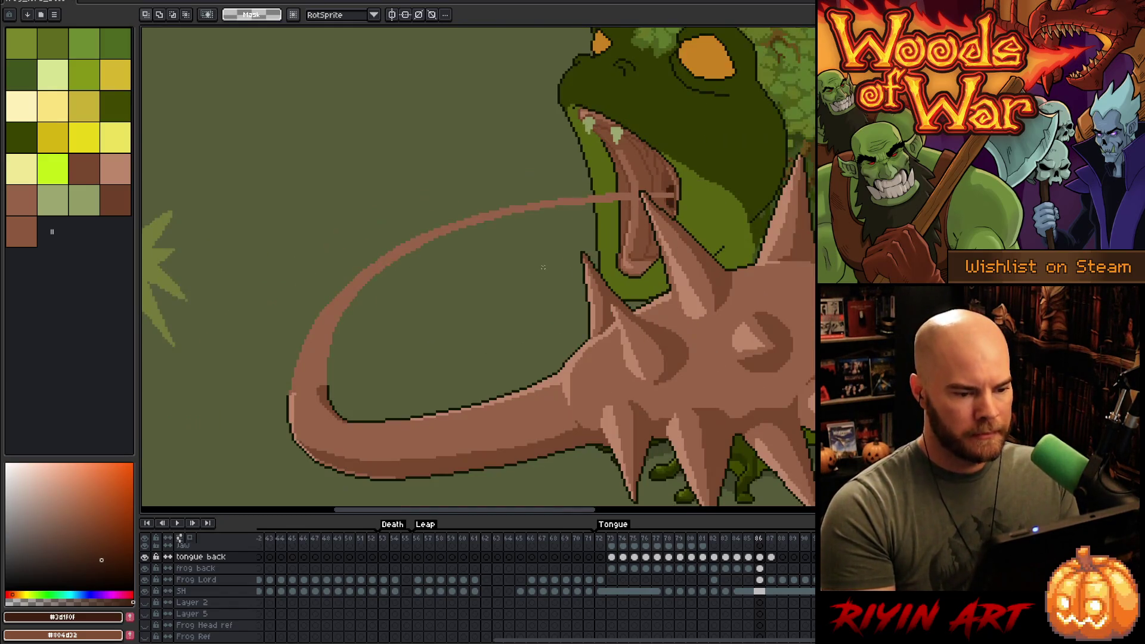
key(b)
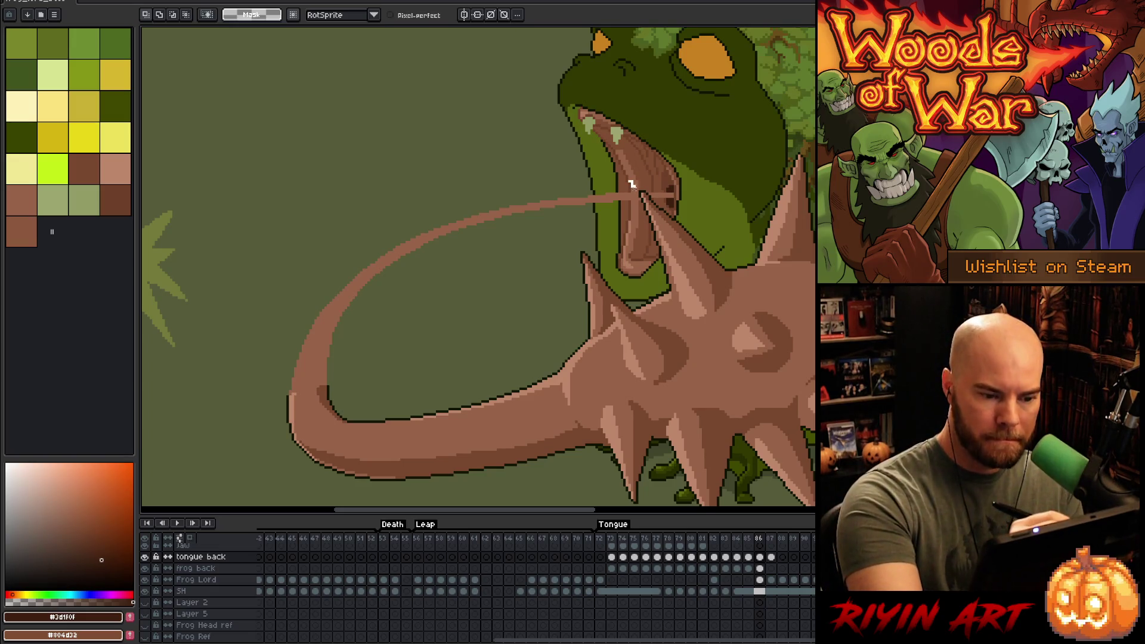
mouse_move(640, 203)
mouse_down()
mouse_move(486, 257)
mouse_move(331, 379)
mouse_move(290, 393)
mouse_move(262, 256)
mouse_move(614, 128)
mouse_move(646, 212)
mouse_move(608, 218)
mouse_move(564, 197)
mouse_move(614, 149)
mouse_up()
scroll(680, 190, up, 3)
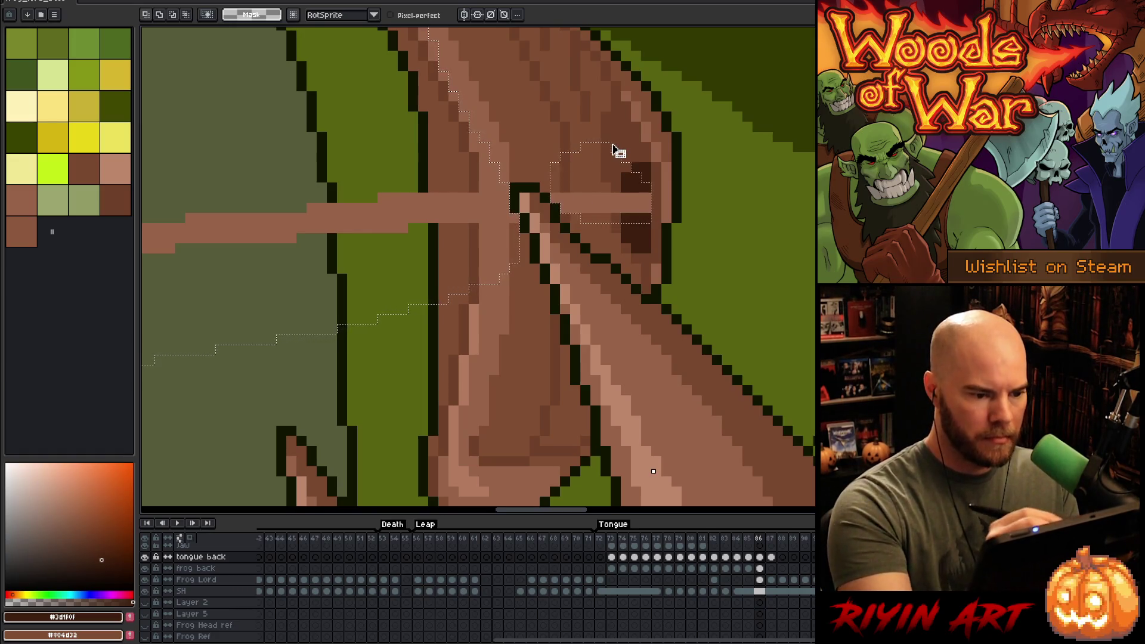
- Sample the dark outline colour and drop the selection around the tongue
key(i)
click(517, 188)
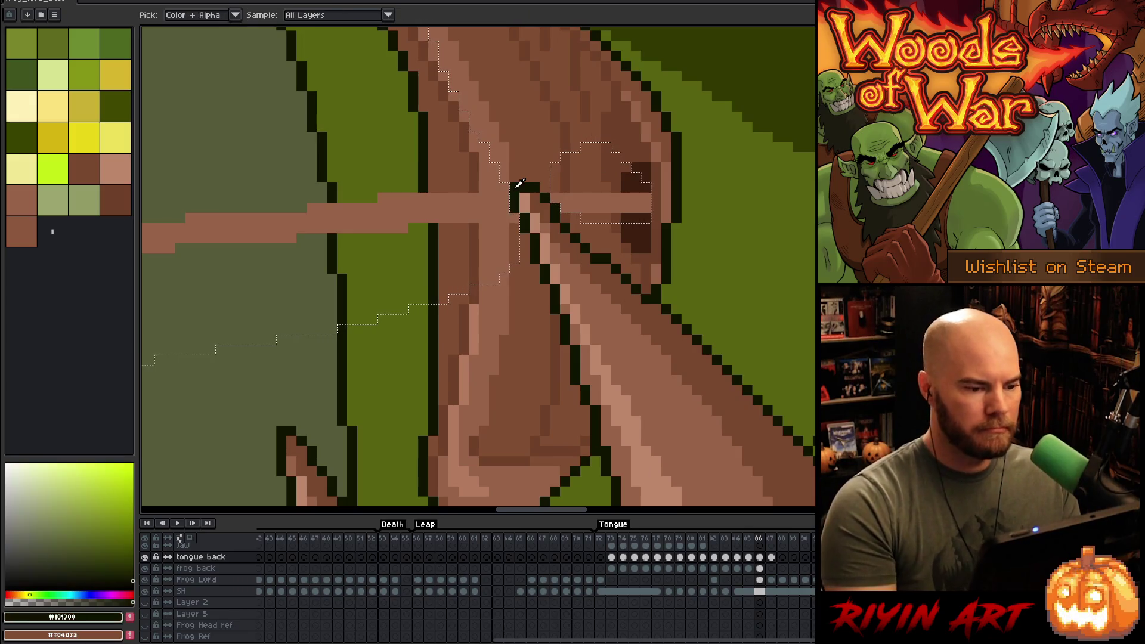
key(space)
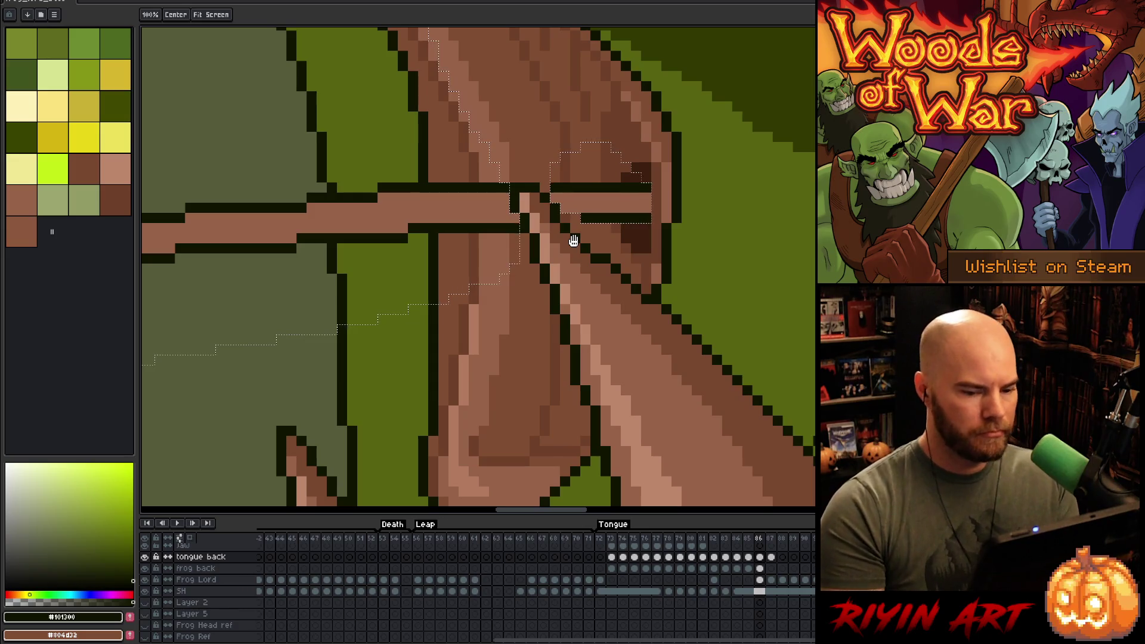
right_click(570, 281)
click(602, 341)
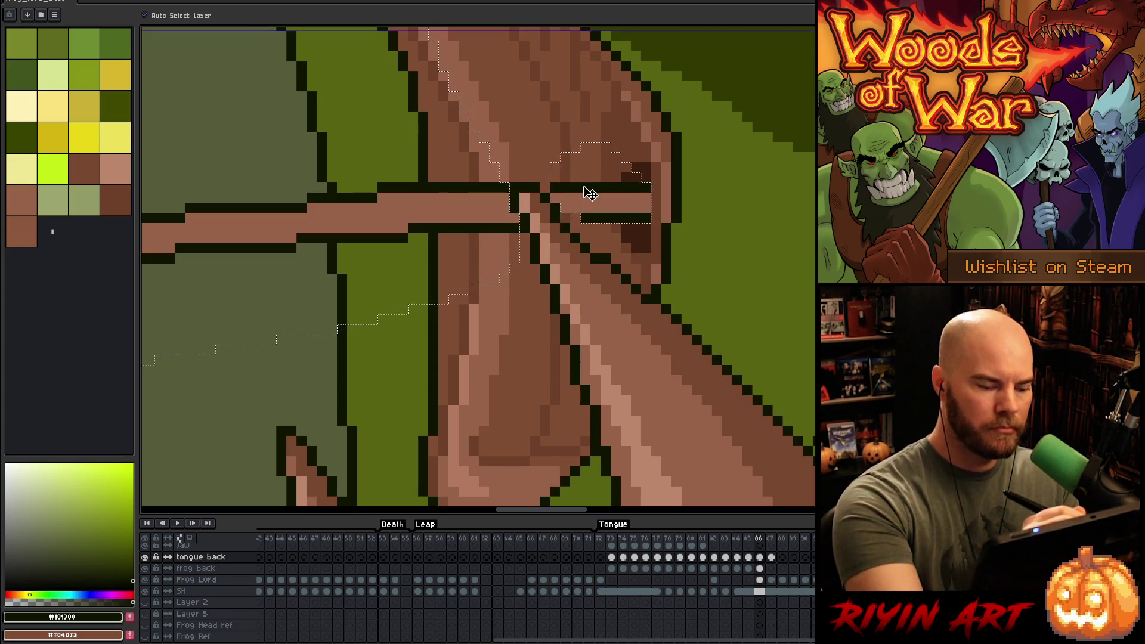
key(b)
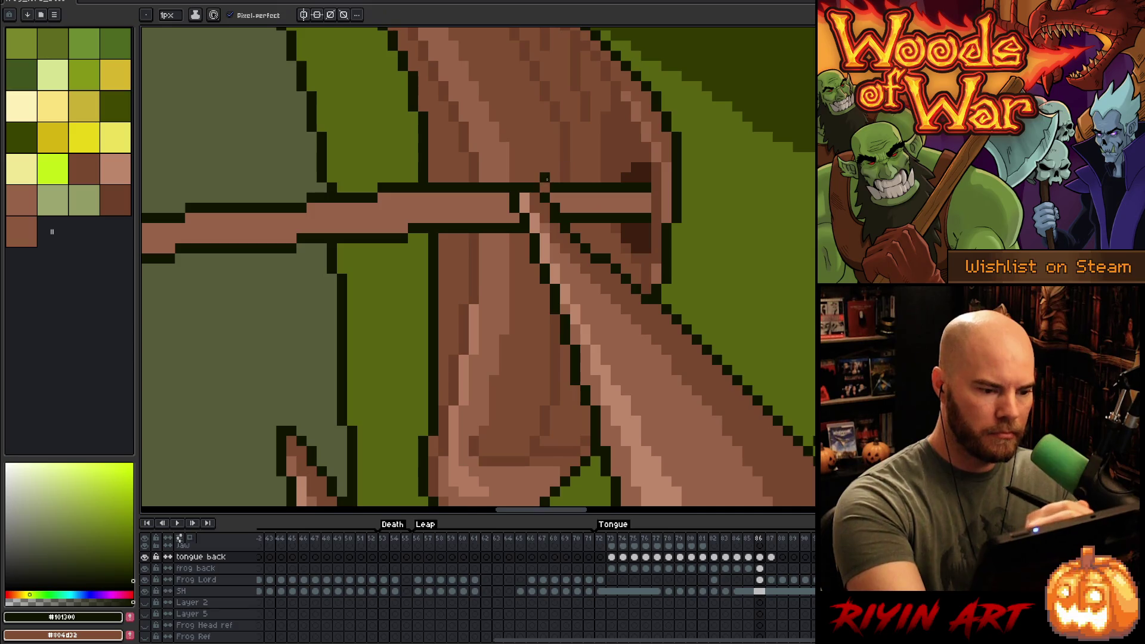
- Add a dark outline pixel on the tongue's inner edge
scroll(391, 409, down, 5)
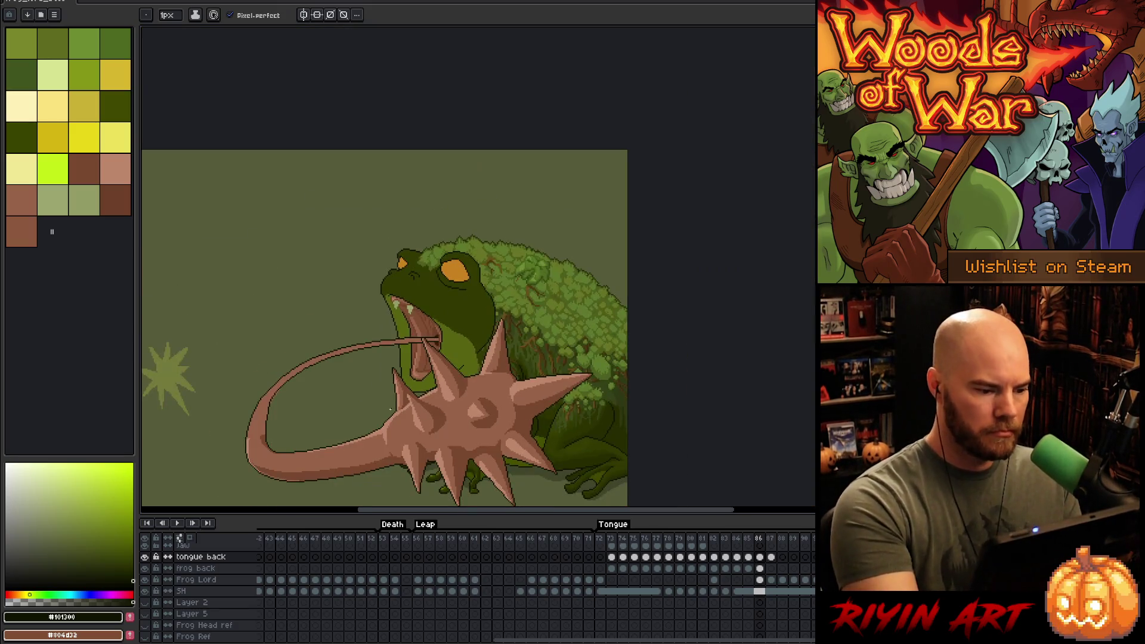
scroll(390, 409, up, 5)
scroll(503, 304, up, 2)
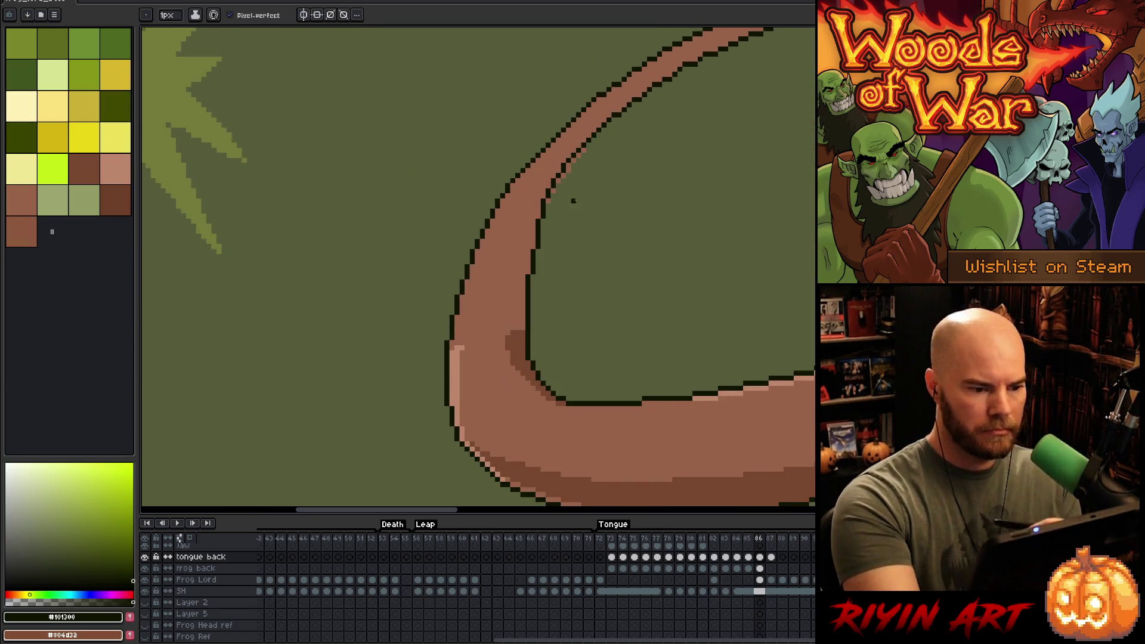
scroll(573, 201, up, 2)
drag(565, 209, 565, 350)
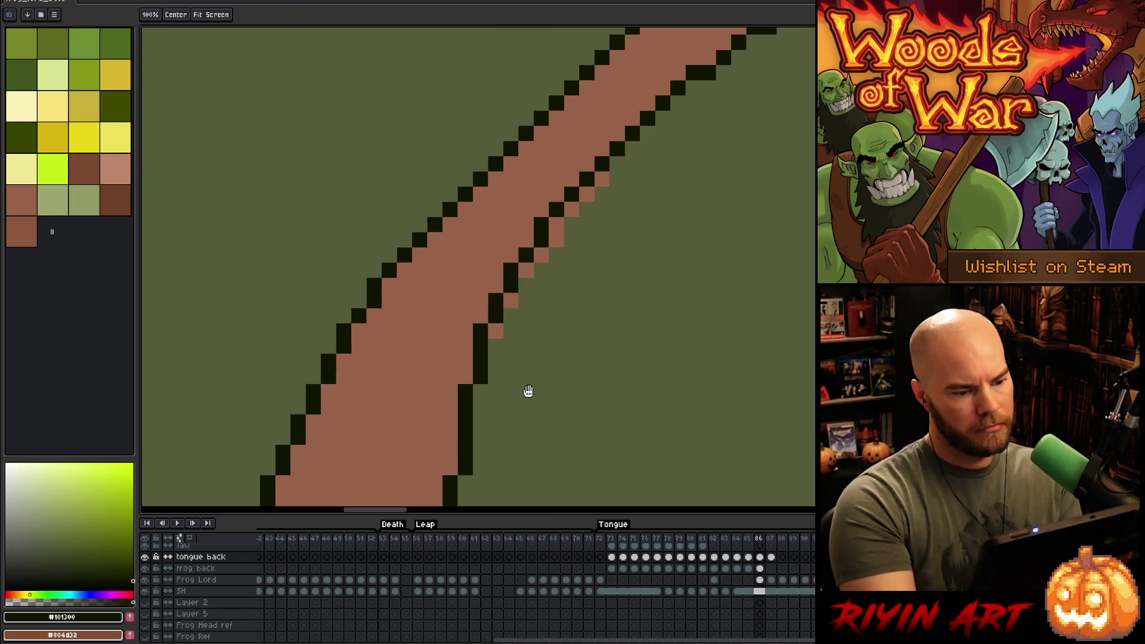
click(496, 360)
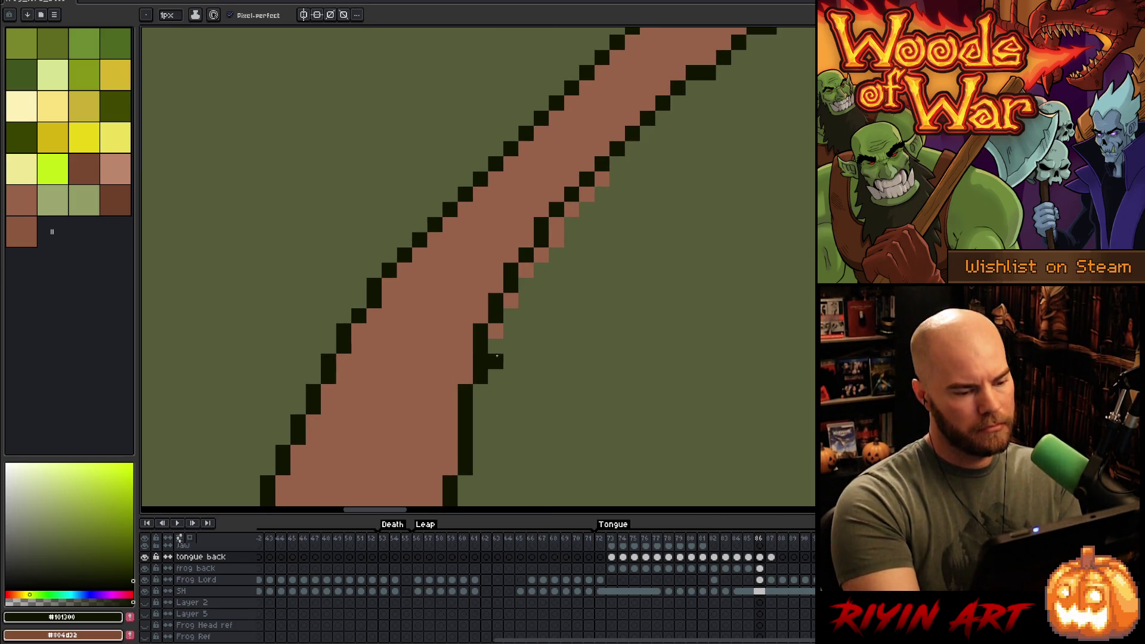
key(ctrl+z)
click(527, 241)
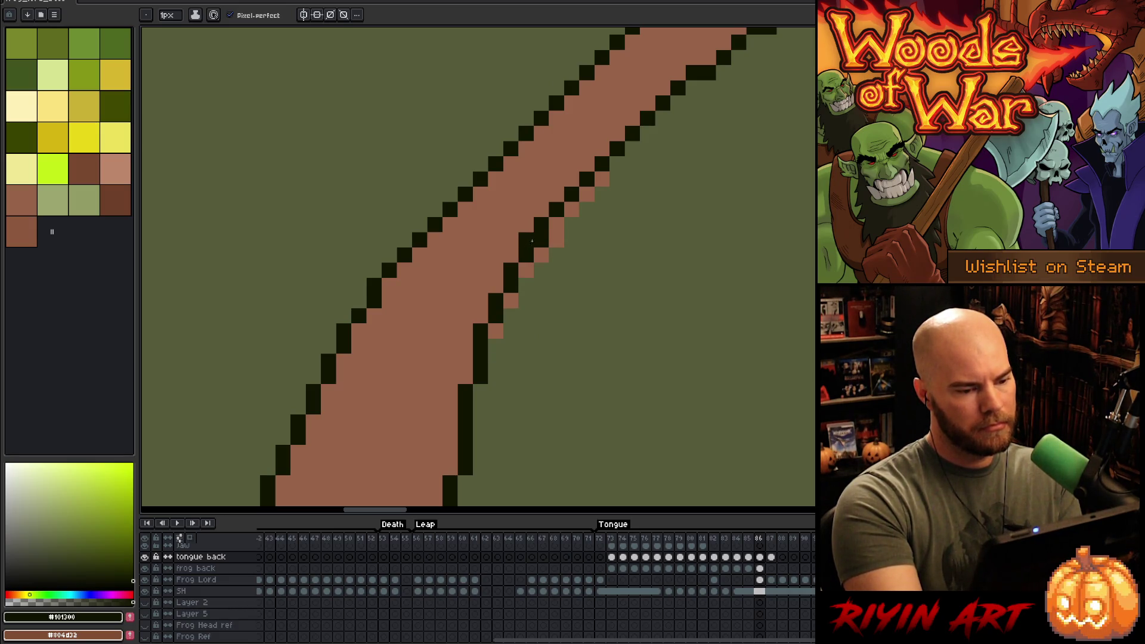
- On the Frog Lord layer, erase the stray light-brown pixels along the tongue outline
key(v)
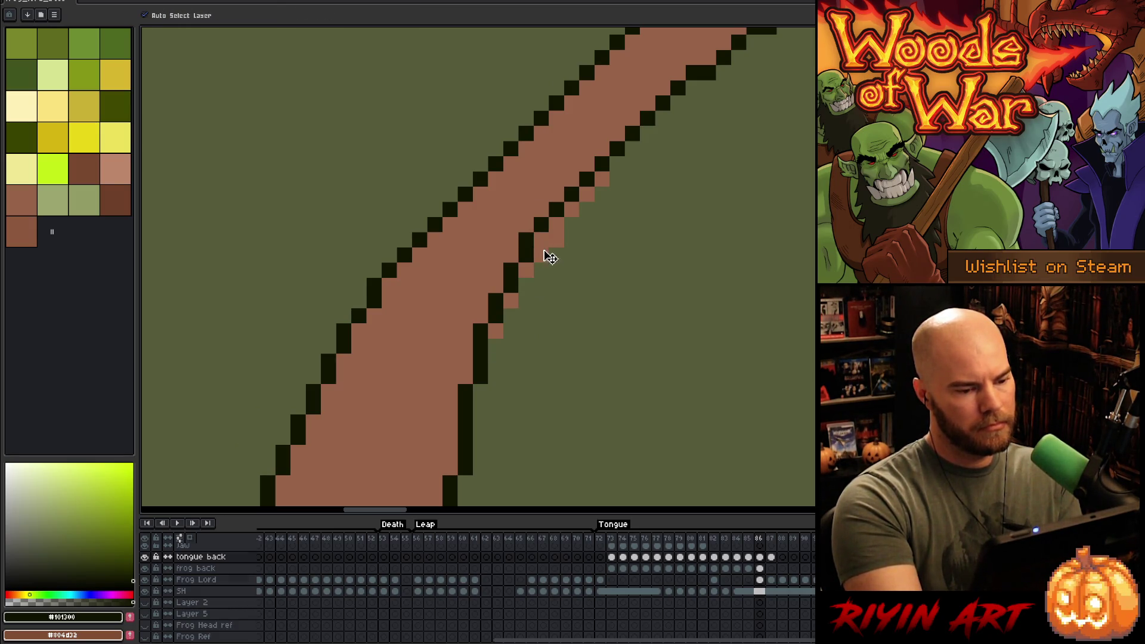
click(549, 256)
key(e)
drag(539, 238, 602, 195)
click(525, 270)
click(511, 301)
click(495, 331)
key(b)
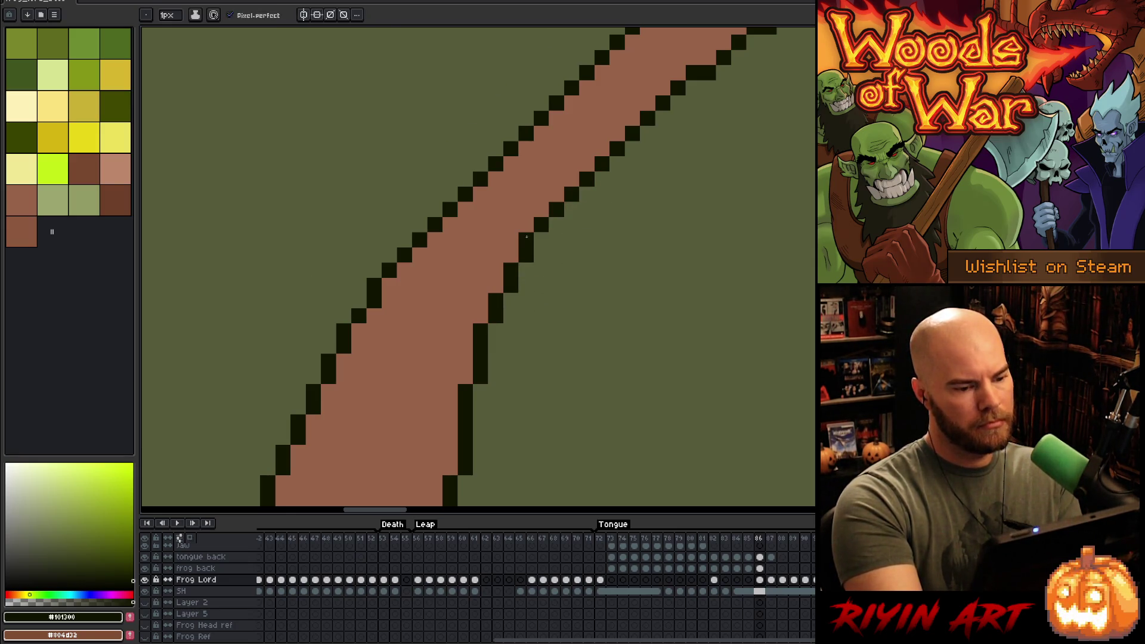
- Bring the frog's head into view and make the tongue back layer active
scroll(551, 277, down, 3)
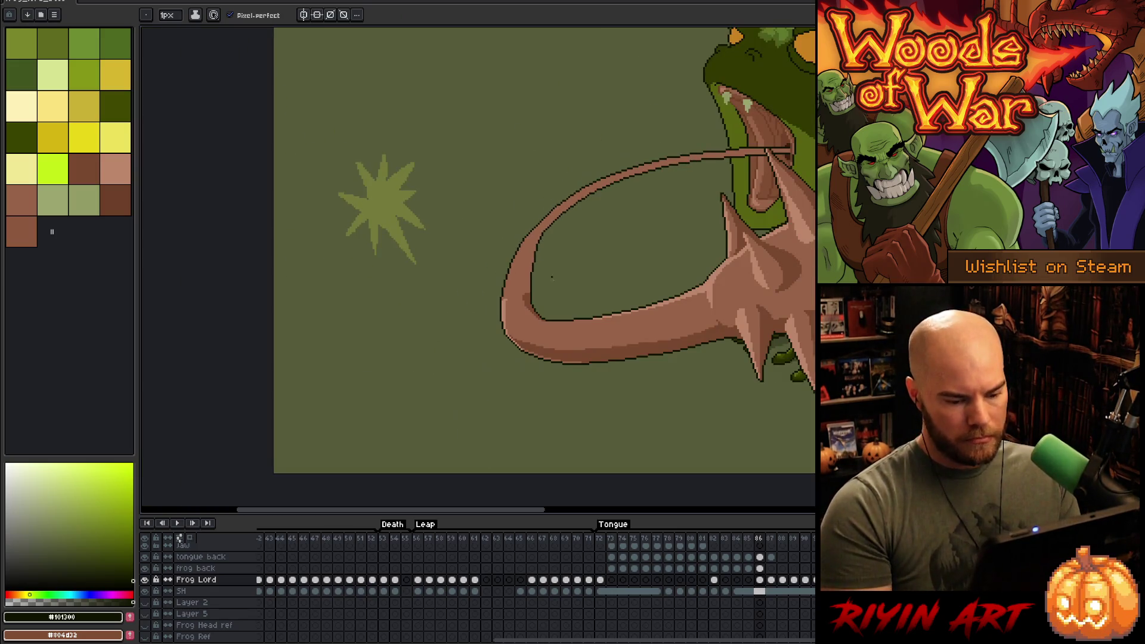
mouse_move(630, 272)
mouse_down()
mouse_move(537, 271)
mouse_move(486, 287)
mouse_up()
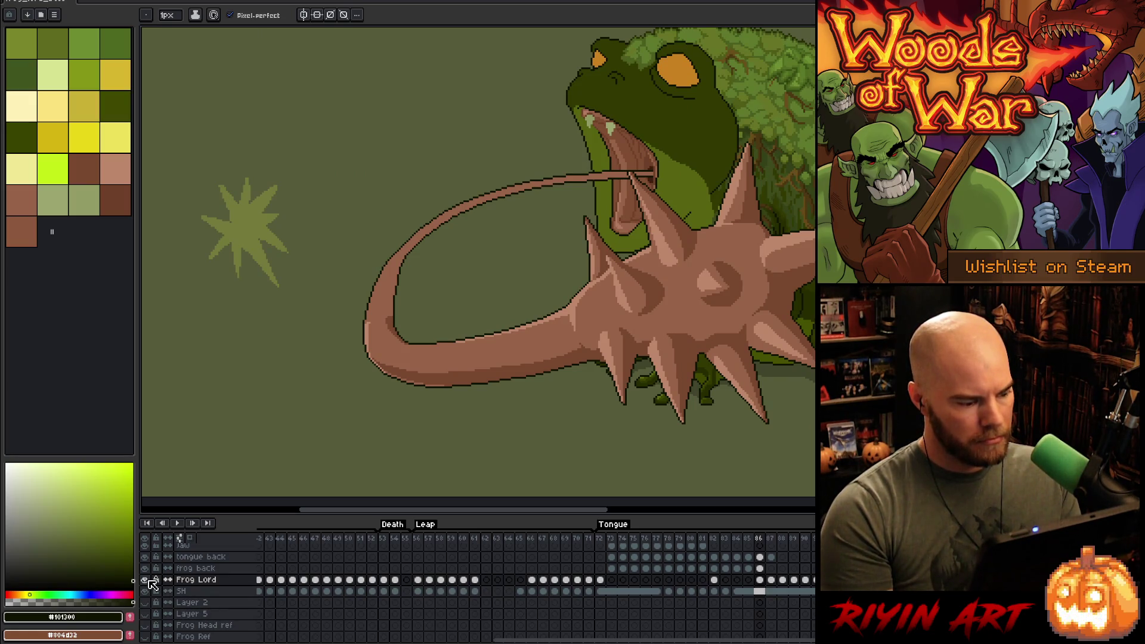
key(v)
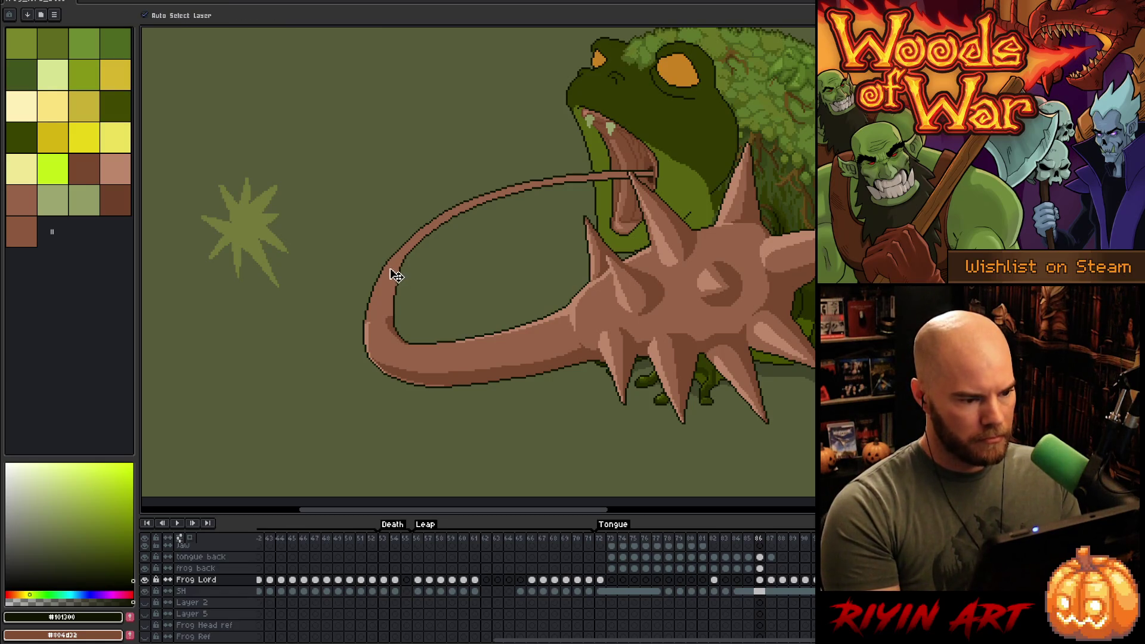
click(389, 290)
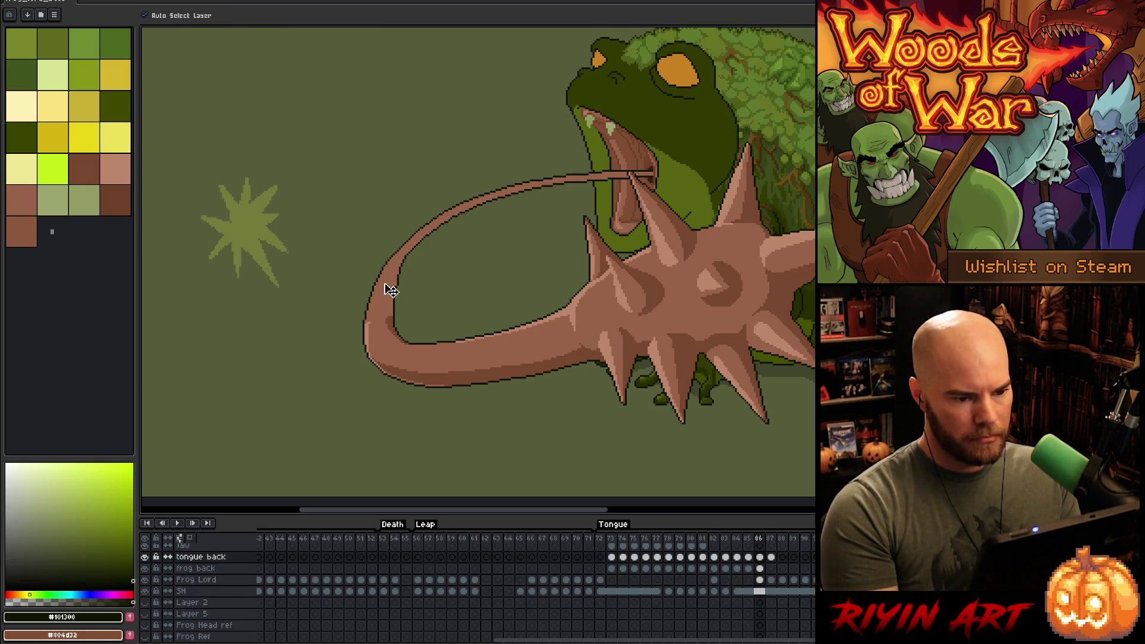
- Shade the tongue's inner edge with the darker tongue brown
key(w)
click(391, 289)
scroll(392, 288, up, 4)
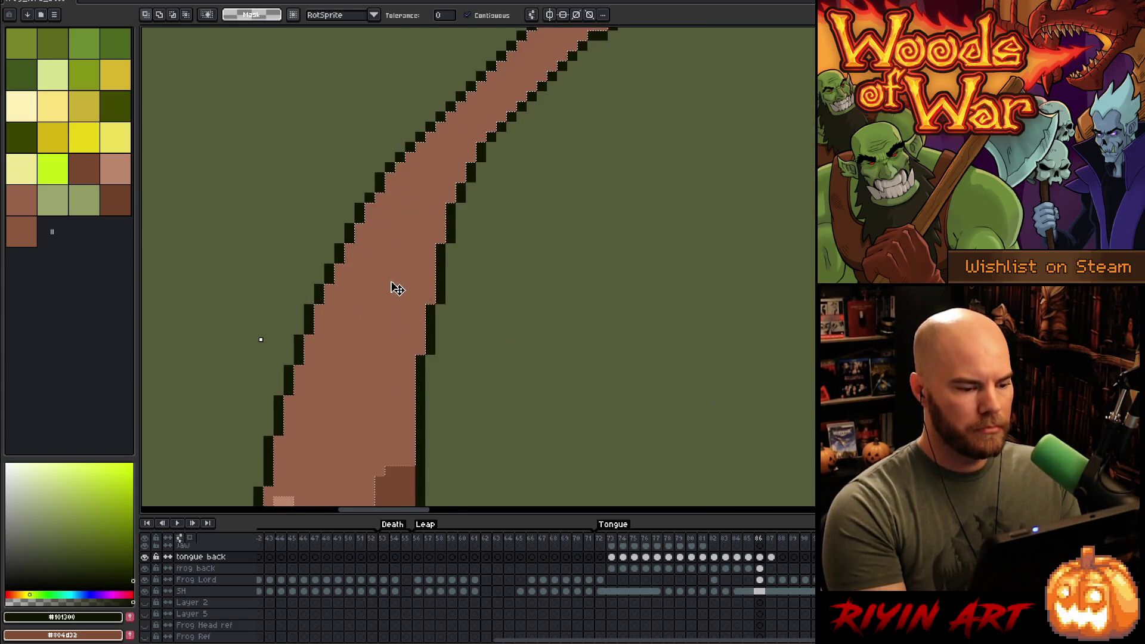
key(ctrl+d)
key(b)
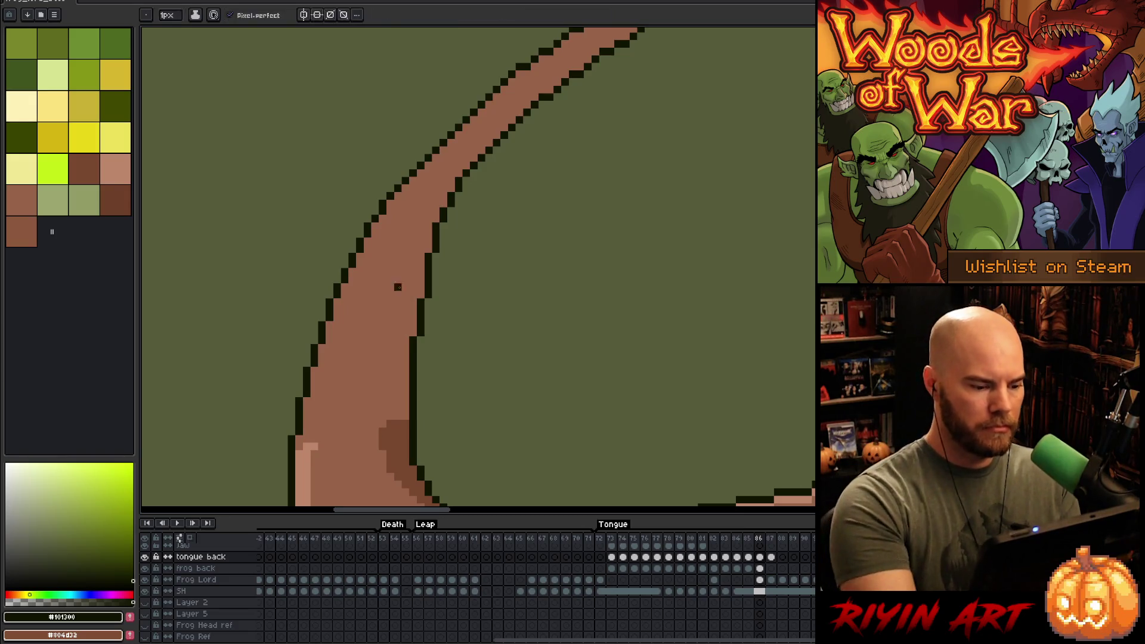
alt+click(404, 334)
mouse_move(451, 187)
mouse_down()
mouse_move(427, 232)
mouse_move(382, 420)
mouse_move(396, 349)
mouse_move(402, 431)
mouse_move(417, 286)
mouse_move(418, 305)
mouse_up()
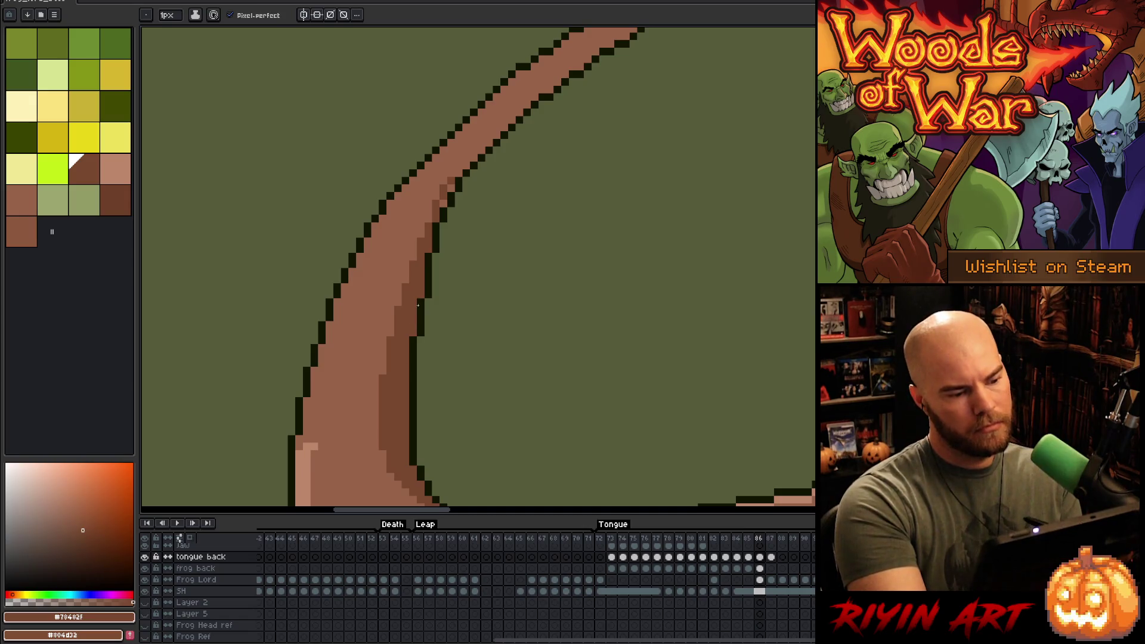
mouse_move(442, 211)
mouse_down()
mouse_move(467, 174)
mouse_move(414, 289)
mouse_move(498, 197)
mouse_move(564, 154)
mouse_move(473, 320)
mouse_move(421, 292)
mouse_up()
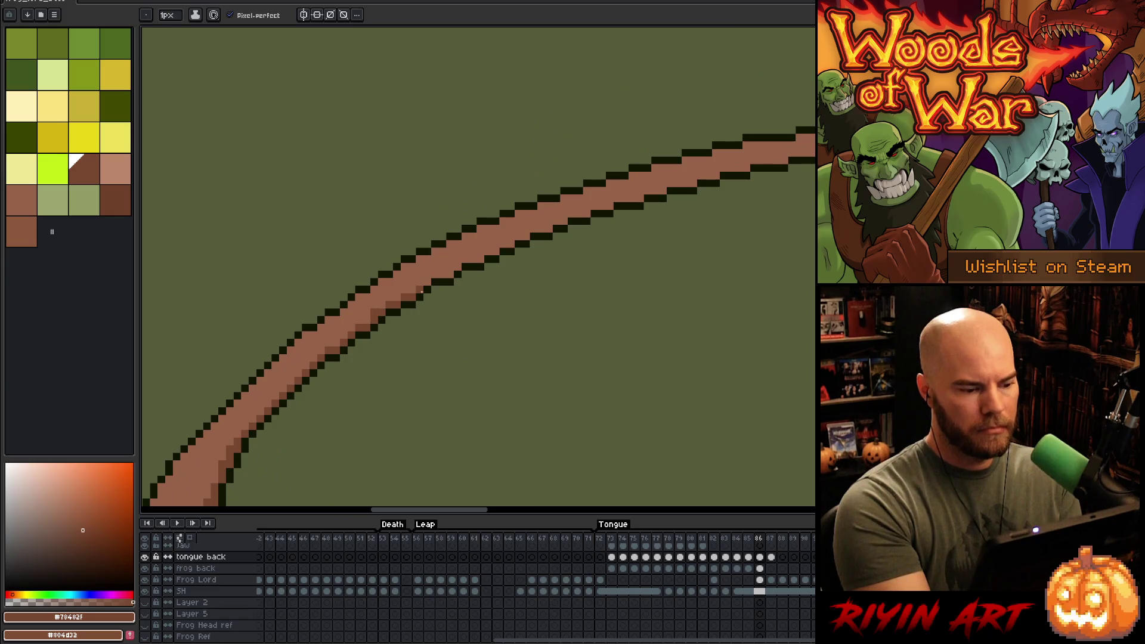
mouse_move(409, 297)
mouse_down()
mouse_move(459, 264)
mouse_move(643, 202)
mouse_up()
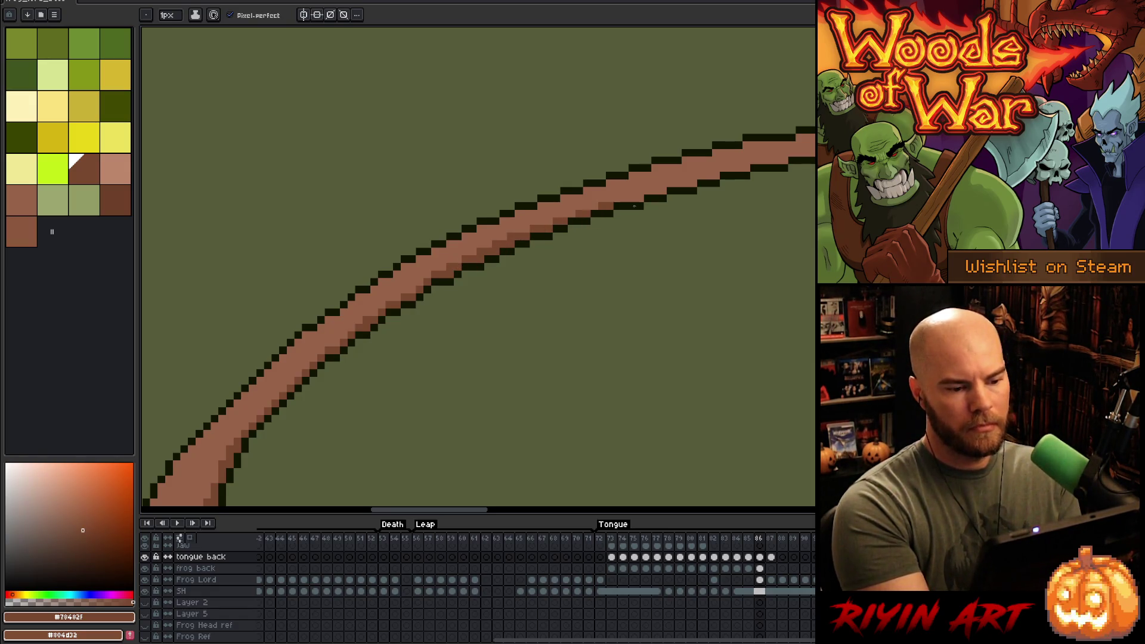
- Add more dark brown shading along the tongue's lower edge
key(space)
drag(572, 281, 561, 249)
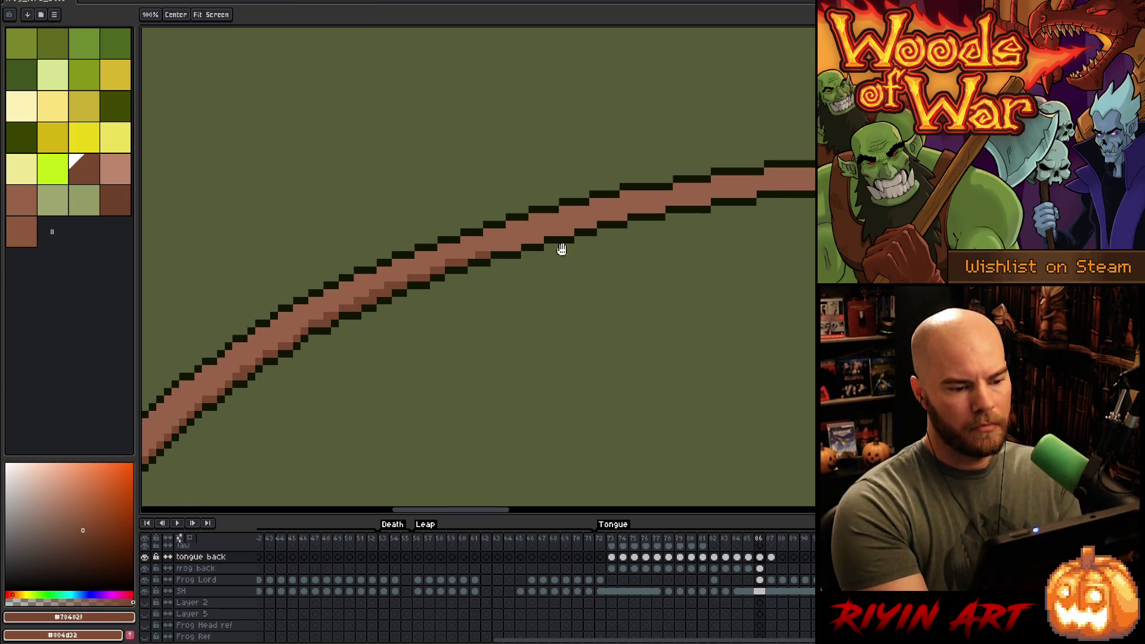
drag(471, 255, 614, 220)
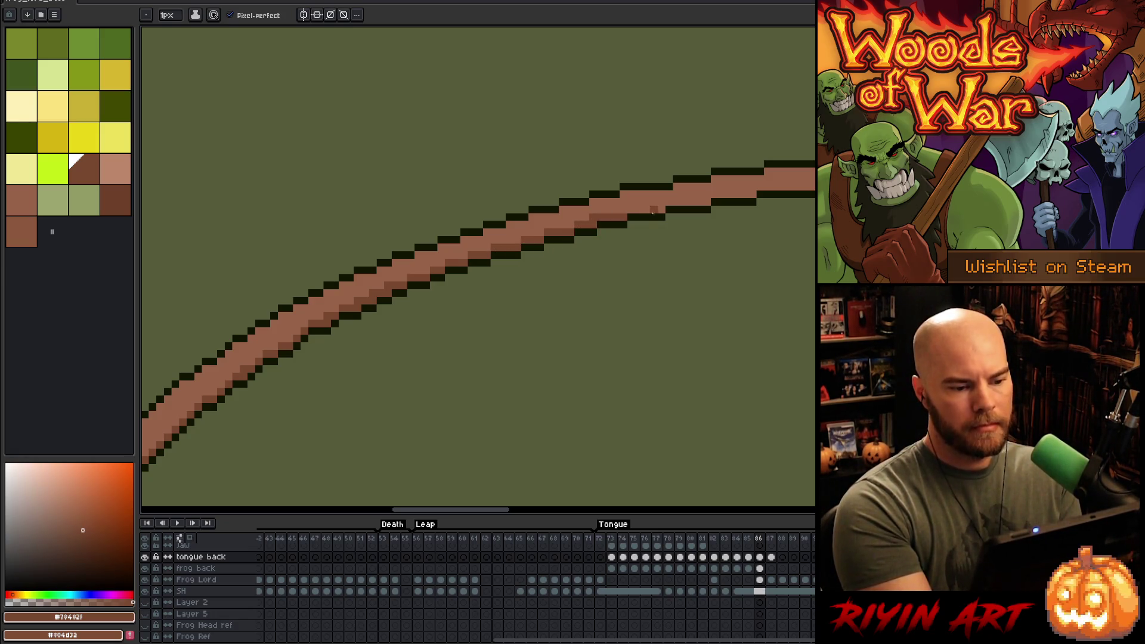
mouse_move(627, 214)
mouse_down()
mouse_move(716, 203)
mouse_move(464, 293)
mouse_move(674, 273)
mouse_up()
key(ctrl+z)
mouse_move(591, 273)
mouse_down()
mouse_move(686, 279)
mouse_move(559, 312)
mouse_move(542, 297)
mouse_move(605, 291)
mouse_up()
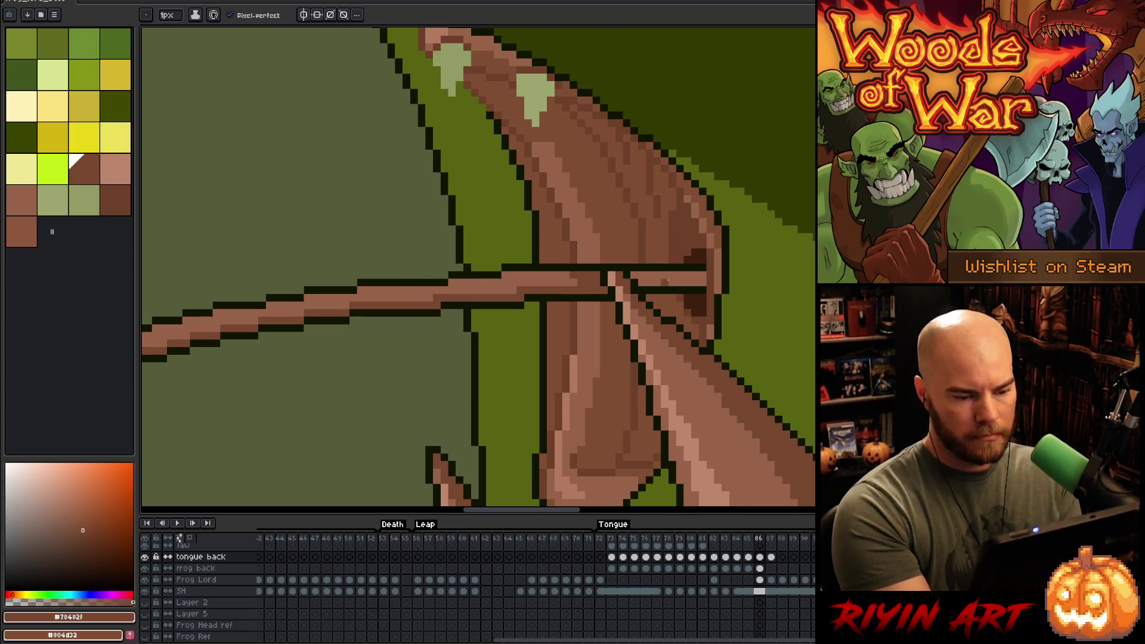
- Test selections on the tongue, then sample the light tongue highlight colour
key(m)
drag(628, 289, 709, 269)
key(b)
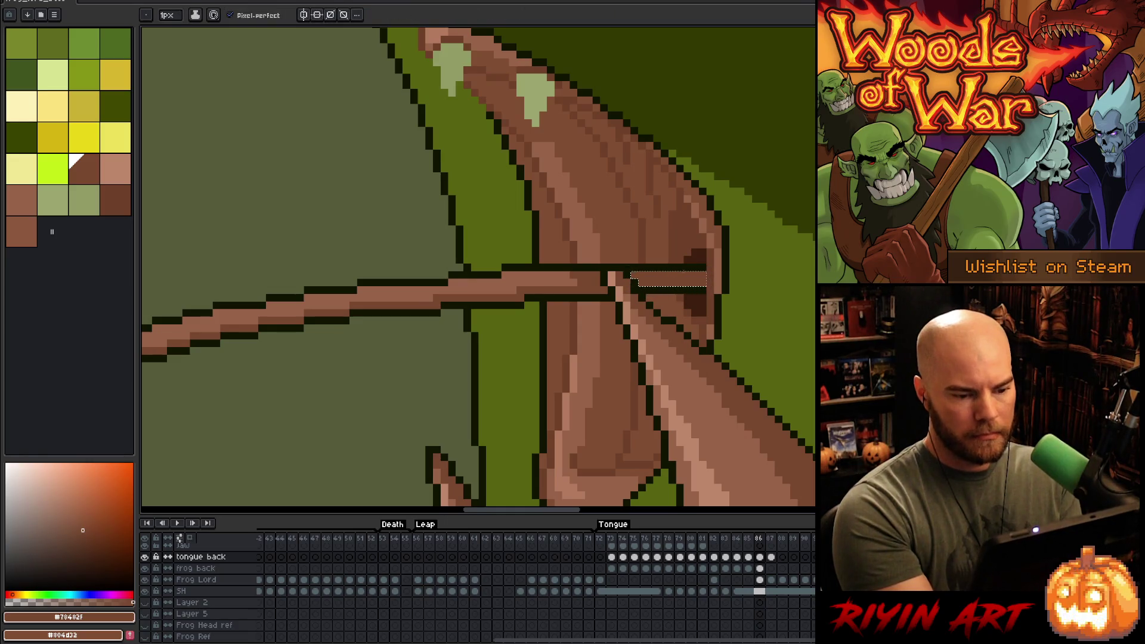
key(ctrl+d)
key(w)
click(585, 269)
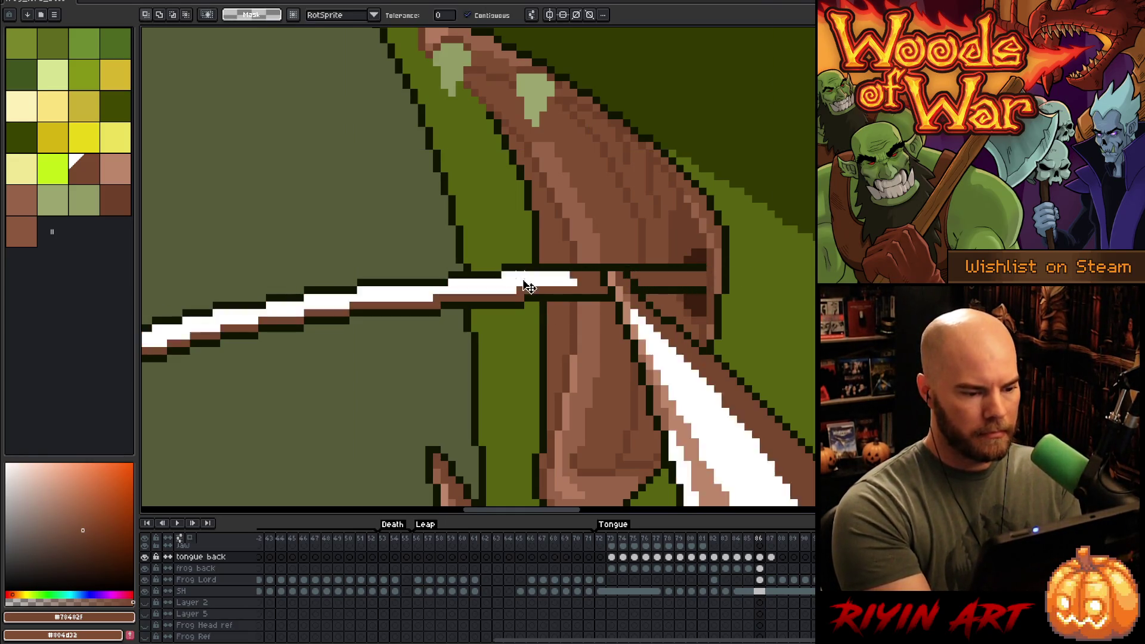
key(ctrl+d)
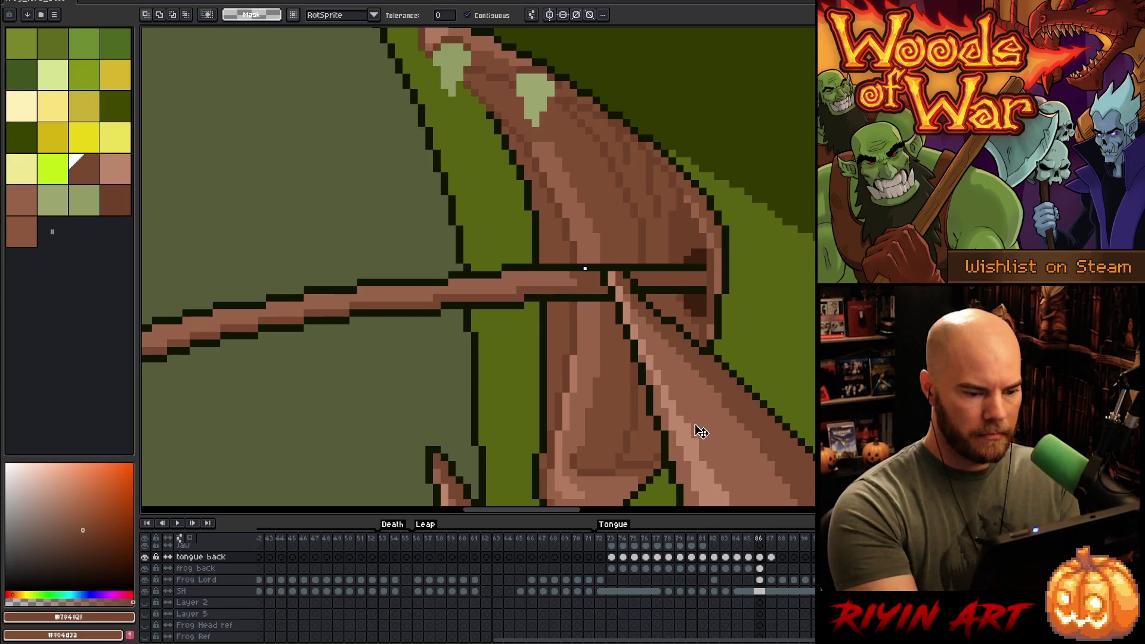
key(i)
click(690, 439)
- Paint a light highlight band along the tongue's upper edge
drag(430, 425, 470, 421)
key(b)
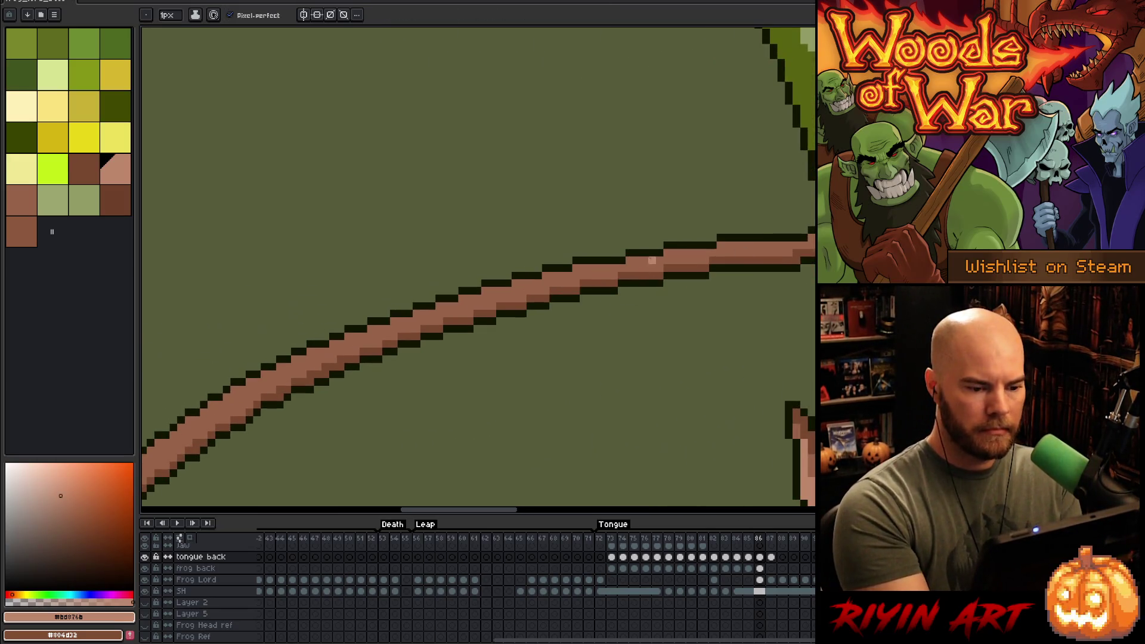
drag(630, 261, 697, 244)
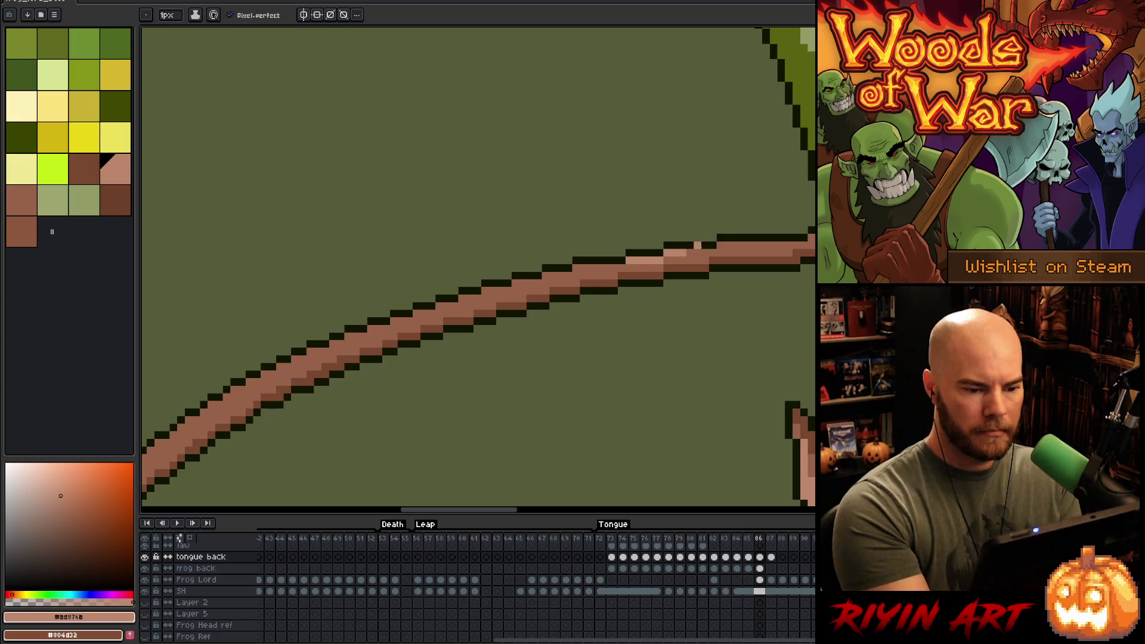
click(727, 245)
drag(621, 267, 530, 284)
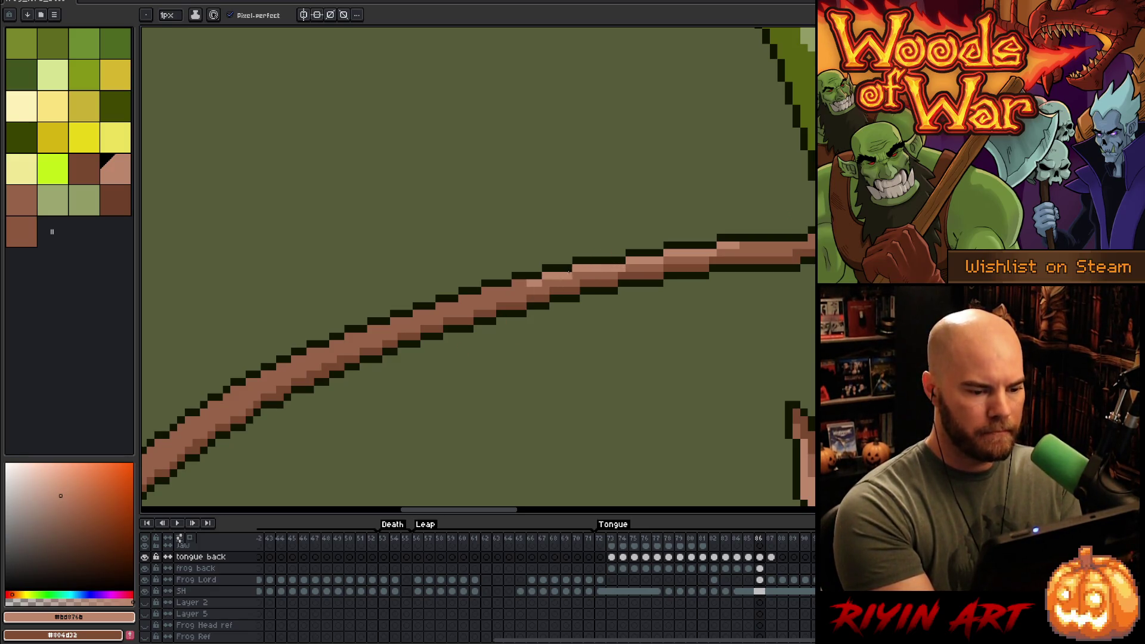
drag(604, 275, 724, 248)
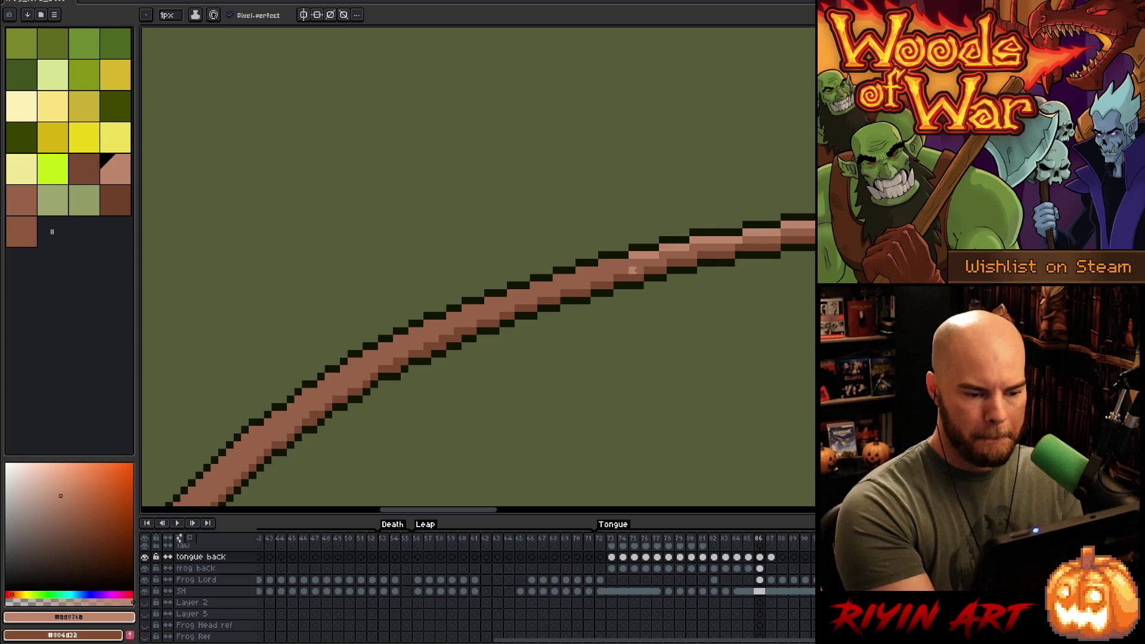
mouse_move(621, 263)
mouse_down()
mouse_move(433, 319)
mouse_move(530, 325)
mouse_up()
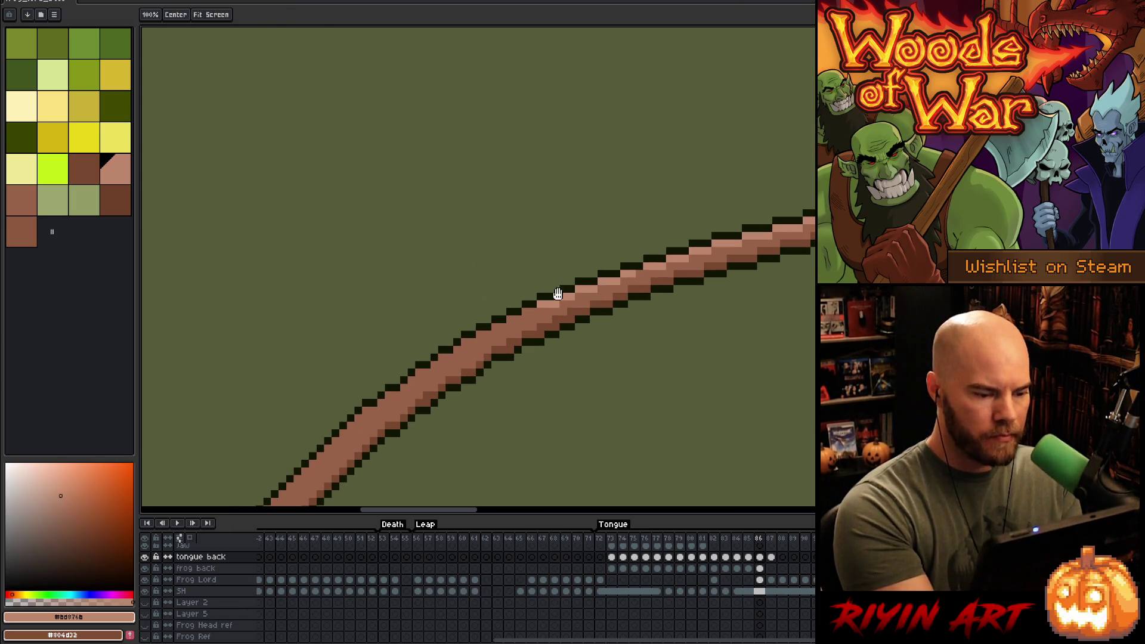
drag(462, 339, 528, 305)
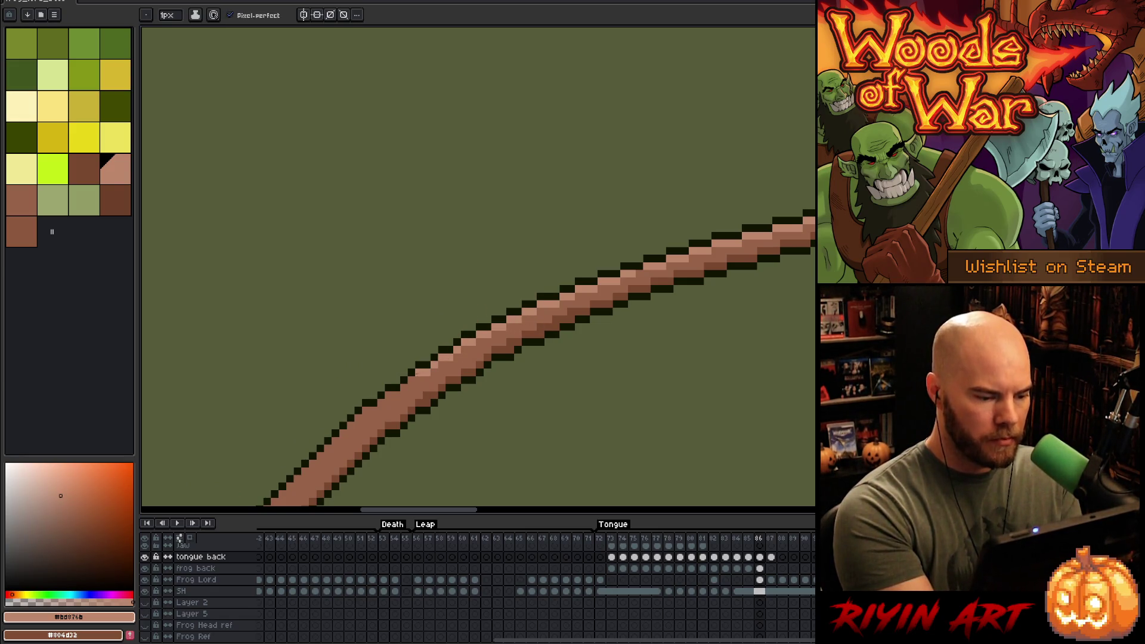
drag(434, 349, 514, 324)
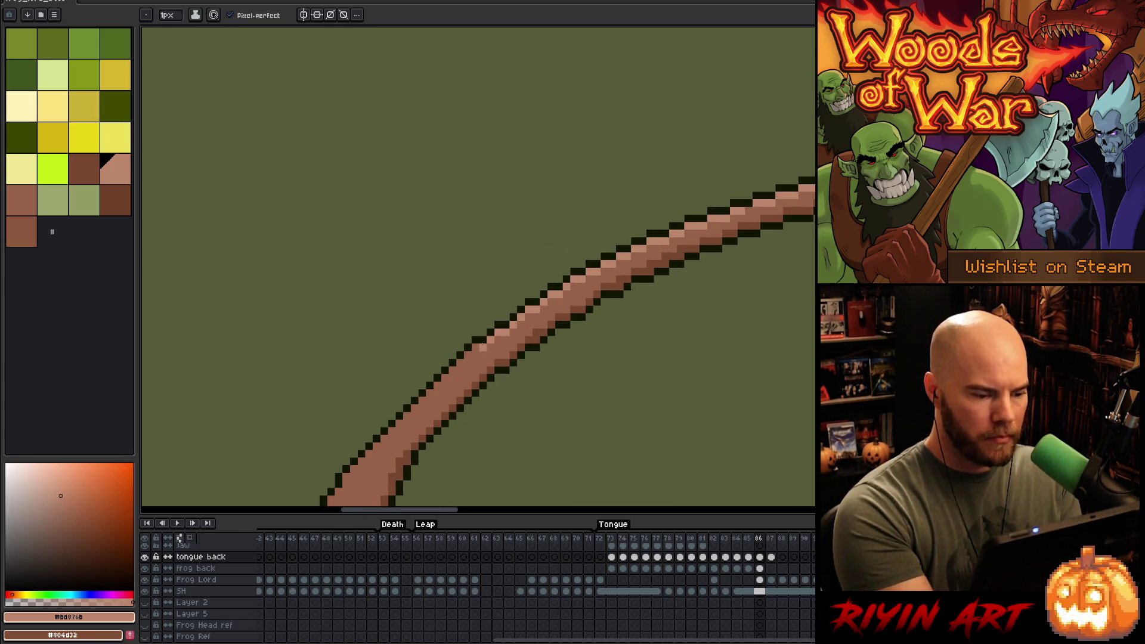
- Add lighter highlight strips along the tongue's upper-left and lower-left edges
key(ctrl+z)
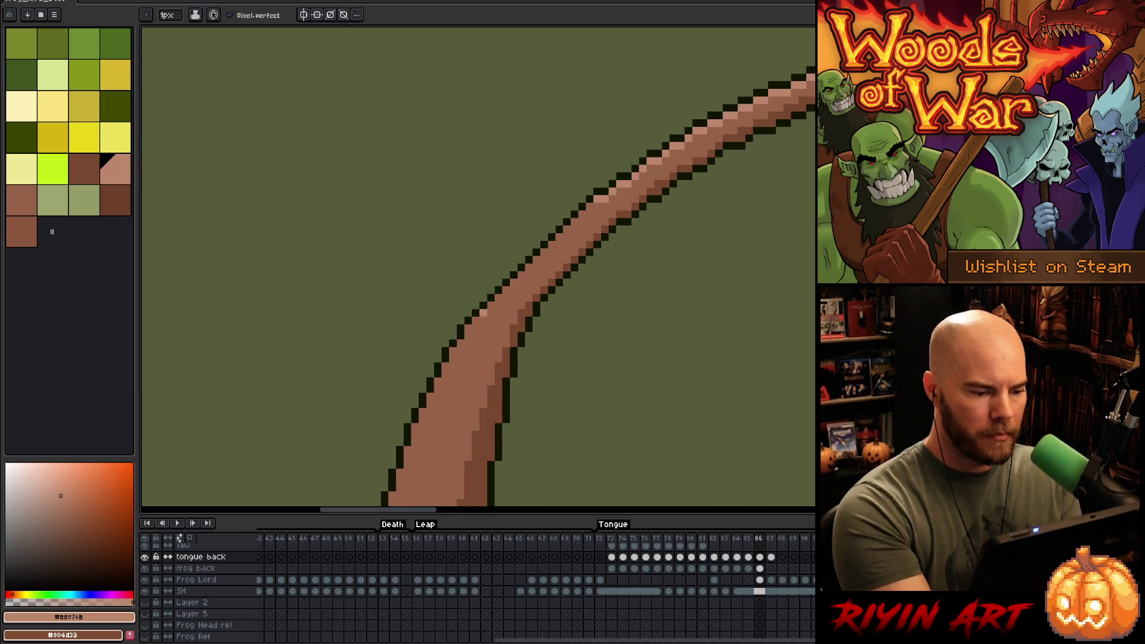
key(ctrl+z)
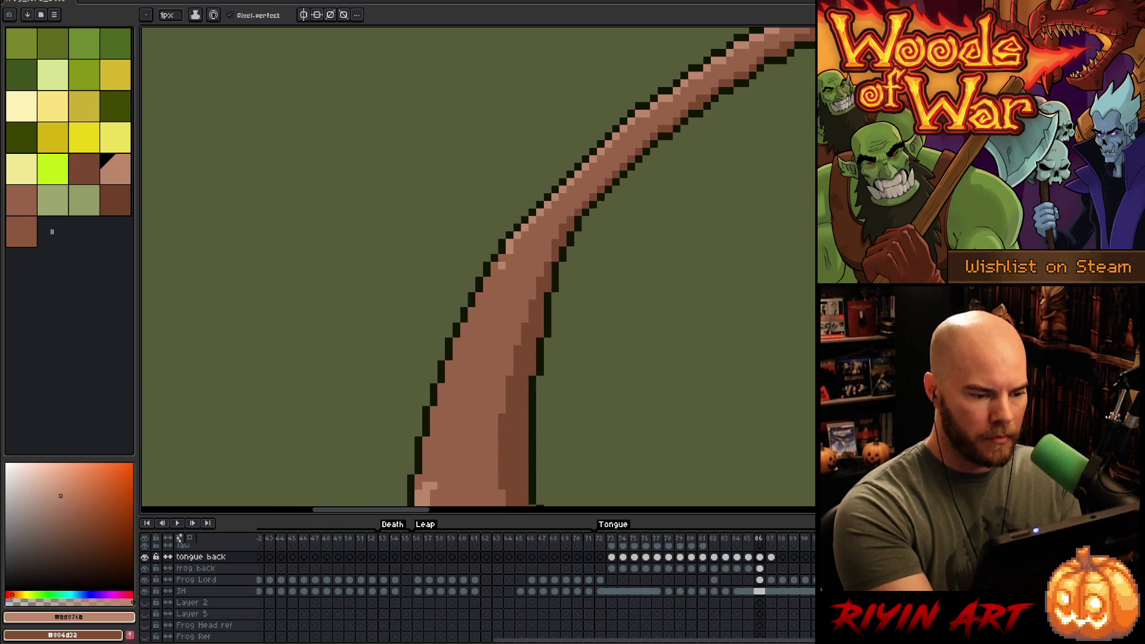
drag(488, 285, 459, 331)
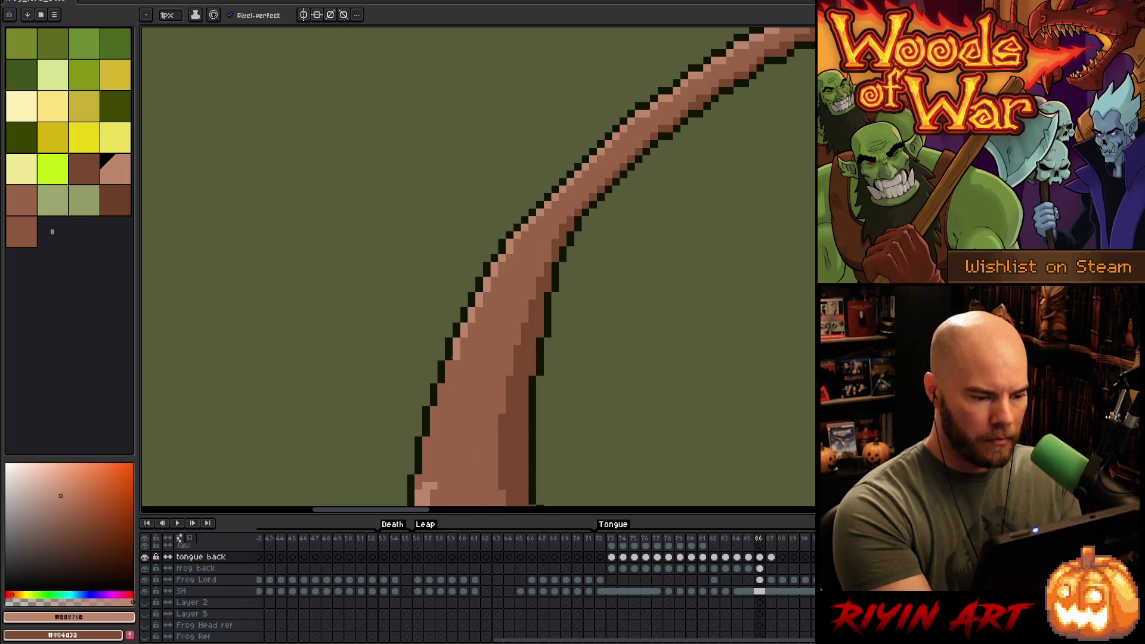
mouse_move(440, 387)
mouse_down()
mouse_move(485, 388)
mouse_move(484, 242)
mouse_up()
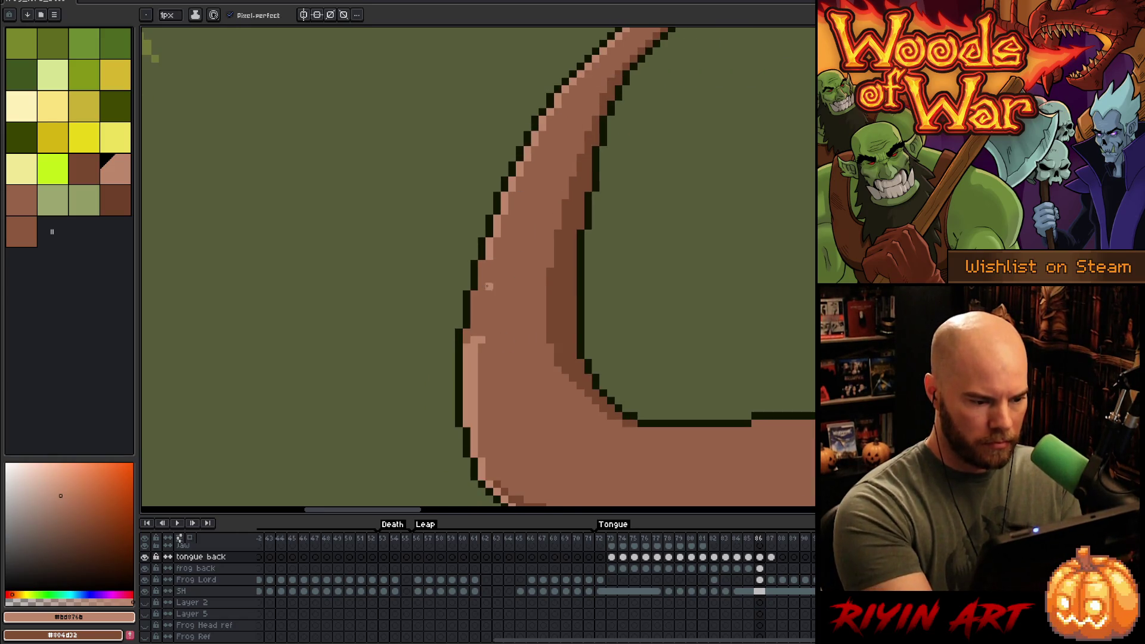
drag(482, 291, 471, 340)
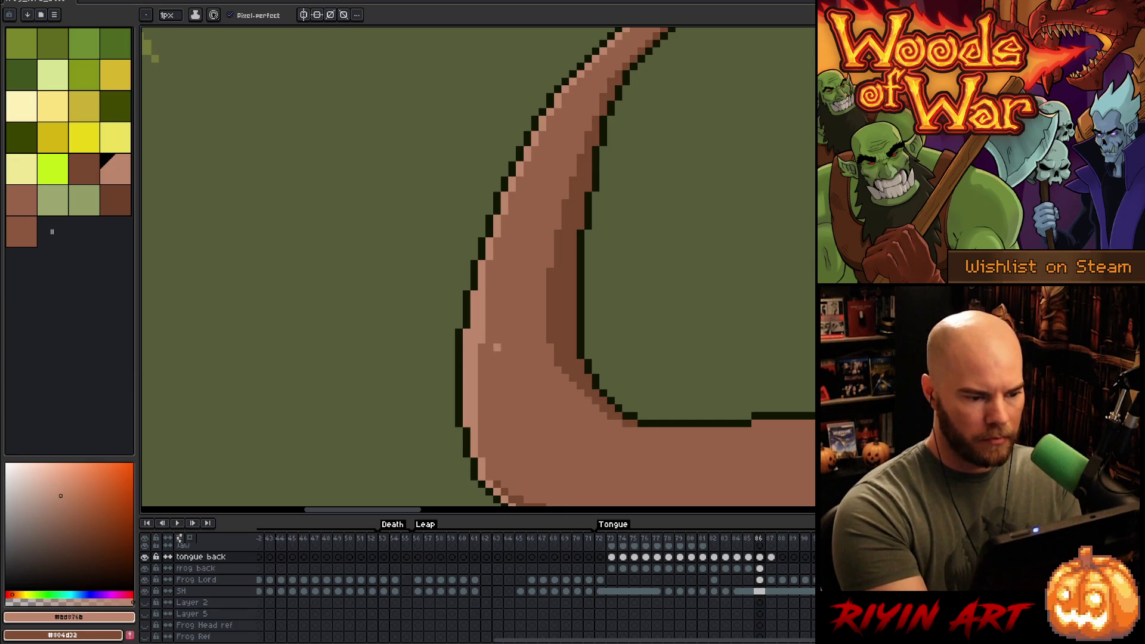
drag(481, 425, 489, 469)
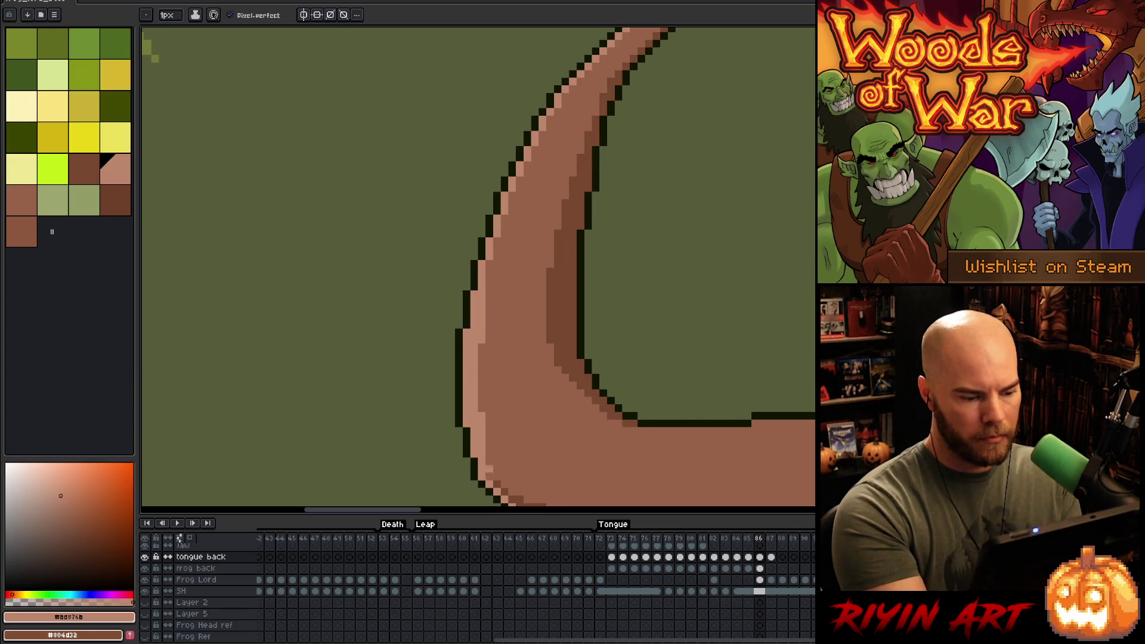
scroll(555, 347, up, 3)
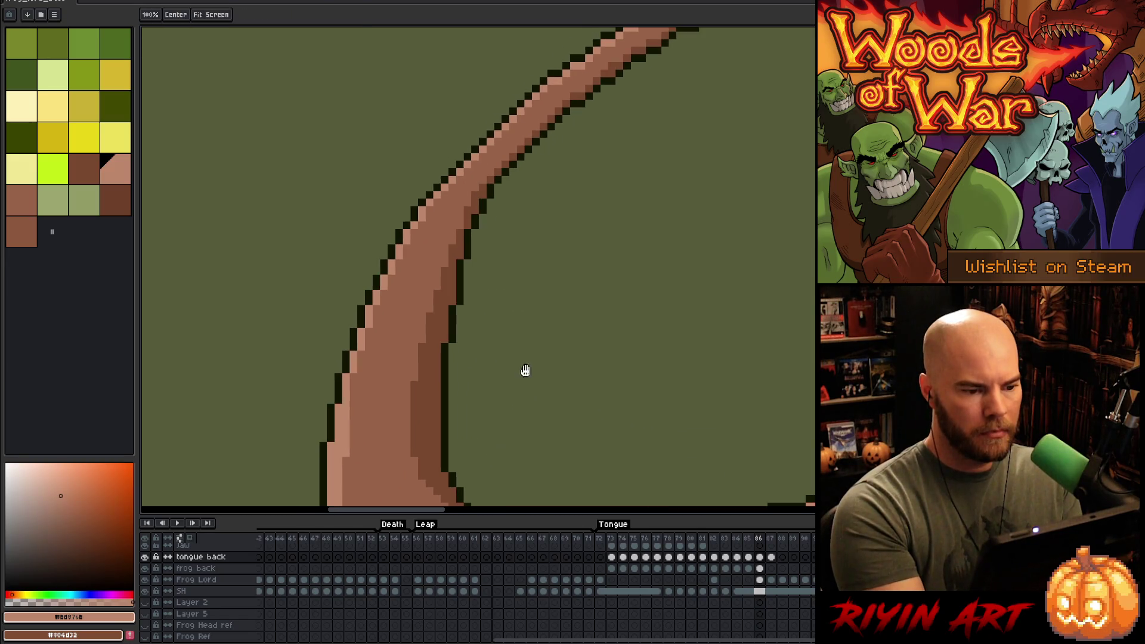
mouse_move(567, 156)
mouse_down()
mouse_move(552, 366)
mouse_move(498, 399)
mouse_up()
drag(424, 362, 474, 362)
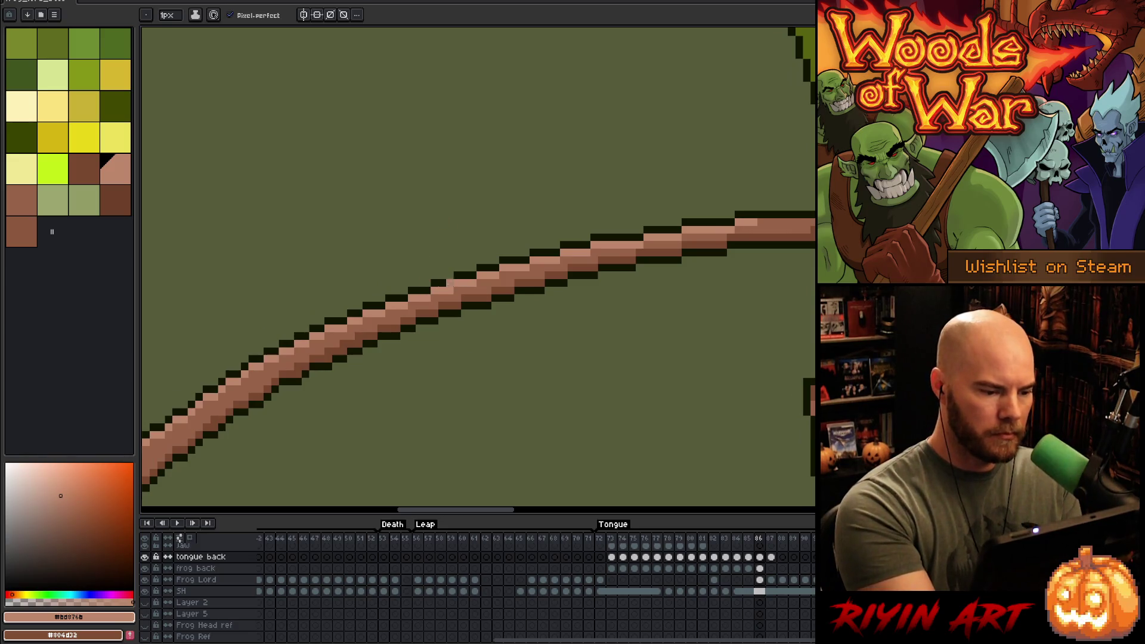
- On the frog back layer, paint frog green over the outline beside the spike
scroll(586, 381, down, 3)
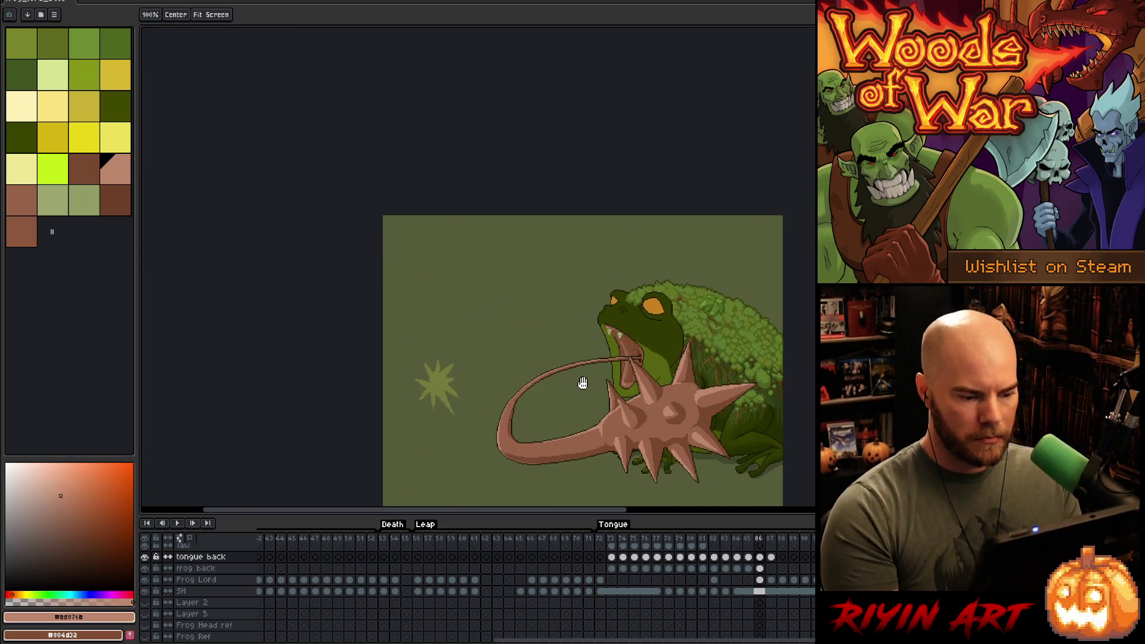
drag(582, 384, 505, 302)
scroll(505, 301, up, 1)
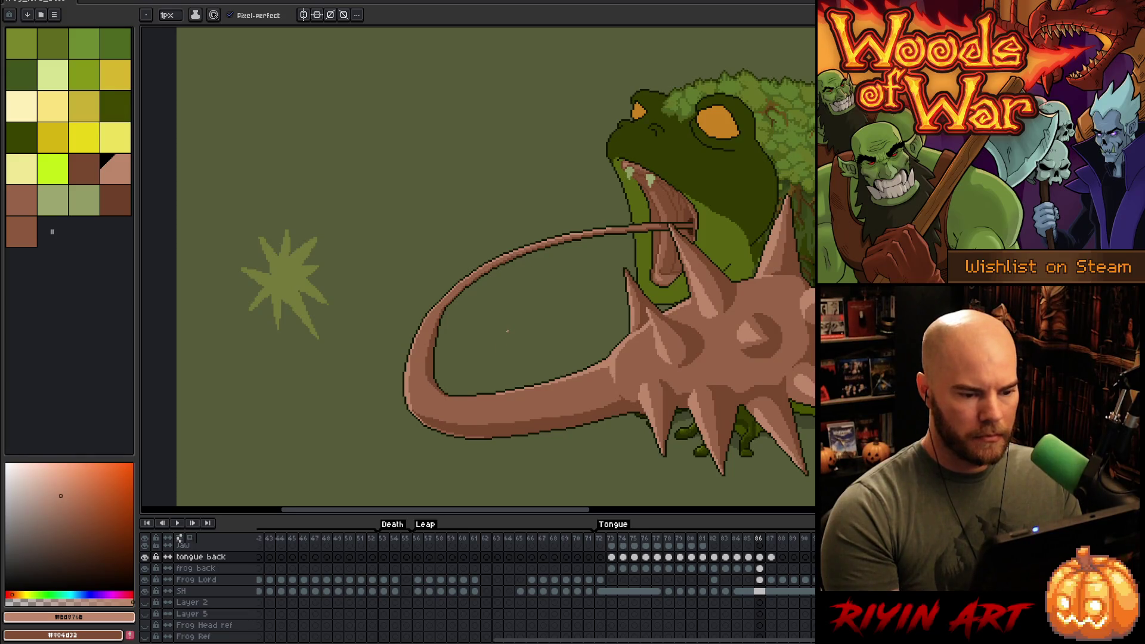
scroll(507, 330, down, 1)
scroll(620, 322, up, 2)
scroll(620, 334, down, 1)
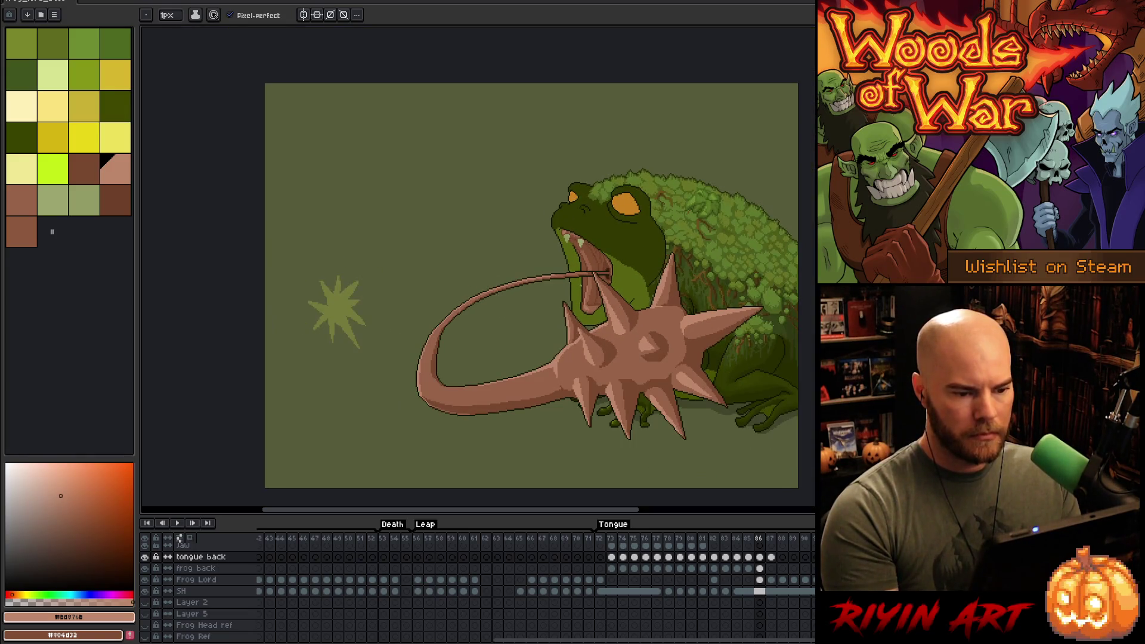
drag(596, 358, 519, 338)
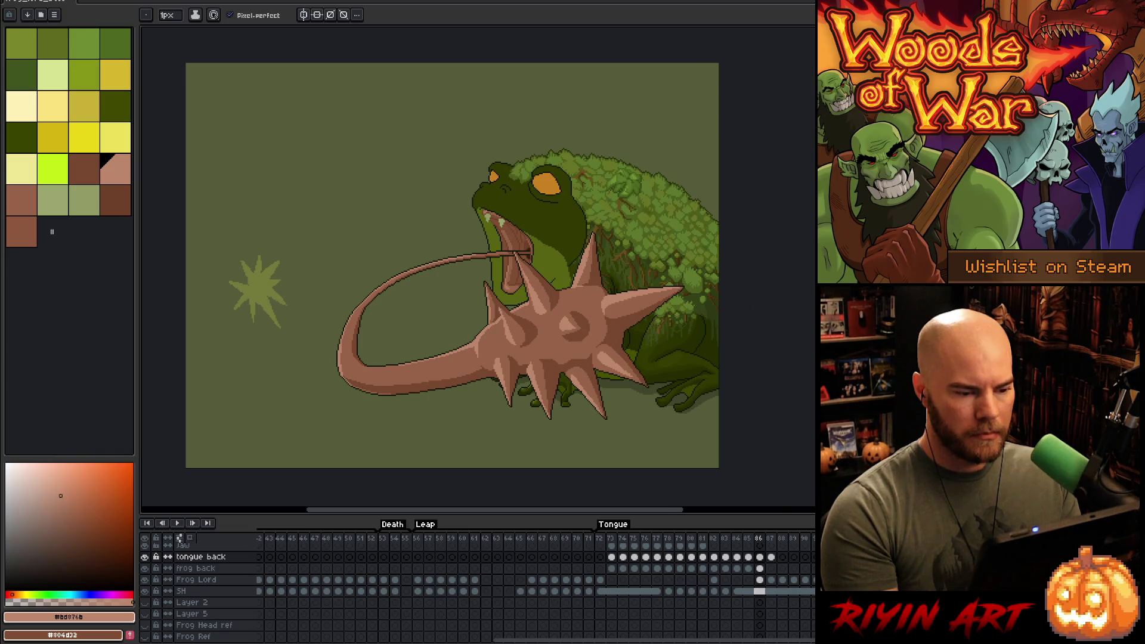
scroll(588, 258, up, 2)
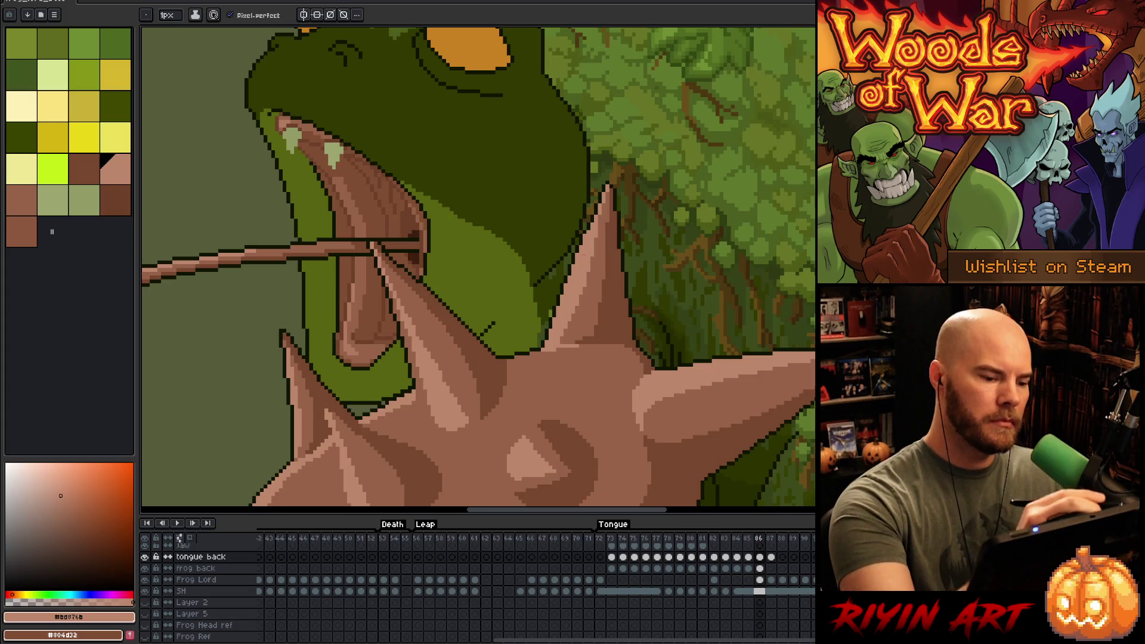
key(ctrl)
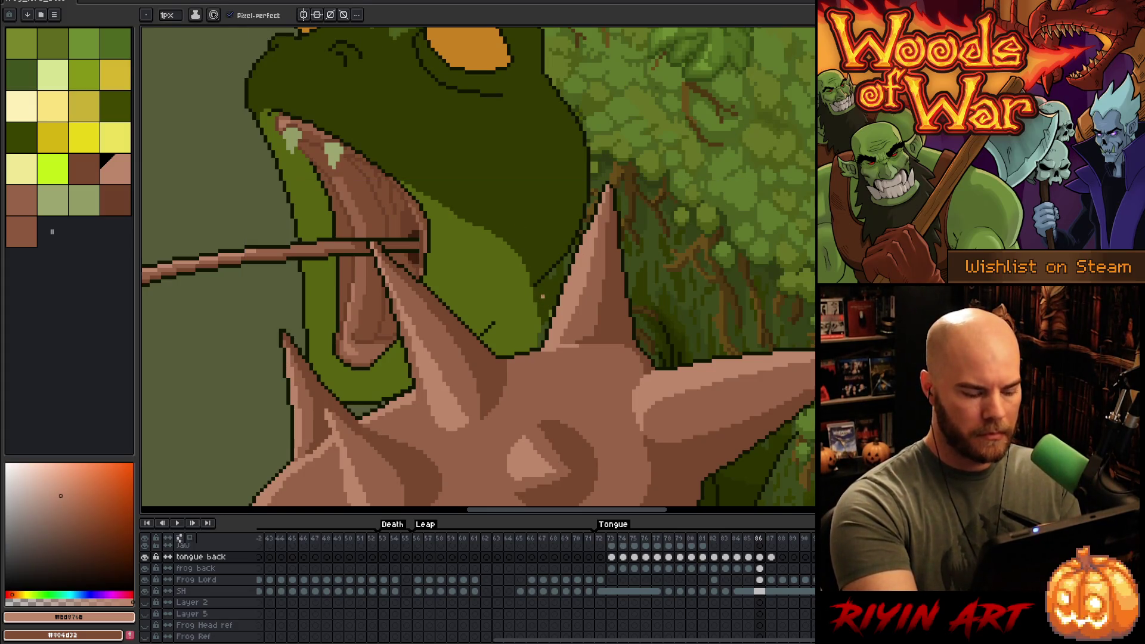
ctrl+click(547, 298)
alt+click(544, 283)
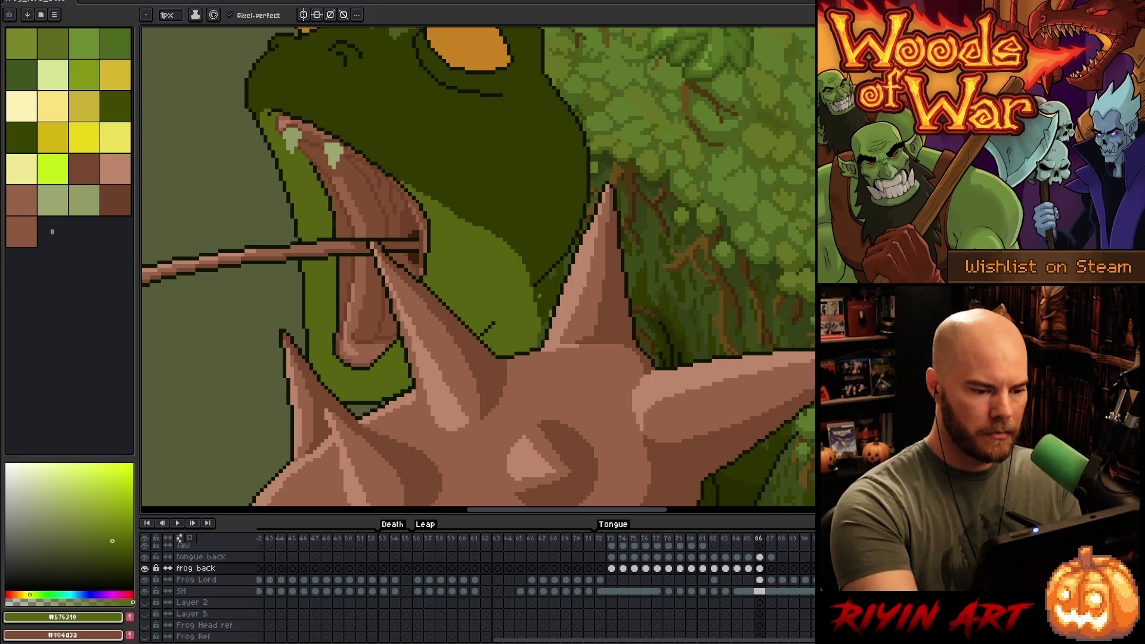
drag(545, 281, 541, 315)
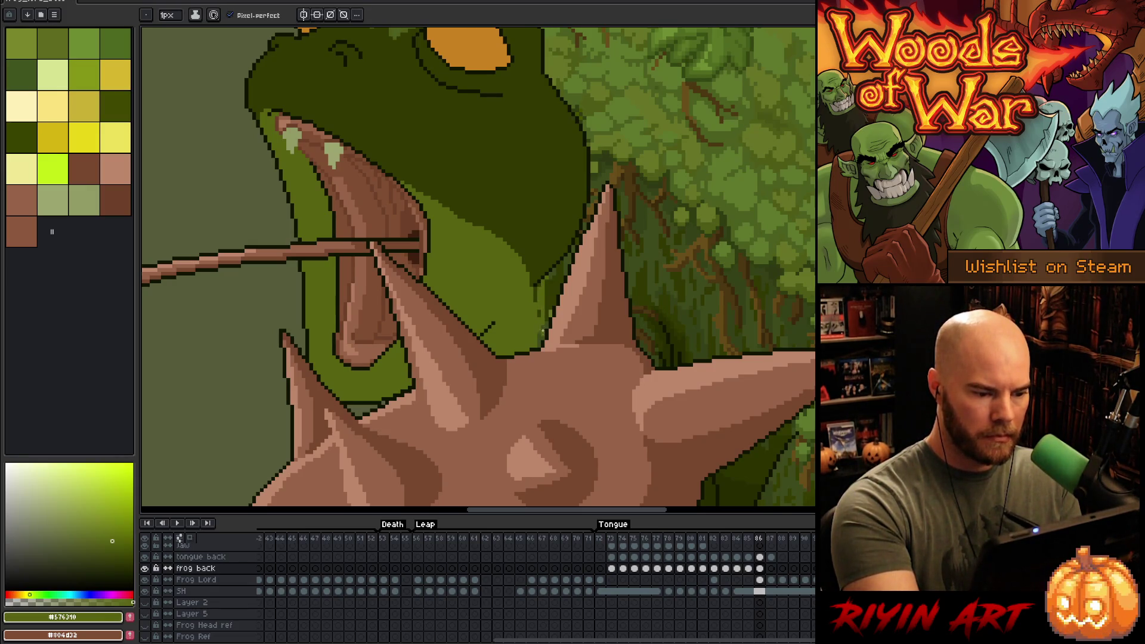
- Redraw the dark outline along the frog's jaw edge
alt+click(549, 291)
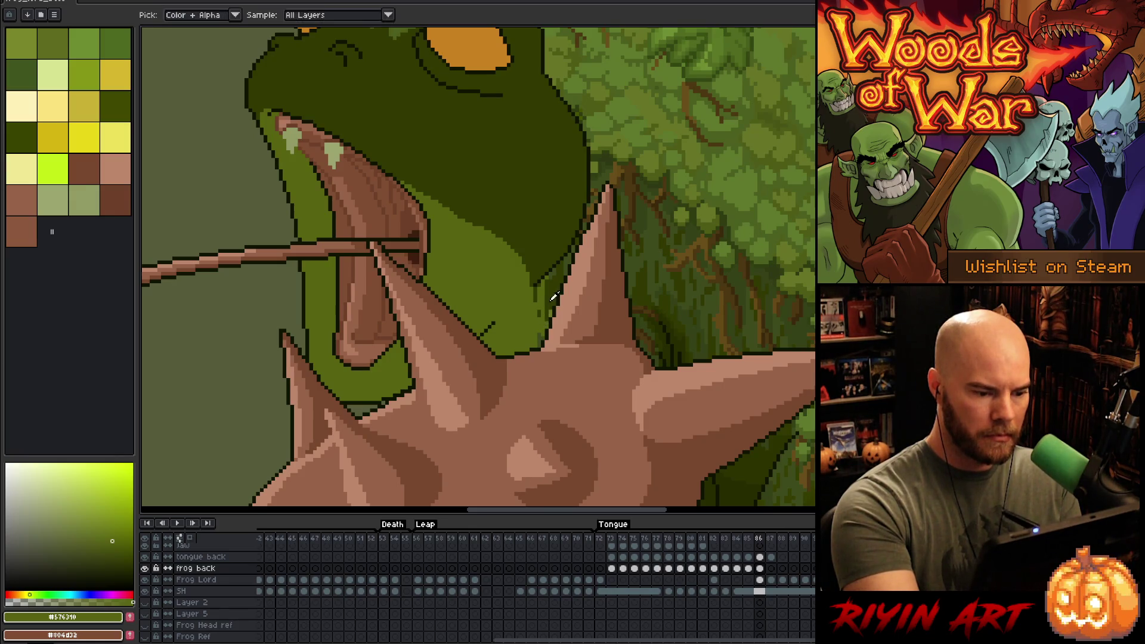
alt+click(546, 319)
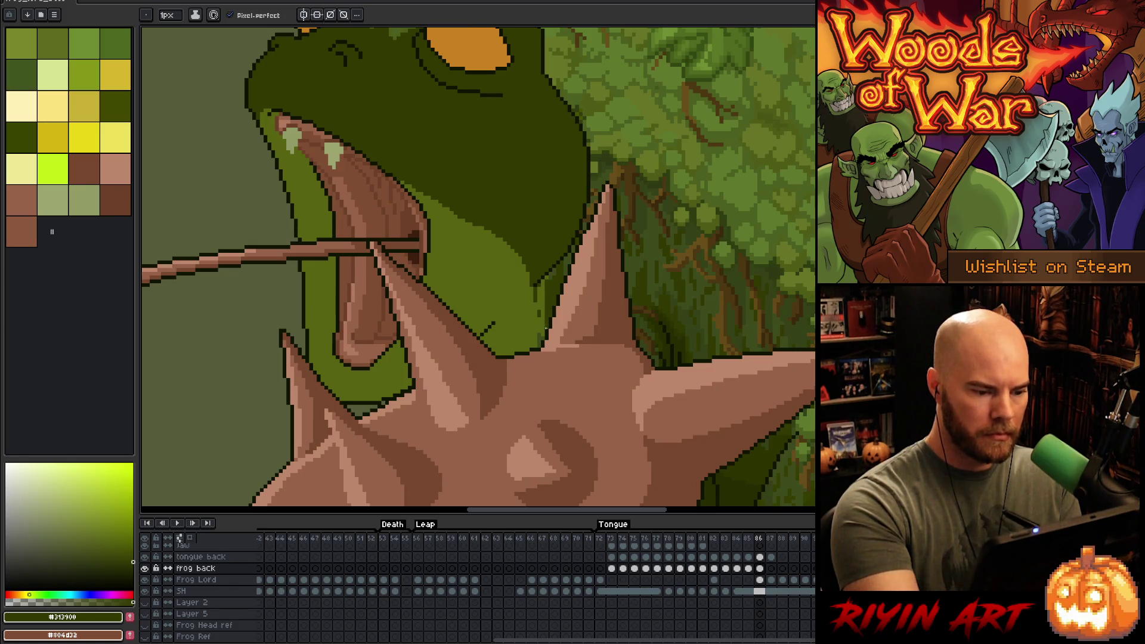
drag(543, 298, 544, 317)
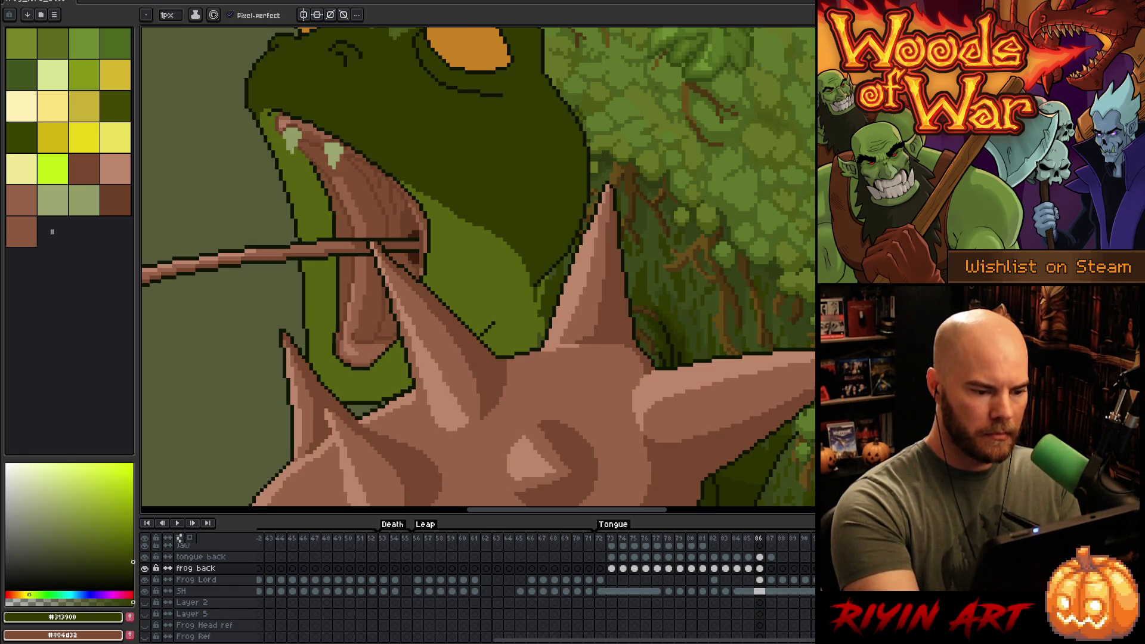
alt+click(540, 316)
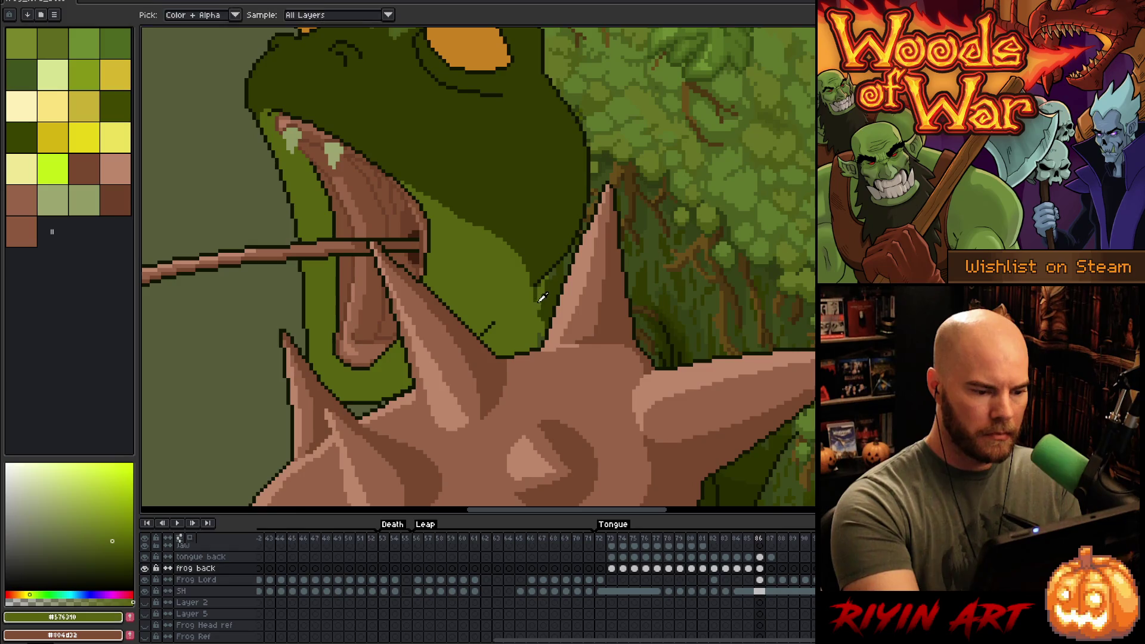
right_click(541, 338)
click(546, 301)
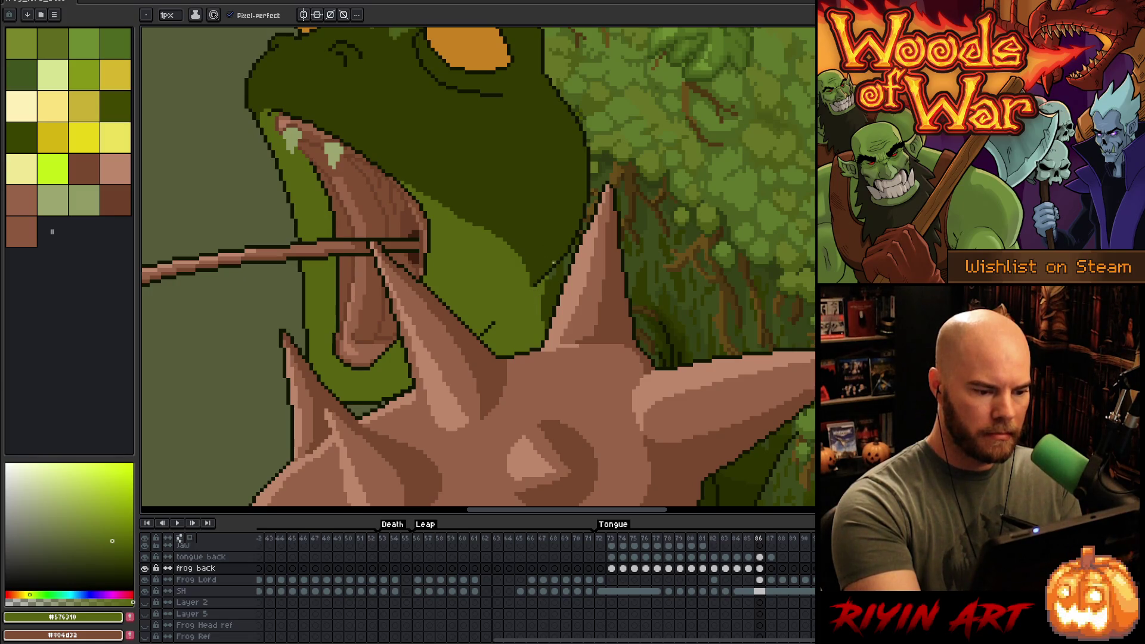
alt+click(550, 273)
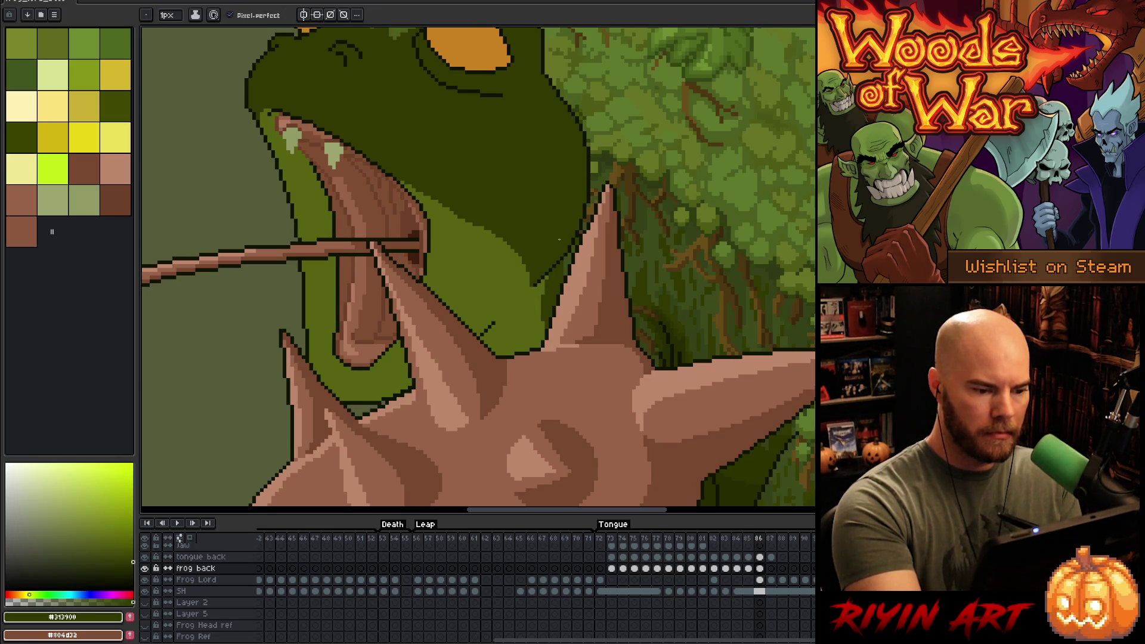
- Lasso the inner jaw, fill it with lighter frog green, then pick the dark green outline
key(alt)
alt+click(470, 234)
key(m)
mouse_move(358, 156)
mouse_down()
mouse_move(435, 205)
mouse_move(507, 212)
mouse_move(544, 249)
mouse_move(522, 324)
mouse_up()
key(g)
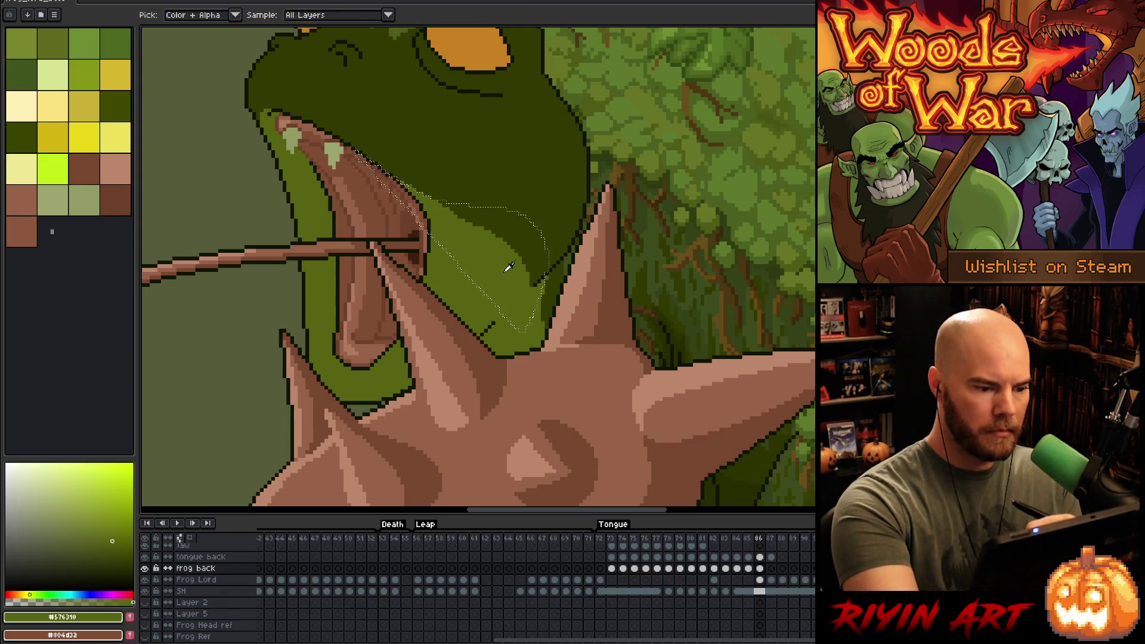
click(489, 250)
key(v)
key(ctrl+d)
key(w)
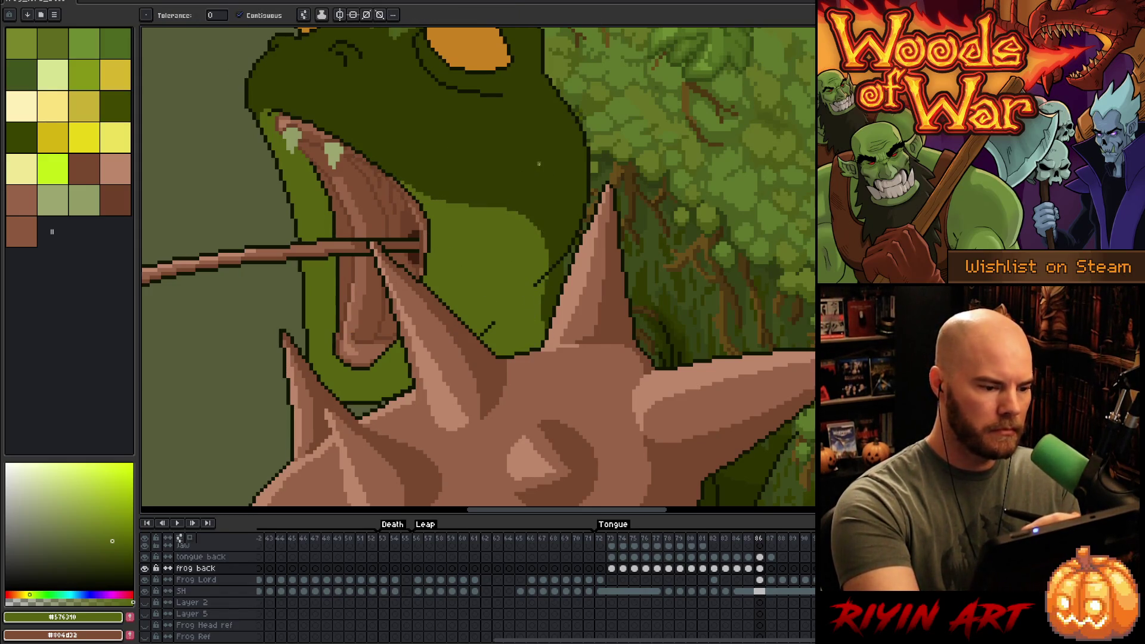
key(b)
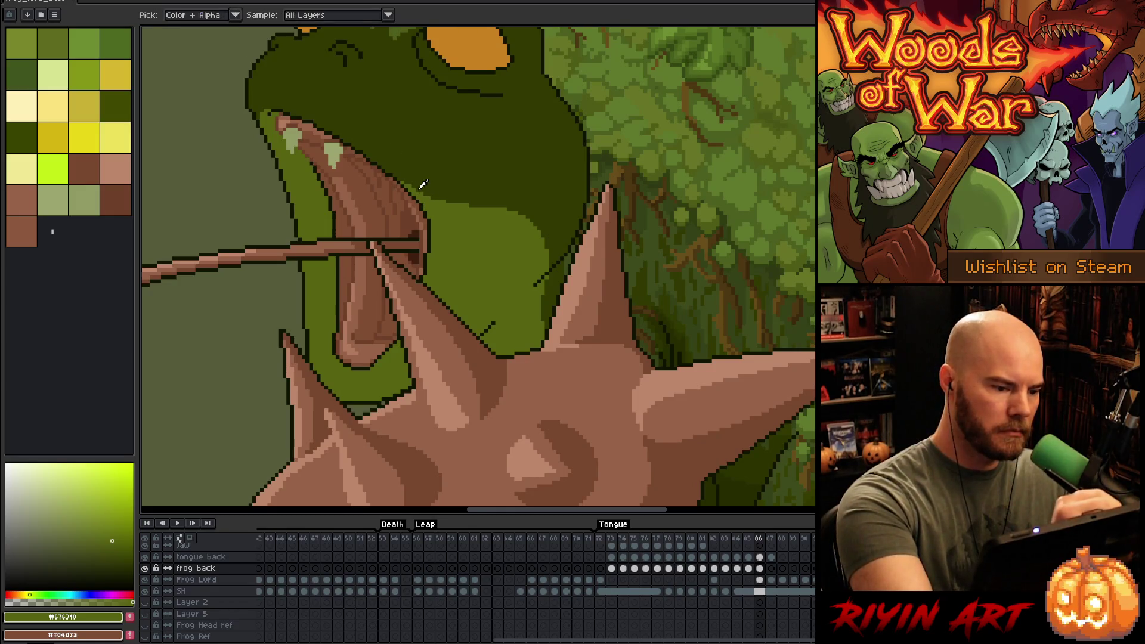
alt+click(411, 185)
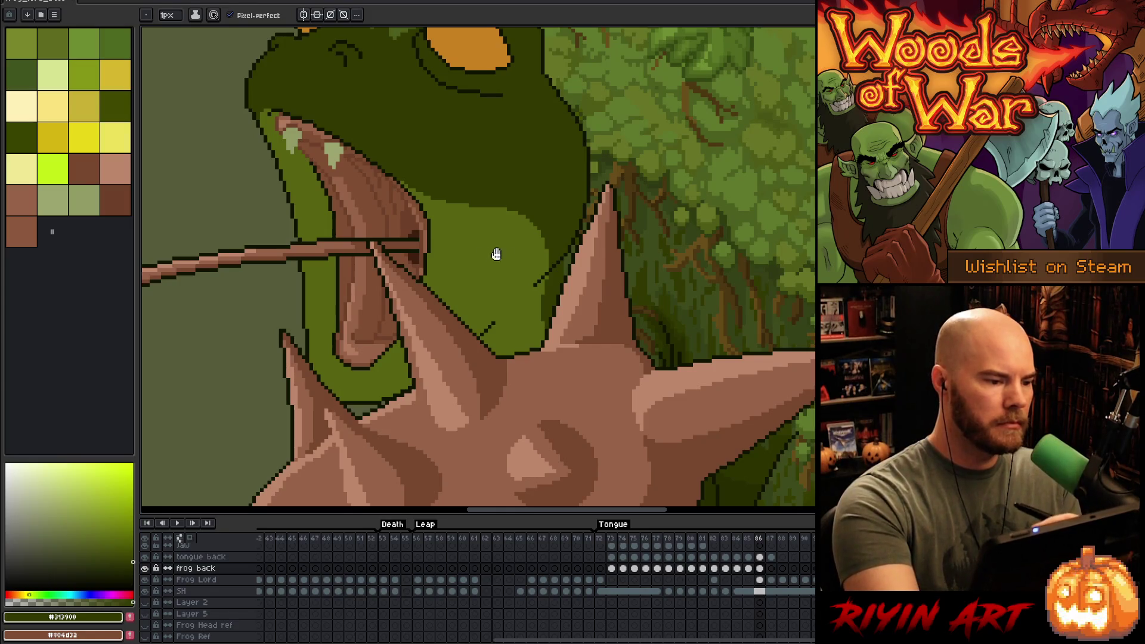
drag(496, 254, 552, 307)
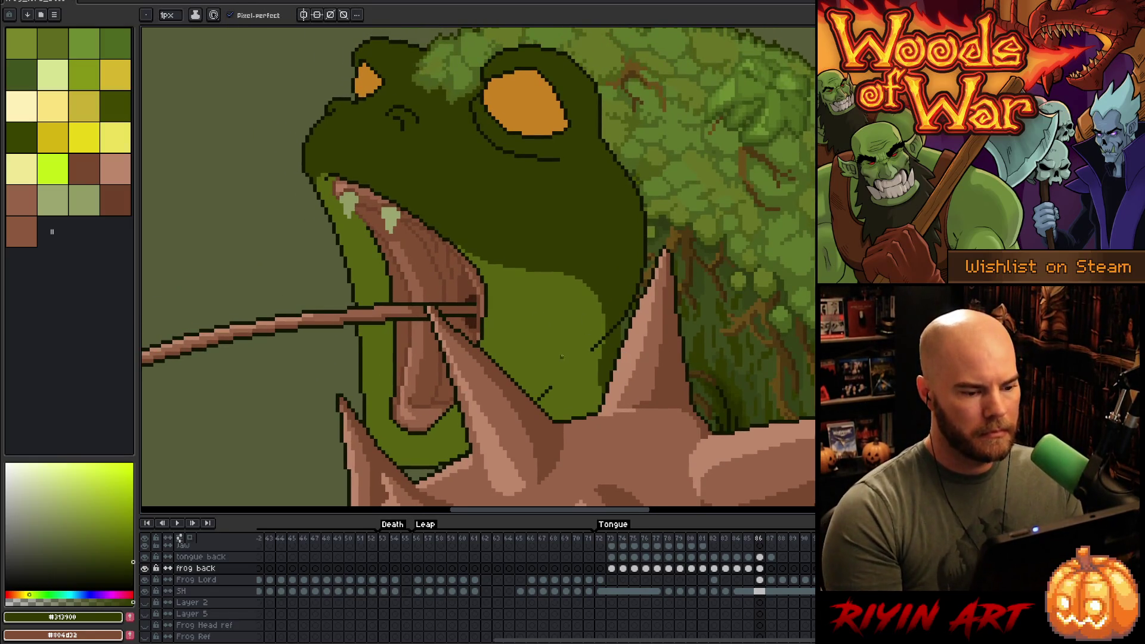
- Frame the whole frog and spiked ball, then step between the frames around tongue-out frame 86
scroll(560, 356, down, 4)
mouse_move(557, 378)
mouse_down()
mouse_move(543, 340)
mouse_move(554, 267)
mouse_up()
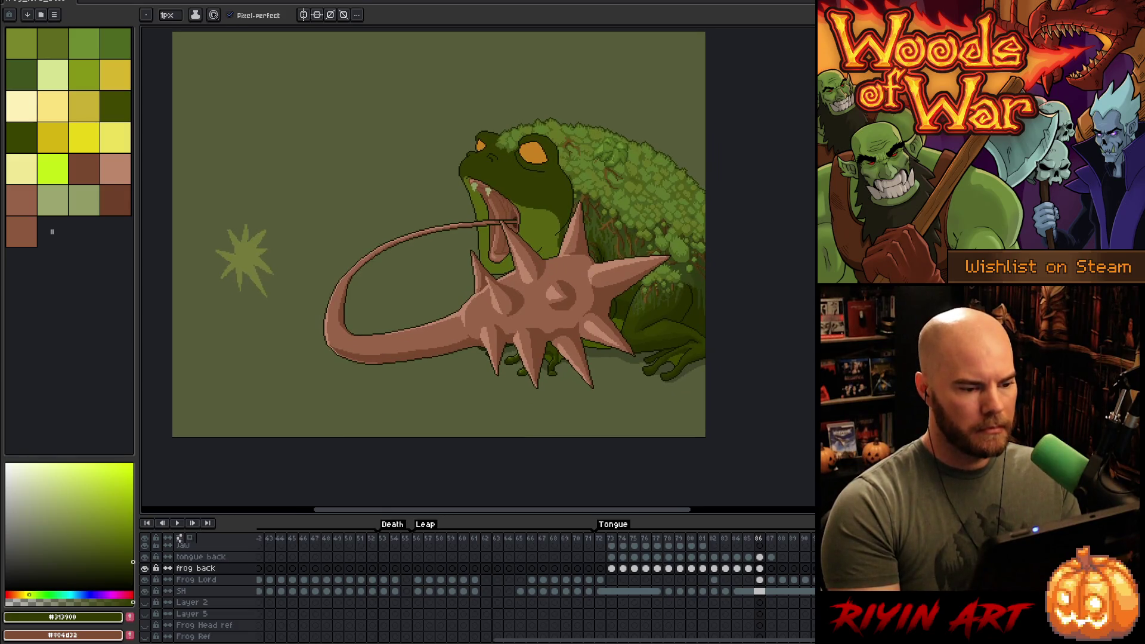
ctrl+right_click(585, 280)
click(609, 319)
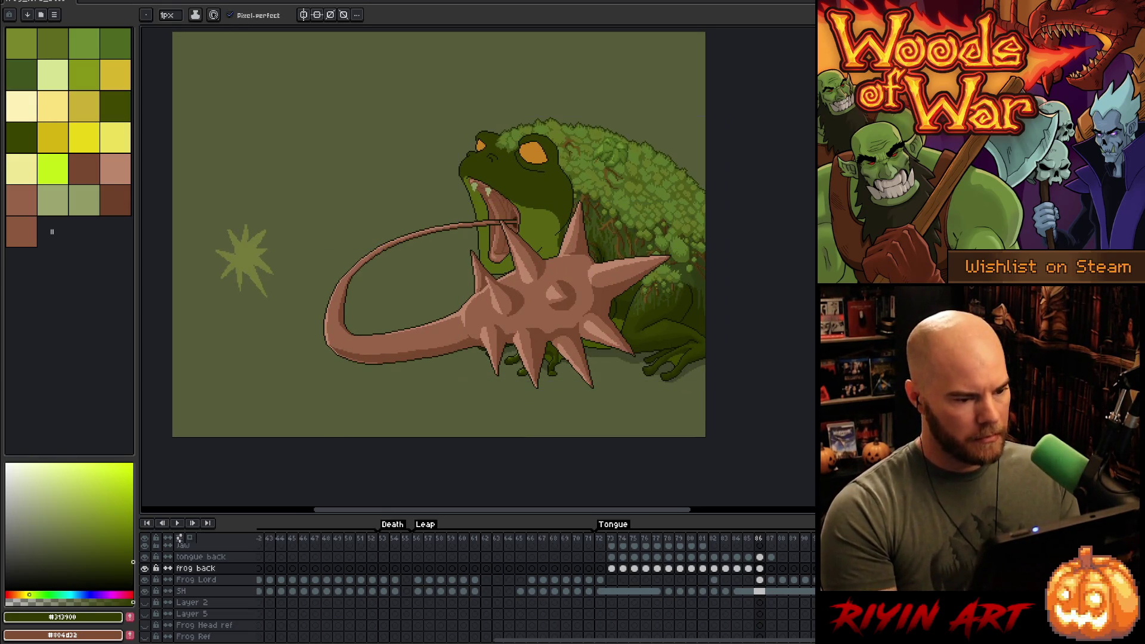
key(comma)
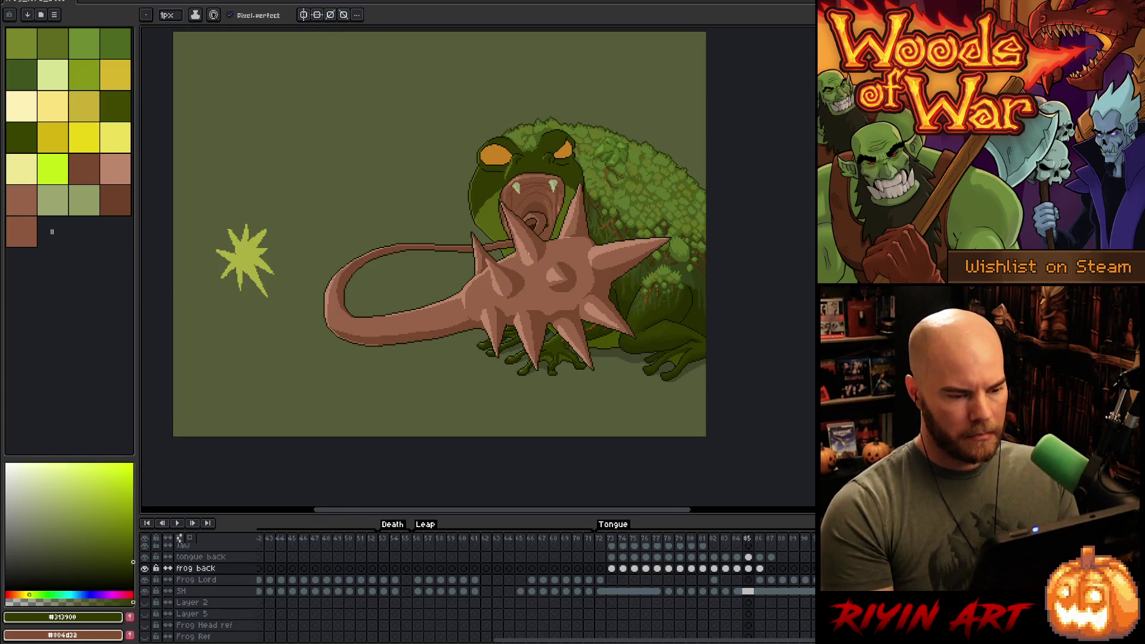
key(period)
key(comma)
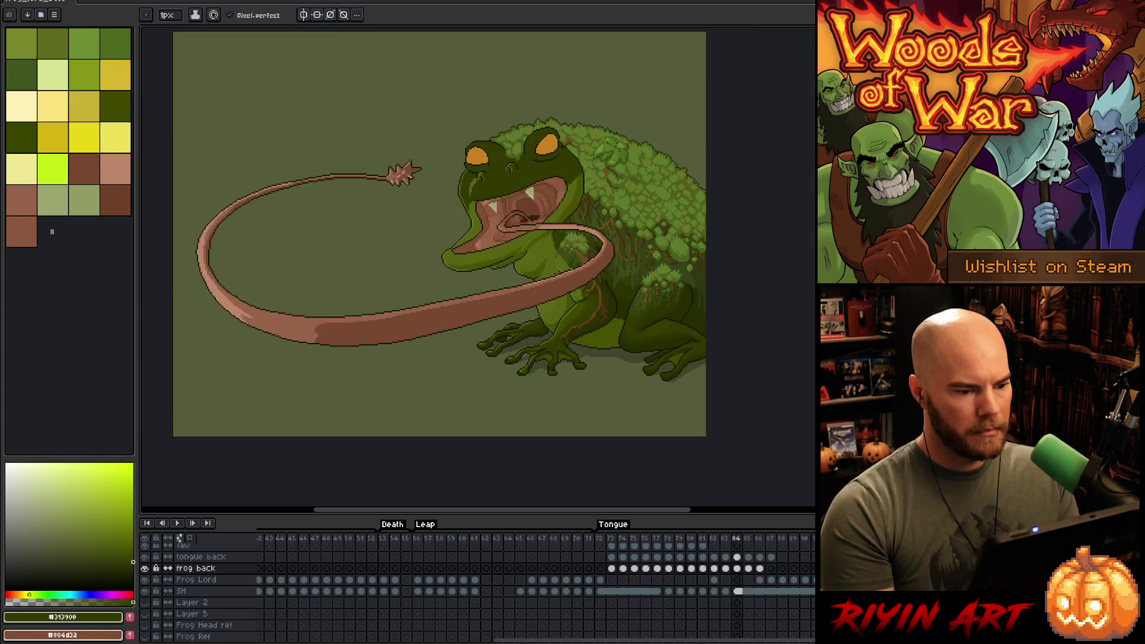
key(period)
- Compare frames 87 and 88, then play the Tongue animation from its first frame
key(period)
key(comma)
key(period)
key(comma)
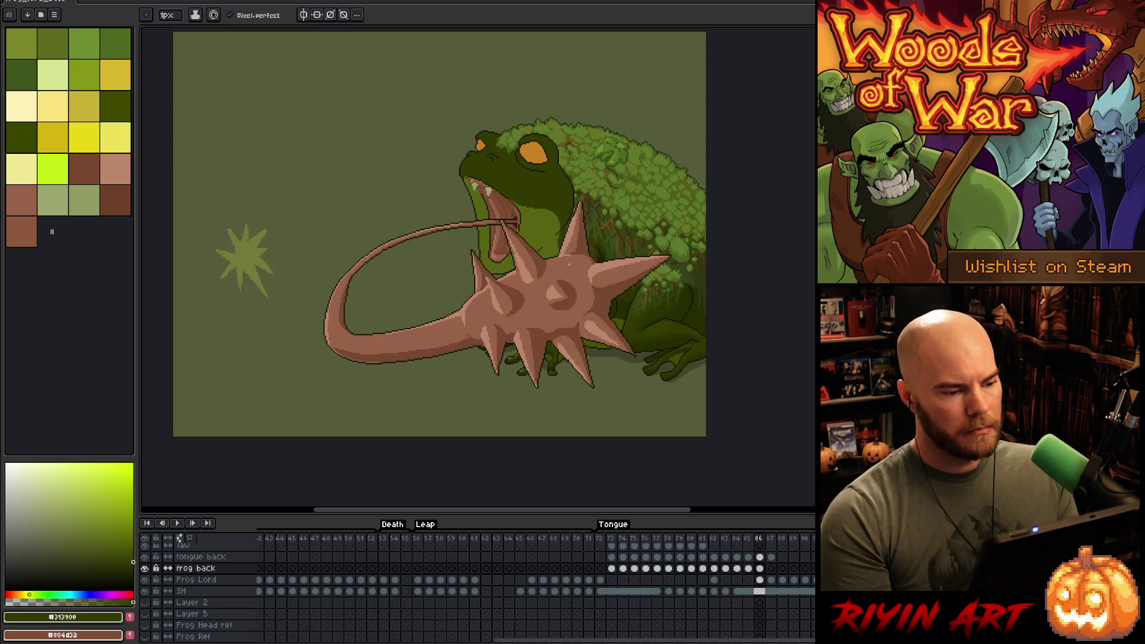
key(period)
key(period)
key(comma)
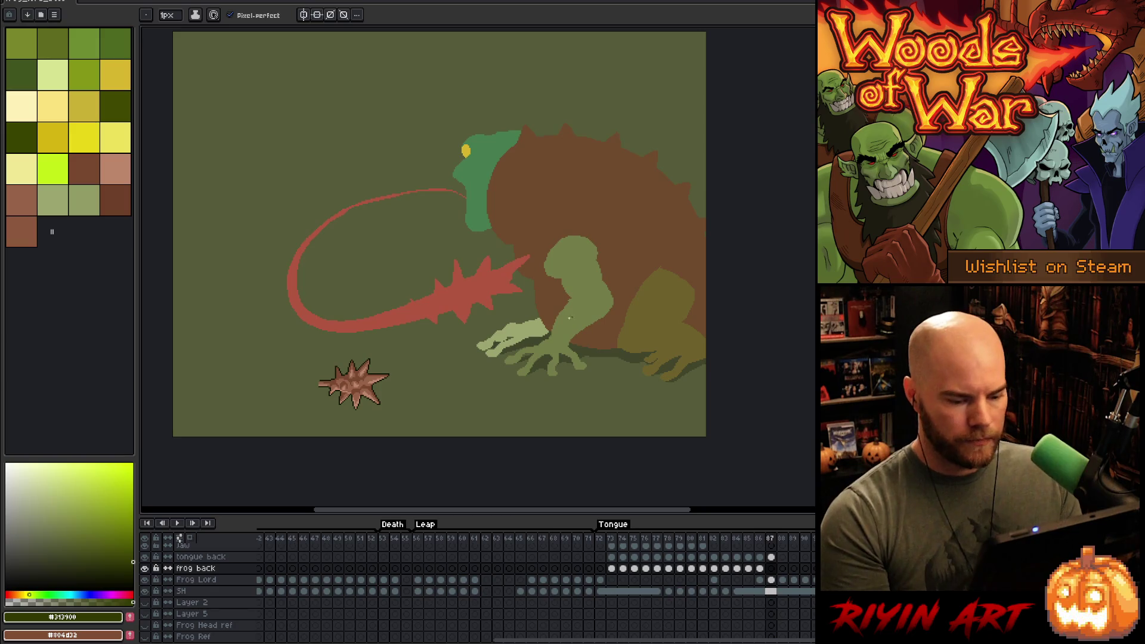
click(616, 539)
key(Return)
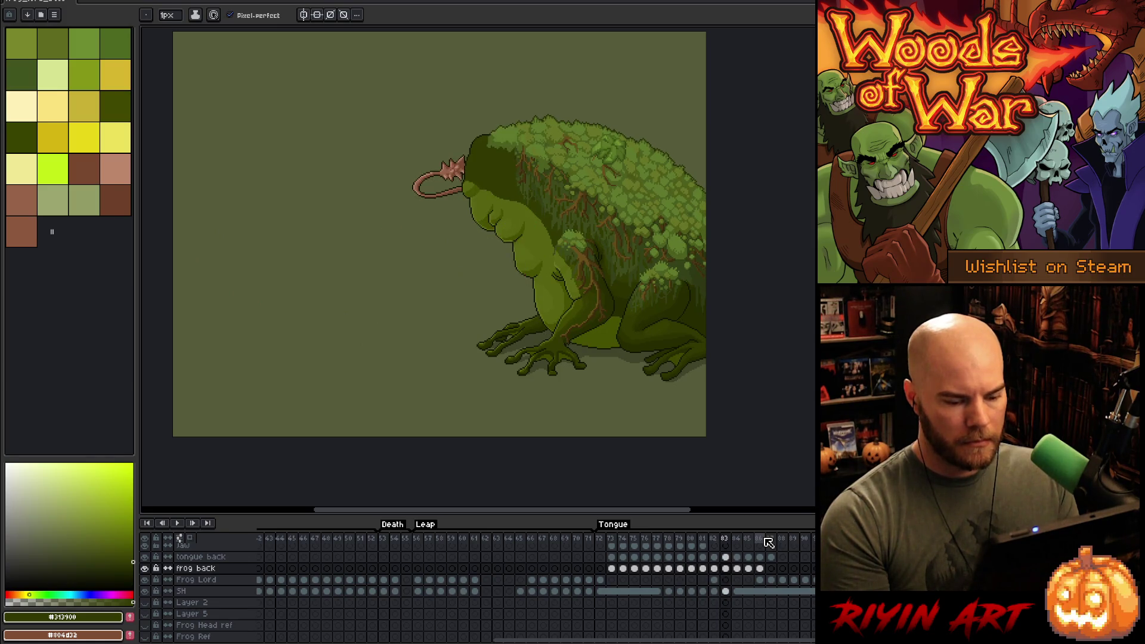
- Compare the painted frog in frames 81–82 with frame 87's flat-colour blocking
click(765, 539)
key(Right)
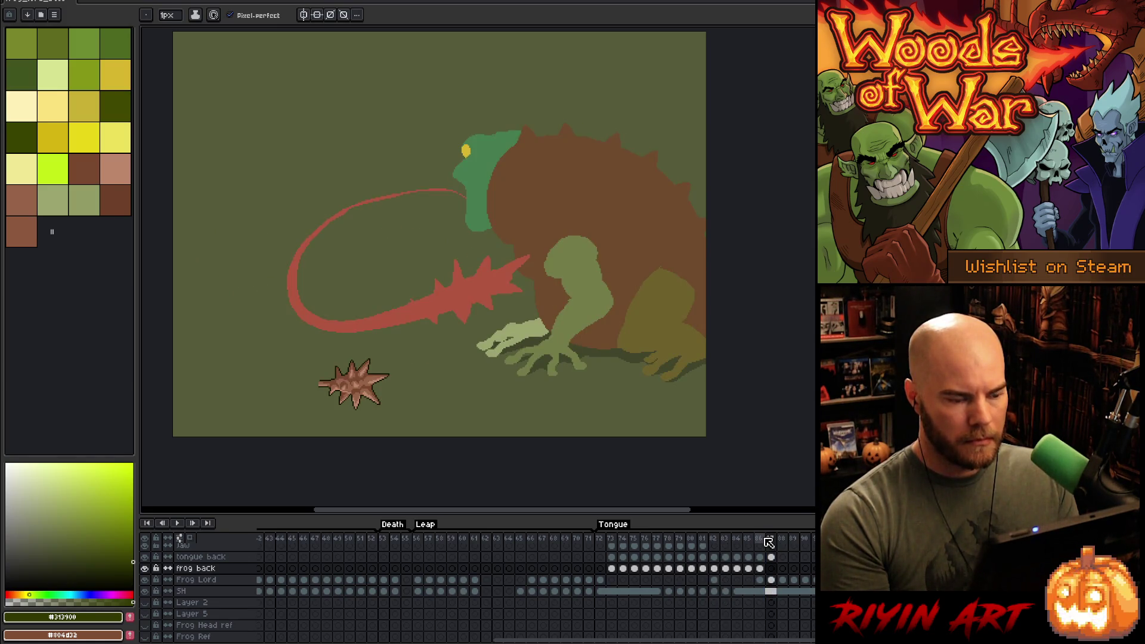
click(704, 541)
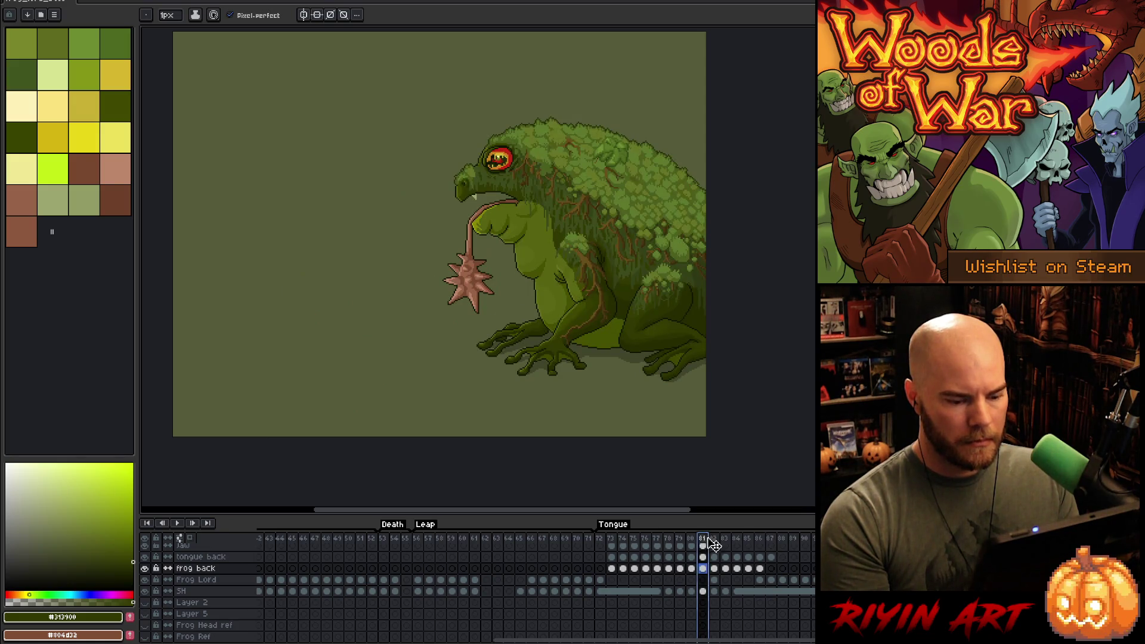
click(713, 541)
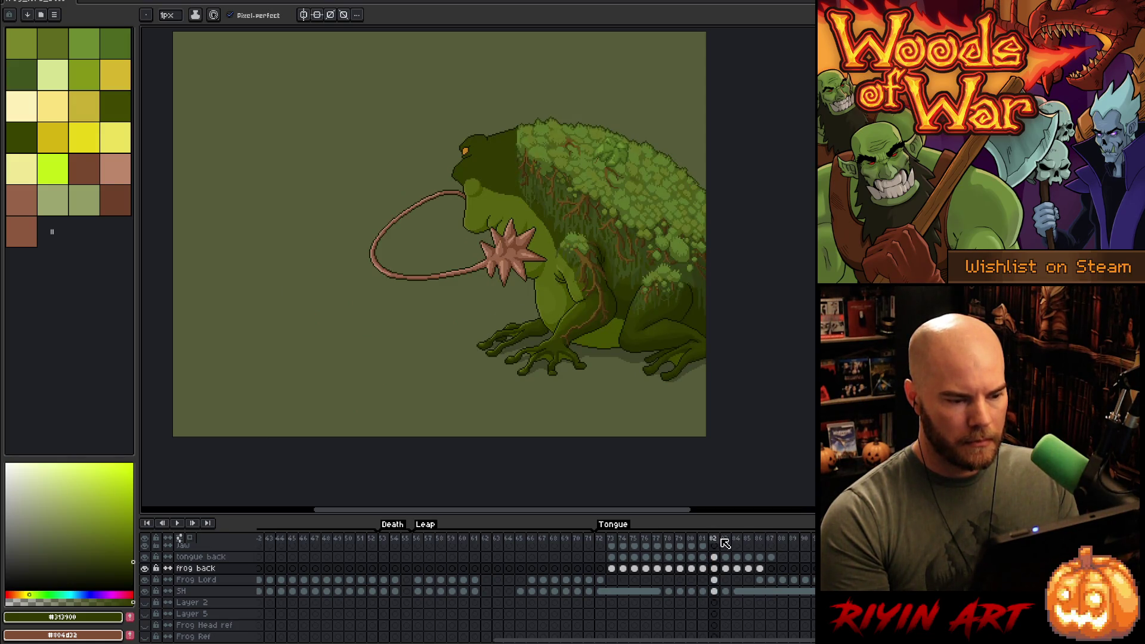
click(786, 541)
key(Left)
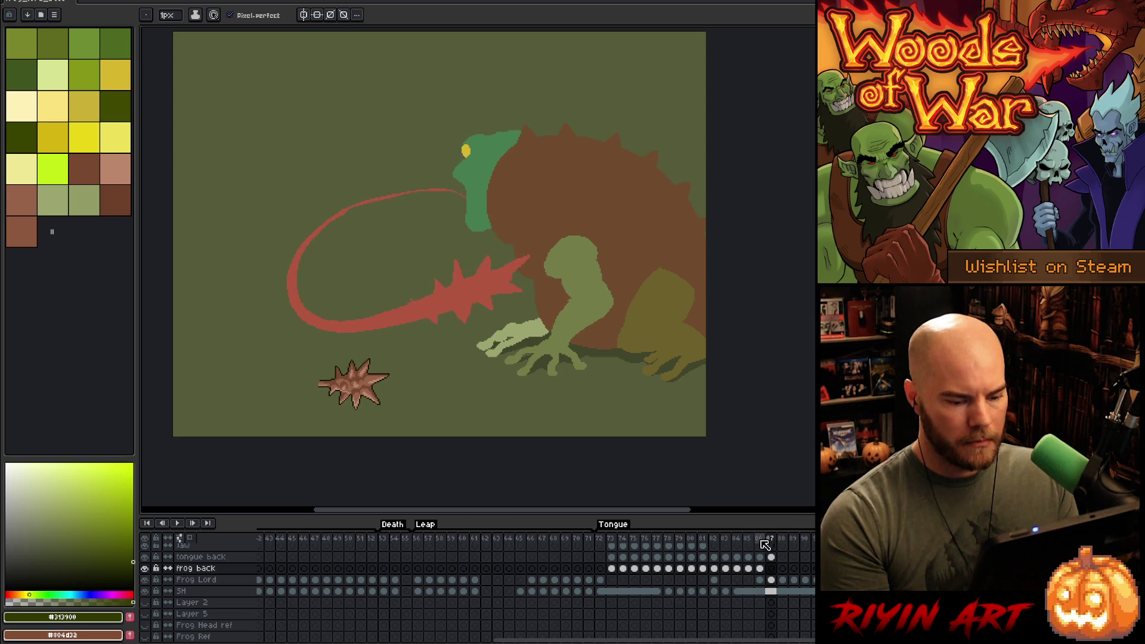
click(715, 540)
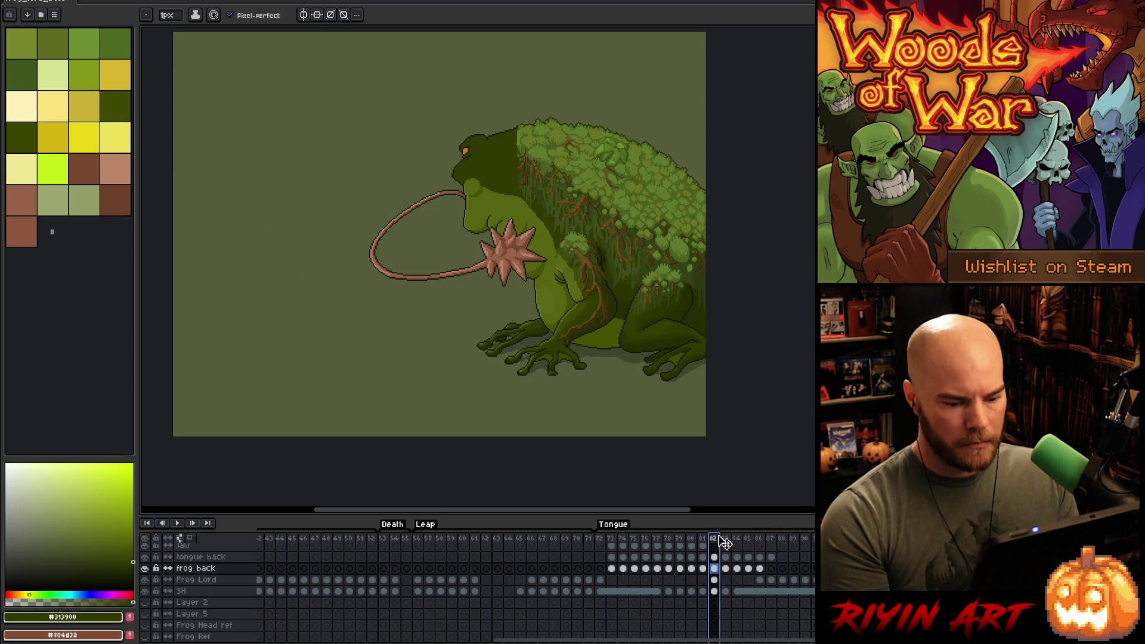
click(772, 540)
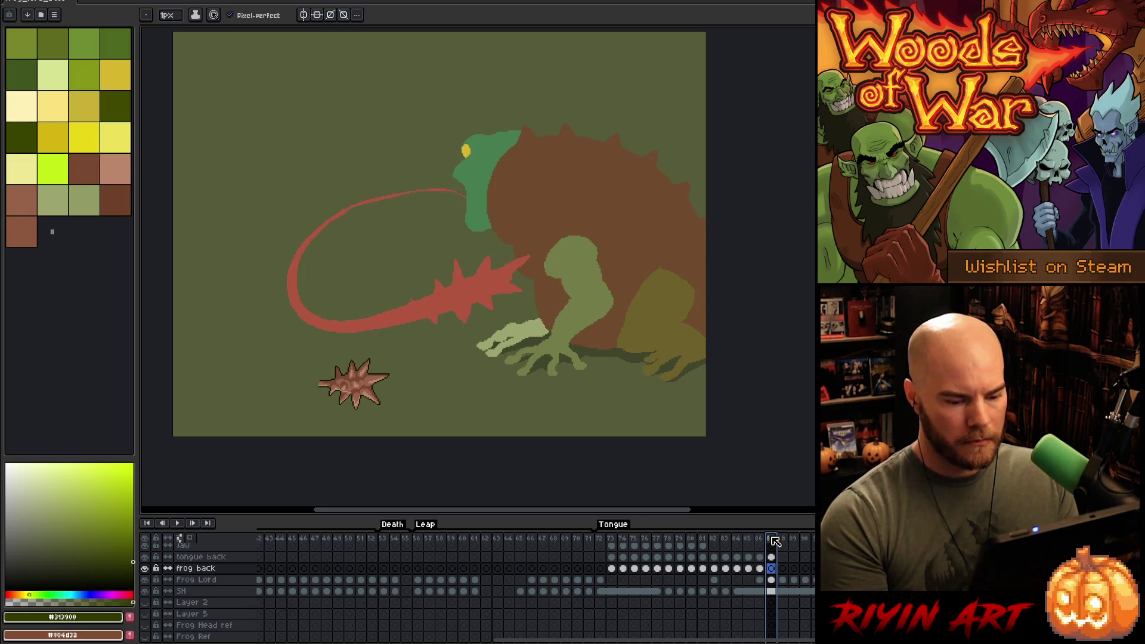
click(716, 539)
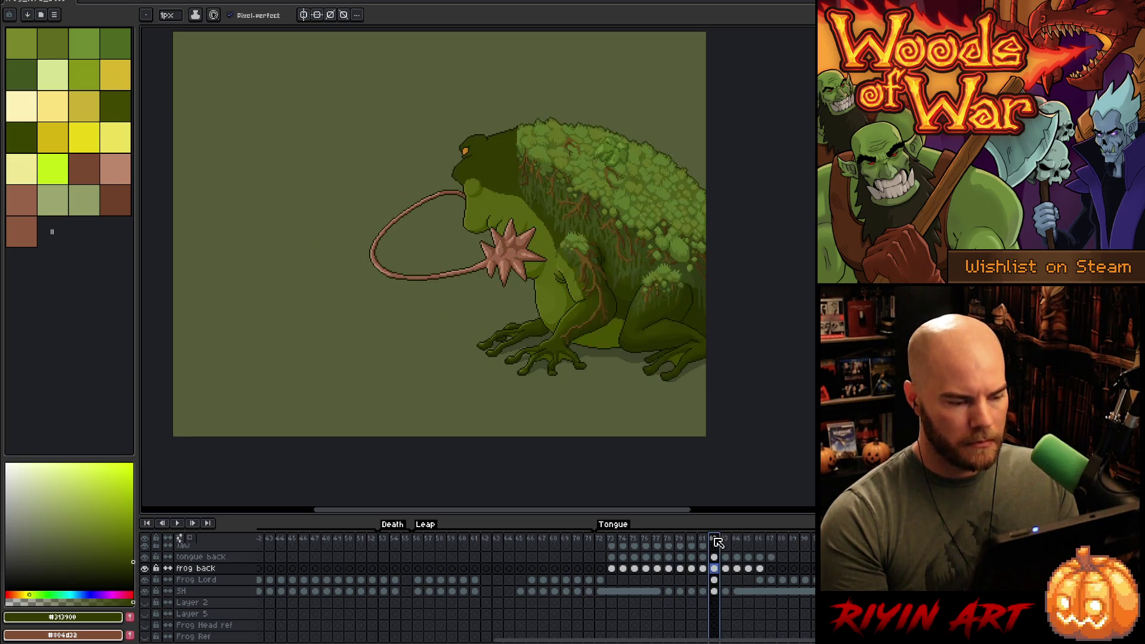
- Copy the frog back and tongue back cels from frame 82 and paste them onto frame 87
click(716, 569)
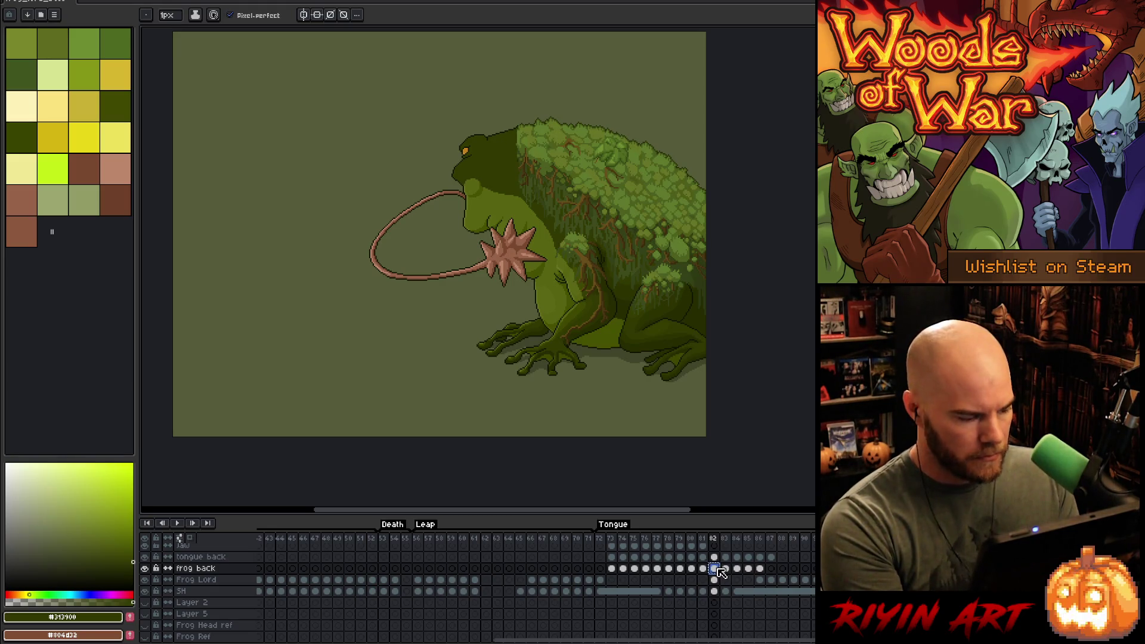
shift+click(714, 557)
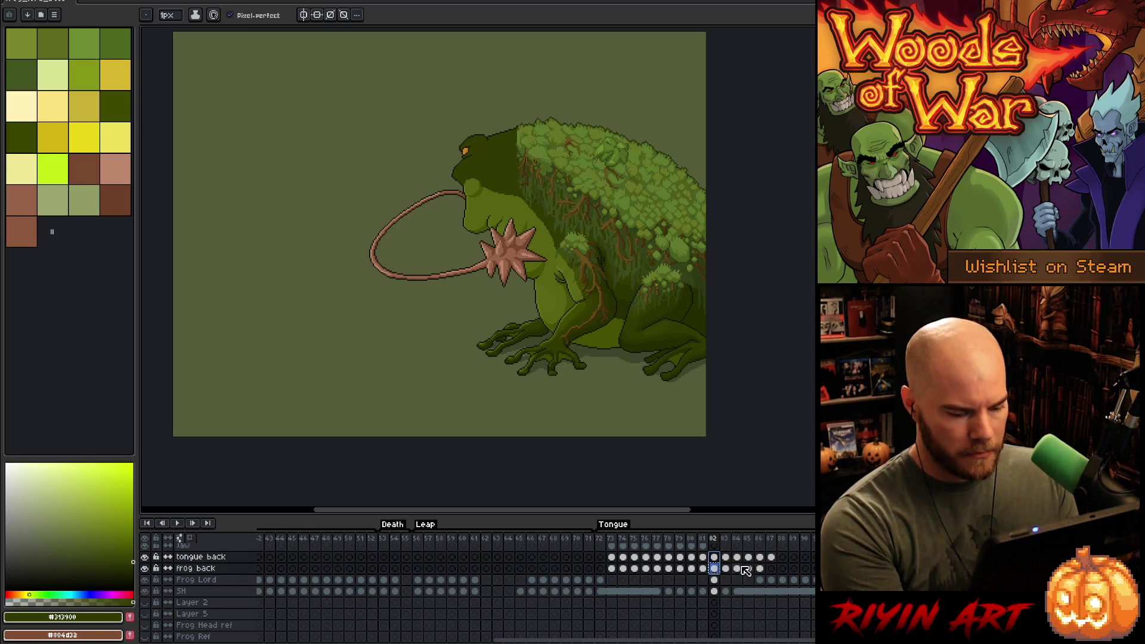
click(771, 569)
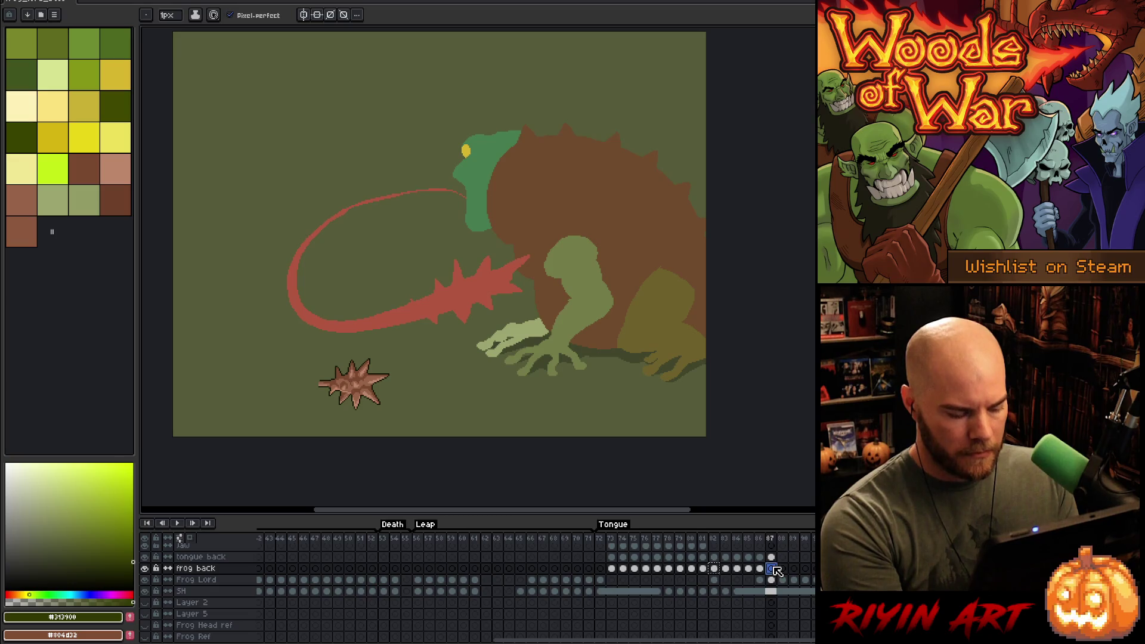
key(ctrl+v)
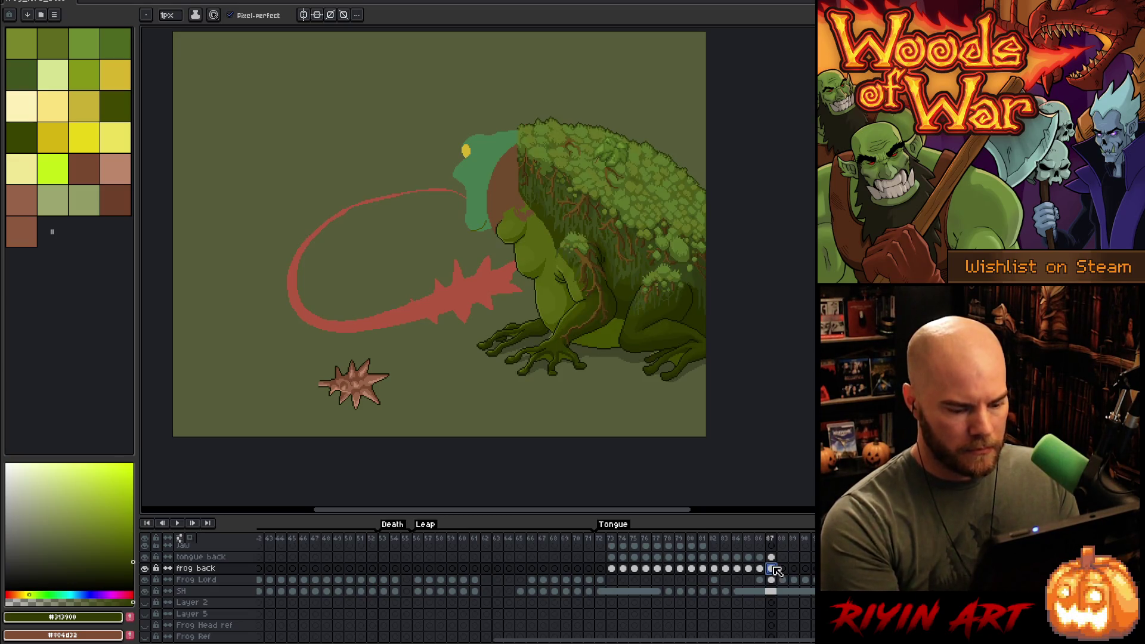
- Flick between frames 87 and 88, then play the animation to preview the new body
key(Right)
key(Left)
key(Right)
key(Left)
key(Right)
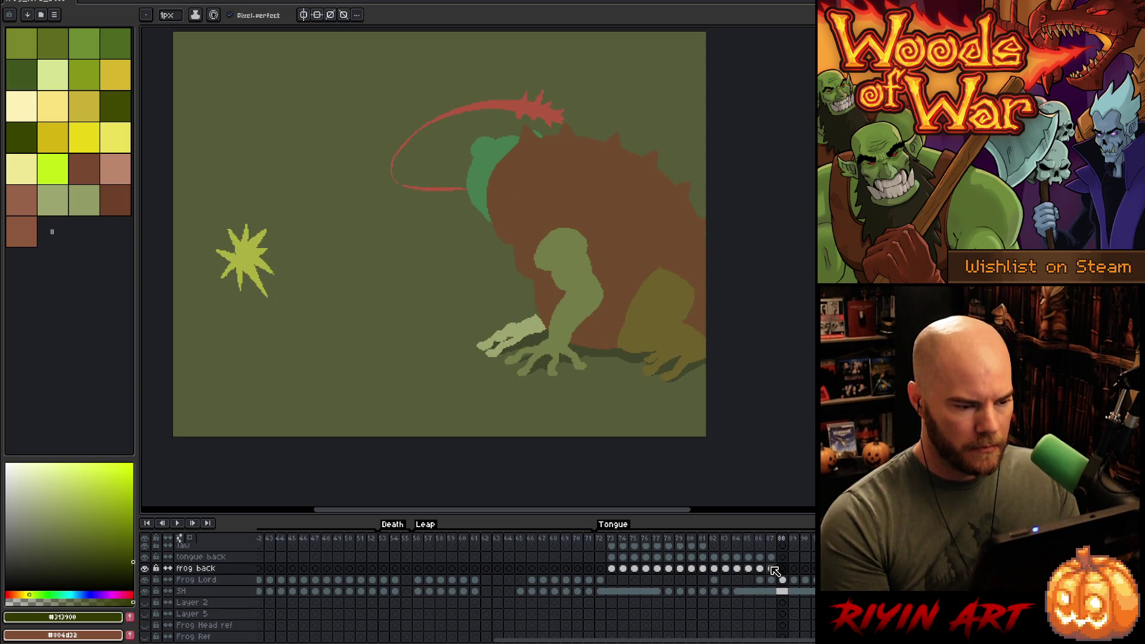
key(Left)
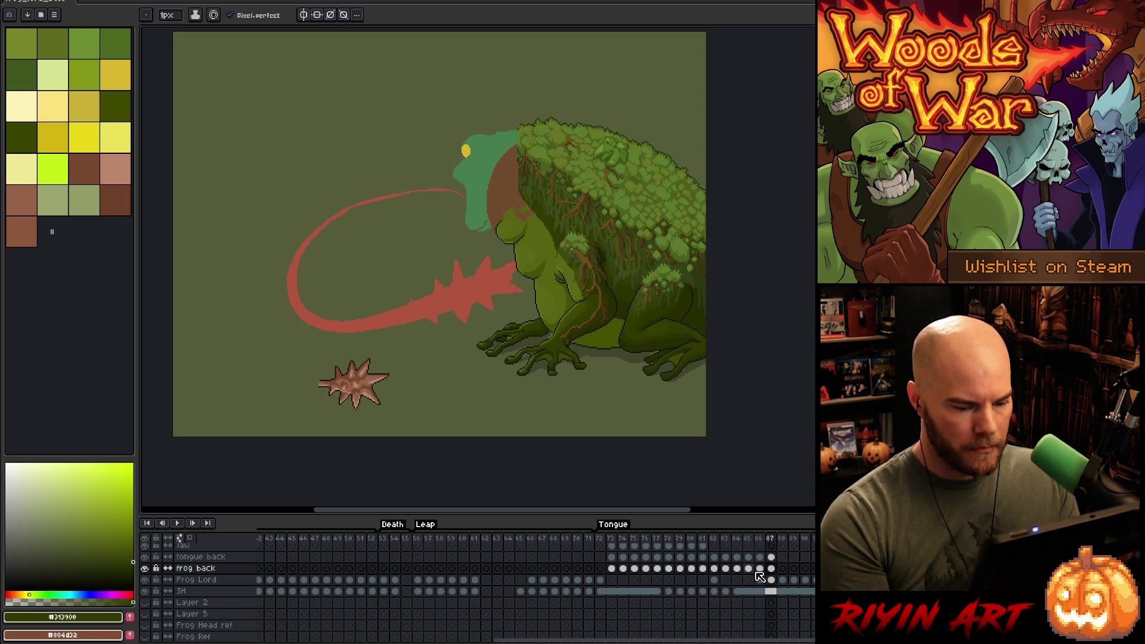
key(Return)
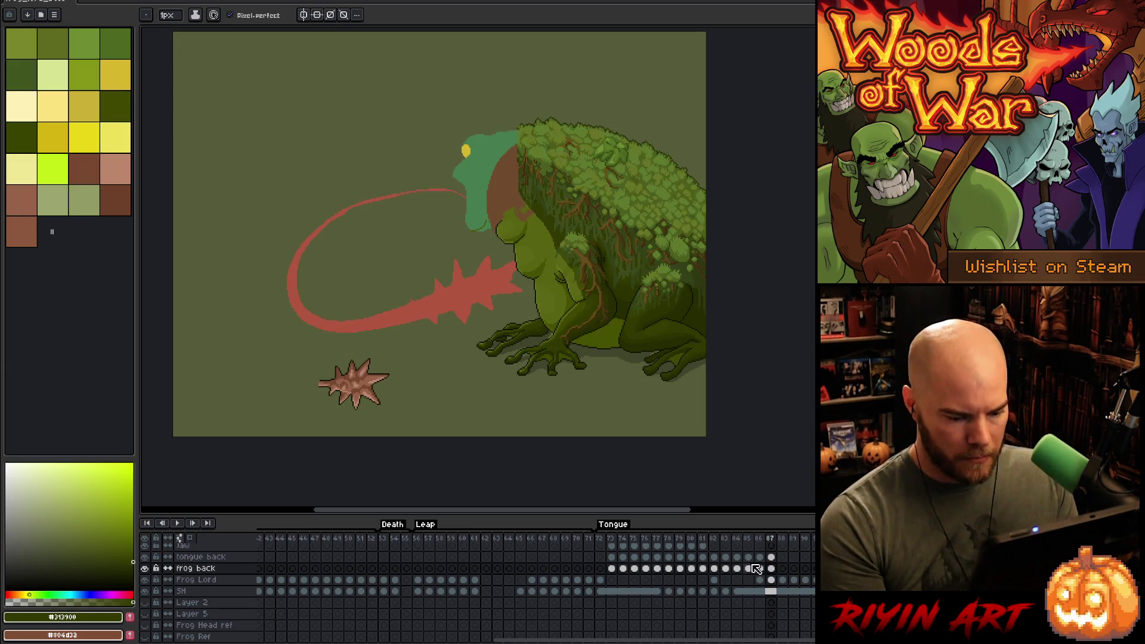
scroll(760, 568, up, 2)
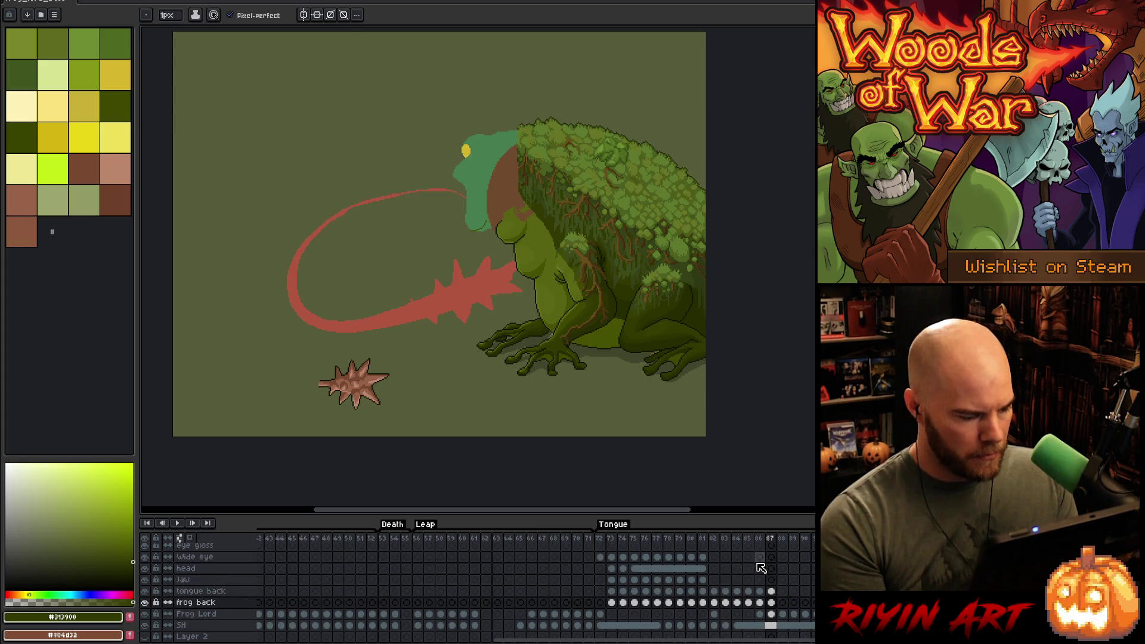
click(758, 566)
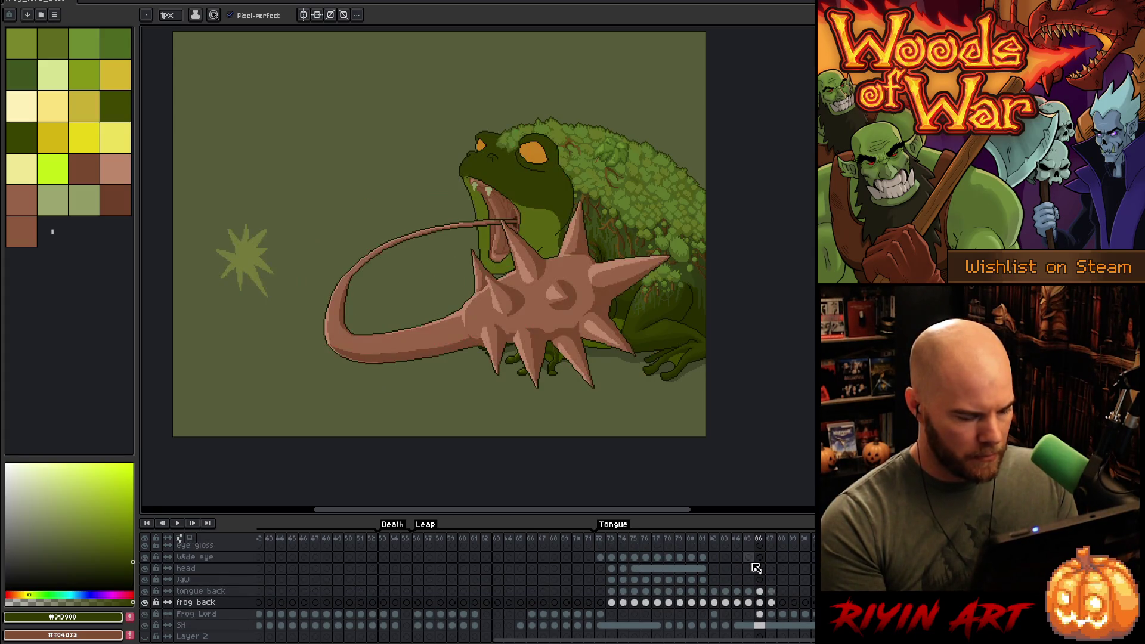
click(714, 539)
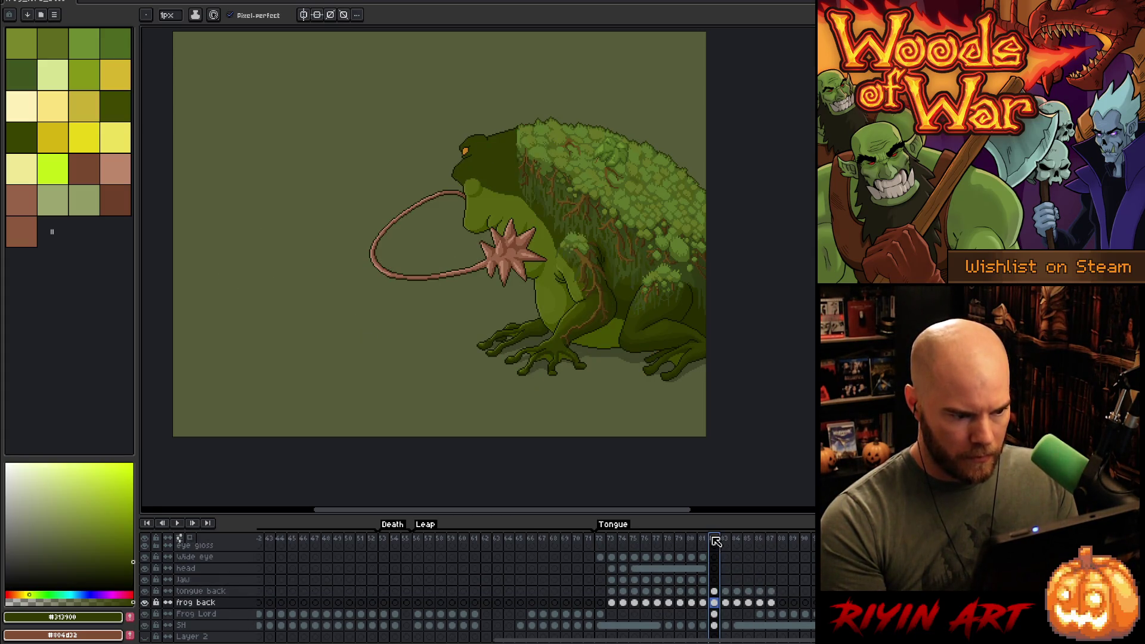
click(715, 591)
click(715, 603)
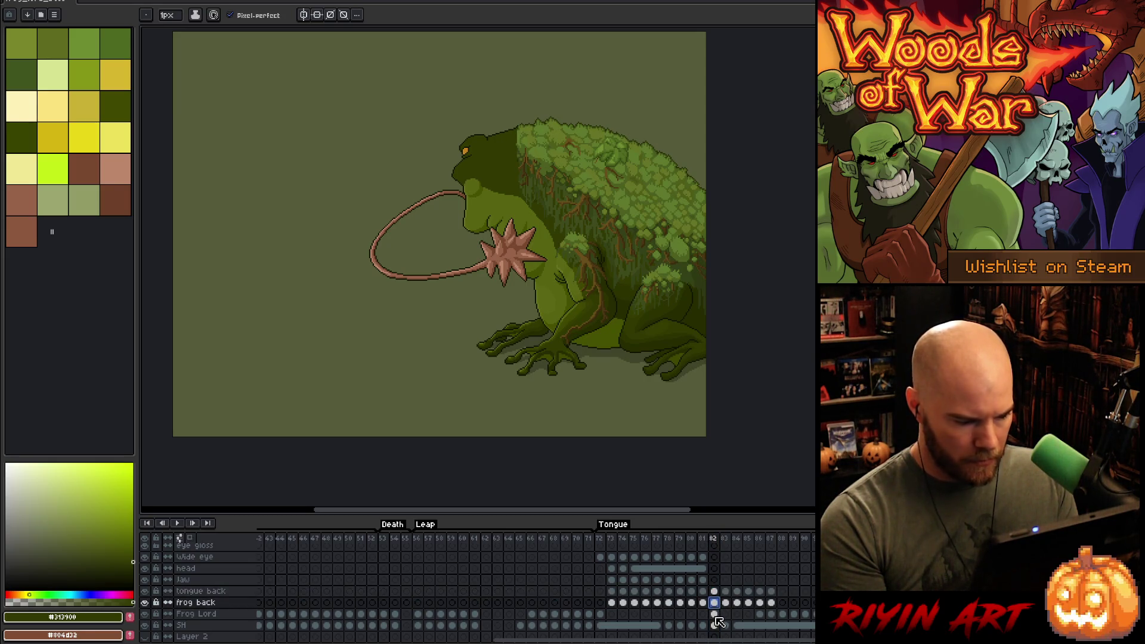
click(716, 614)
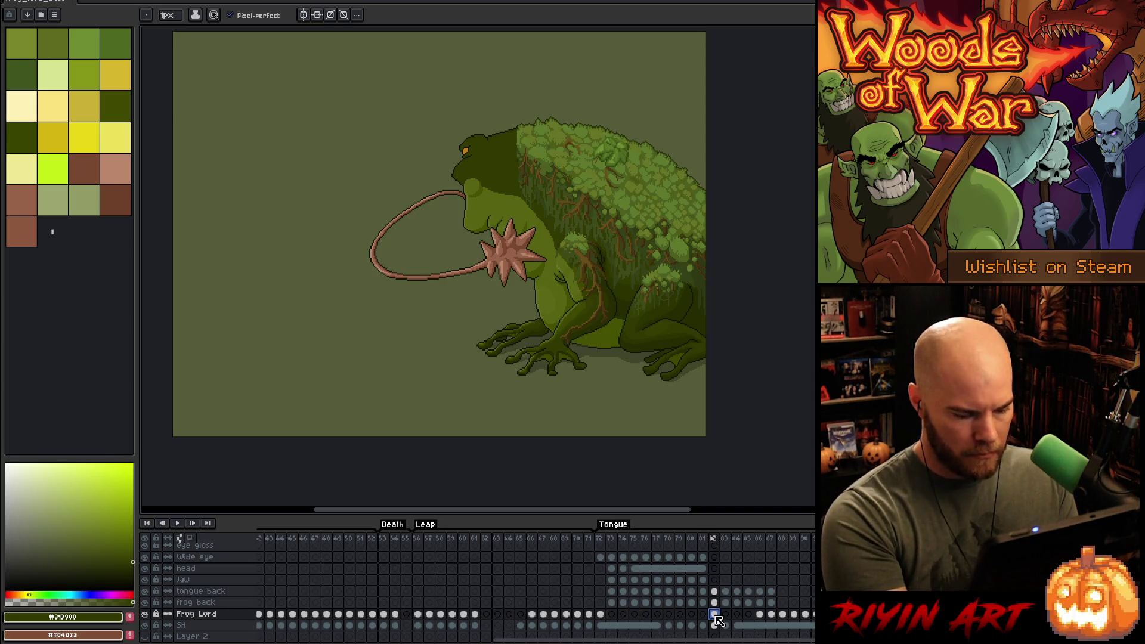
click(771, 614)
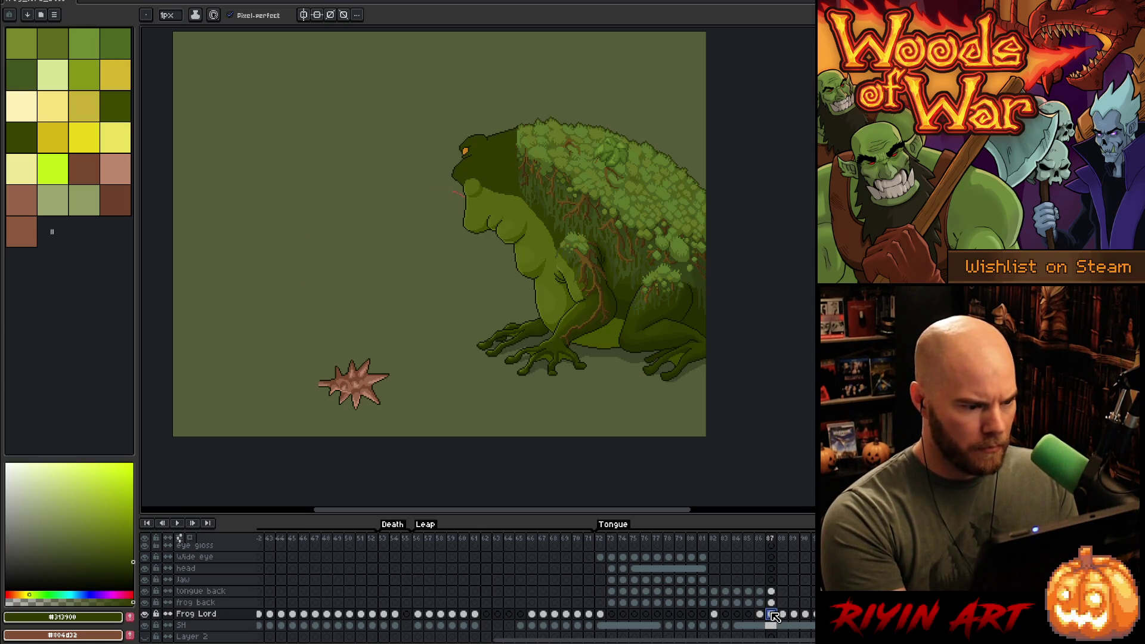
click(773, 616)
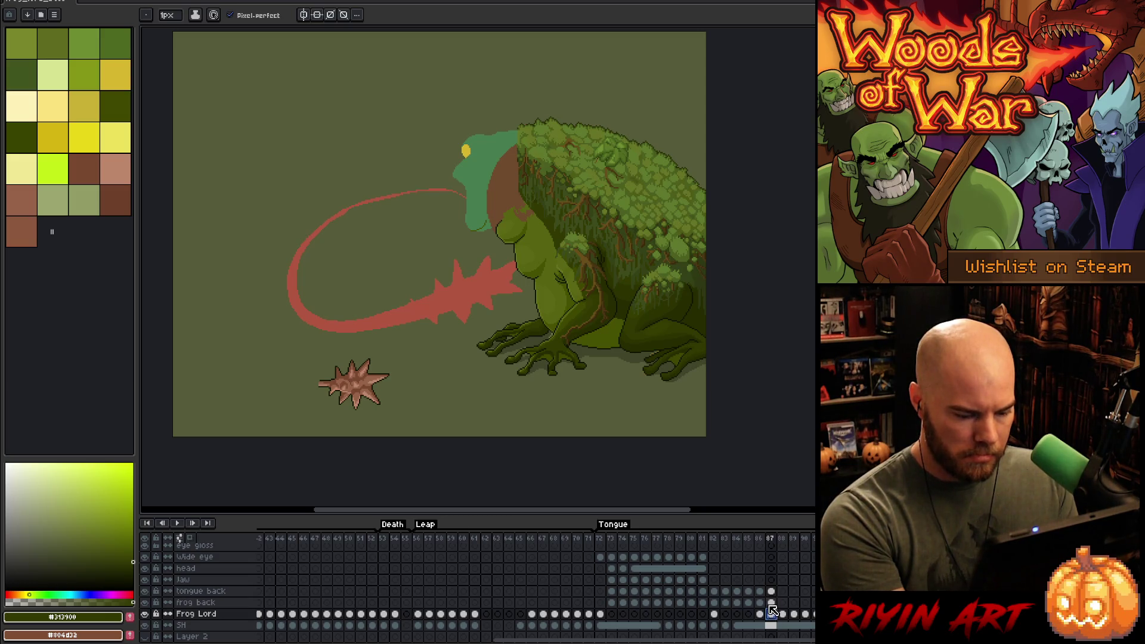
- Add new Layer 17 above Frog Lord with Shift+N and check the Frog Lord cel at frame 82
key(shift+n)
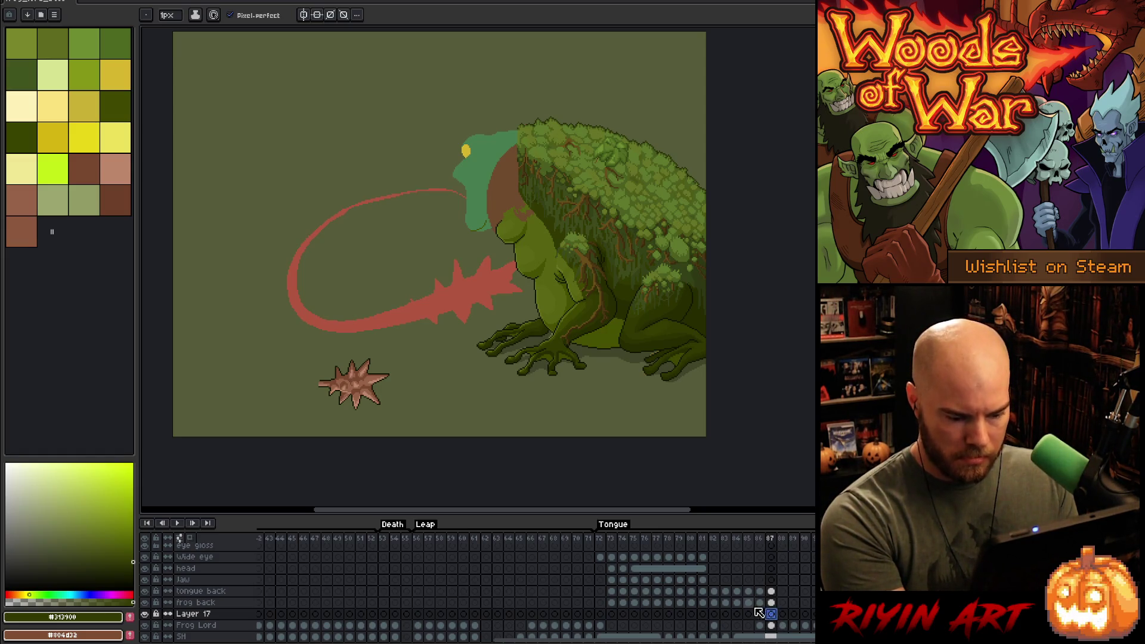
click(715, 625)
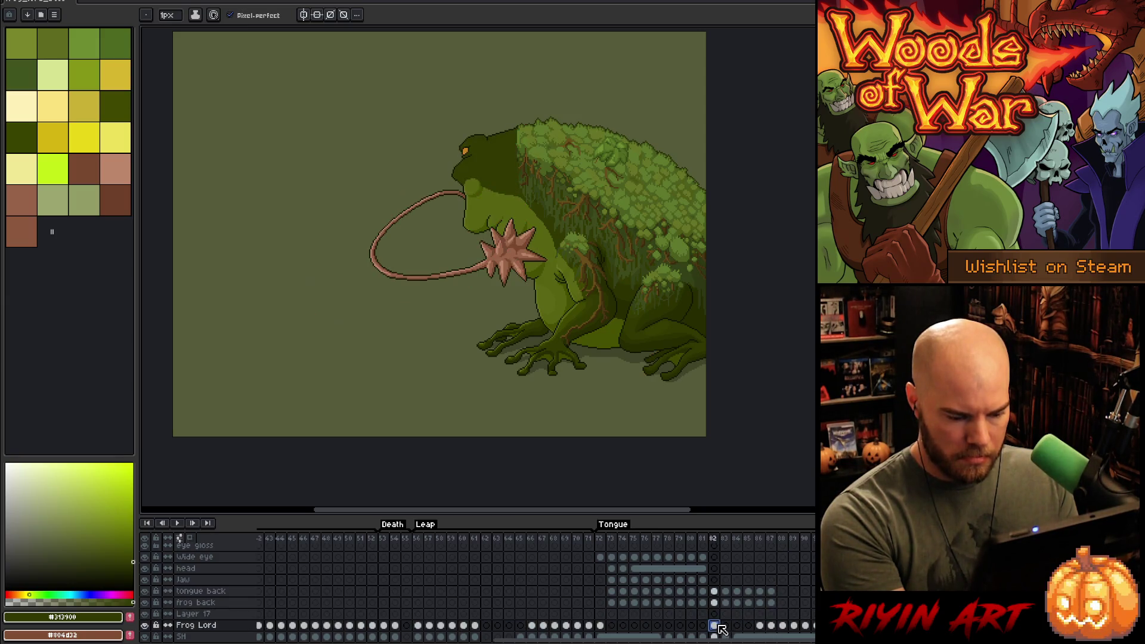
click(772, 614)
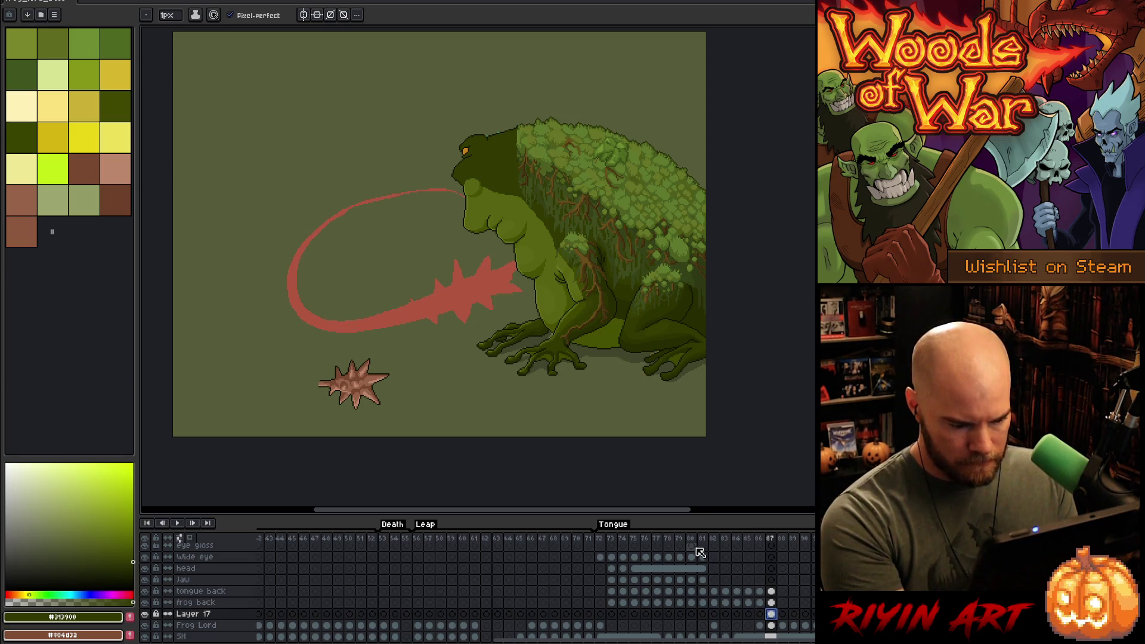
- Compare poses across frames 82, 87 and 86, then lasso the large spiked ball on frame 86
click(714, 539)
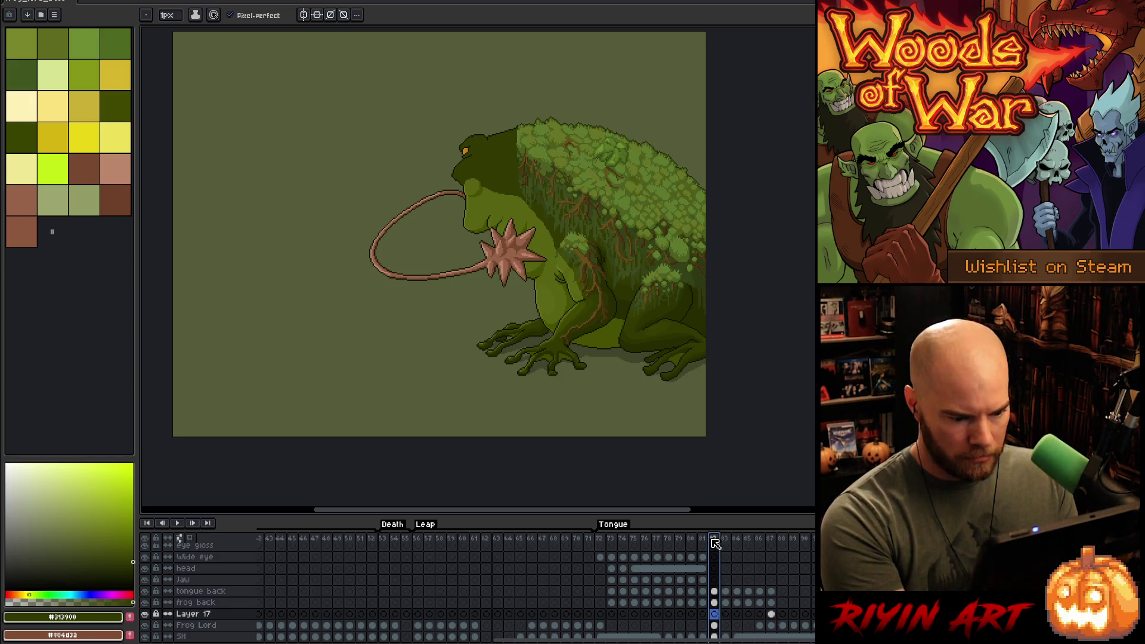
click(776, 543)
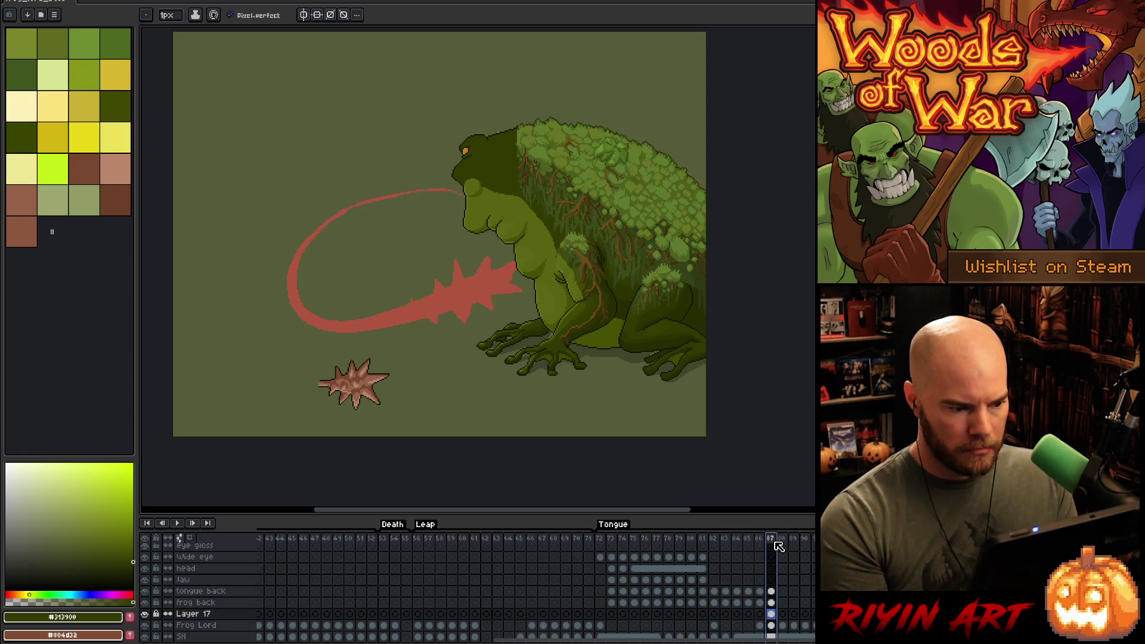
key(comma)
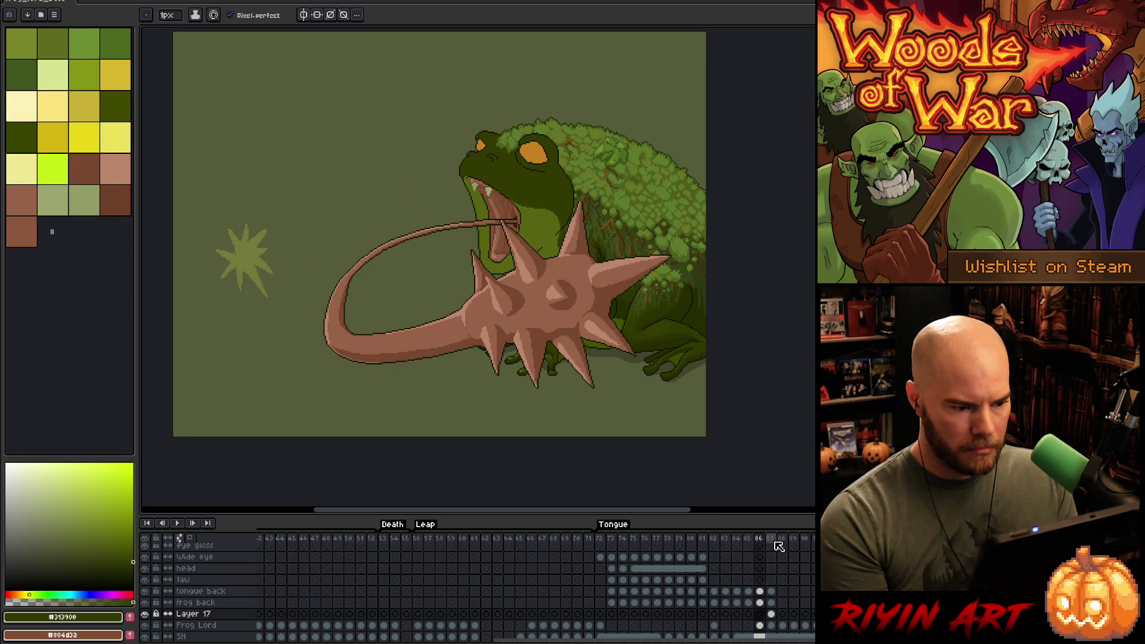
key(period)
key(comma)
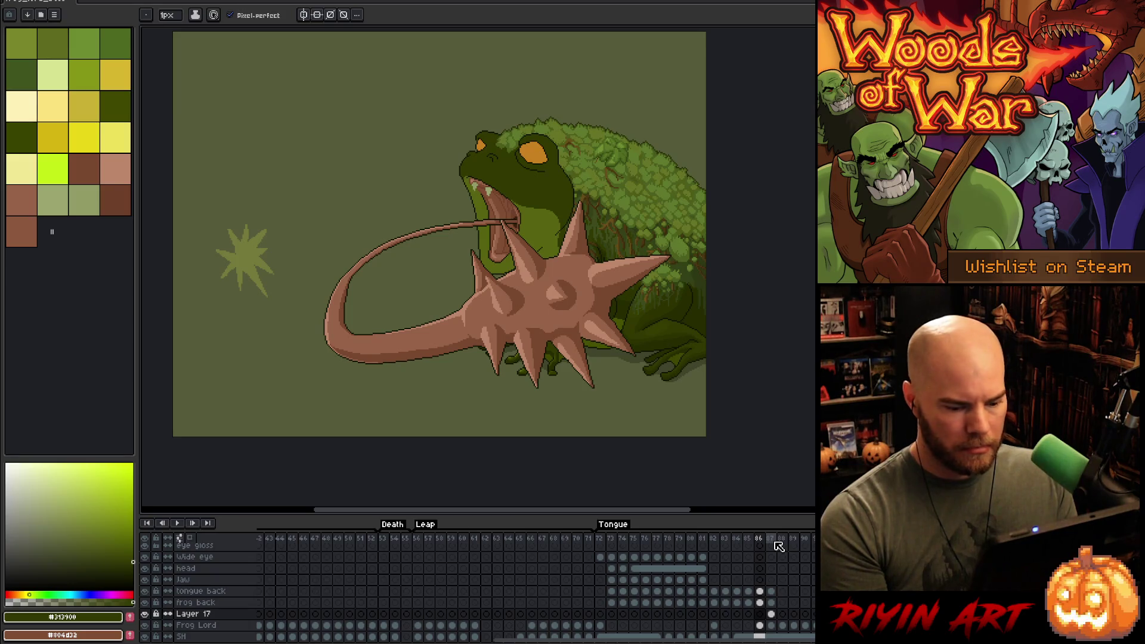
key(q)
mouse_move(674, 391)
mouse_down()
mouse_move(694, 310)
mouse_move(556, 186)
mouse_move(582, 404)
mouse_up()
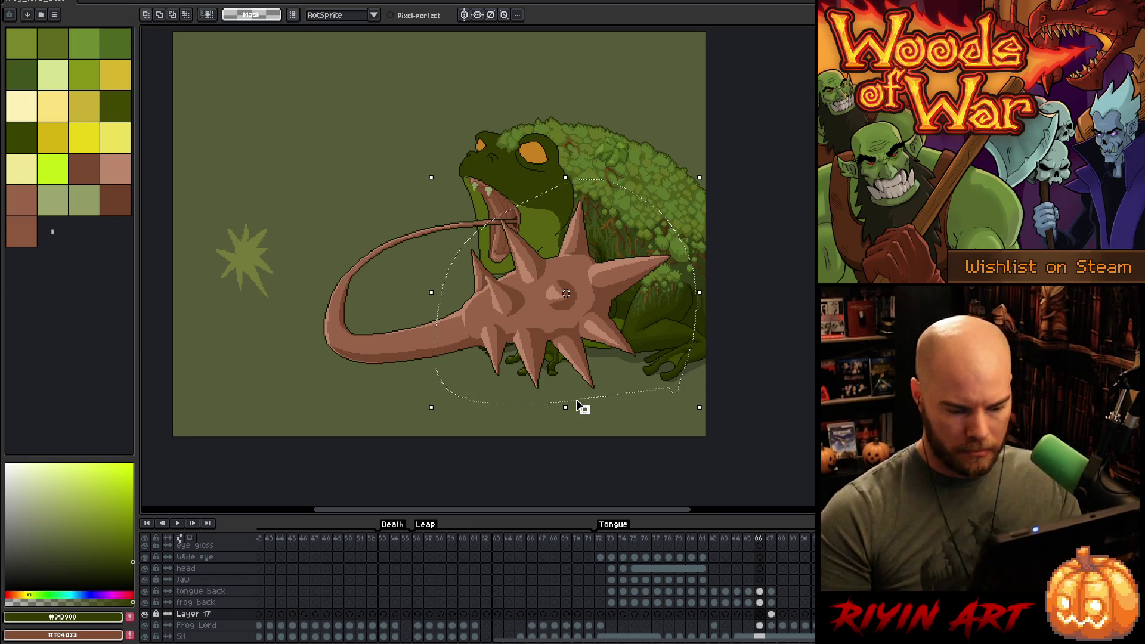
- Try pasting the large spiked ball into frame 87's tongue back cel, then cancel the oversized paste
click(760, 592)
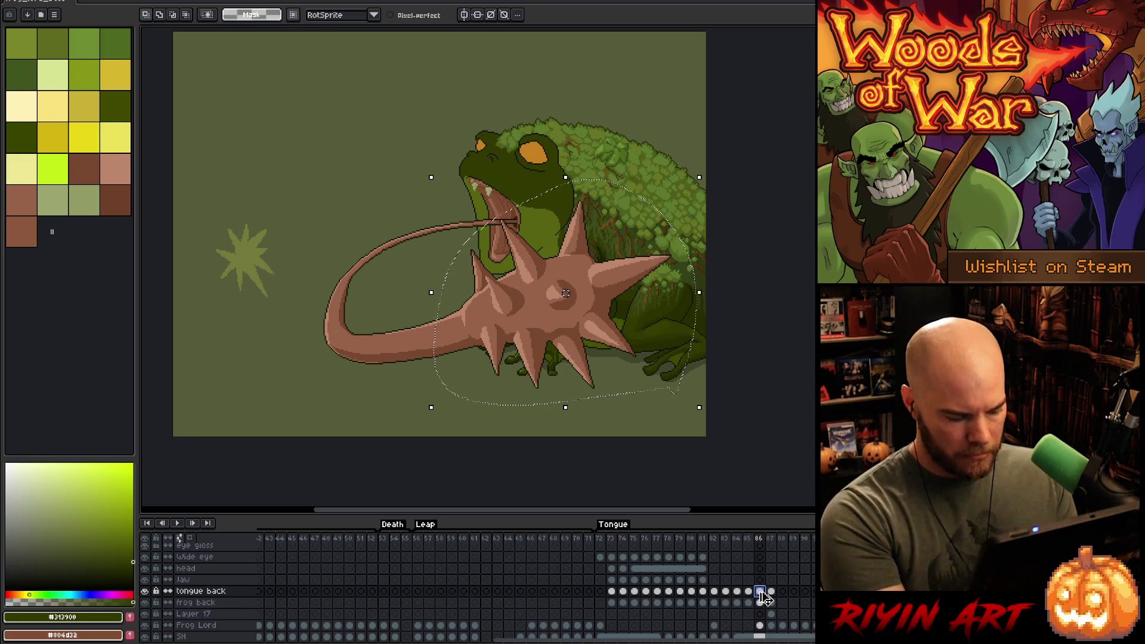
click(770, 591)
key(ctrl+v)
mouse_move(545, 306)
mouse_down()
mouse_move(478, 230)
mouse_move(508, 249)
mouse_up()
key(Escape)
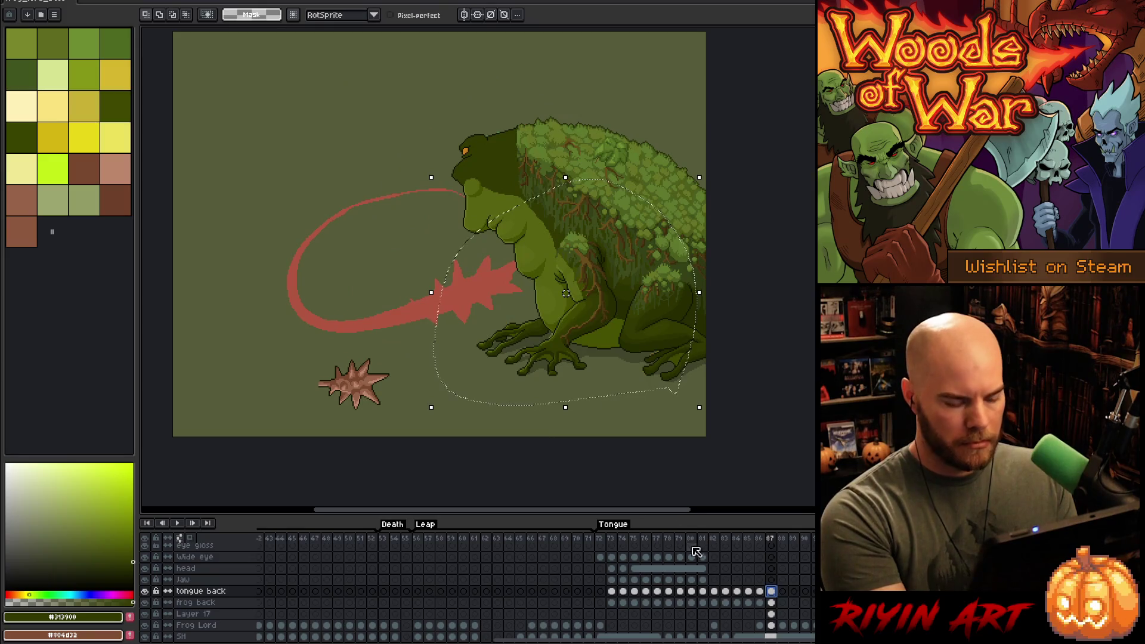
- Copy the spiked ball from frame 86 and place it at the upper-left of frame 87
click(759, 591)
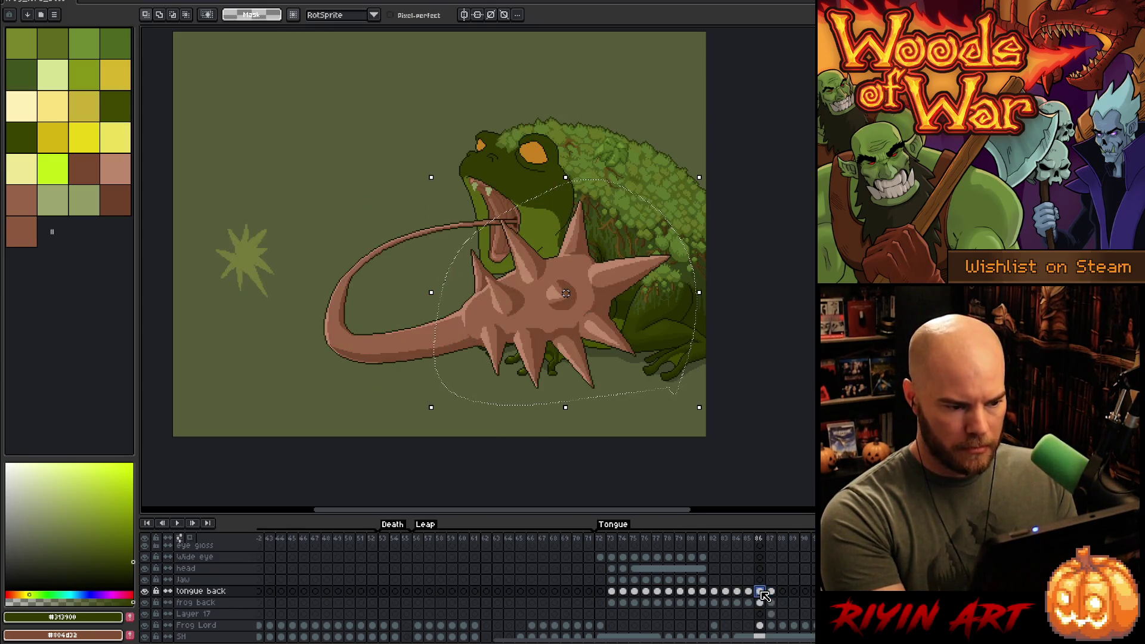
click(564, 322)
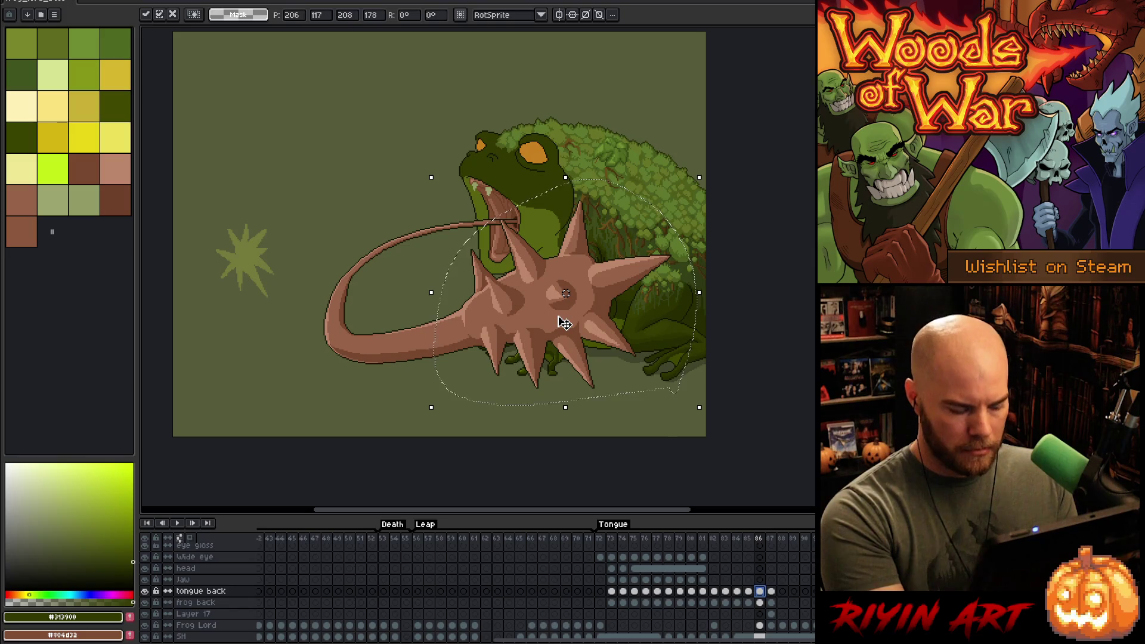
click(771, 591)
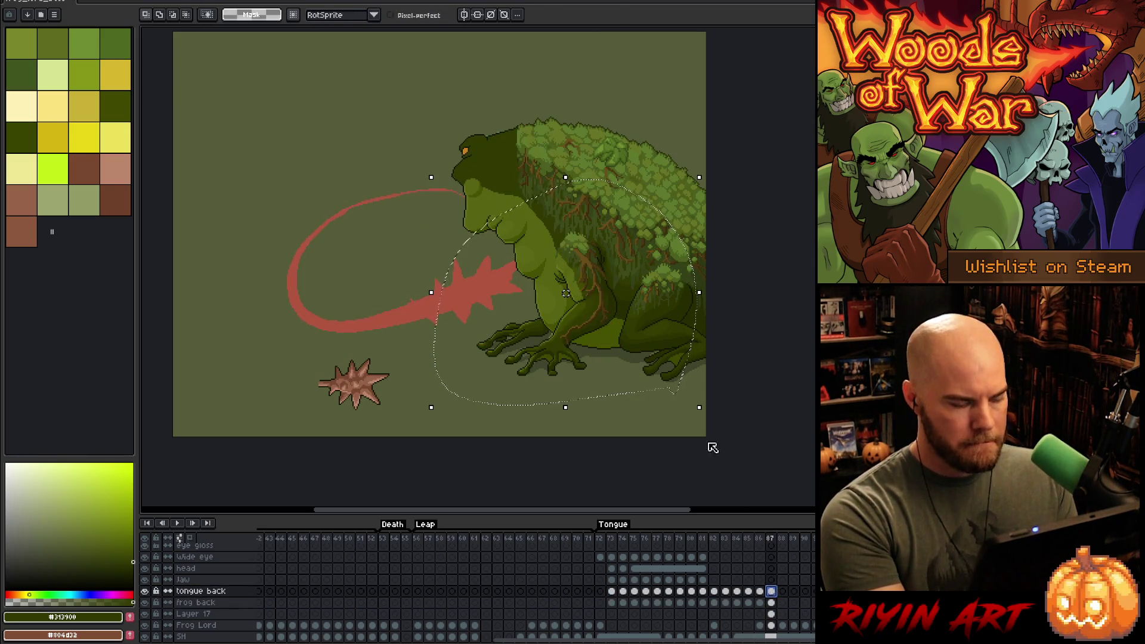
key(ctrl+v)
mouse_move(578, 307)
mouse_down()
mouse_move(345, 127)
mouse_move(336, 153)
mouse_move(333, 128)
mouse_move(353, 110)
mouse_move(357, 150)
mouse_move(340, 194)
mouse_move(348, 201)
mouse_move(352, 179)
mouse_move(354, 195)
mouse_up()
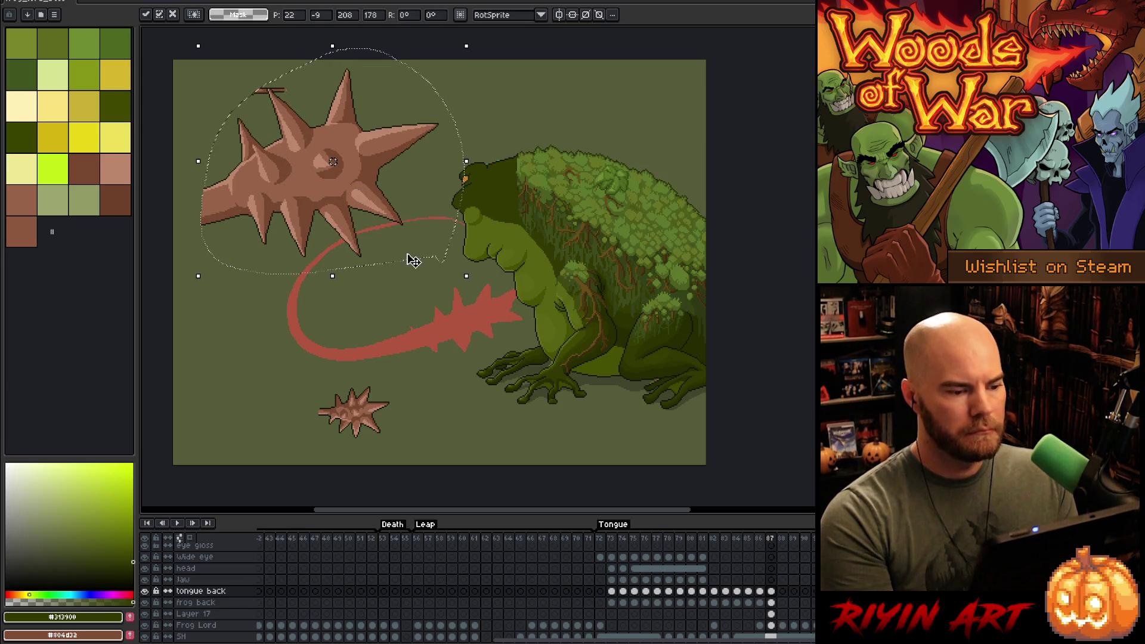
click(414, 313)
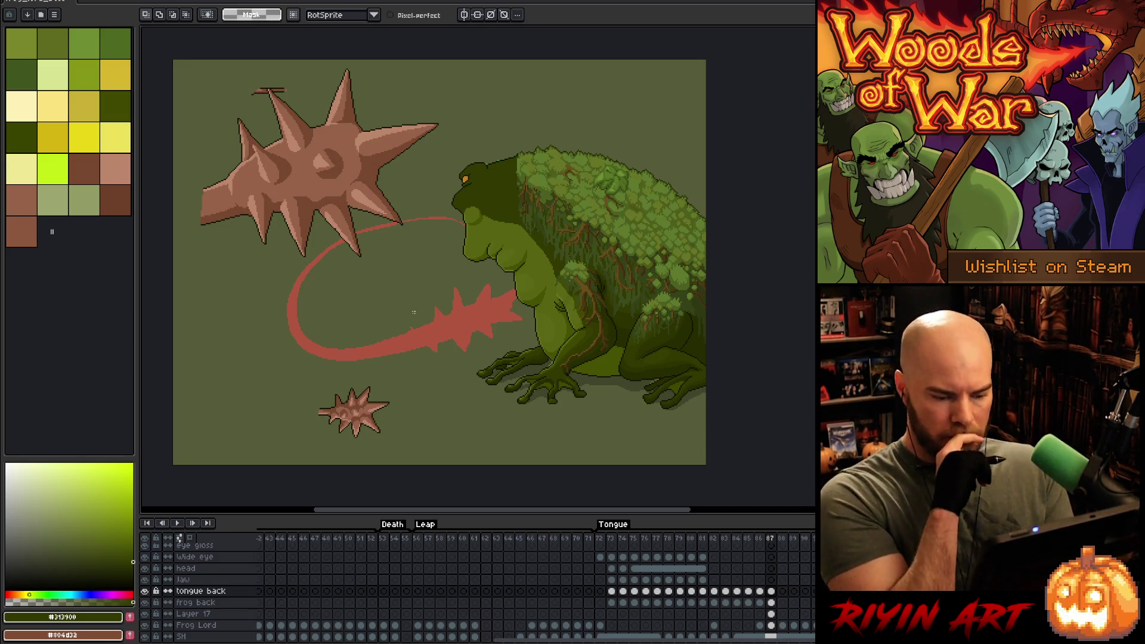
- Eyedrop the spiked ball's pink colour and return to the Pencil
key(i)
click(344, 140)
key(b)
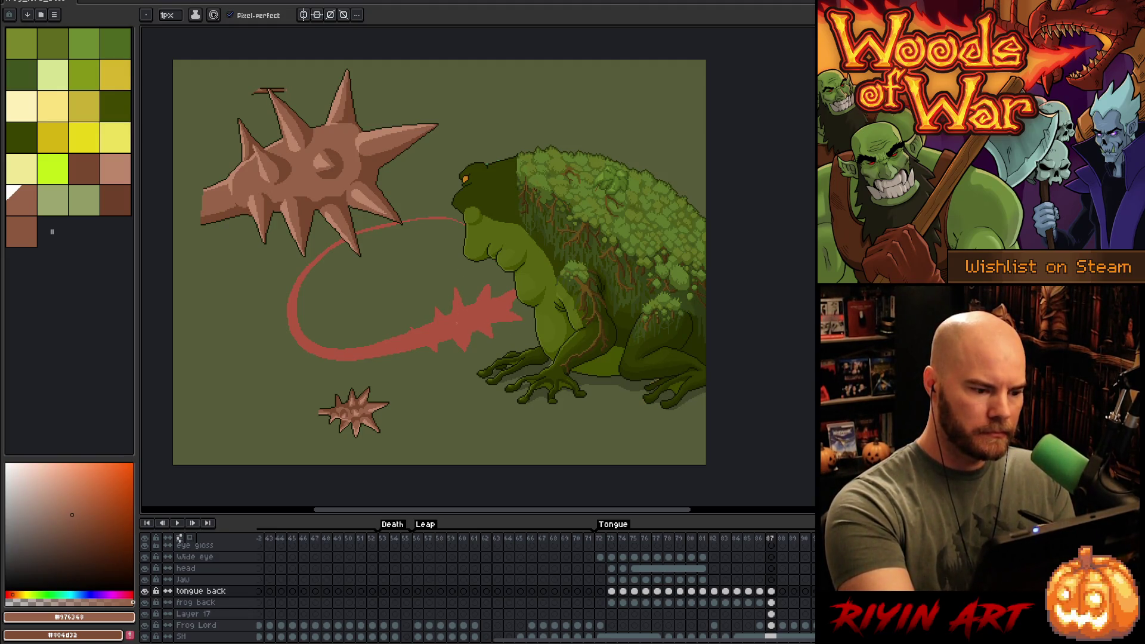
- Sketch an oval at the tongue tip and bucket-fill it solid pink
mouse_move(509, 290)
mouse_down()
mouse_move(528, 356)
mouse_move(421, 379)
mouse_up()
key(Right)
key(Left)
key(Right)
key(Left)
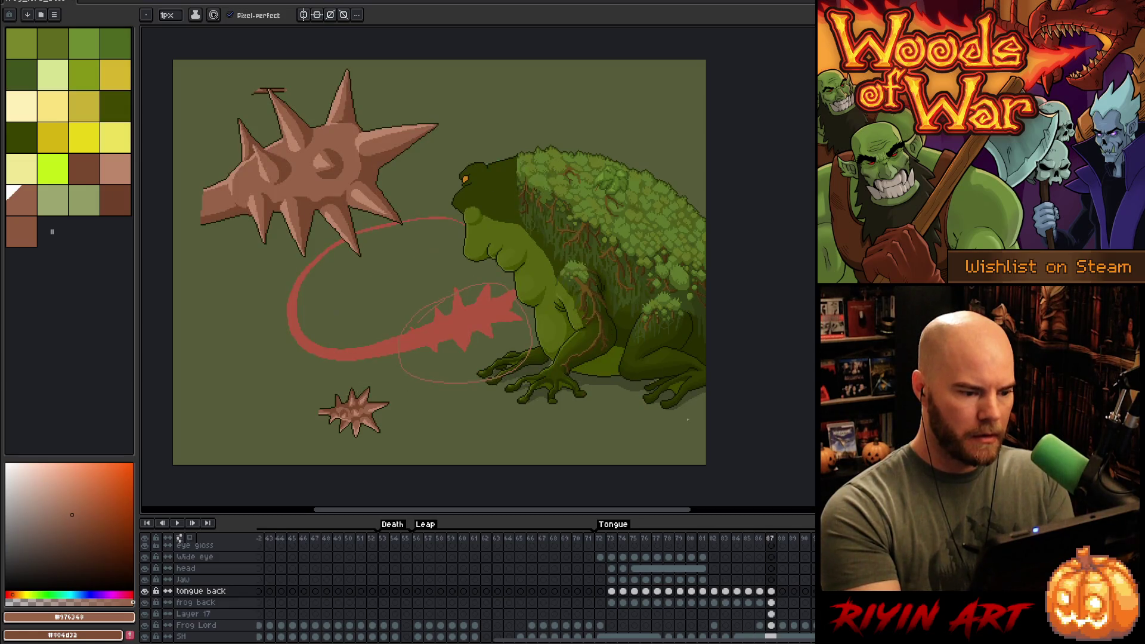
key(g)
click(498, 306)
- Reshape the pink blob by moving a lasso-selected crescent into it and add a darker bottom-edge line
key(m)
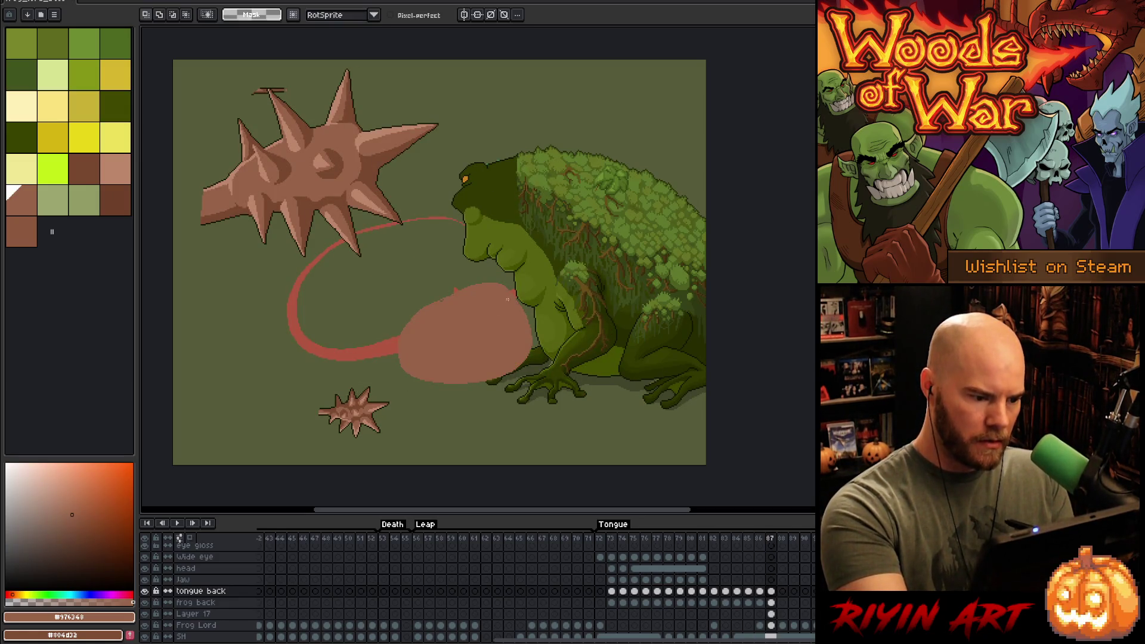
mouse_move(538, 265)
mouse_down()
mouse_move(494, 267)
mouse_move(483, 401)
mouse_up()
mouse_move(535, 435)
mouse_down()
mouse_move(398, 289)
mouse_move(440, 281)
mouse_move(448, 381)
mouse_move(499, 414)
mouse_up()
drag(433, 370, 451, 367)
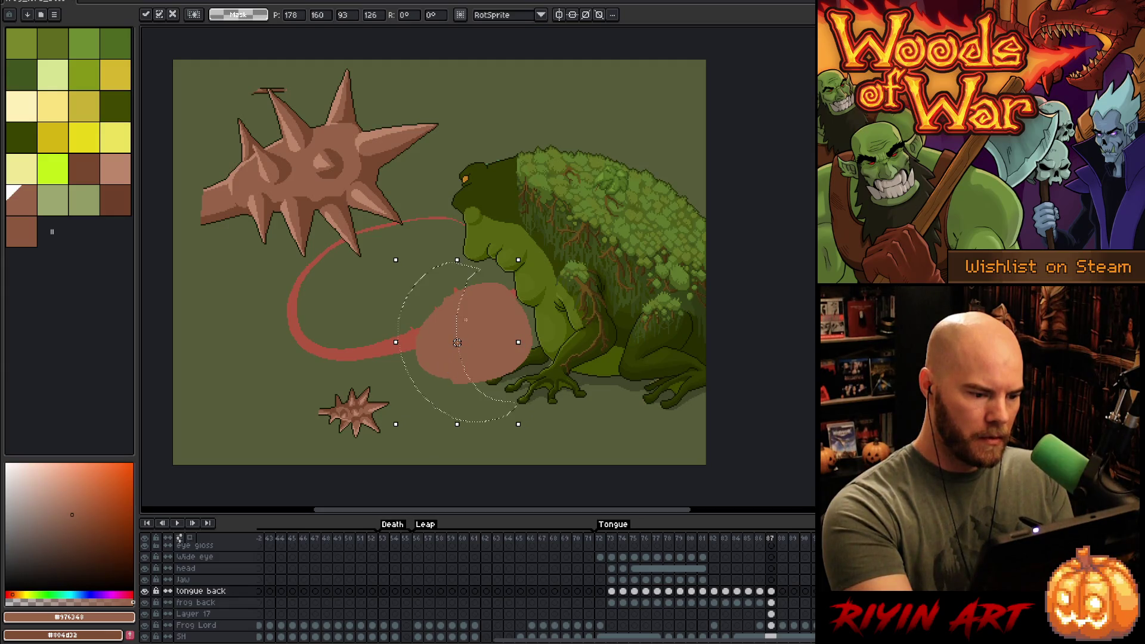
key(ctrl+d)
key(b)
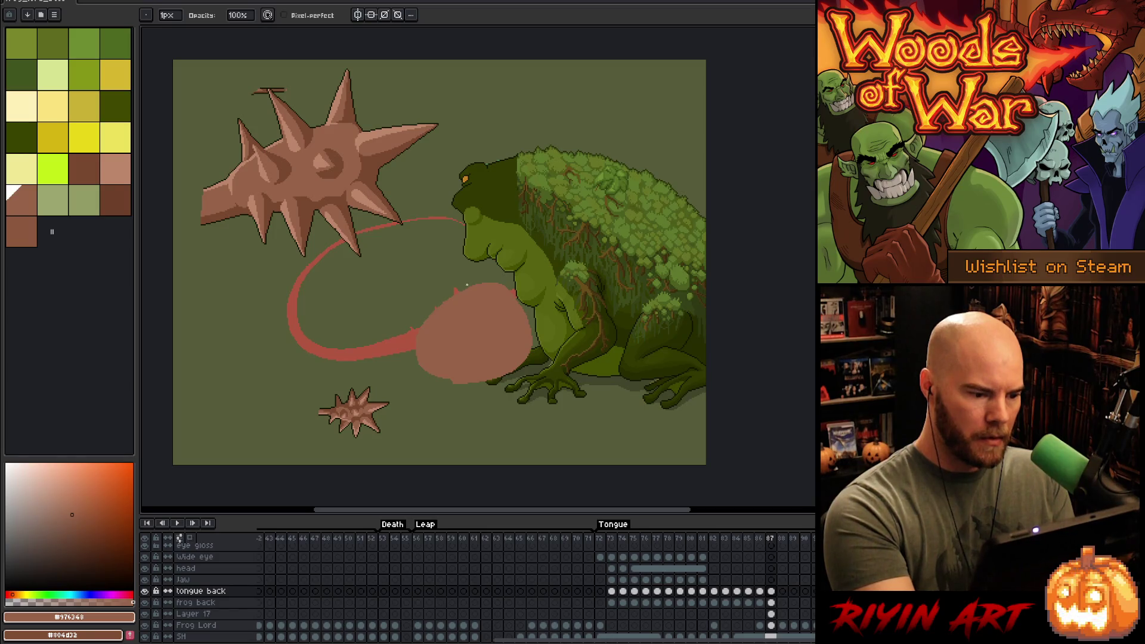
drag(449, 382, 479, 380)
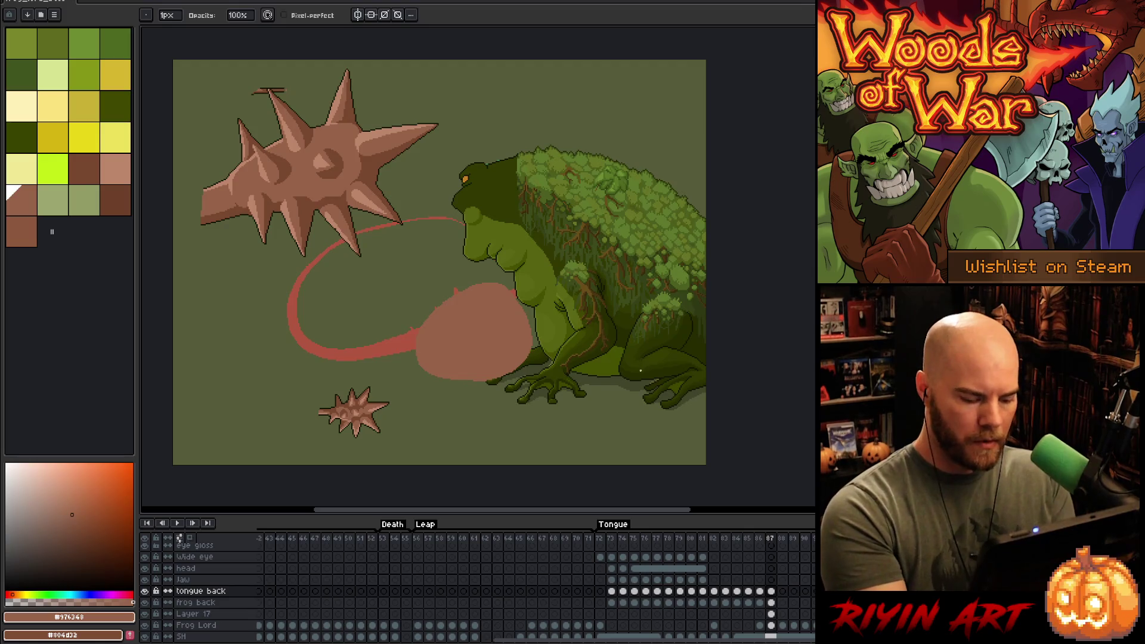
- Flip between neighbouring frames to compare the blob's motion
key(Right)
key(Left)
key(Left)
key(Right)
key(Left)
key(Right)
key(Left)
key(Right)
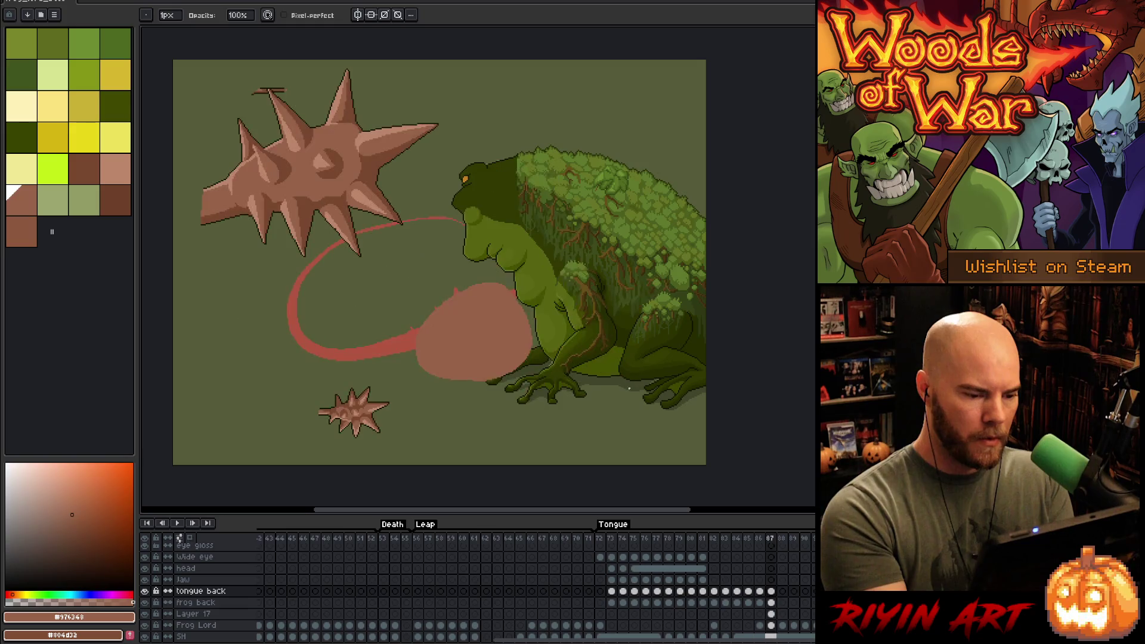
key(ctrl+t)
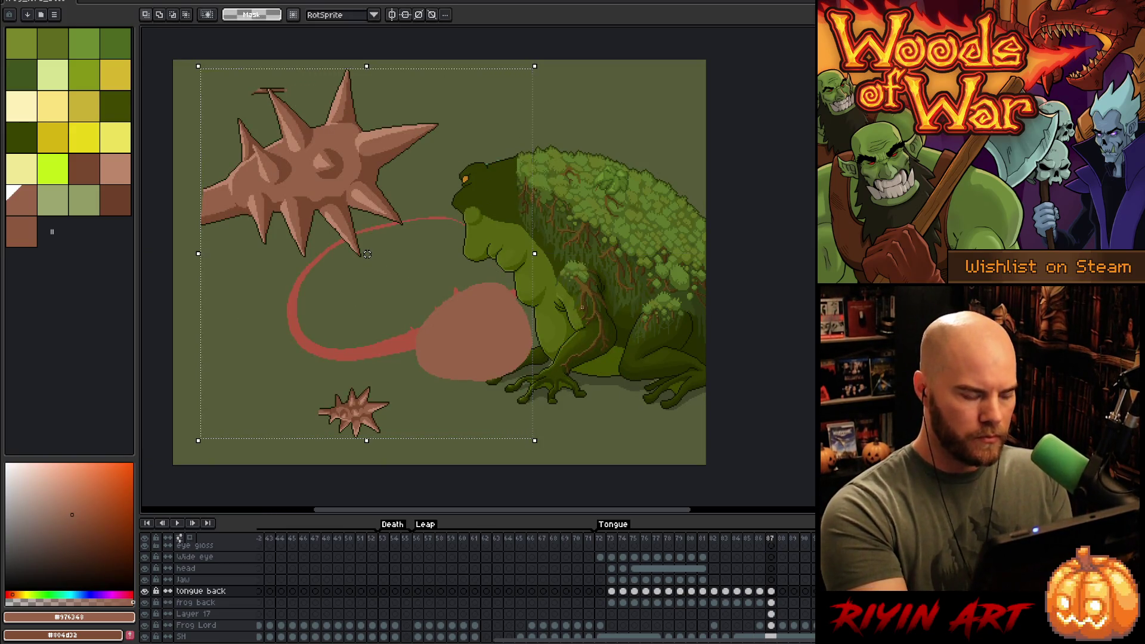
key(Return)
- Trim the blob by deleting an elliptical selection over it, comparing against the previous frame
key(shift+m)
drag(388, 261, 585, 437)
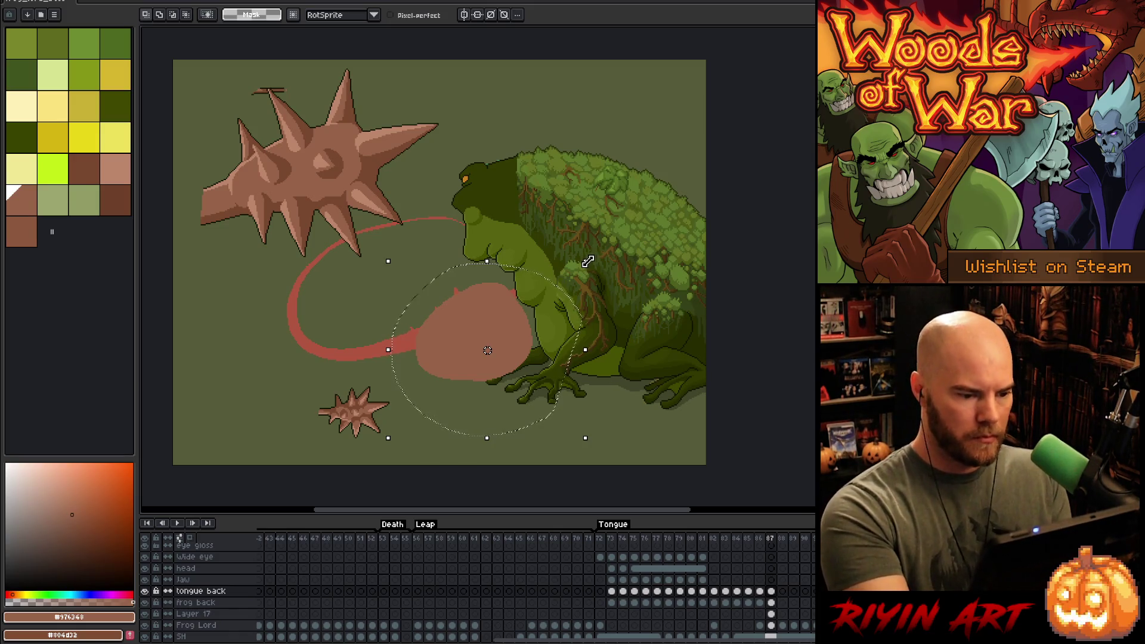
key(ctrl+t)
key(Delete)
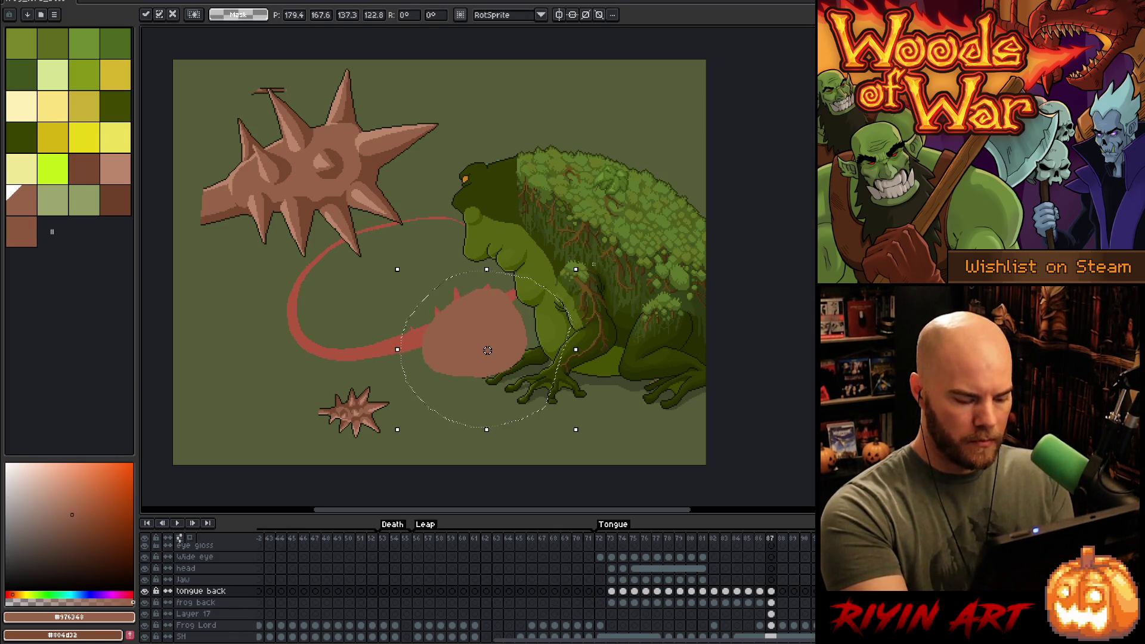
key(Left)
key(Right)
key(Left)
key(Right)
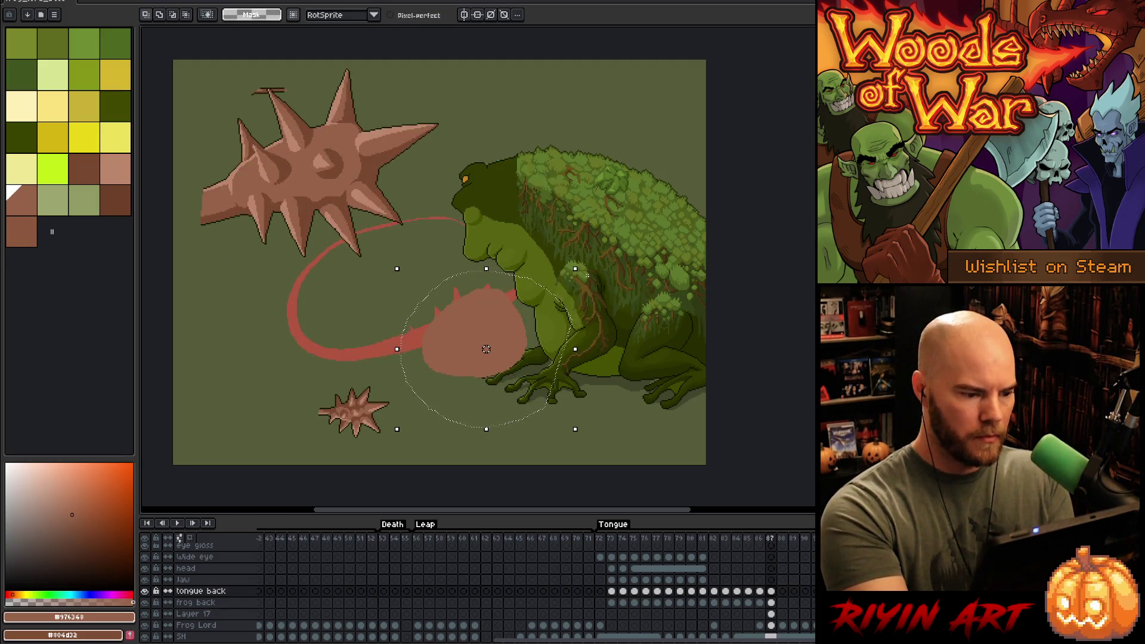
- Lasso around the tongue blob to check its shape, then drop the selection
key(ctrl+d)
mouse_move(490, 274)
mouse_down()
mouse_move(458, 365)
mouse_move(412, 373)
mouse_move(489, 273)
mouse_up()
click(441, 358)
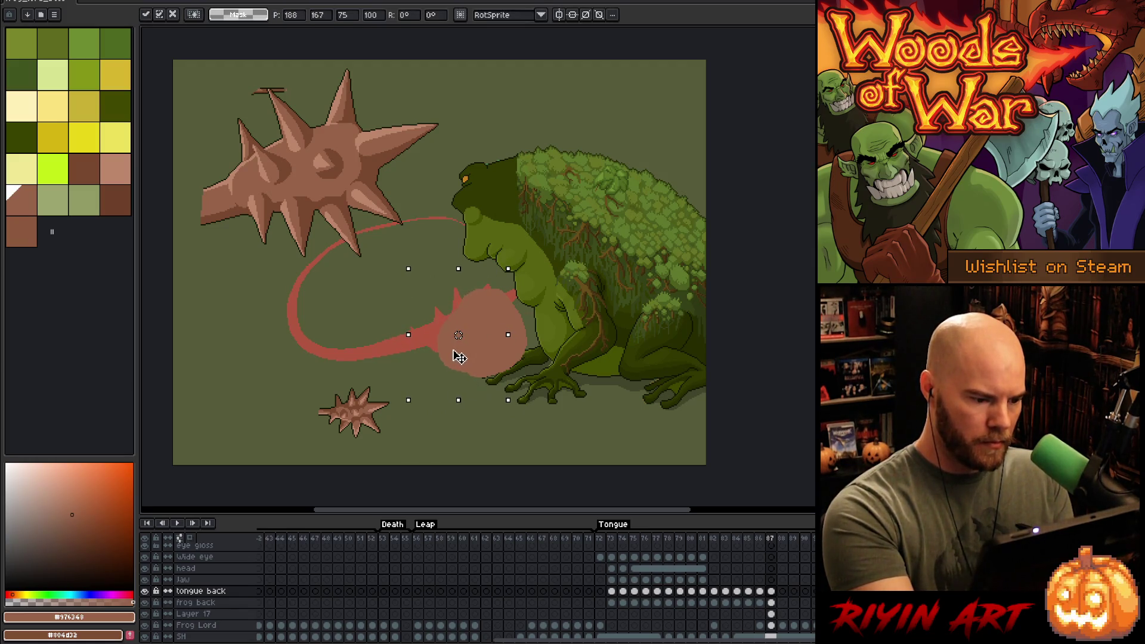
key(ctrl+d)
key(b)
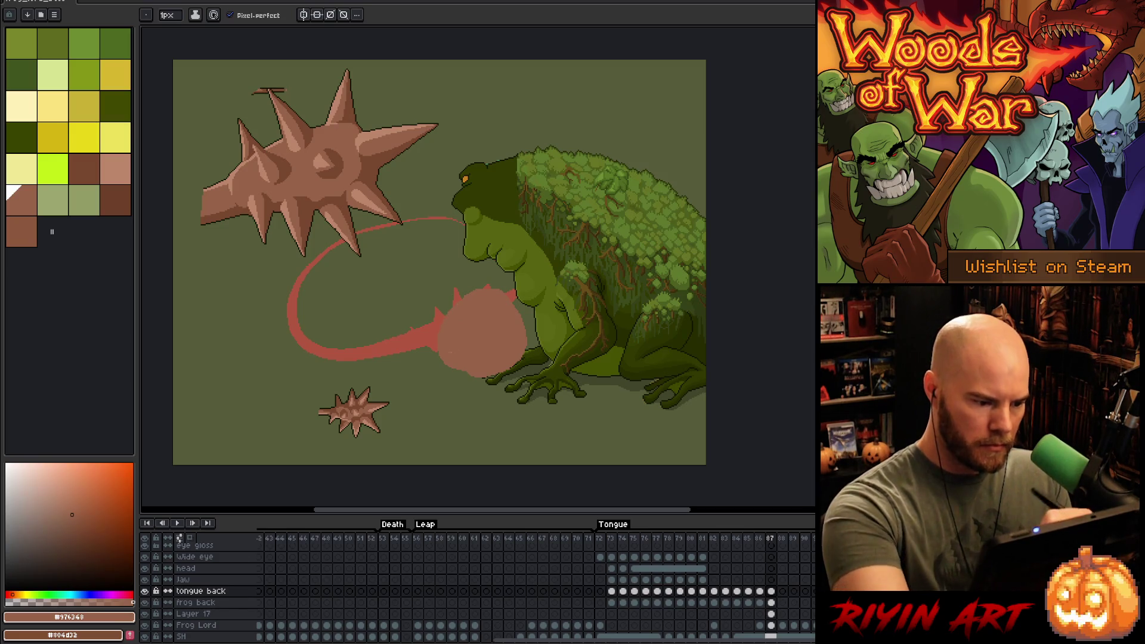
key(g)
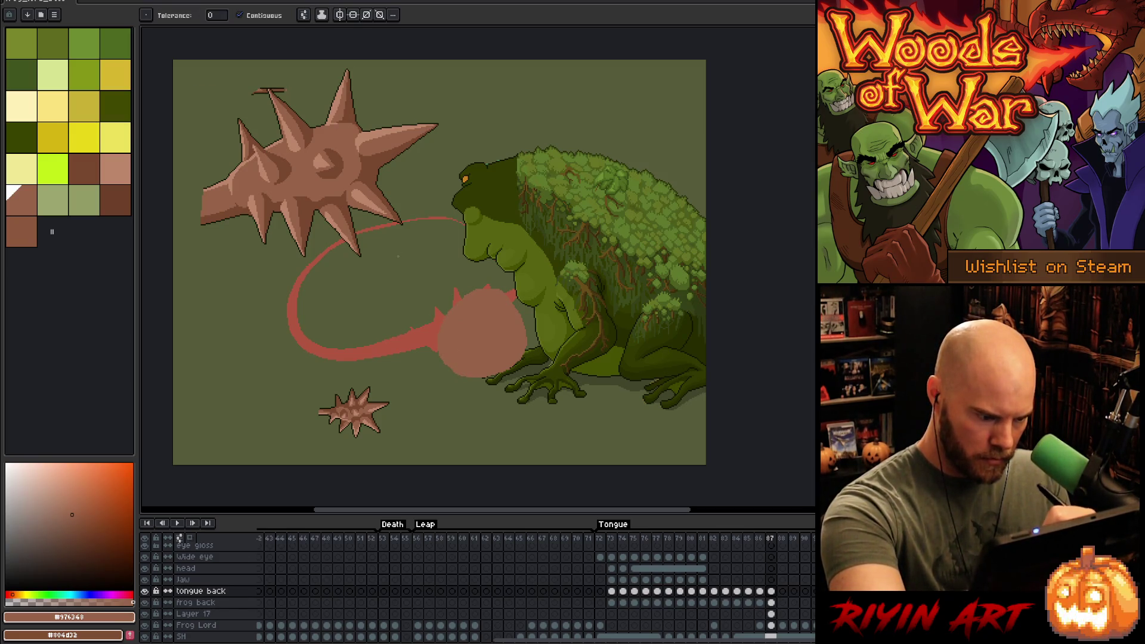
key(b)
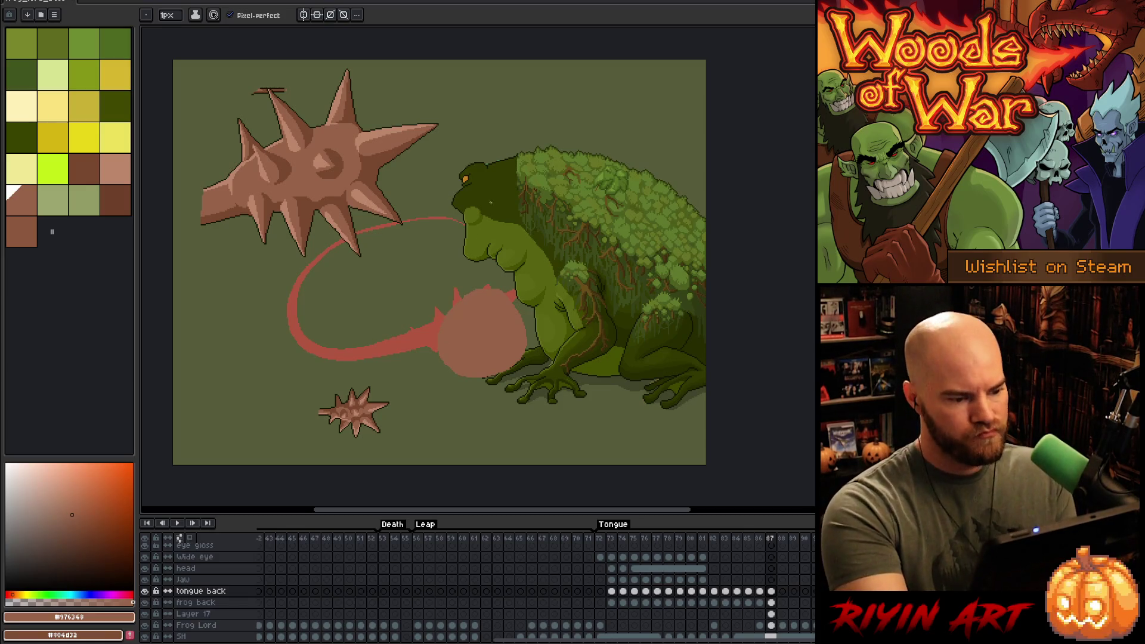
key(m)
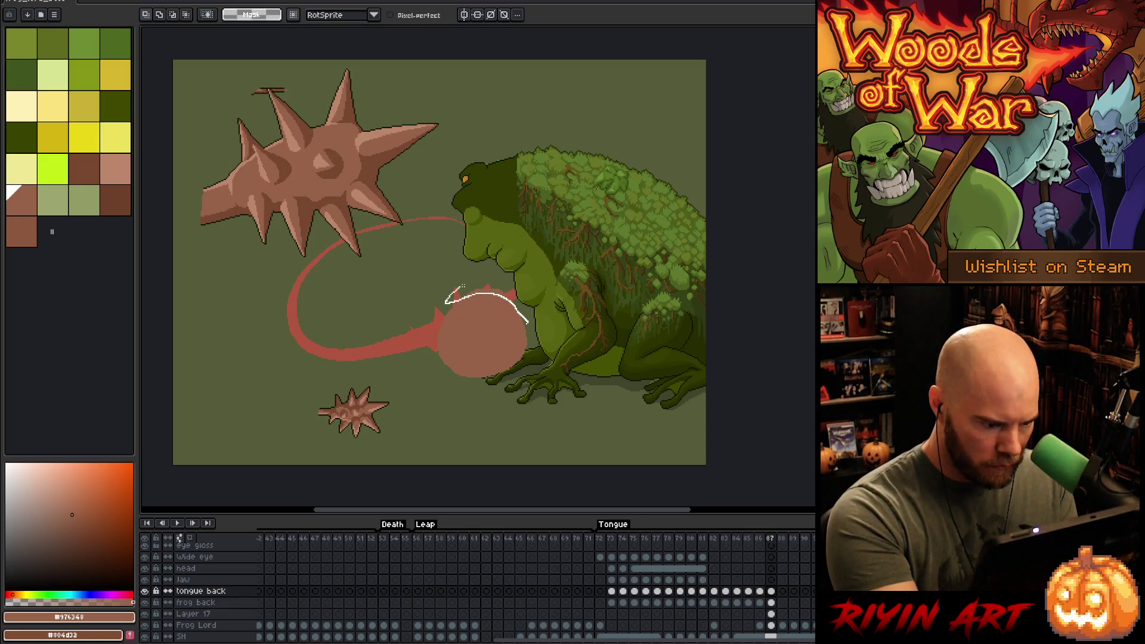
- Extend the pink ball's left side and pick the tongue-tip layer from the canvas layer list
drag(444, 271, 571, 327)
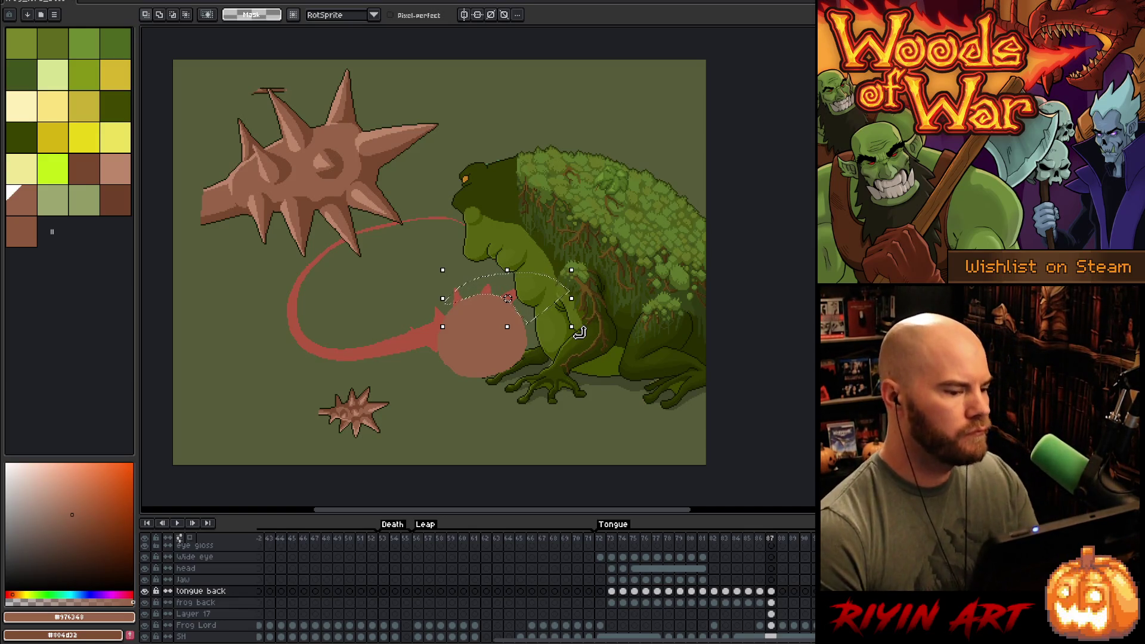
key(ctrl+d)
key(b)
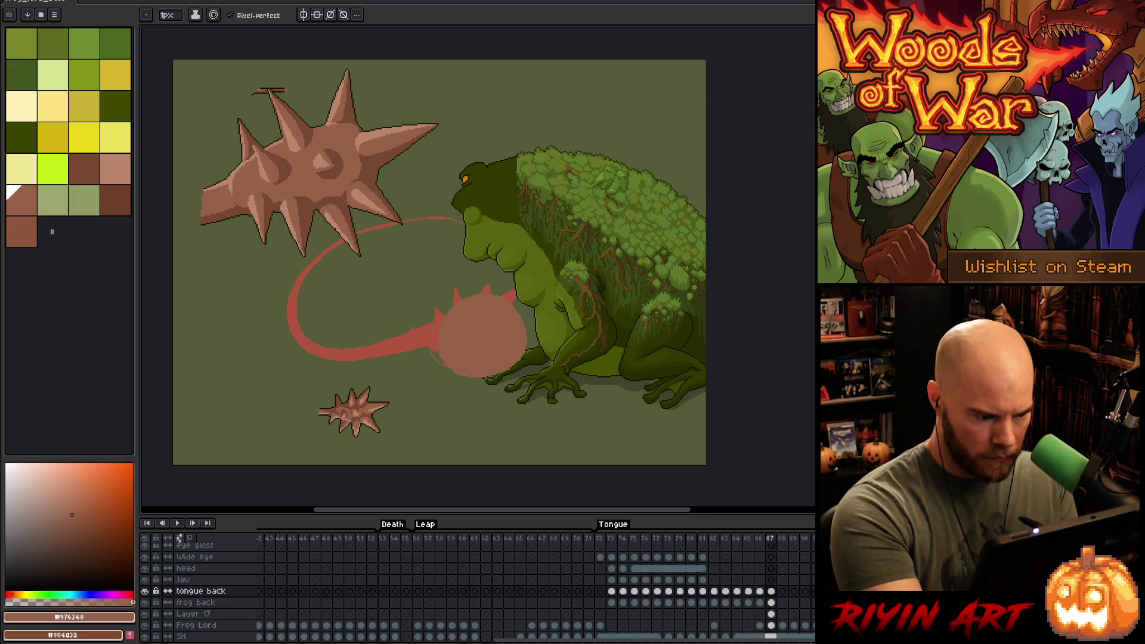
drag(446, 352, 444, 368)
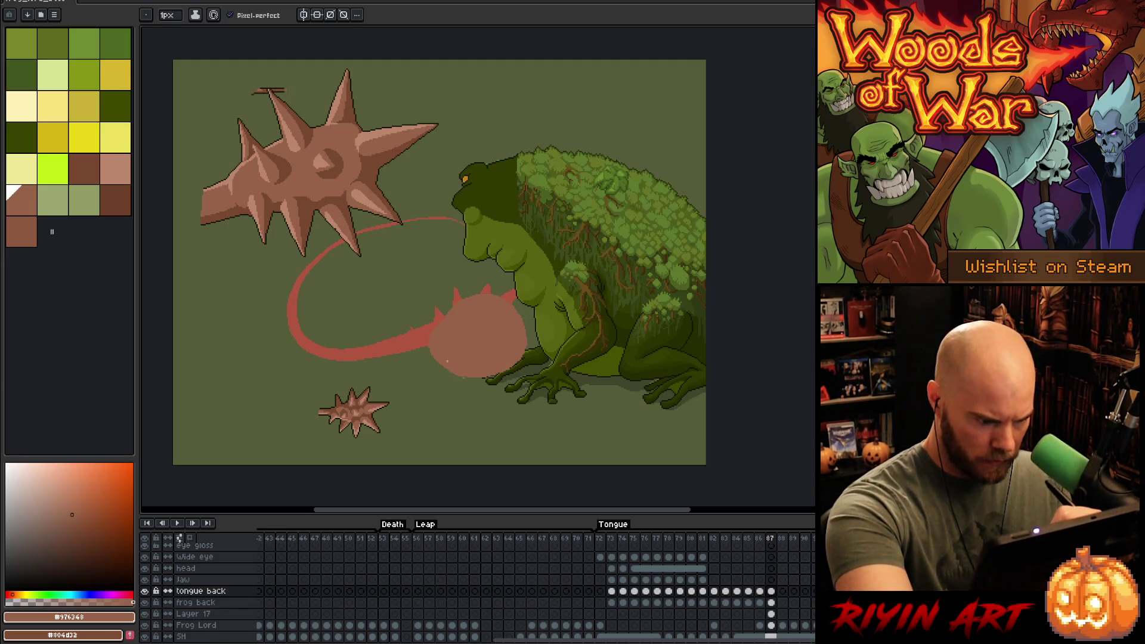
key(e)
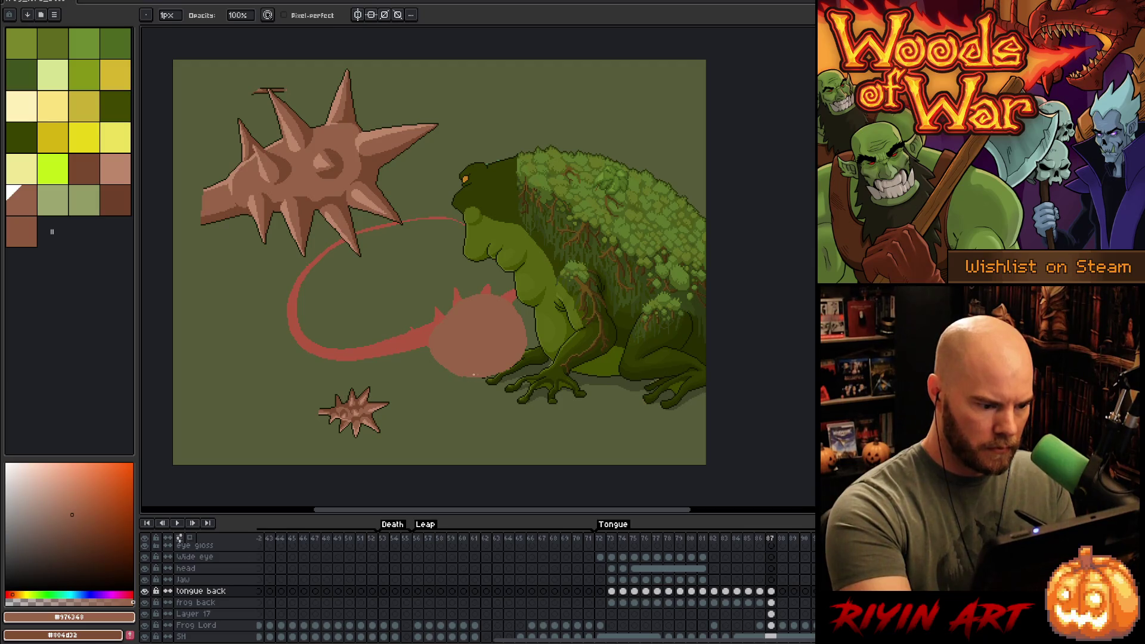
key(b)
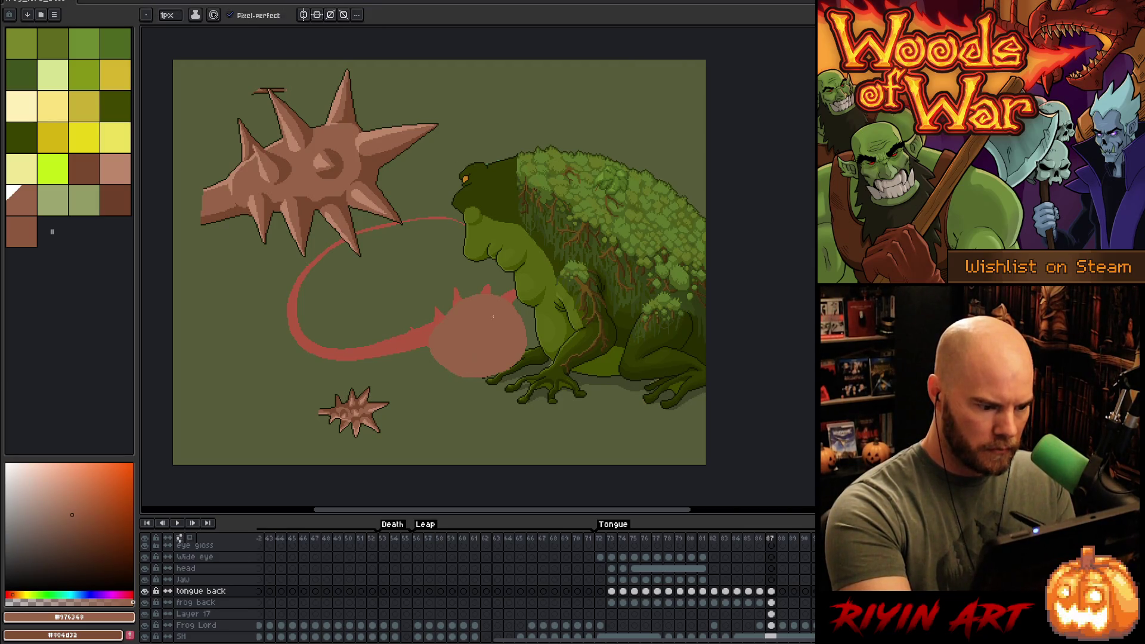
ctrl+right_click(561, 276)
click(608, 320)
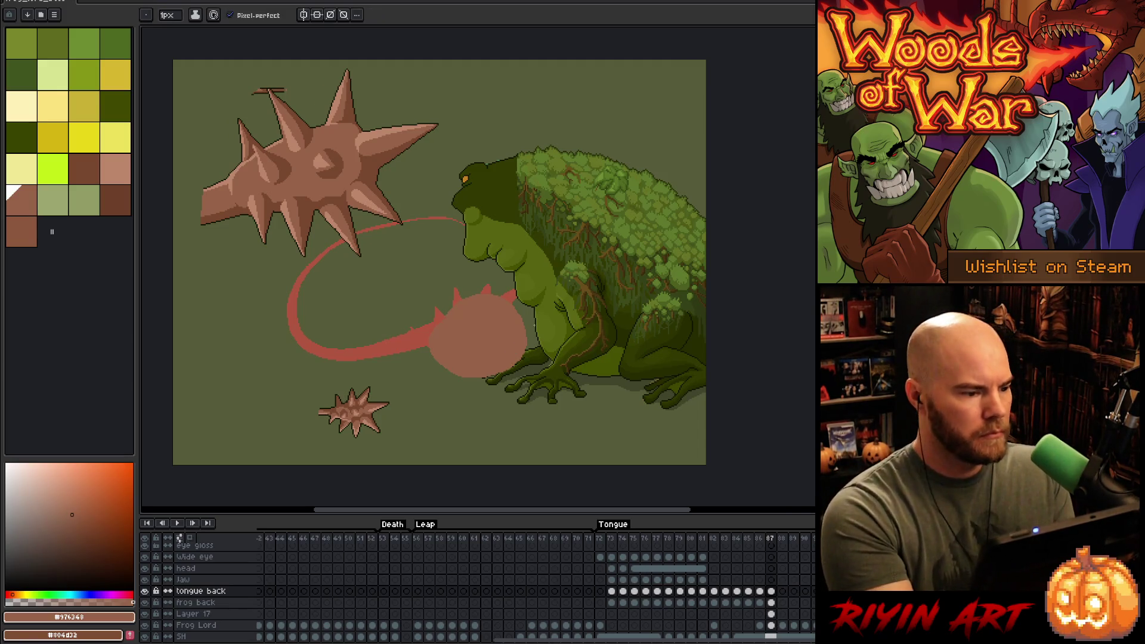
key(e)
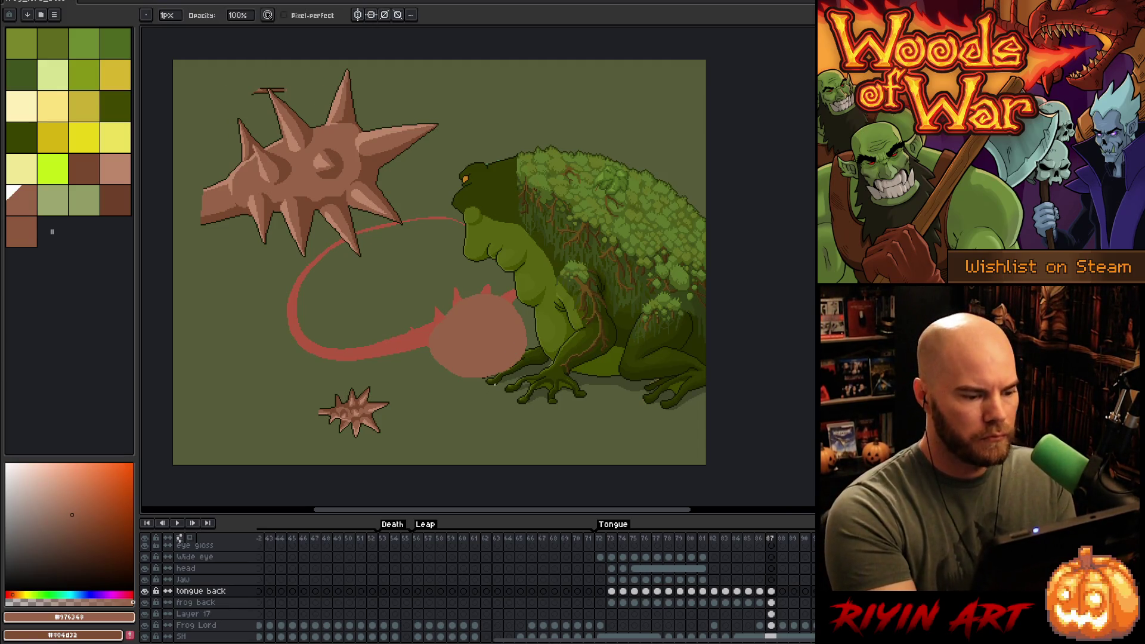
key(b)
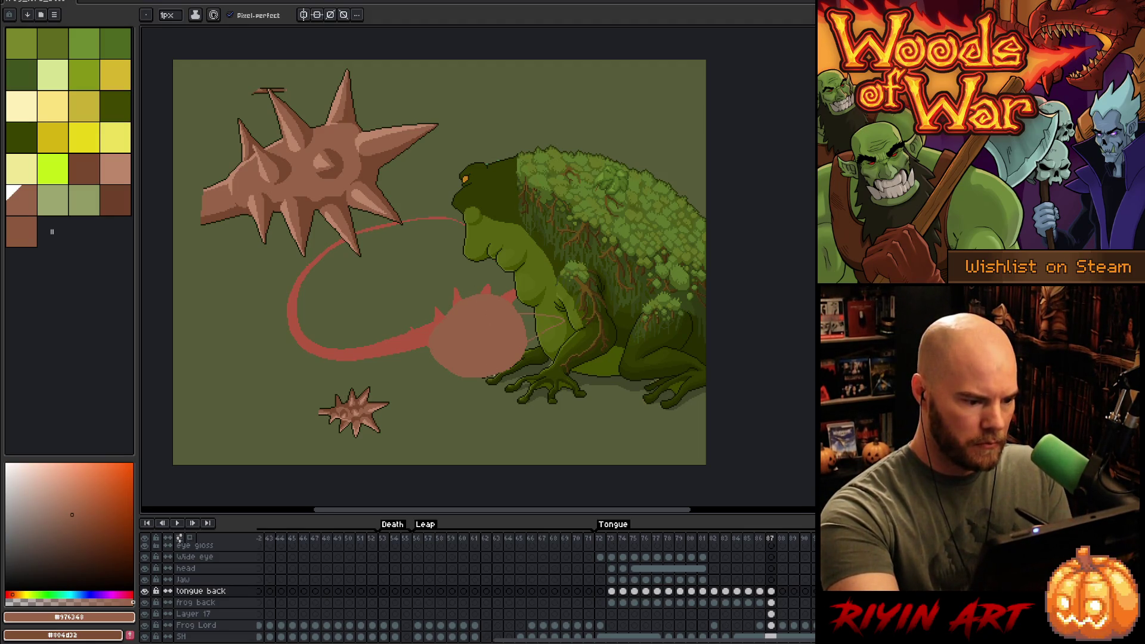
- Sketch spike outline strokes around the ball, undoing the stray chin and claw strokes
drag(518, 413, 514, 364)
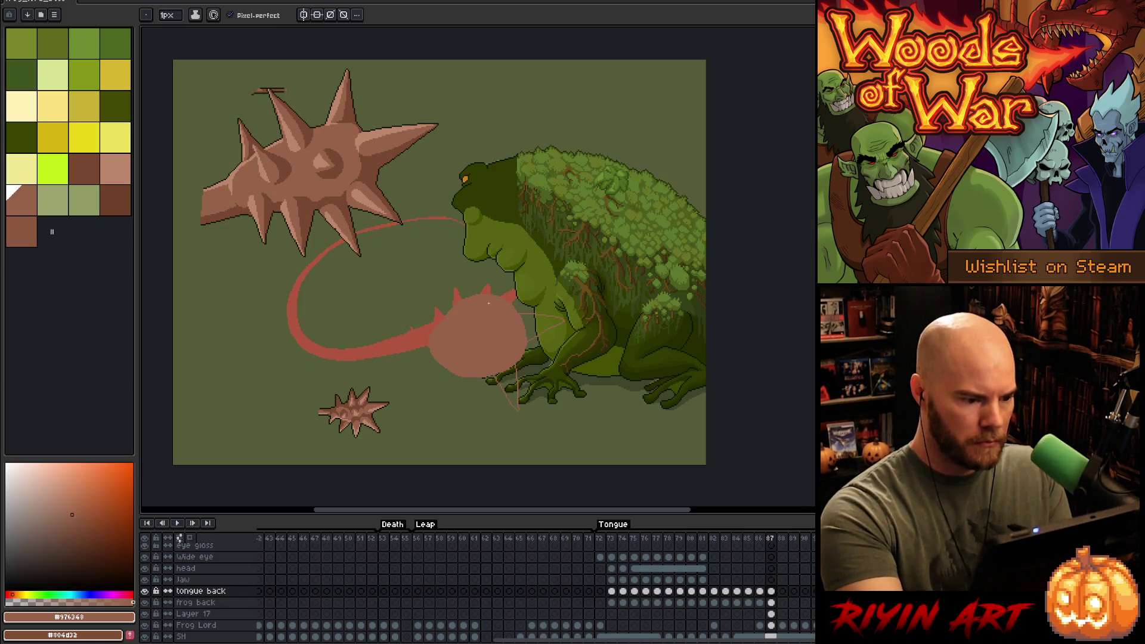
mouse_move(515, 261)
mouse_down()
mouse_move(512, 288)
mouse_move(484, 284)
mouse_up()
key(ctrl+z)
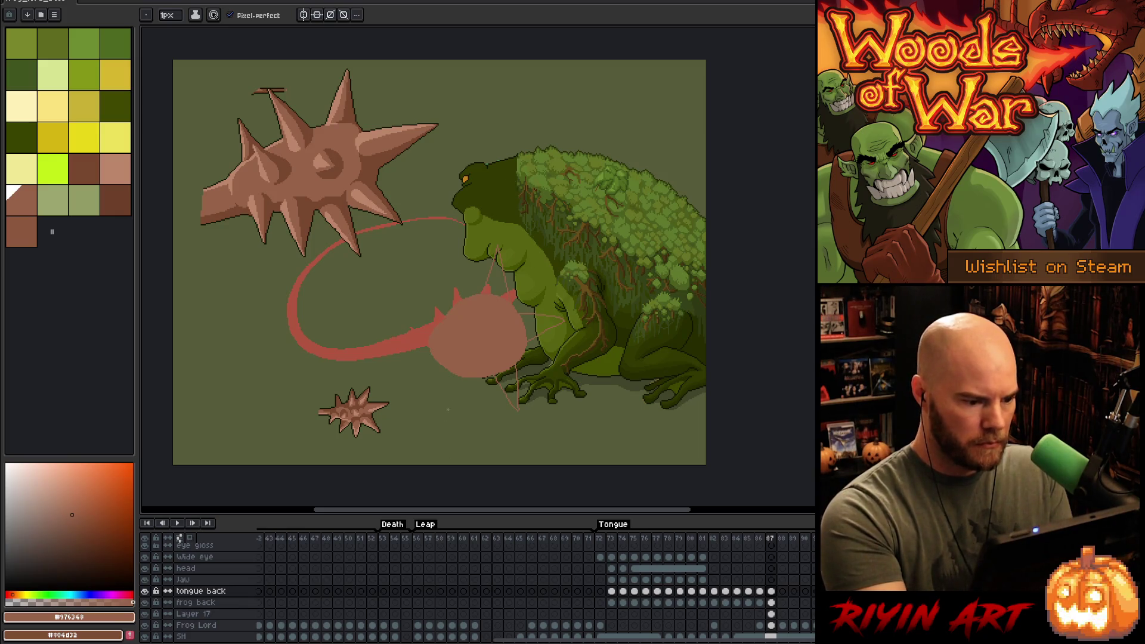
drag(455, 409, 490, 377)
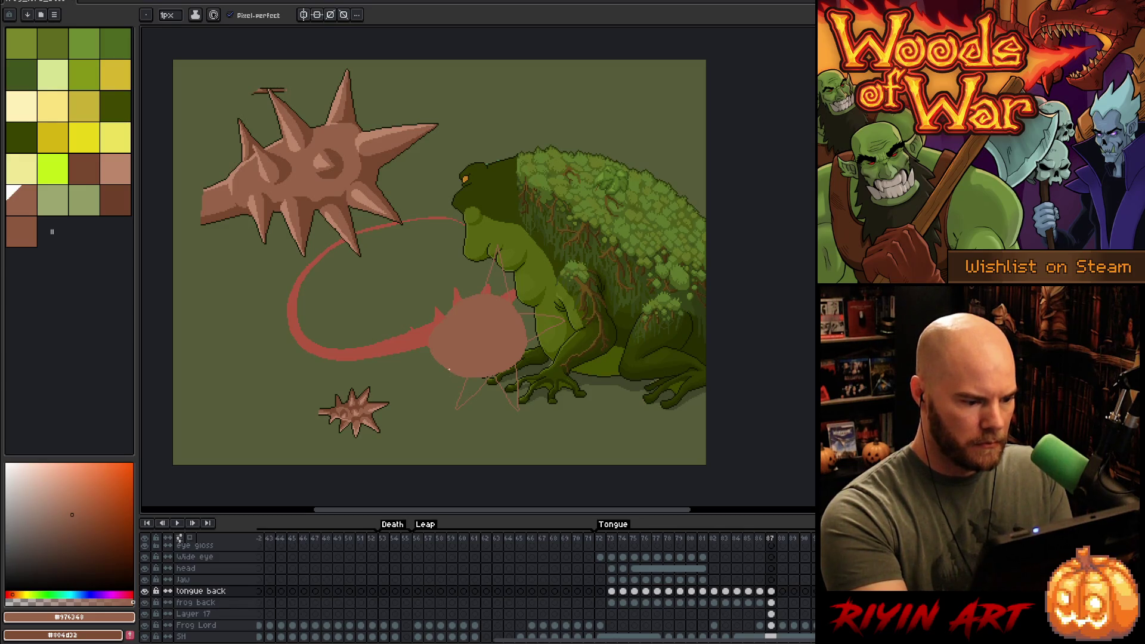
key(ctrl+z)
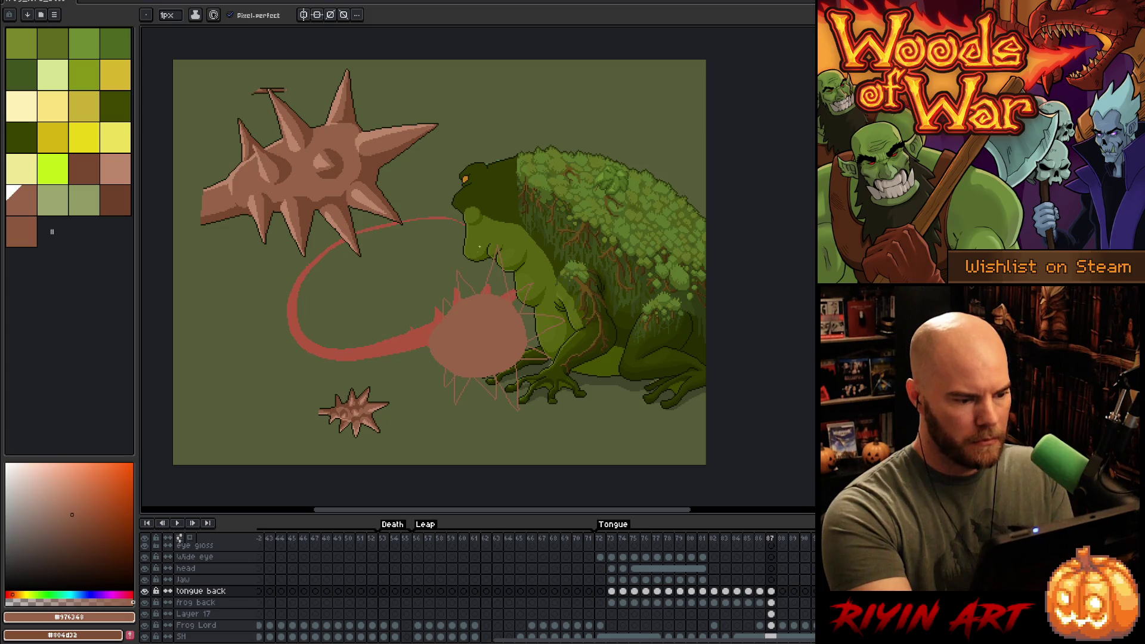
- Bucket-fill each of the nine outlined spikes around the ball with pink
key(g)
click(501, 391)
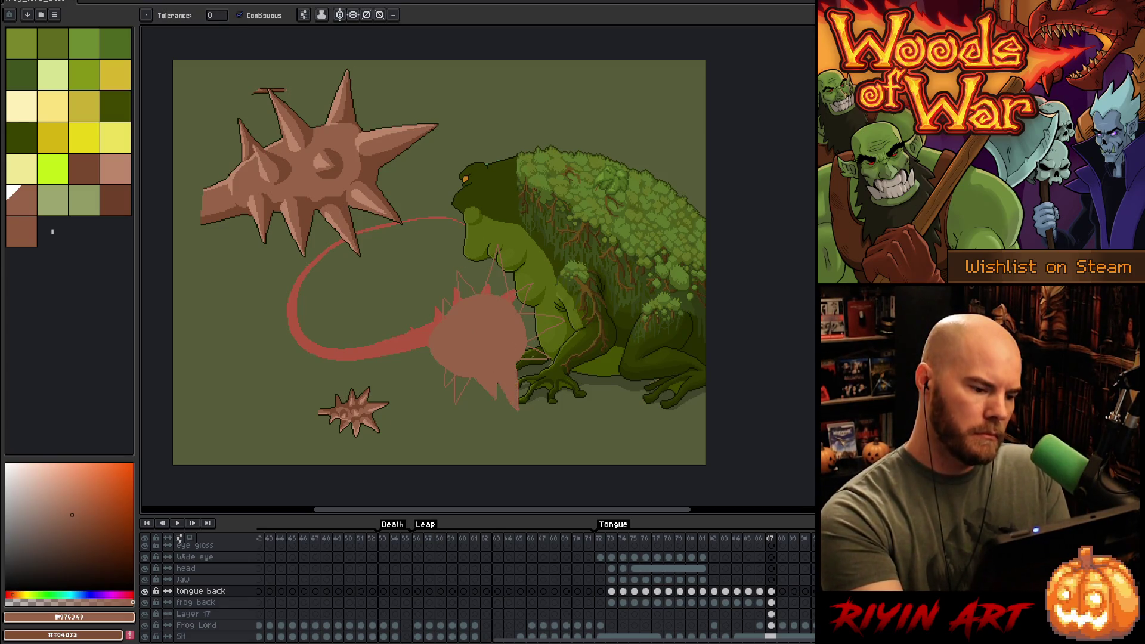
click(532, 352)
click(535, 327)
click(521, 298)
click(497, 274)
click(467, 286)
click(447, 307)
click(465, 387)
click(448, 375)
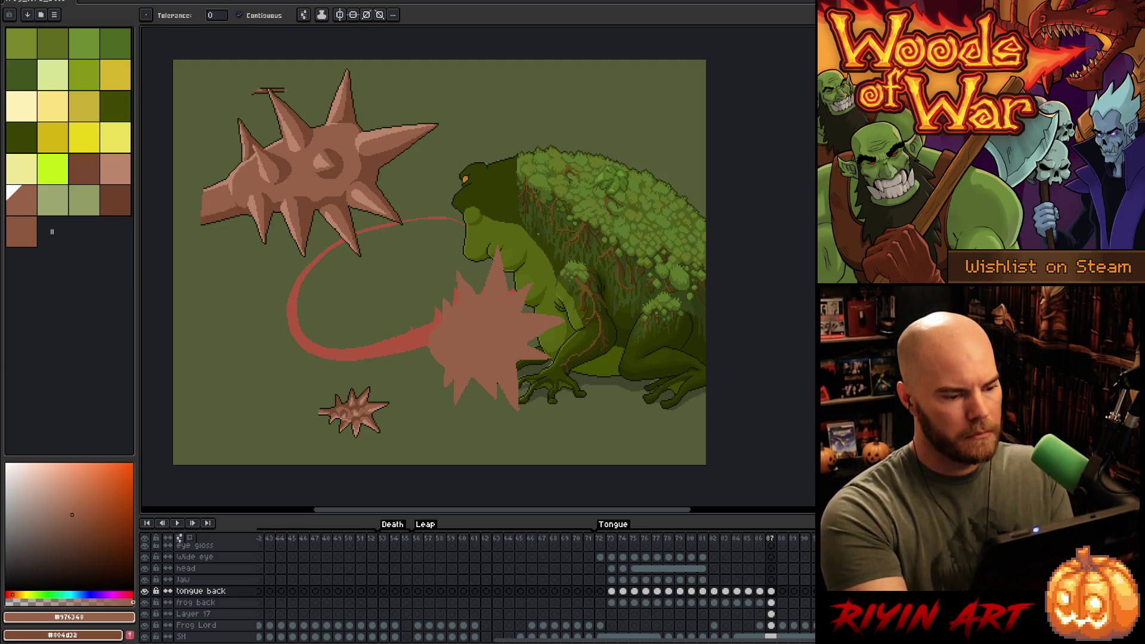
- Check the pink burst with a magic-wand selection and by soloing the tongue back layer, then unsolo
key(w)
click(516, 349)
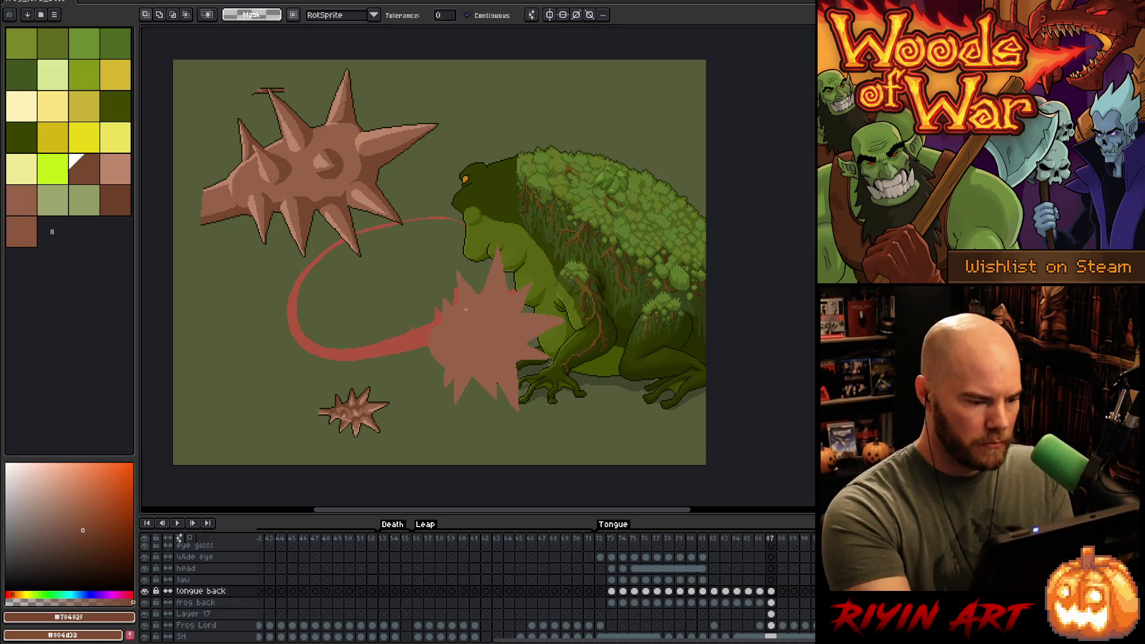
key(ctrl+d)
key(b)
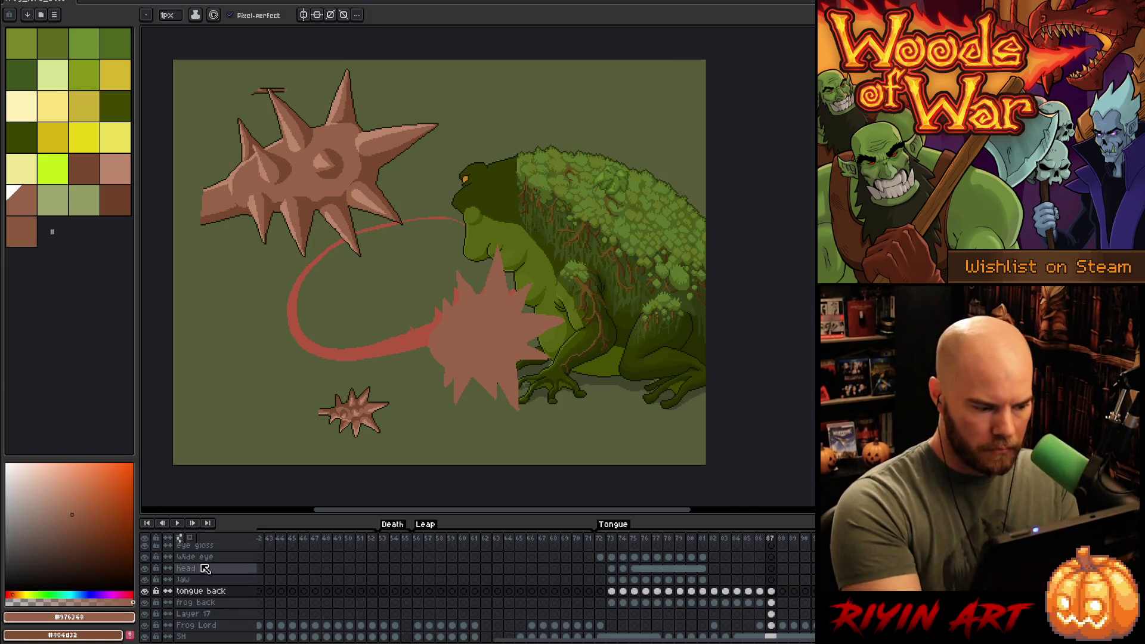
alt+click(144, 591)
scroll(502, 325, up, 2)
scroll(501, 326, up, 1)
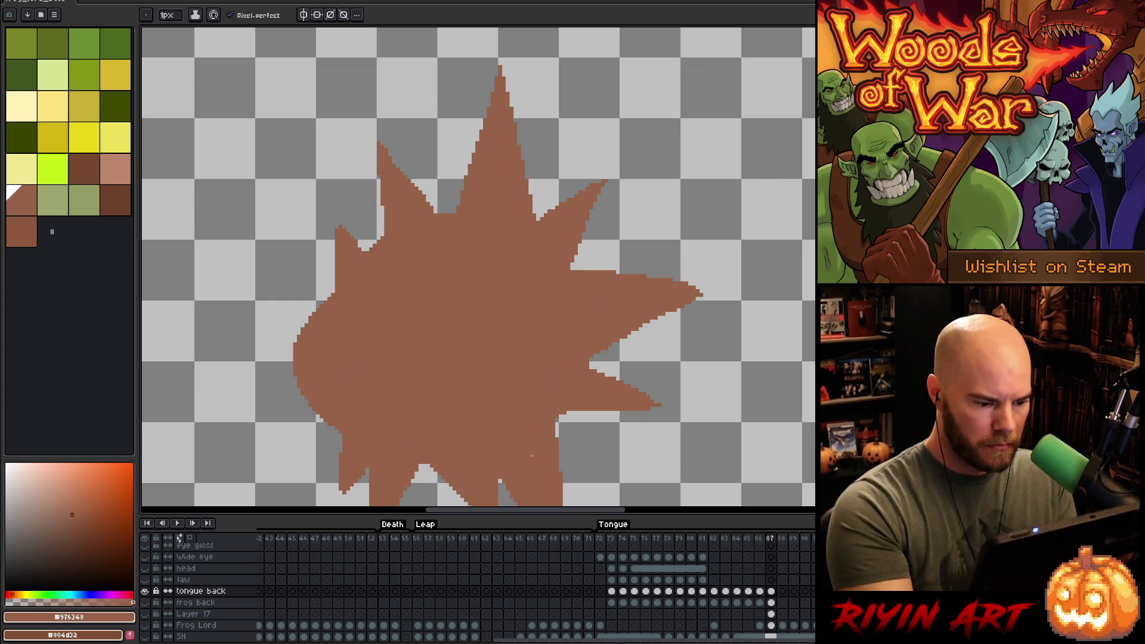
alt+click(144, 590)
scroll(510, 292, down, 3)
scroll(583, 366, up, 1)
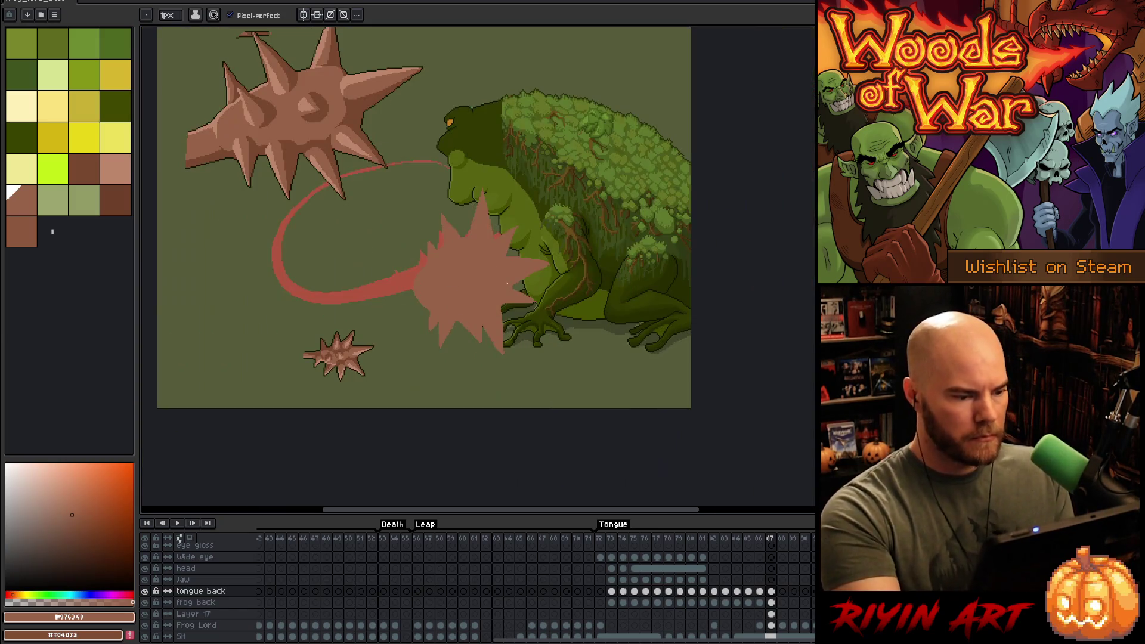
drag(546, 368, 584, 395)
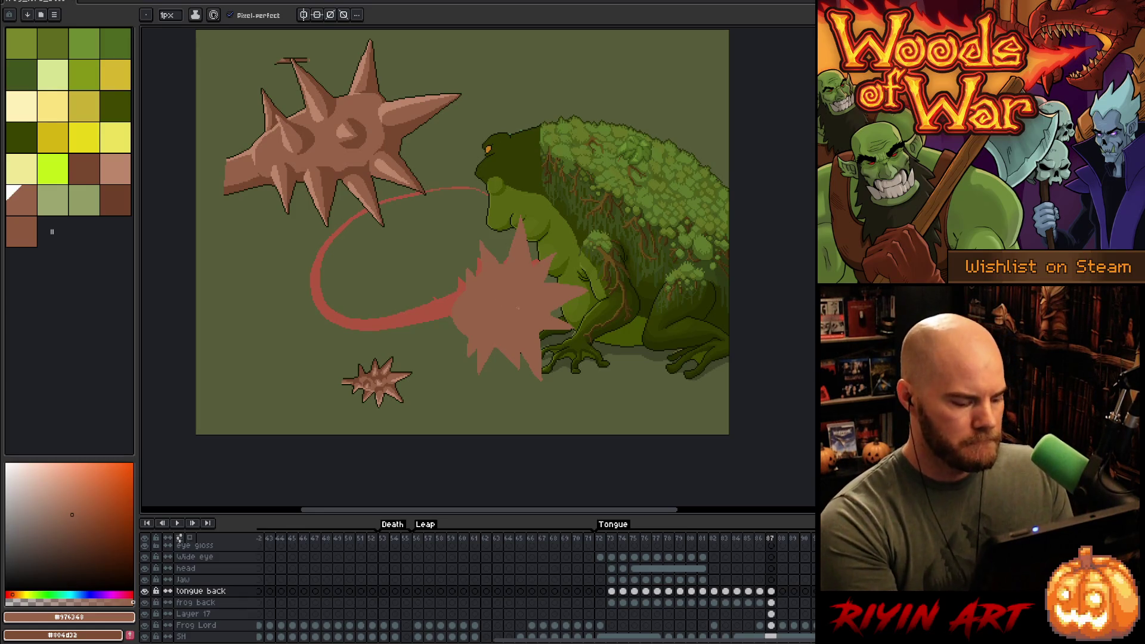
- Draw darker brown shading lines down the spiked ball and undo a stray stroke
key(w)
click(520, 307)
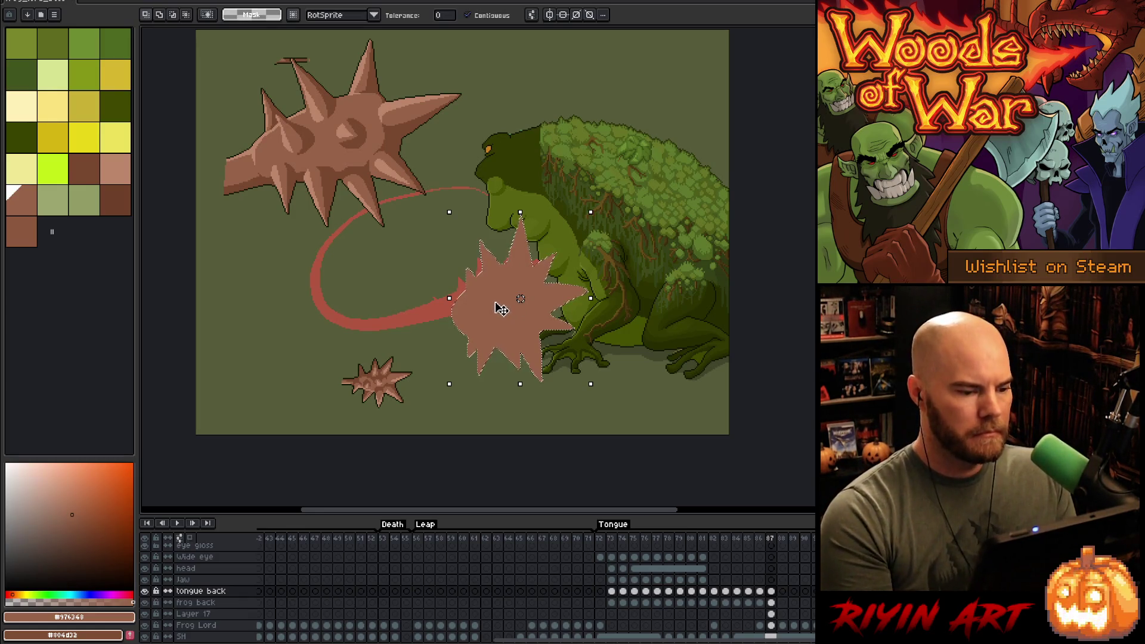
key(ctrl+d)
key(b)
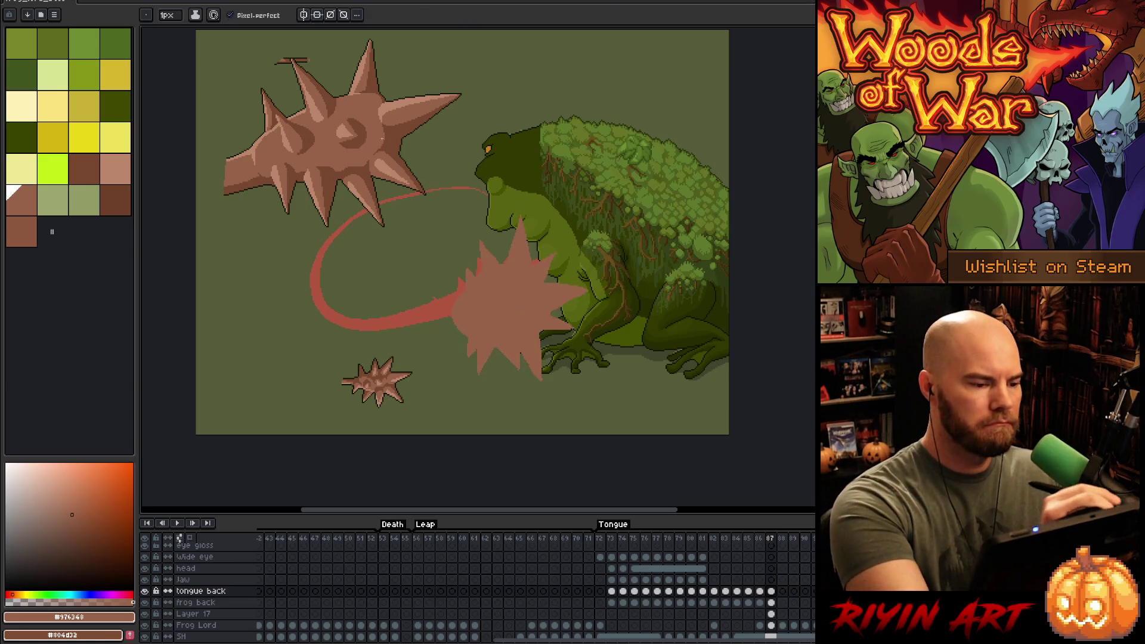
key(bracketleft)
key(bracketleft)
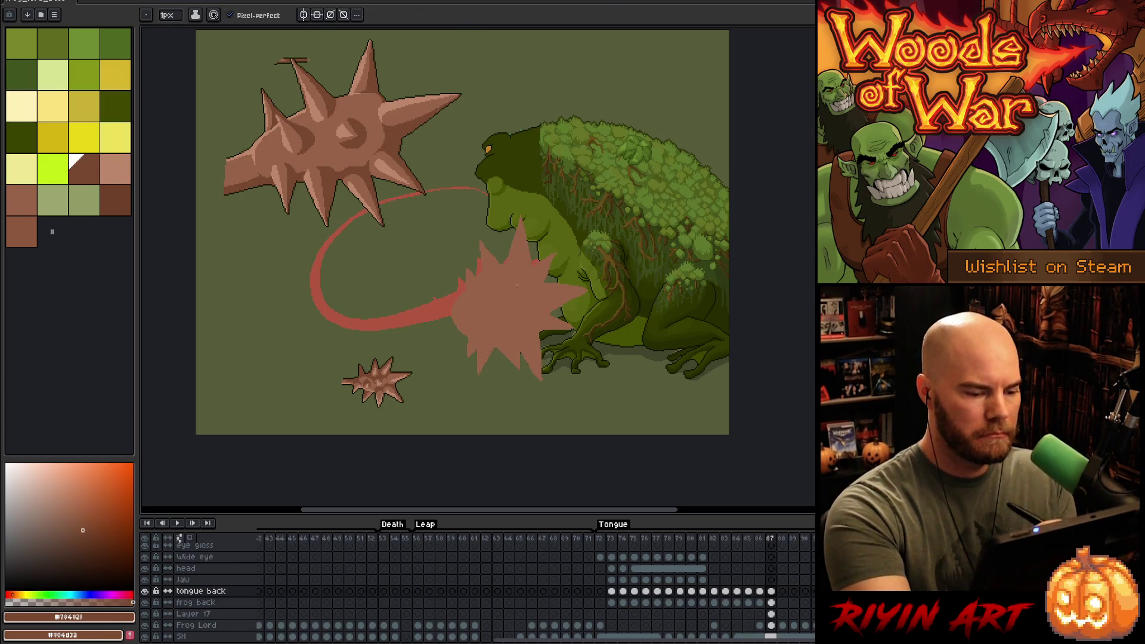
drag(529, 337, 541, 384)
drag(525, 325, 539, 379)
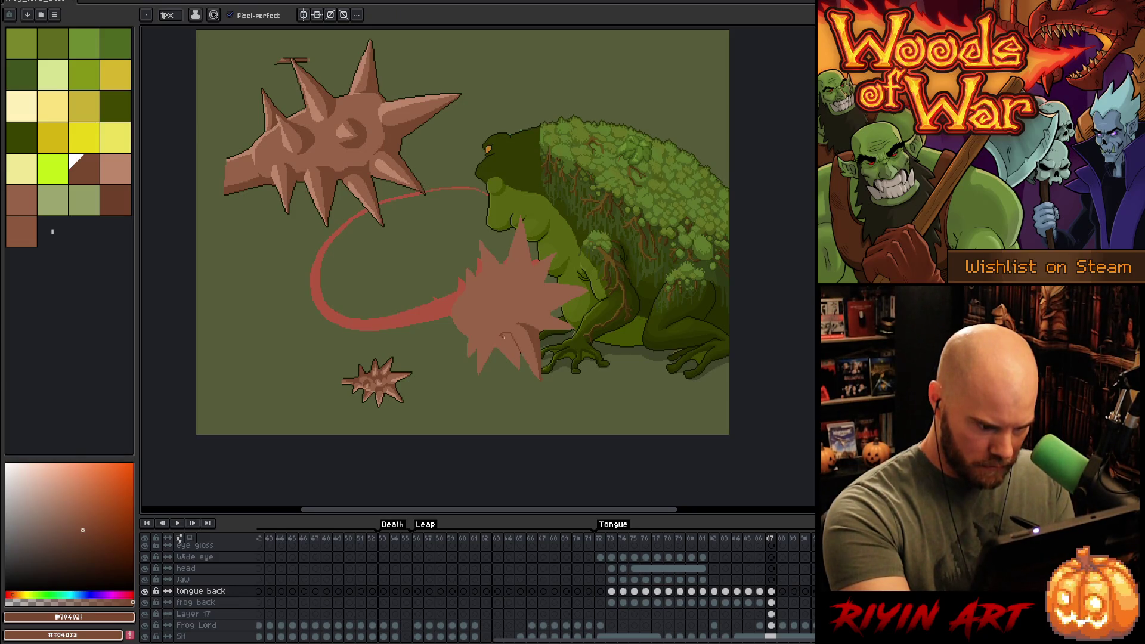
key(ctrl+z)
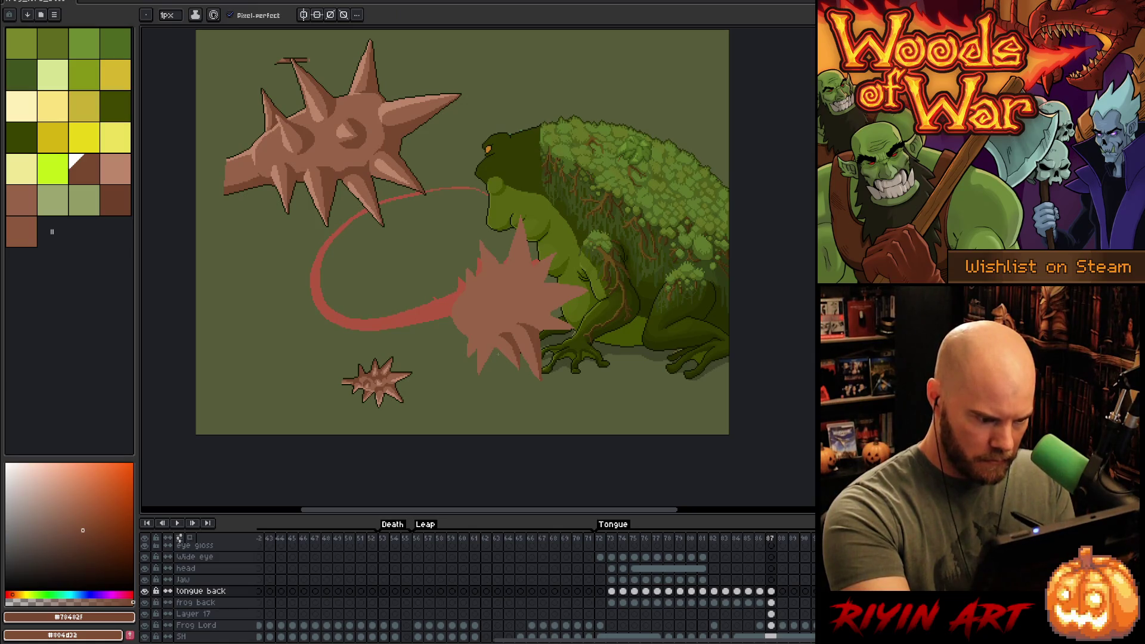
drag(487, 337, 478, 373)
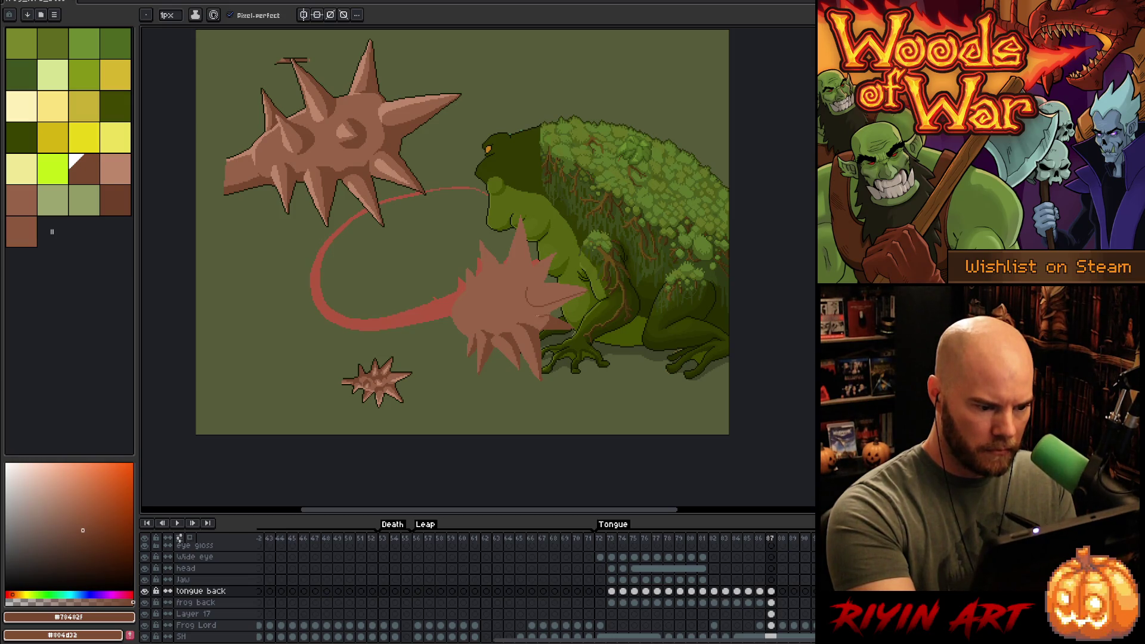
- Re-pick the darker brown and draw a dark edge along a spike near the throat
key(g)
key(b)
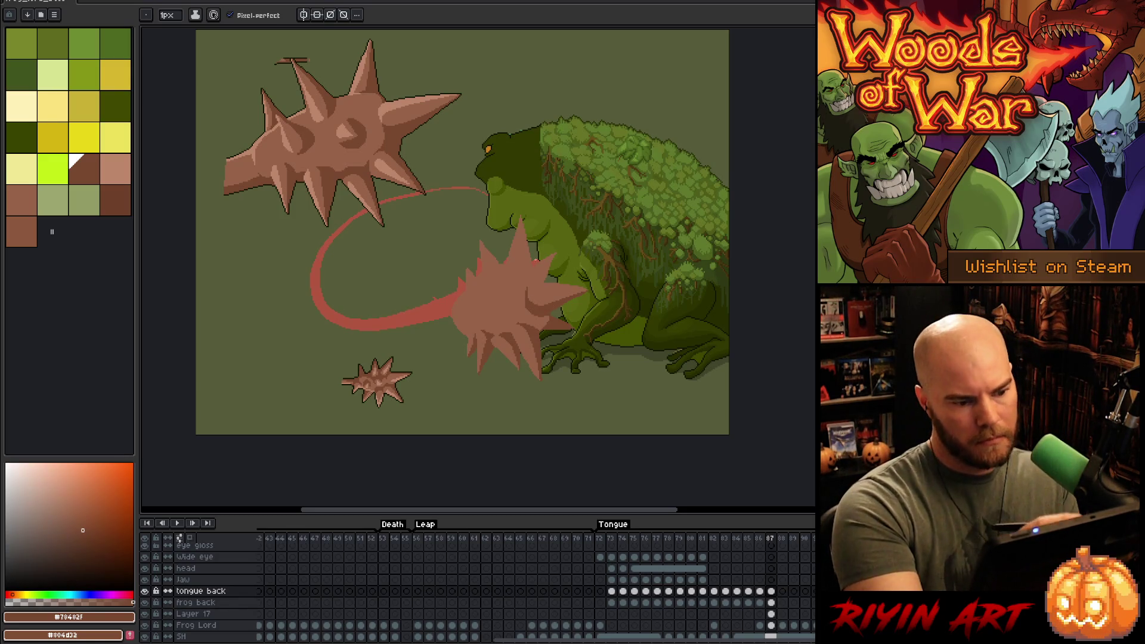
alt+click(522, 303)
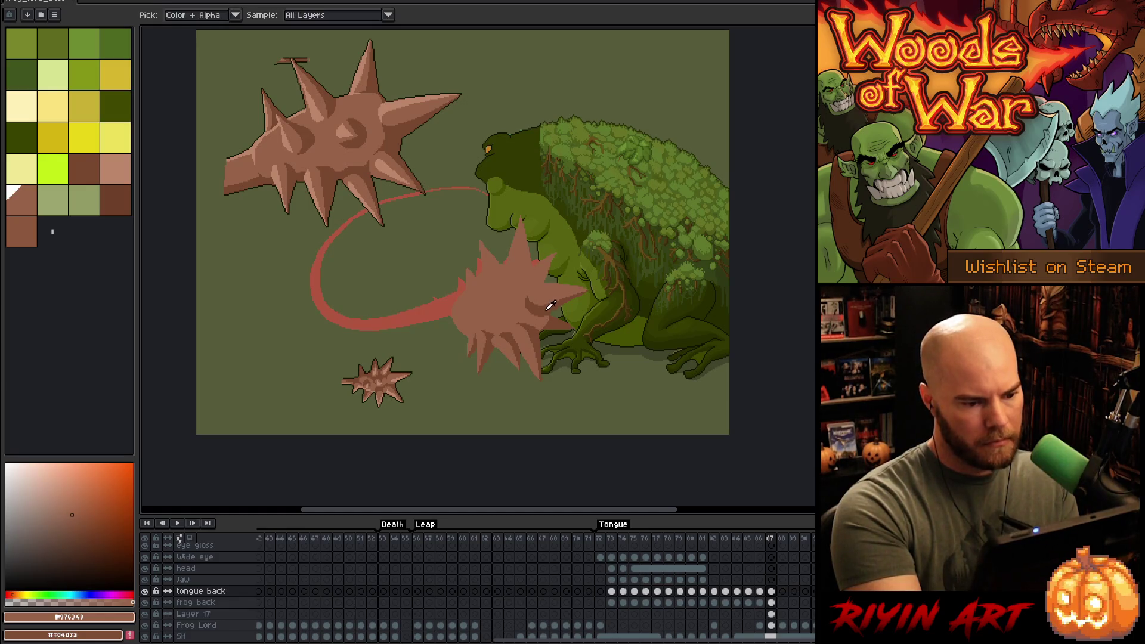
alt+click(549, 248)
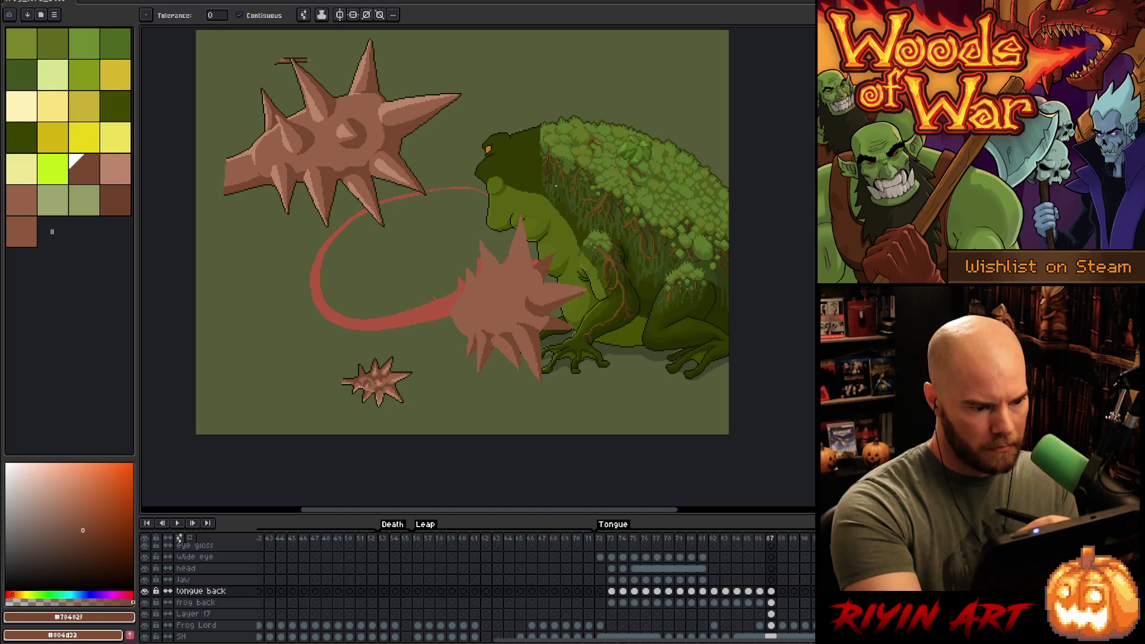
key(alt)
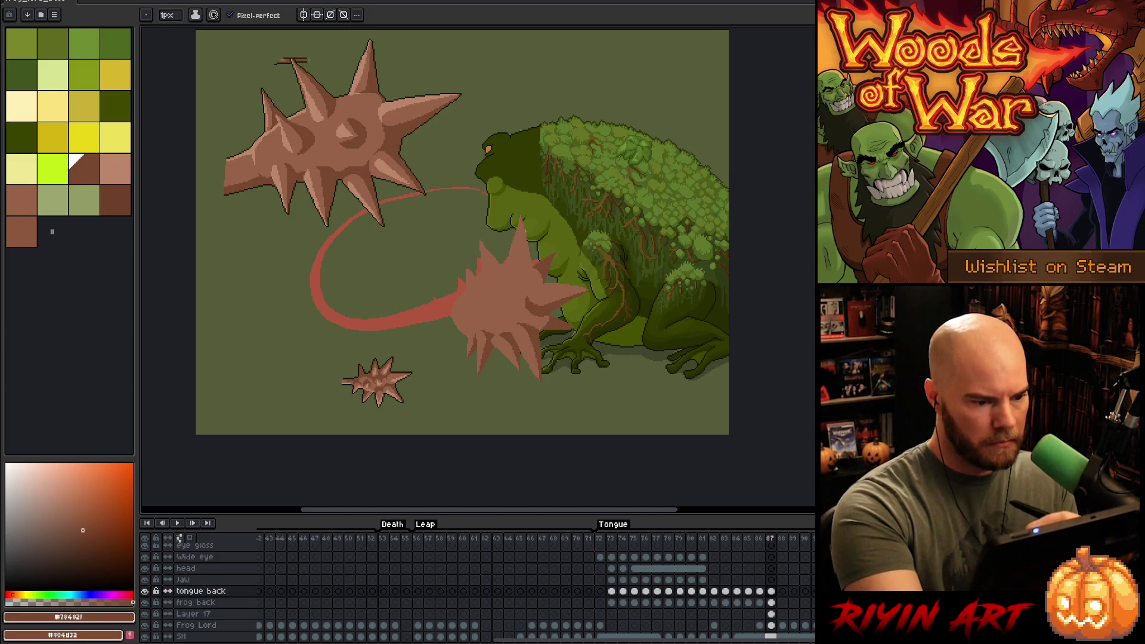
drag(519, 223, 523, 240)
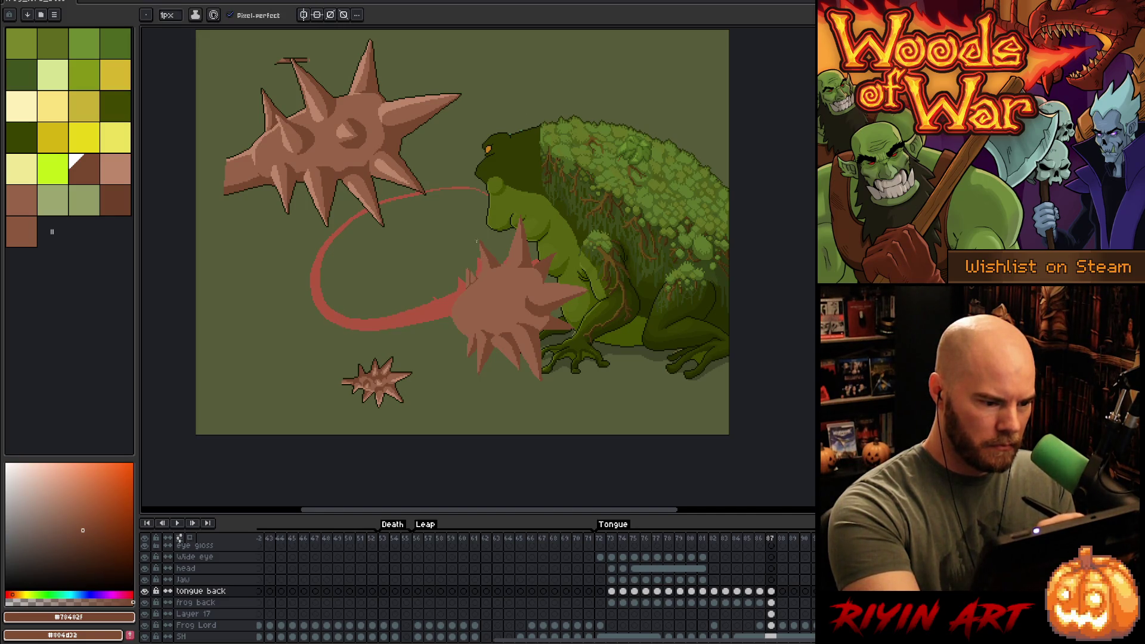
- Zoom in, outline a curved dark brown shadow on the ball, and bucket-fill it
scroll(471, 277, up, 1)
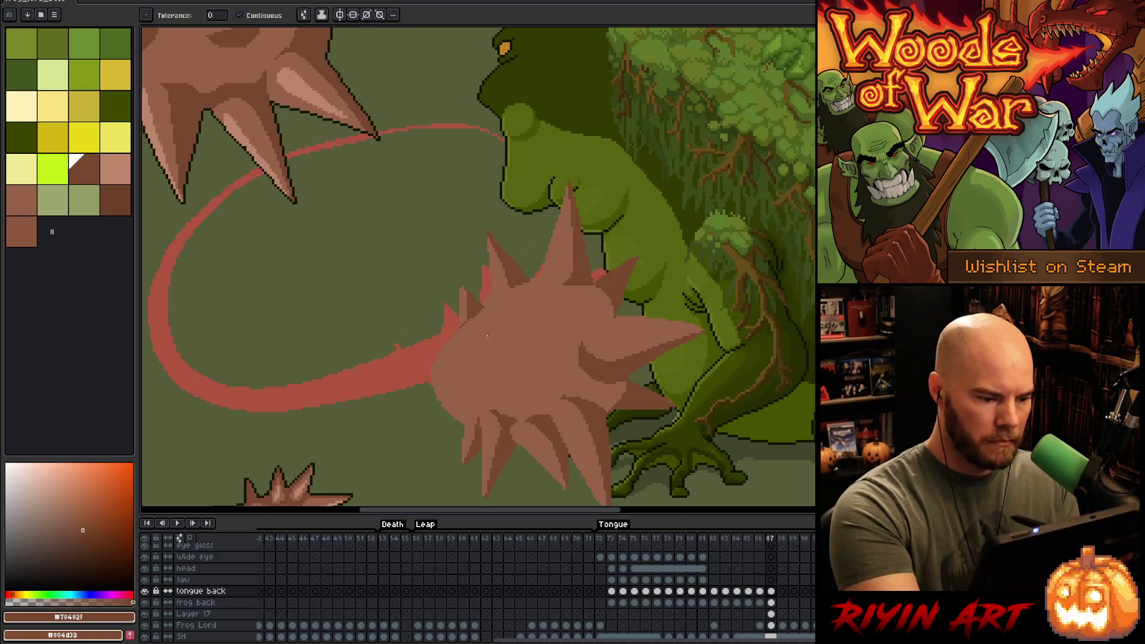
alt+click(492, 315)
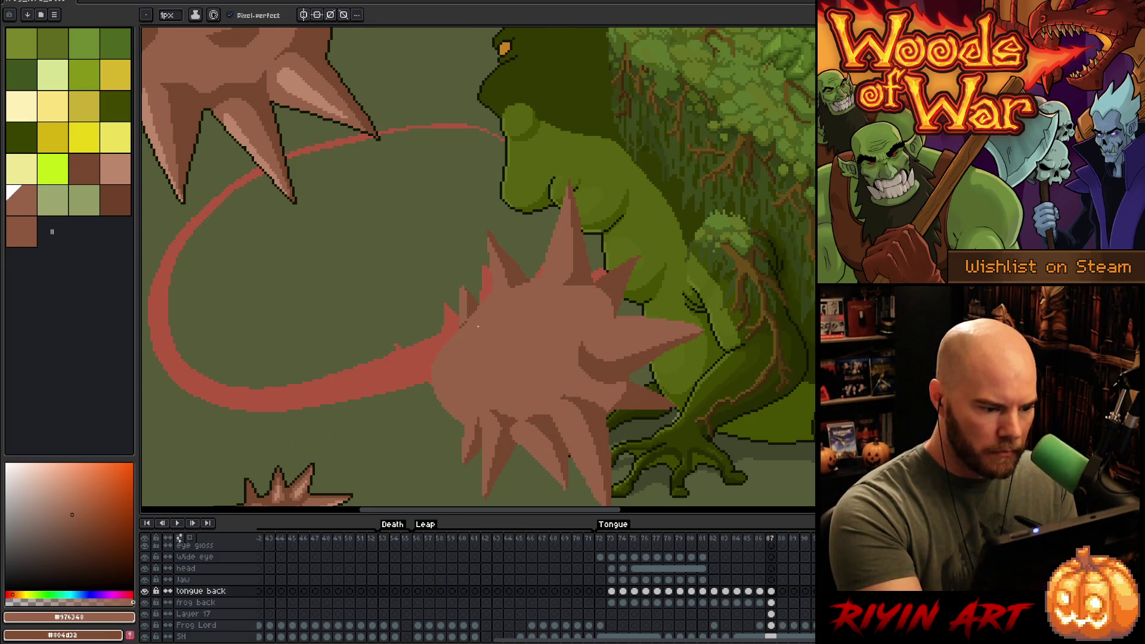
alt+click(479, 304)
alt+click(465, 322)
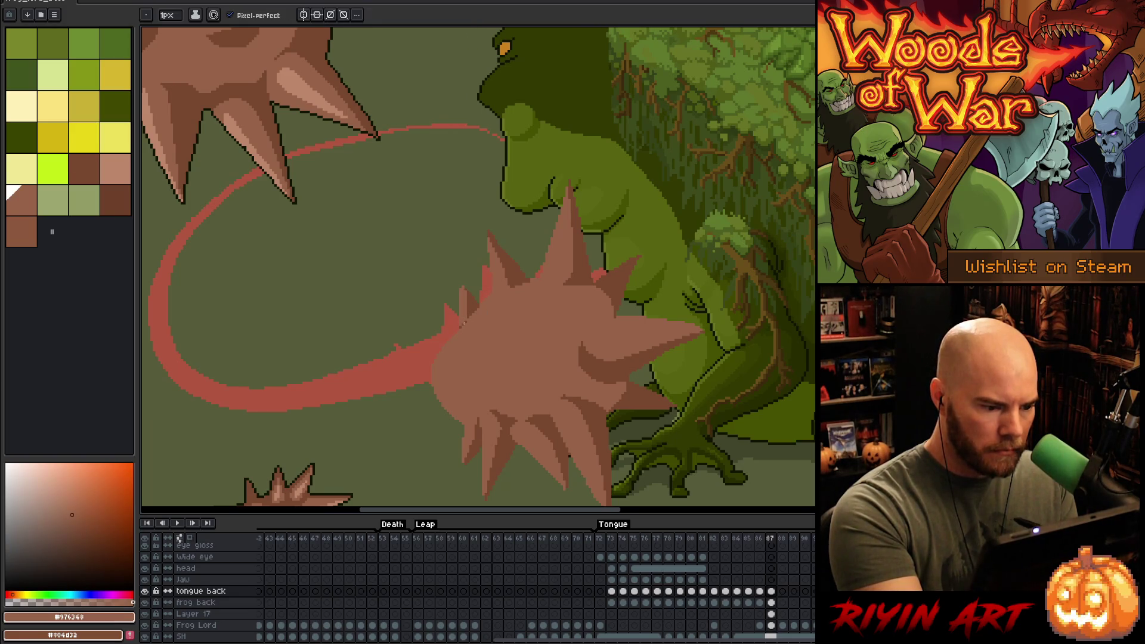
alt+click(468, 317)
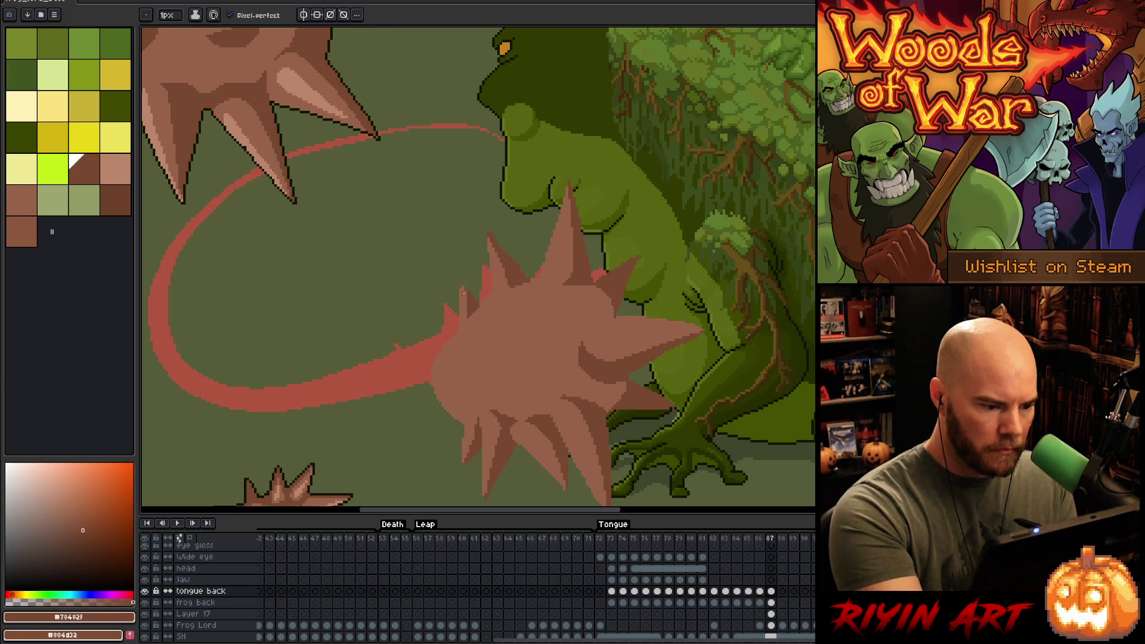
alt+click(464, 296)
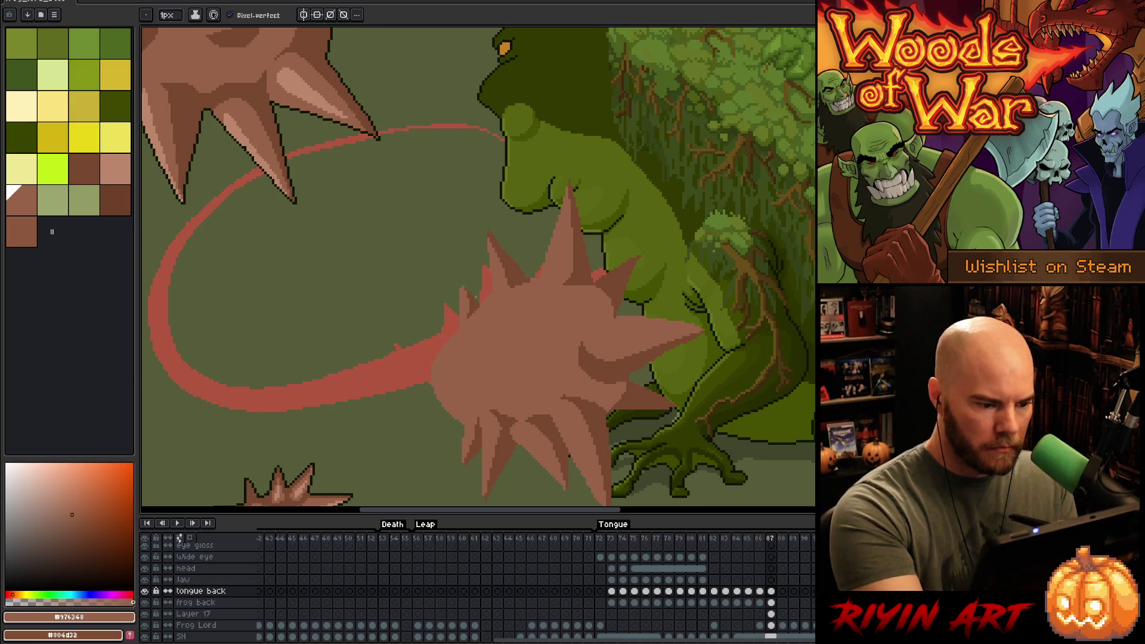
alt+click(465, 286)
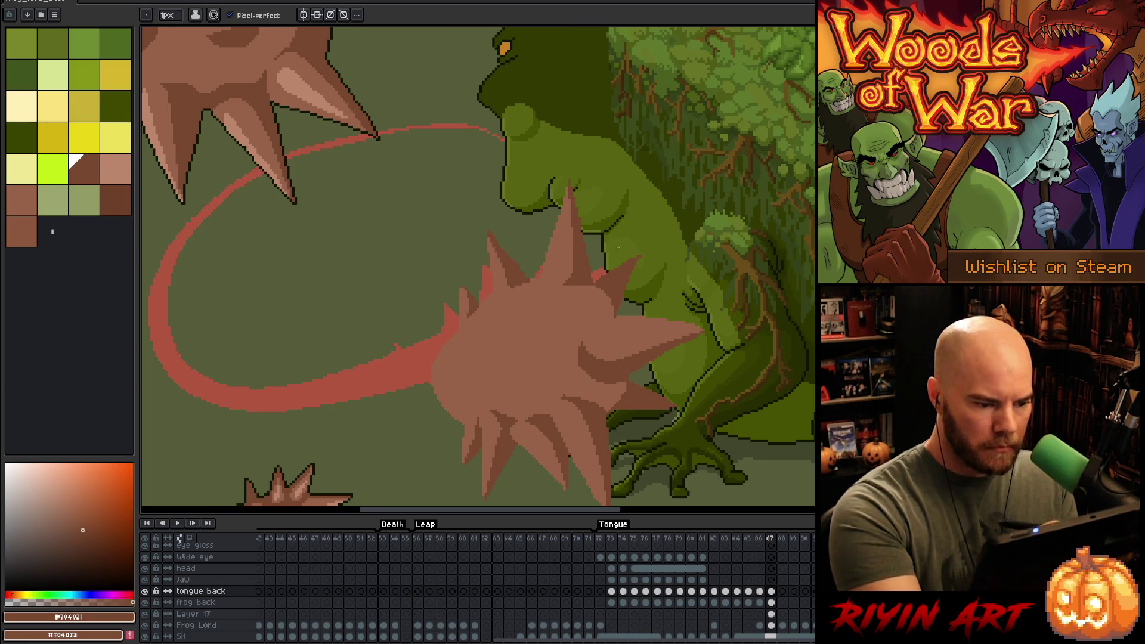
drag(533, 351, 561, 325)
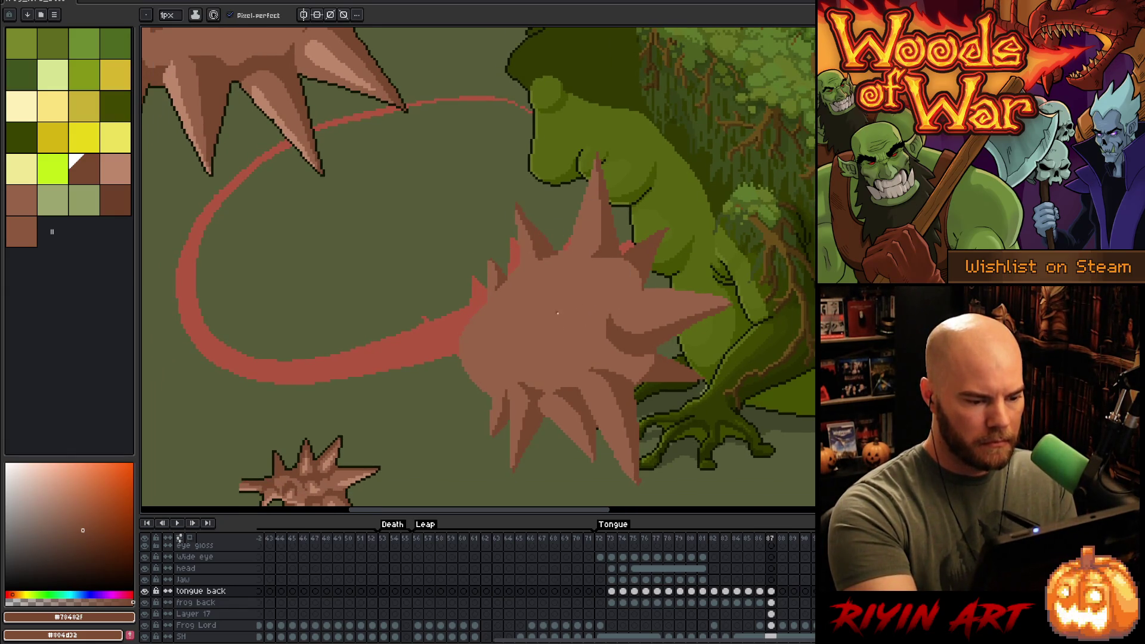
mouse_move(554, 306)
mouse_down()
mouse_move(555, 336)
mouse_move(485, 346)
mouse_move(553, 306)
mouse_up()
key(g)
click(543, 329)
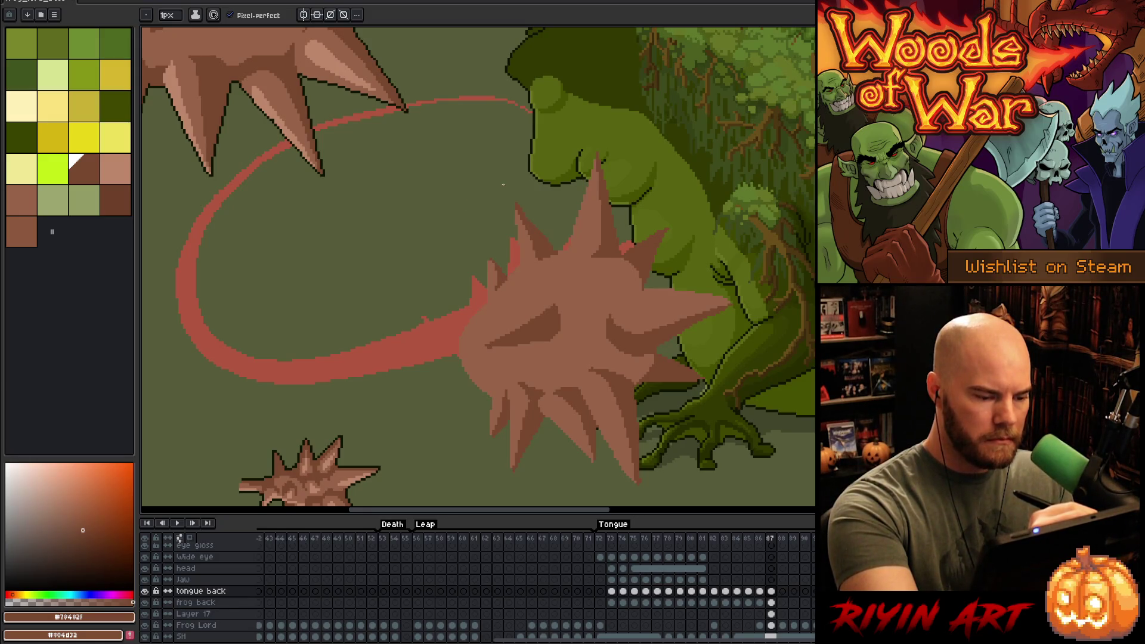
key(m)
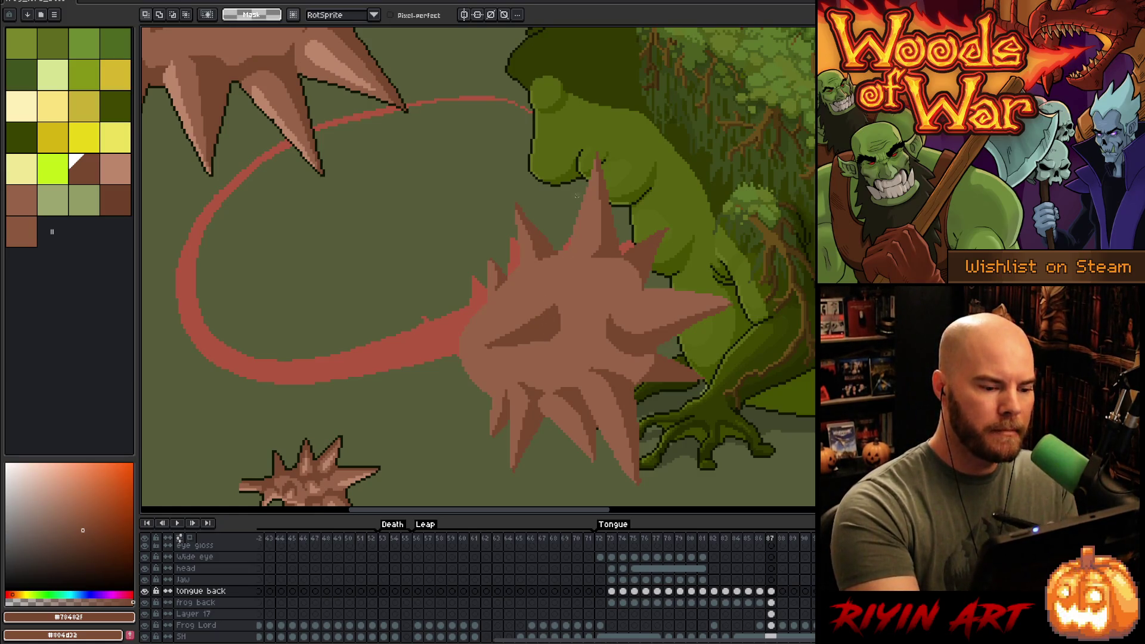
- Select the dark shadow wedge, move it lower on the ball, and commit it
key(w)
click(552, 330)
mouse_move(552, 330)
mouse_down()
mouse_move(545, 349)
mouse_move(558, 350)
mouse_move(546, 346)
mouse_up()
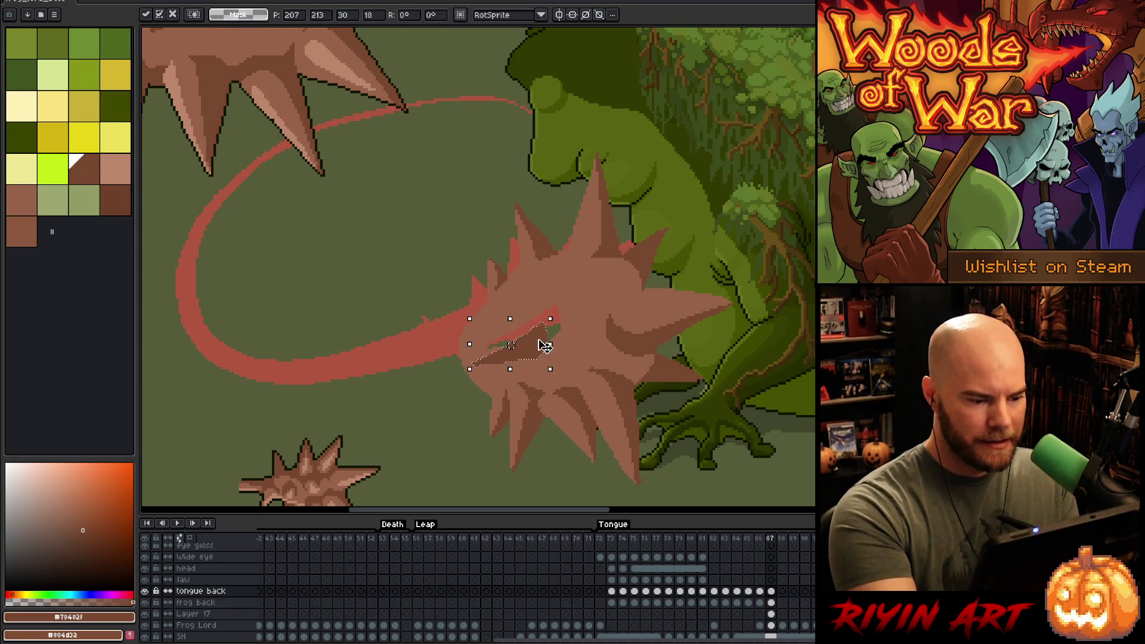
key(i)
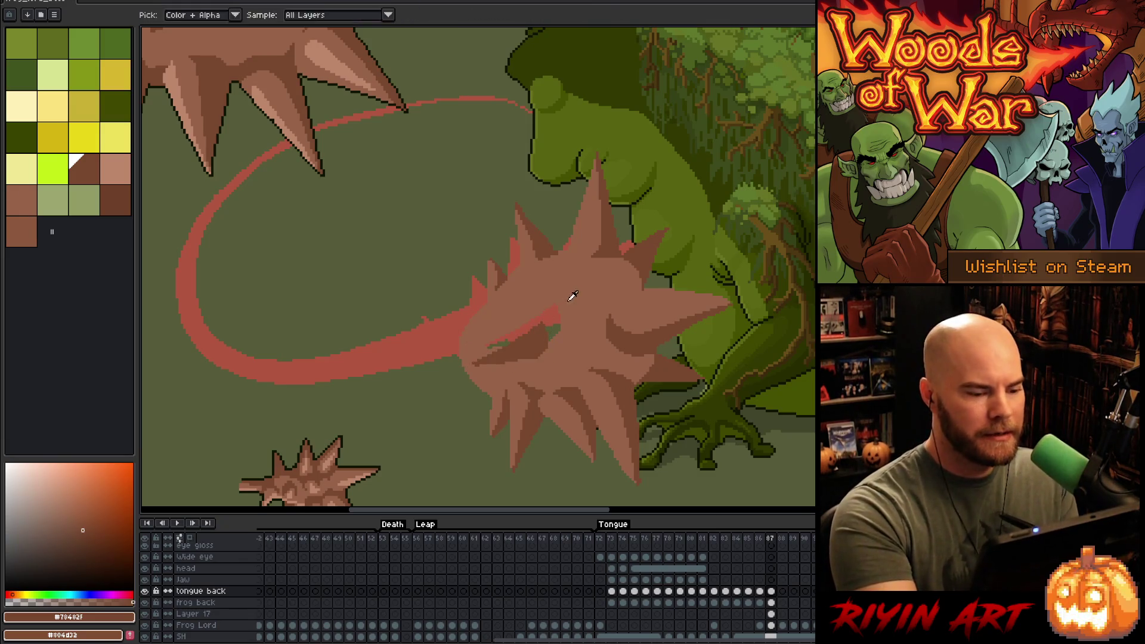
key(b)
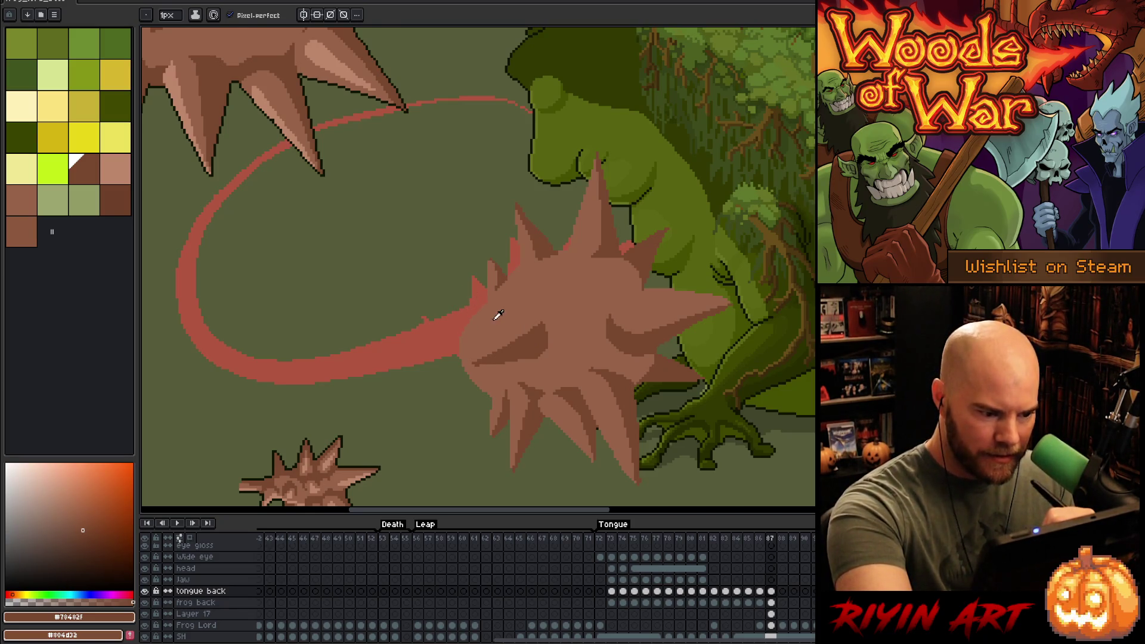
- Confine painting to the ball's base colour and shade the left spike dark brown
alt+click(497, 316)
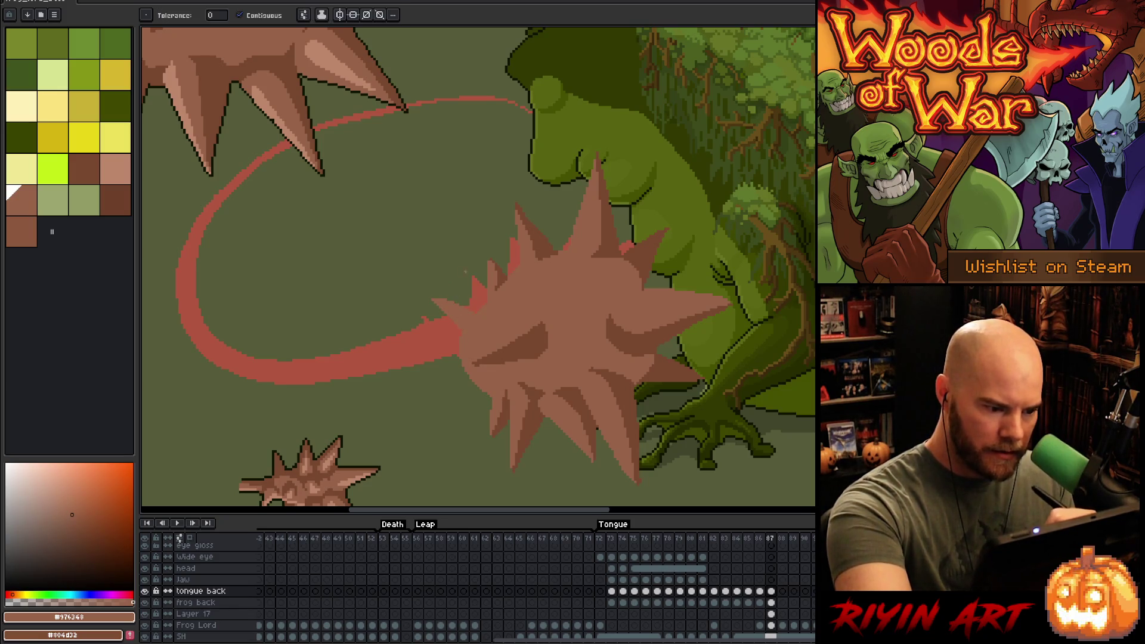
alt+click(537, 338)
click(537, 338)
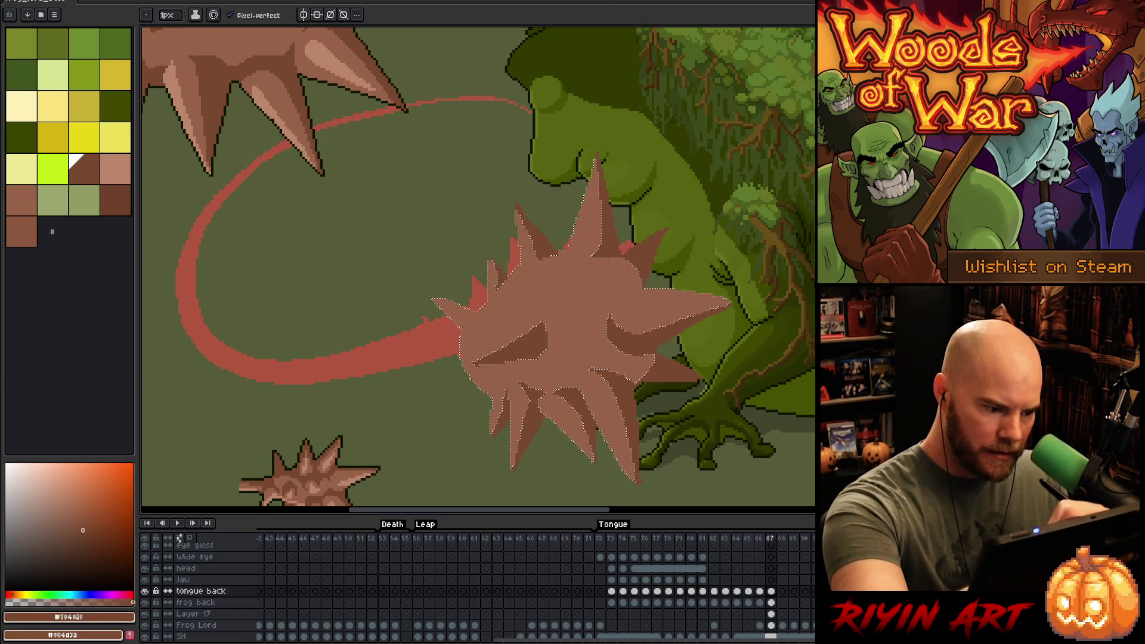
drag(444, 302, 480, 334)
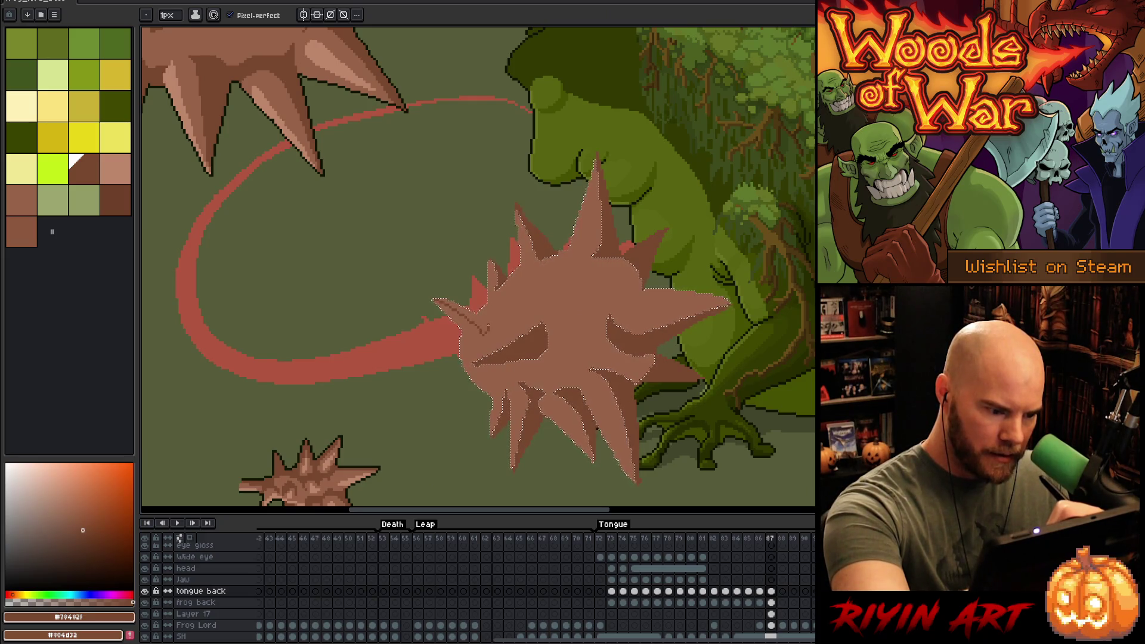
key(g)
key(b)
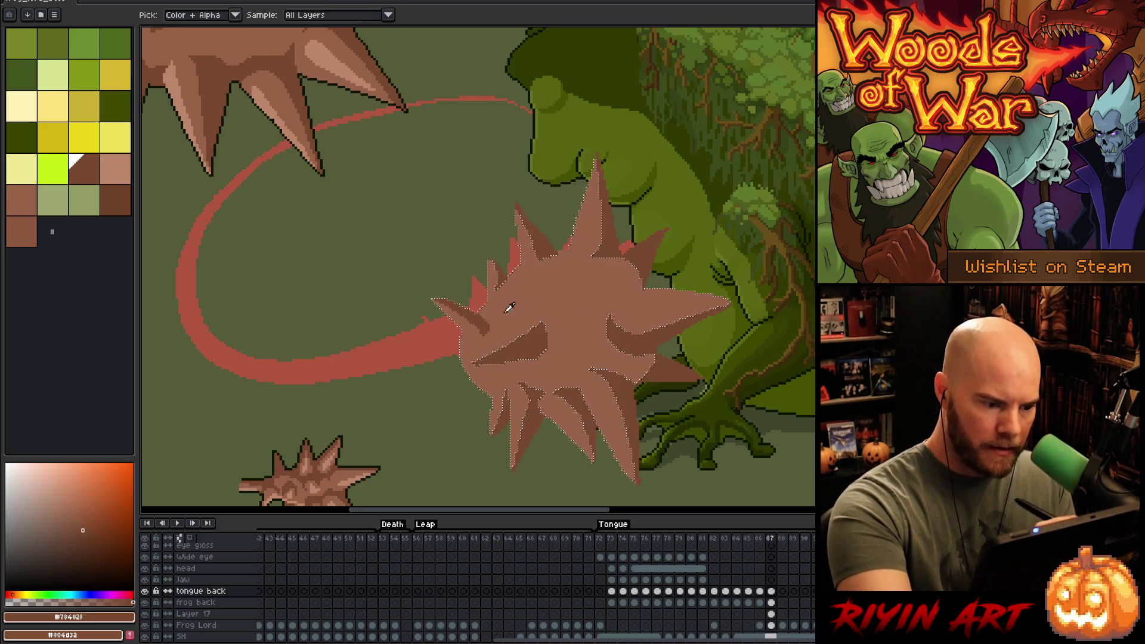
alt+click(504, 307)
alt+click(480, 319)
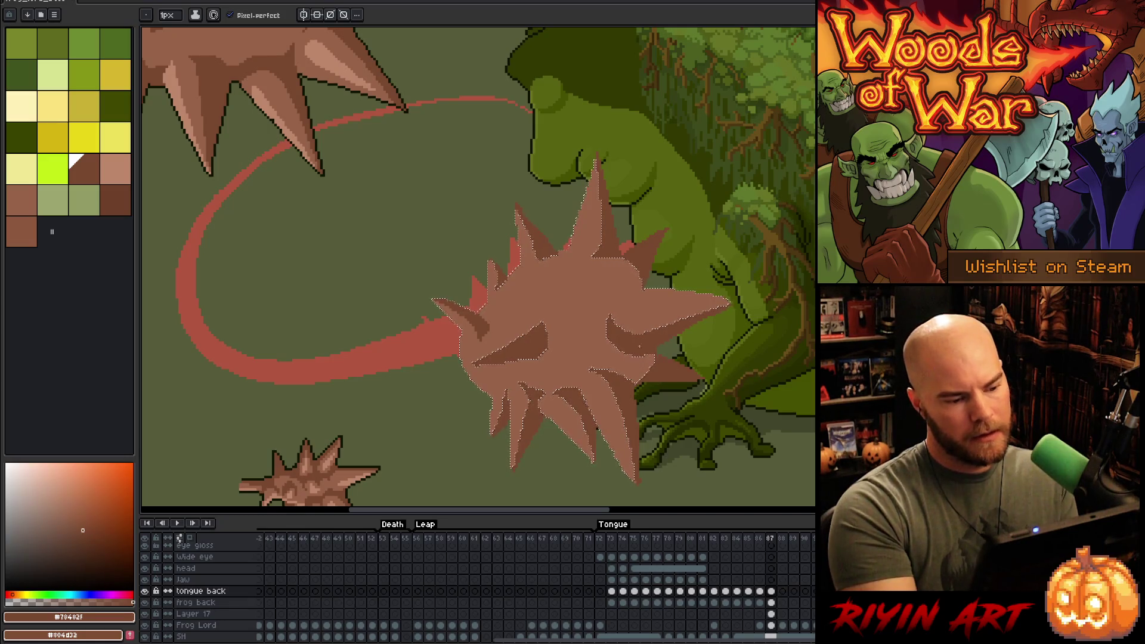
key(ctrl+d)
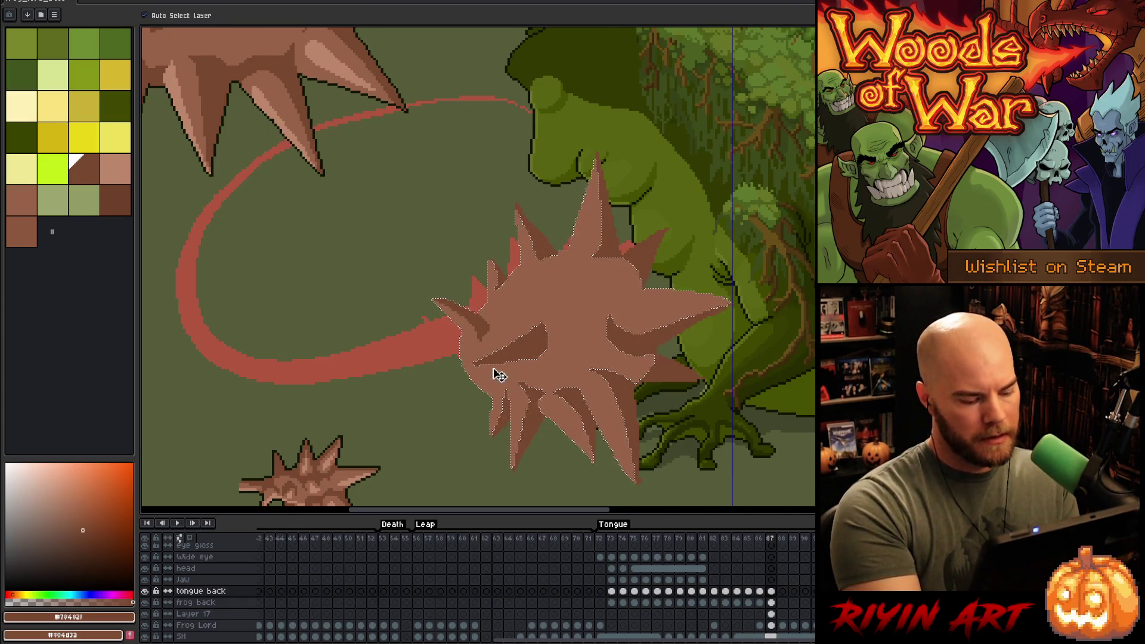
- Shade the lower spike dark brown inside the ball's base-colour selection, then deselect
alt+click(462, 373)
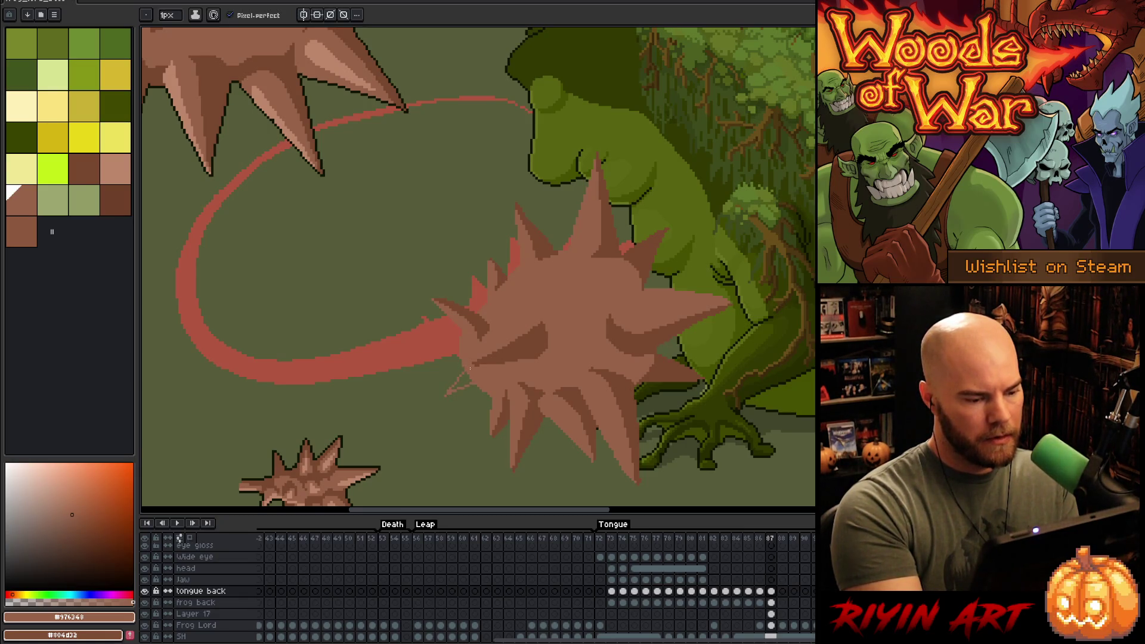
alt+click(477, 358)
key(w)
click(469, 369)
key(b)
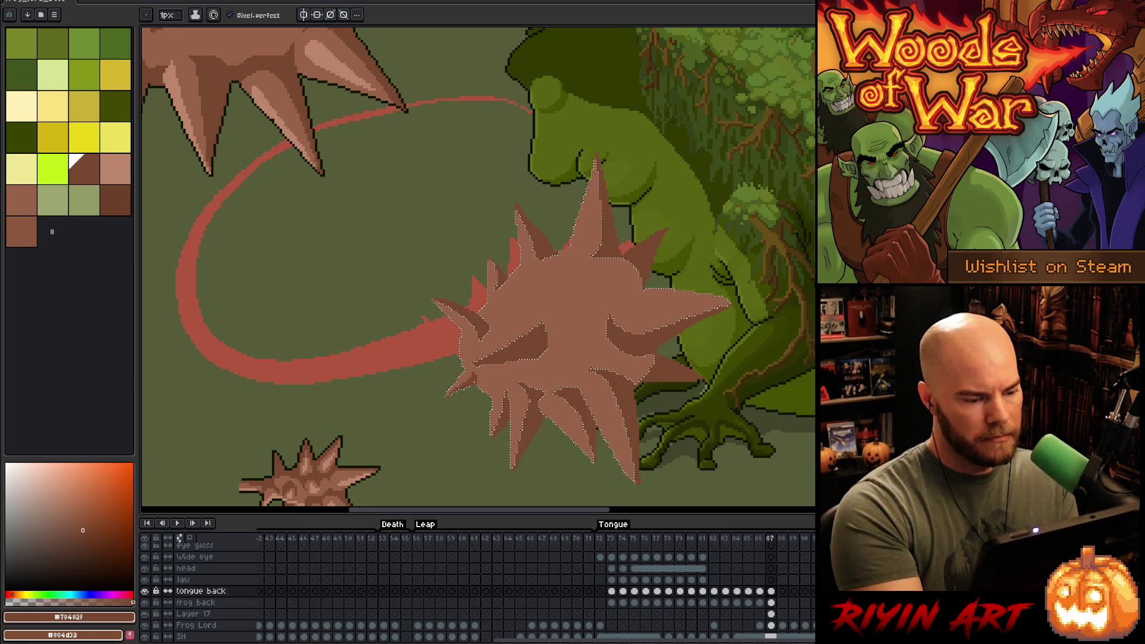
key(ctrl+d)
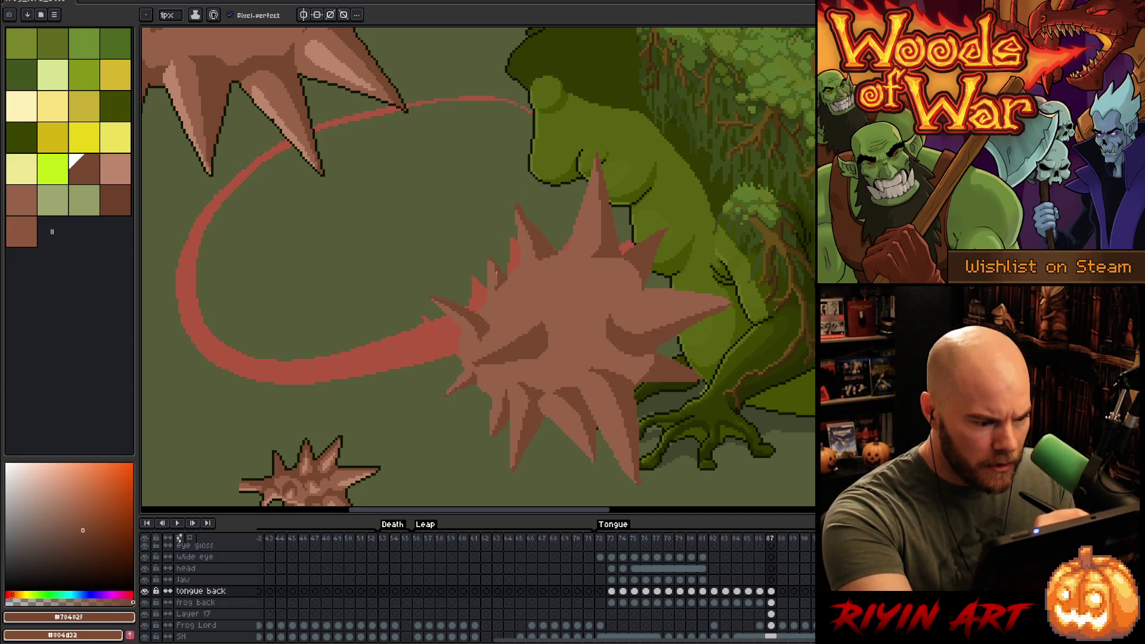
alt+click(488, 259)
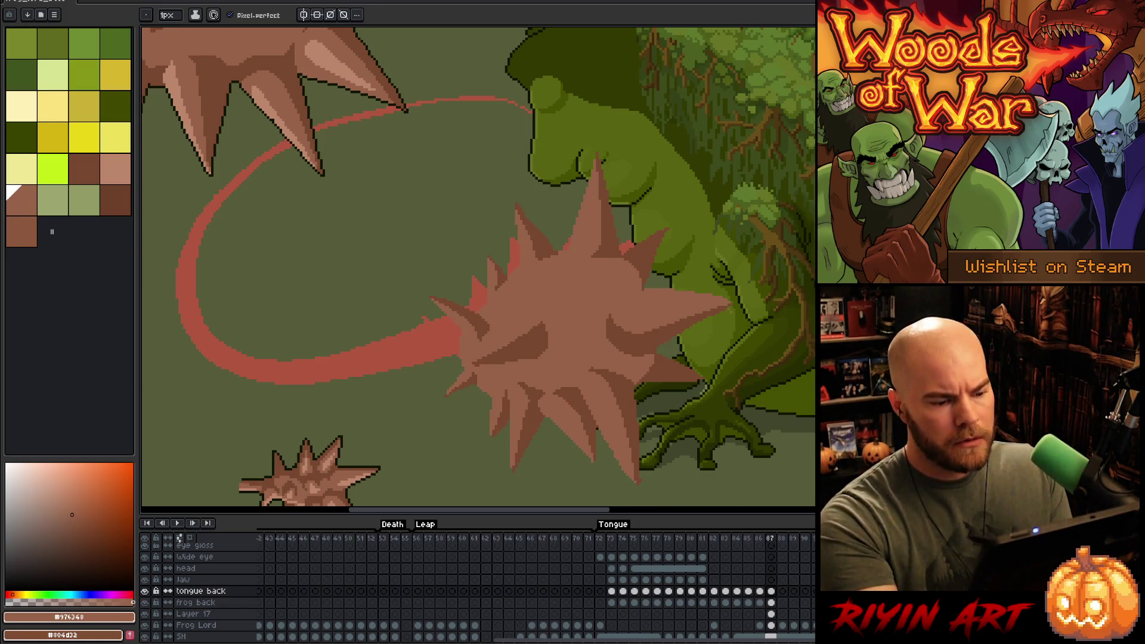
- Zoom out to check the scene, zoom back in, and resample browns from the ball
scroll(572, 235, up, 1)
scroll(572, 236, down, 3)
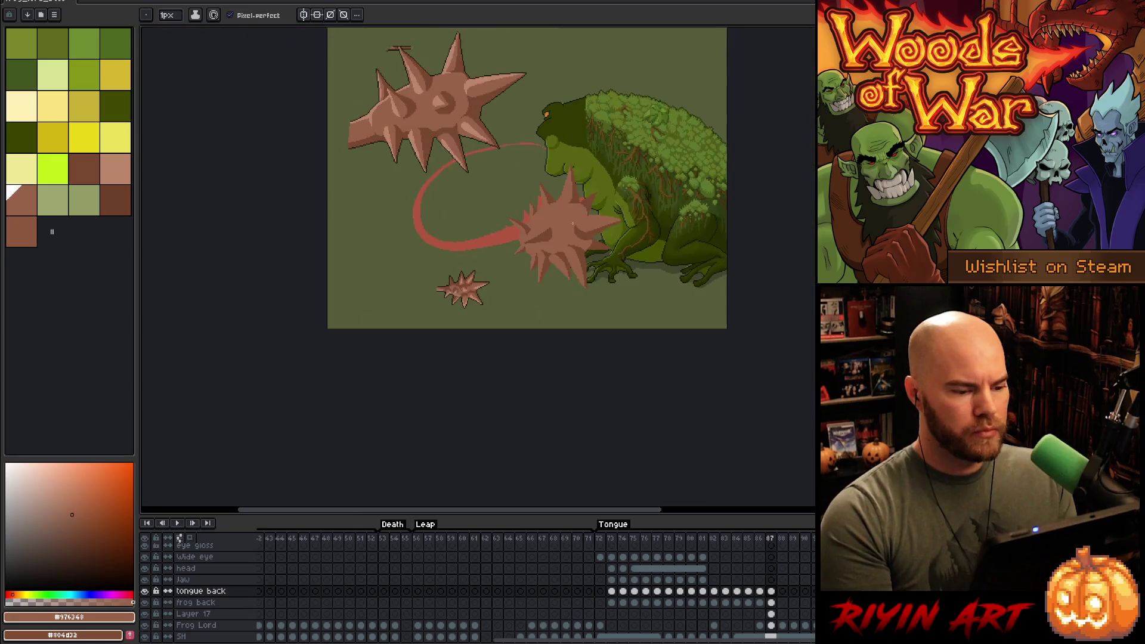
scroll(572, 235, up, 1)
scroll(572, 235, down, 1)
scroll(571, 235, up, 2)
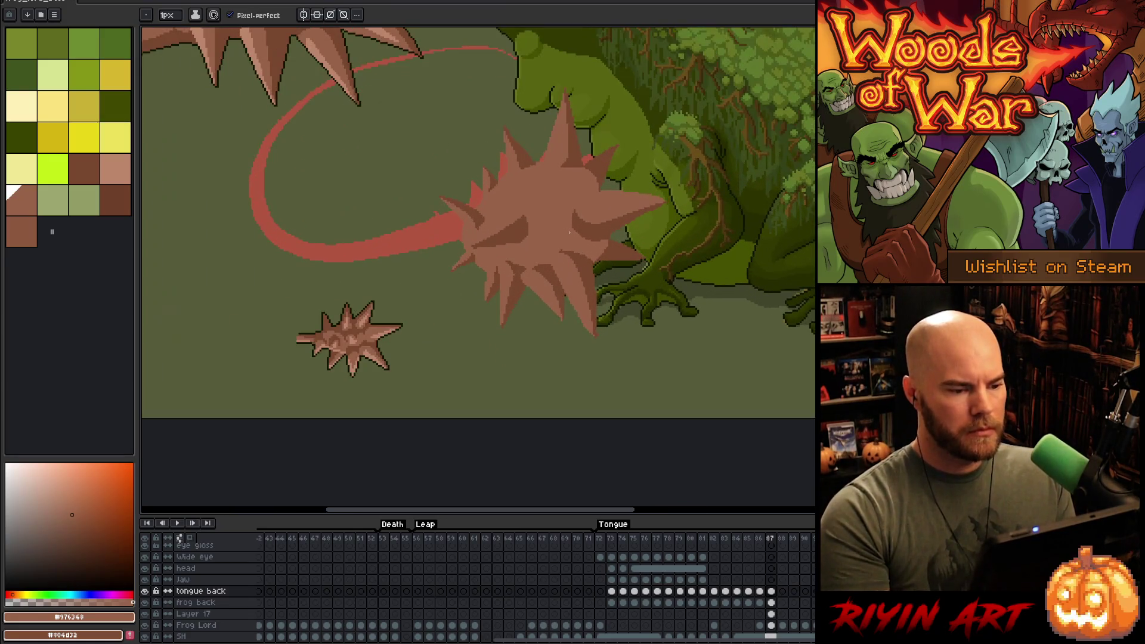
key(alt)
alt+click(576, 156)
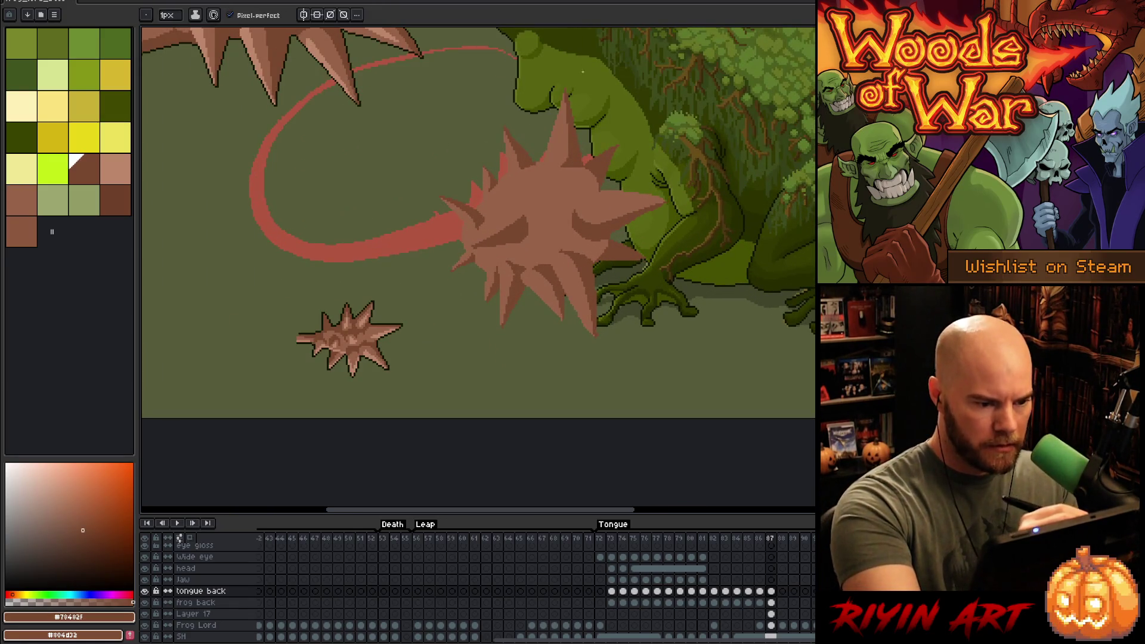
alt+click(583, 169)
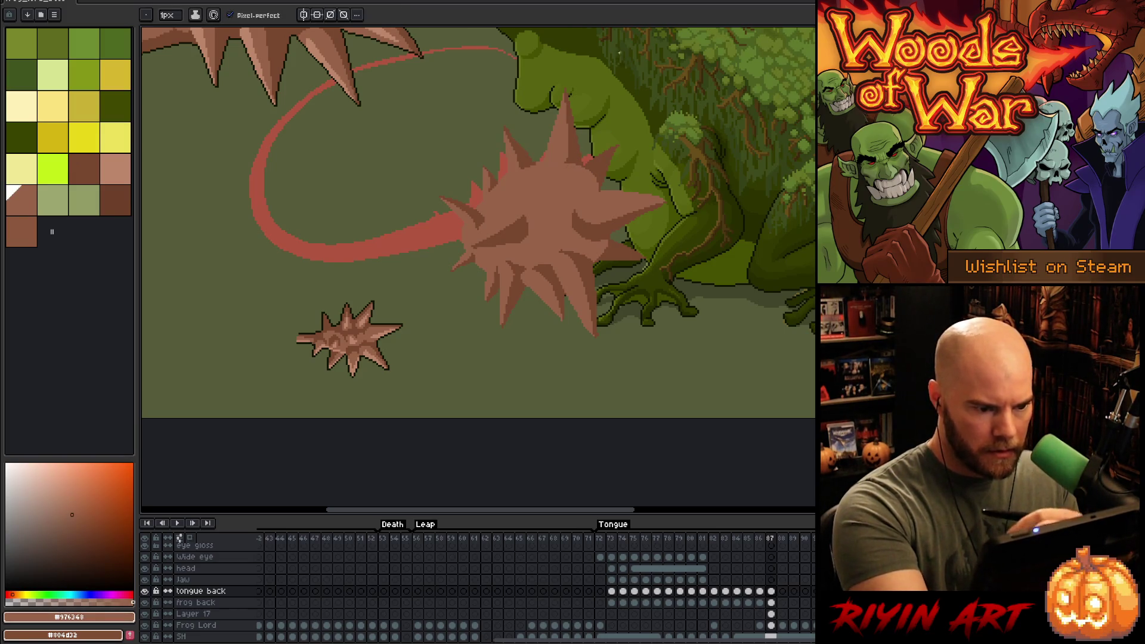
alt+click(570, 156)
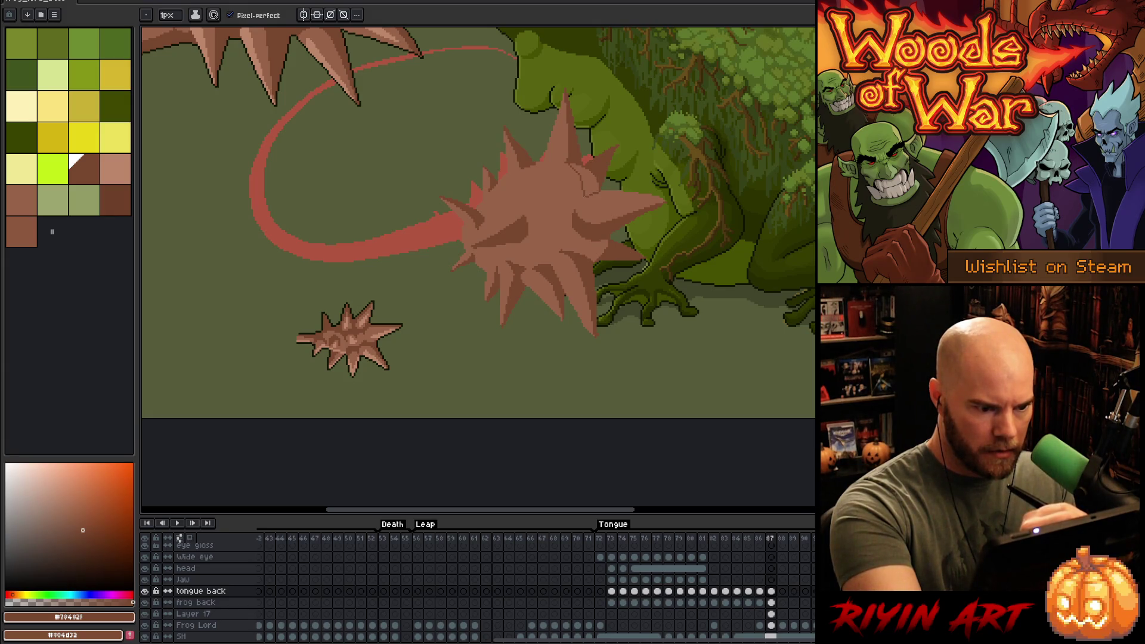
key(g)
key(b)
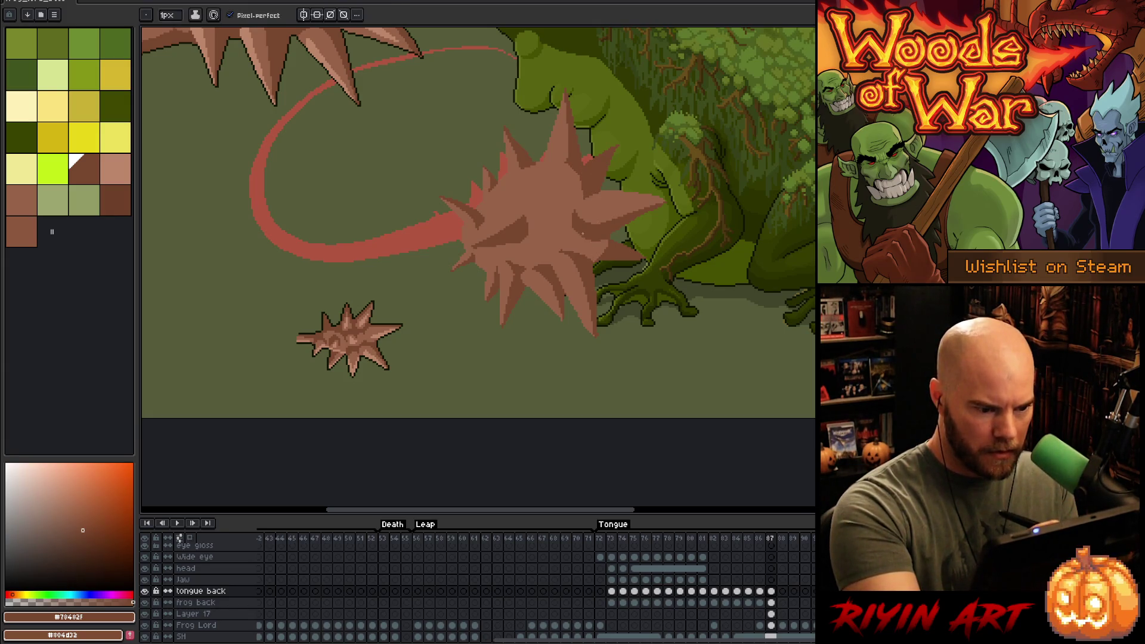
key(g)
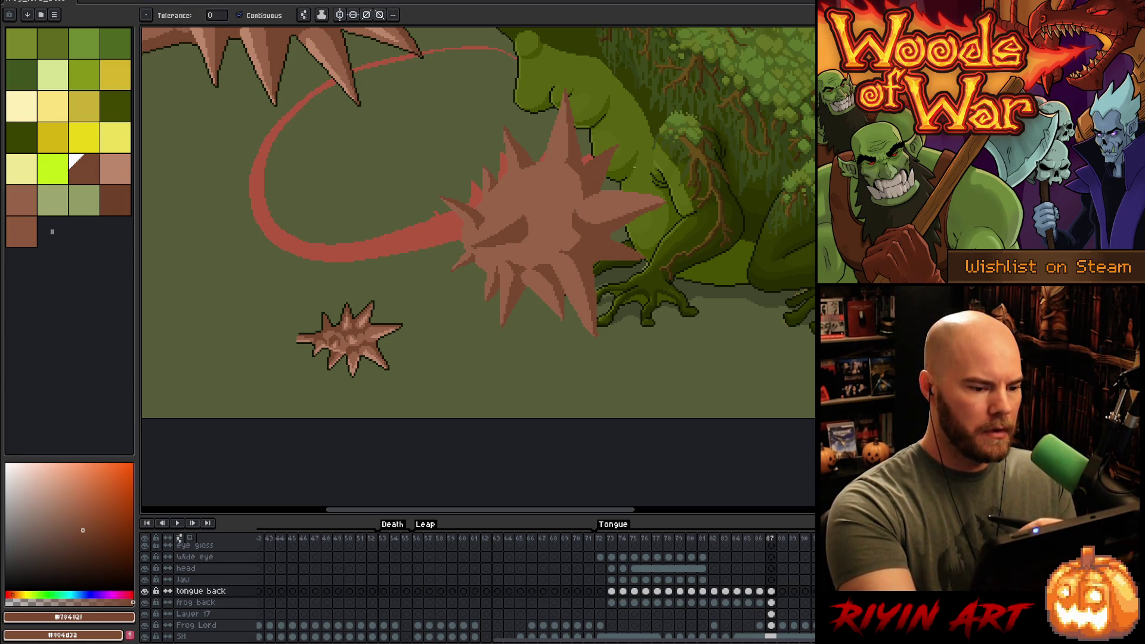
key(i)
key(b)
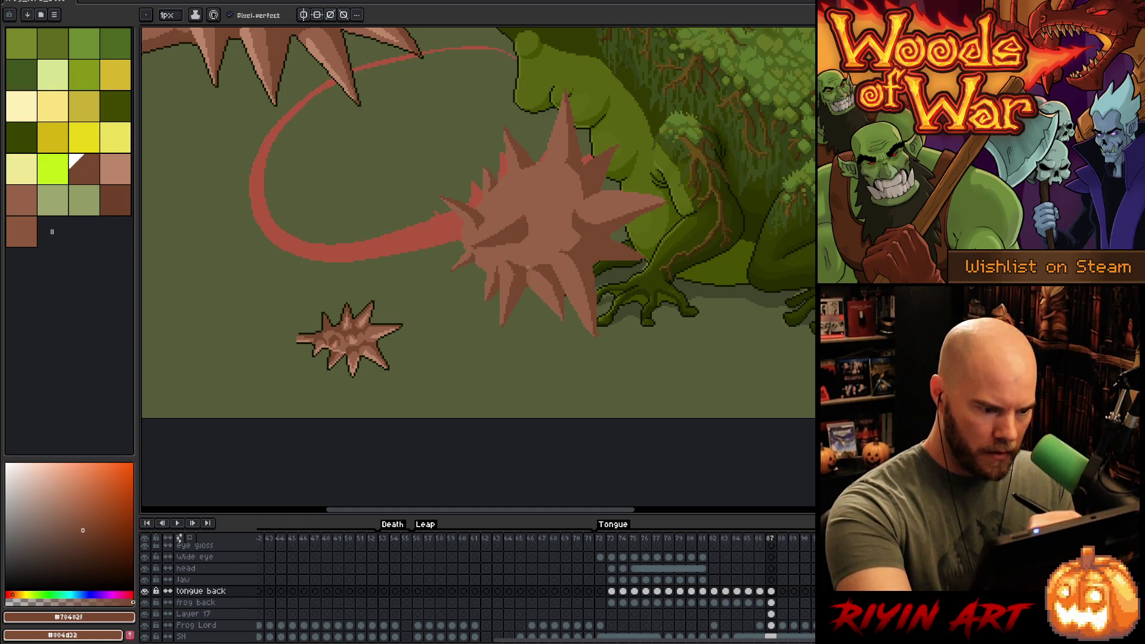
- Take the small ball's light tan and highlight the big ball's lower and right spikes
key(i)
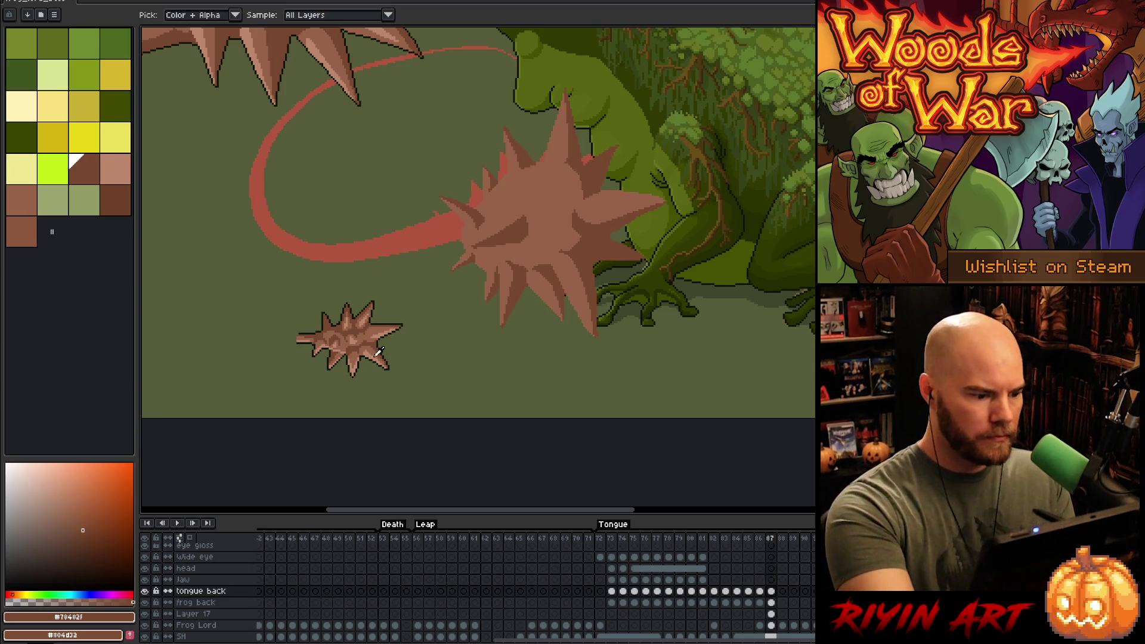
click(373, 349)
key(w)
click(574, 173)
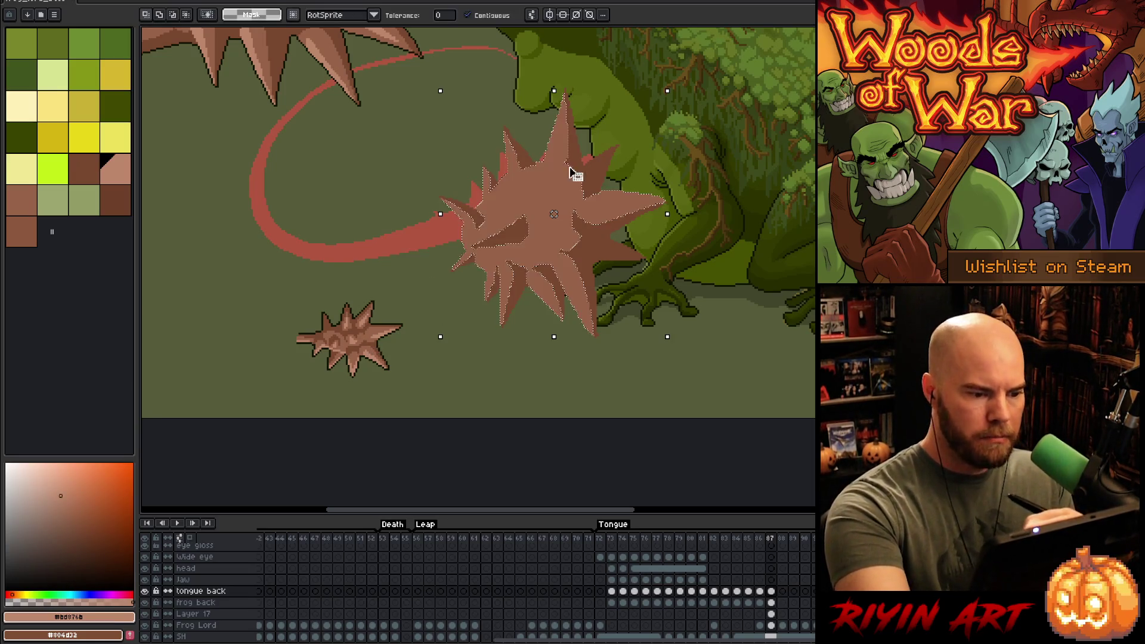
key(b)
mouse_move(558, 262)
mouse_down()
mouse_move(576, 312)
mouse_move(567, 297)
mouse_up()
drag(637, 197, 593, 206)
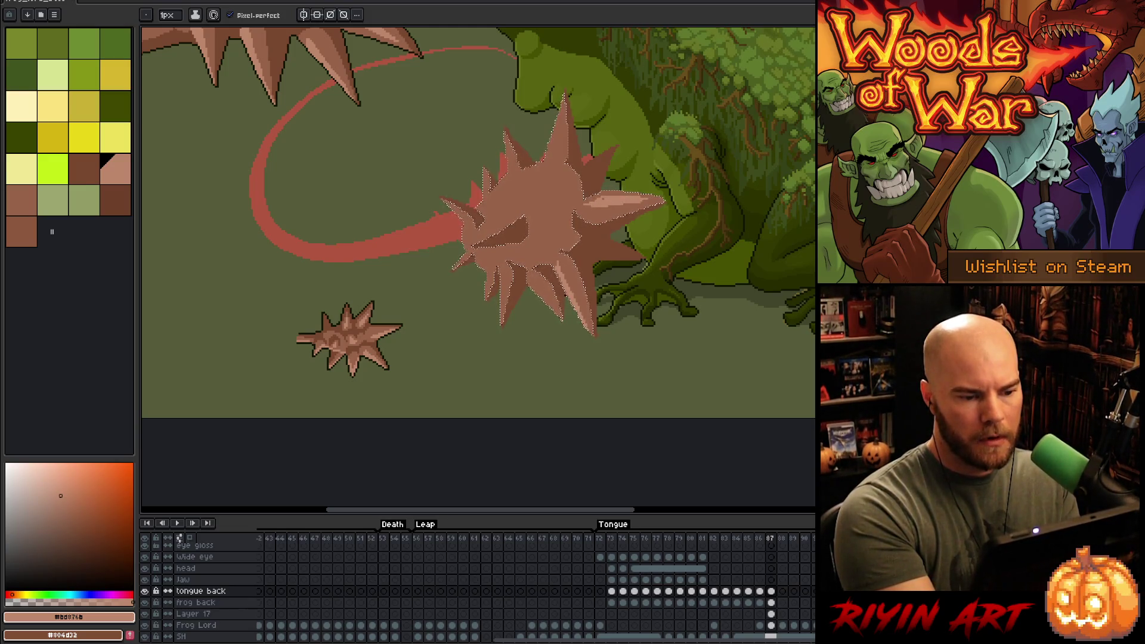
key(ctrl+d)
- Flip back and forth between frames 86 and 87 to compare the shaded ball
key(Left)
key(Right)
key(Left)
key(Right)
key(Left)
key(Right)
key(Left)
key(Right)
key(Left)
key(Right)
key(Left)
key(Right)
key(Left)
key(Right)
key(Left)
key(Right)
key(Left)
key(Right)
key(Left)
key(Right)
key(Left)
key(Right)
key(Left)
key(Right)
key(Left)
key(Right)
key(Left)
key(Right)
- Sample the spike tip colour and try a freehand selection near the frog's arm, then discard it
drag(610, 318, 541, 353)
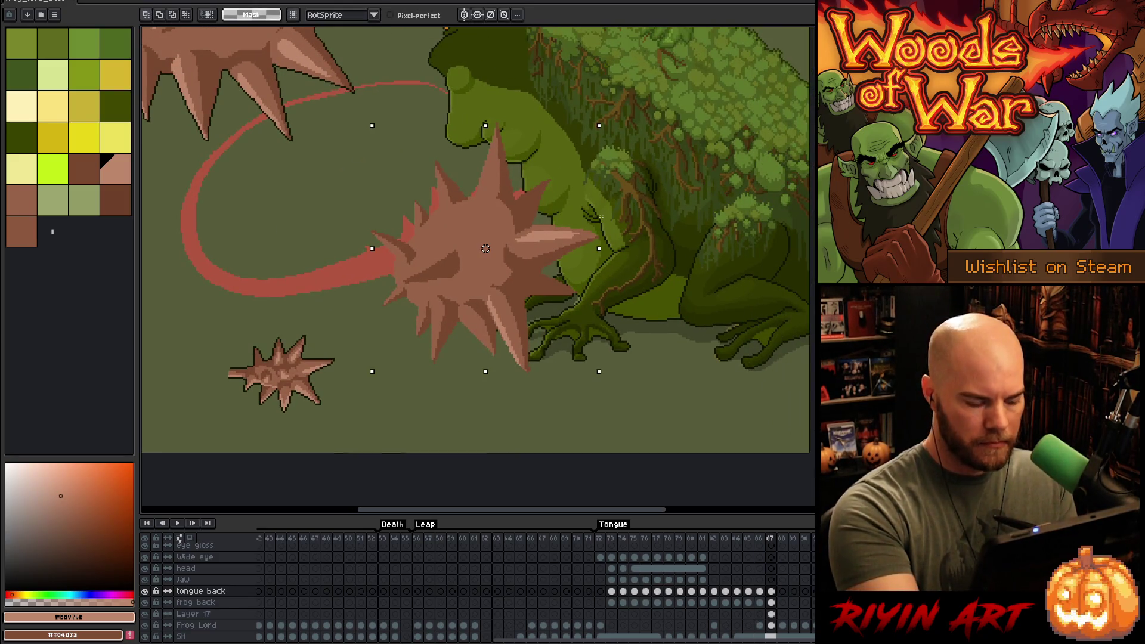
key(w)
click(547, 237)
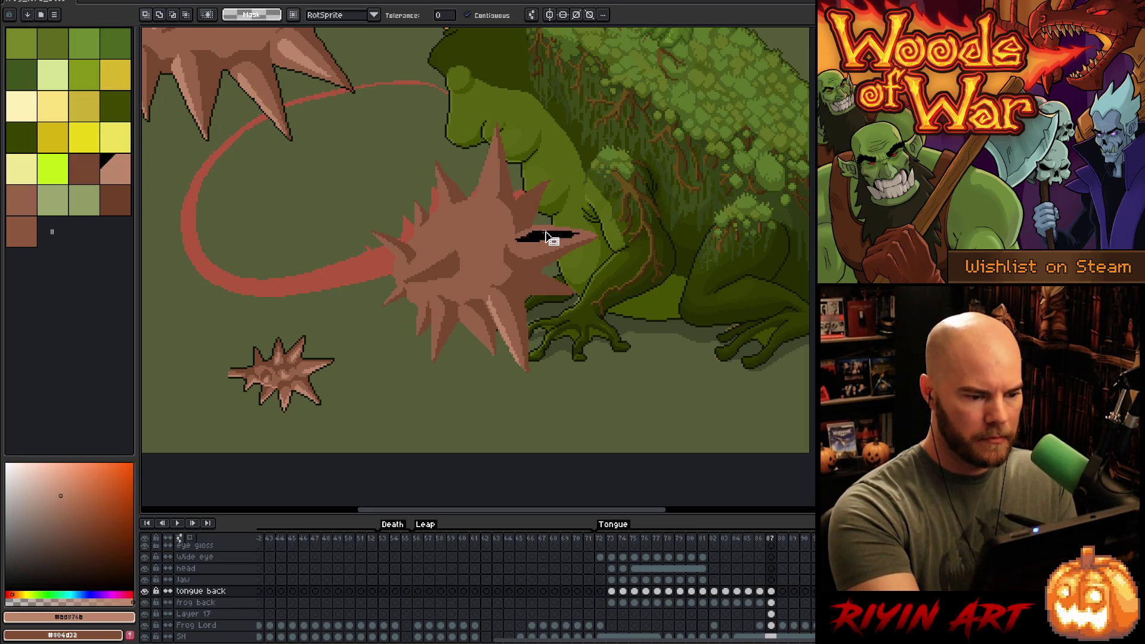
key(i)
click(547, 237)
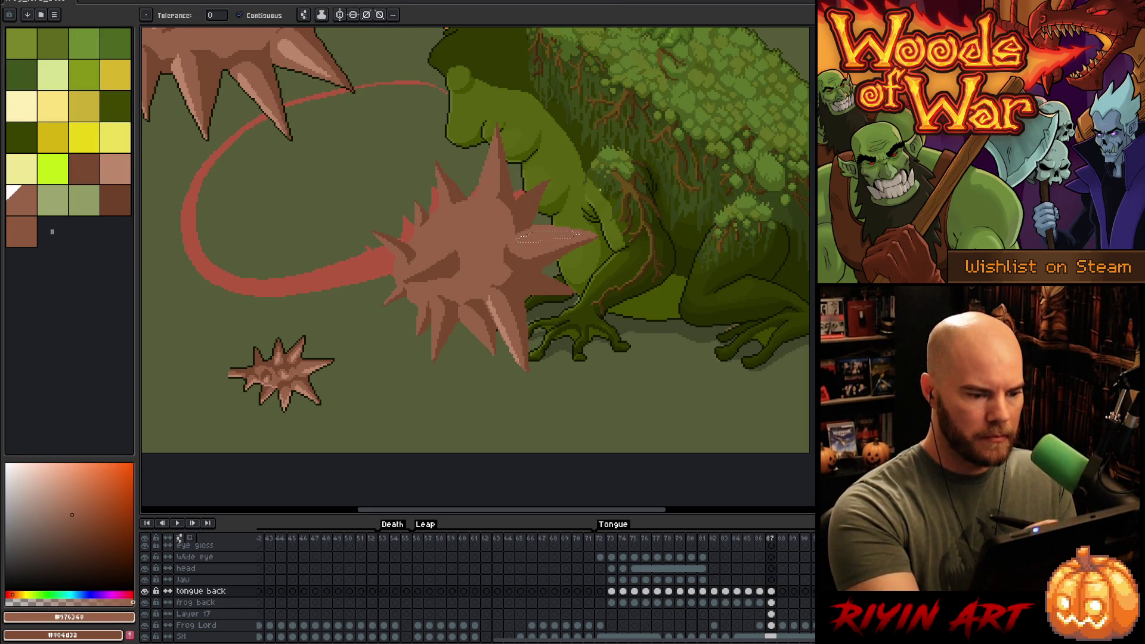
key(v)
key(w)
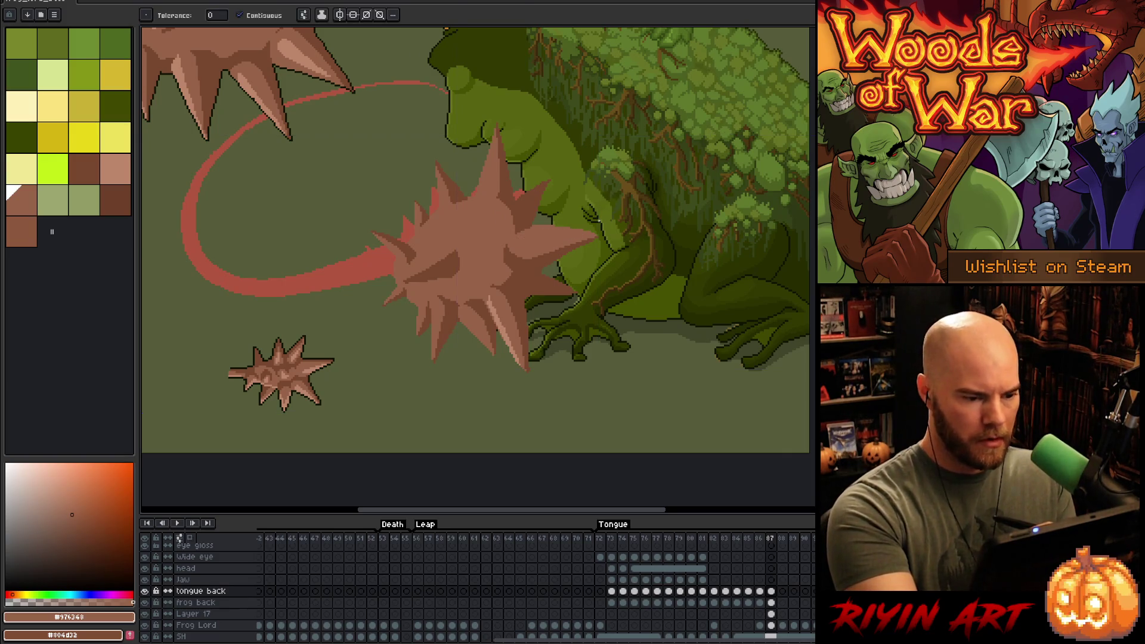
key(m)
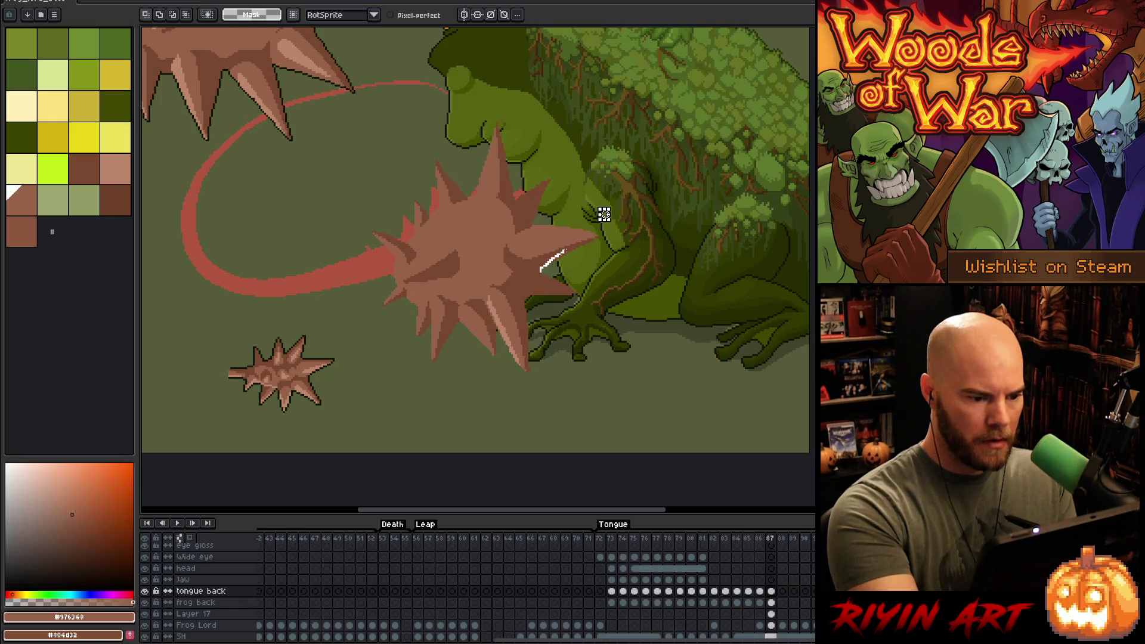
drag(563, 242, 530, 229)
mouse_move(604, 214)
mouse_down()
mouse_move(661, 229)
mouse_move(561, 262)
mouse_up()
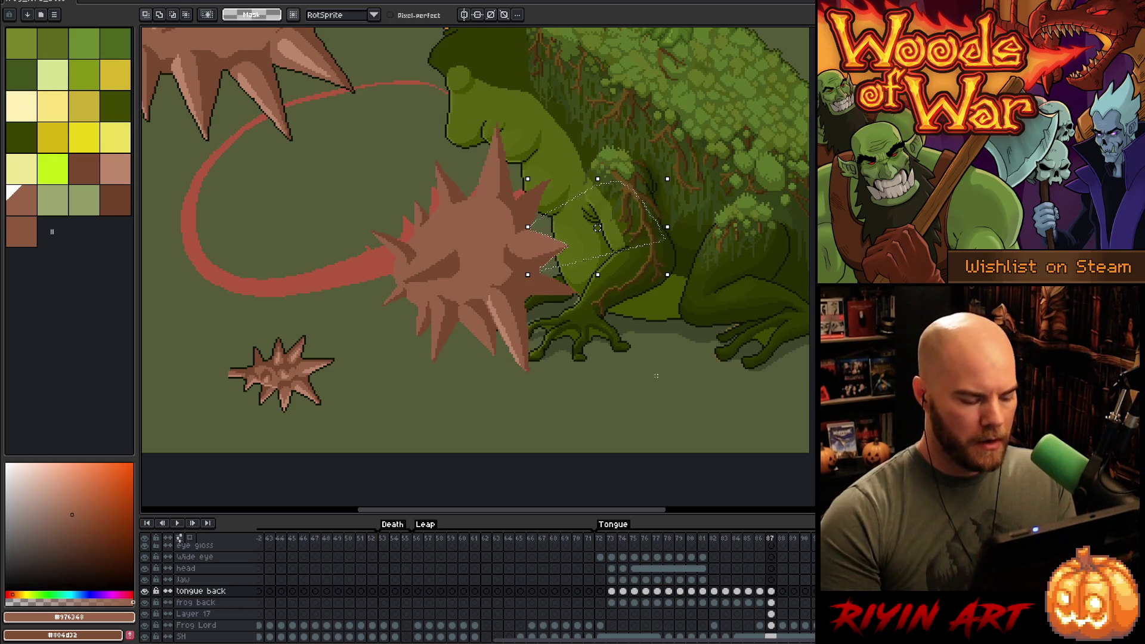
key(ctrl+d)
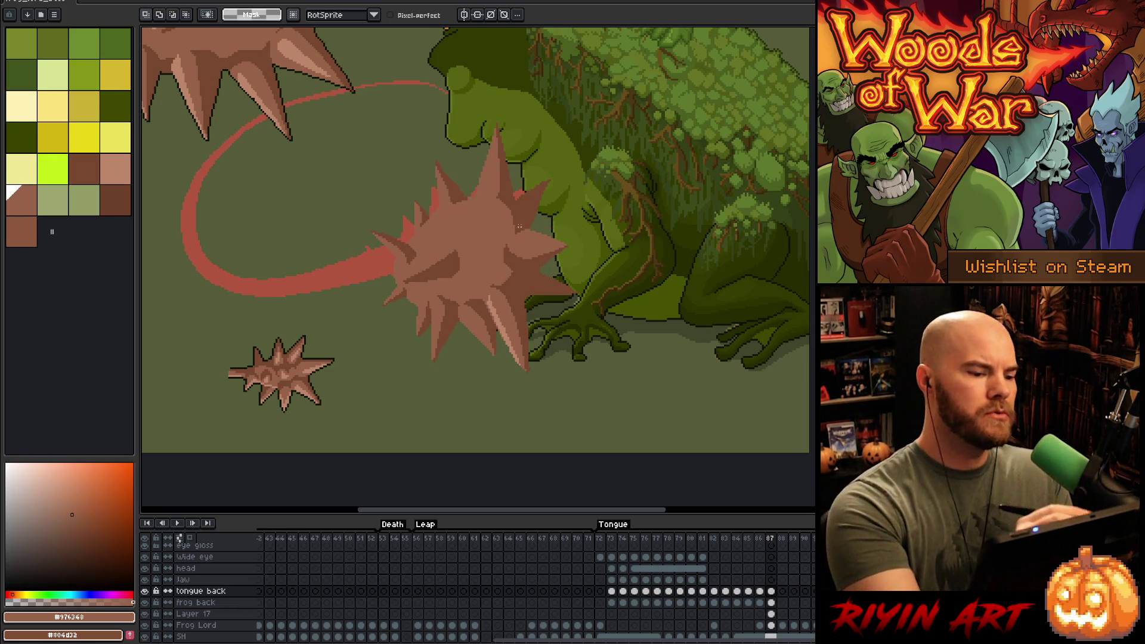
- Fill within the ball's base colour, then try a light tan highlight stroke and undo it
key(b)
ctrl+click(471, 250)
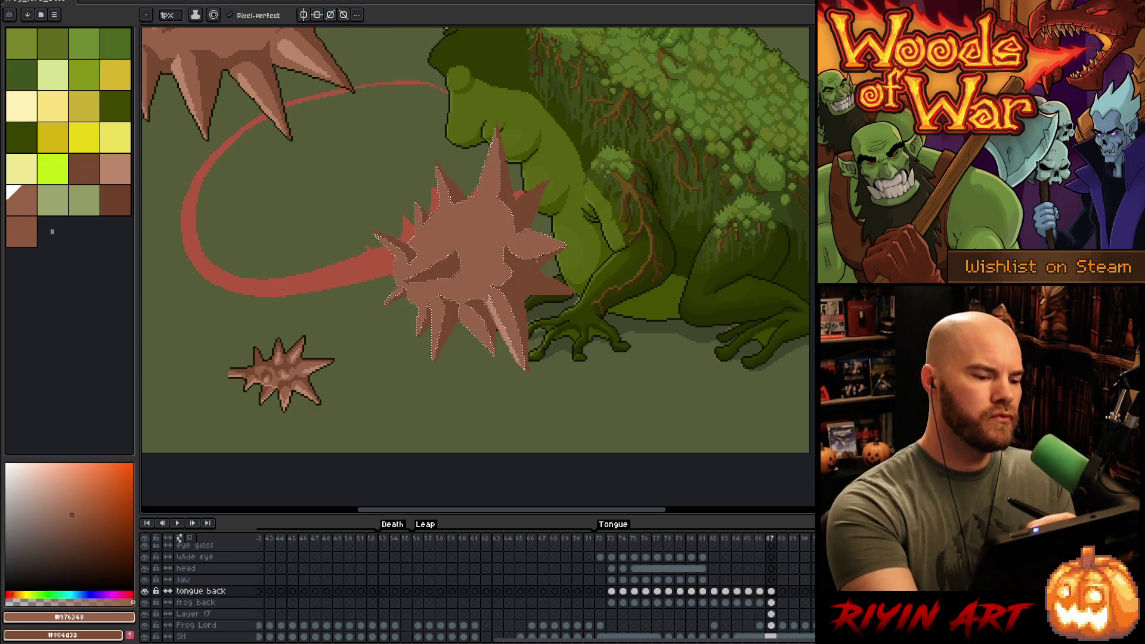
alt+click(453, 271)
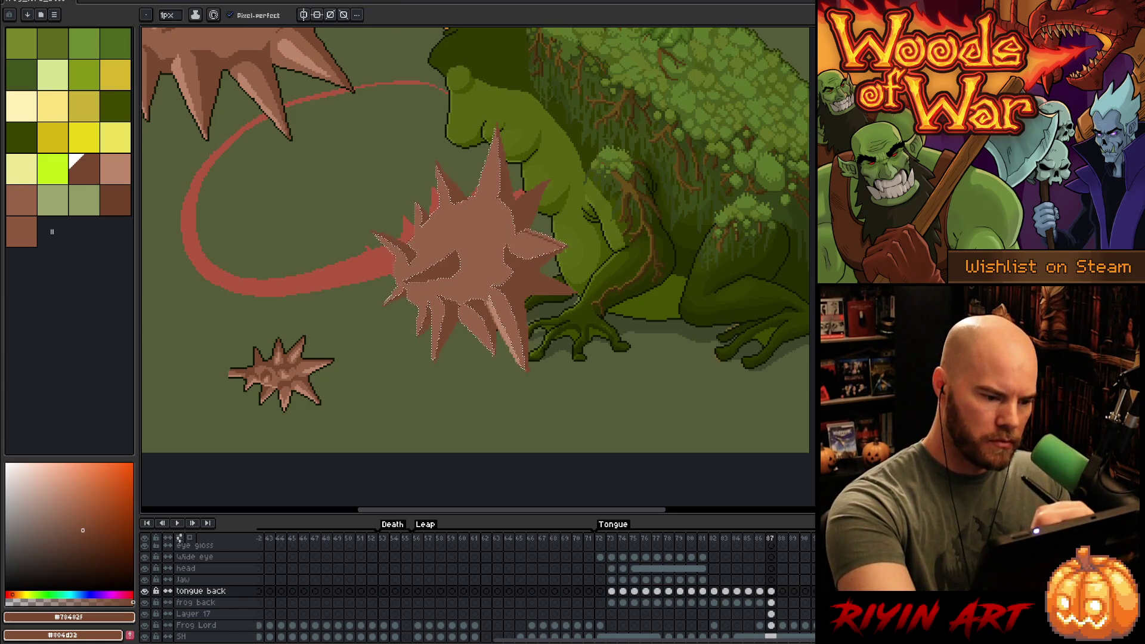
key(g)
key(ctrl+d)
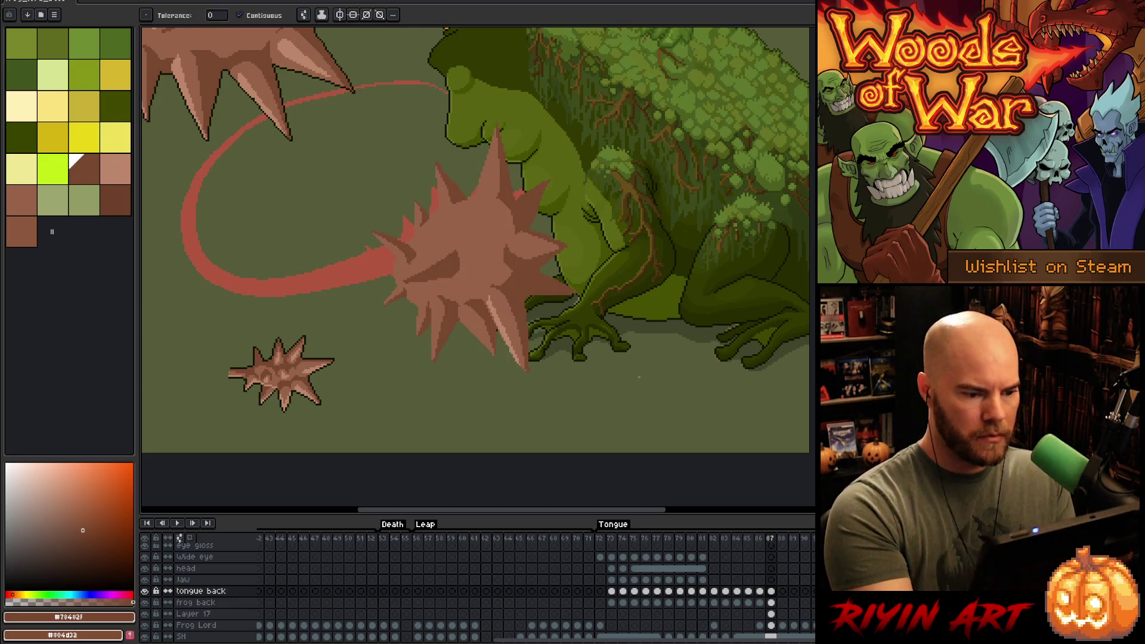
key(b)
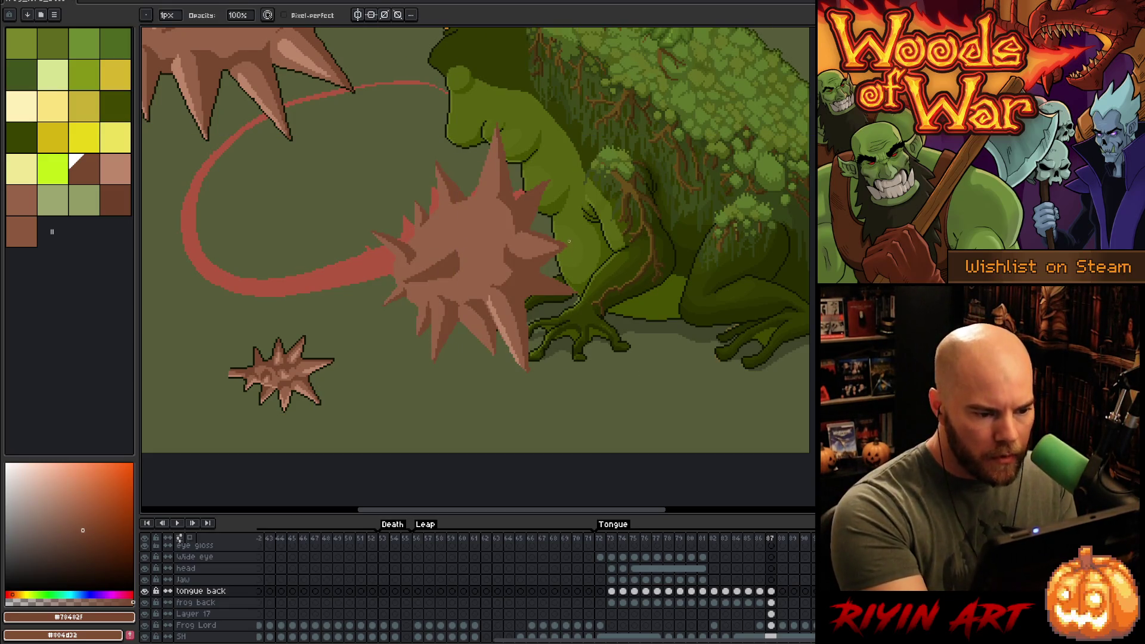
alt+click(488, 298)
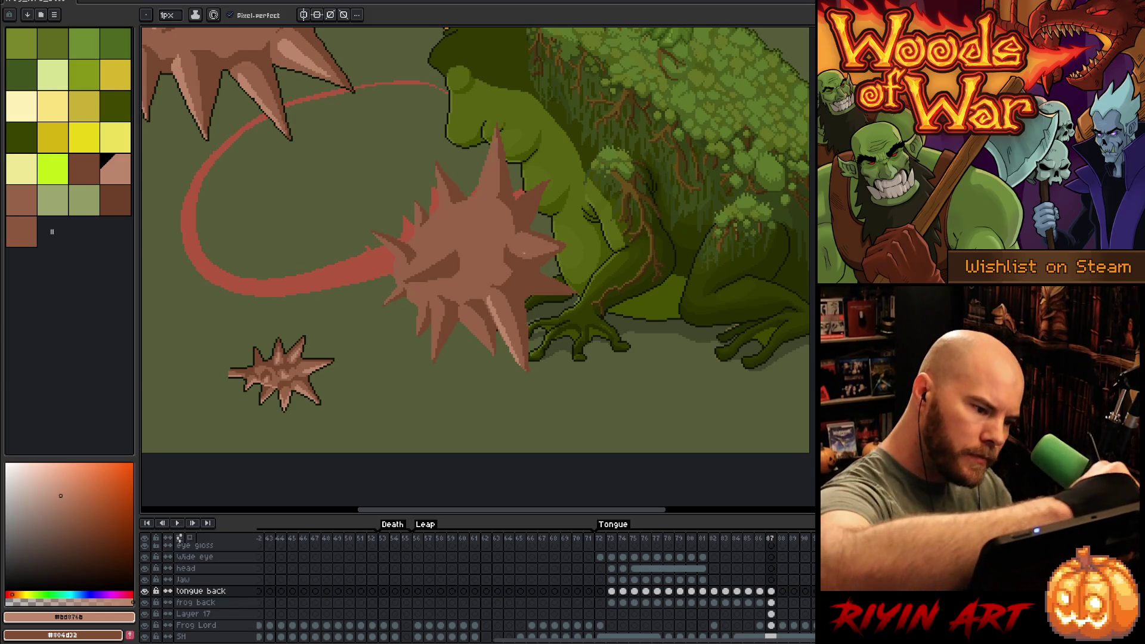
mouse_move(523, 247)
mouse_down()
mouse_move(546, 249)
mouse_move(513, 247)
mouse_move(533, 245)
mouse_up()
key(ctrl+z)
key(ctrl+z)
- Paint light brown diagonal highlights across the ball and near its left spike, then deselect
alt+click(521, 228)
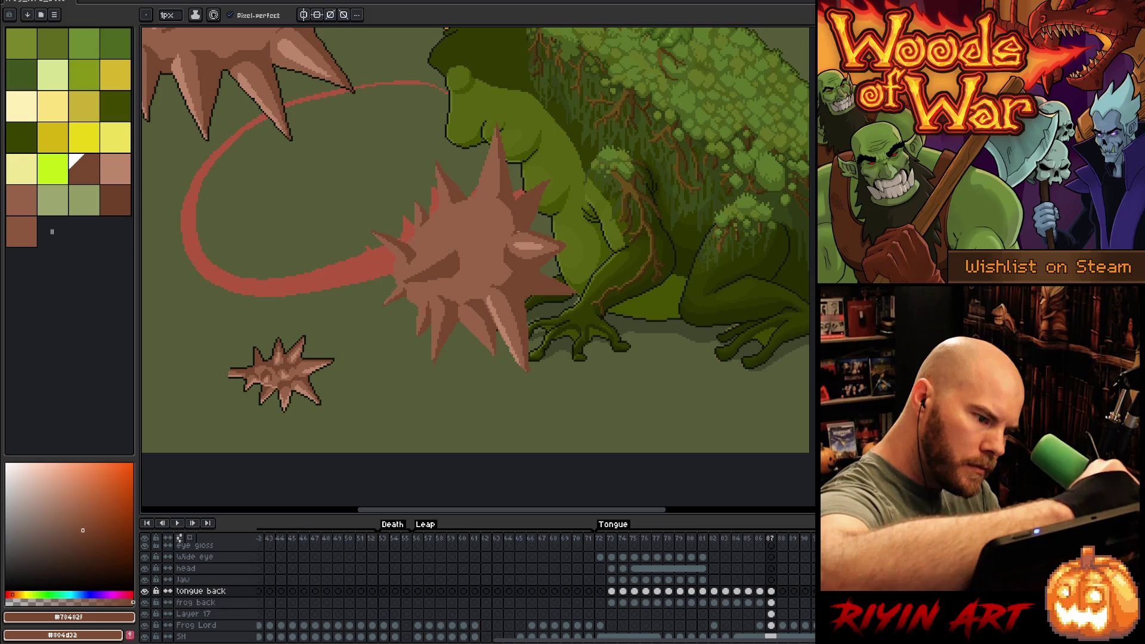
alt+click(509, 241)
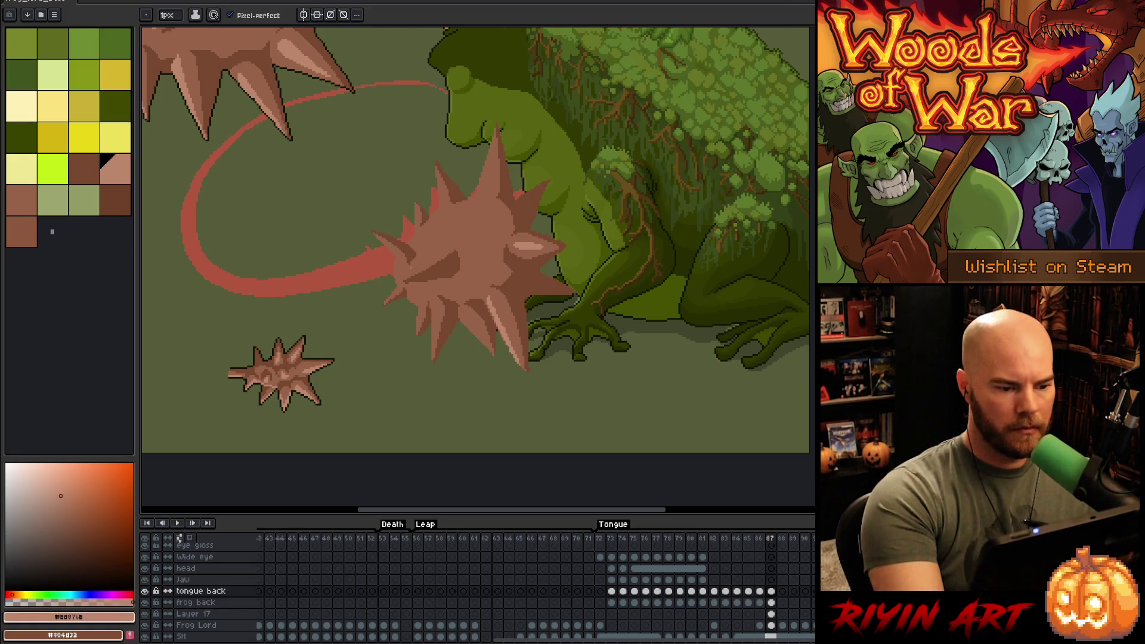
drag(409, 273, 442, 246)
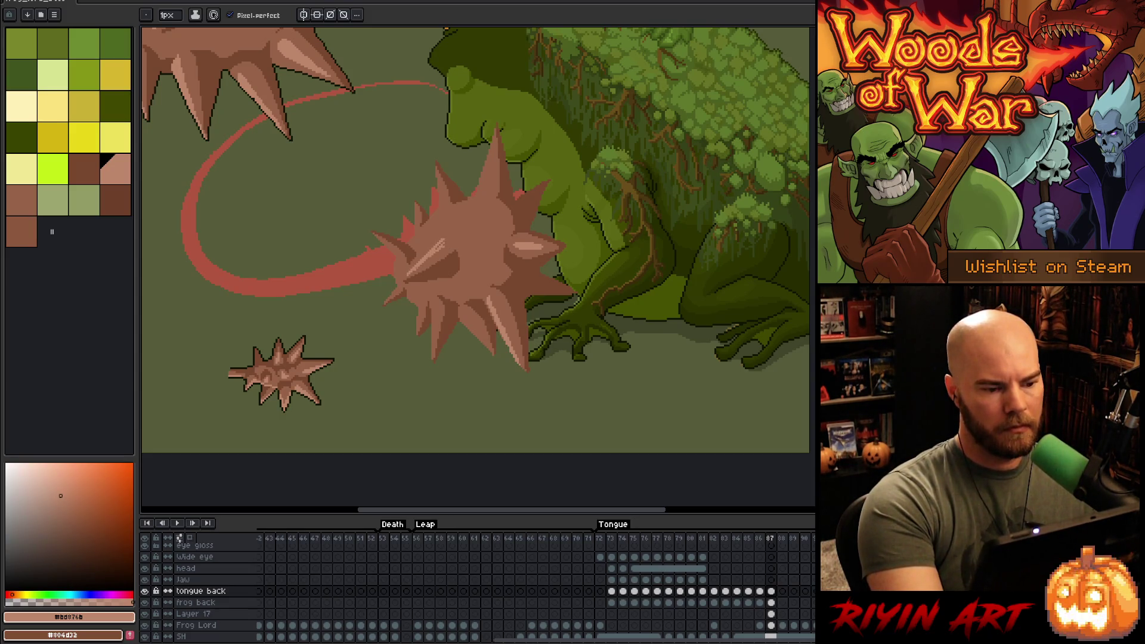
alt+click(455, 238)
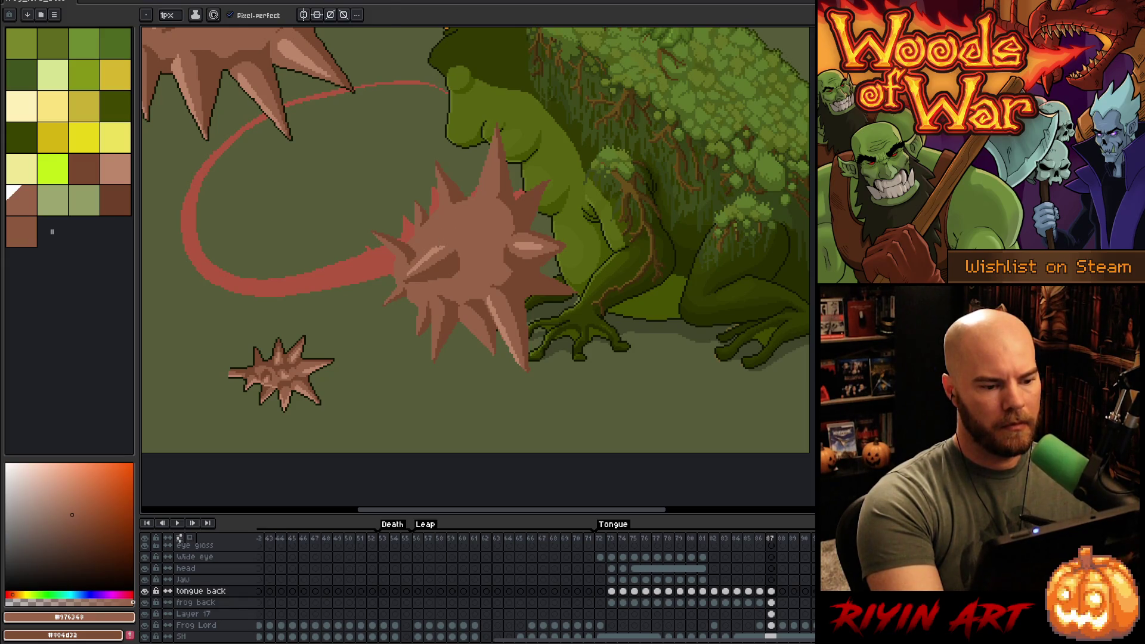
alt+click(401, 256)
key(ctrl)
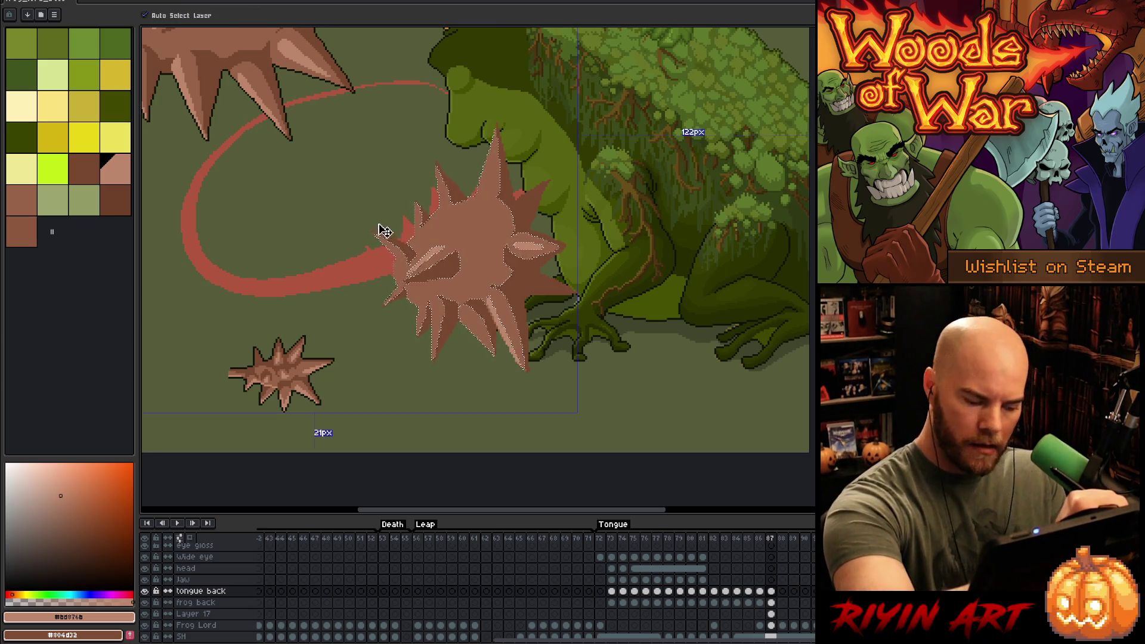
drag(376, 236, 397, 261)
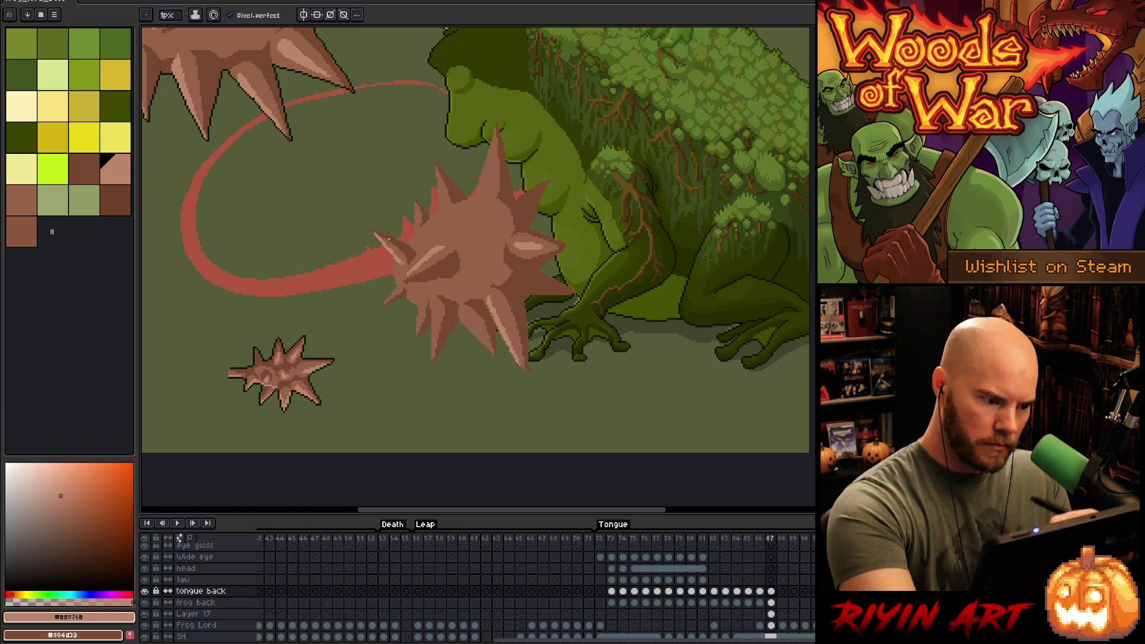
alt+click(388, 241)
alt+click(385, 238)
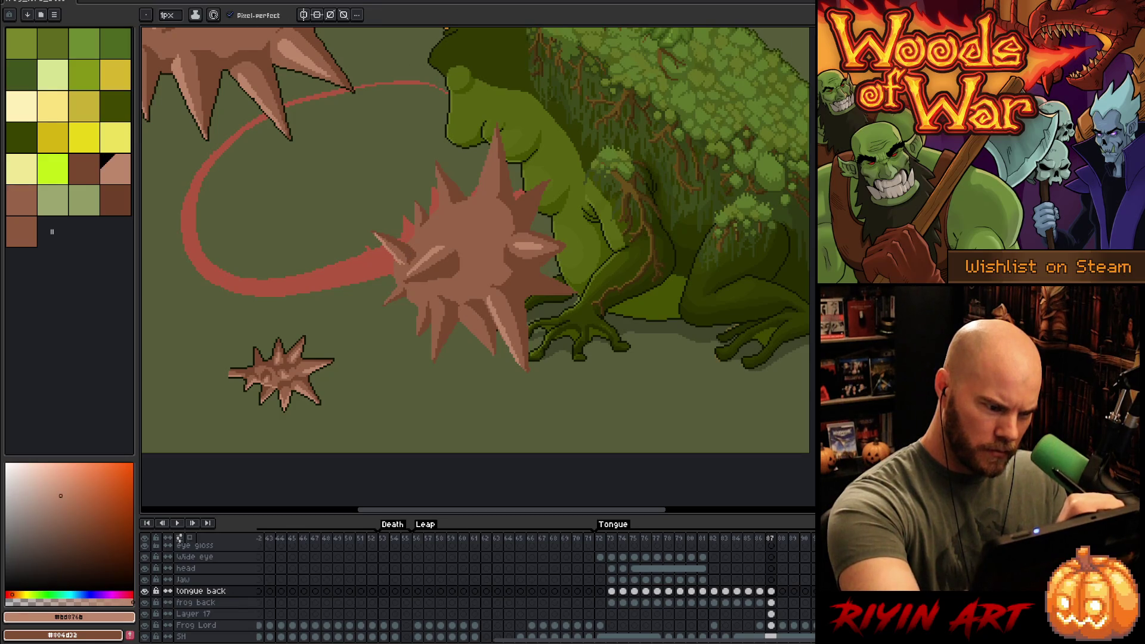
click(453, 251)
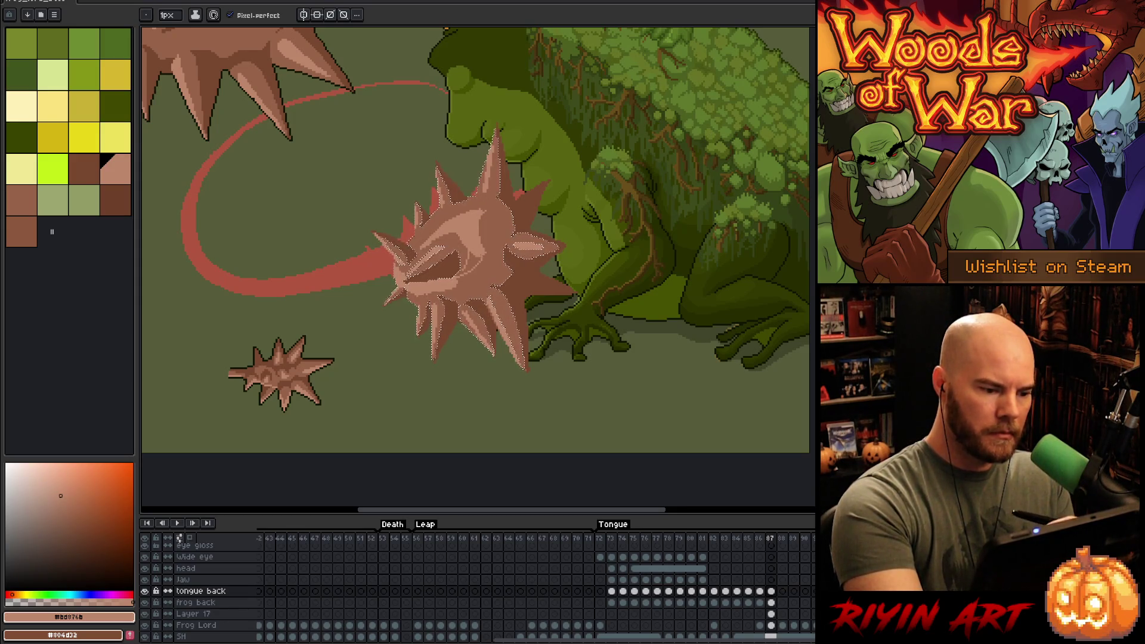
key(ctrl+d)
alt+click(478, 273)
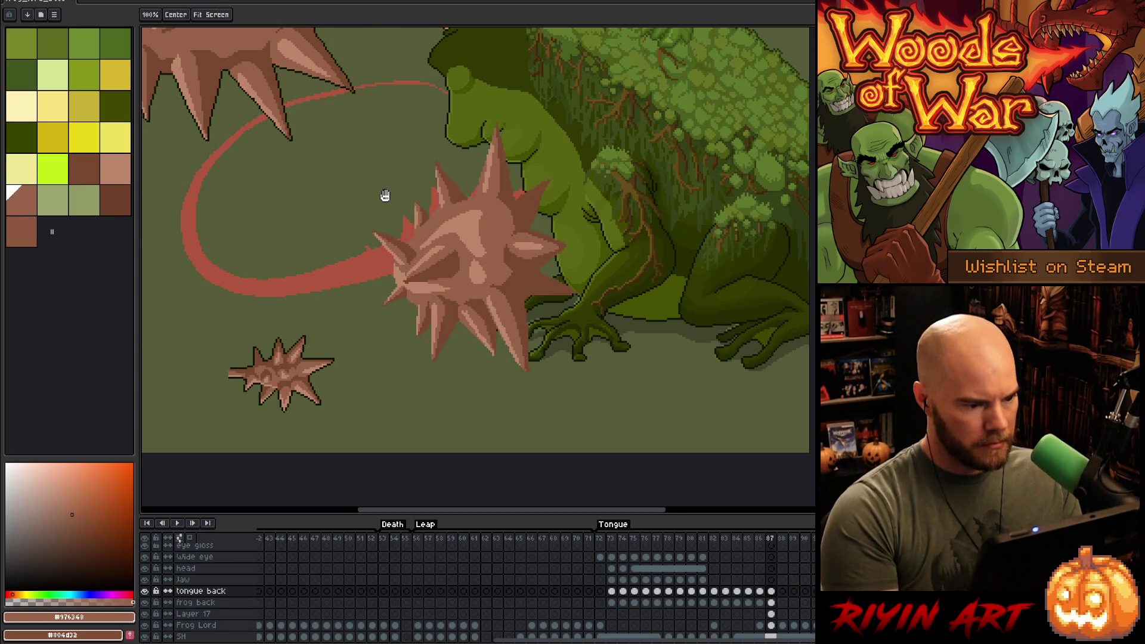
- Sample the dark outline colour from the small ball, then trial a lasso selection around the tongue ball and cancel it
drag(384, 195, 488, 276)
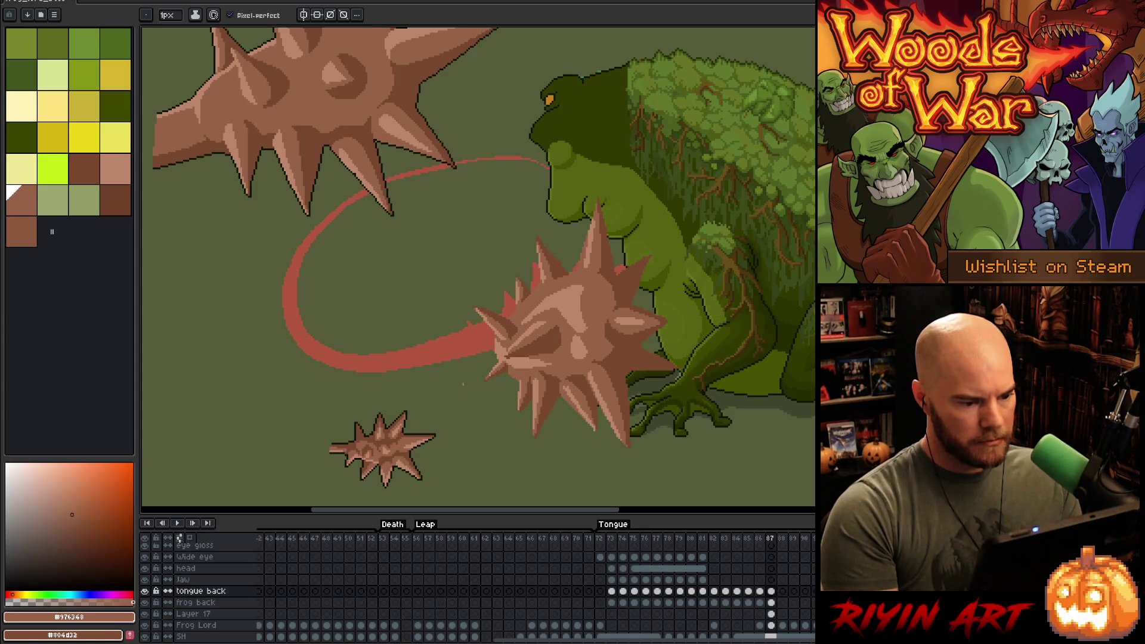
scroll(432, 419, up, 2)
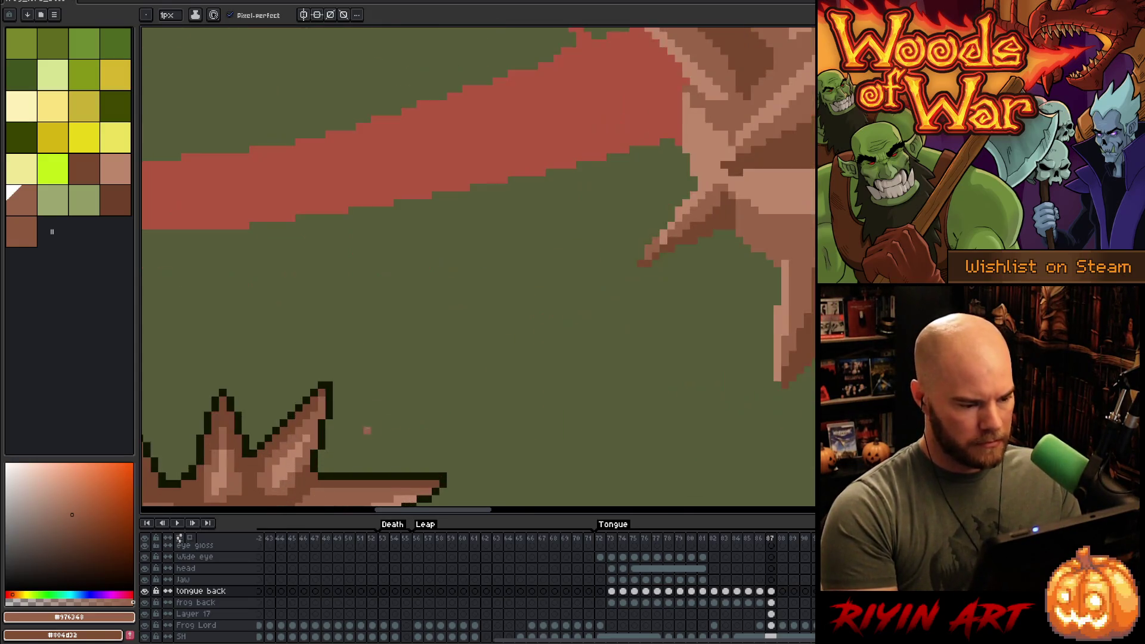
alt+click(332, 395)
scroll(335, 395, down, 2)
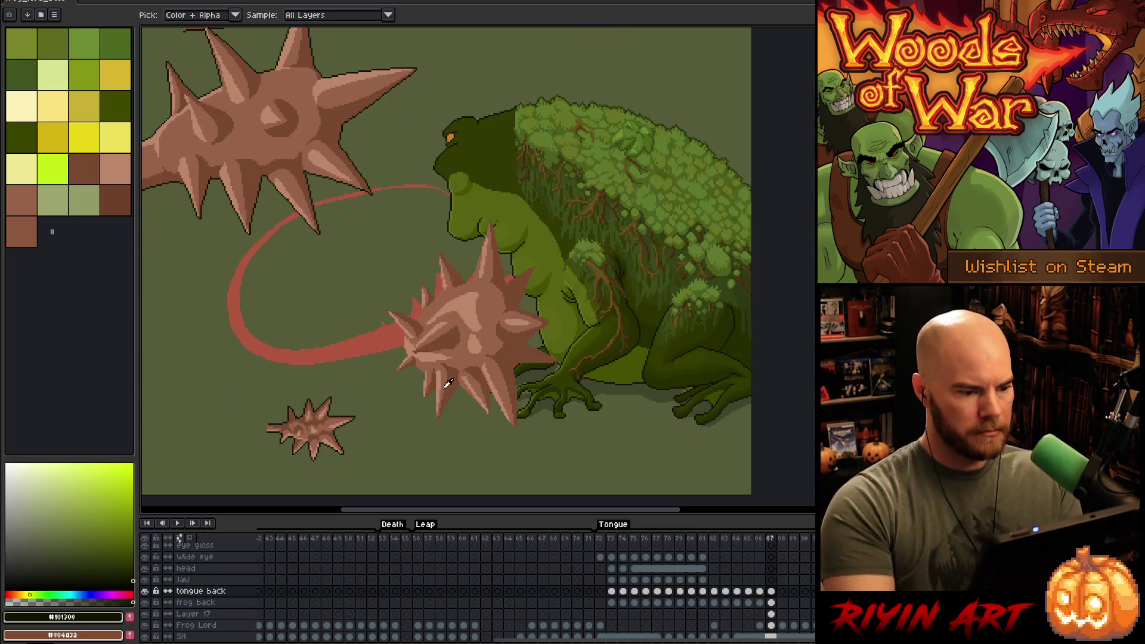
key(q)
mouse_move(572, 440)
mouse_down()
mouse_move(545, 188)
mouse_move(357, 334)
mouse_move(562, 453)
mouse_up()
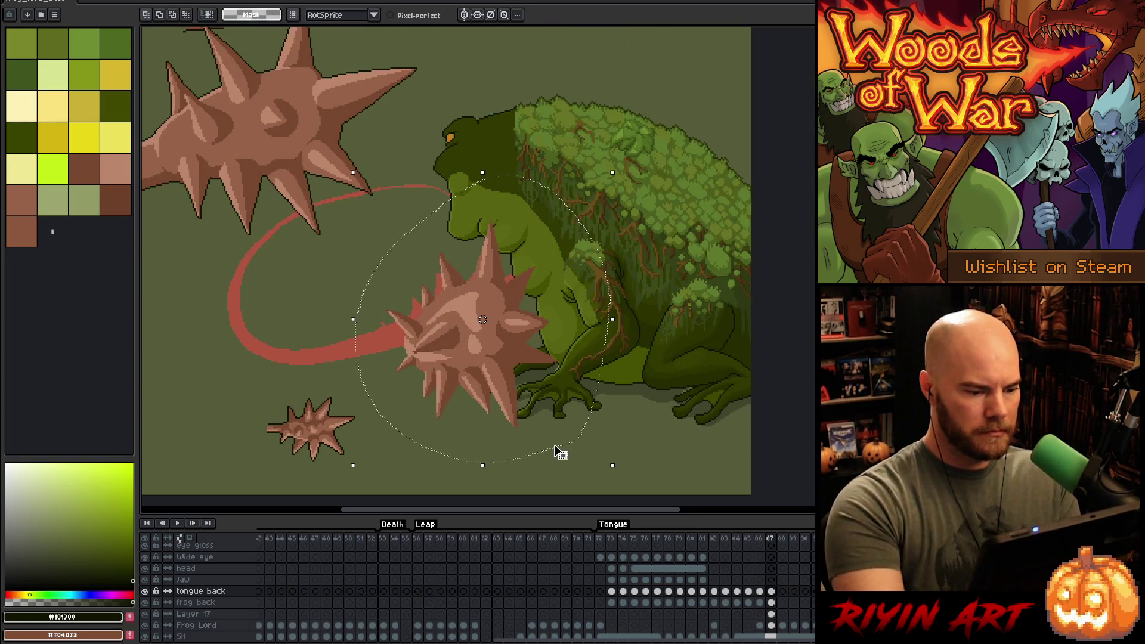
key(space)
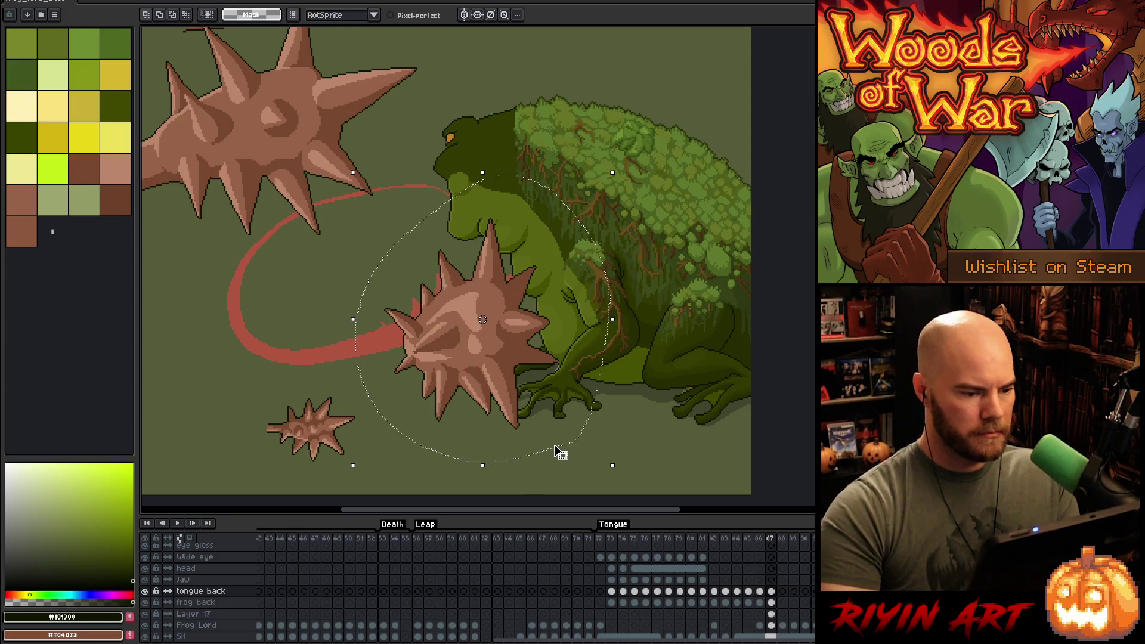
key(ctrl+d)
- Delete the small spiked ball below the tongue and the large upper-left spiked ball, then deselect
mouse_move(378, 451)
mouse_down()
mouse_move(325, 480)
mouse_move(376, 447)
mouse_up()
key(Delete)
scroll(438, 458, down, 1)
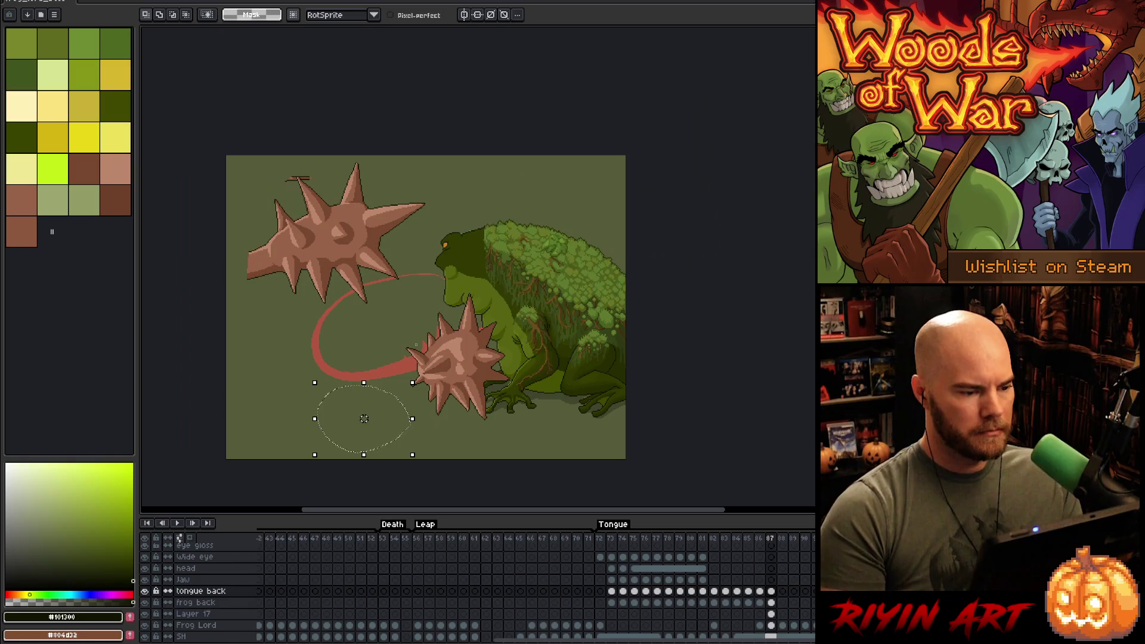
mouse_move(456, 232)
mouse_down()
mouse_move(417, 274)
mouse_move(312, 113)
mouse_move(441, 161)
mouse_up()
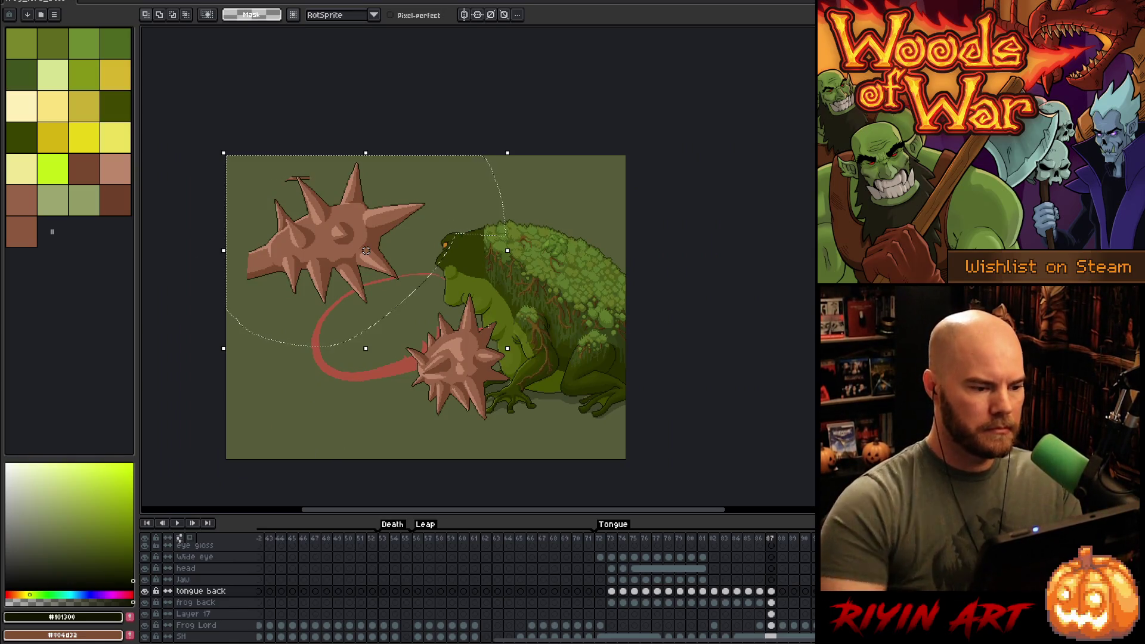
key(Delete)
key(ctrl+d)
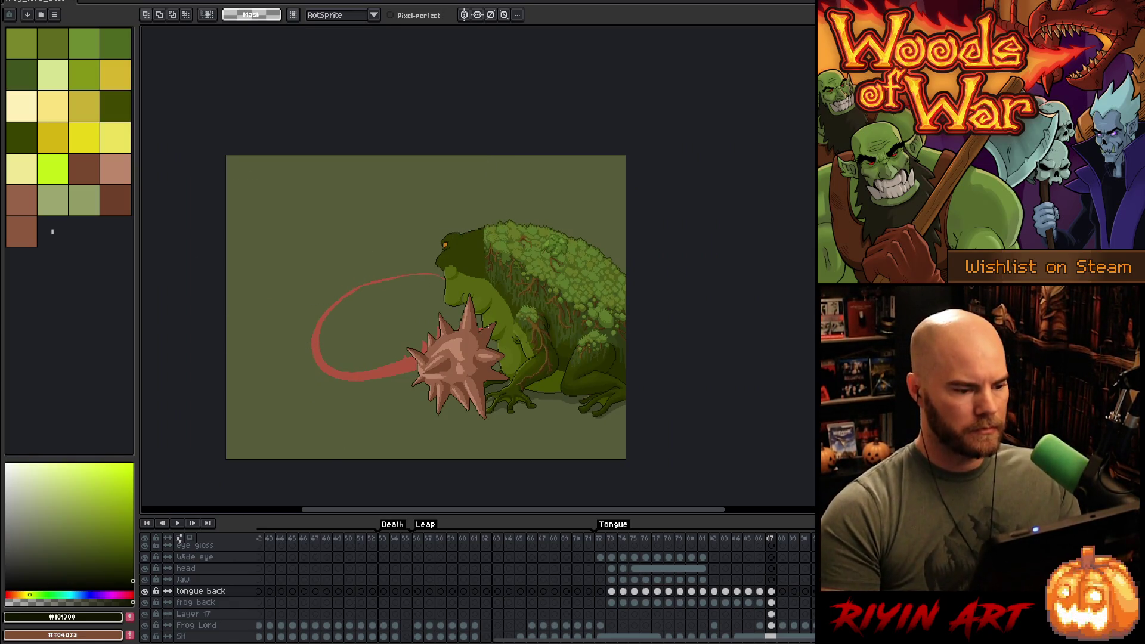
scroll(536, 358, up, 5)
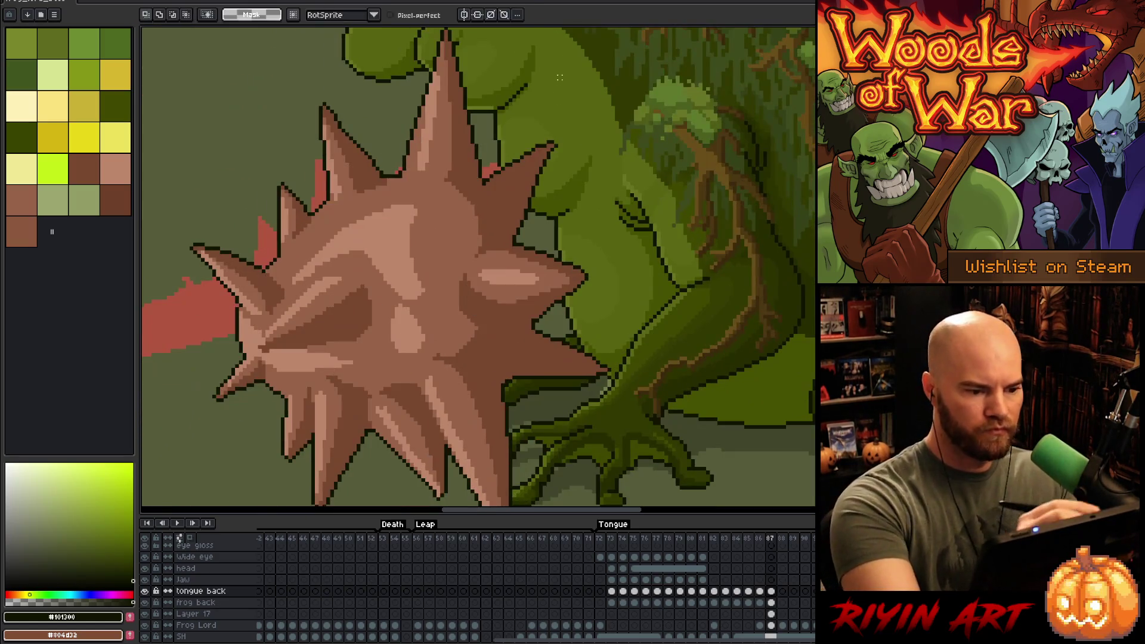
- With the 1px pencil, add dark outline pixels beside the tongue ball's right spike
key(b)
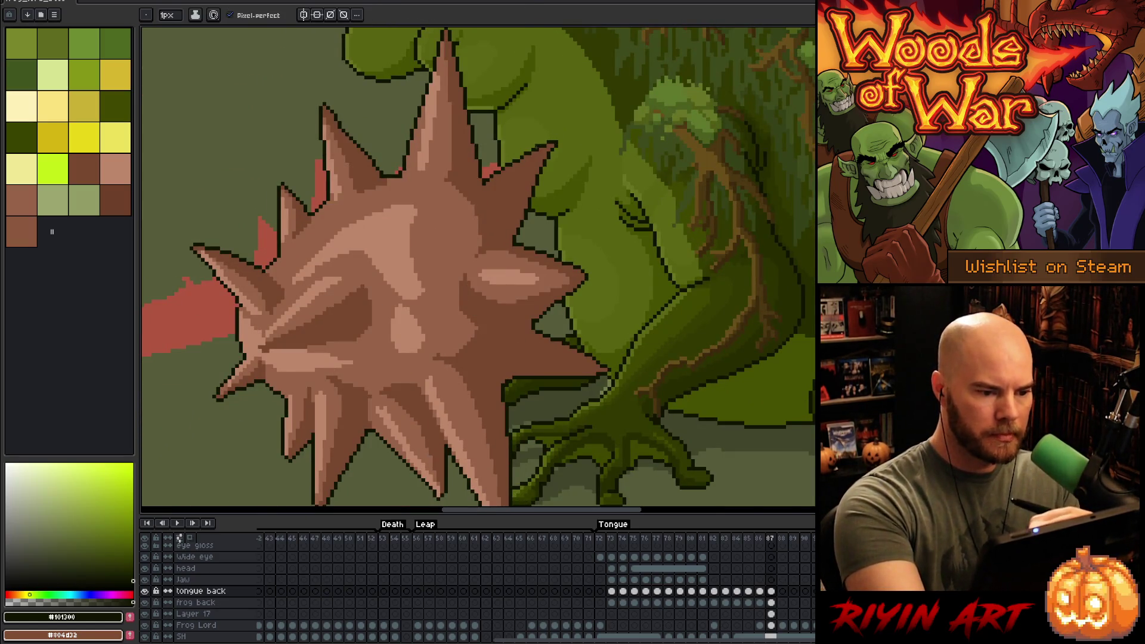
drag(577, 268, 640, 229)
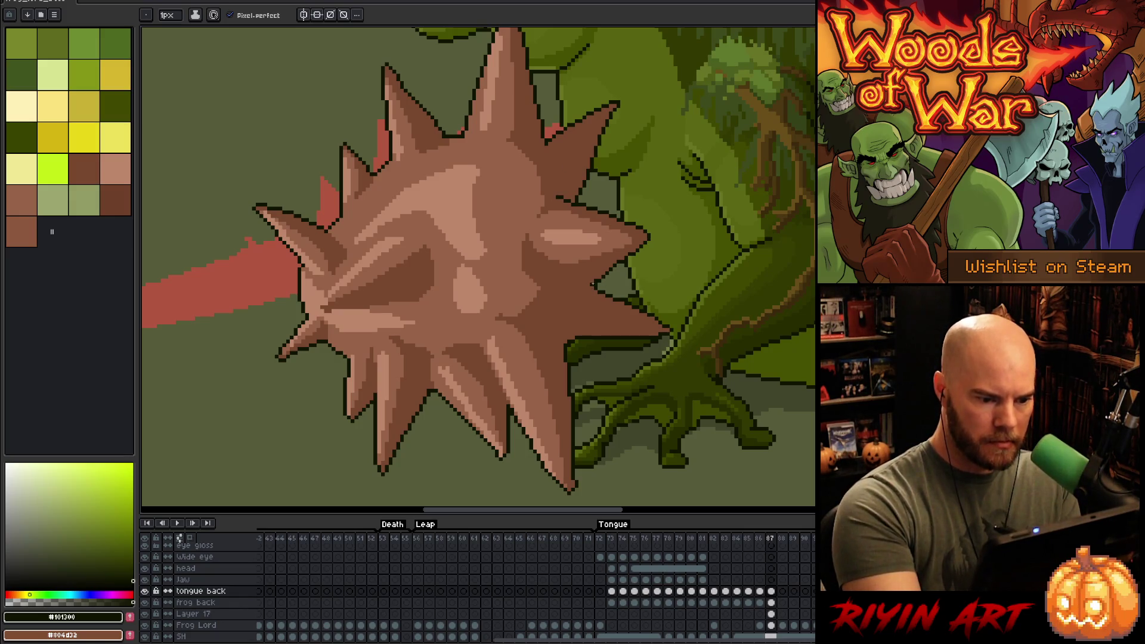
drag(584, 288, 575, 289)
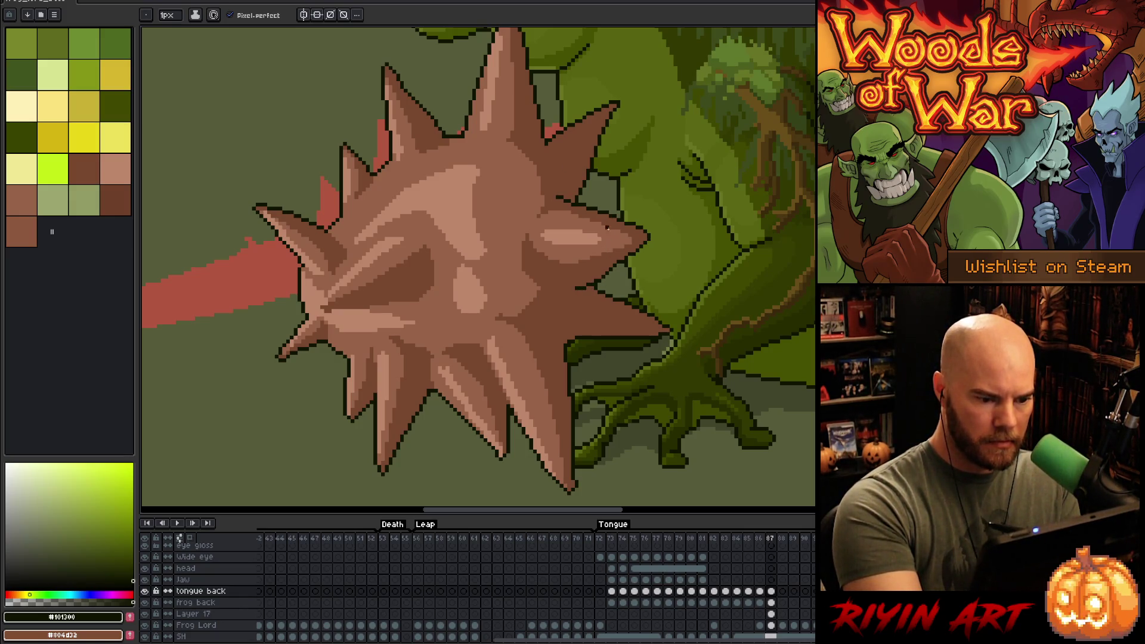
alt+click(598, 271)
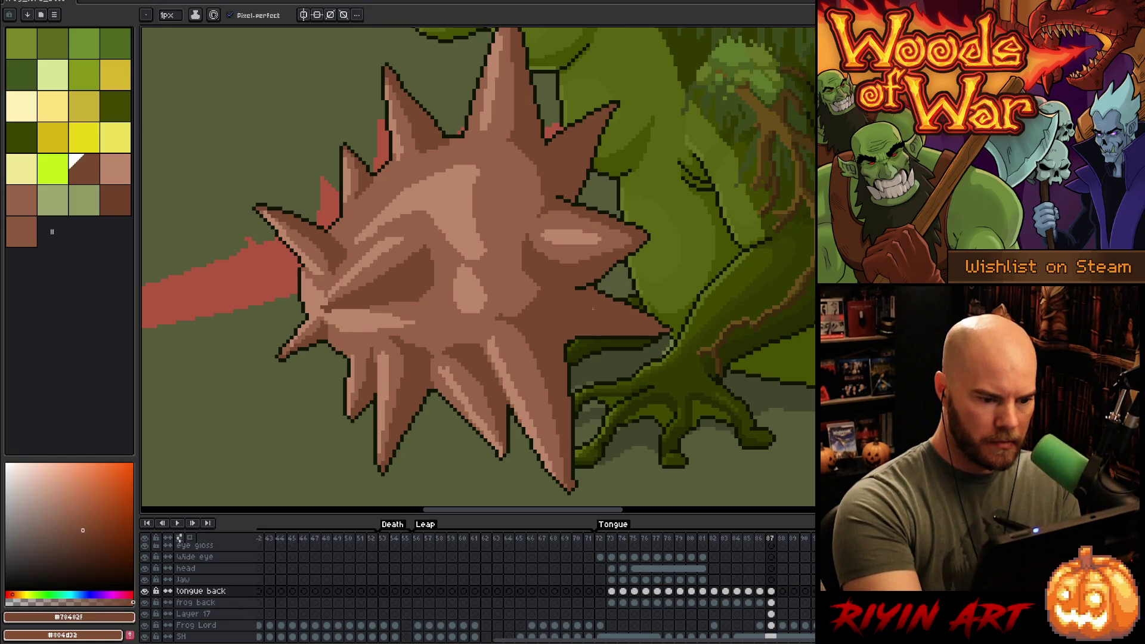
alt+click(583, 288)
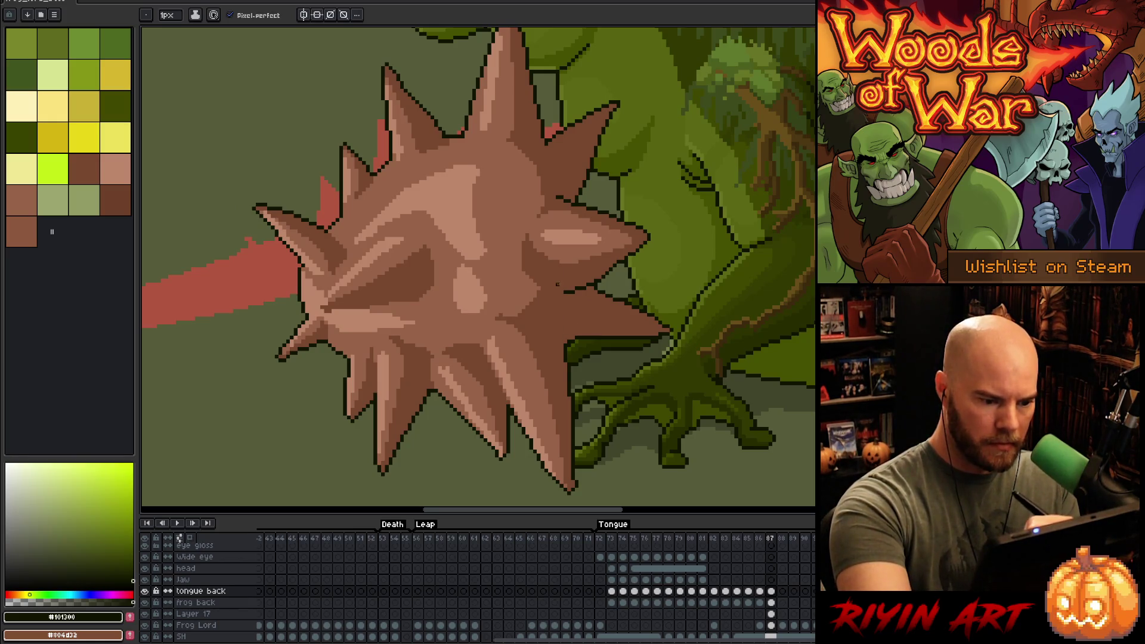
- Extend the dark outline along the lower-right spike and the left edge of a lower spike
drag(565, 344, 565, 327)
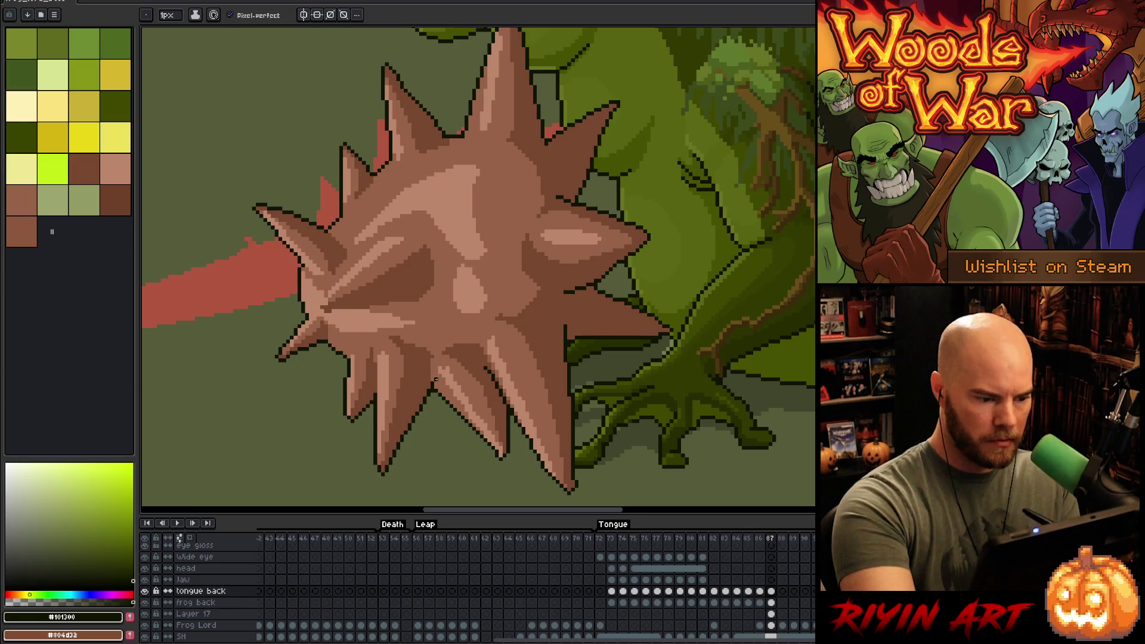
alt+click(434, 361)
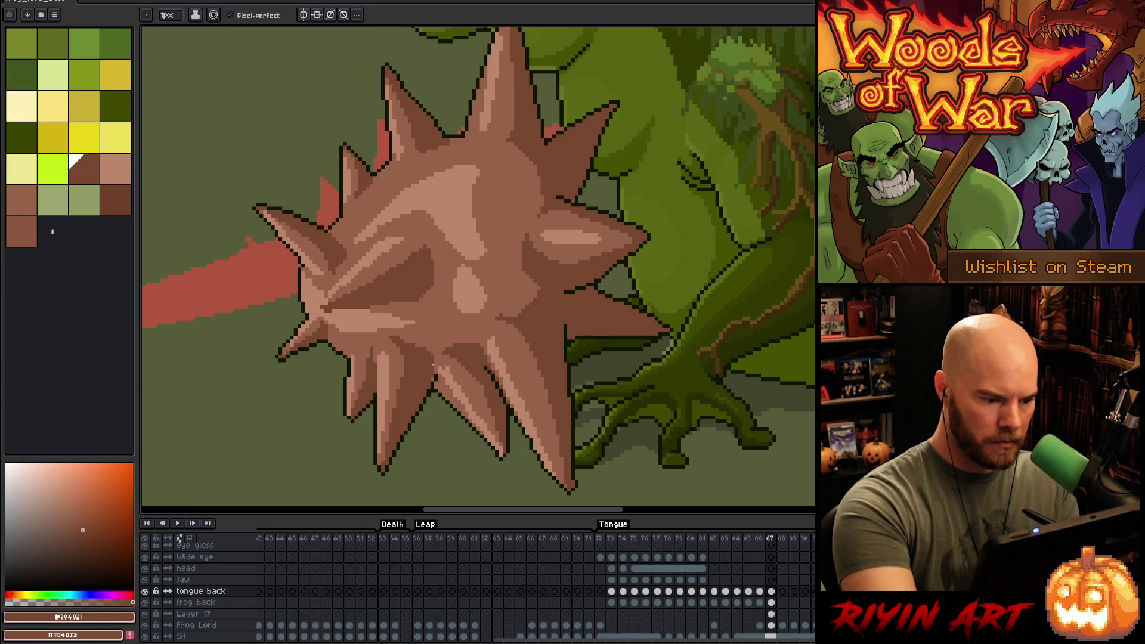
alt+click(375, 383)
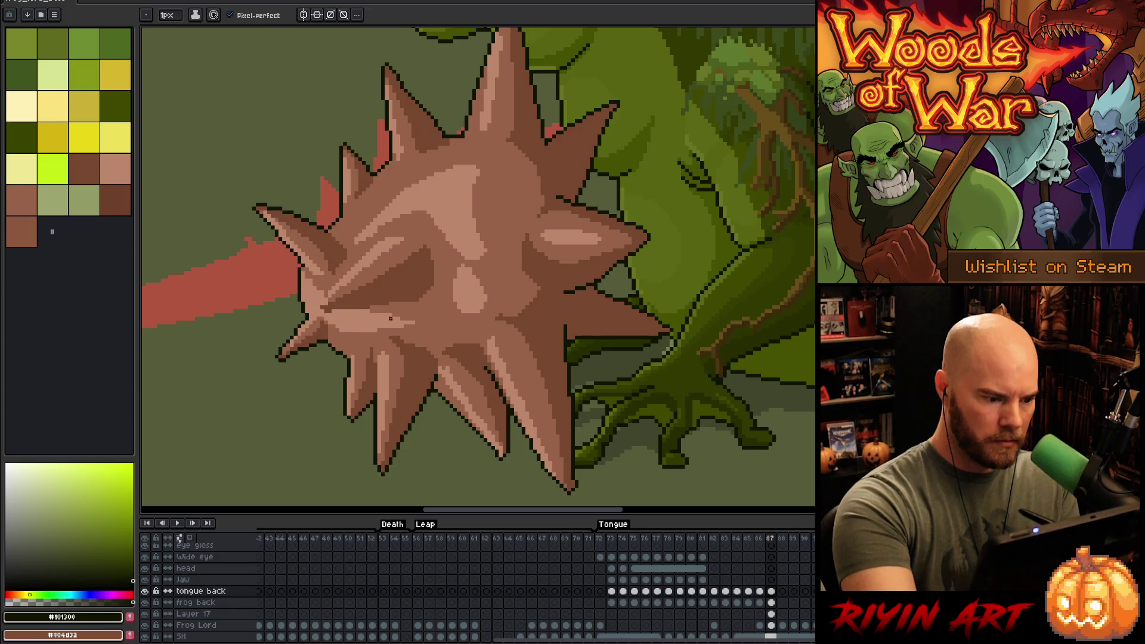
drag(375, 365, 375, 395)
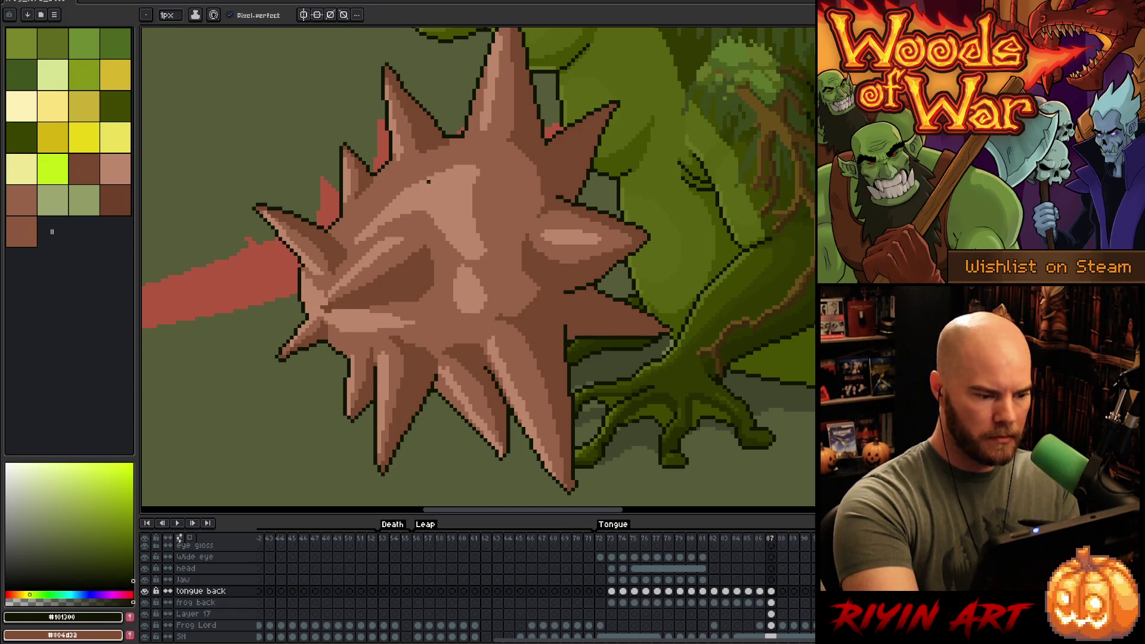
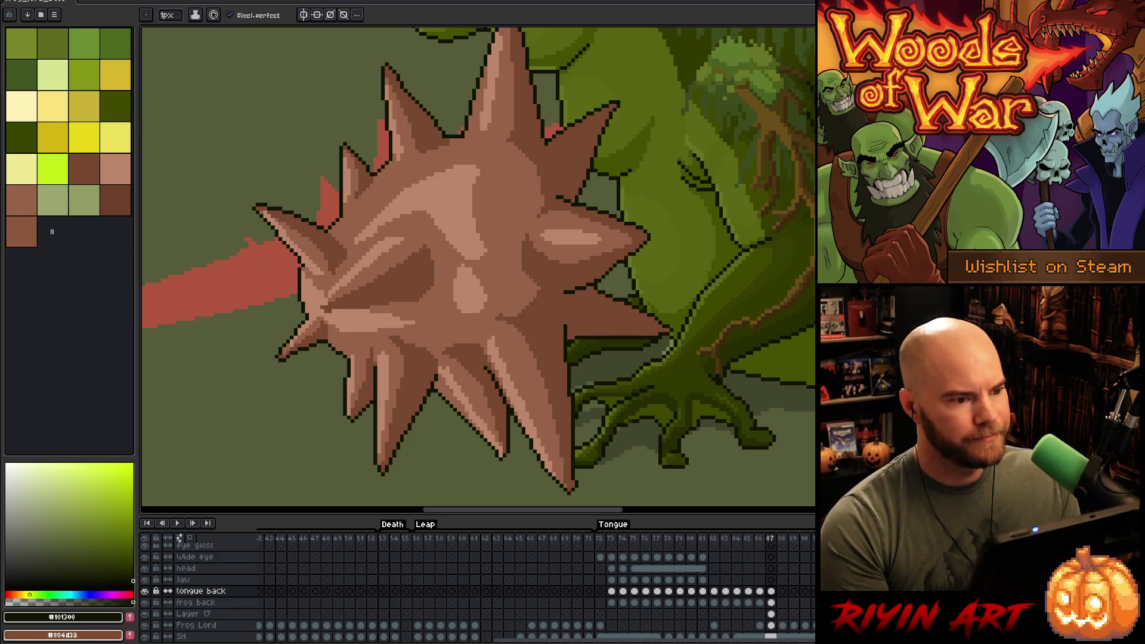
- Extend the dark outline down and left along the right-side spikes of the ball
scroll(462, 306, down, 1)
scroll(462, 307, up, 2)
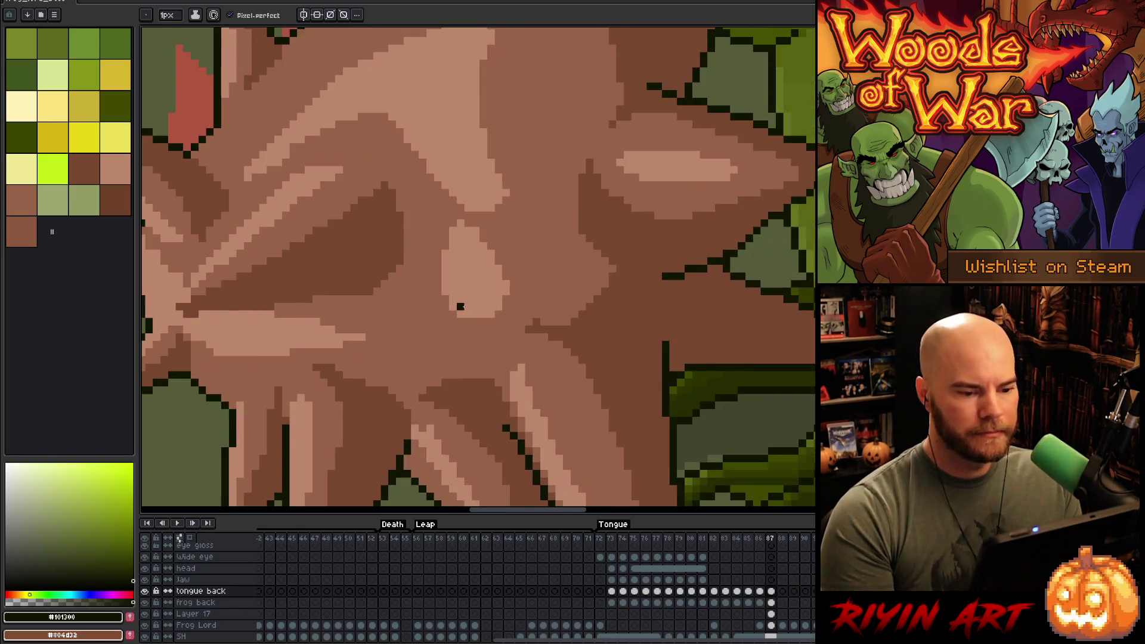
scroll(463, 306, down, 1)
scroll(463, 306, up, 1)
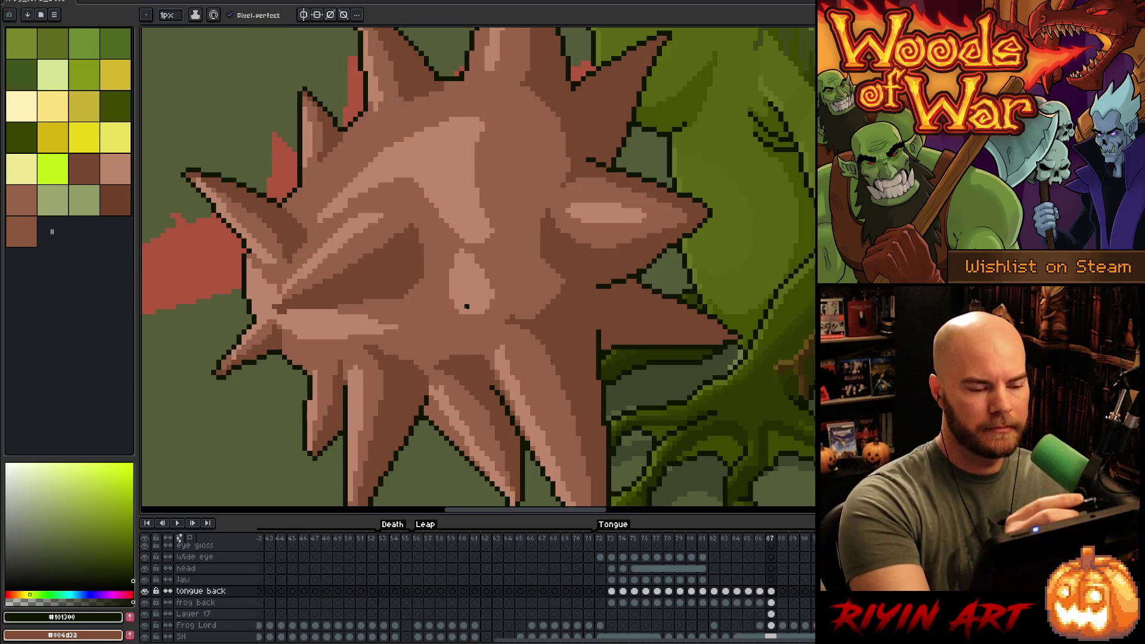
click(580, 159)
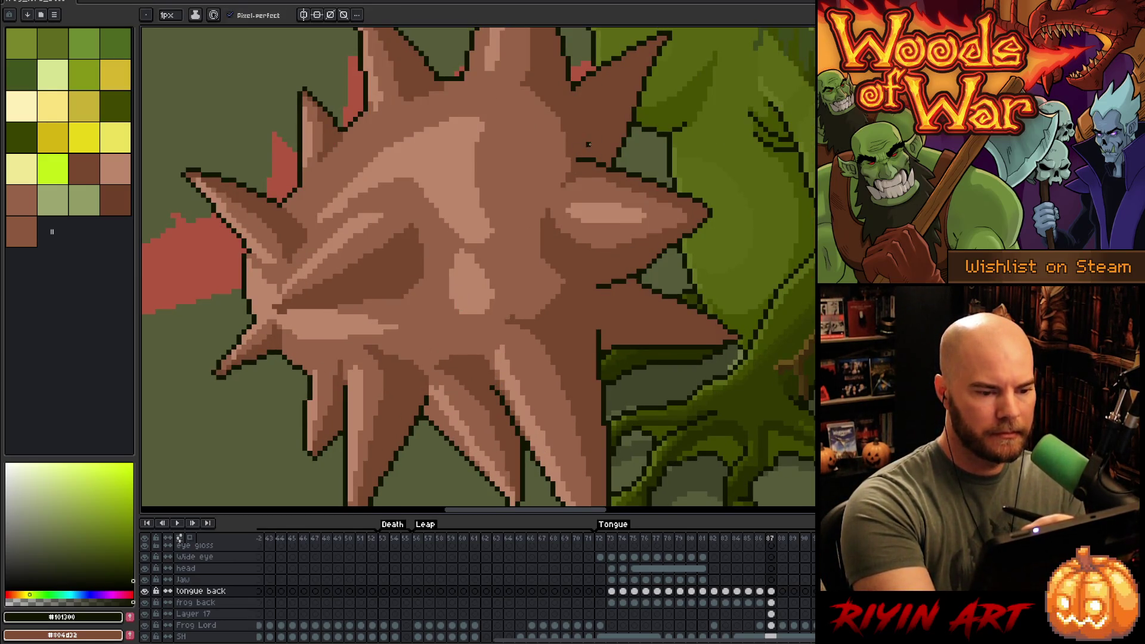
drag(571, 163, 568, 171)
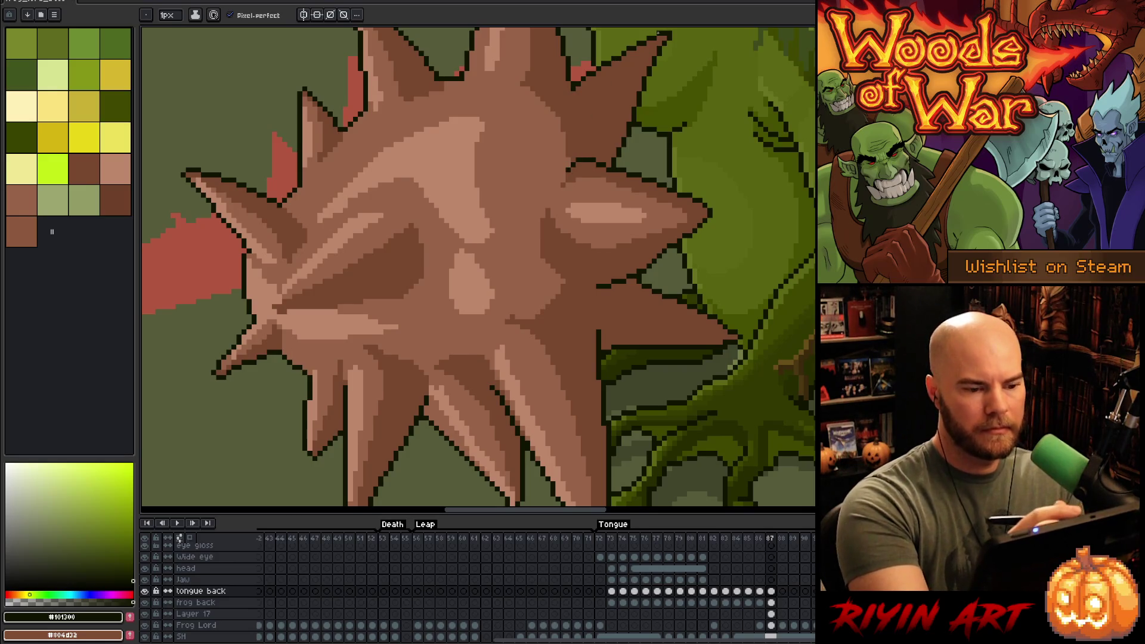
drag(591, 287, 582, 286)
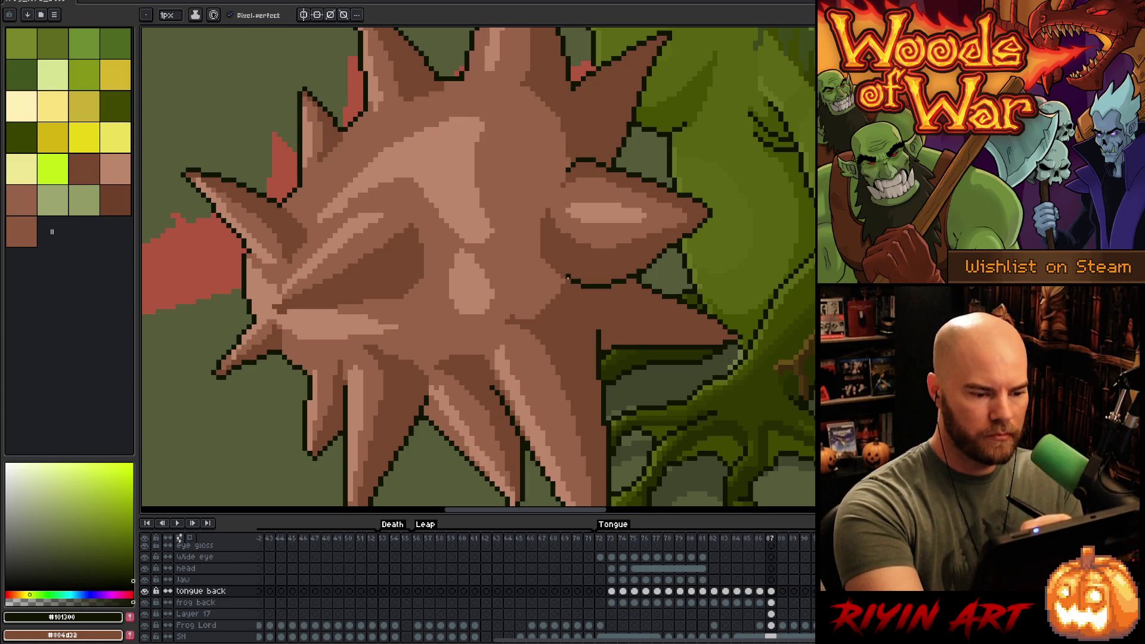
drag(519, 378, 546, 395)
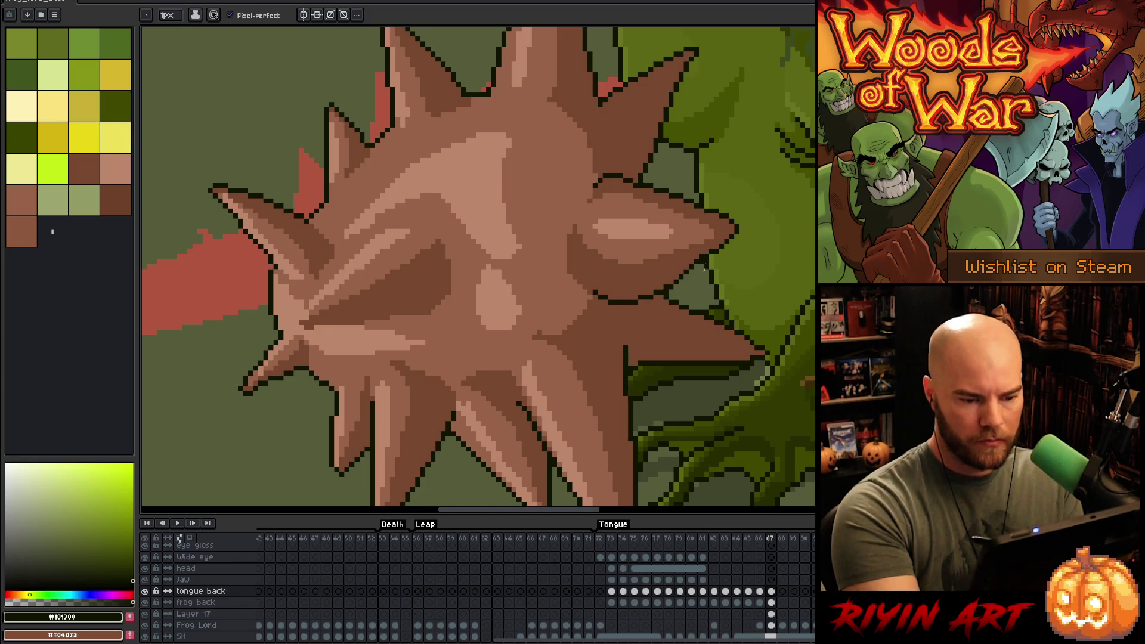
- Clean up stray outline pixels with the eraser, then select mid brown #78482F
key(e)
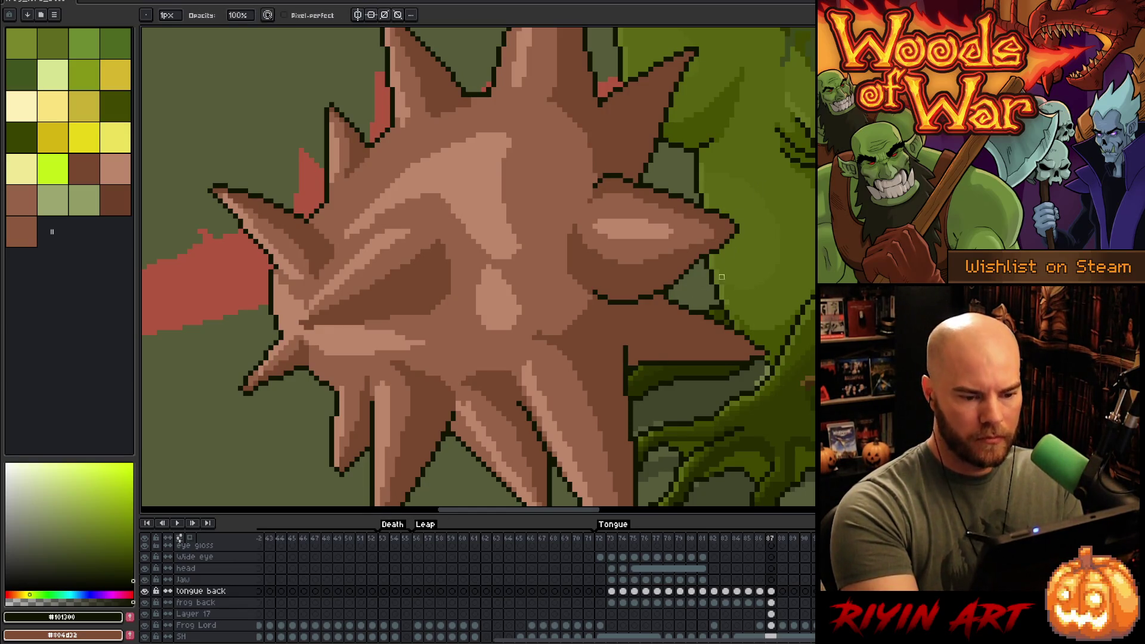
key(b)
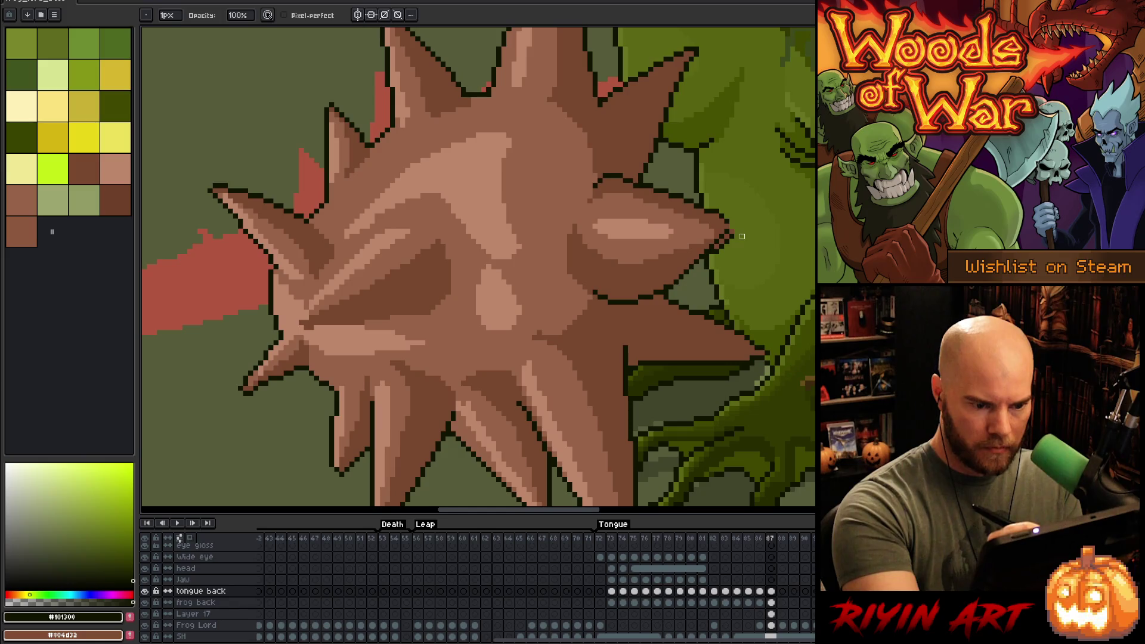
key(e)
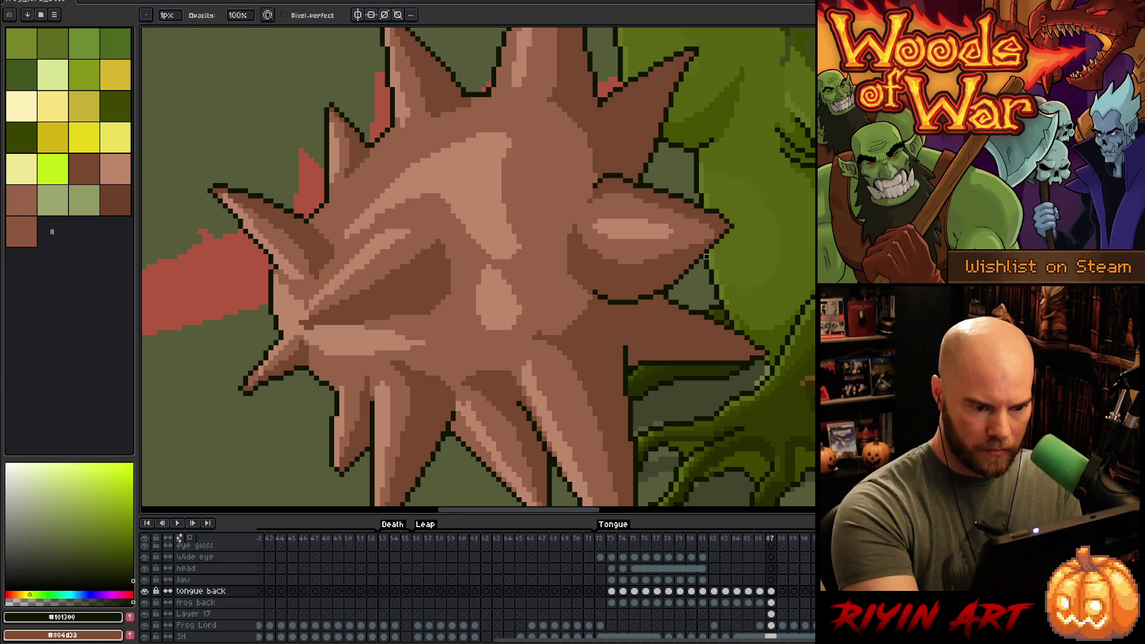
key(b)
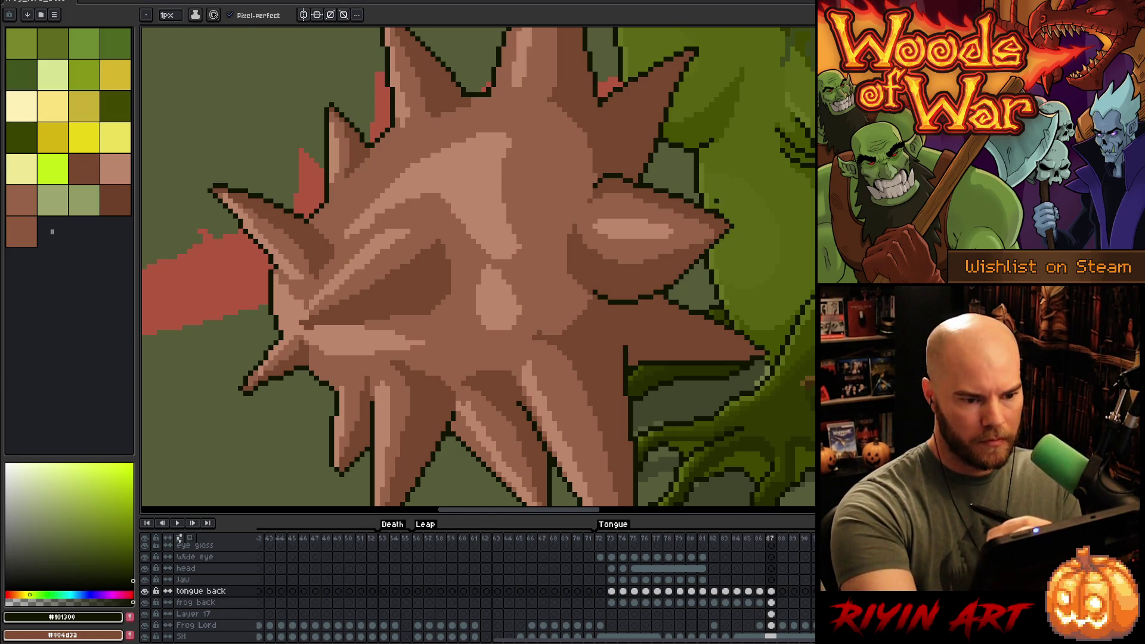
key(e)
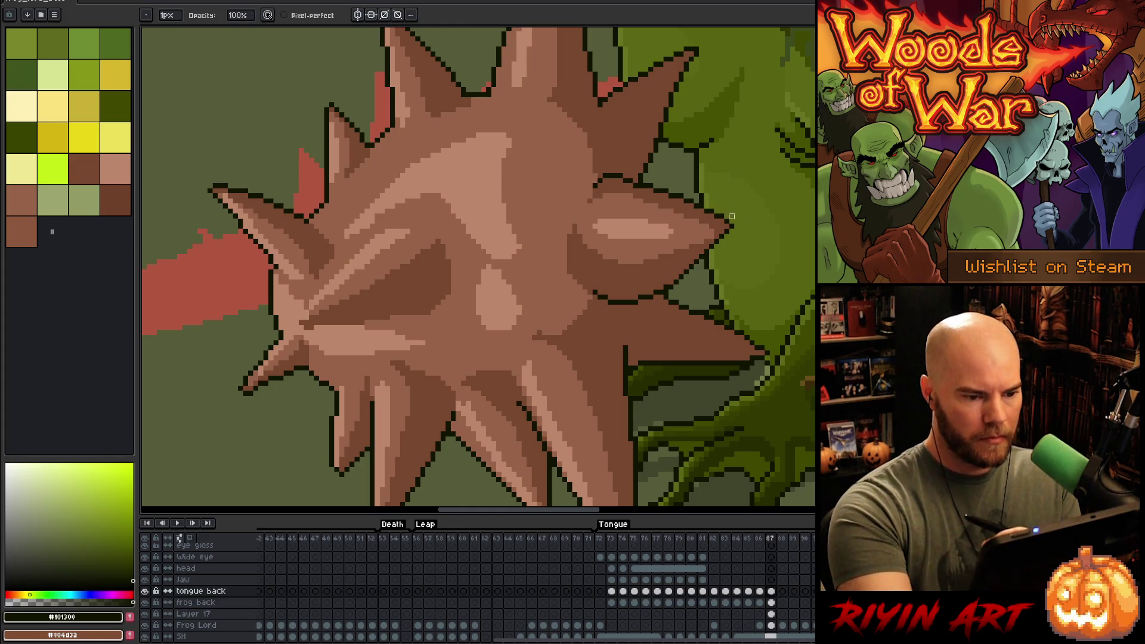
key(b)
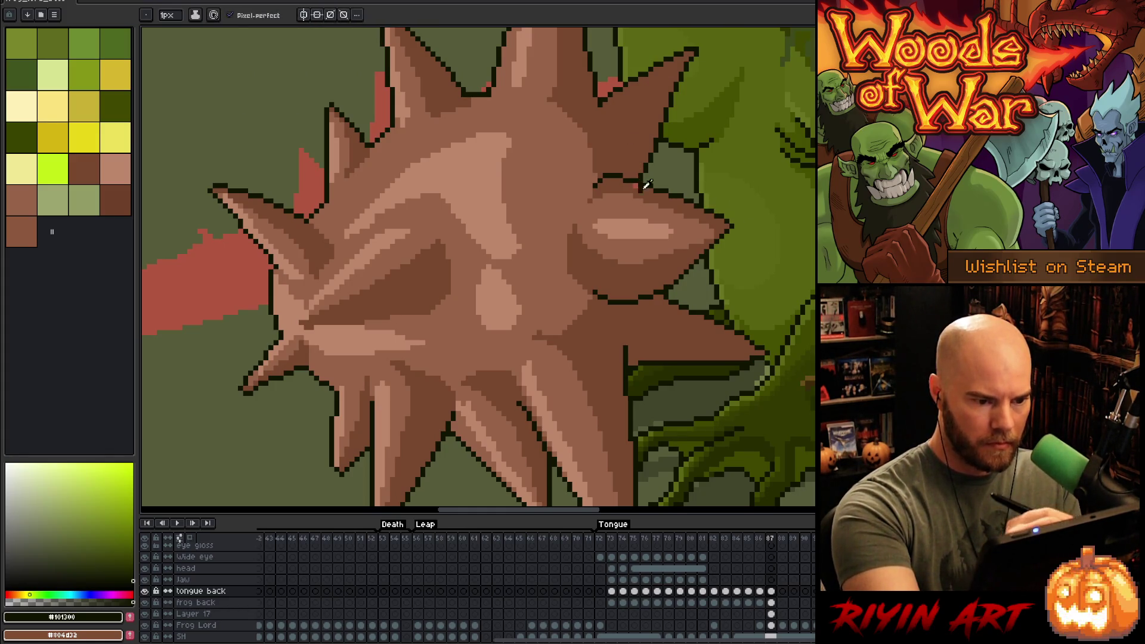
alt+click(656, 126)
drag(715, 200, 690, 110)
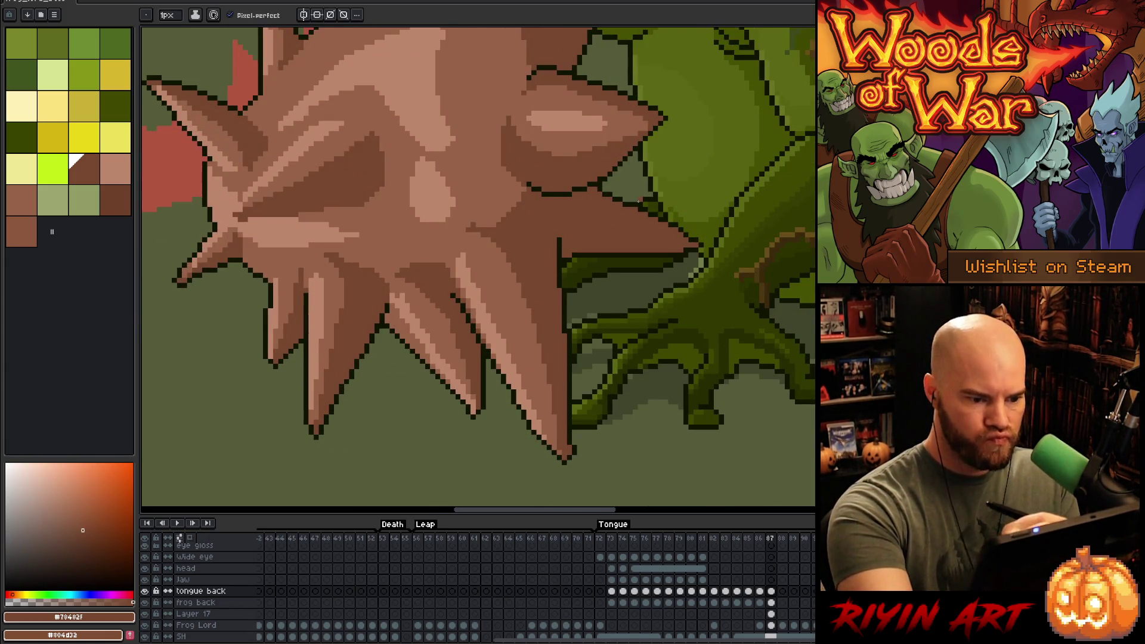
- Erase stray pixels near the frog's edge and sample the ball's brown
key(e)
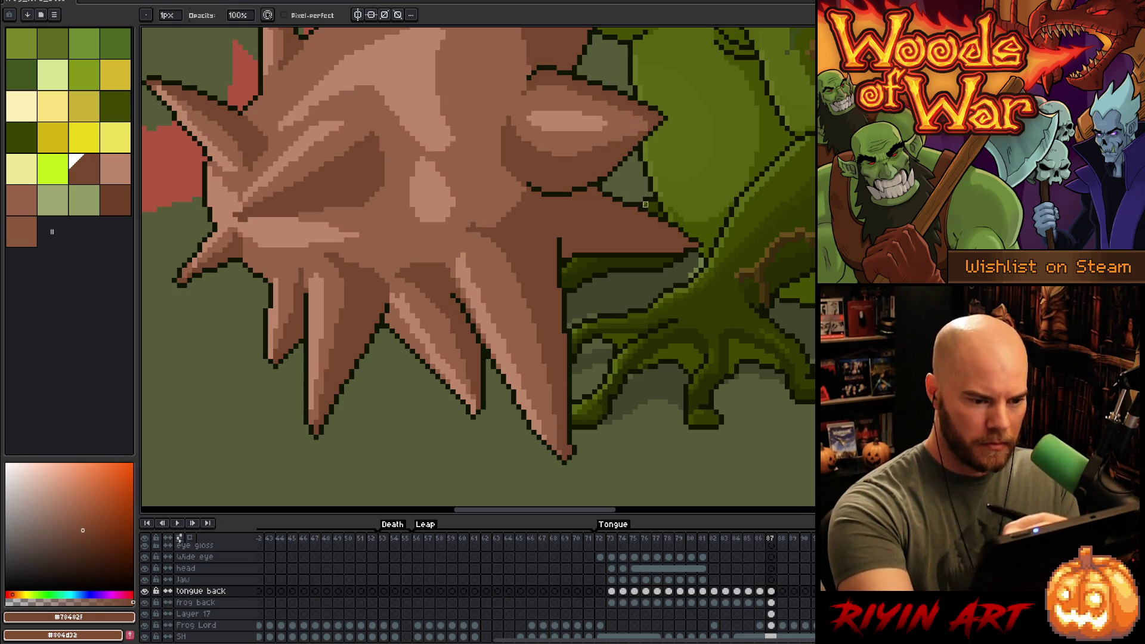
key(b)
alt+click(642, 203)
key(e)
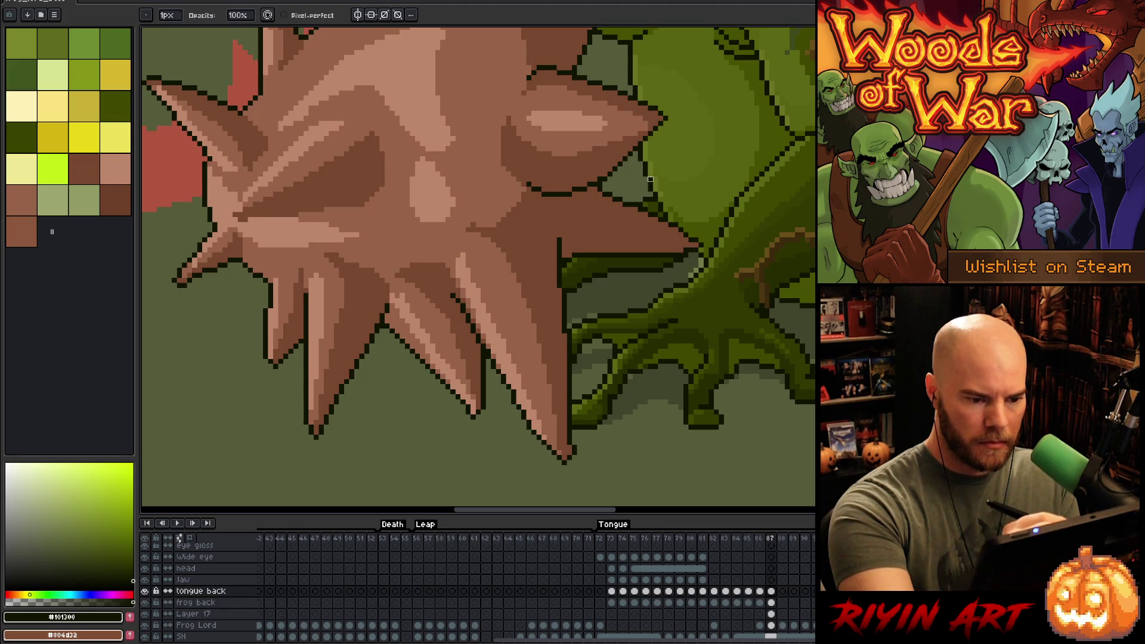
key(q)
drag(711, 221, 697, 284)
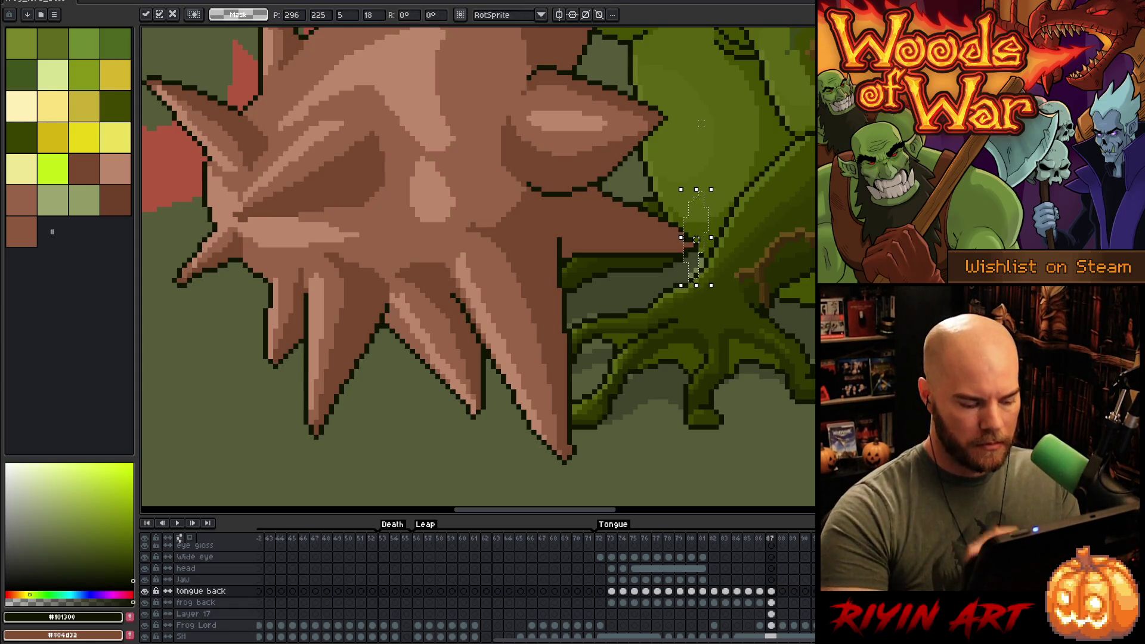
key(ctrl+d)
key(i)
click(684, 237)
key(b)
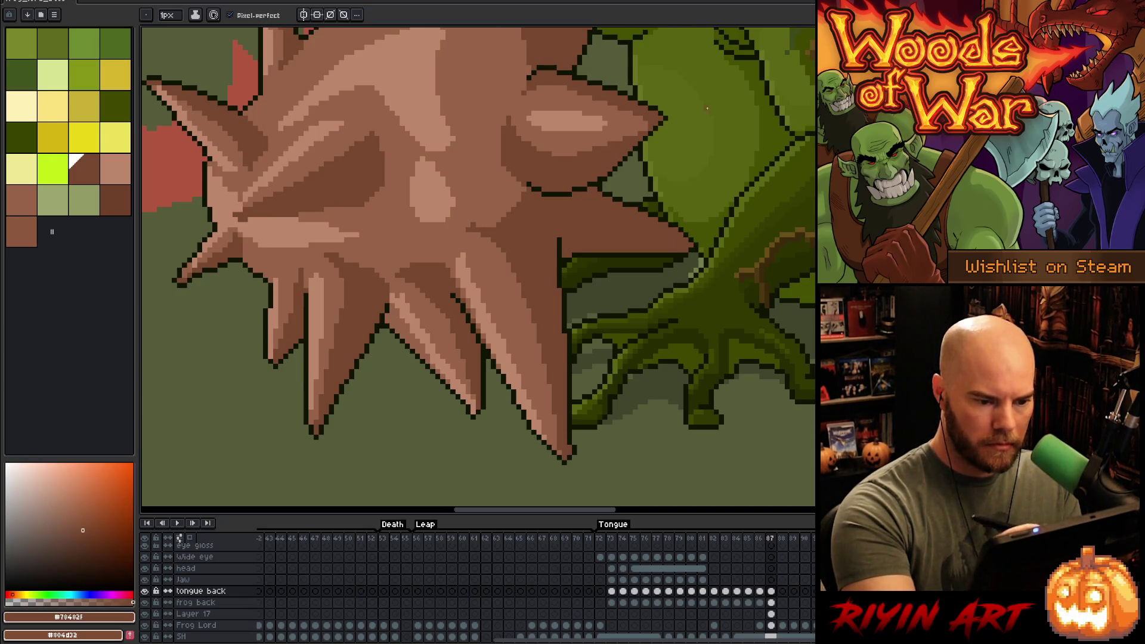
- Pencil in the missing dark outline pixels on the lower spikes
drag(618, 332, 703, 332)
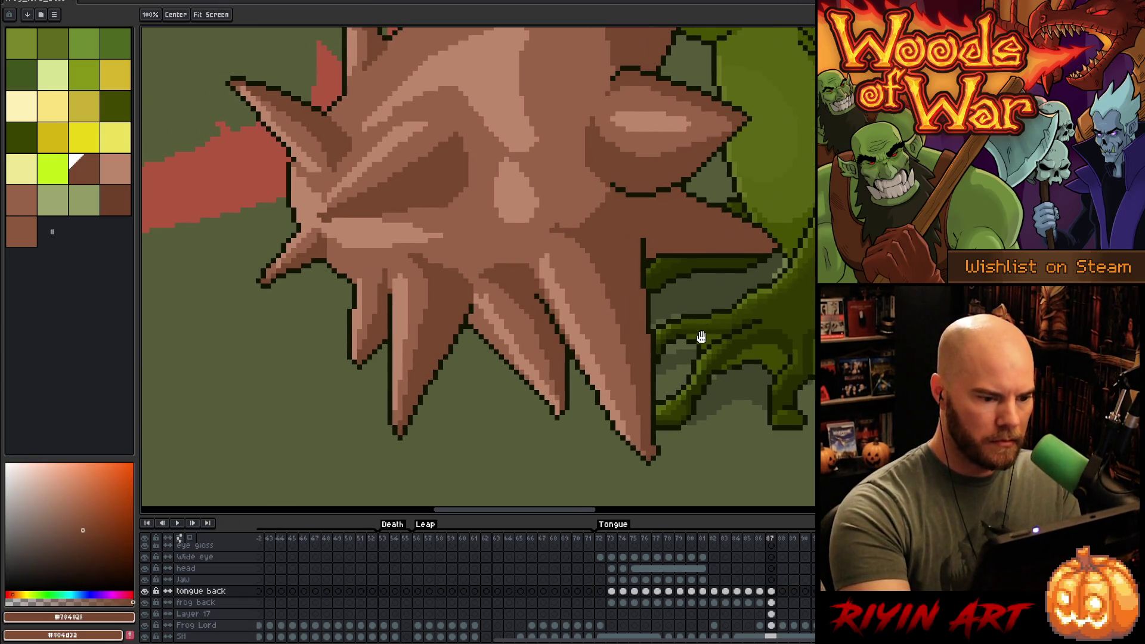
alt+click(638, 230)
drag(630, 220, 621, 219)
click(537, 292)
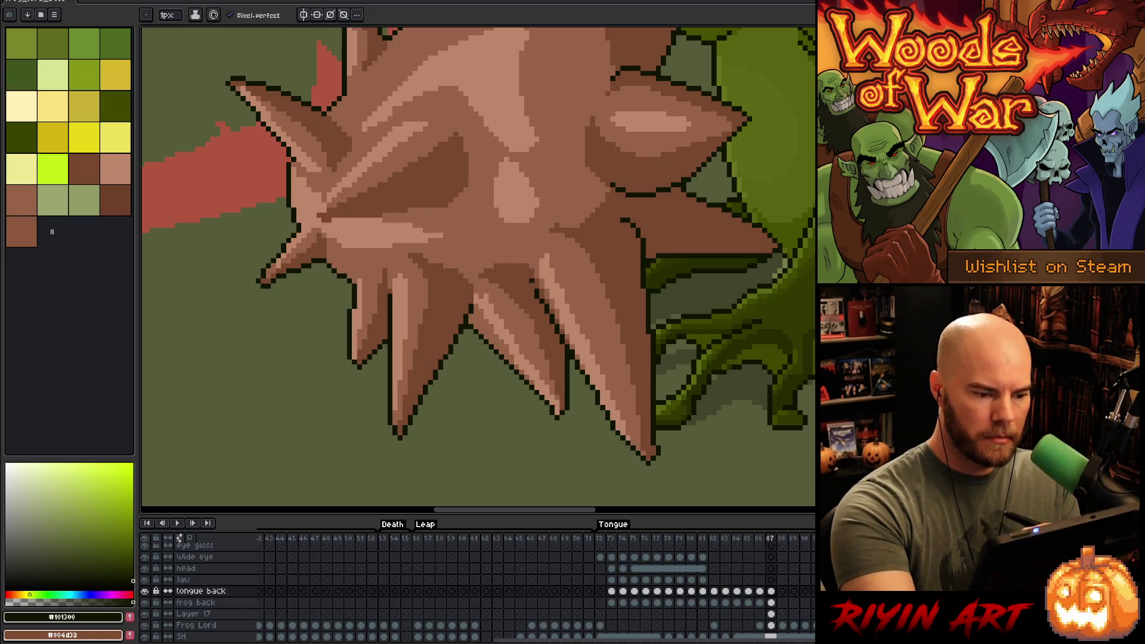
click(531, 285)
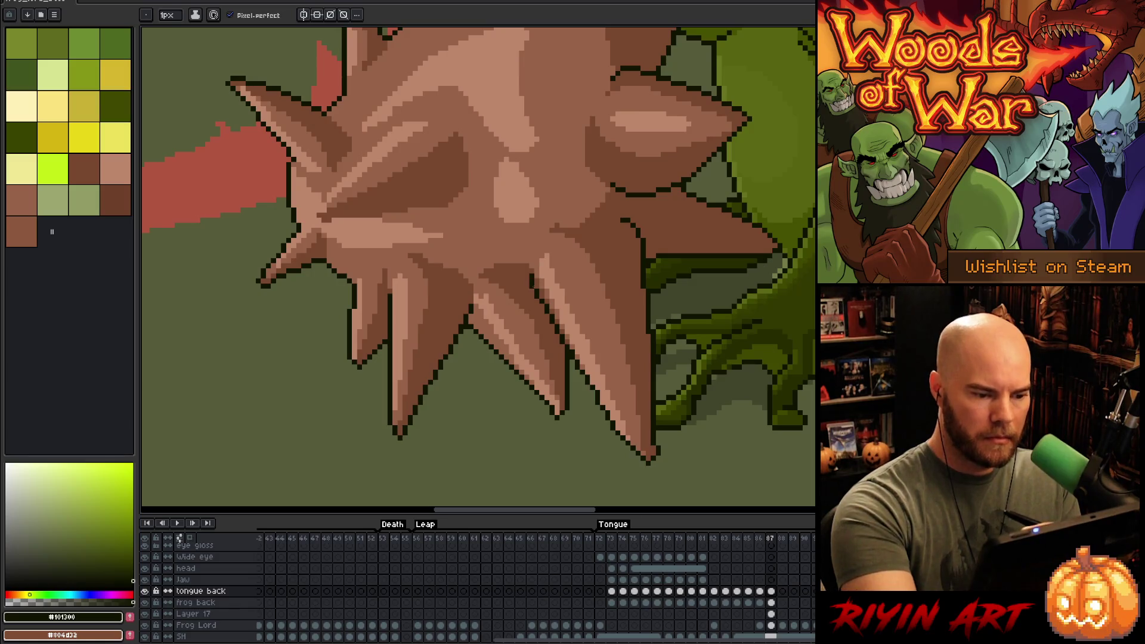
- Draw mid brown #78482F shading lines across the ball's lower spikes
alt+click(578, 225)
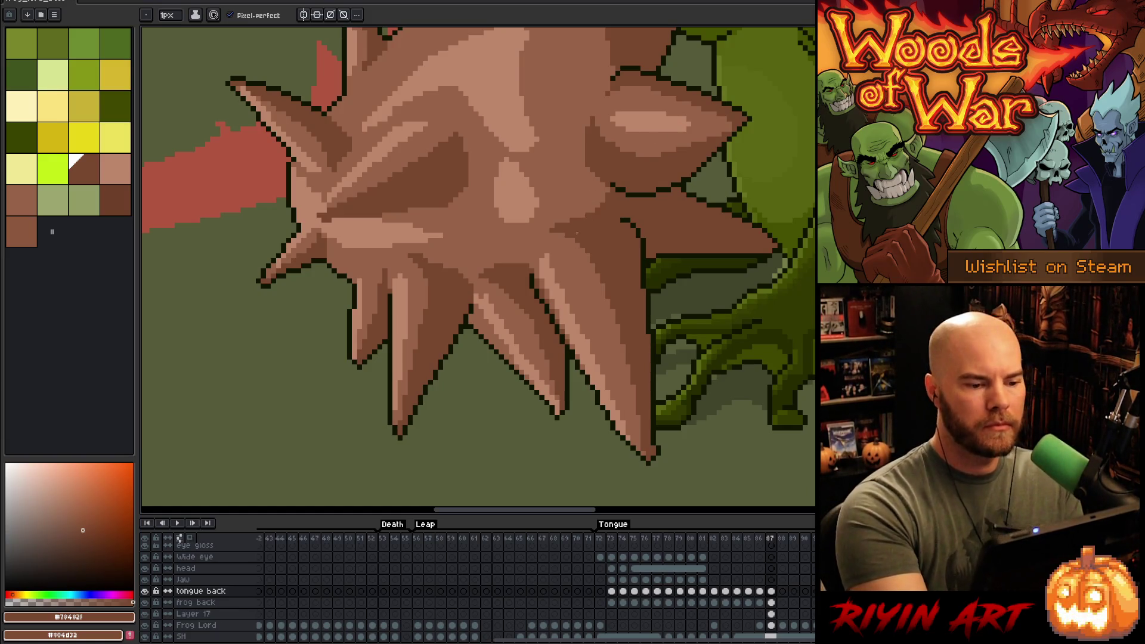
alt+click(549, 236)
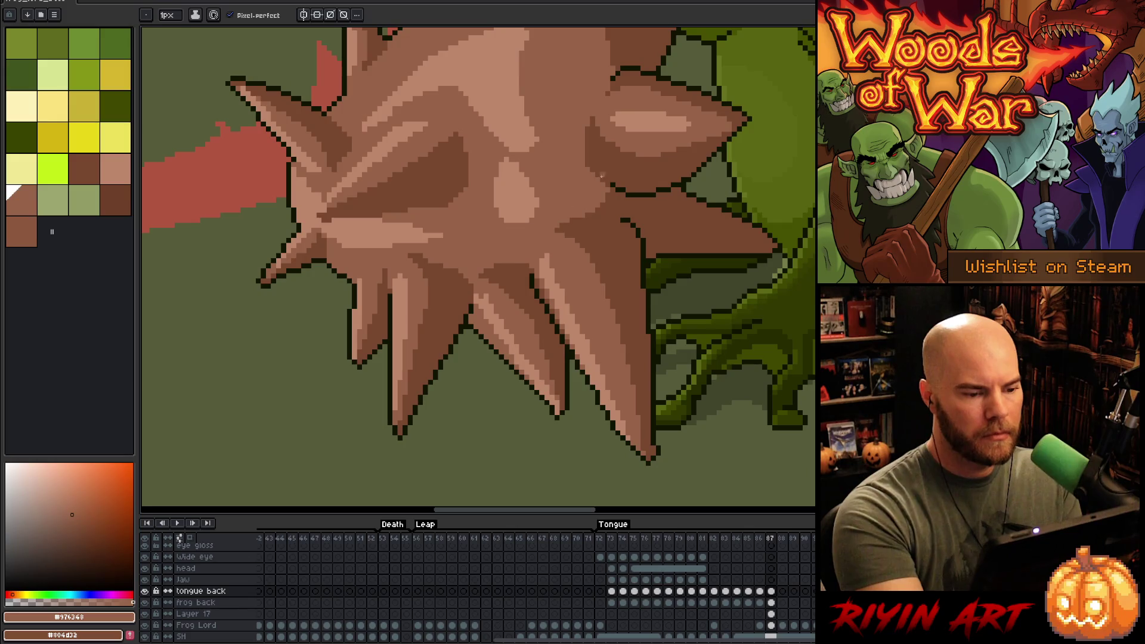
drag(587, 376, 656, 409)
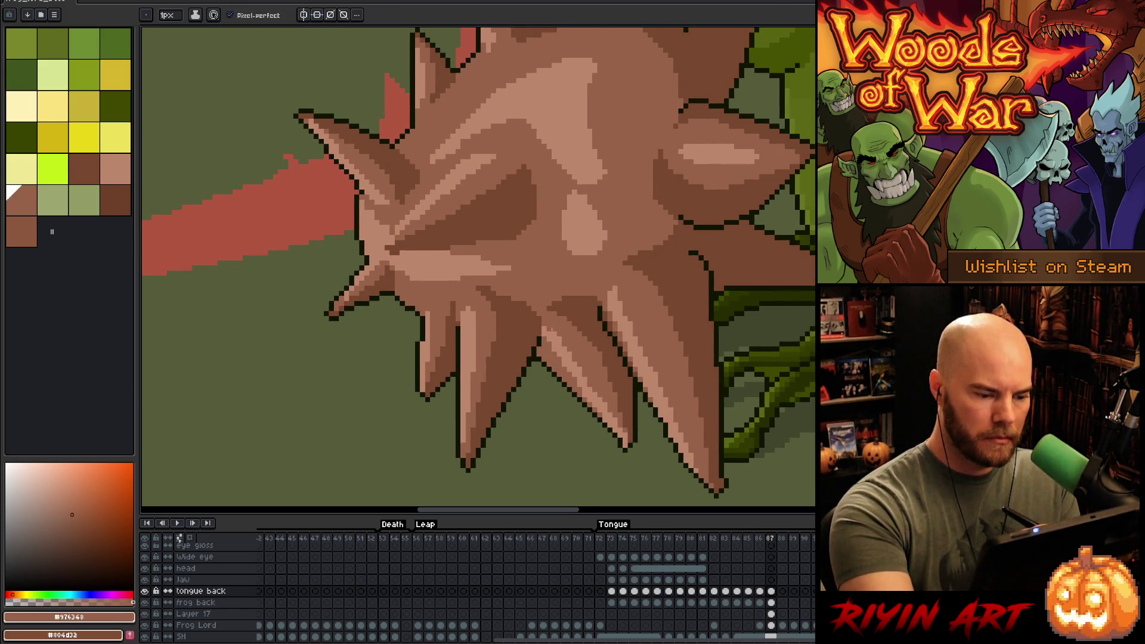
drag(547, 335, 602, 362)
alt+click(593, 317)
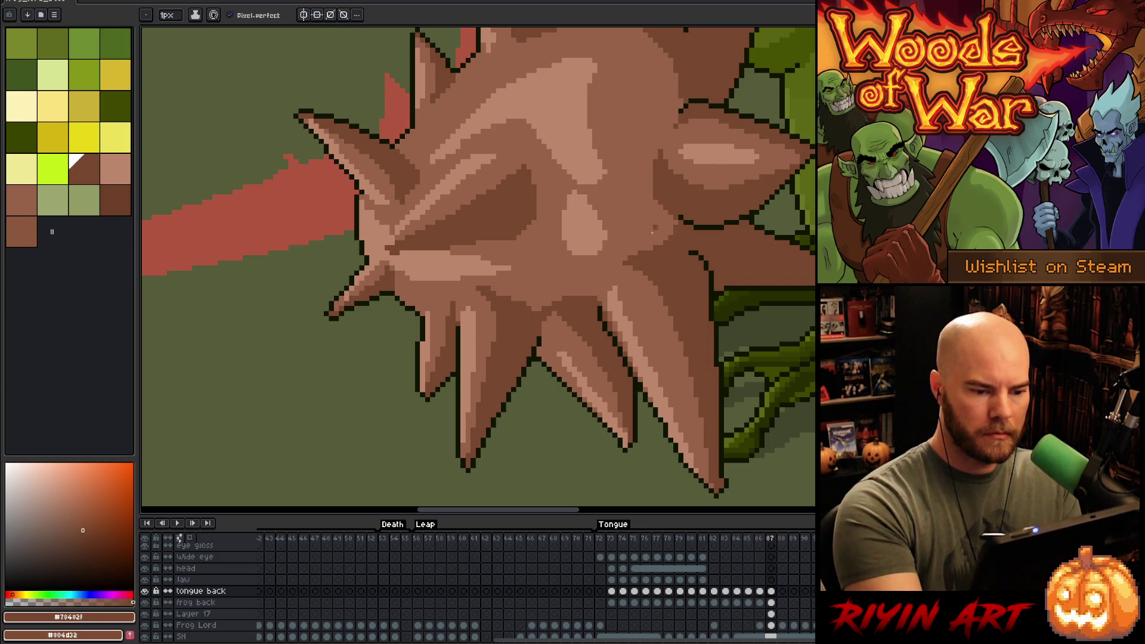
drag(619, 262, 621, 292)
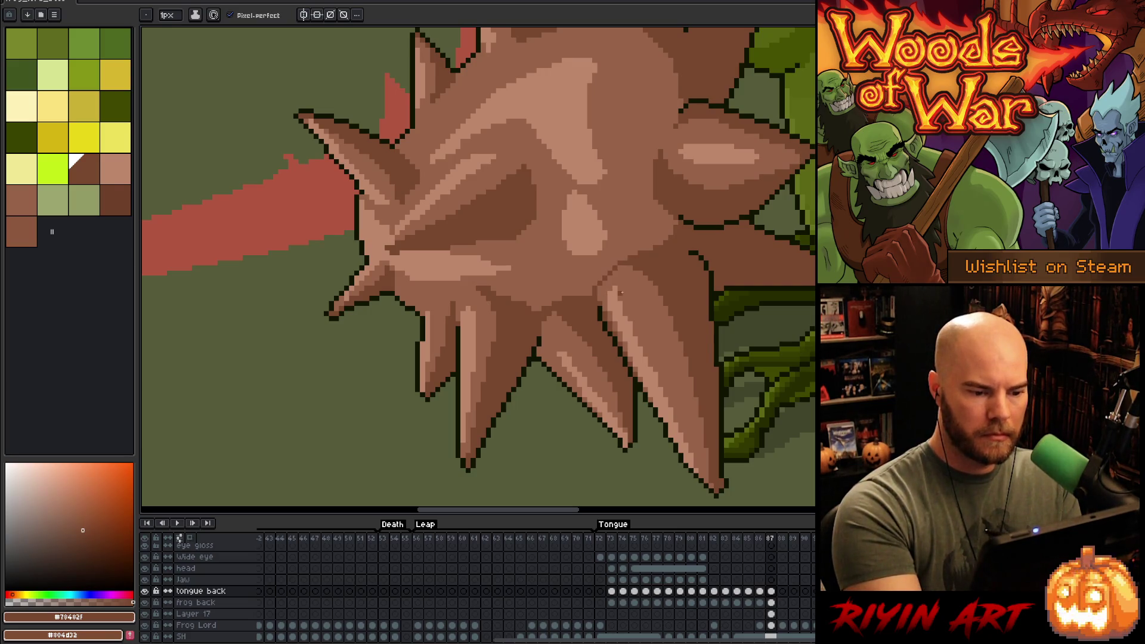
drag(526, 300, 638, 245)
drag(659, 198, 637, 245)
key(g)
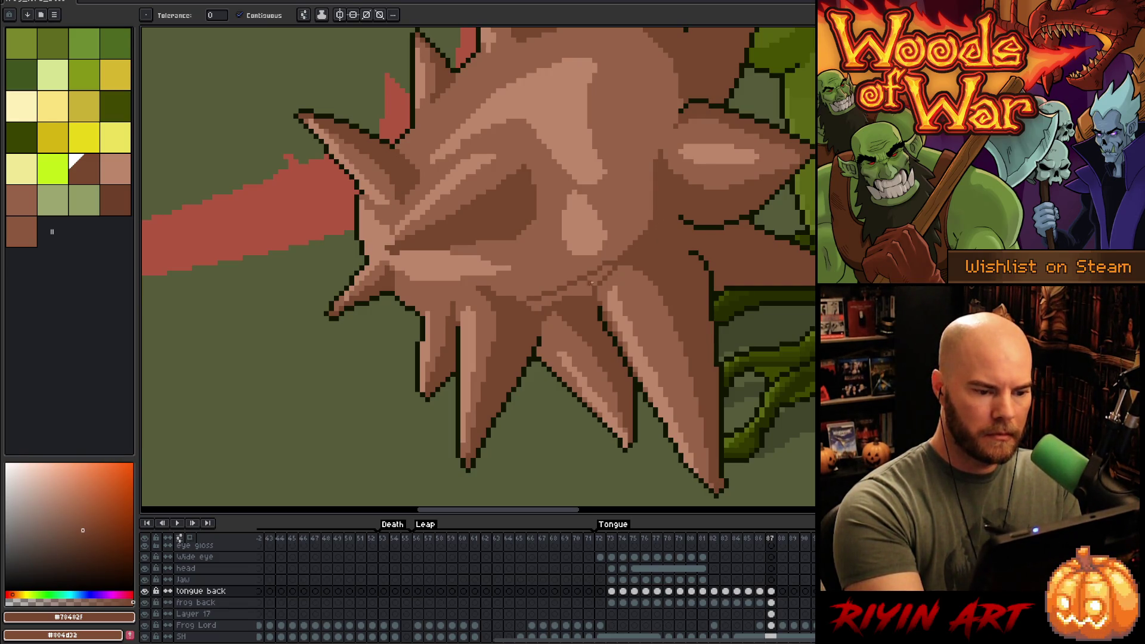
- Fill the area beside the shading line darker and sample browns from the ball
click(592, 282)
key(b)
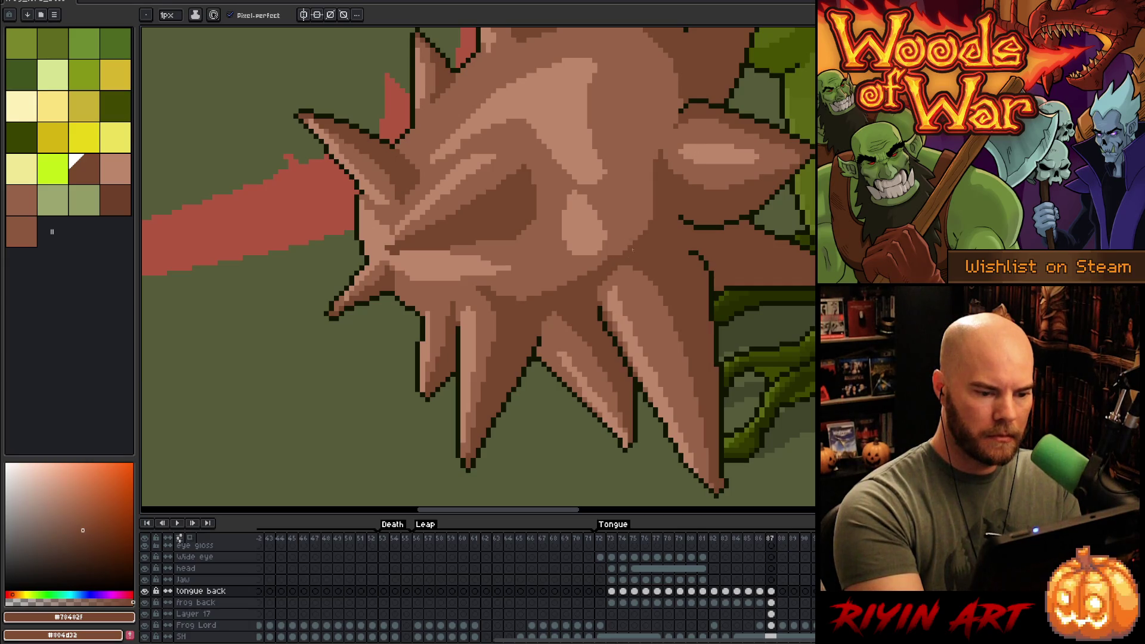
alt+click(612, 258)
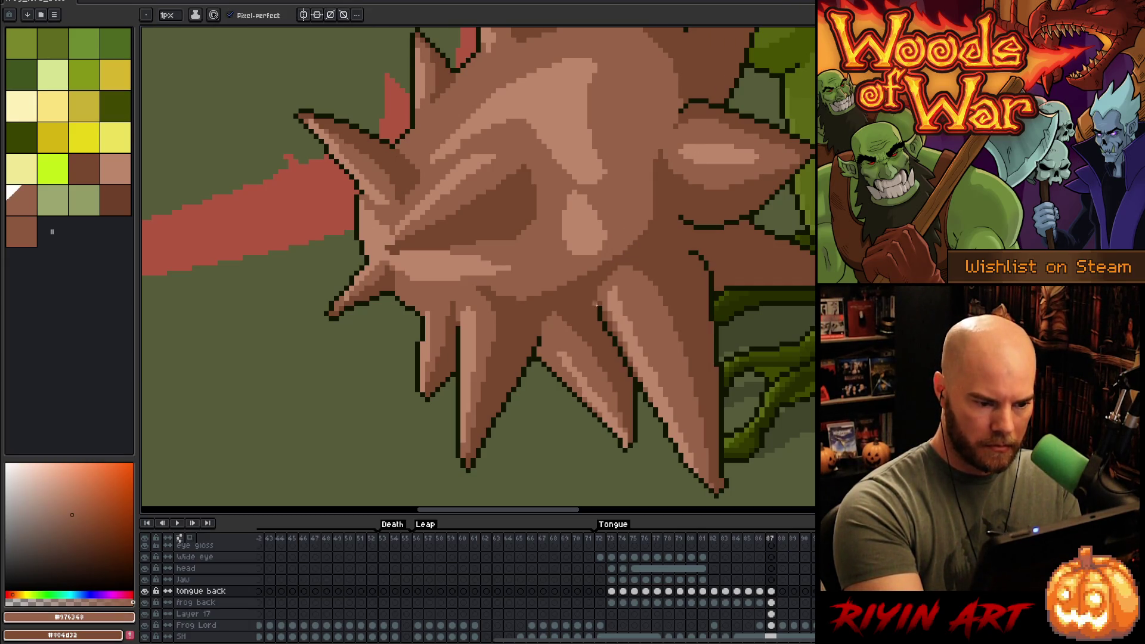
alt+click(603, 262)
alt+click(606, 259)
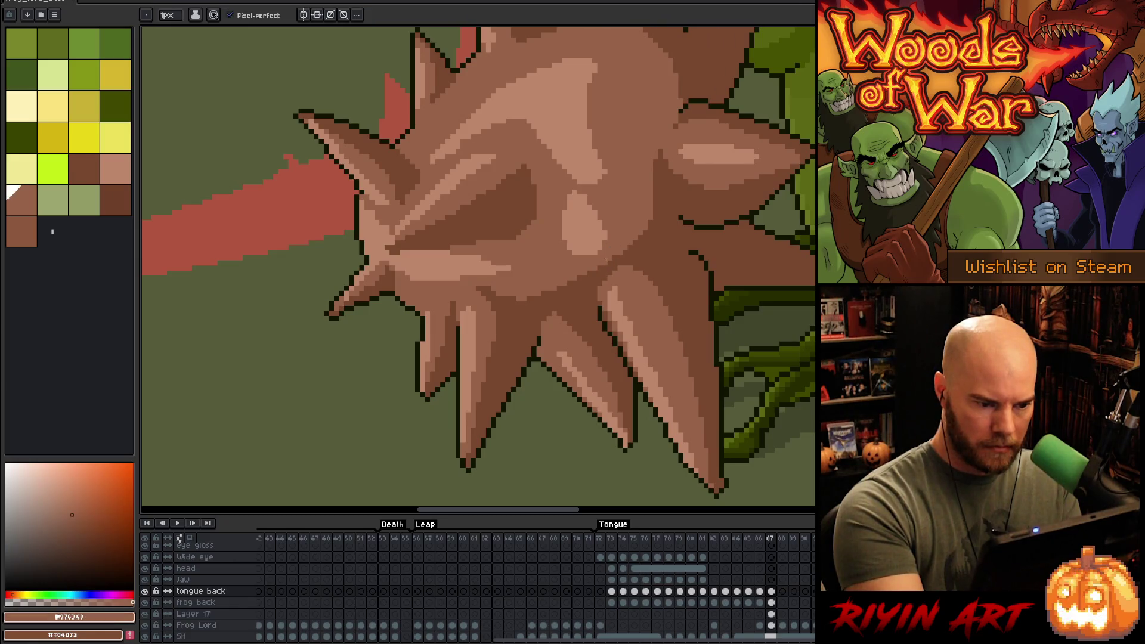
alt+click(553, 258)
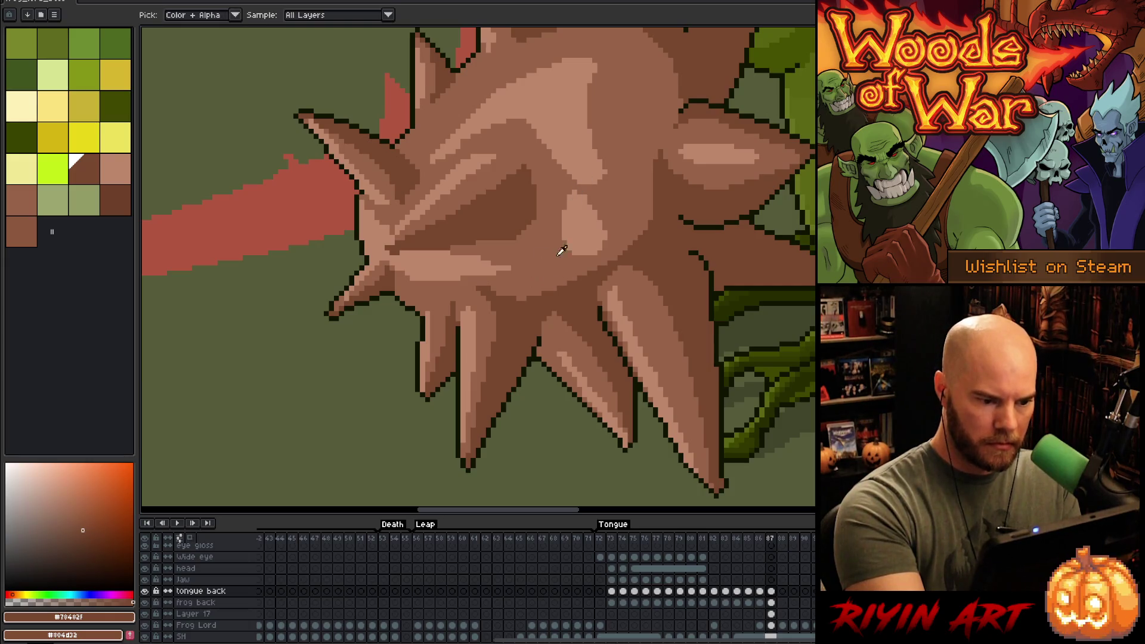
- Eyedrop the dark outline colour #101300 from the ball's edge
alt+click(524, 274)
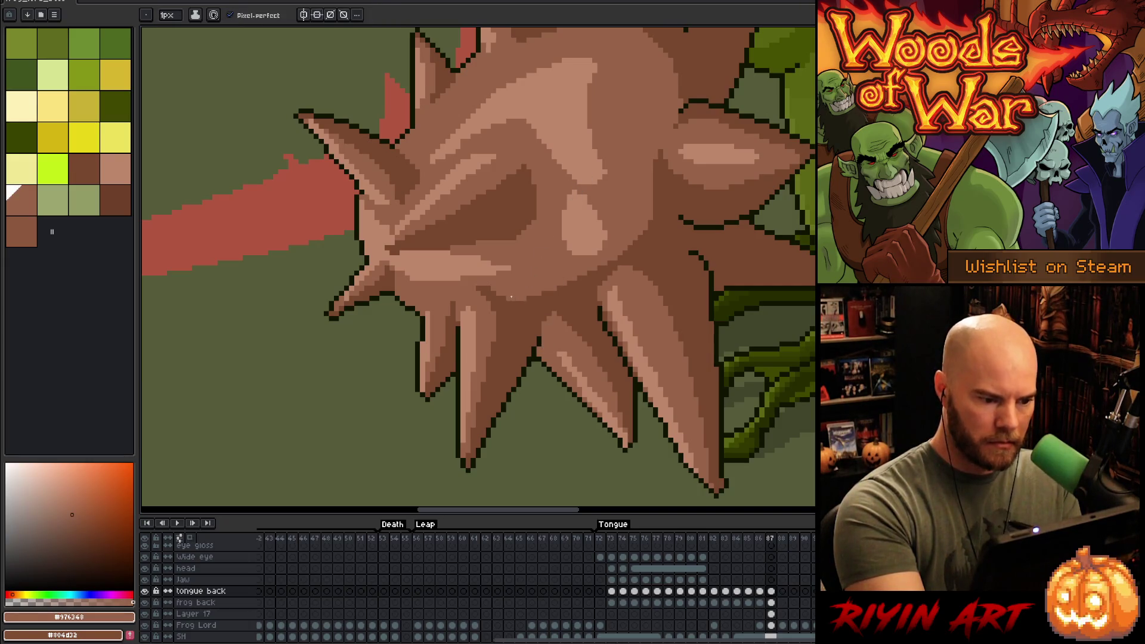
alt+click(477, 296)
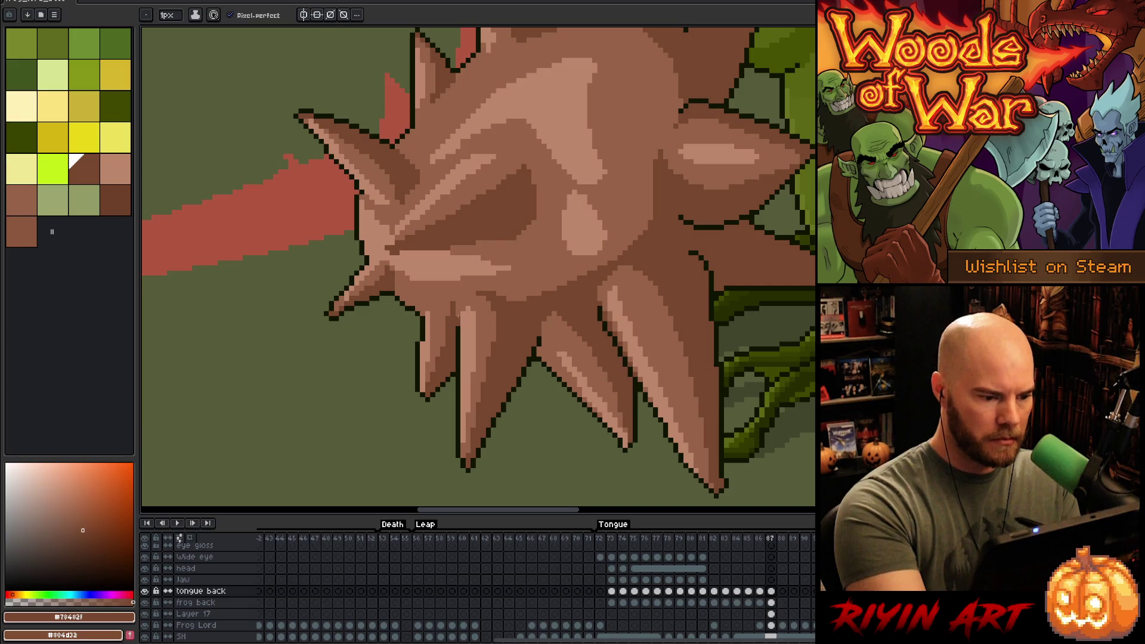
alt+click(461, 318)
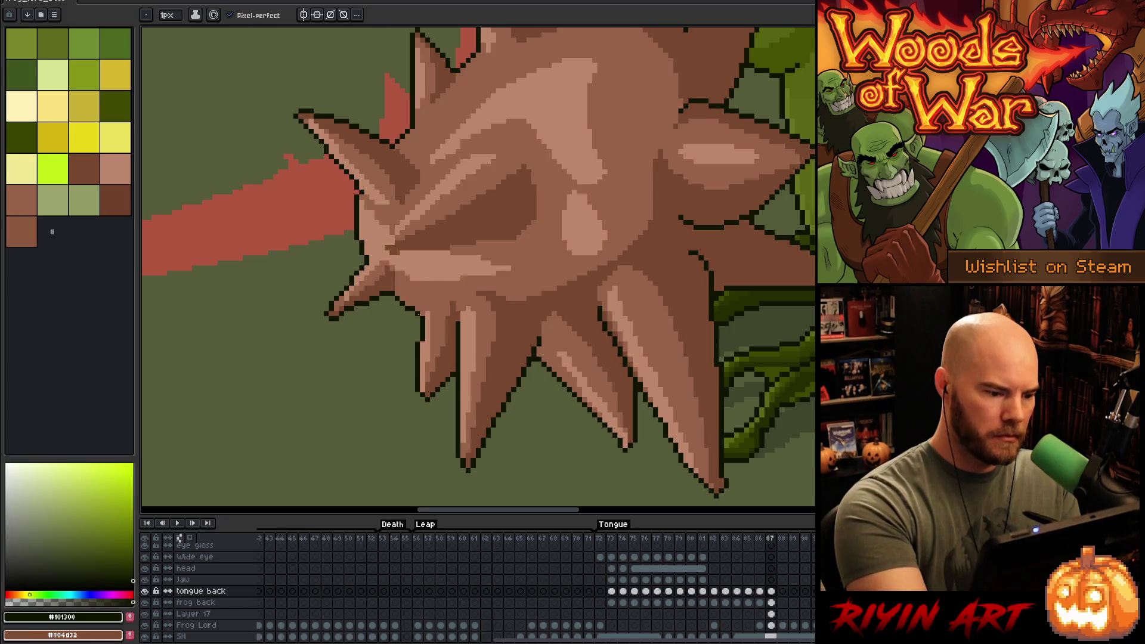
key(alt)
alt+click(460, 316)
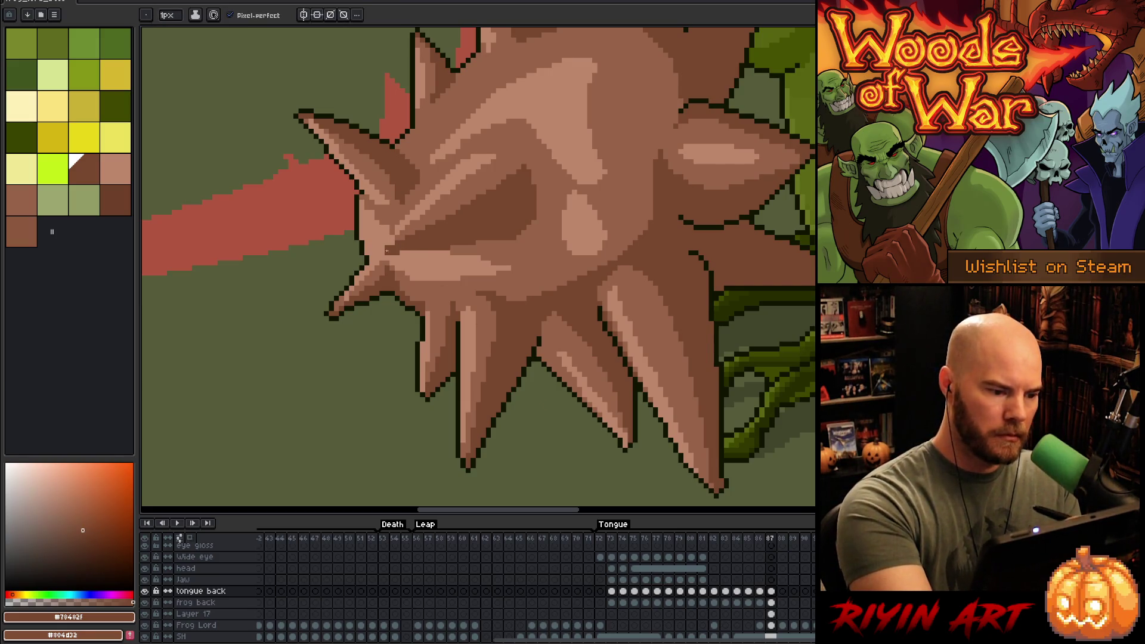
alt+click(537, 350)
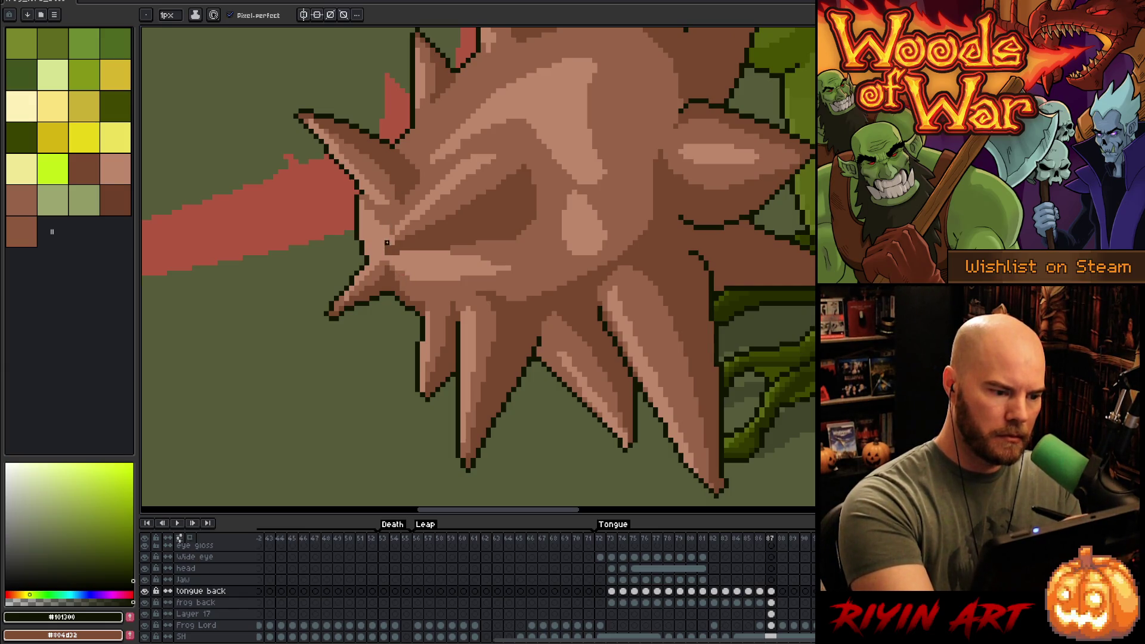
- Outline the upper, diagonal and lower edges of the front spike in #101300
mouse_move(470, 155)
mouse_down()
mouse_move(547, 231)
mouse_move(585, 230)
mouse_up()
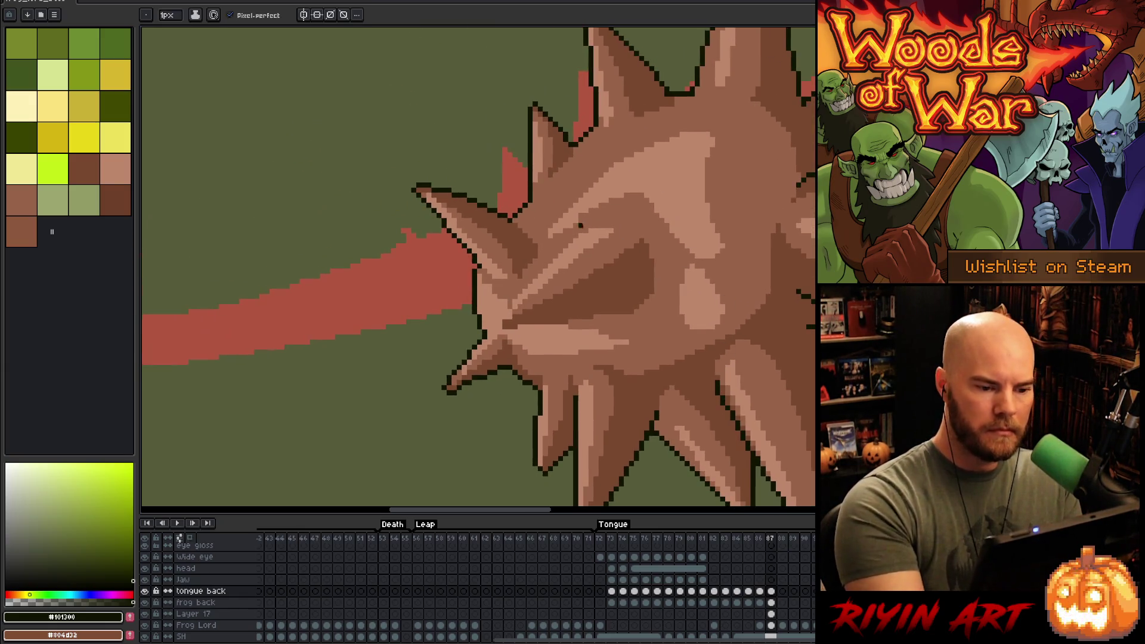
drag(515, 220, 530, 236)
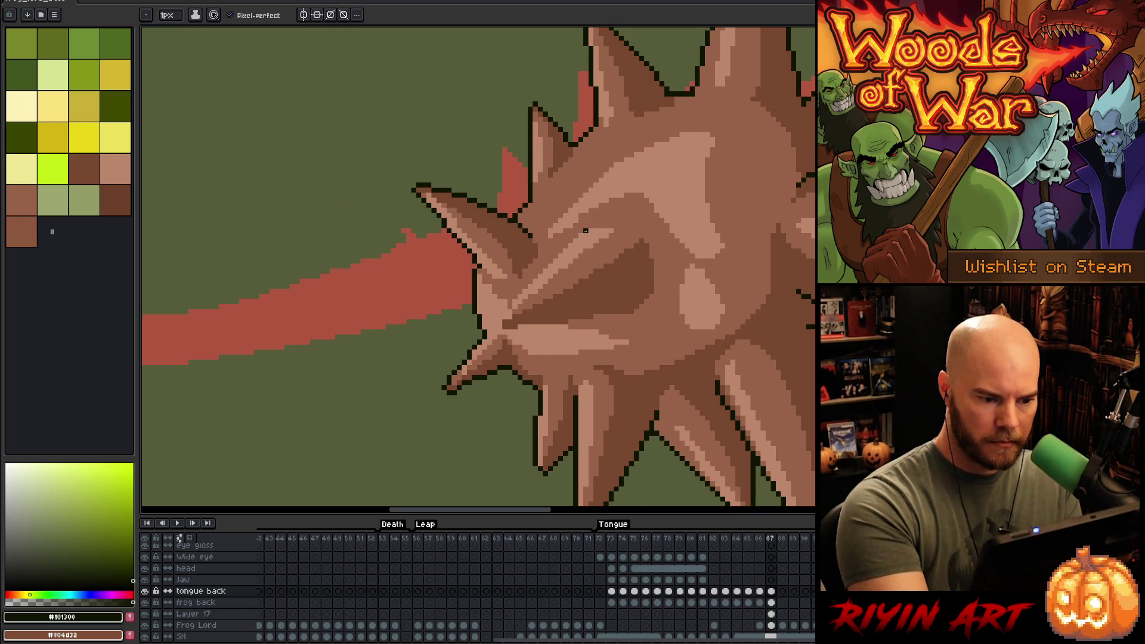
drag(590, 229, 608, 225)
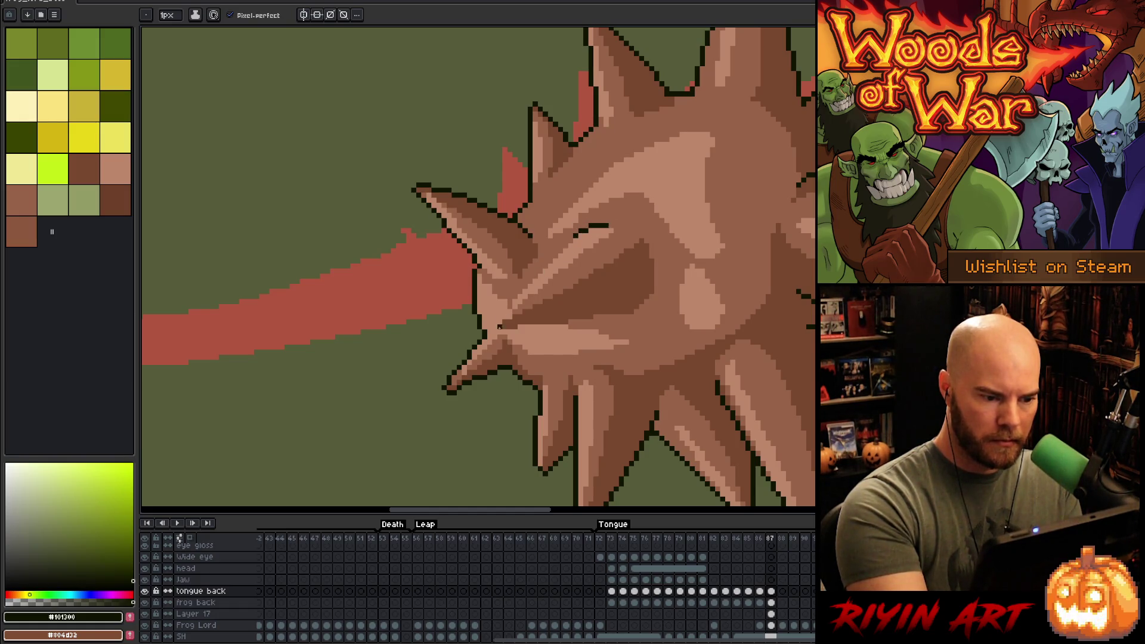
shift+click(500, 311)
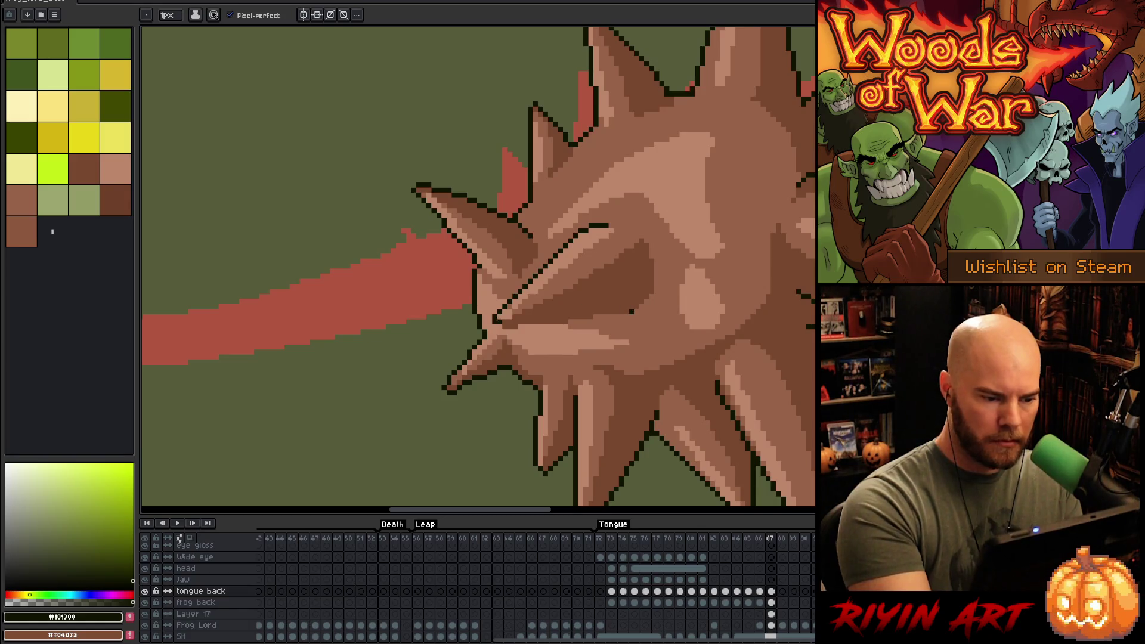
shift+click(495, 320)
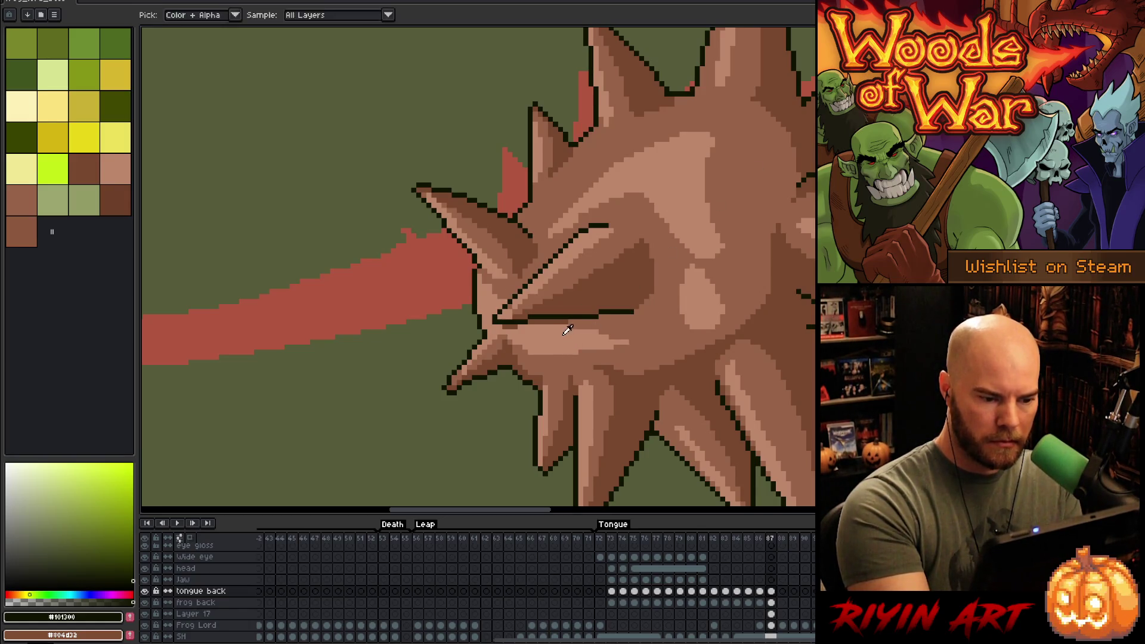
- Sample the light peach, dark outline and medium brown colours from the ball
alt+click(565, 322)
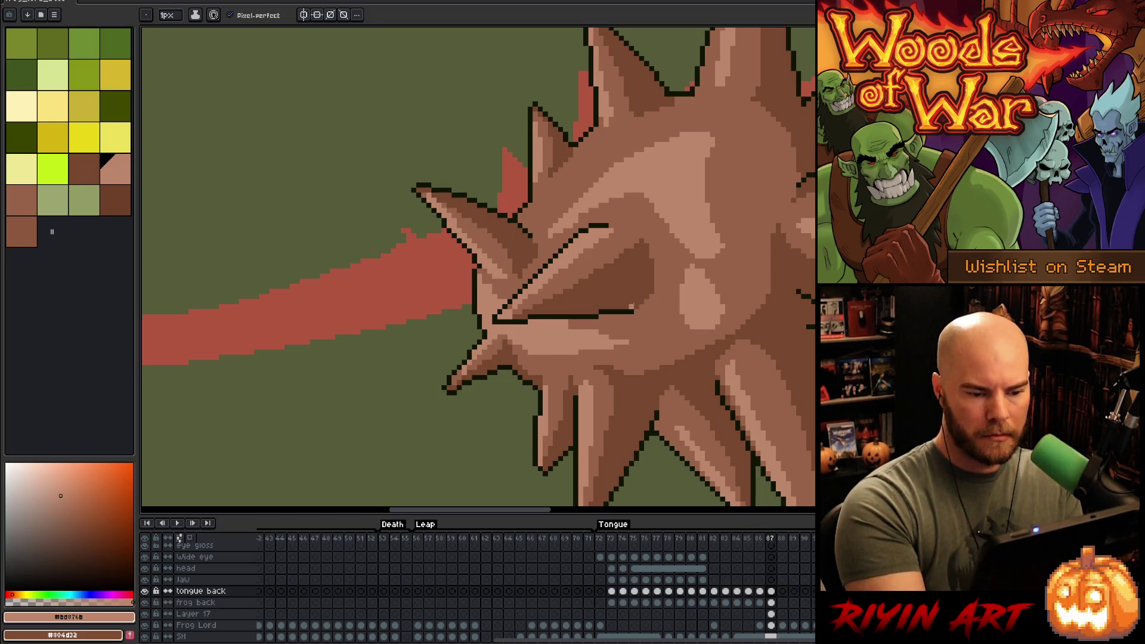
alt+click(632, 310)
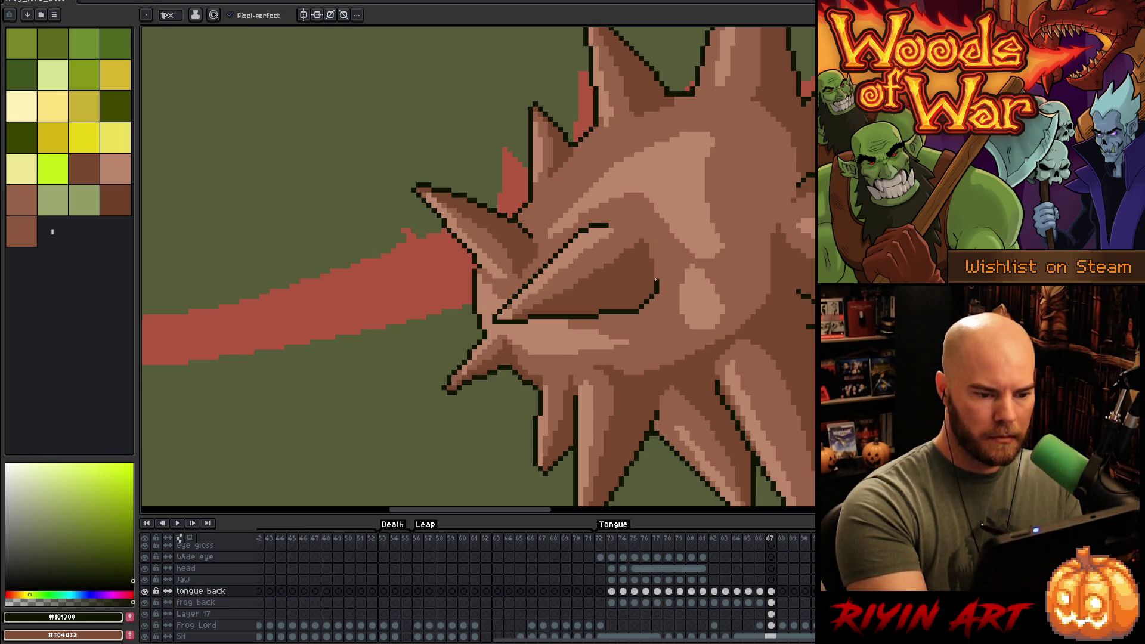
scroll(668, 262, down, 5)
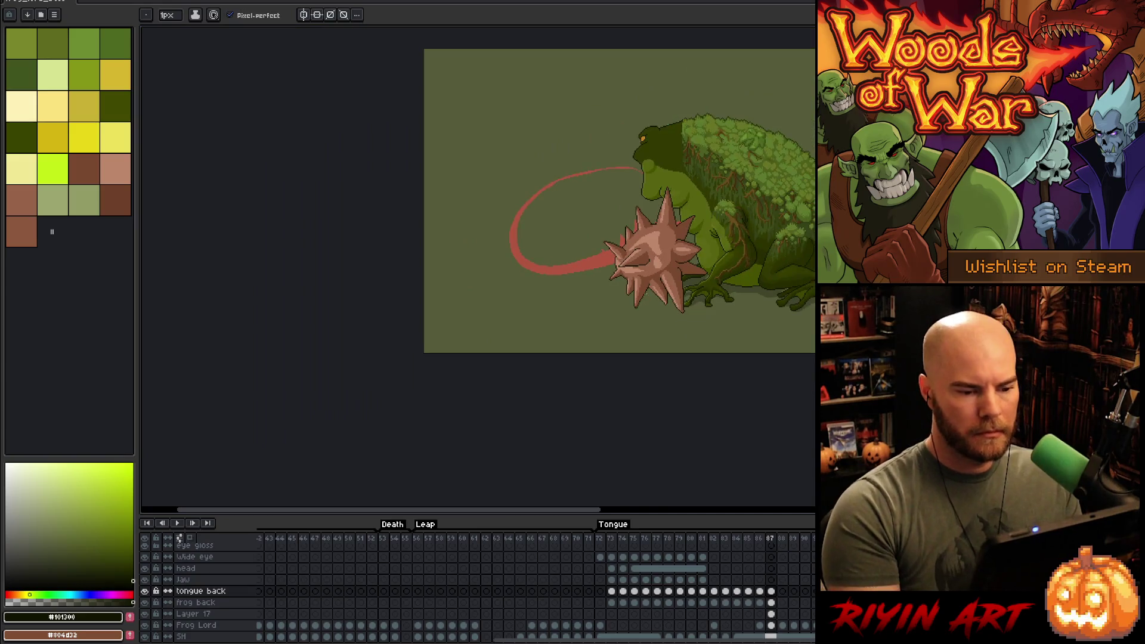
scroll(665, 290, up, 3)
scroll(626, 280, down, 1)
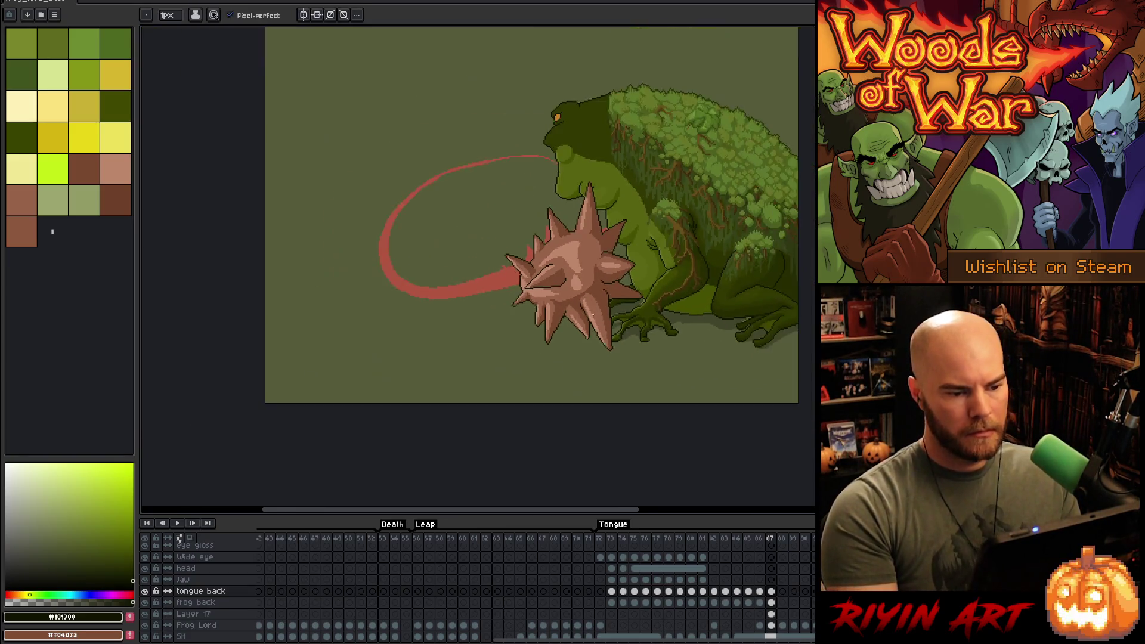
scroll(597, 270, up, 1)
scroll(597, 270, up, 1)
alt+click(579, 237)
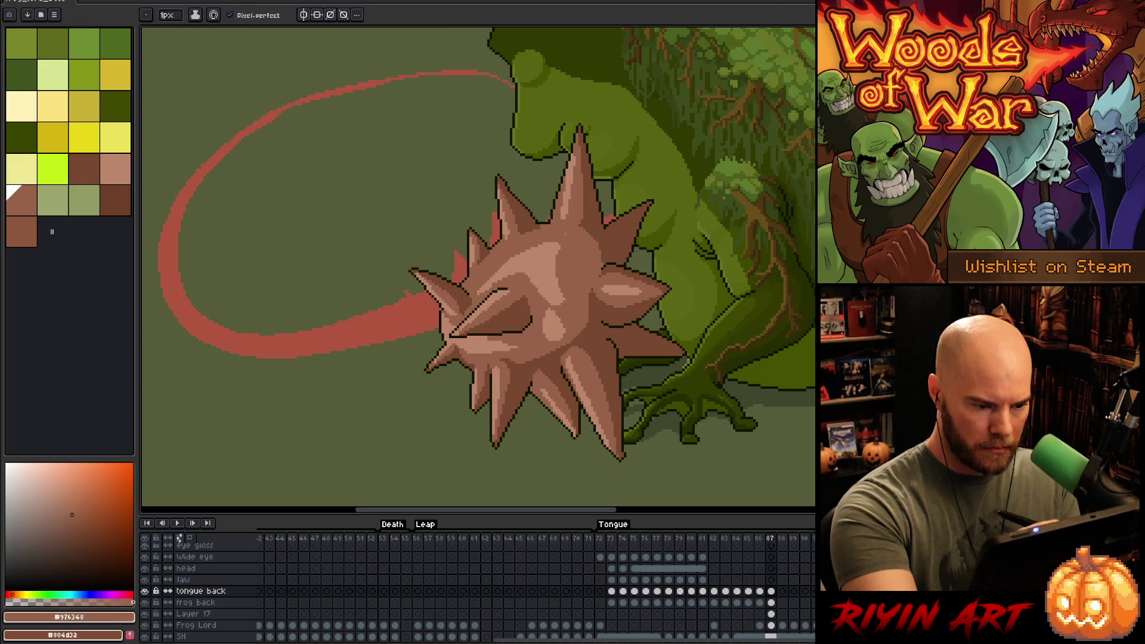
key(m)
mouse_move(579, 237)
mouse_down()
mouse_move(543, 276)
mouse_move(582, 331)
mouse_move(582, 271)
mouse_up()
key(alt)
key(g)
key(ctrl+d)
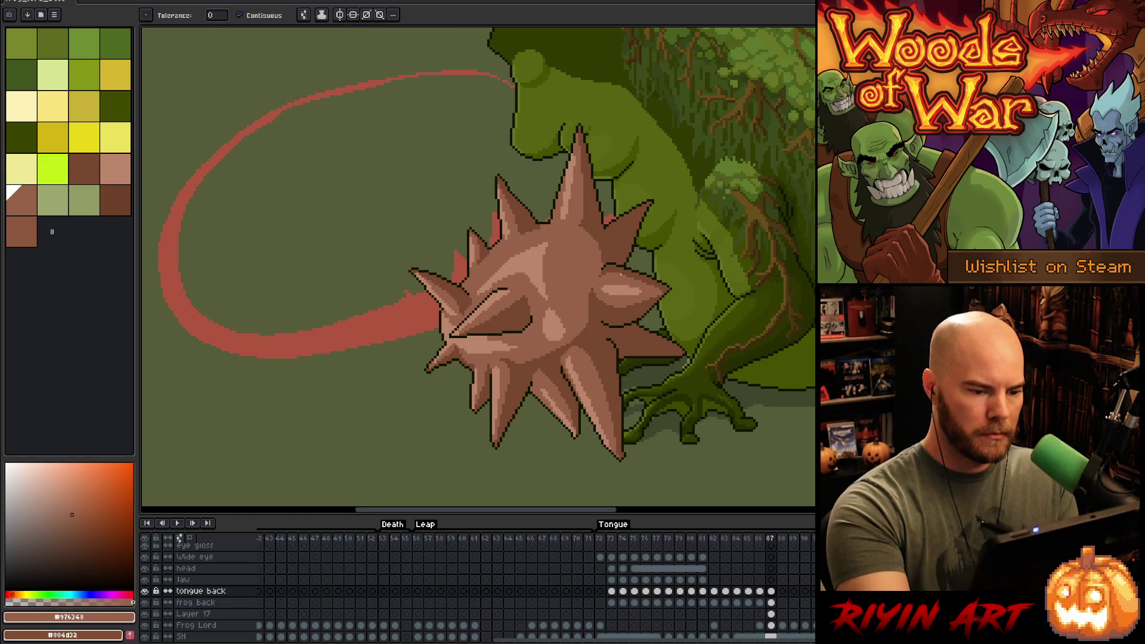
key(m)
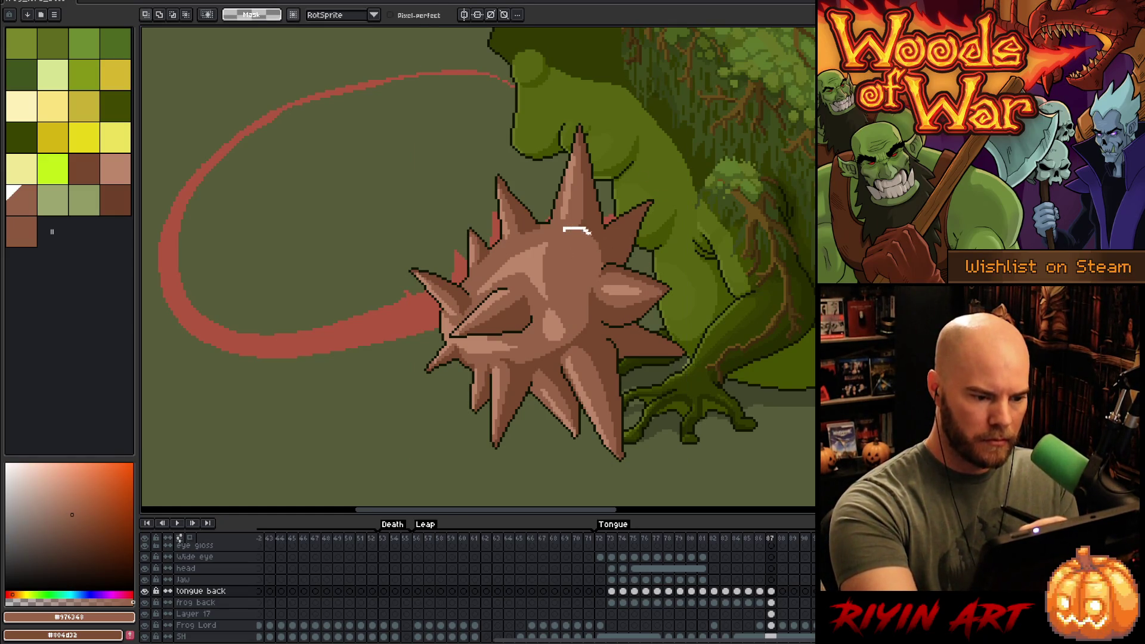
drag(584, 335, 561, 230)
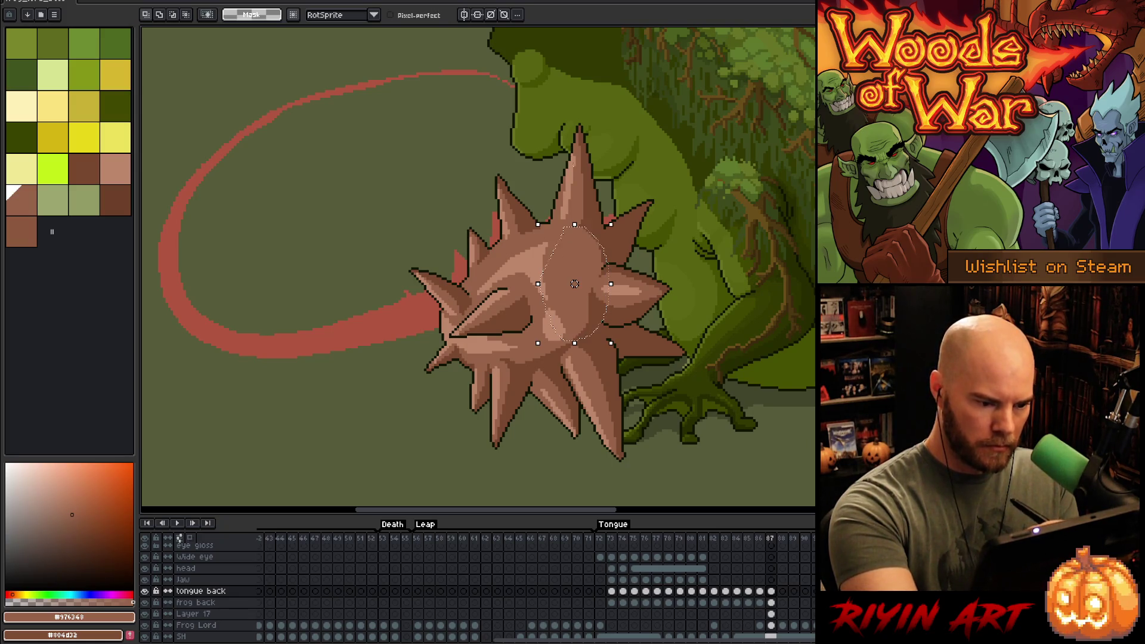
key(b)
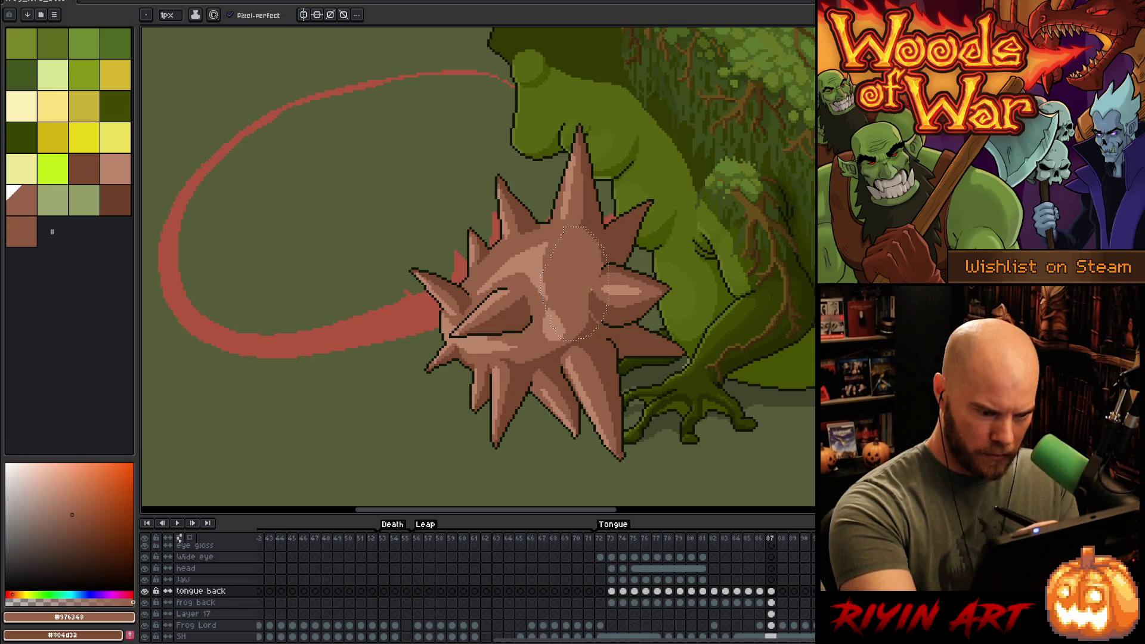
key(ctrl+d)
key(g)
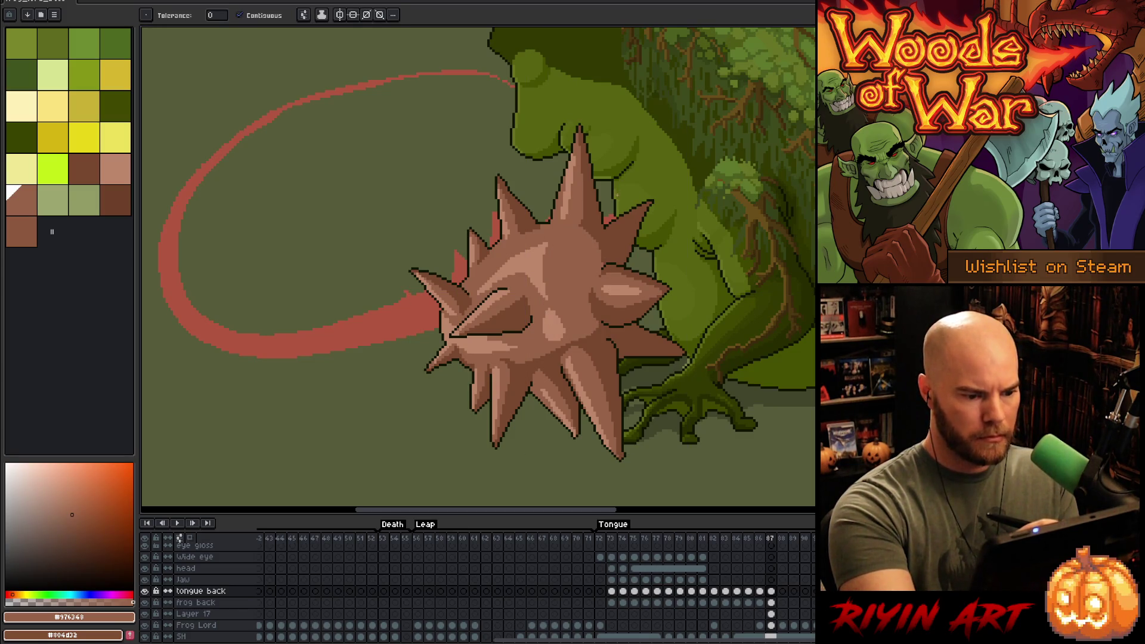
key(b)
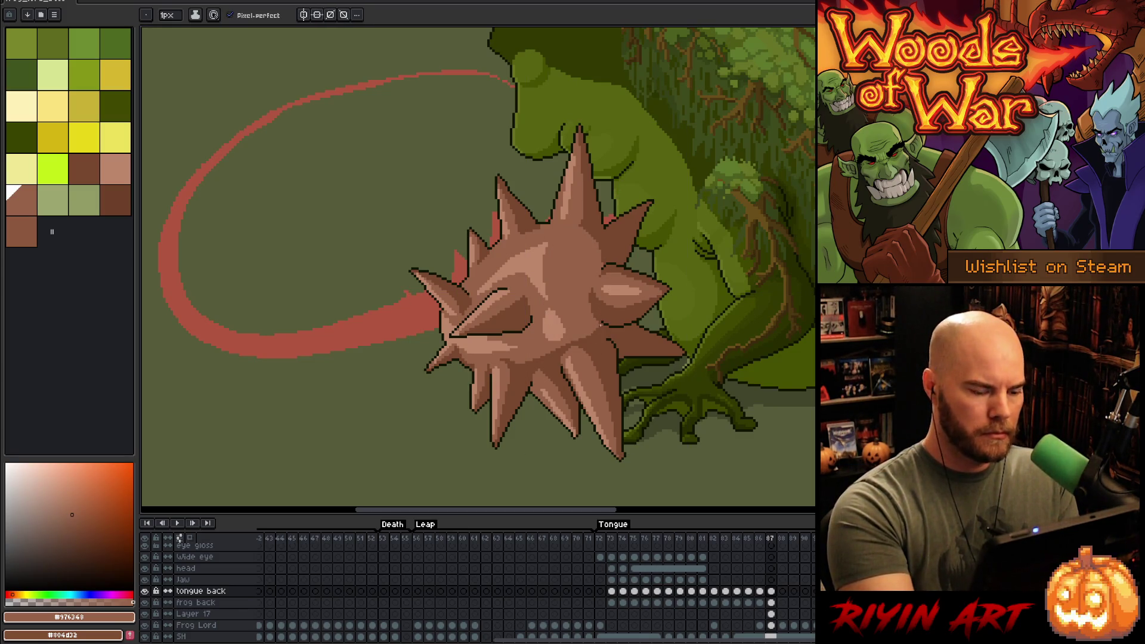
scroll(556, 322, down, 2)
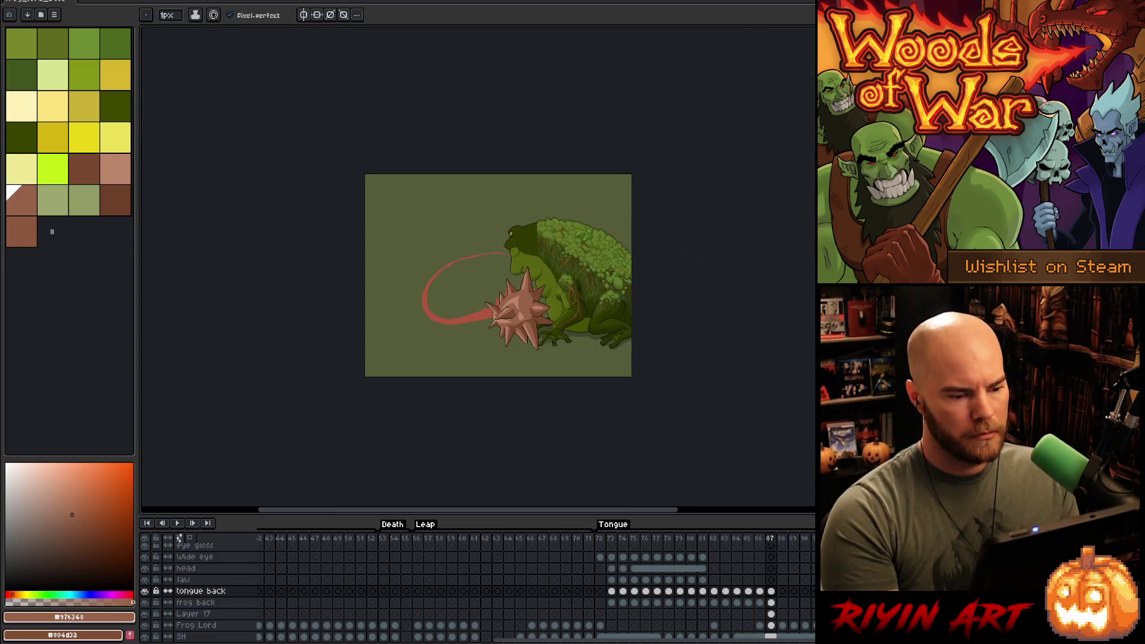
- Compare adjacent animation frames and eyedrop the ball's outline and brown shades
scroll(555, 322, up, 1)
scroll(556, 322, down, 1)
key(Left)
key(Right)
scroll(581, 291, up, 2)
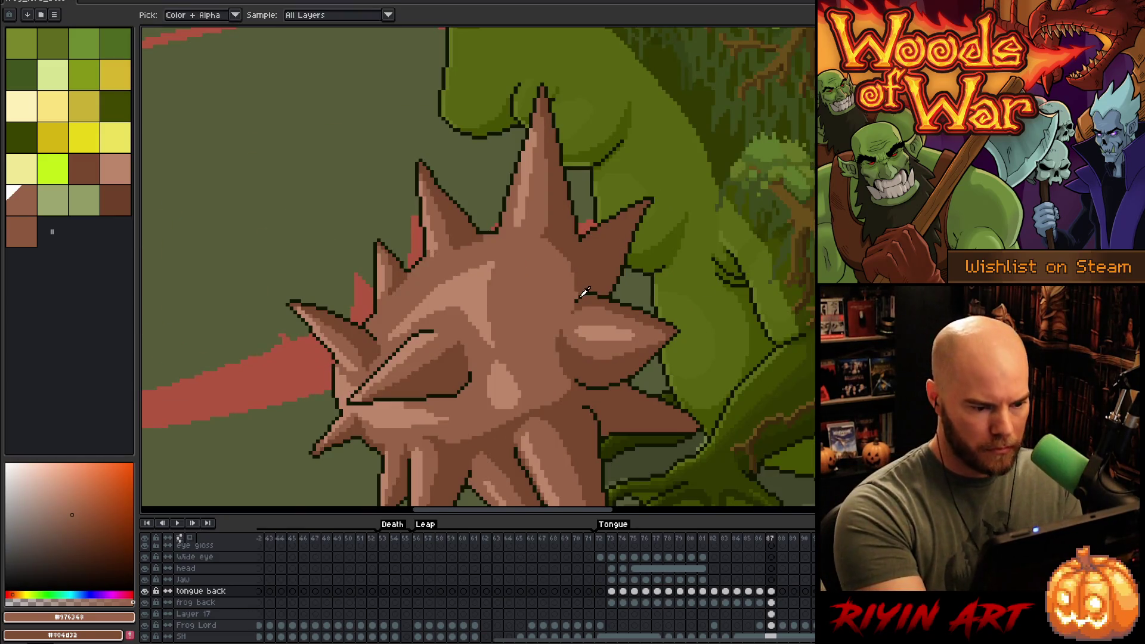
alt+click(577, 295)
alt+click(577, 296)
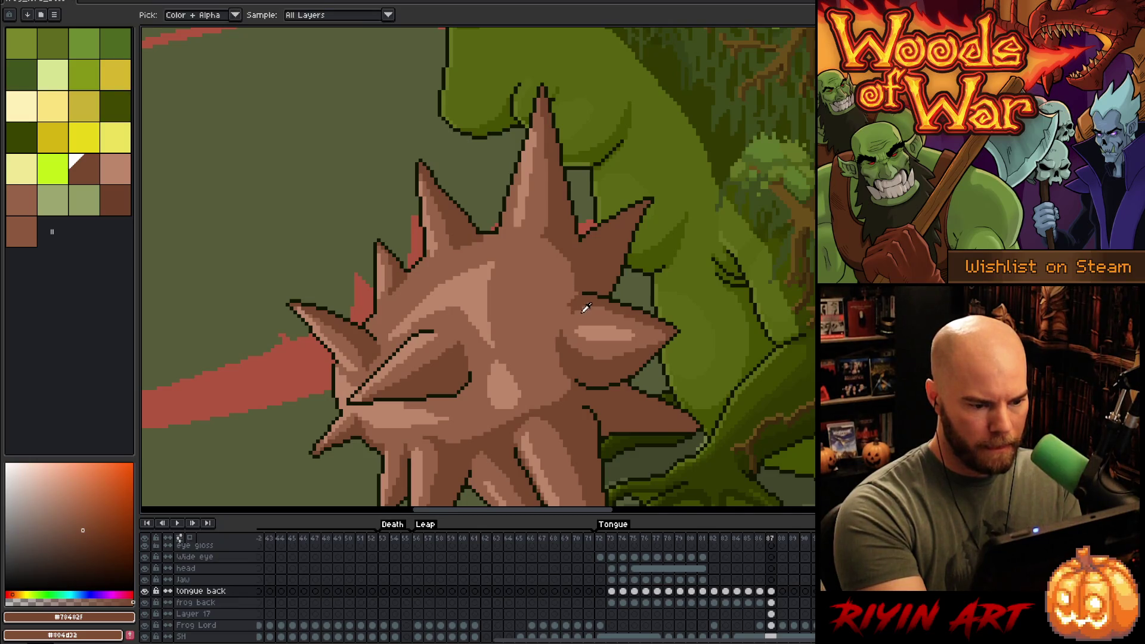
alt+click(574, 304)
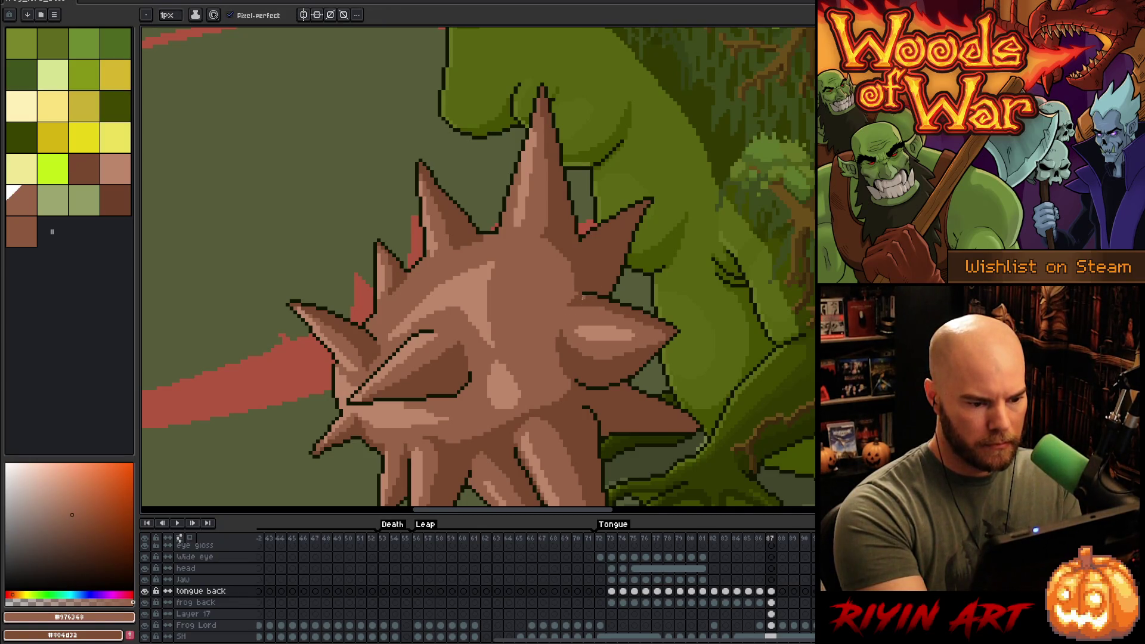
alt+click(567, 307)
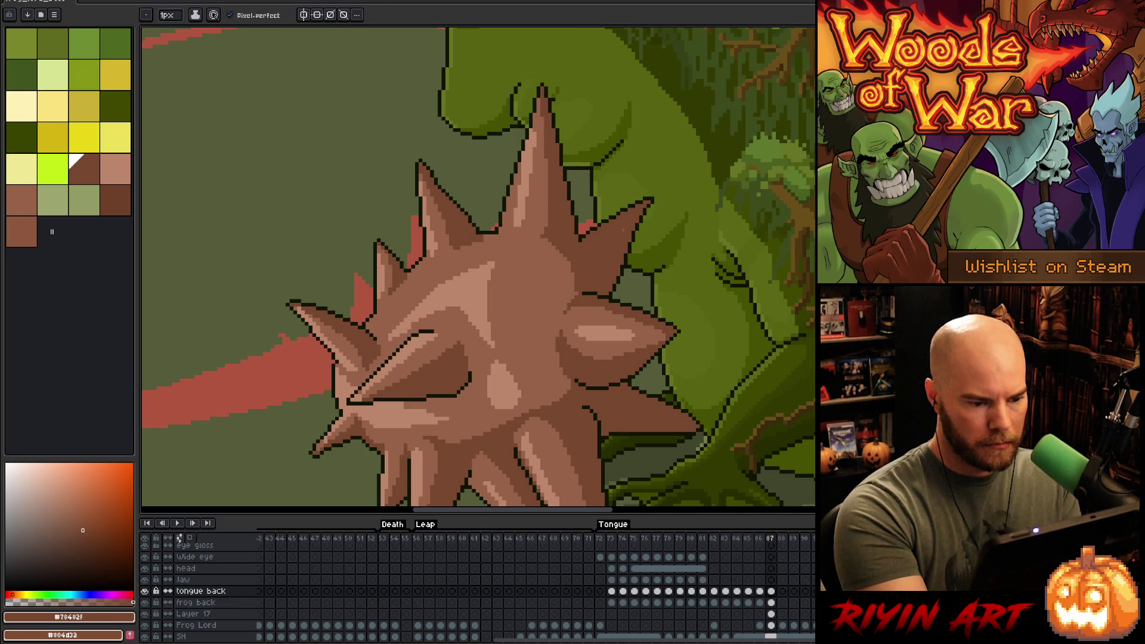
- Dismiss the context menu and save the frog lord sprite file
scroll(516, 296, down, 3)
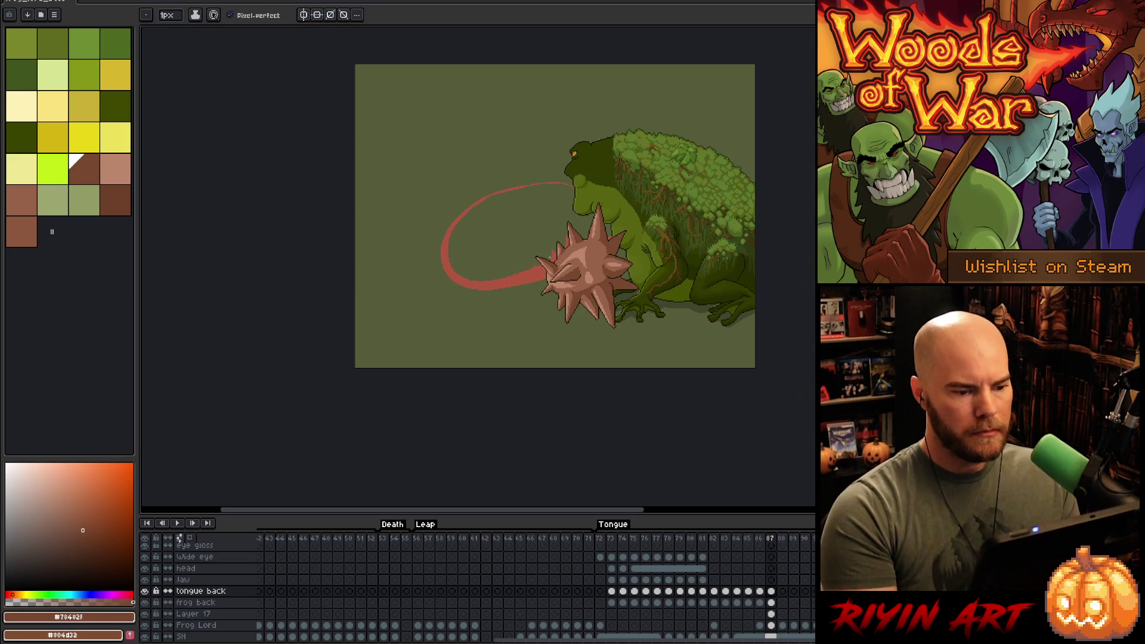
right_click(573, 281)
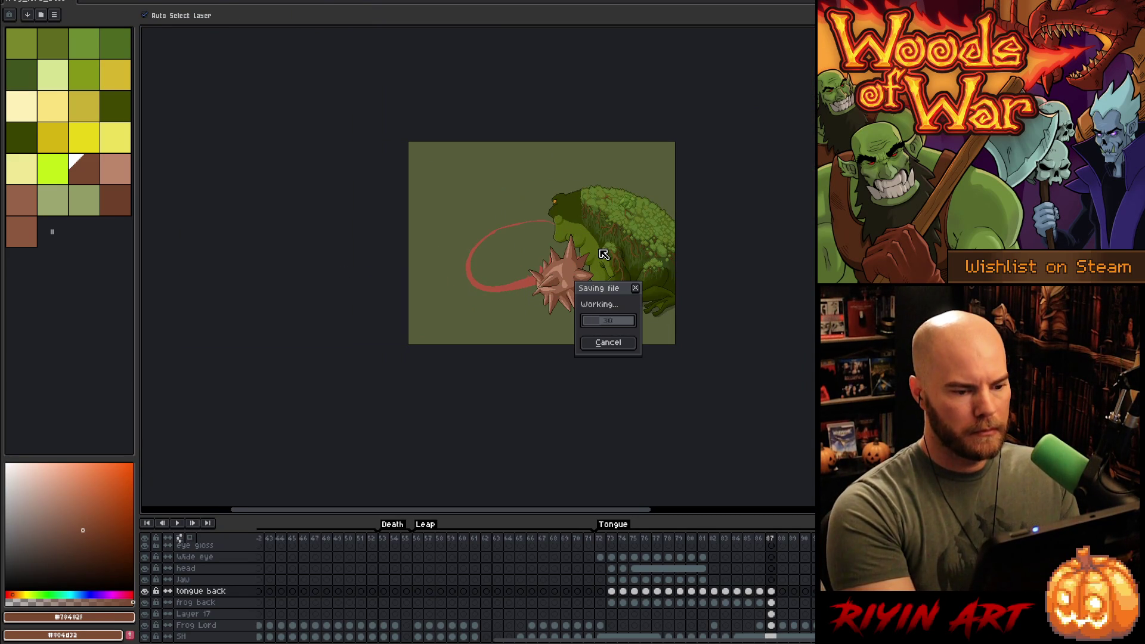
key(Escape)
scroll(598, 249, up, 3)
scroll(598, 250, up, 1)
- Lasso and delete the spike pixels overlapping the frog's arm
key(q)
mouse_move(588, 252)
mouse_down()
mouse_move(485, 273)
mouse_move(481, 335)
mouse_move(517, 371)
mouse_up()
key(Delete)
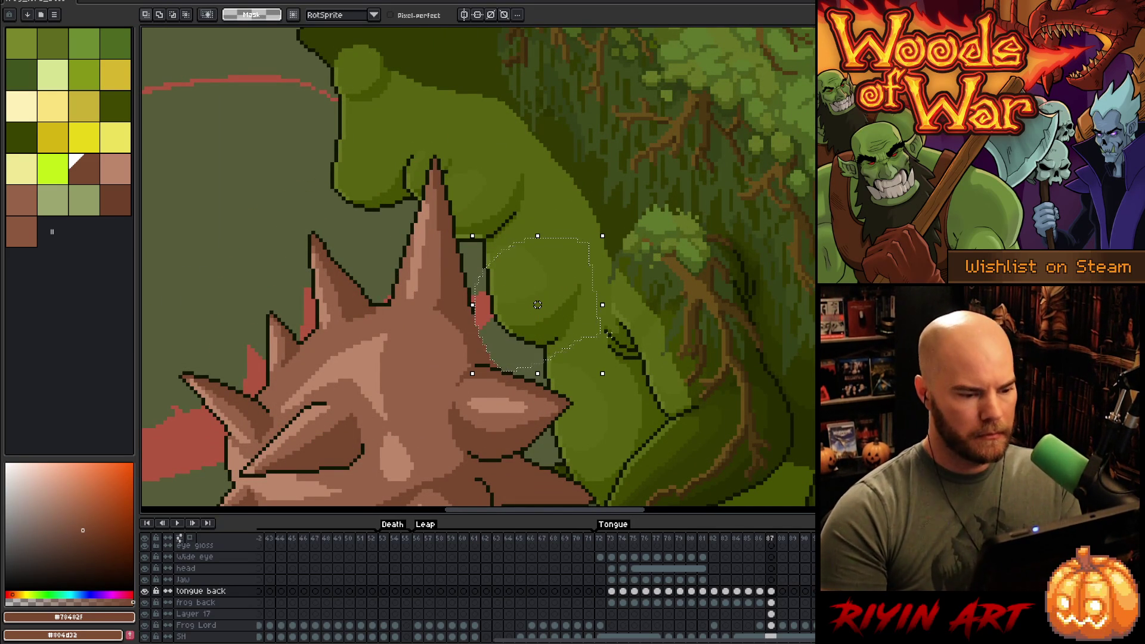
key(ctrl+d)
- Draw the spike's dark outline over the arm, erasing and redrawing the misplaced diagonal
key(b)
alt+click(486, 278)
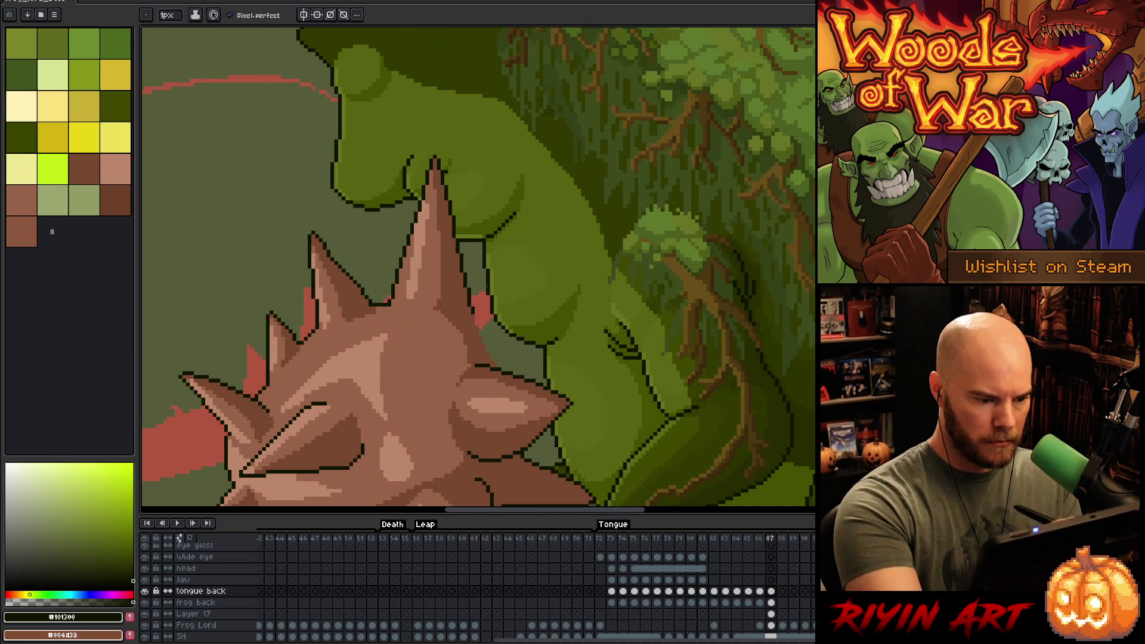
mouse_move(485, 311)
mouse_down()
mouse_move(560, 298)
mouse_move(510, 365)
mouse_up()
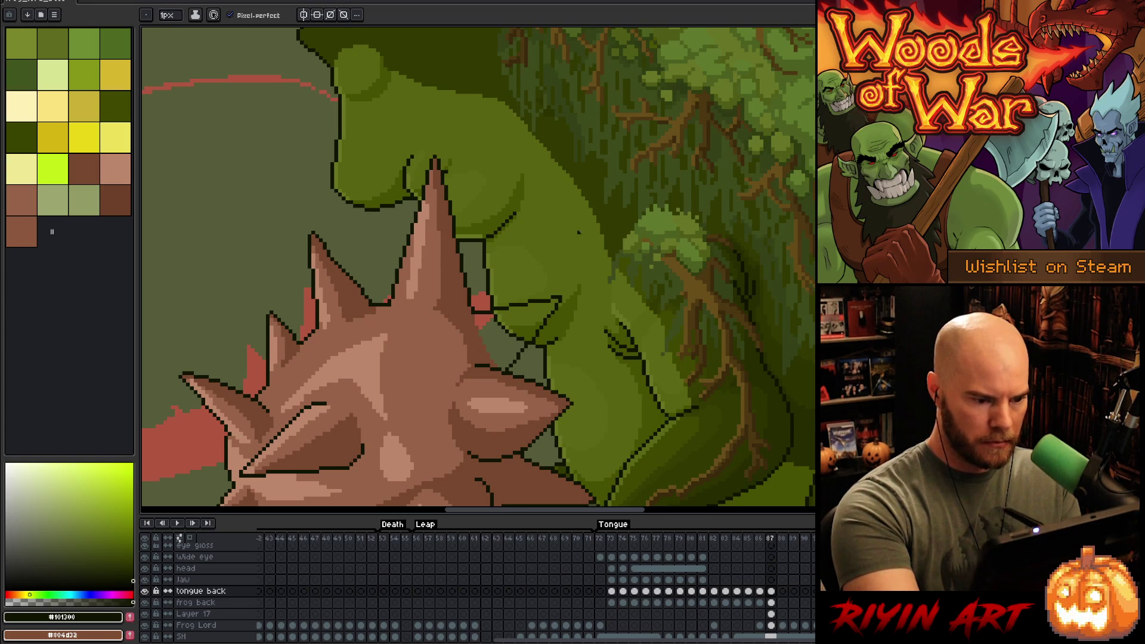
key(e)
drag(559, 300, 522, 350)
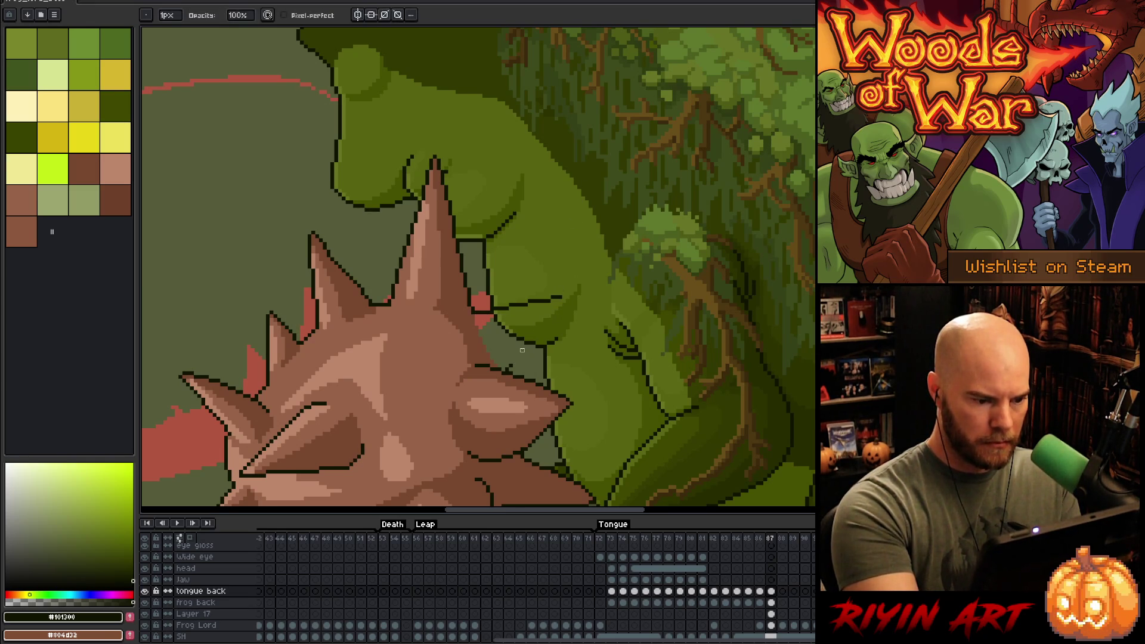
key(b)
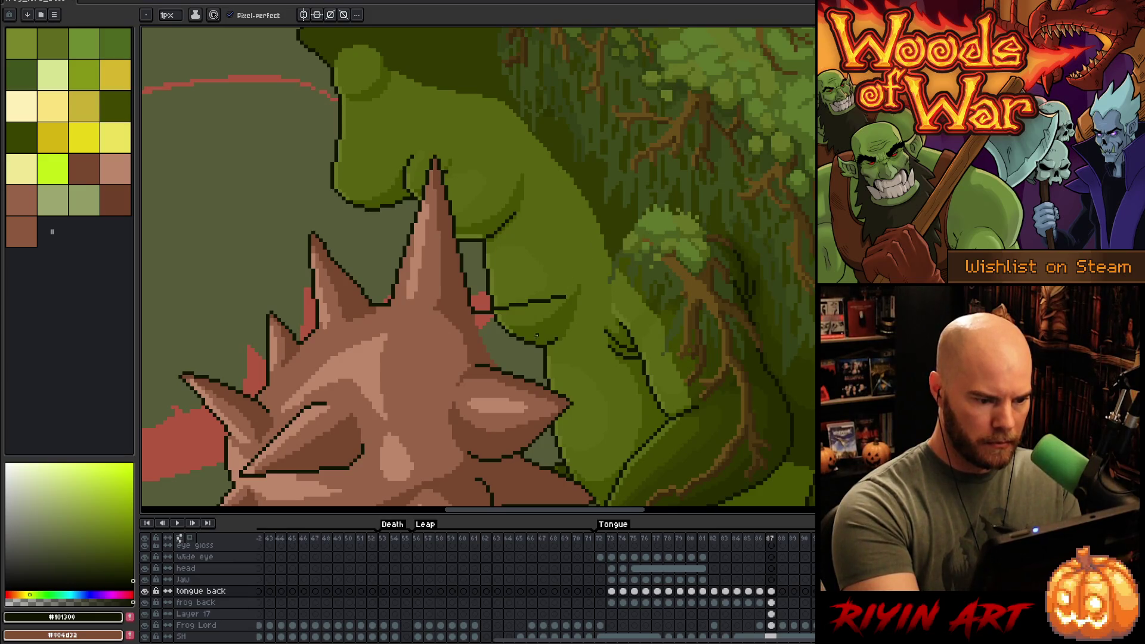
mouse_move(564, 305)
mouse_down()
mouse_move(510, 367)
mouse_move(576, 300)
mouse_up()
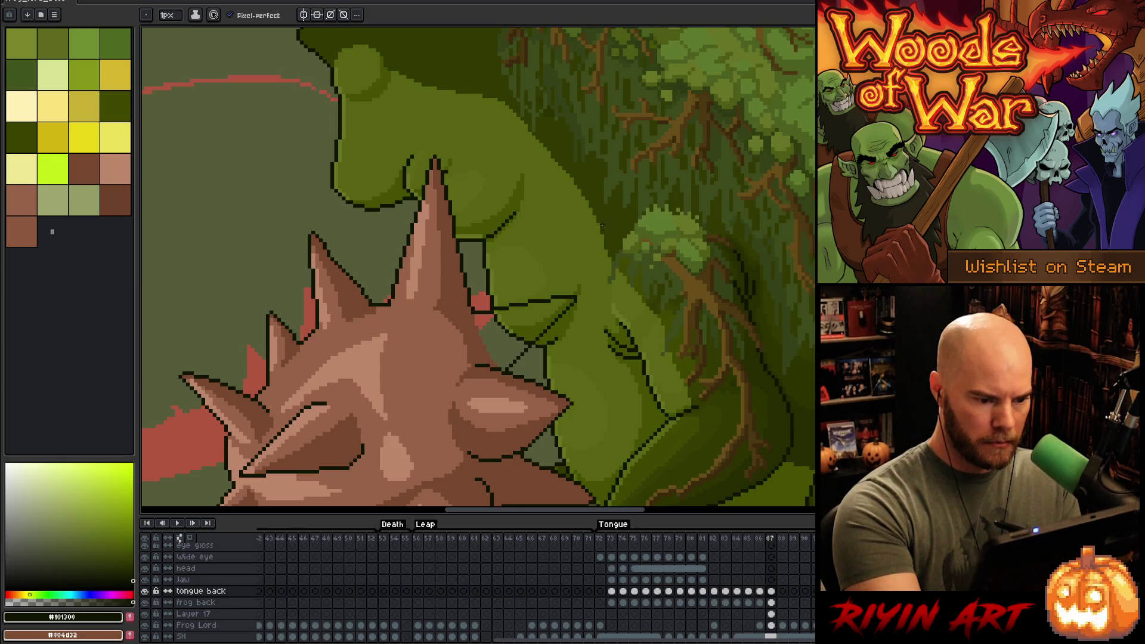
alt+click(481, 355)
scroll(298, 287, down, 5)
key(space)
drag(290, 289, 556, 296)
- Lasso the area around the frog's hand and delete the spike pixels there
key(g)
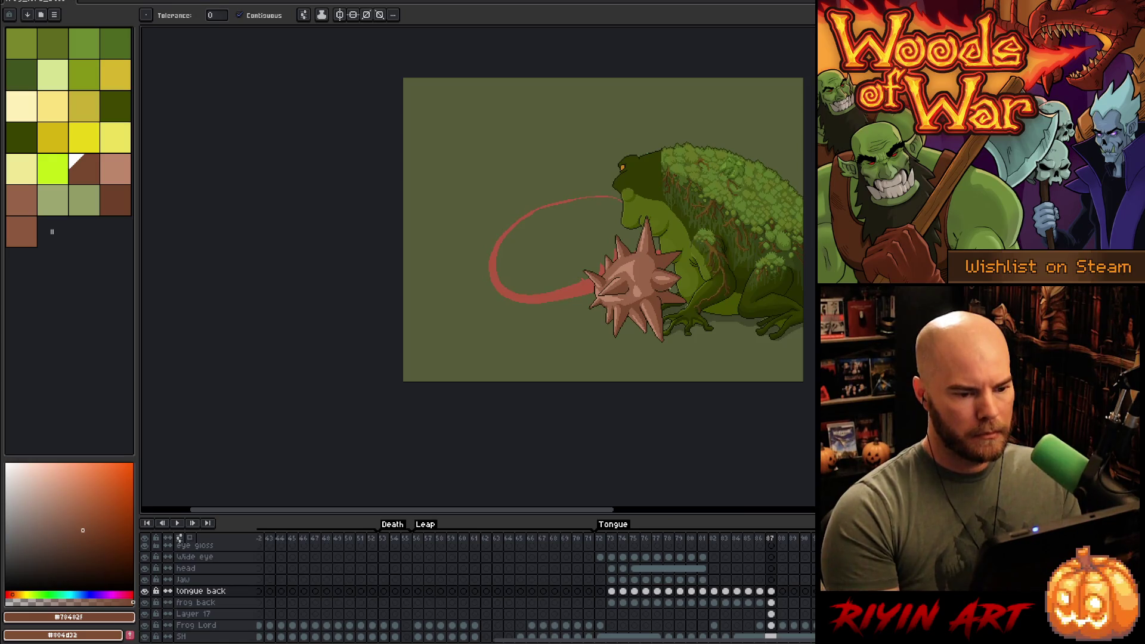
scroll(668, 301, up, 5)
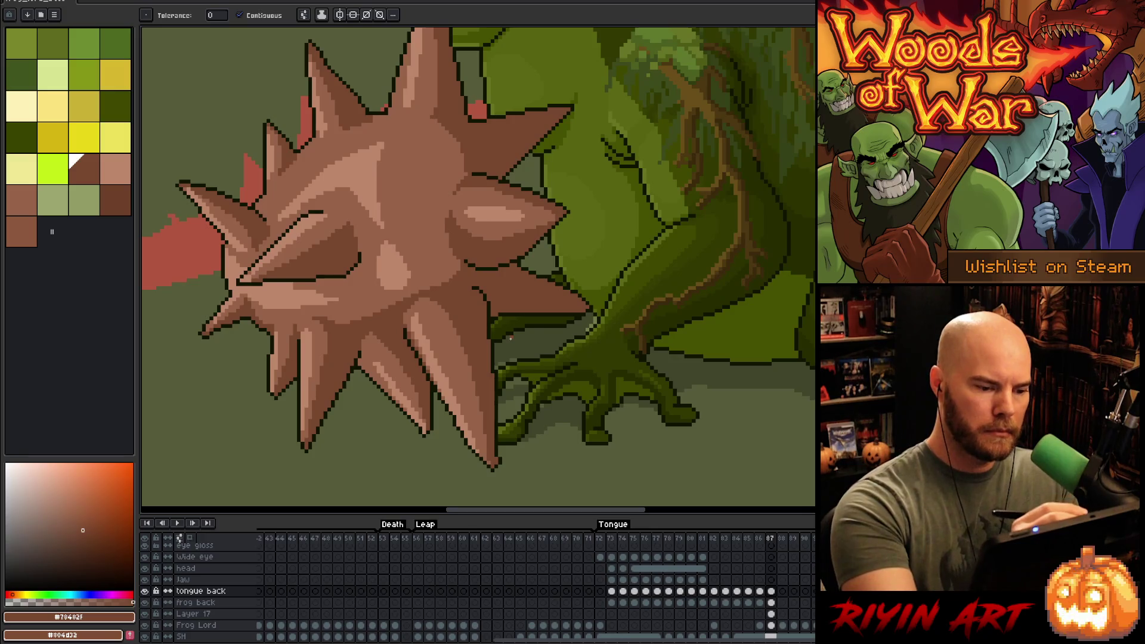
key(m)
mouse_move(524, 261)
mouse_down()
mouse_move(498, 292)
mouse_move(502, 345)
mouse_move(634, 280)
mouse_up()
key(Delete)
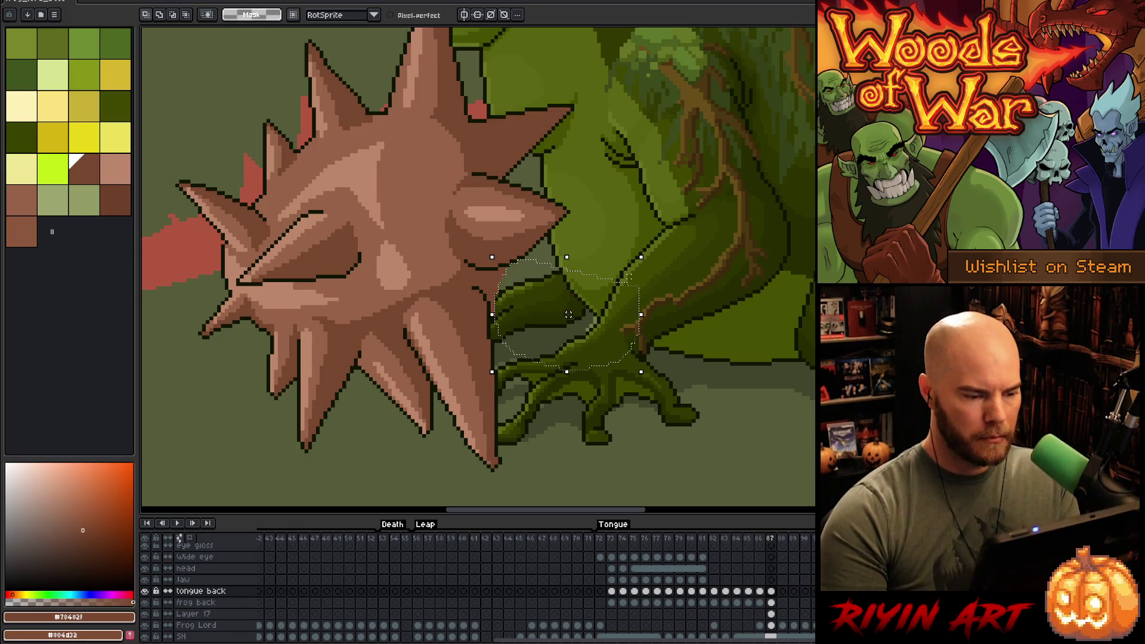
key(ctrl+d)
- Draw the reshaped spike's dark outline over the hand and bucket-fill it brown
key(b)
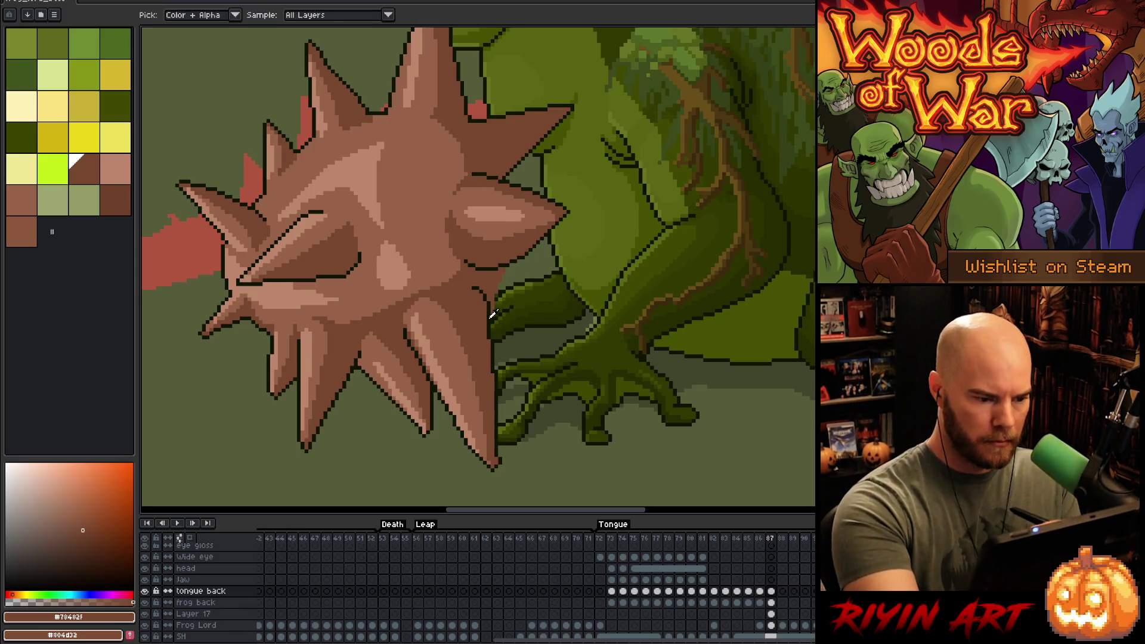
alt+click(512, 264)
mouse_move(507, 268)
mouse_down()
mouse_move(578, 340)
mouse_move(497, 322)
mouse_up()
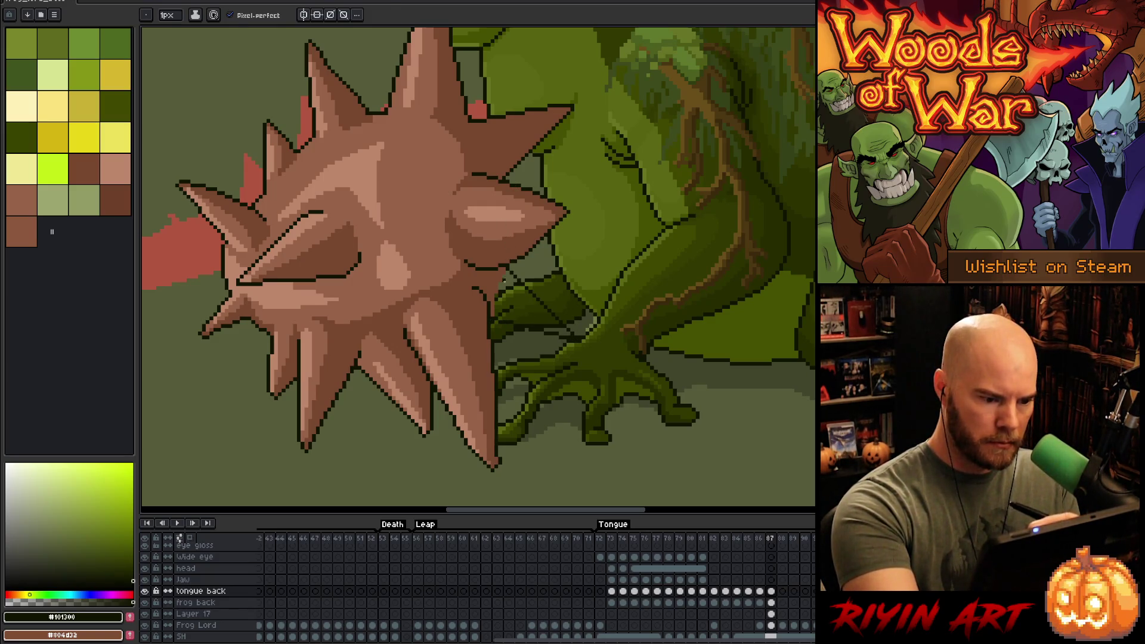
alt+click(498, 271)
key(g)
click(537, 310)
key(b)
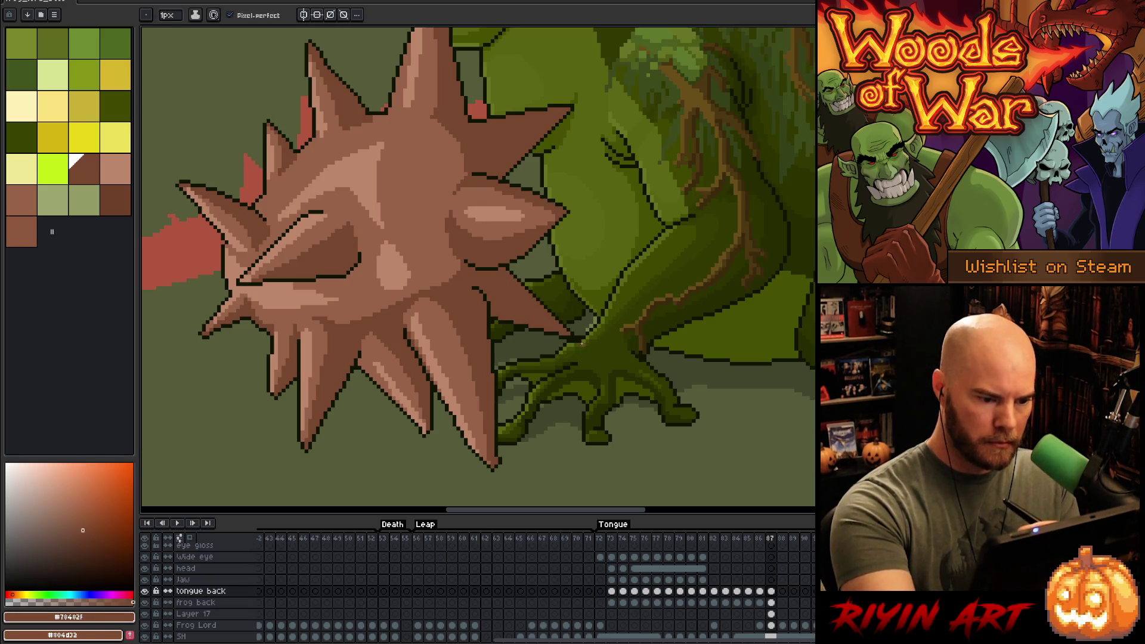
scroll(582, 344, down, 5)
key(space)
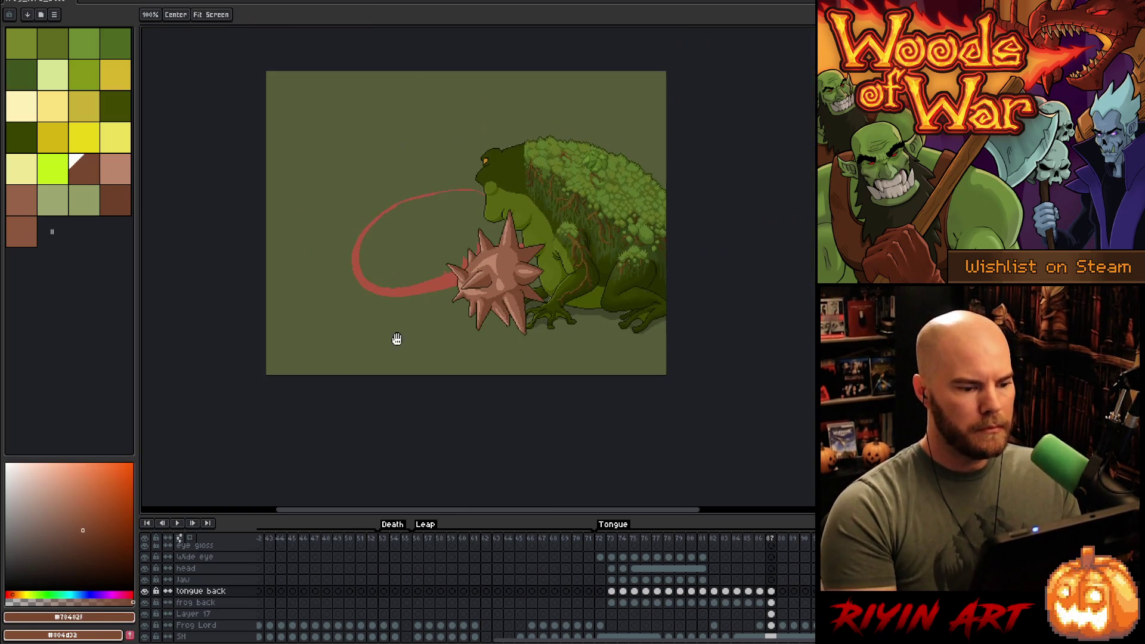
scroll(539, 344, up, 3)
key(Left)
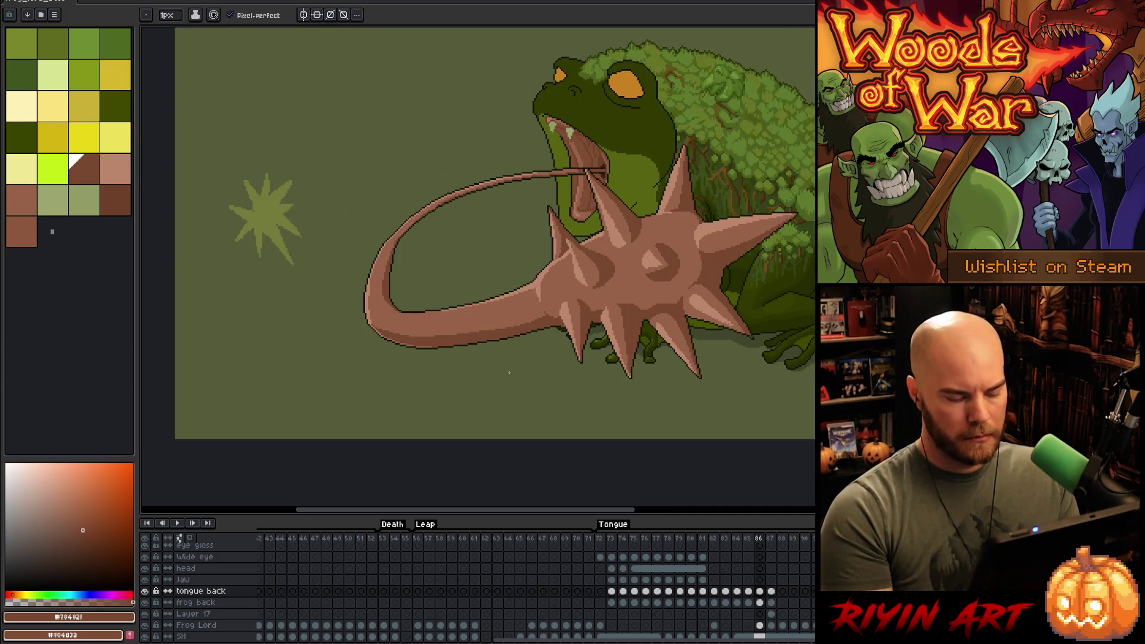
key(Right)
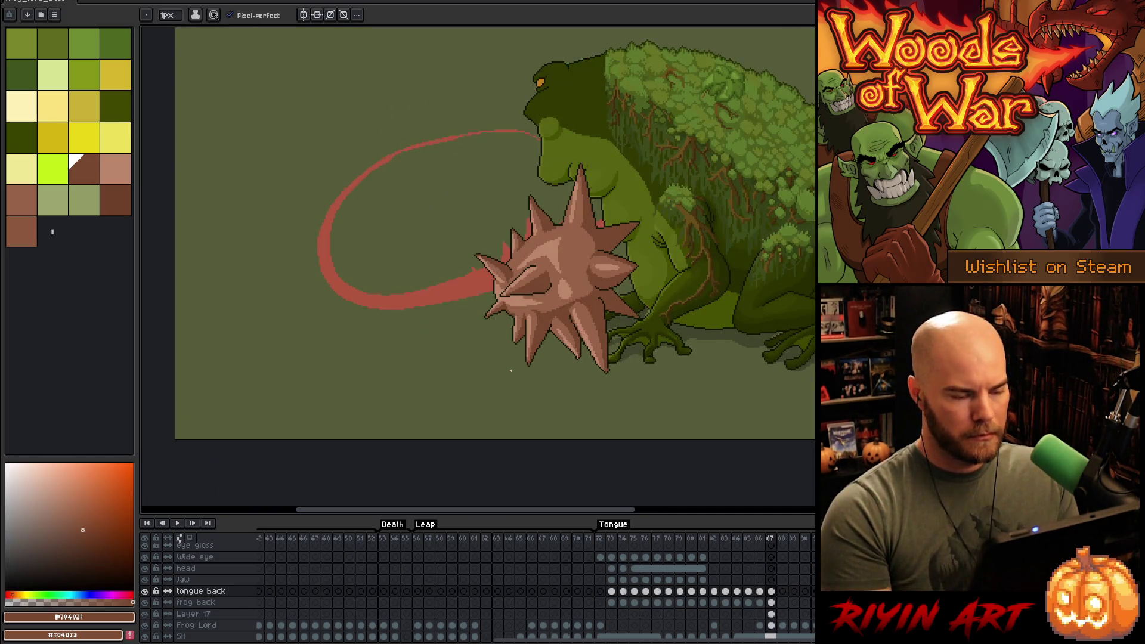
scroll(511, 371, down, 1)
scroll(519, 352, up, 2)
scroll(527, 335, down, 1)
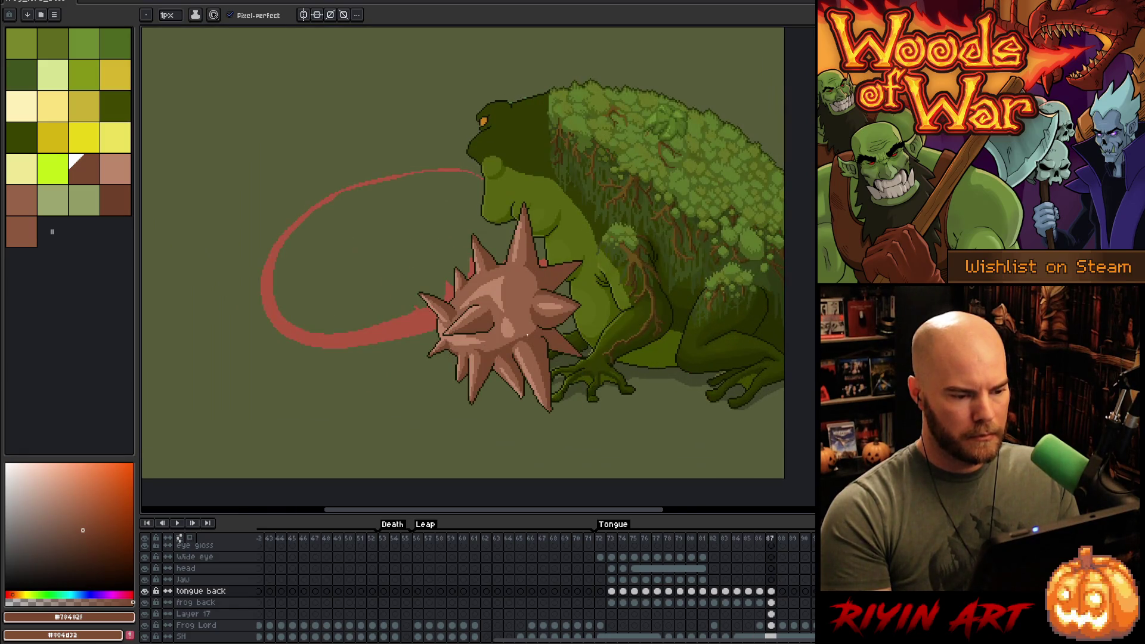
key(Left)
key(Right)
key(Left)
key(Right)
key(Left)
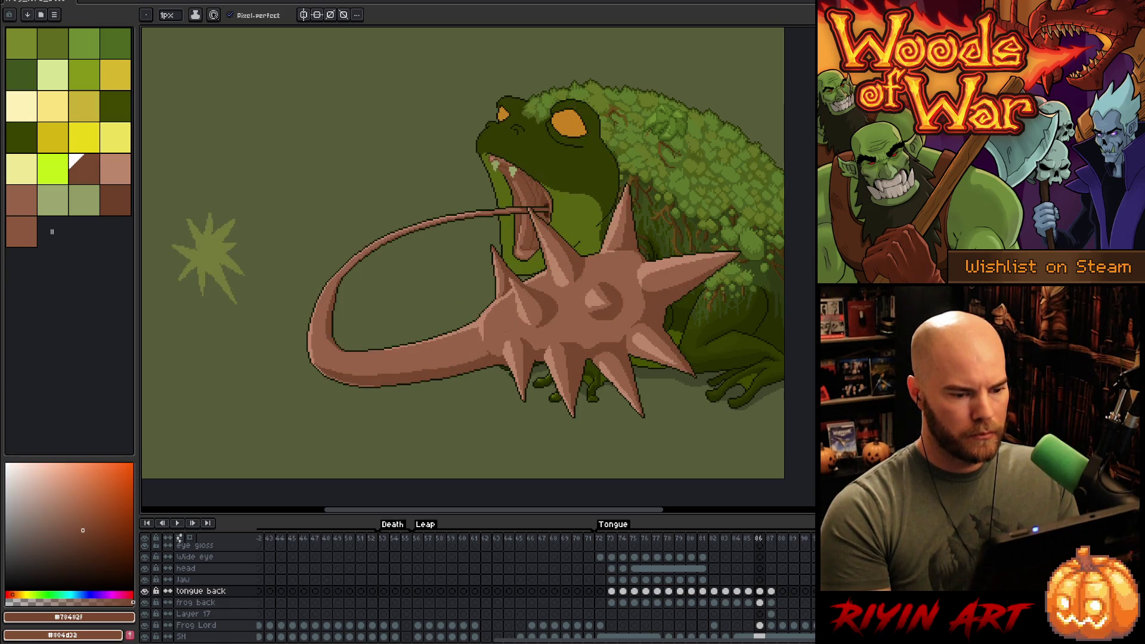
key(Right)
key(Left)
key(Right)
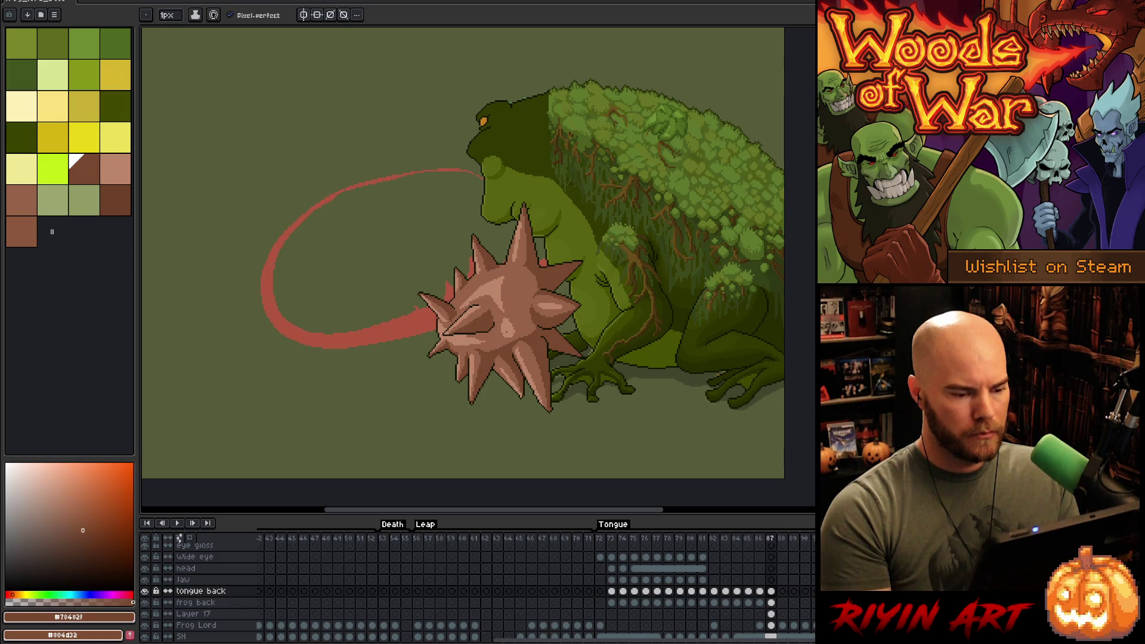
key(Left)
key(Right)
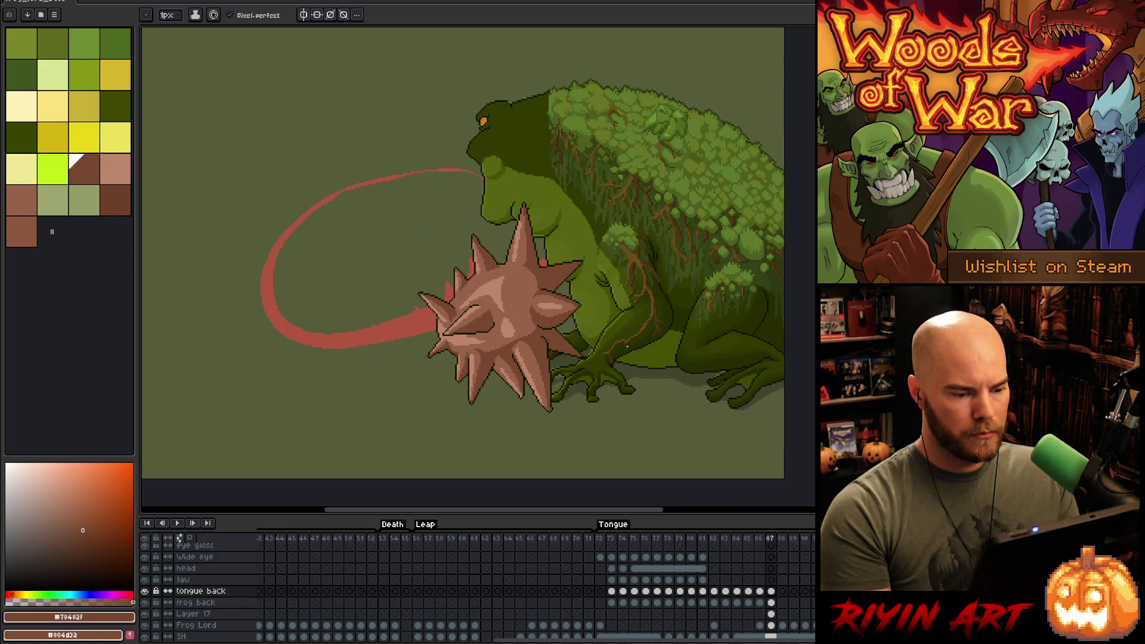
scroll(627, 346, up, 3)
scroll(620, 348, down, 3)
scroll(566, 352, up, 3)
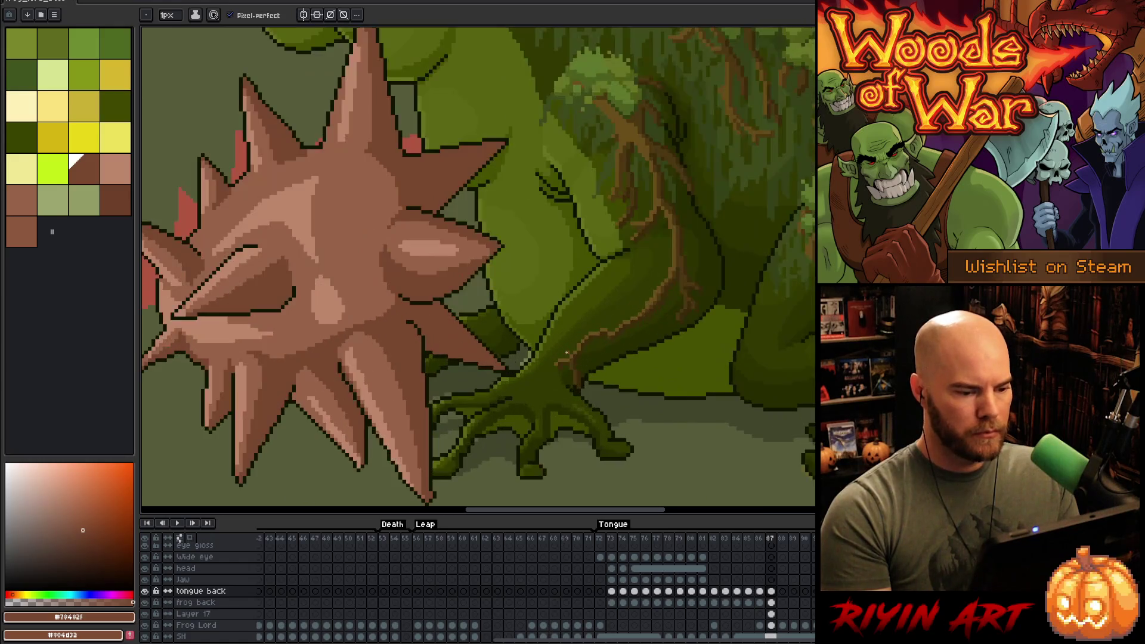
- Outline the edge of the frog's hand below the ball in the dark outline colour
key(v)
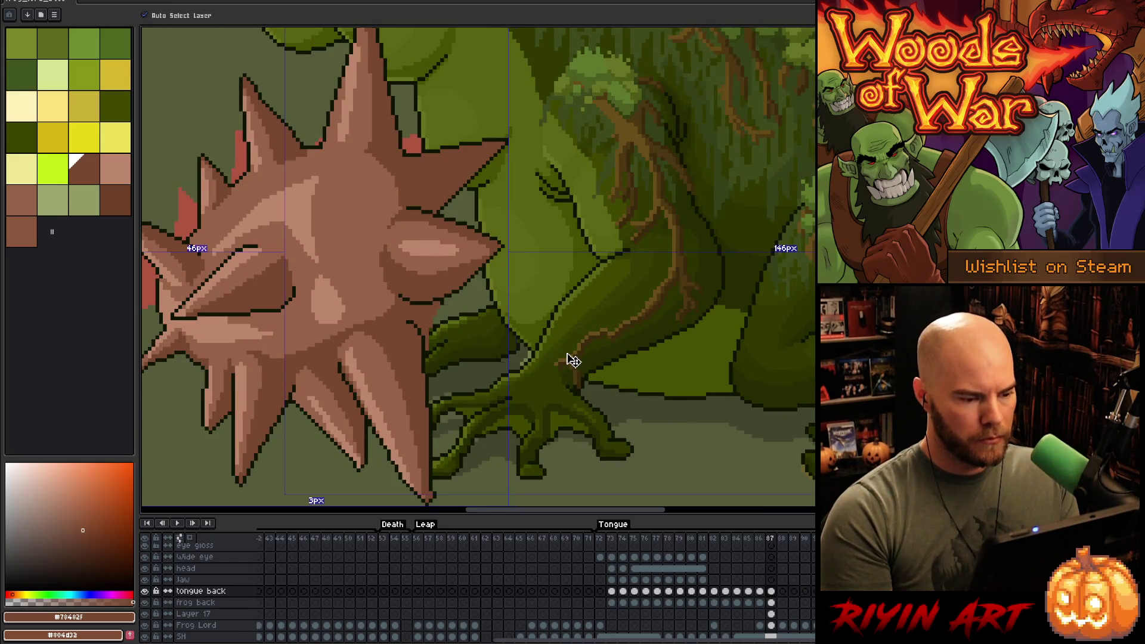
key(b)
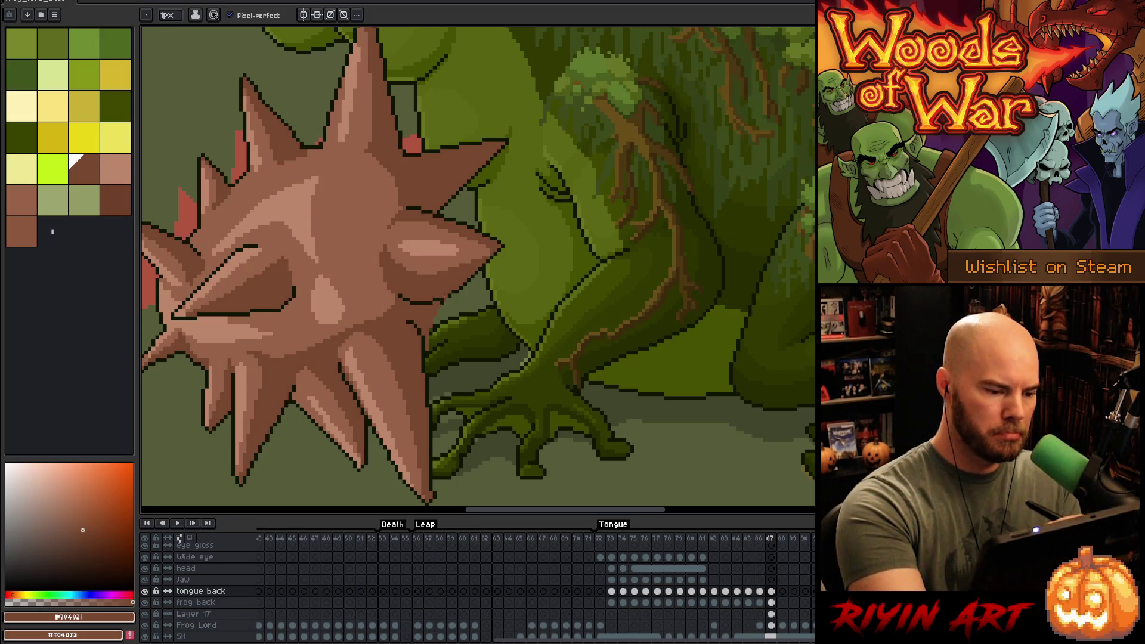
alt+click(457, 289)
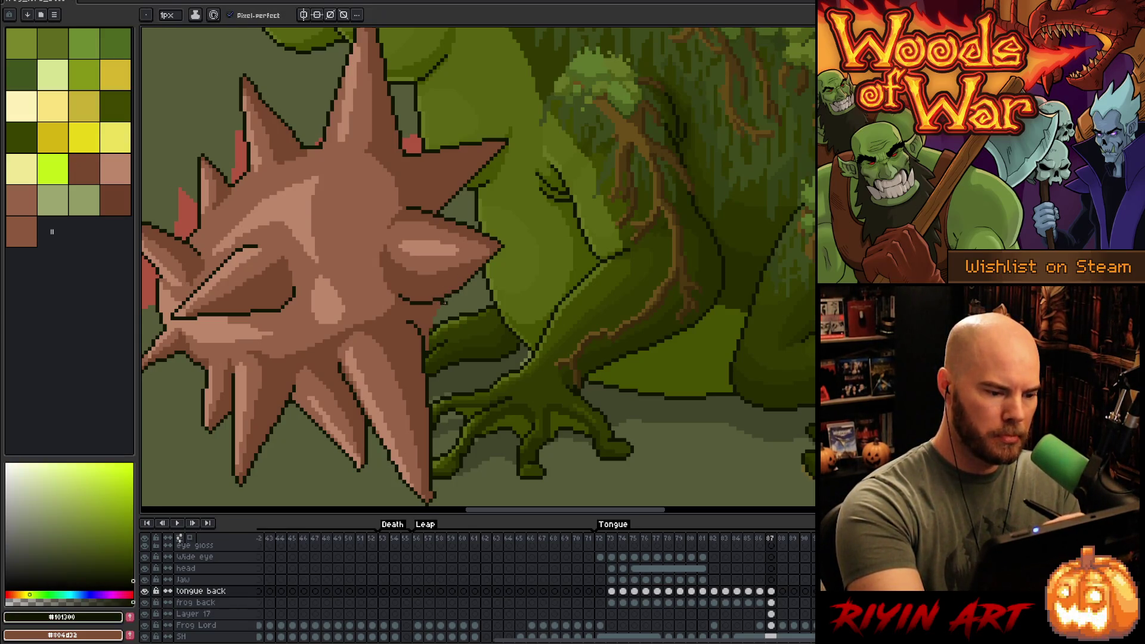
alt+click(437, 303)
alt+click(456, 292)
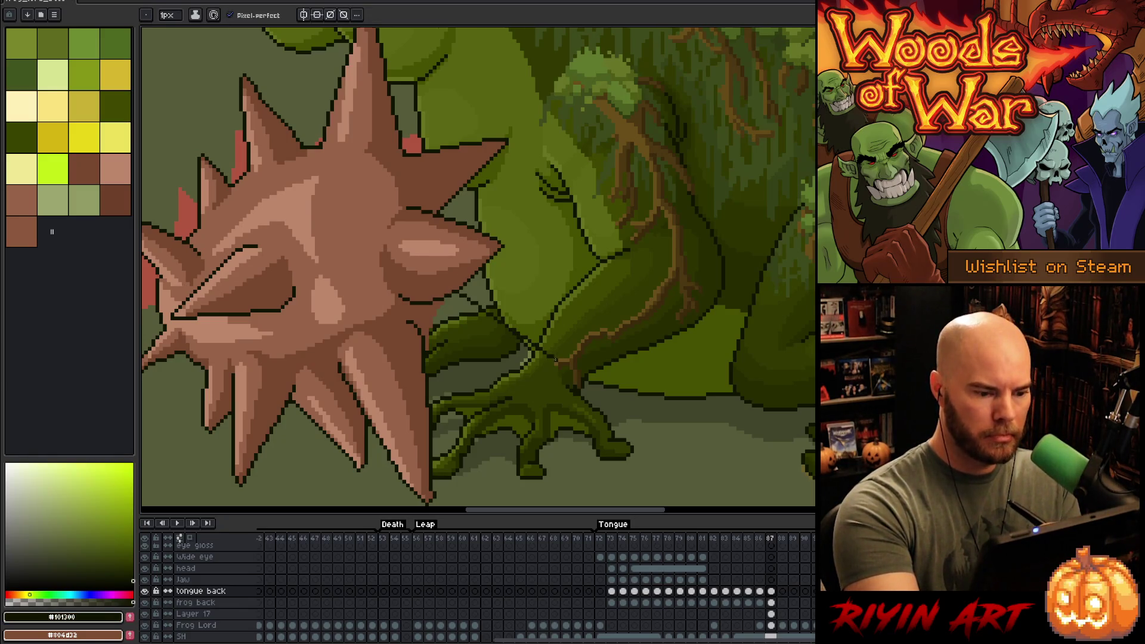
mouse_move(507, 322)
mouse_down()
mouse_move(561, 352)
mouse_move(428, 376)
mouse_up()
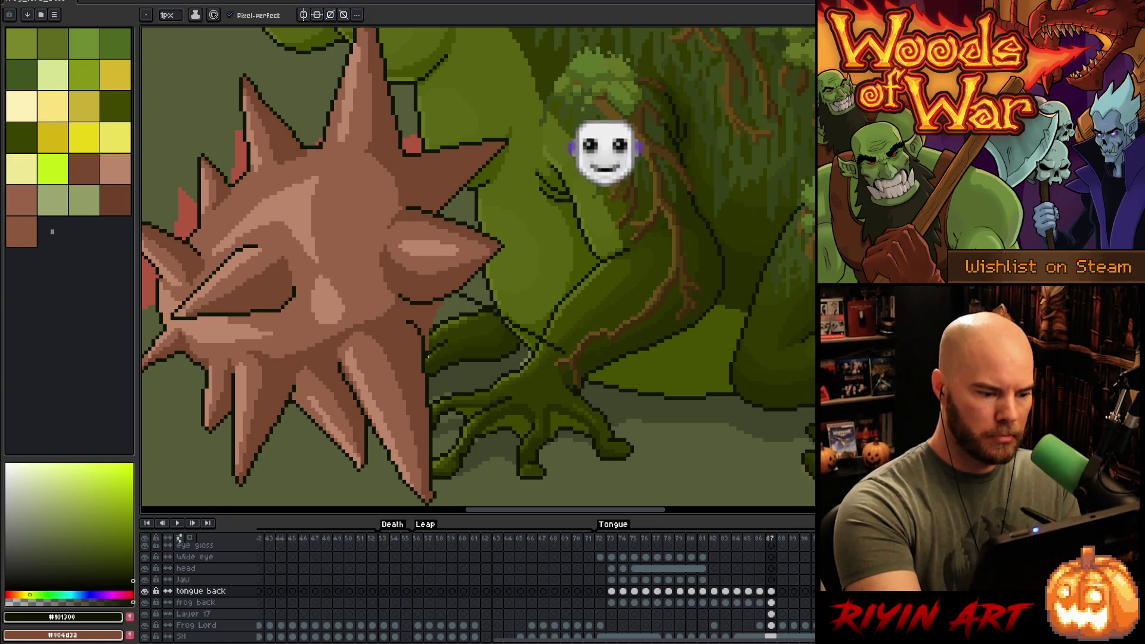
alt+click(536, 346)
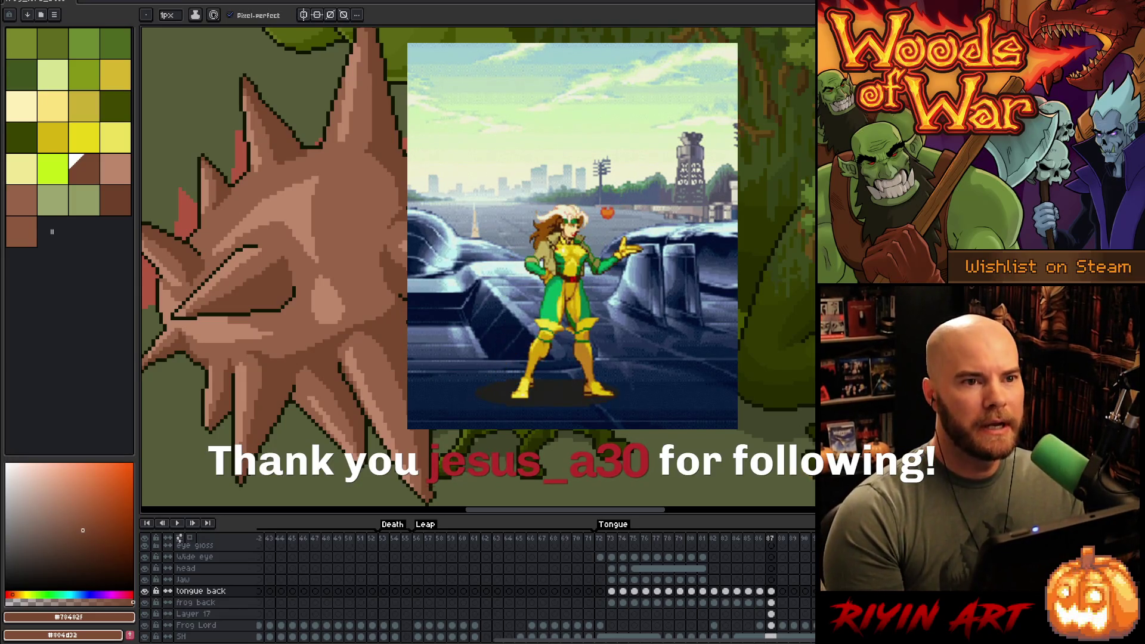
- Draw a new dark spike outline from the ball down-right toward the hand
key(ctrl+0)
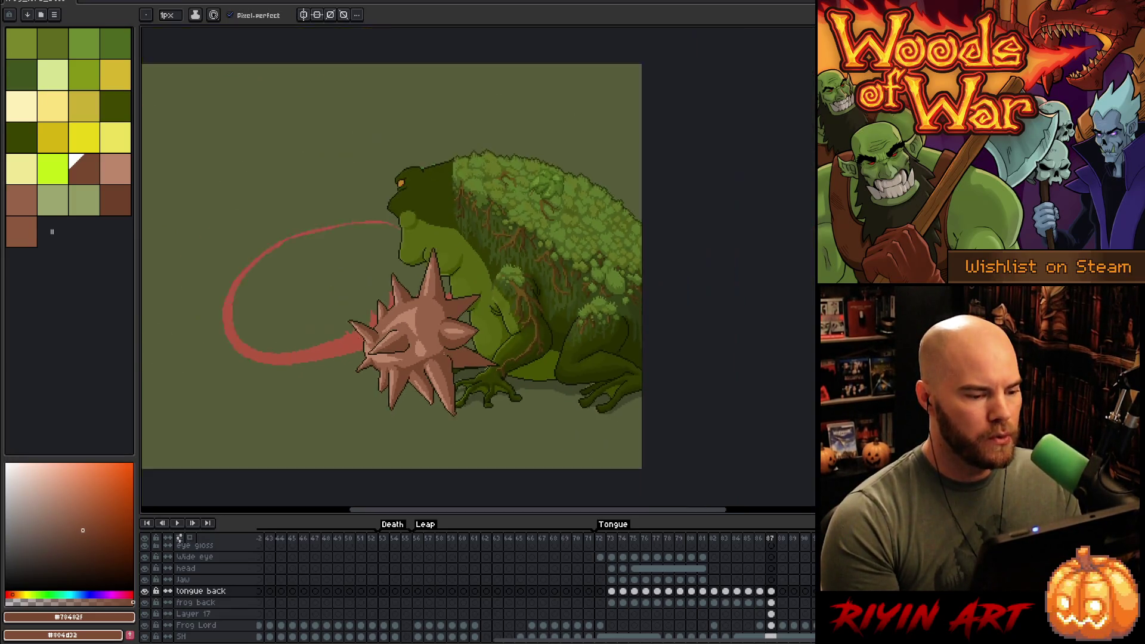
mouse_move(396, 415)
mouse_down()
mouse_move(519, 371)
mouse_move(616, 360)
mouse_up()
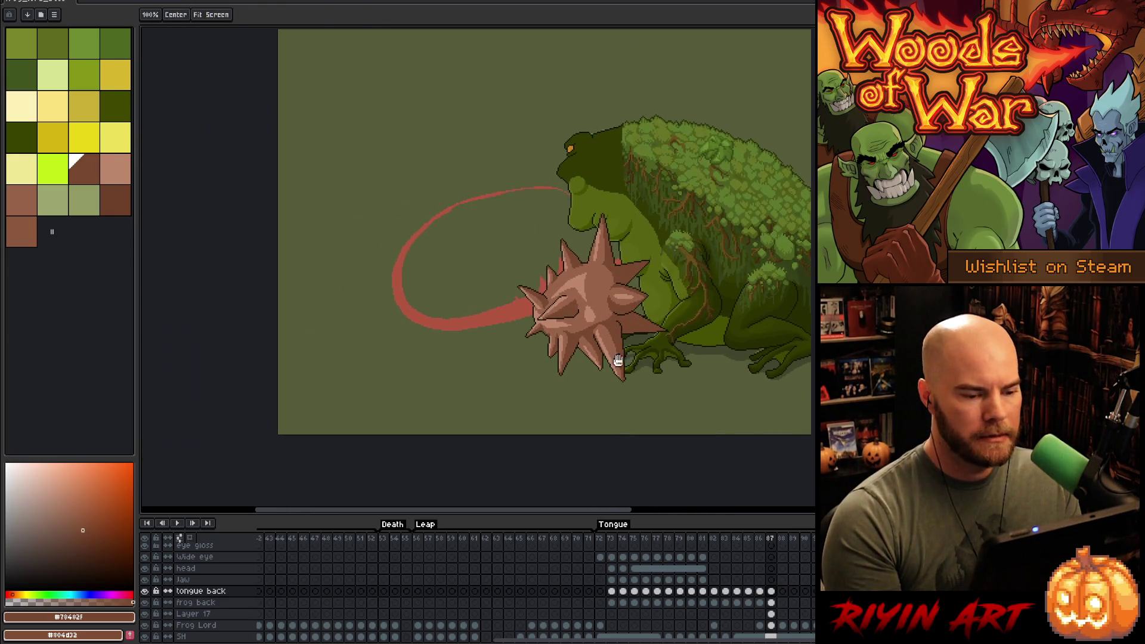
scroll(634, 419, up, 1)
scroll(633, 394, down, 1)
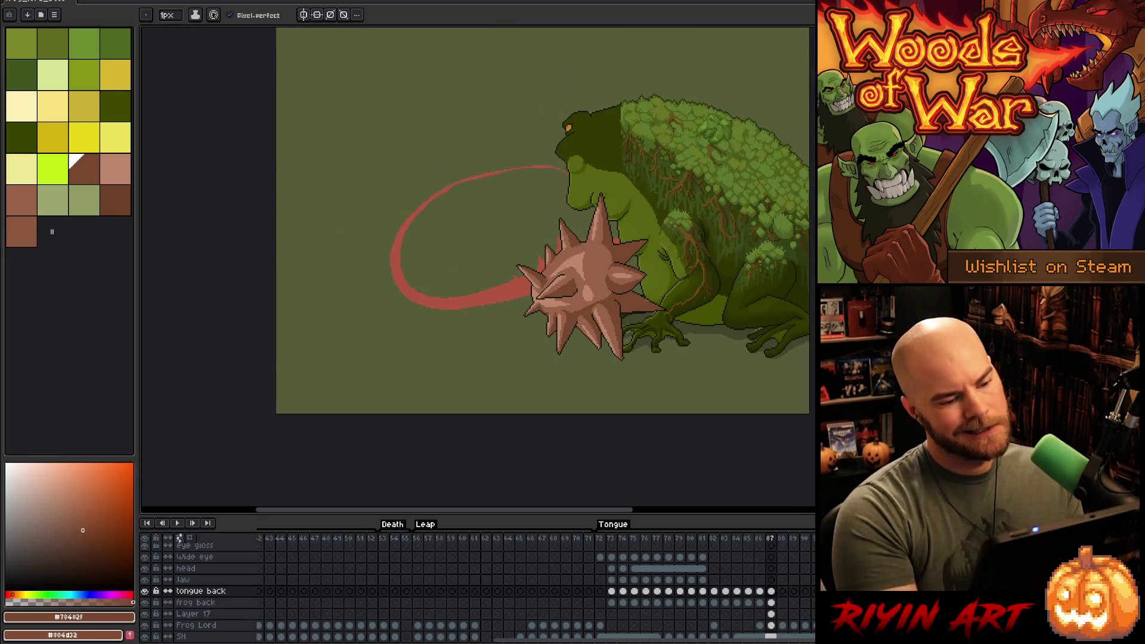
scroll(656, 286, up, 1)
scroll(654, 311, down, 2)
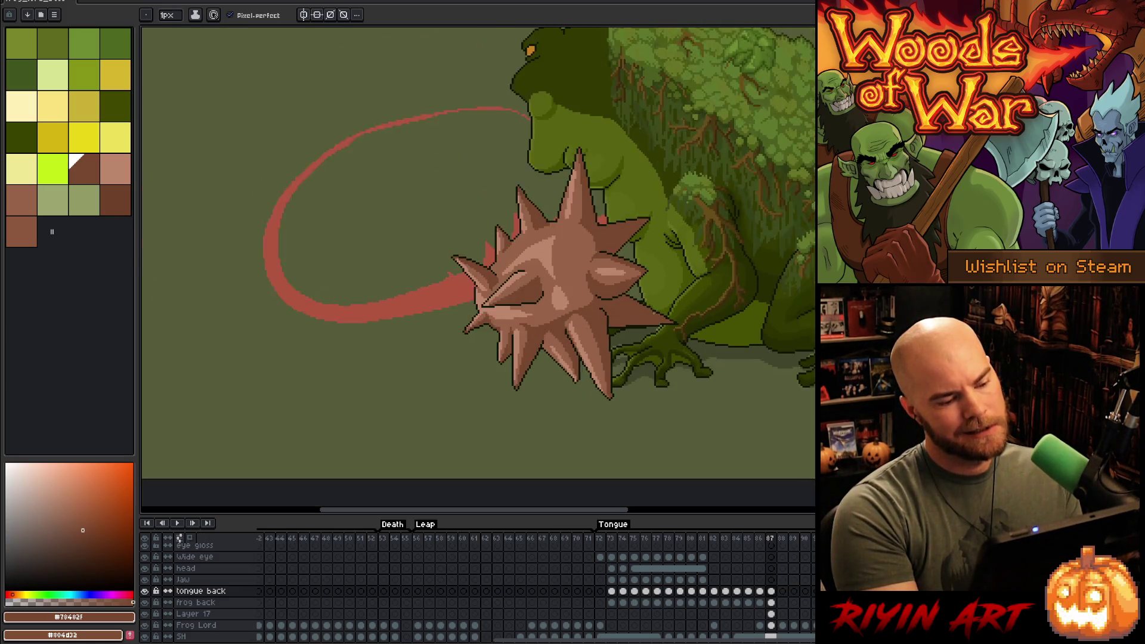
scroll(652, 312, up, 3)
key(v)
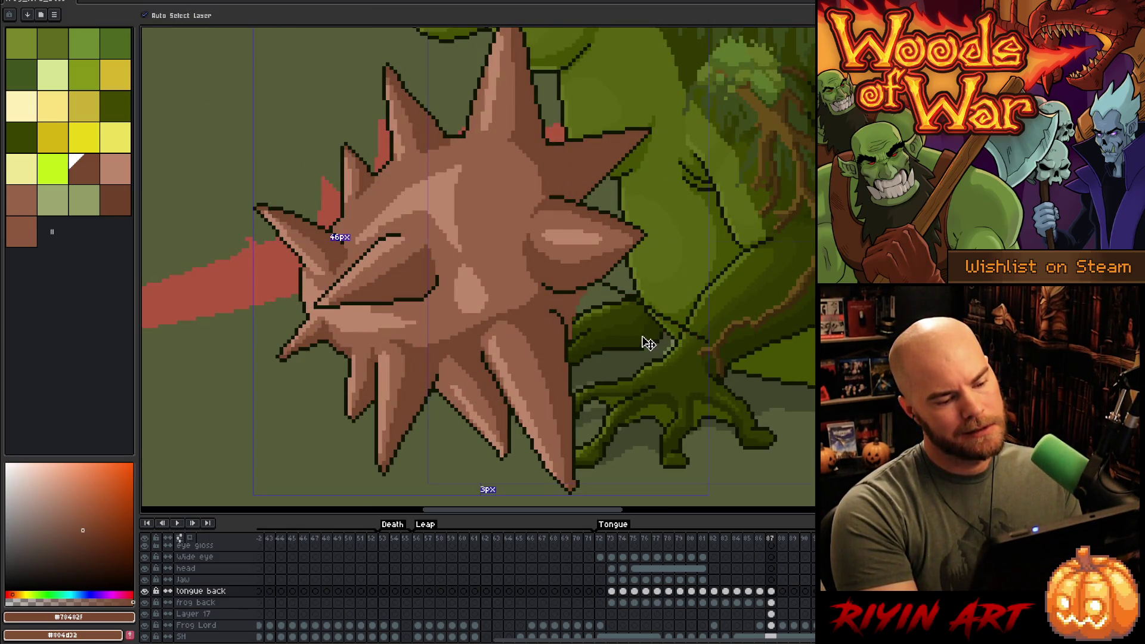
key(b)
drag(646, 340, 343, 297)
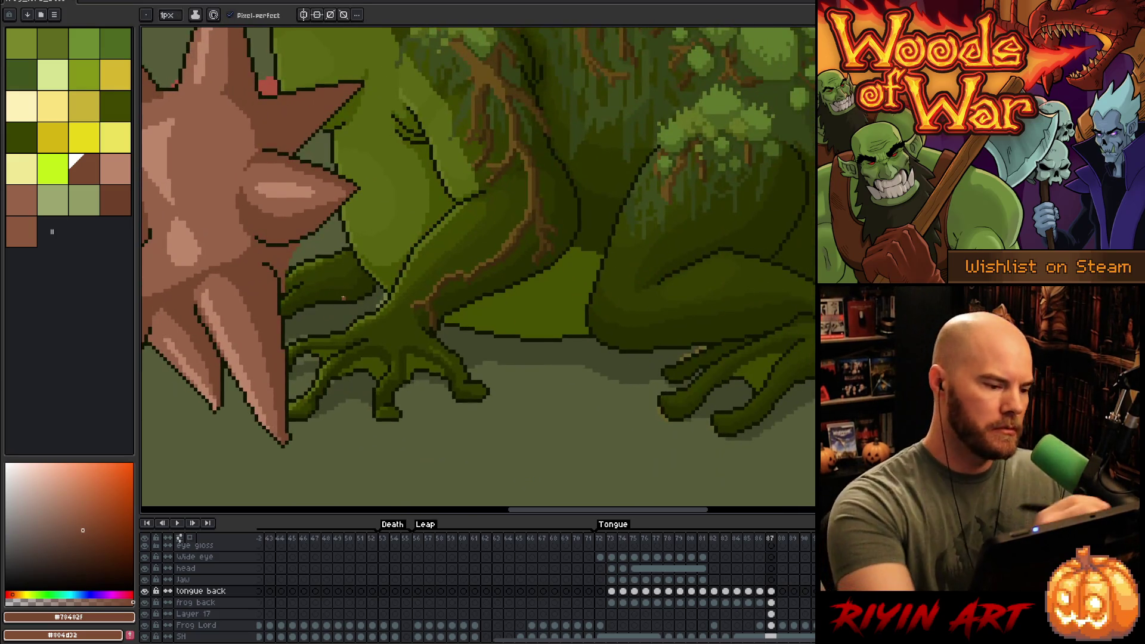
alt+click(312, 239)
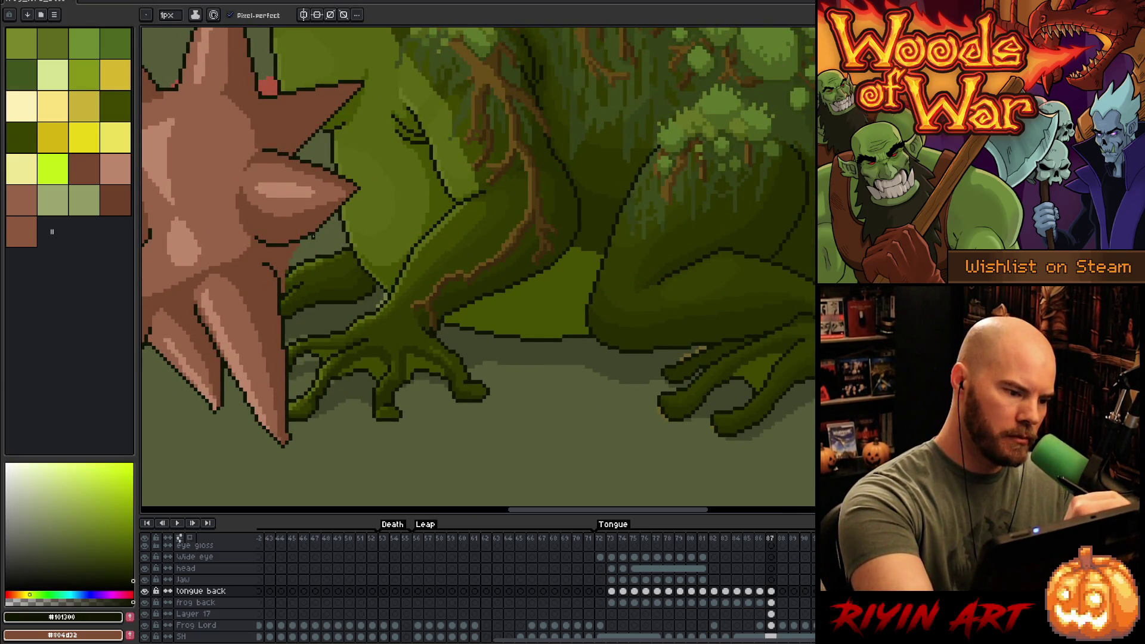
drag(318, 236, 408, 328)
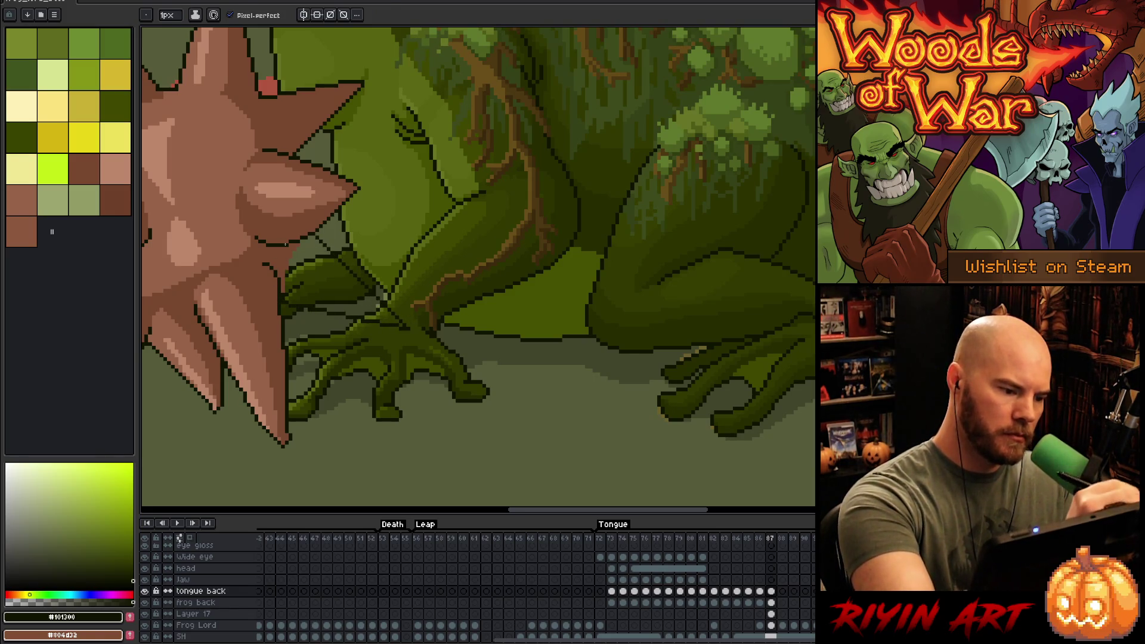
- Paint Bucket fill the new spike with the ball's brown
alt+click(268, 263)
key(g)
click(318, 281)
key(b)
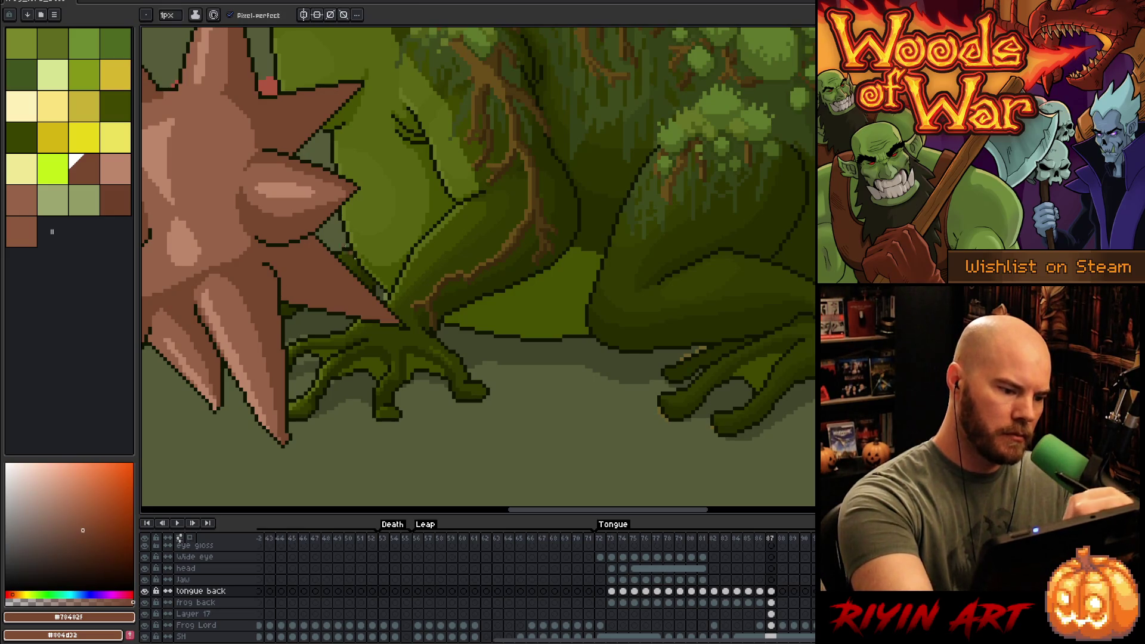
key(e)
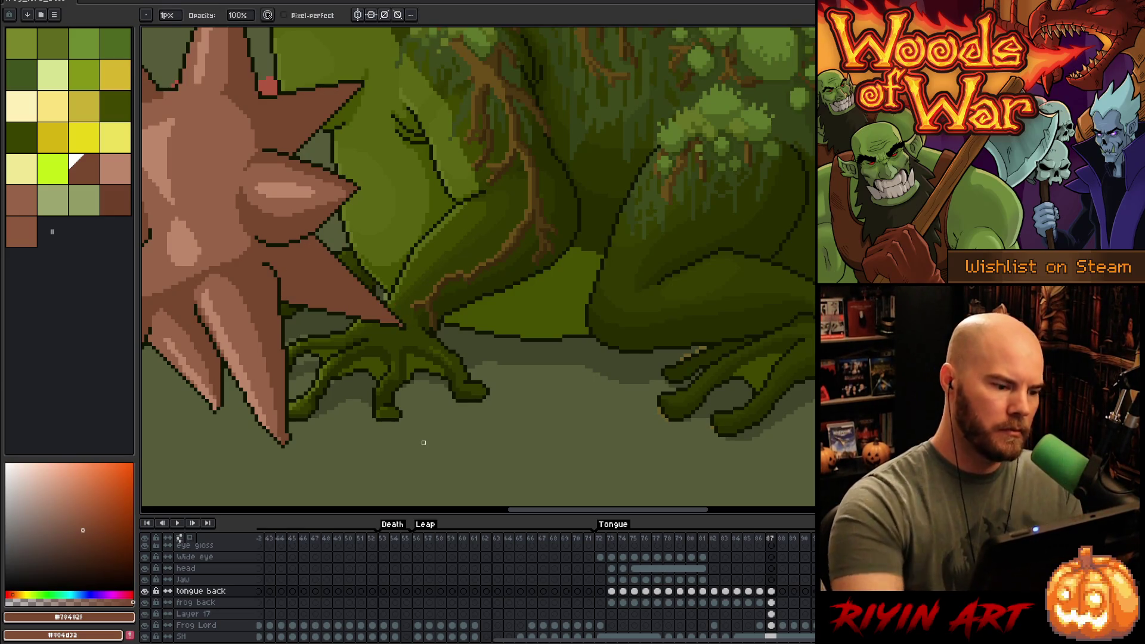
scroll(355, 362, down, 3)
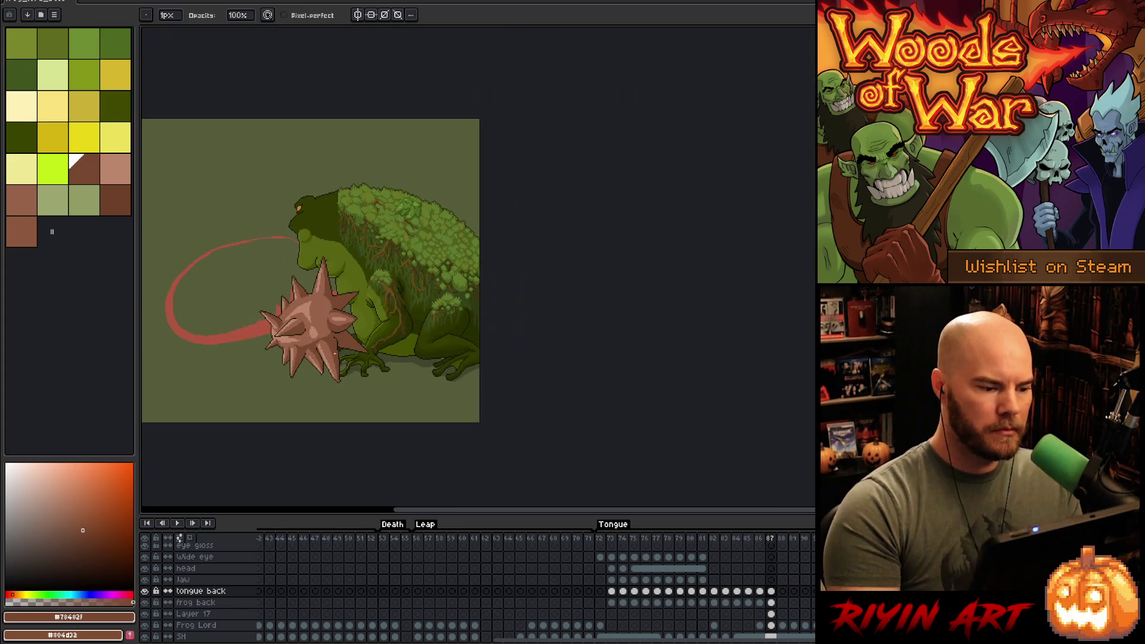
scroll(263, 373, up, 1)
scroll(453, 370, up, 5)
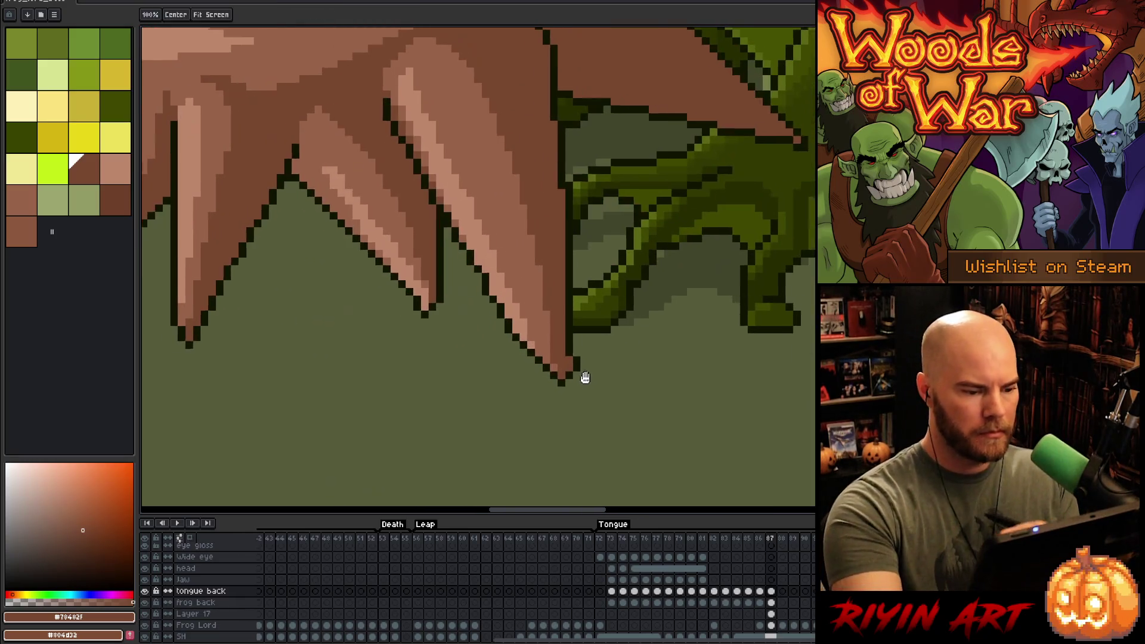
scroll(582, 378, right, 1)
- Trace a yellow pencil guide line along the lower spike's edge
key(b)
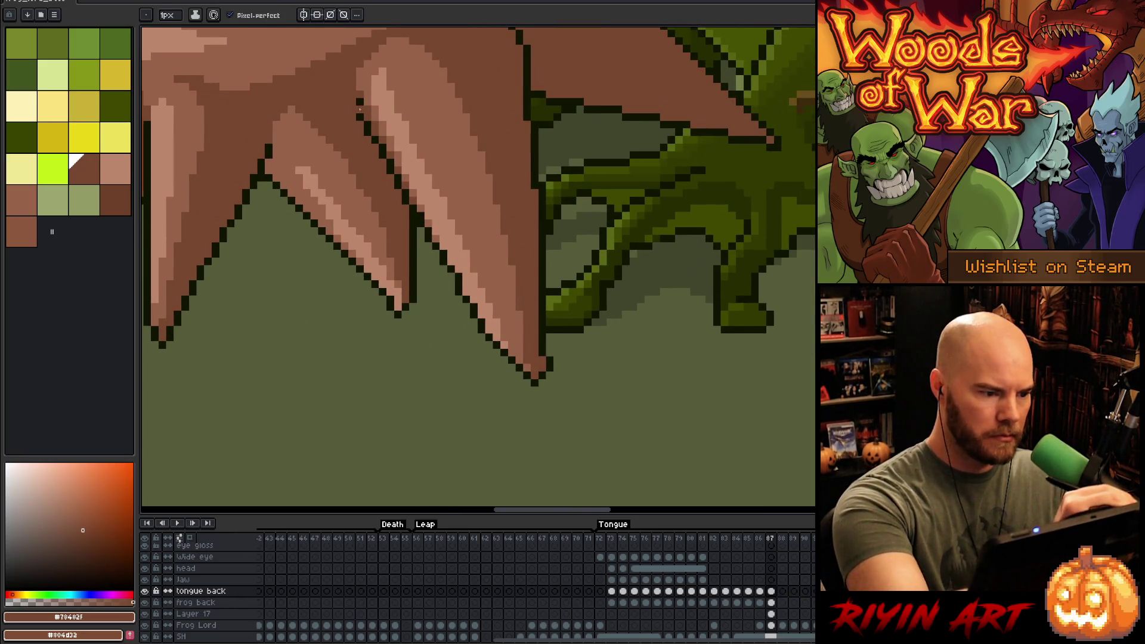
alt+click(361, 109)
click(83, 137)
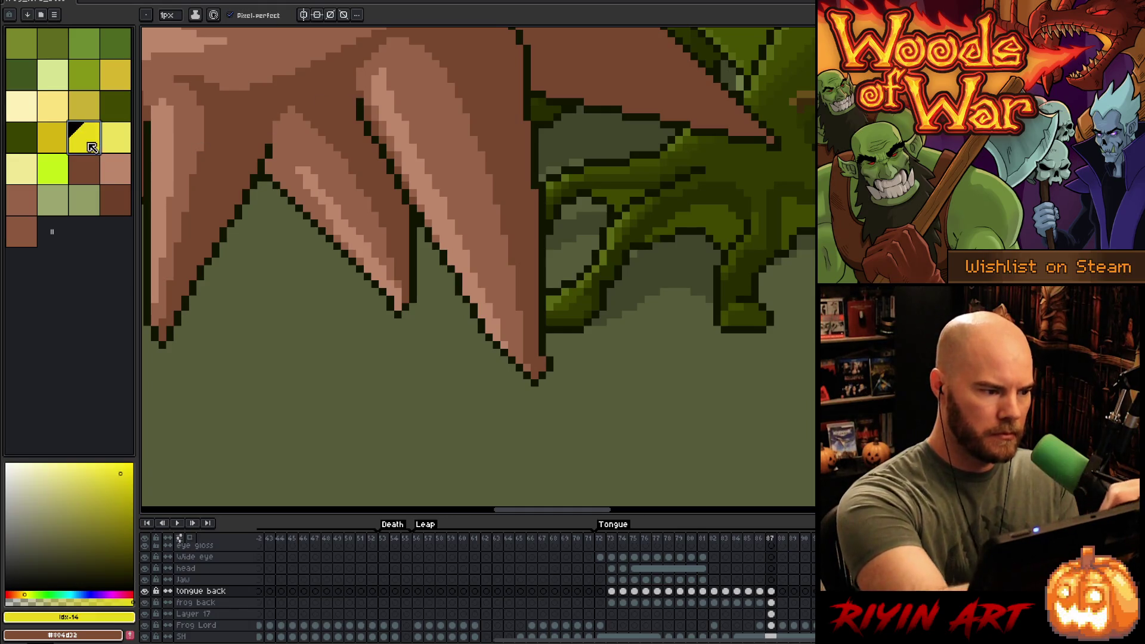
mouse_move(360, 110)
mouse_down()
mouse_move(513, 365)
mouse_move(527, 429)
mouse_up()
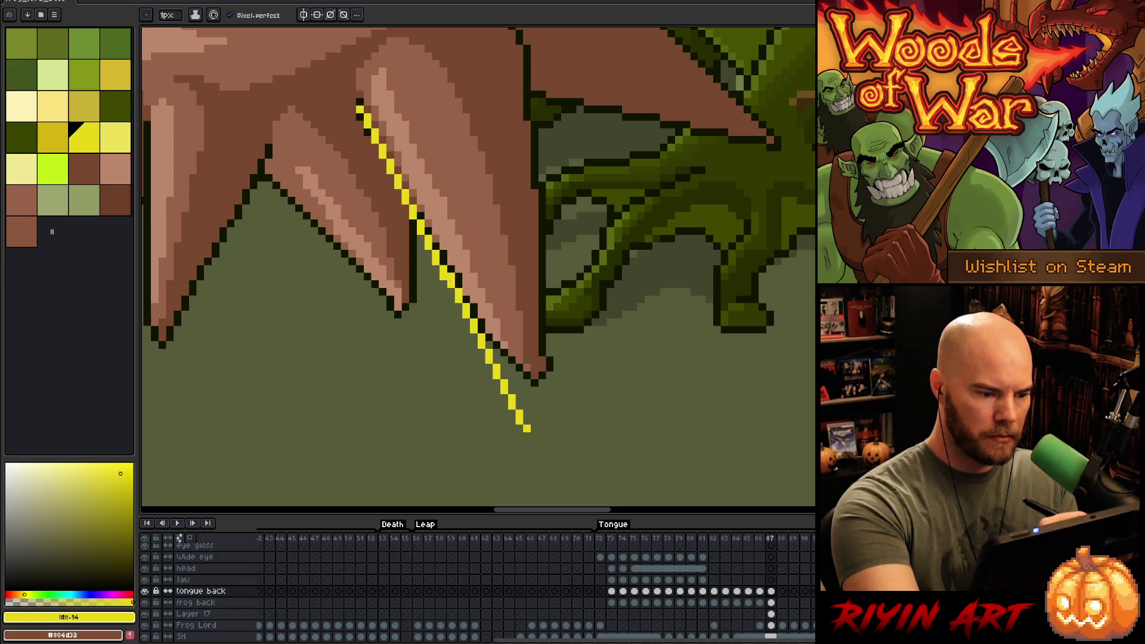
- Lasso the lower part of the yellow guide and nudge it down one pixel
key(m)
mouse_move(446, 276)
mouse_down()
mouse_move(492, 384)
mouse_move(534, 440)
mouse_move(471, 331)
mouse_up()
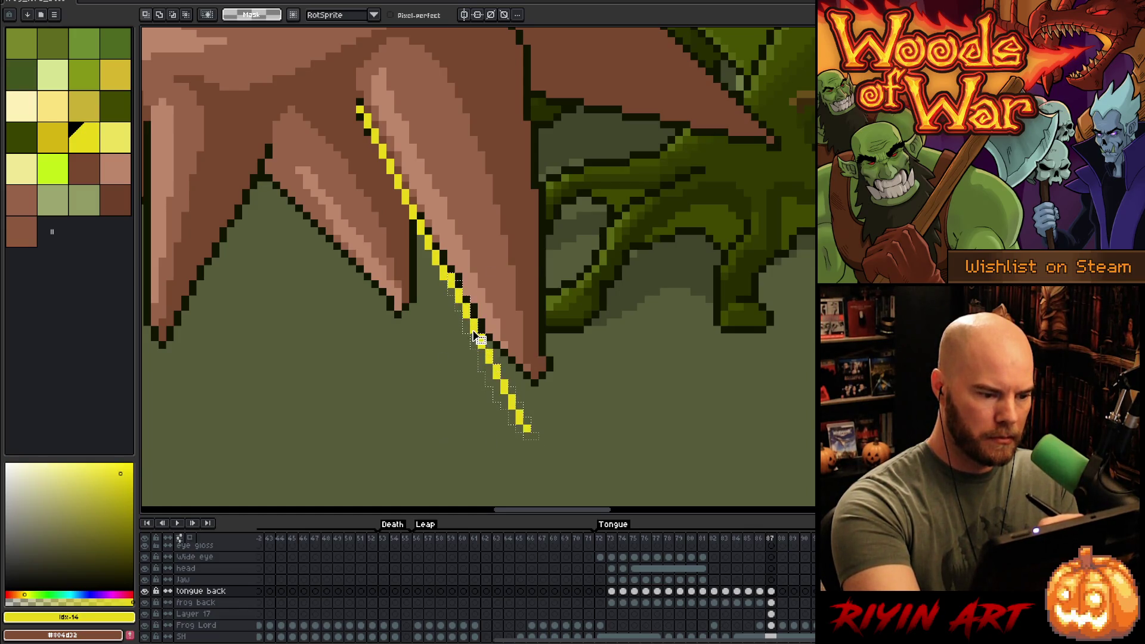
key(Down)
key(b)
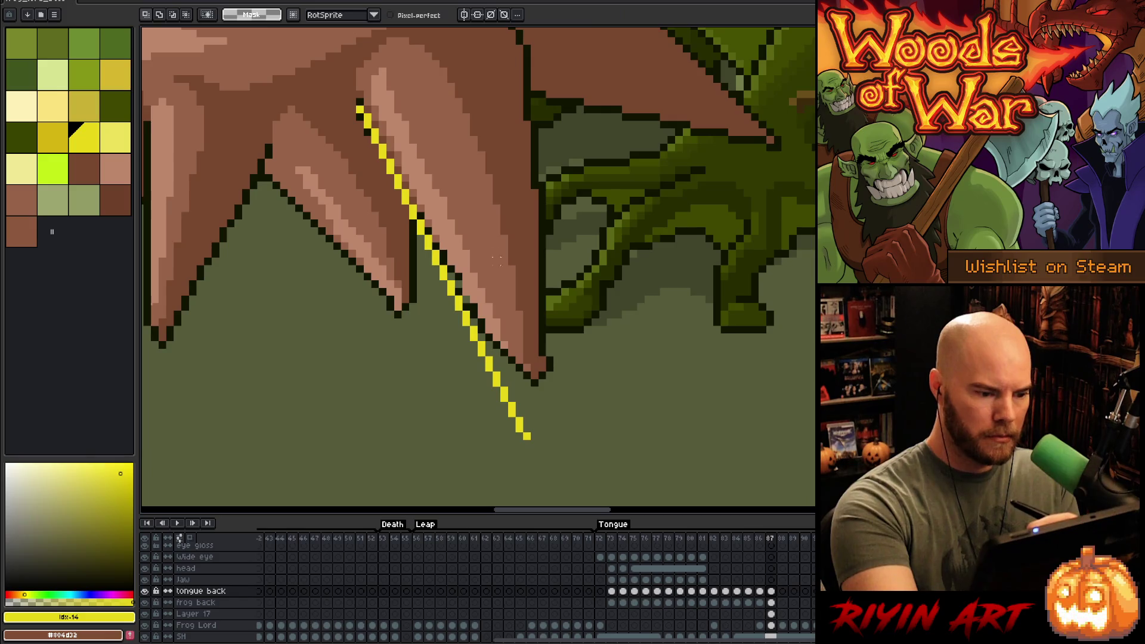
- Draw a vertical yellow line closing off the new spike tip
scroll(535, 421, down, 3)
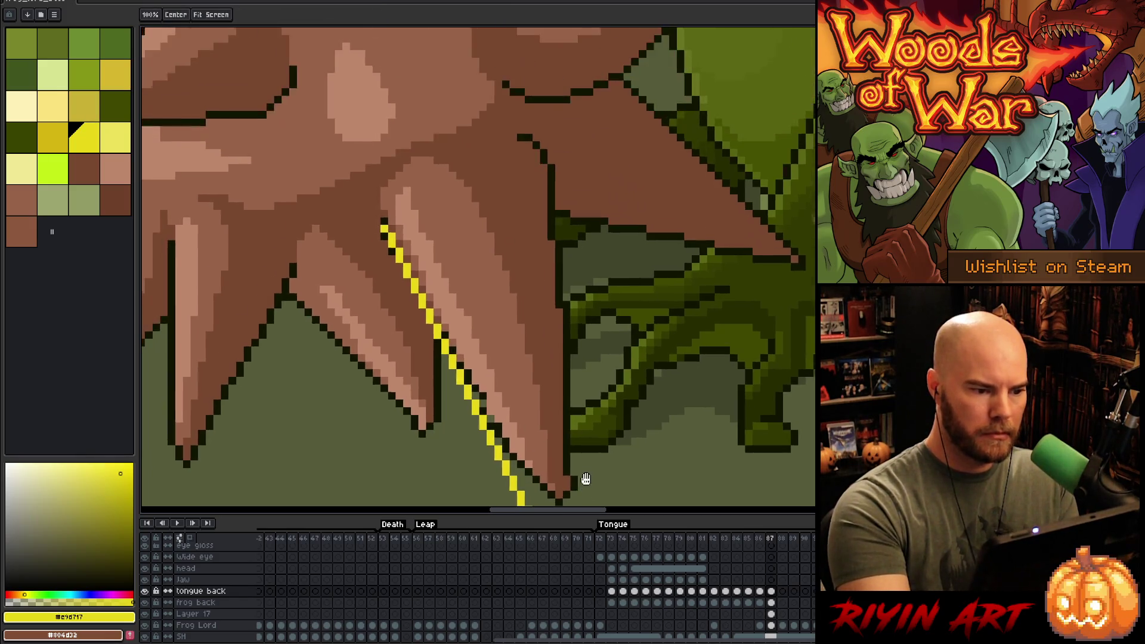
scroll(576, 283, down, 1)
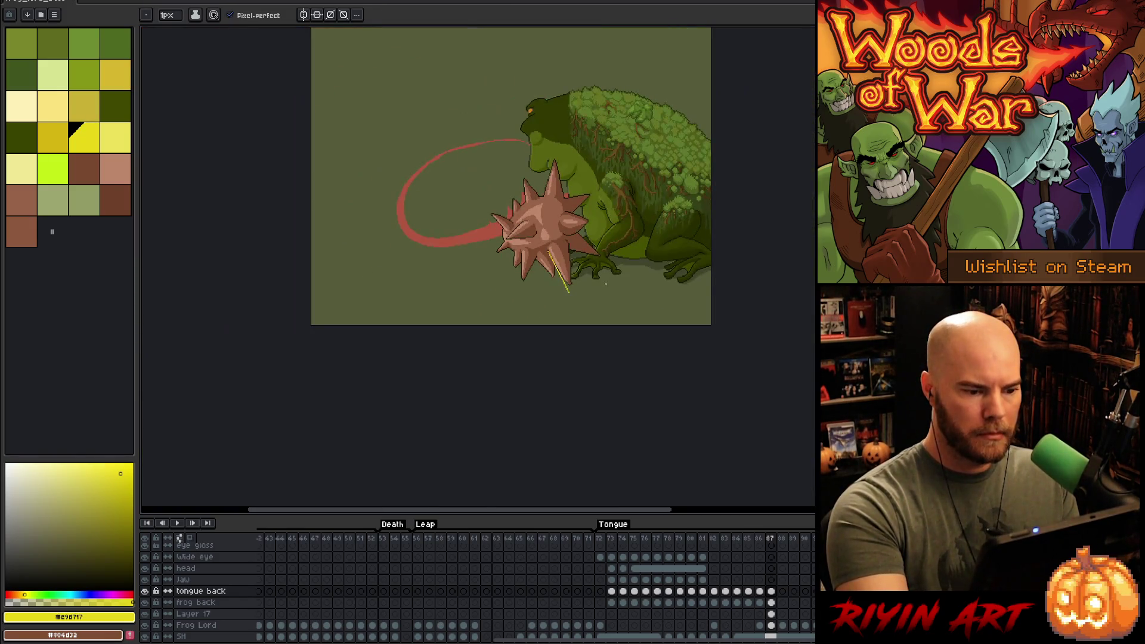
scroll(478, 196, up, 3)
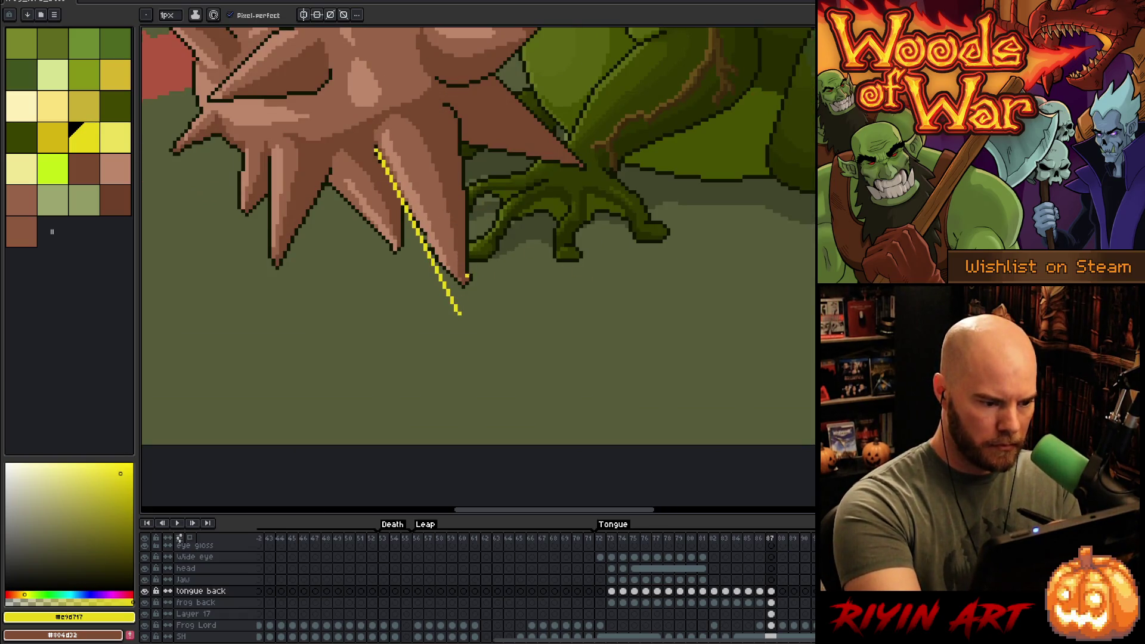
drag(467, 313, 467, 264)
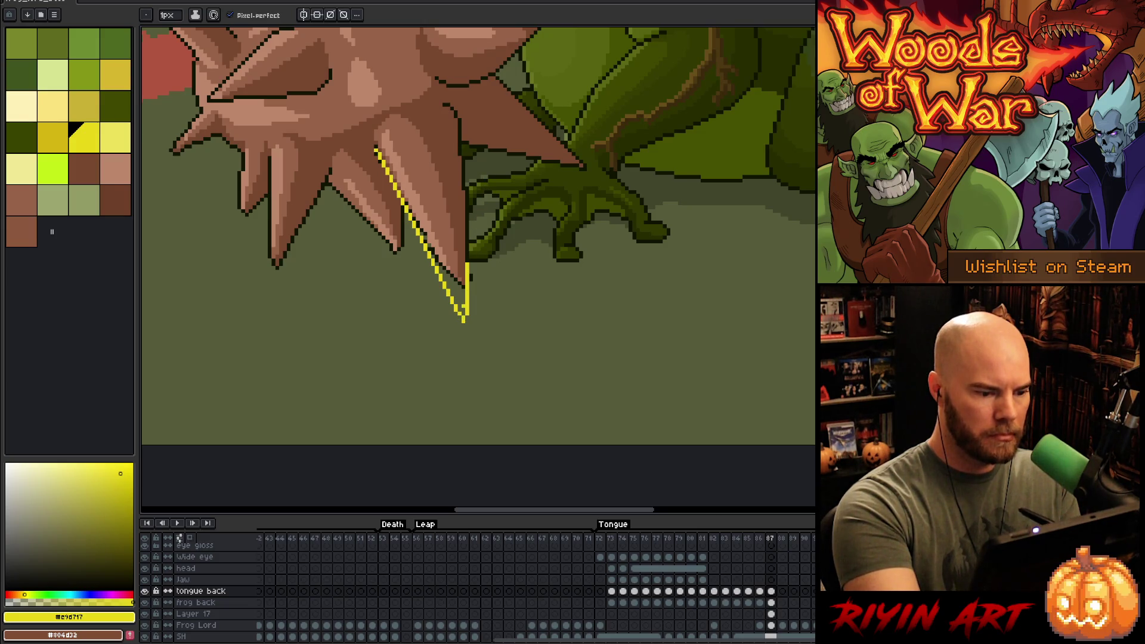
- Bucket-fill the vertical yellow guide with the dark outline colour
mouse_move(474, 225)
mouse_down()
mouse_move(564, 395)
mouse_move(610, 169)
mouse_move(643, 400)
mouse_move(611, 284)
mouse_up()
scroll(551, 351, up, 4)
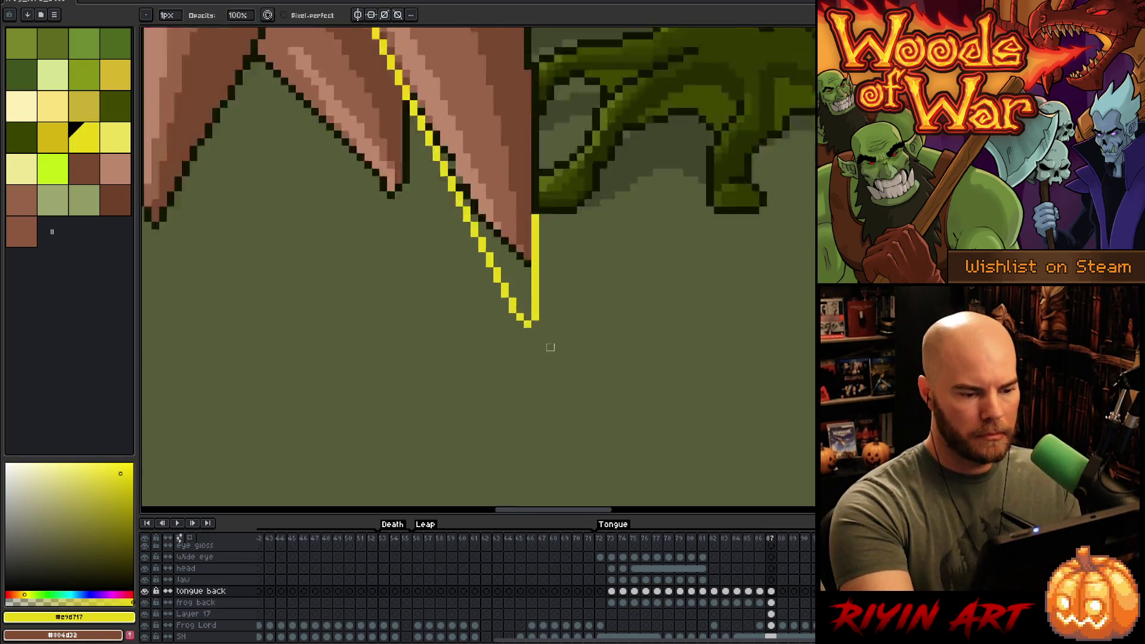
alt+click(555, 209)
key(g)
click(557, 254)
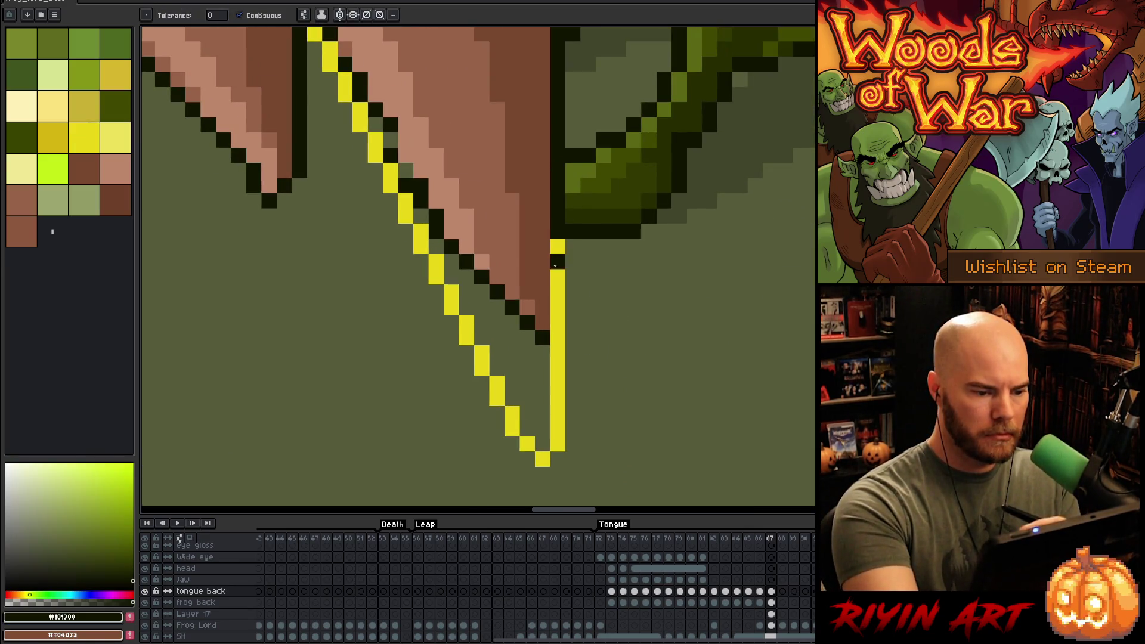
- Extend the spike's brown edge down to the tip and lighten a strip along its right edge
scroll(557, 355, down, 3)
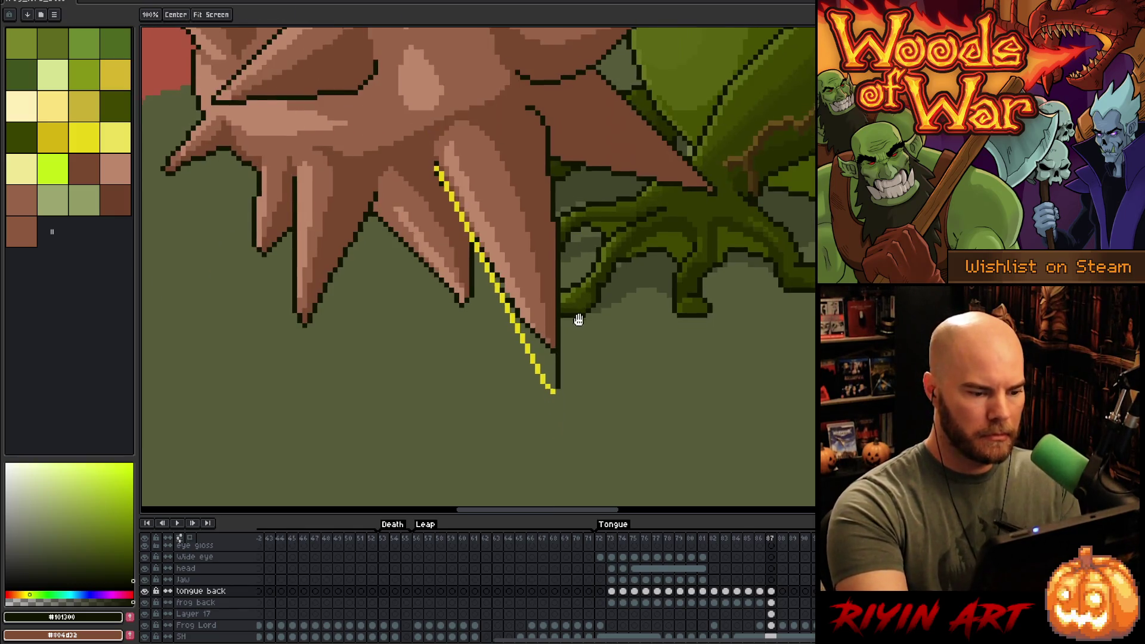
key(b)
click(84, 169)
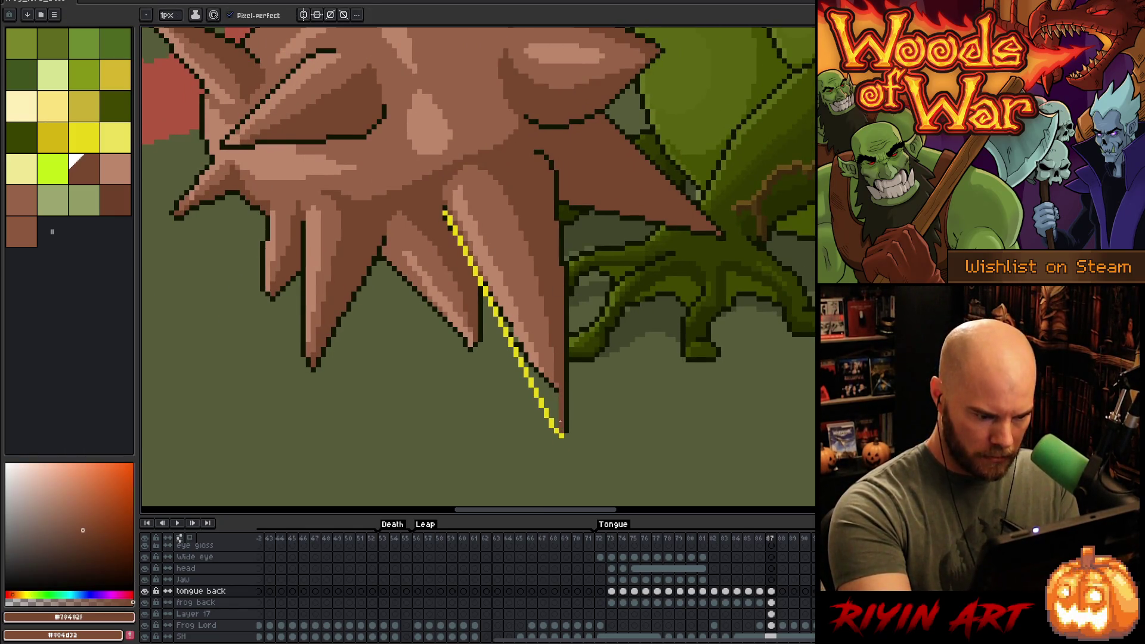
alt+click(556, 386)
drag(557, 386, 558, 419)
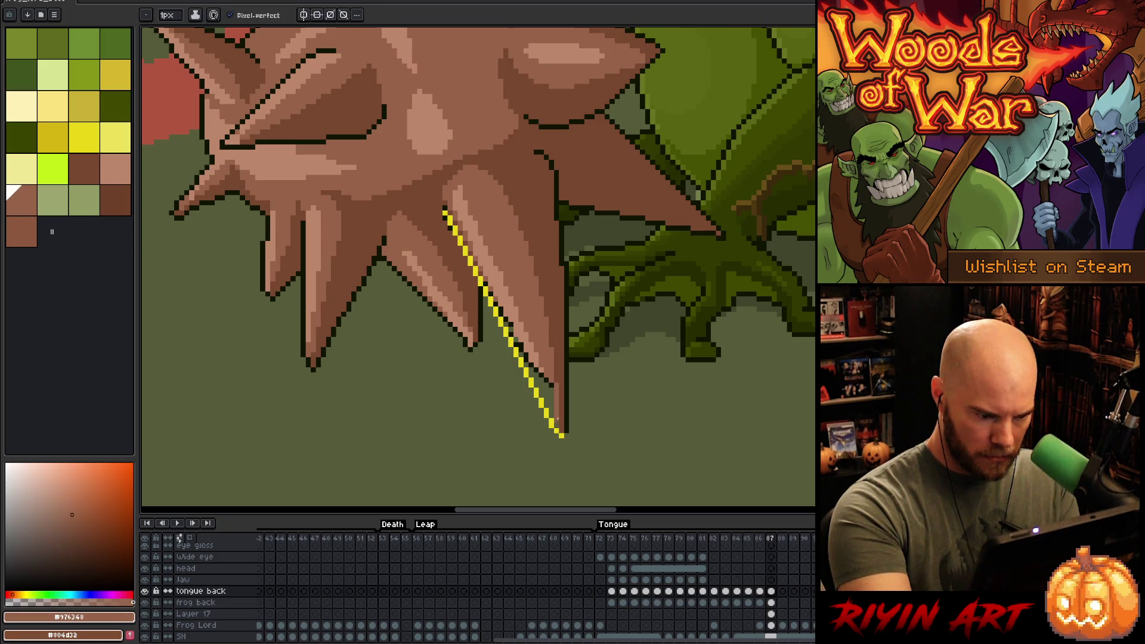
mouse_move(545, 380)
mouse_down()
mouse_move(552, 406)
mouse_move(538, 386)
mouse_up()
- Add light brown highlights near the tip and along the spike's shading
alt+click(549, 397)
click(551, 415)
drag(529, 363, 542, 393)
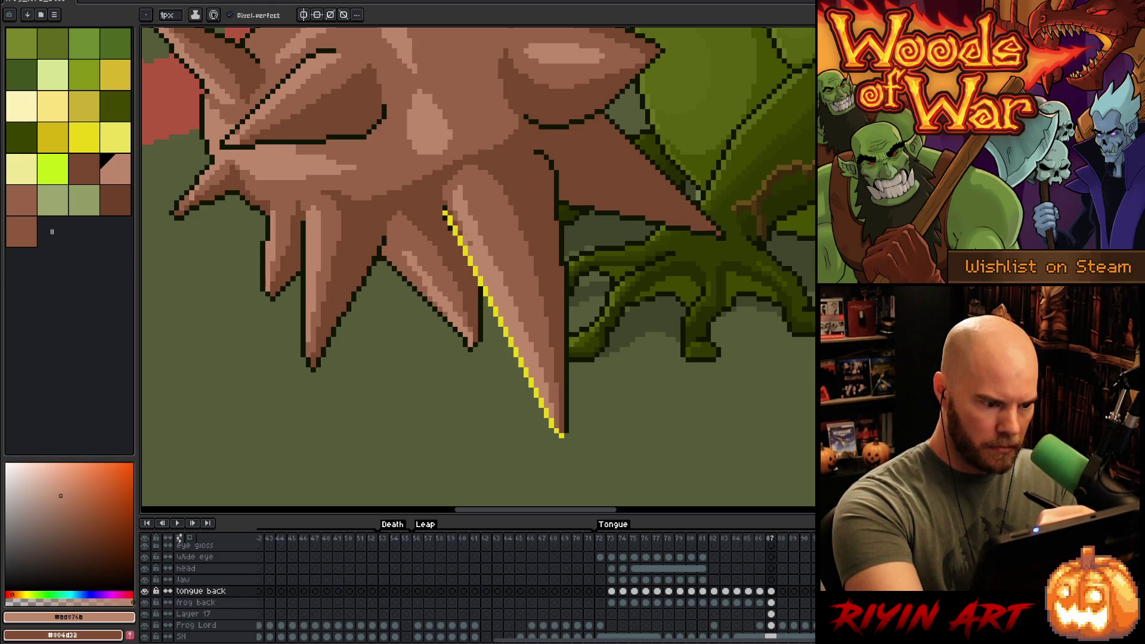
- Pick the mid brown again and lasso the area around the yellow guide line
click(83, 169)
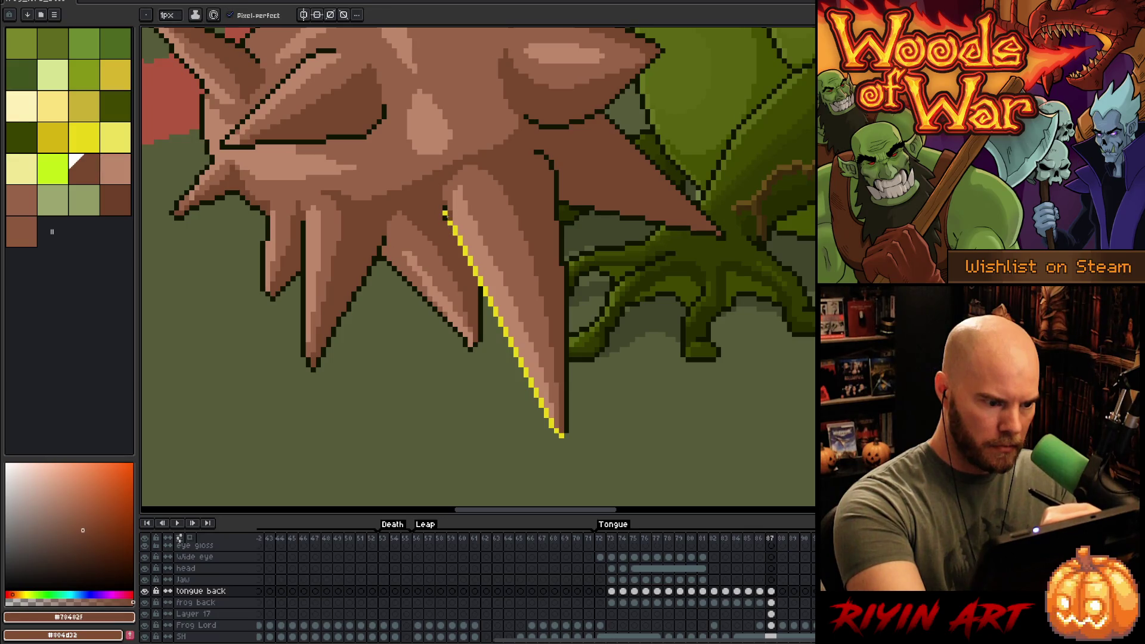
alt+click(444, 210)
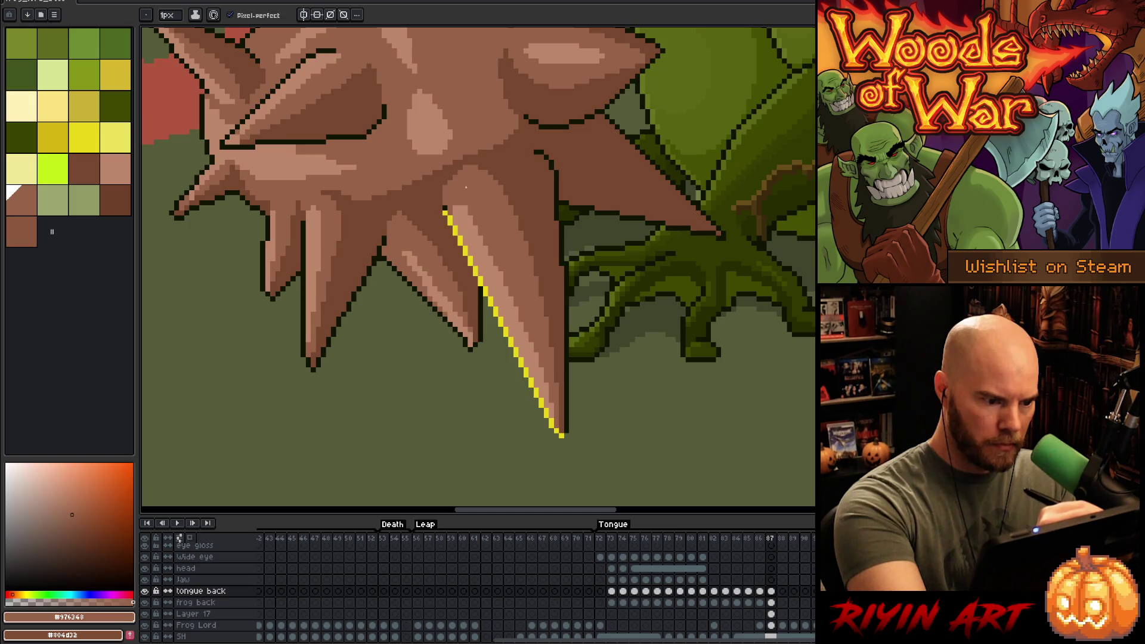
key(q)
mouse_move(584, 453)
mouse_down()
mouse_move(438, 229)
mouse_move(567, 358)
mouse_up()
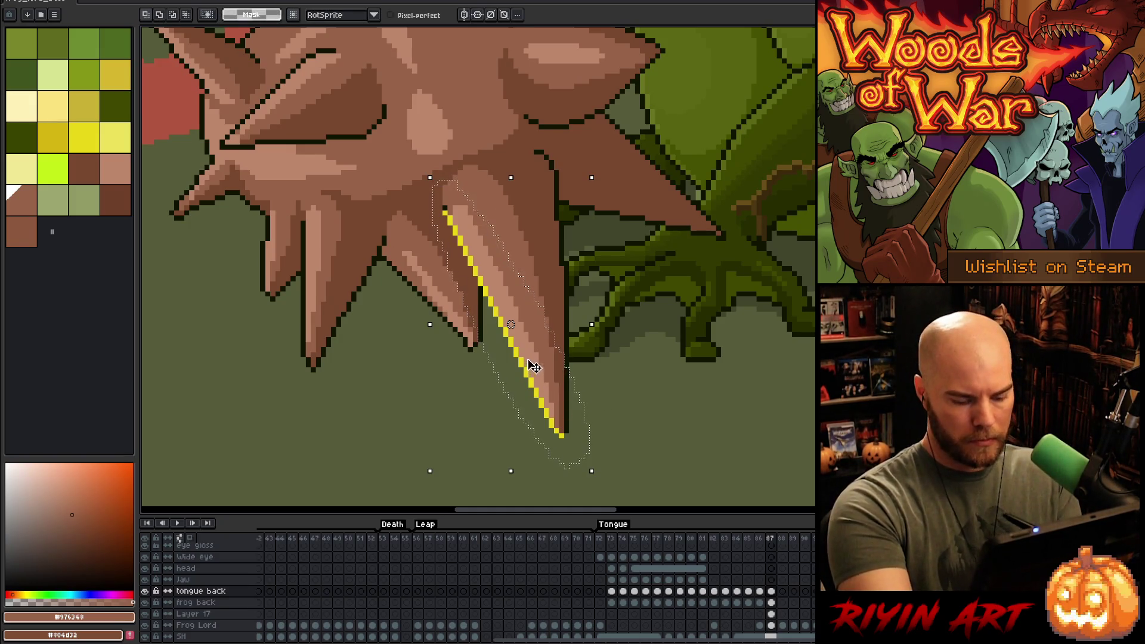
- Replace the selected yellow guide pixels with the dark outline colour
key(i)
click(511, 337)
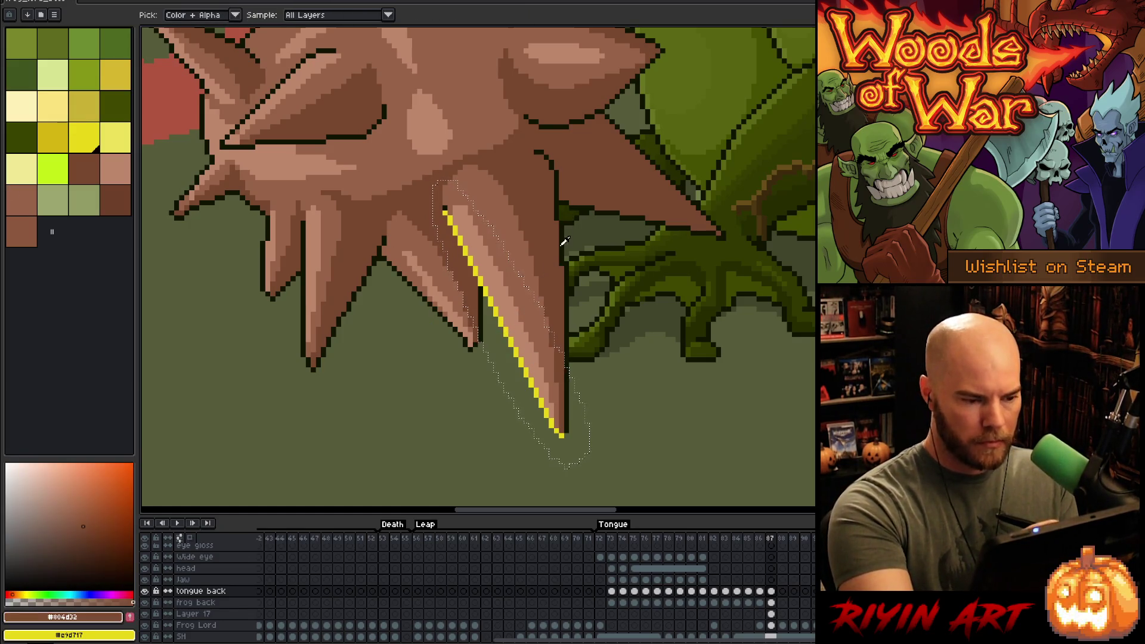
right_click(585, 272)
key(shift+r)
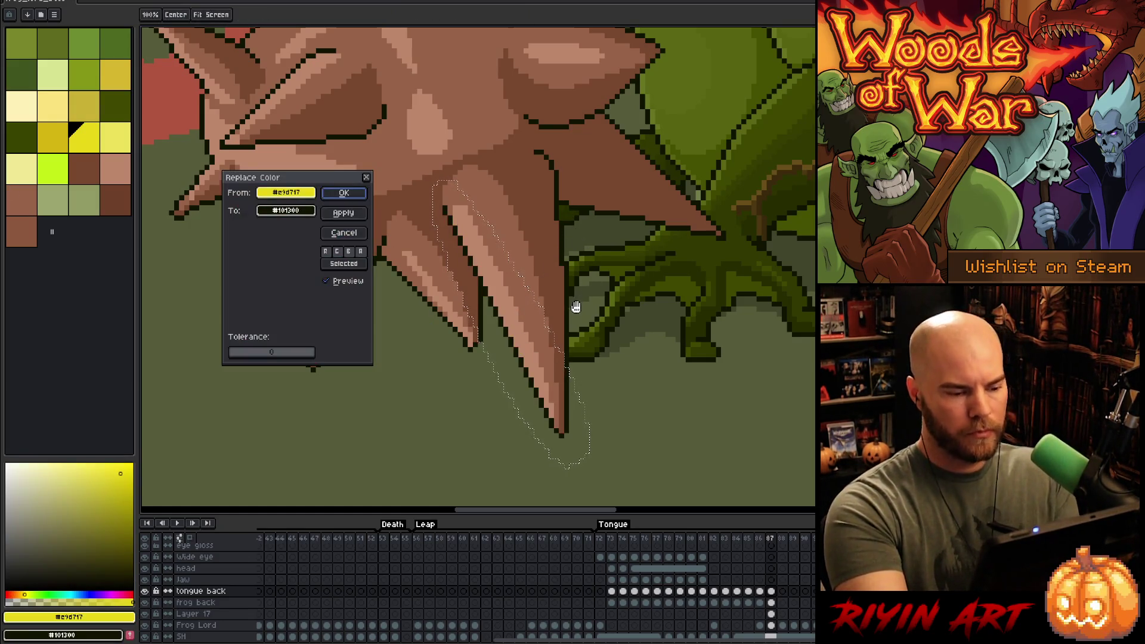
key(Return)
key(ctrl+d)
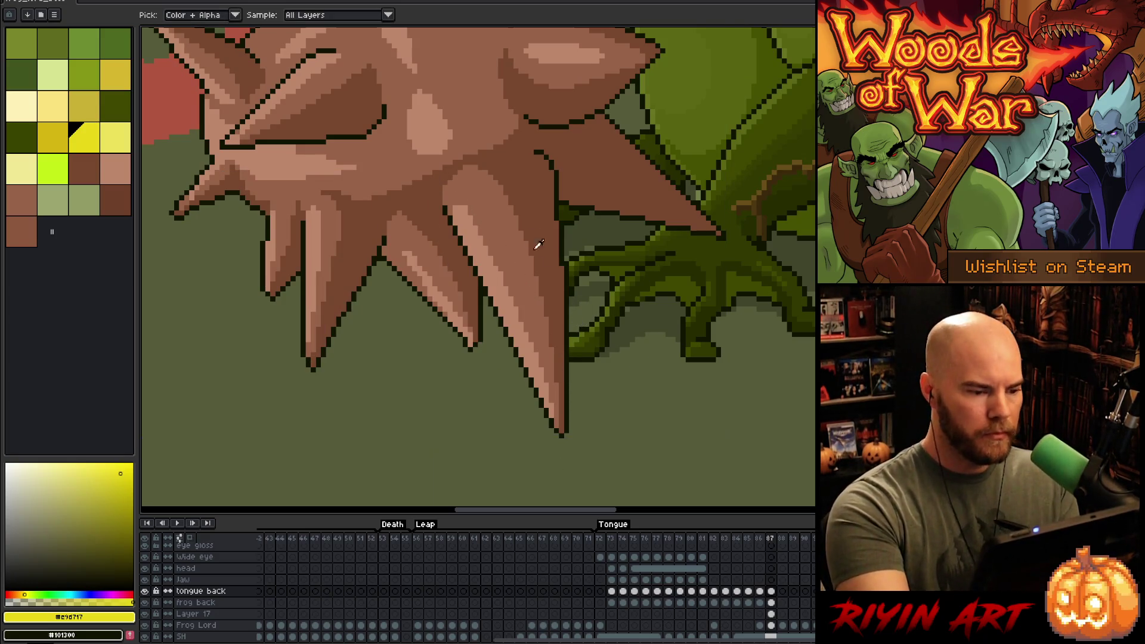
- Touch up the spike with a brown stroke and zoom back out to the whole frog
alt+click(437, 192)
drag(444, 189, 486, 166)
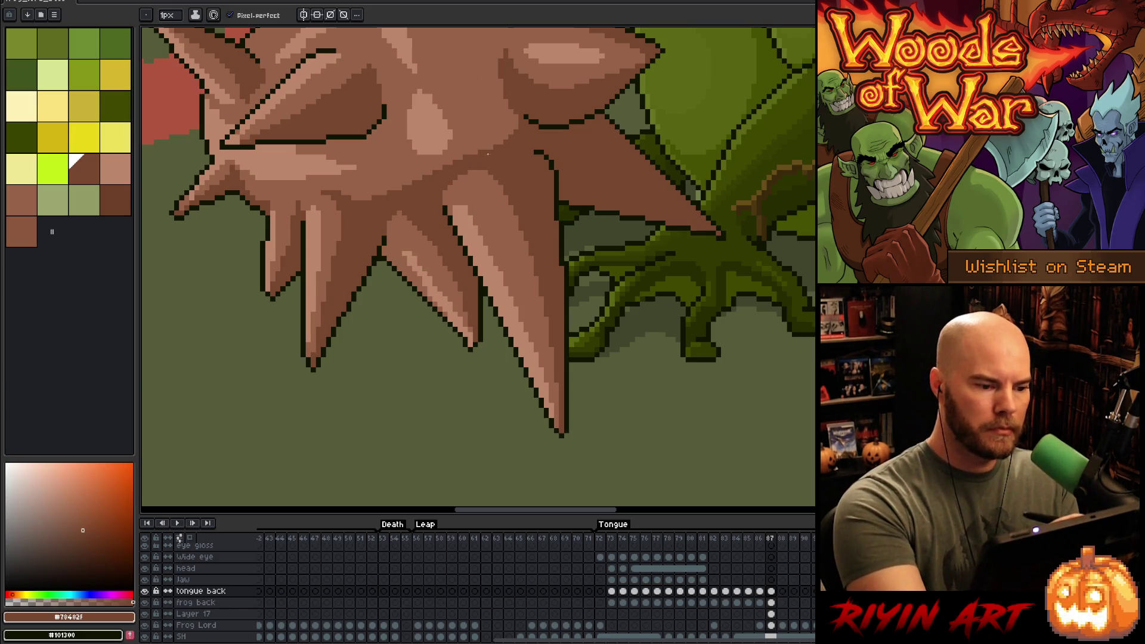
alt+click(566, 437)
scroll(592, 272, down, 3)
drag(512, 305, 560, 381)
scroll(581, 354, up, 1)
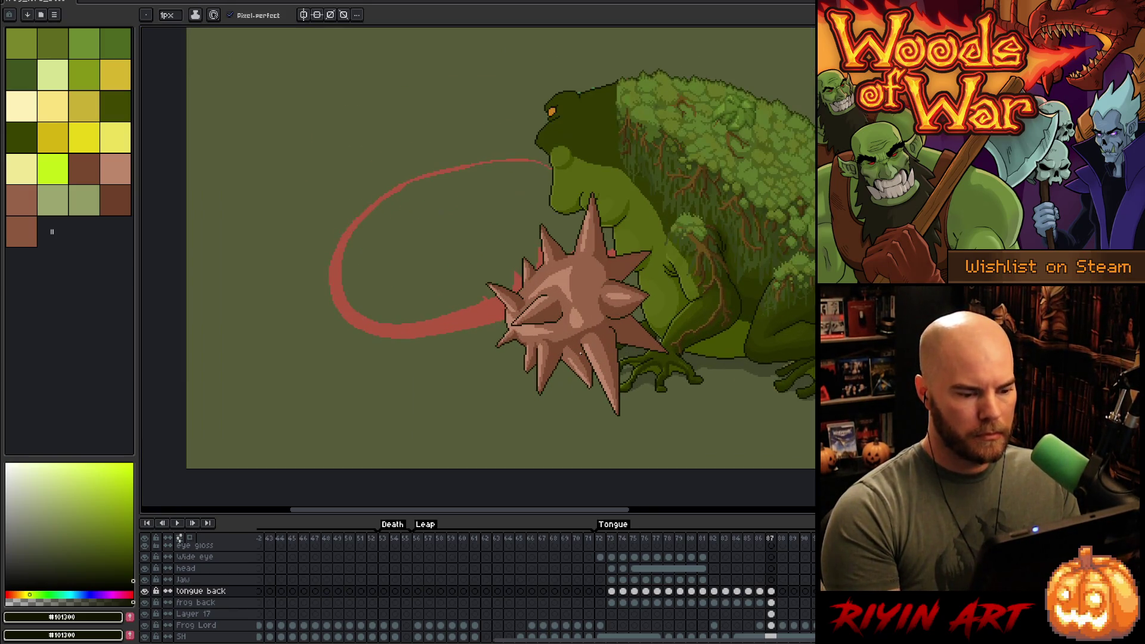
right_click(580, 354)
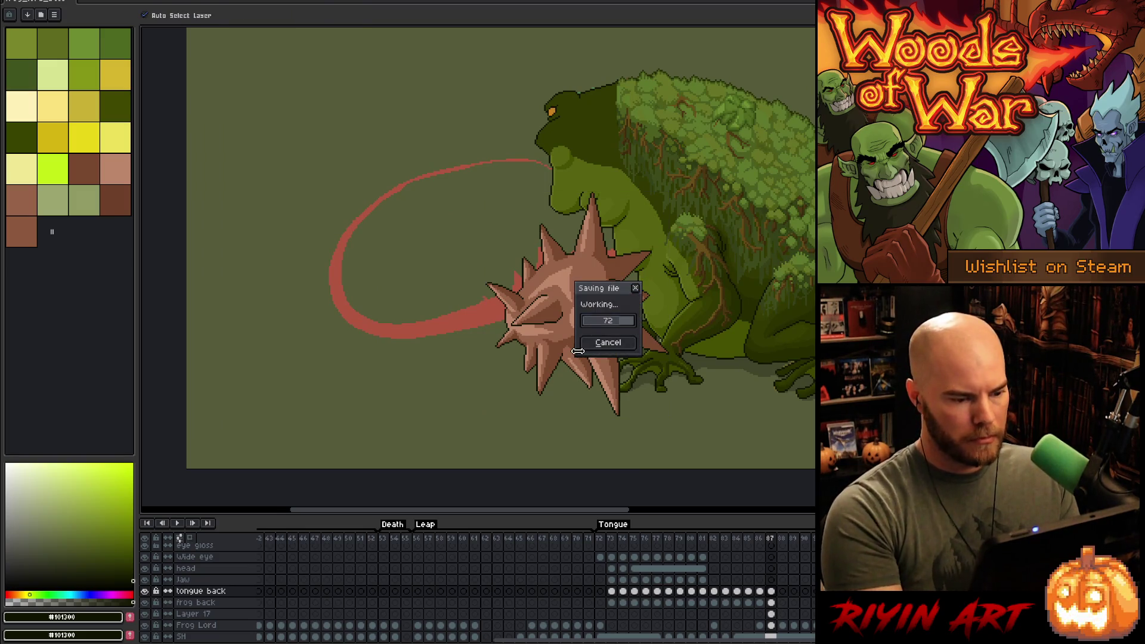
- Lasso the ball's eye and replace its dark outline #101300 with tan #78482f
key(Escape)
scroll(486, 376, up, 3)
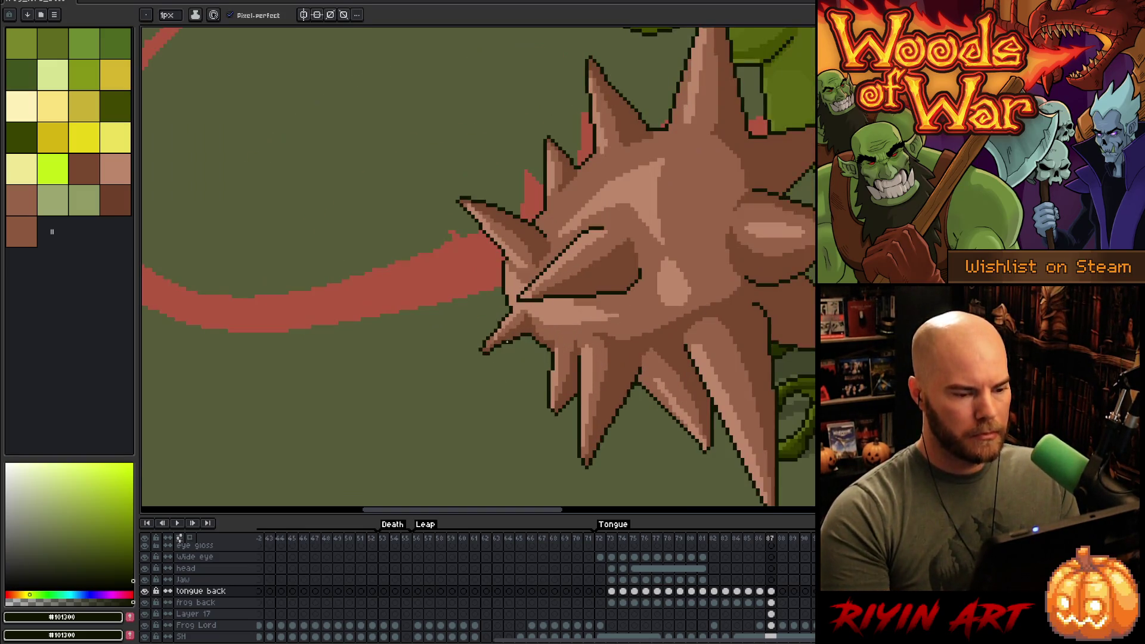
key(q)
mouse_move(599, 306)
mouse_down()
mouse_move(462, 350)
mouse_move(472, 309)
mouse_move(623, 319)
mouse_up()
key(shift+r)
click(540, 264)
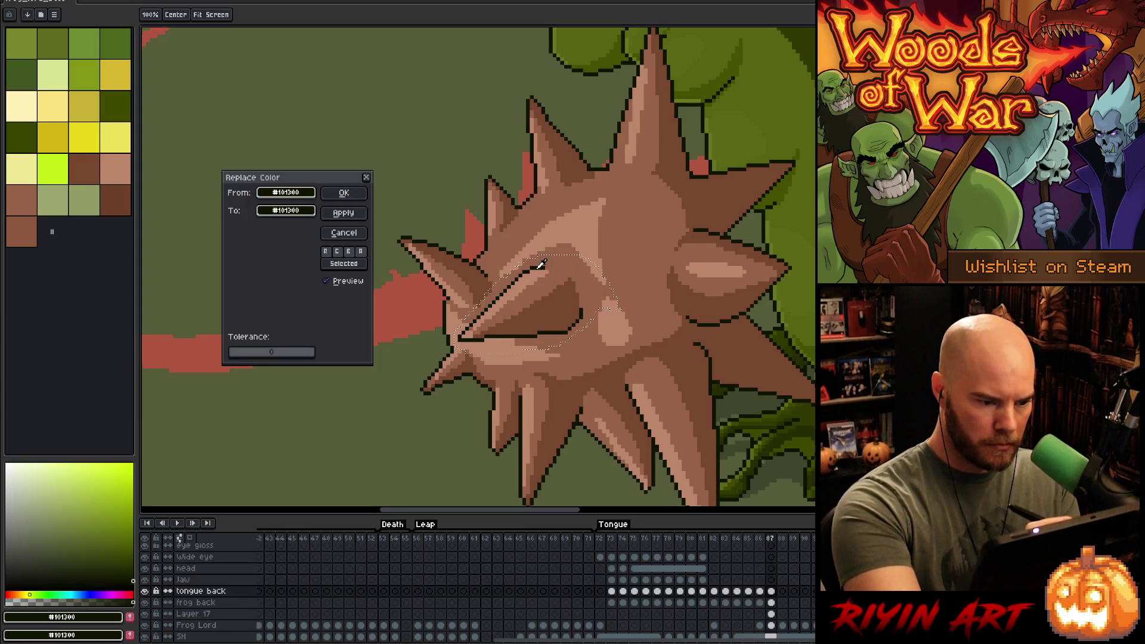
click(286, 210)
click(554, 311)
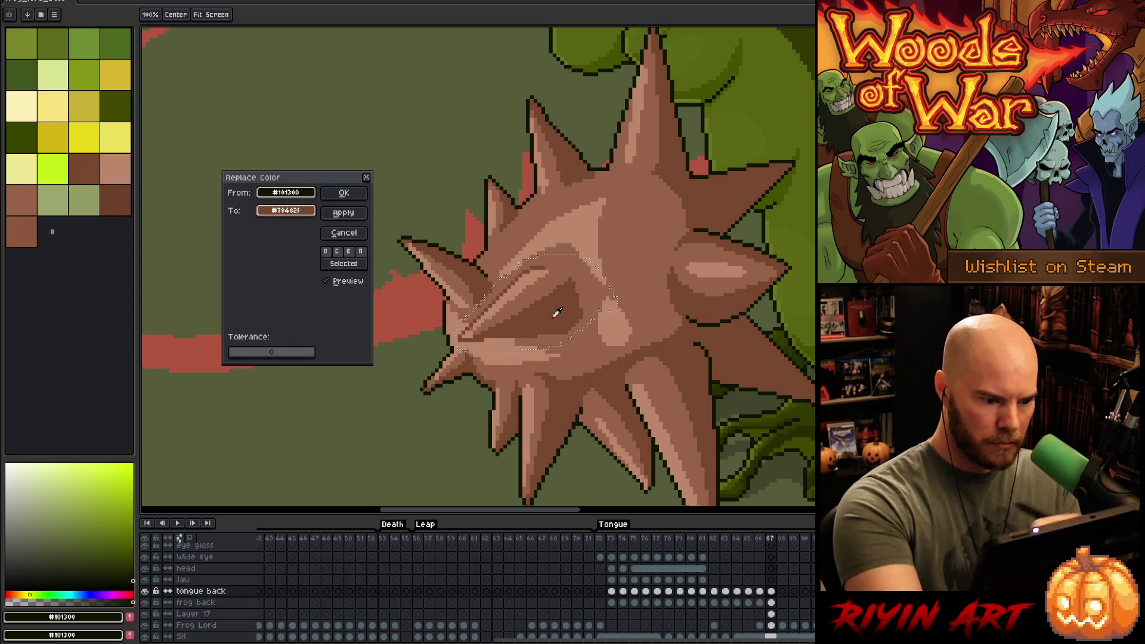
scroll(527, 236, down, 1)
key(Return)
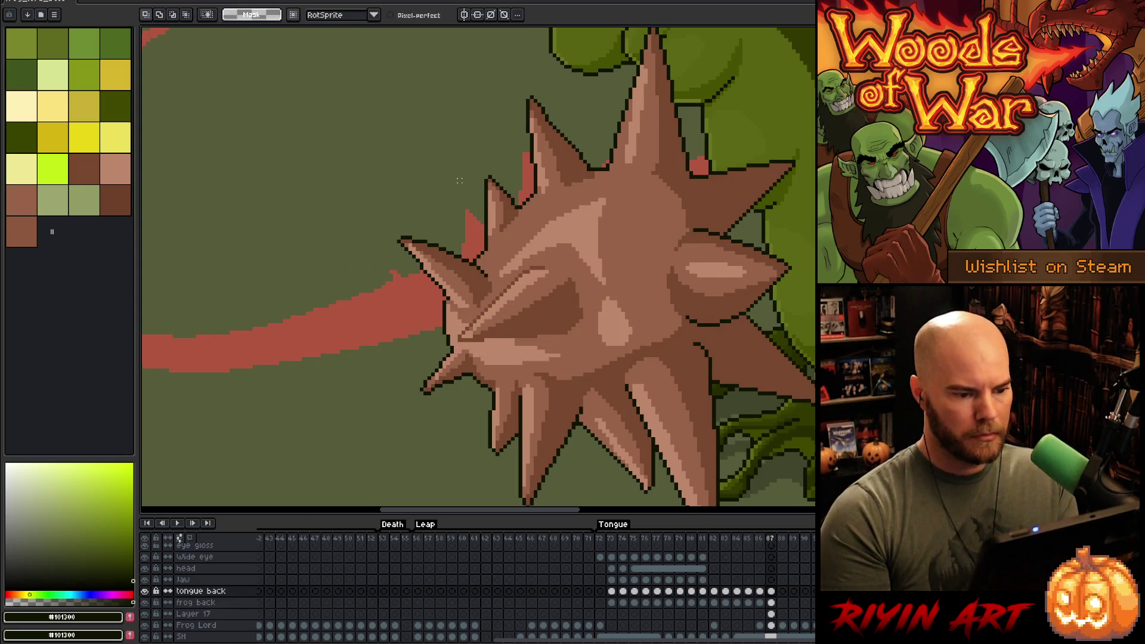
- Flip between frames 86 and 87 to check the motion, ending on frame 87
scroll(417, 180, down, 1)
scroll(417, 180, down, 2)
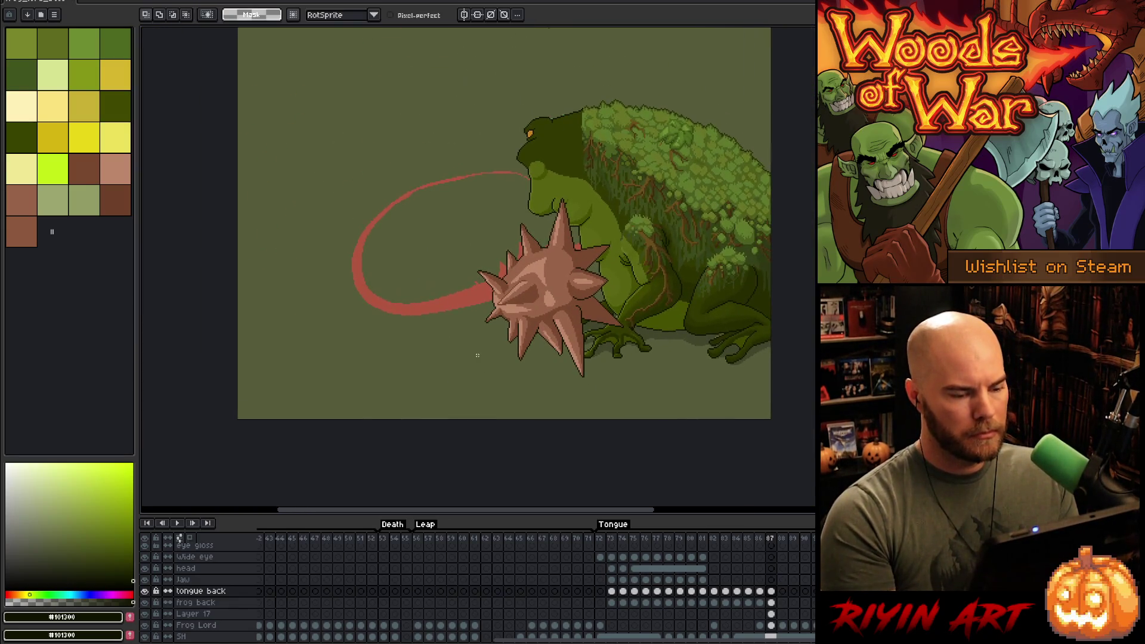
key(Left)
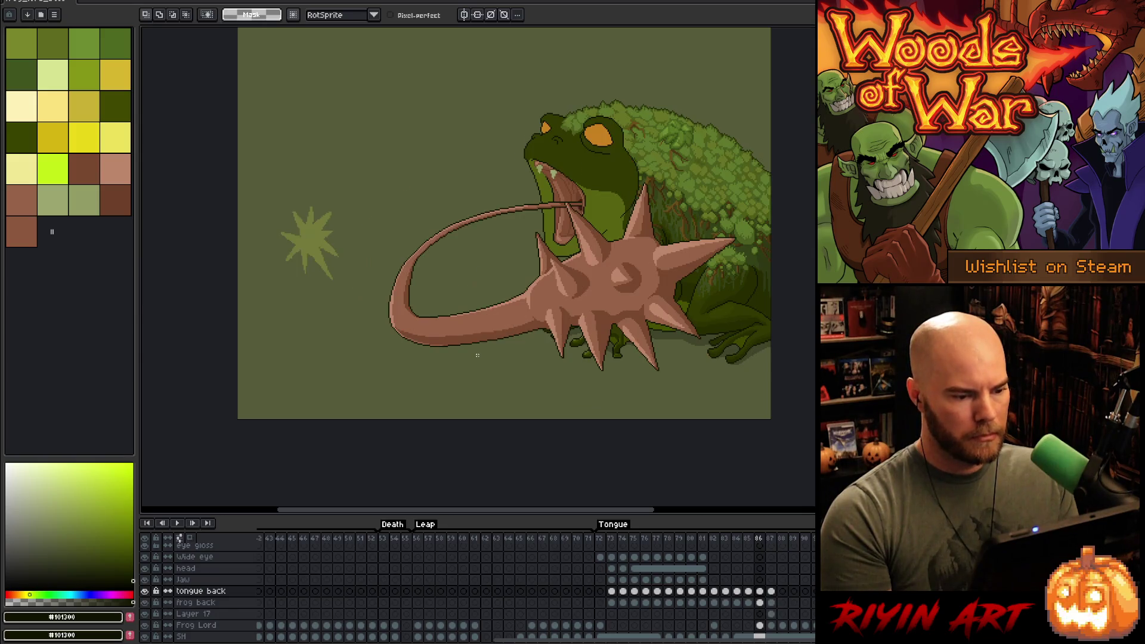
key(Right)
key(Left)
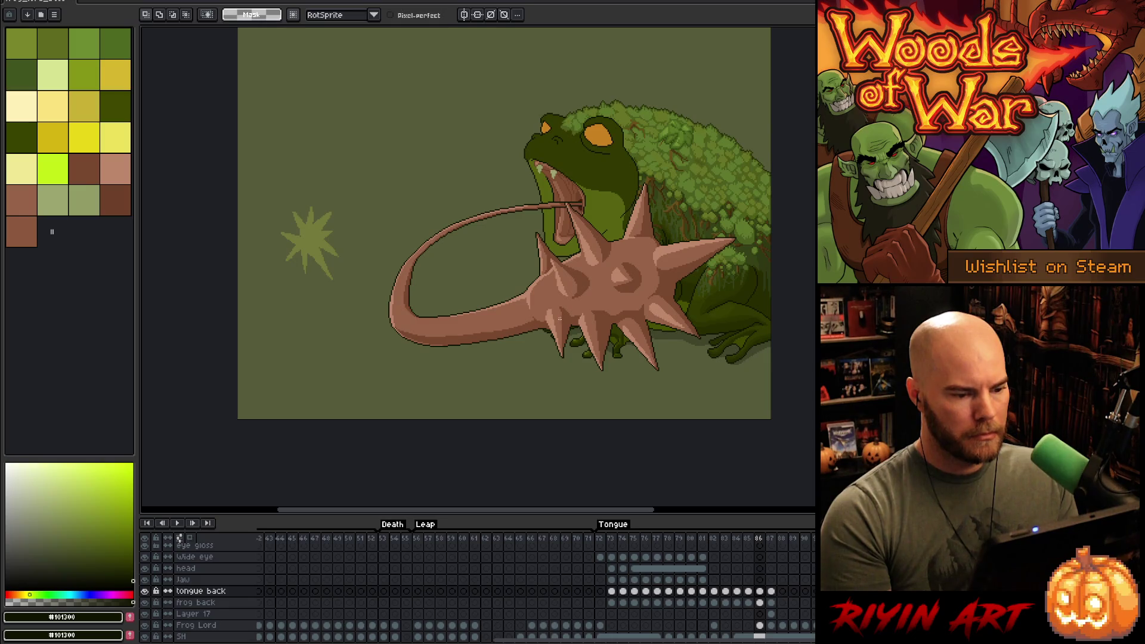
key(Right)
key(Left)
key(Right)
key(Left)
key(Right)
key(Left)
key(Right)
key(Left)
key(Right)
key(Left)
key(Right)
key(Left)
key(Right)
key(Left)
key(Right)
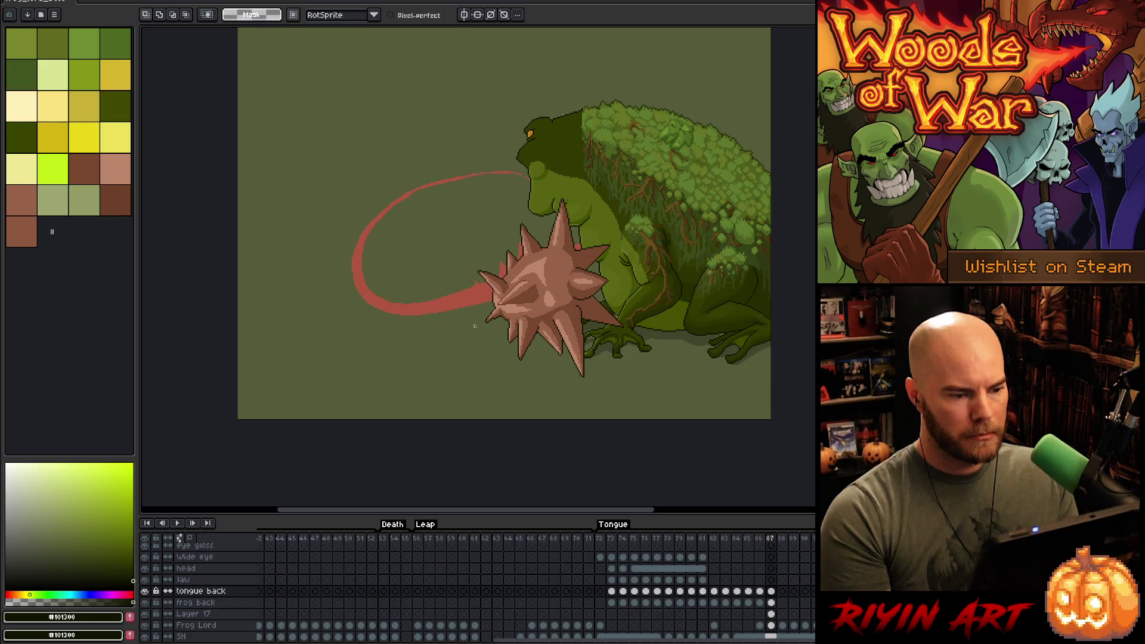
scroll(490, 290, up, 1)
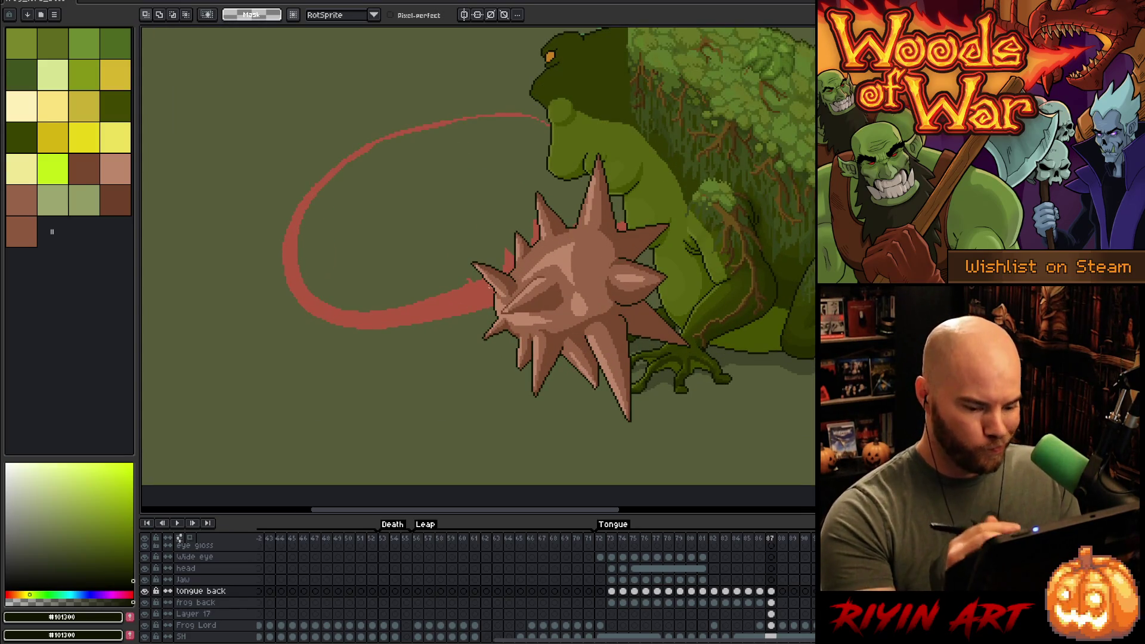
- On frame 87's tongue back cel, pick the ball's brown and draw a thin line along the tongue's outer edge
click(772, 591)
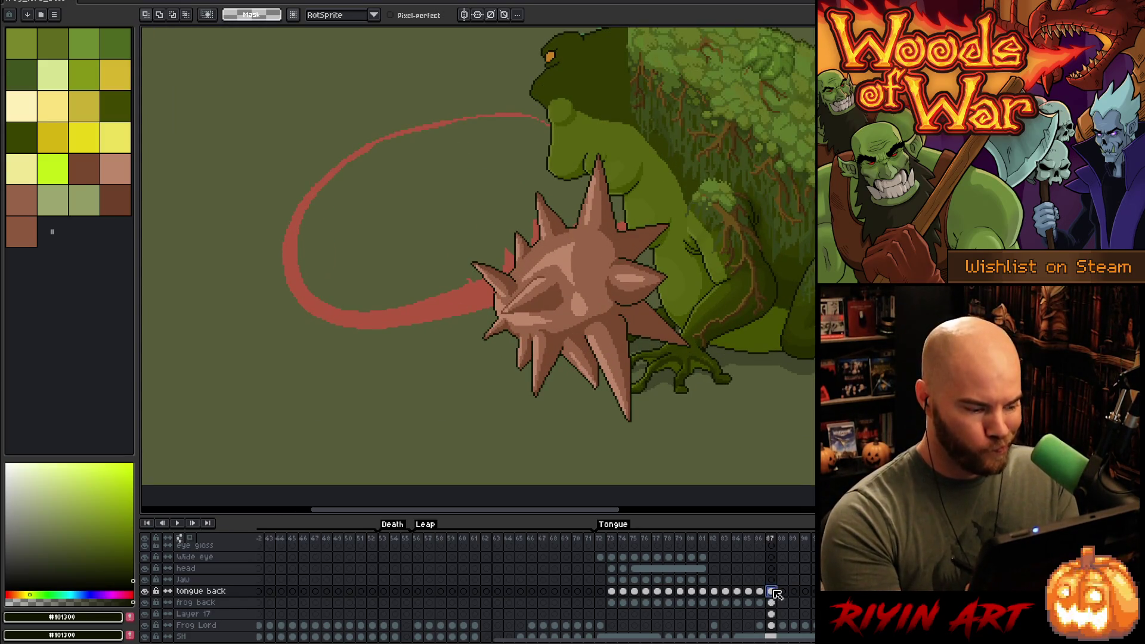
key(w)
click(674, 356)
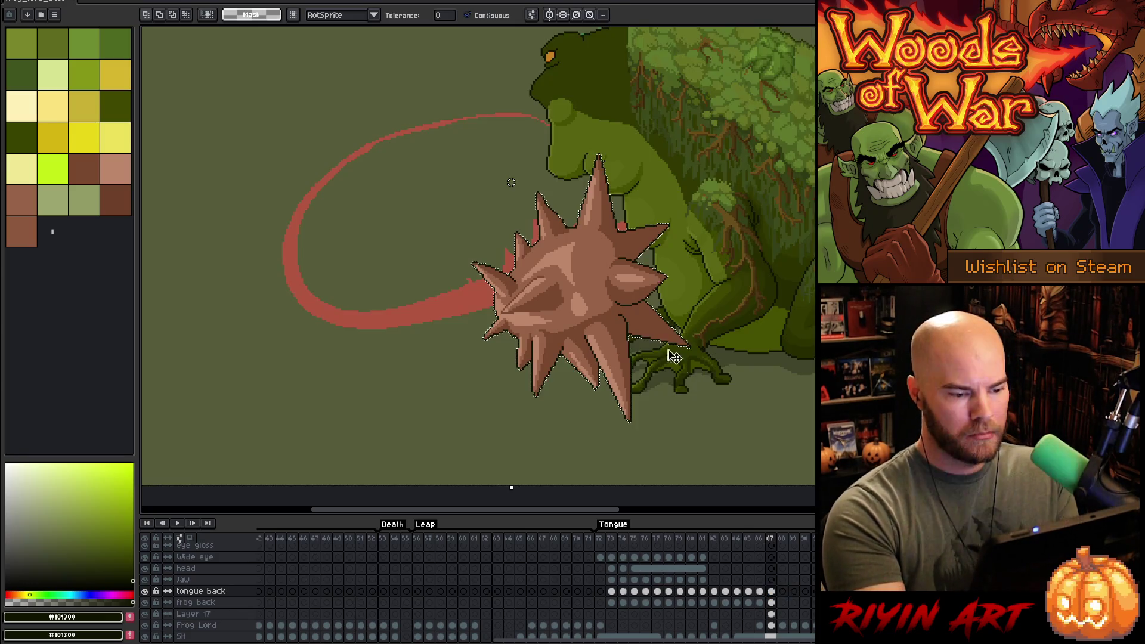
key(b)
alt+click(596, 263)
key(ctrl+d)
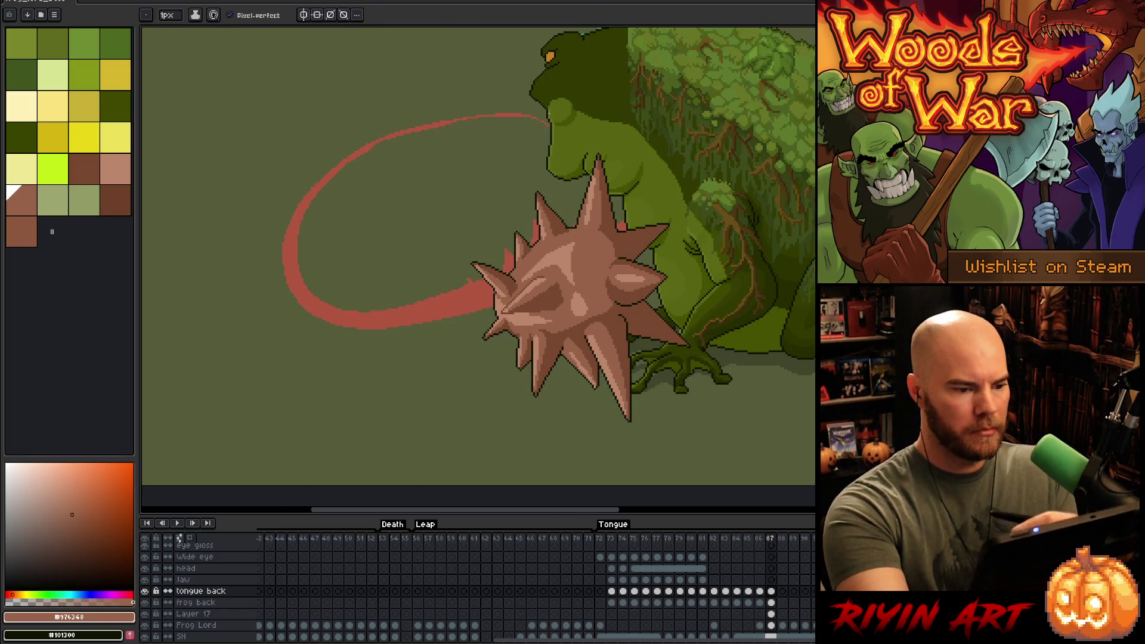
mouse_move(549, 124)
mouse_down()
mouse_move(436, 117)
mouse_move(278, 256)
mouse_up()
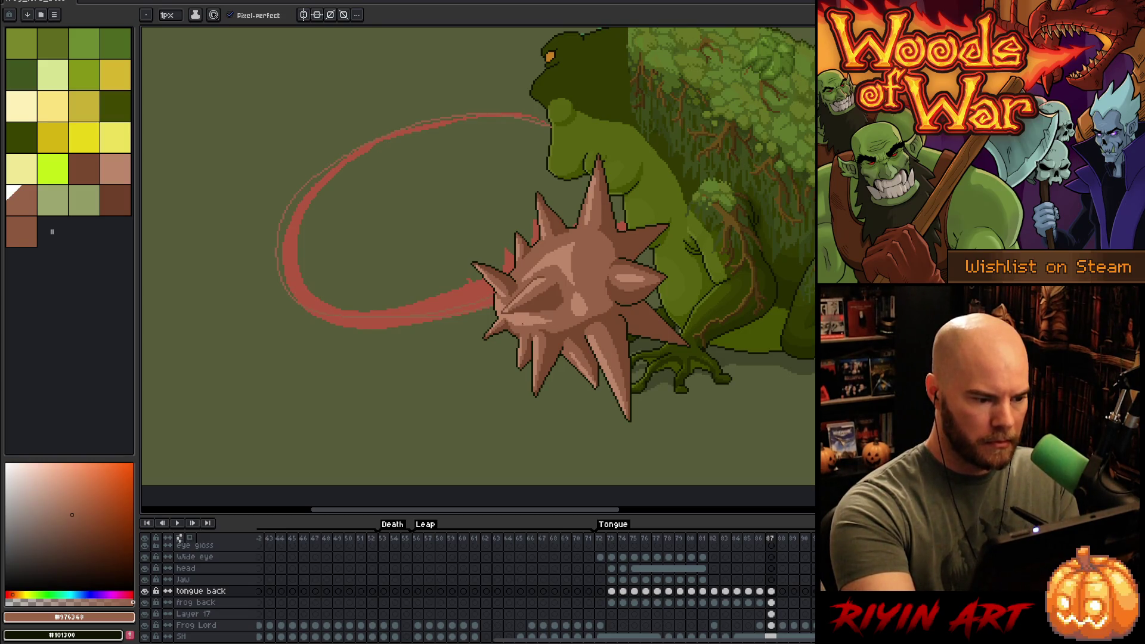
- Trace the outer line along the tongue's bottom, up the arc and toward the mouth
mouse_move(510, 335)
mouse_down()
mouse_move(305, 332)
mouse_move(234, 253)
mouse_move(301, 157)
mouse_move(517, 113)
mouse_move(573, 126)
mouse_up()
key(ctrl+z)
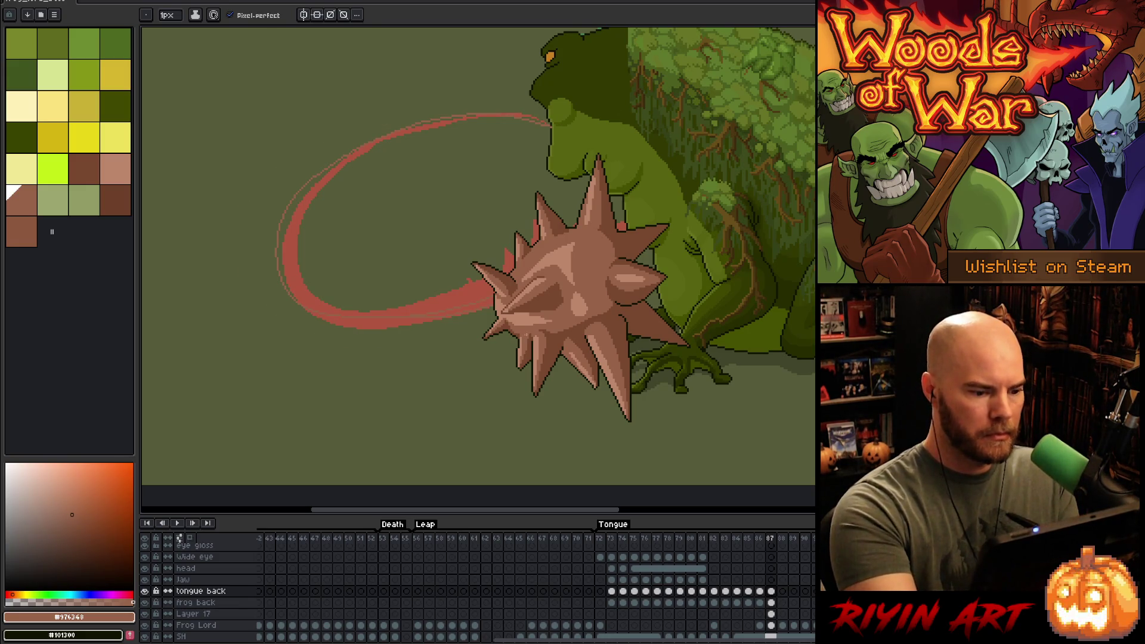
drag(440, 335, 293, 309)
drag(266, 230, 307, 176)
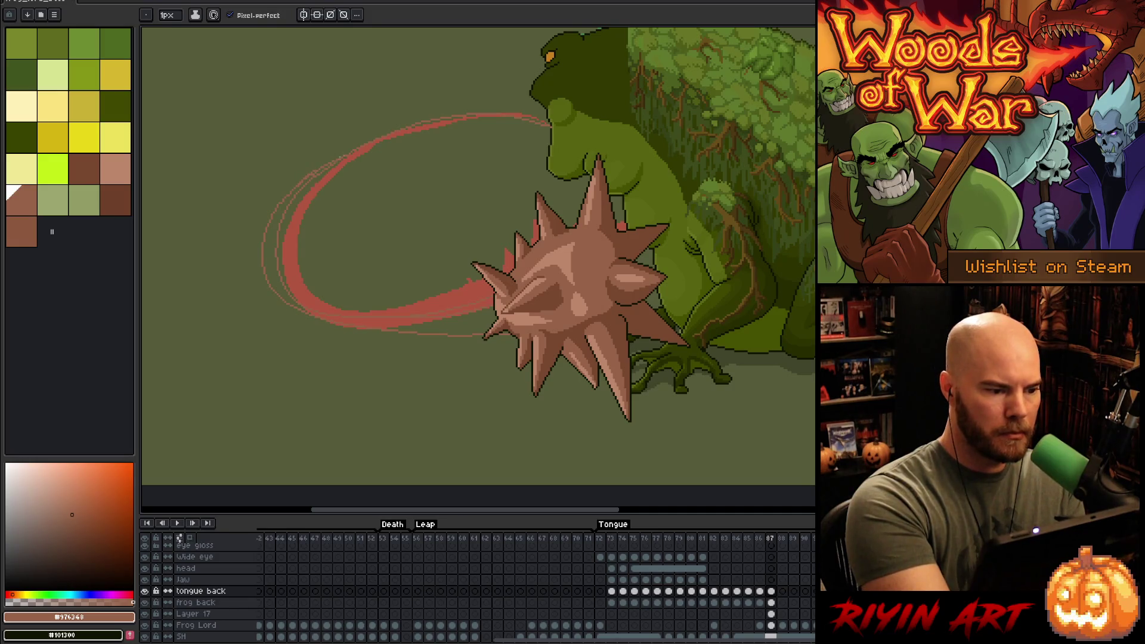
drag(315, 169, 383, 132)
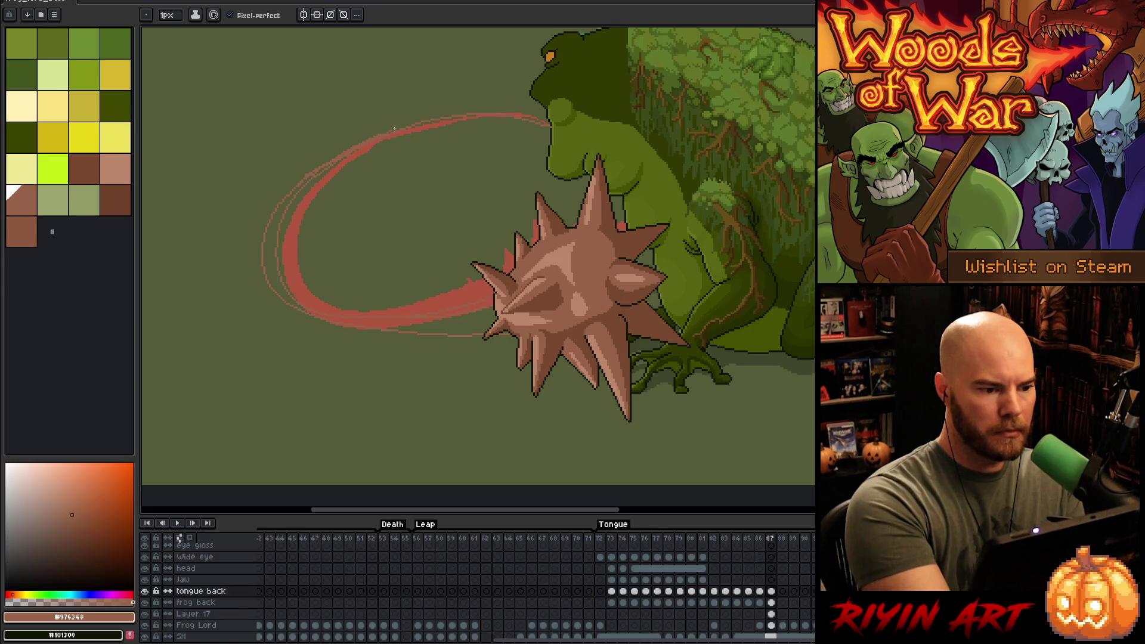
- Try a 2px pink stroke on the arc's upper-left edge, undo it, and set the brush to 1px
click(167, 15)
click(171, 36)
drag(171, 36, 165, 36)
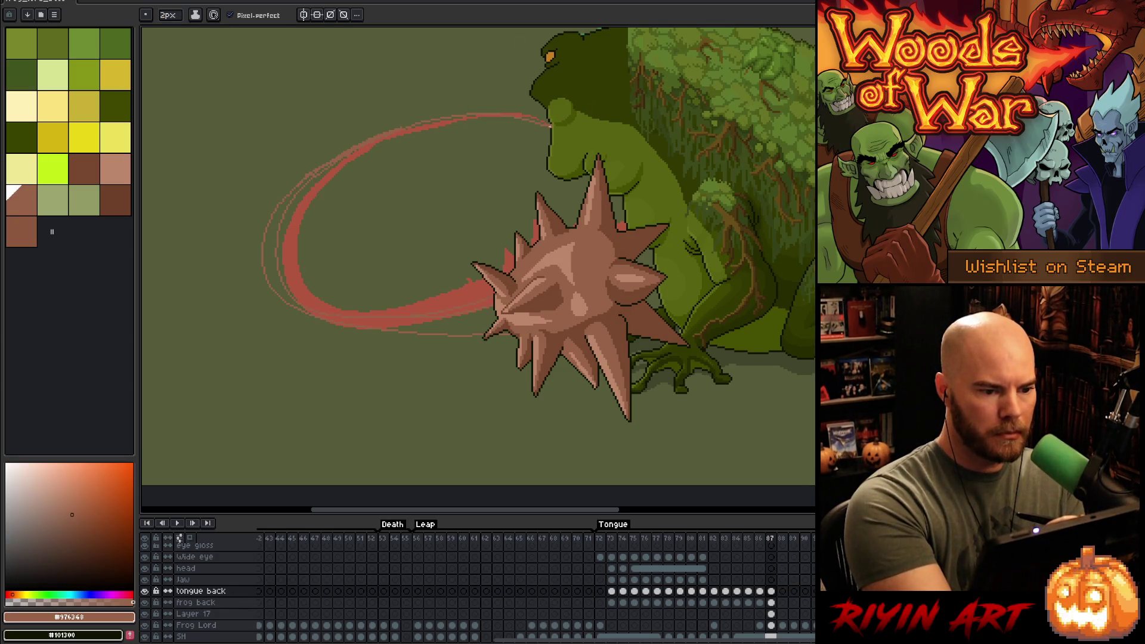
drag(466, 113, 322, 164)
key(e)
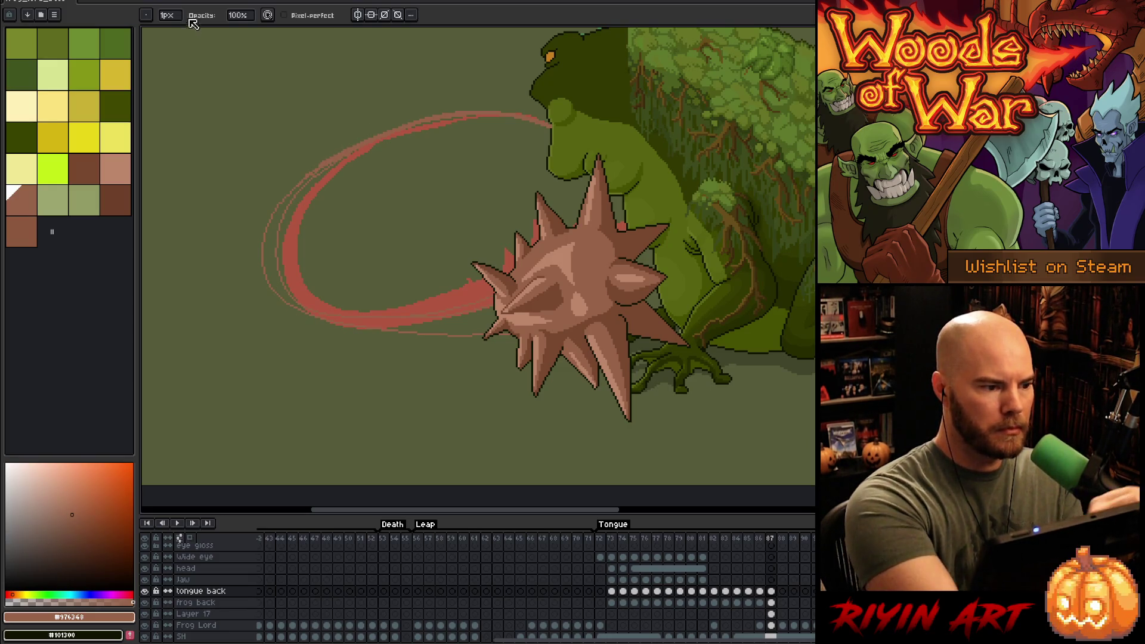
key(b)
key(ctrl+z)
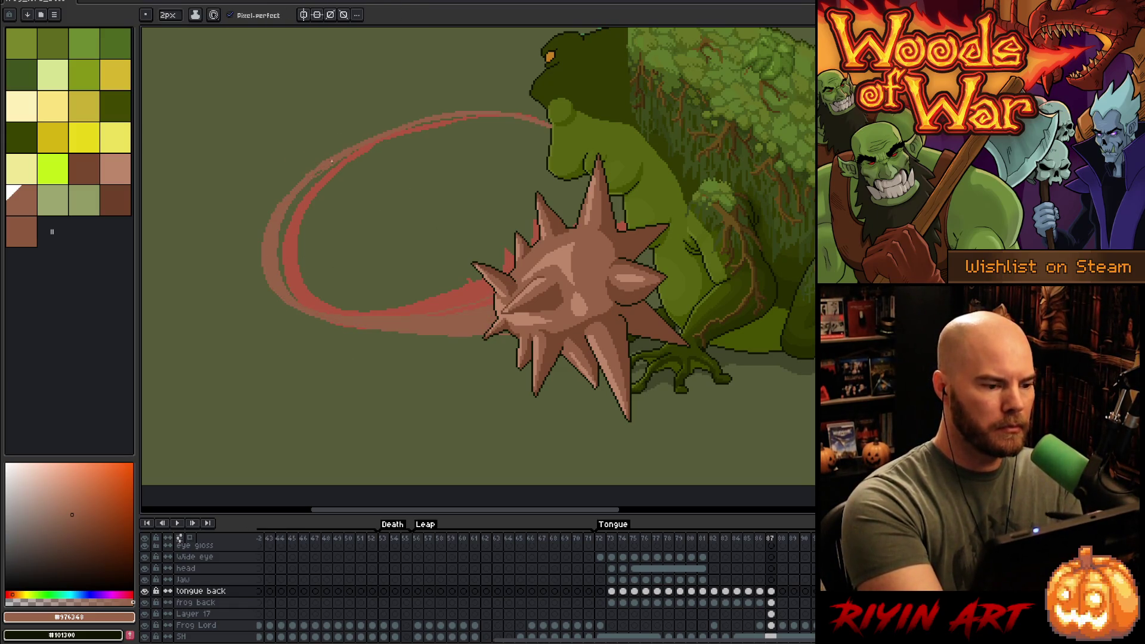
click(168, 15)
click(160, 31)
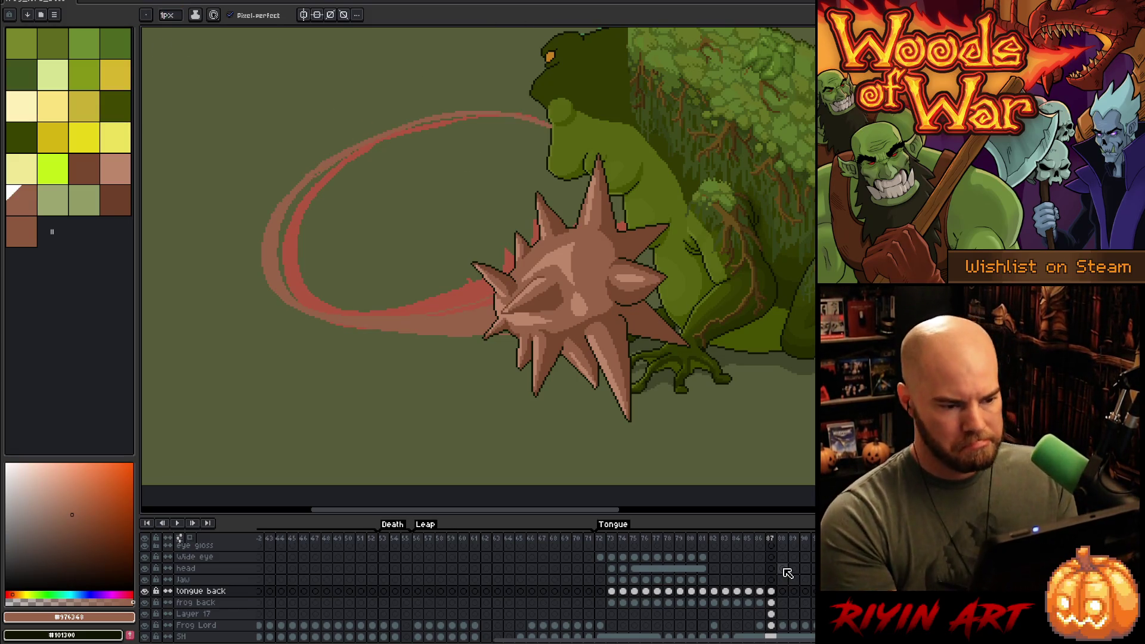
scroll(505, 383, down, 1)
- Select the Frog Lord cel on frame 87 and toggle soloing the Frog Lord layer to compare
scroll(768, 624, down, 2)
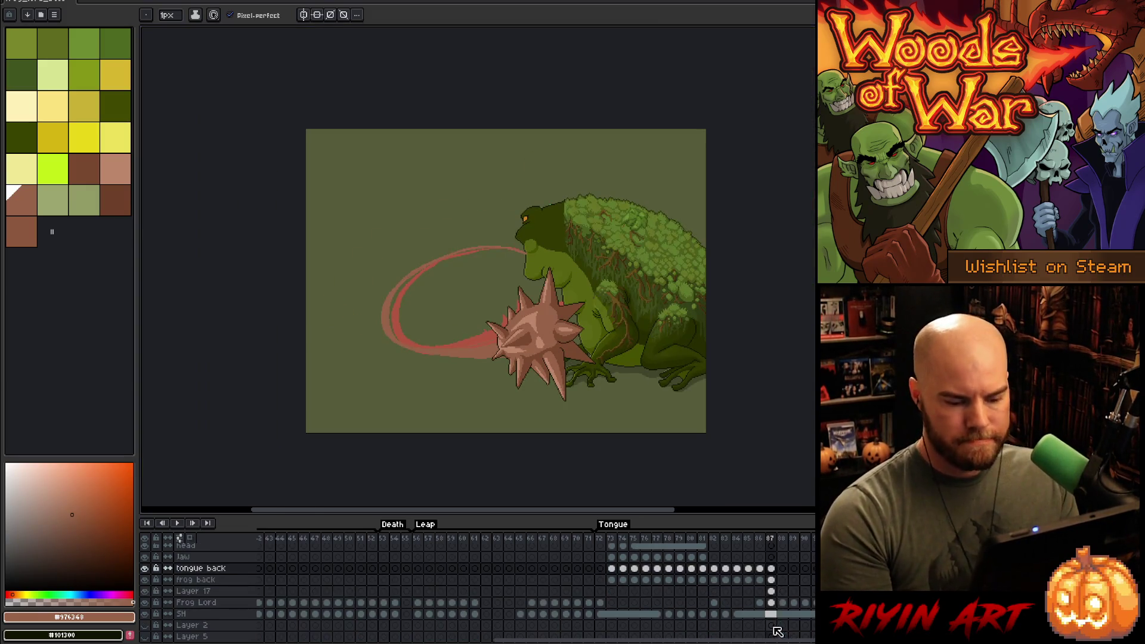
click(771, 603)
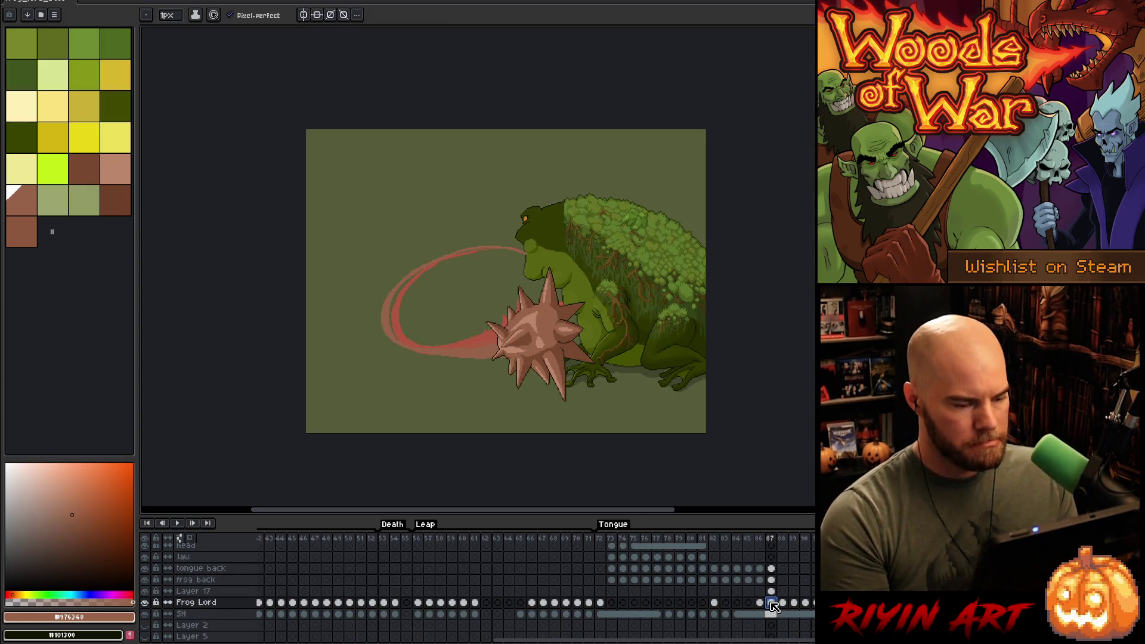
click(772, 591)
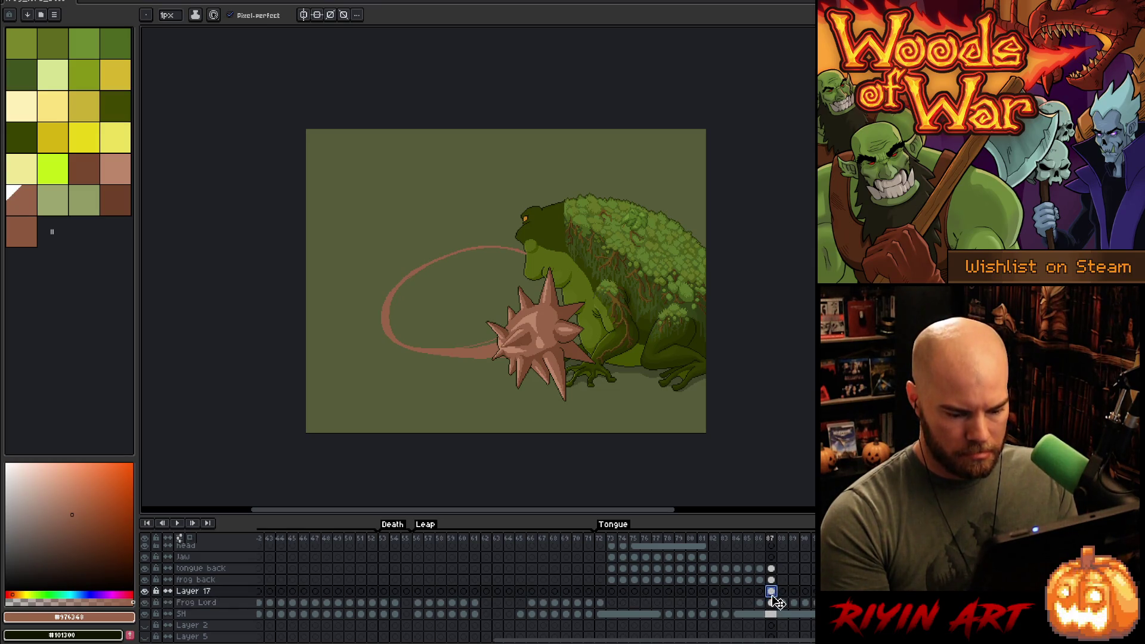
click(772, 602)
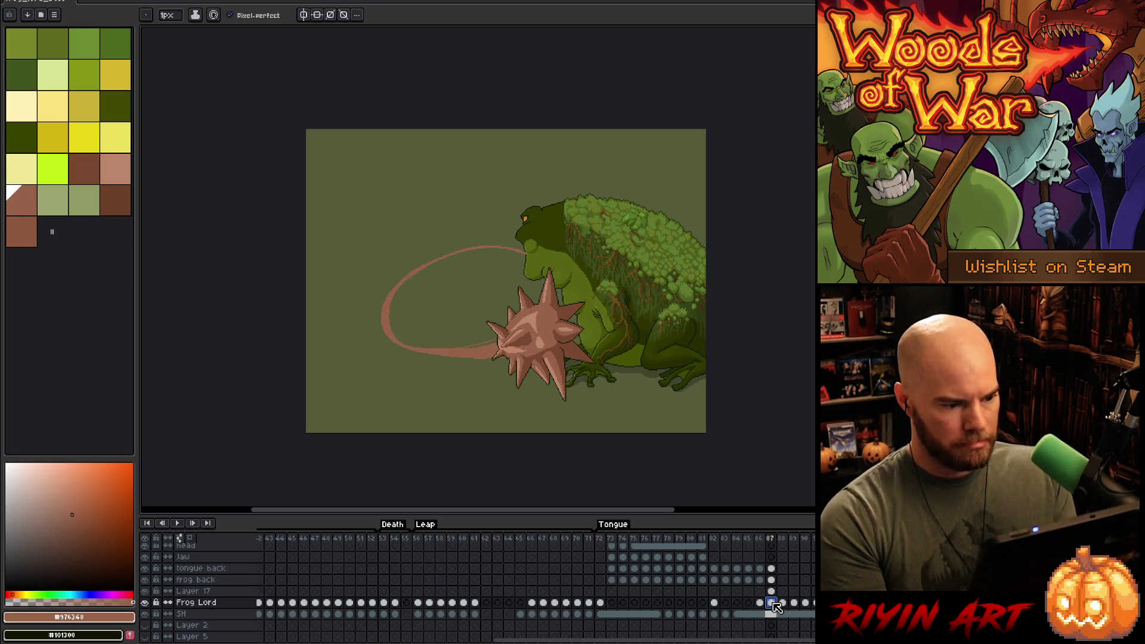
alt+click(145, 603)
alt+click(146, 603)
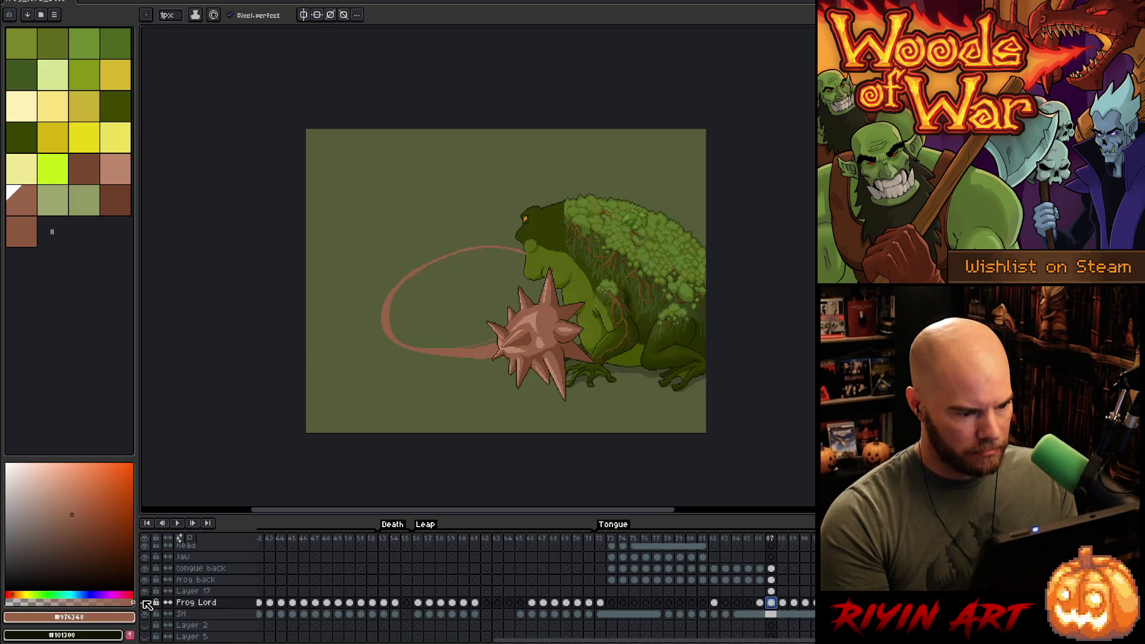
alt+click(146, 602)
alt+click(146, 603)
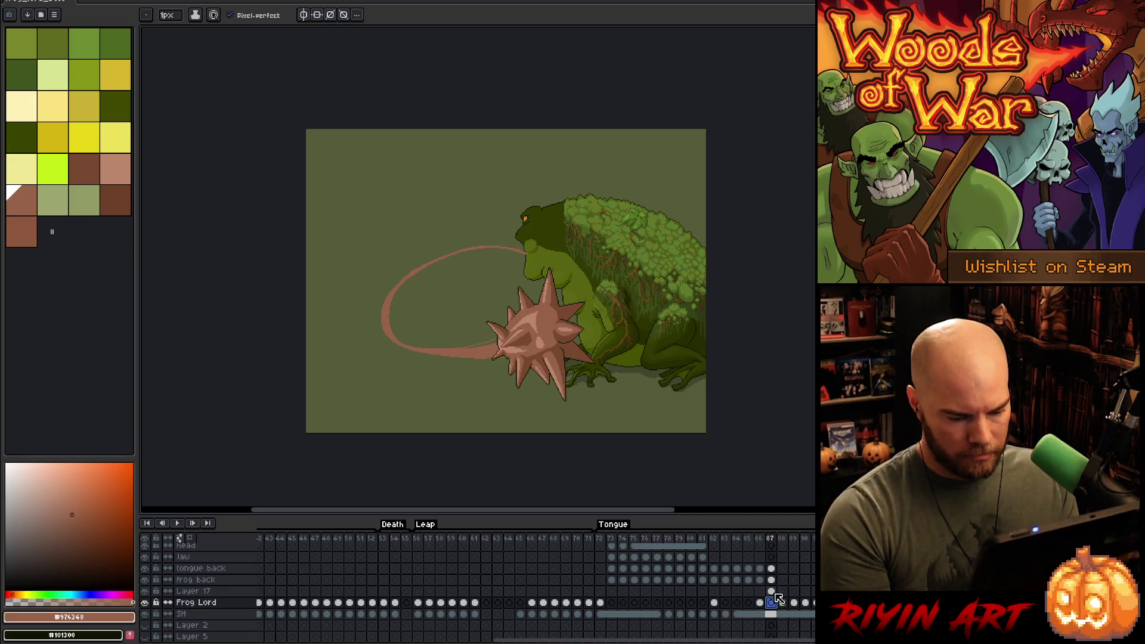
- Delete the unused Layer 17
key(Up)
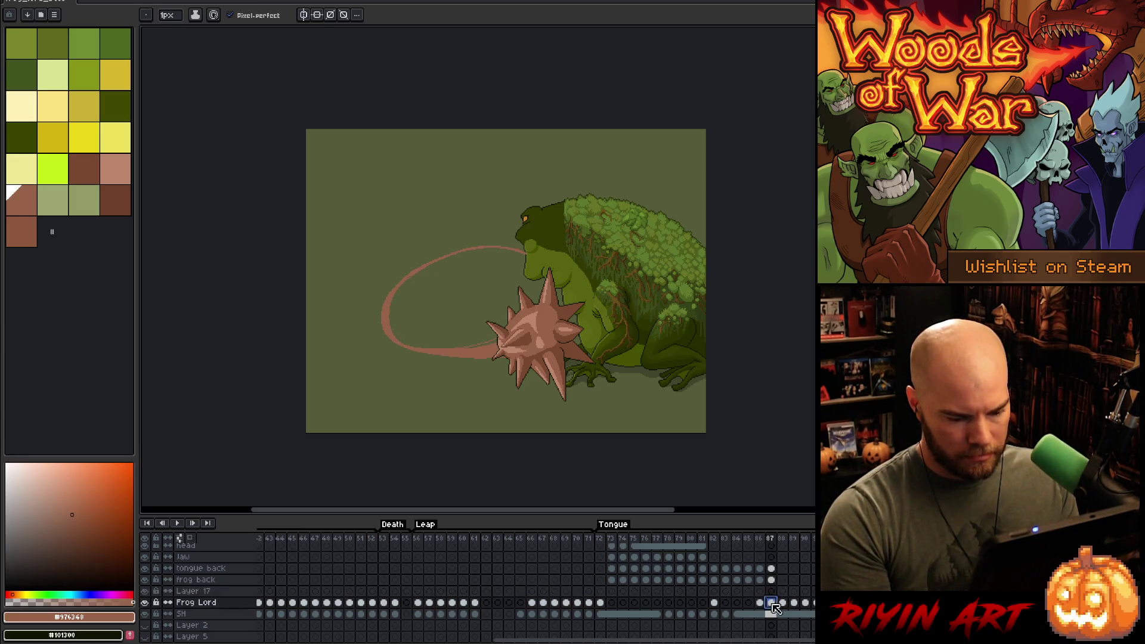
click(218, 594)
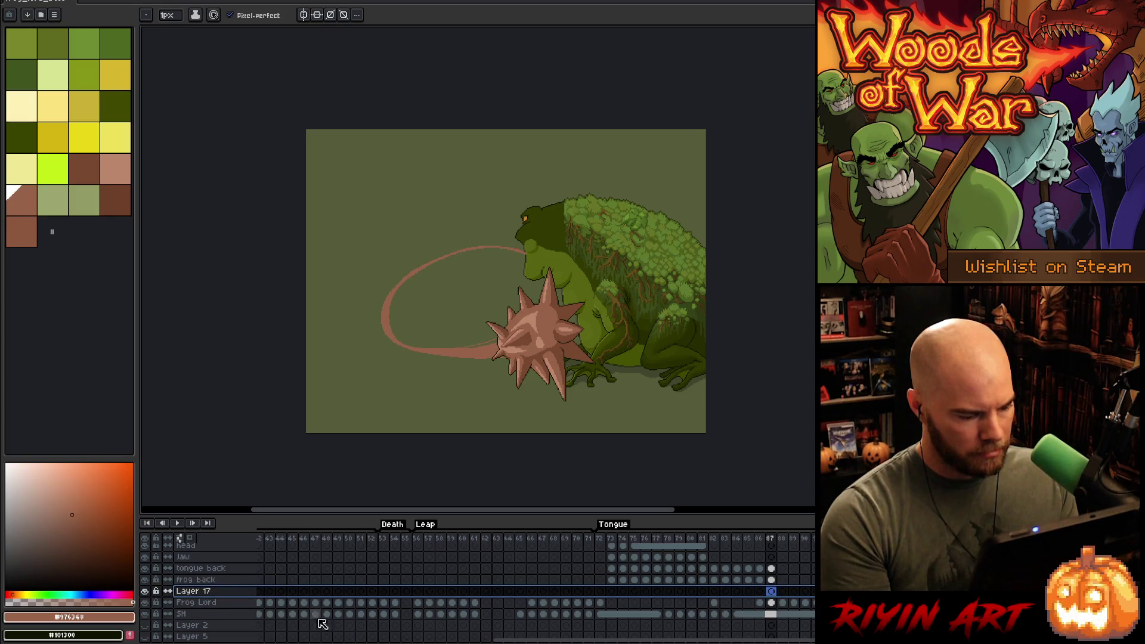
drag(522, 641, 533, 640)
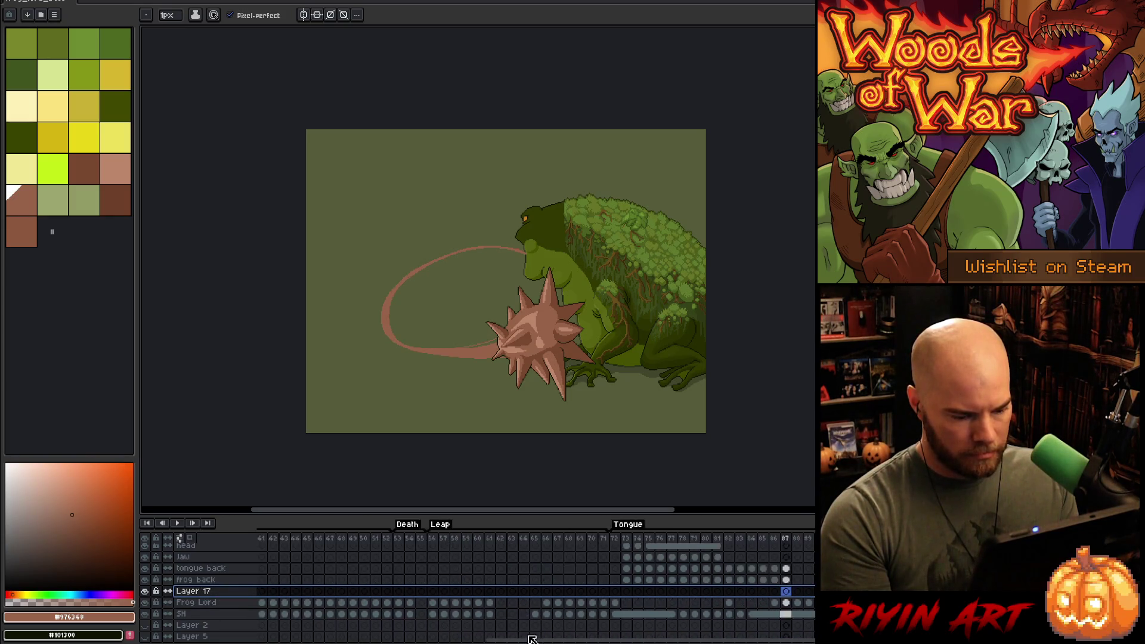
right_click(190, 591)
click(214, 594)
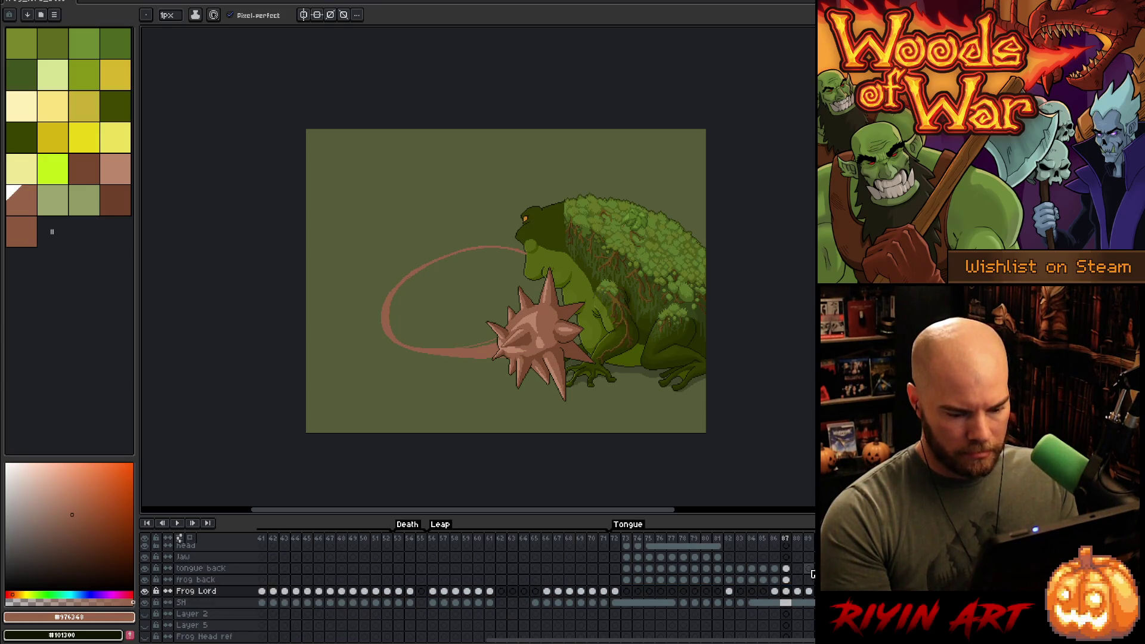
- Select the tongue back layer at frame 87 and toggle its visibility to compare
drag(781, 640, 908, 640)
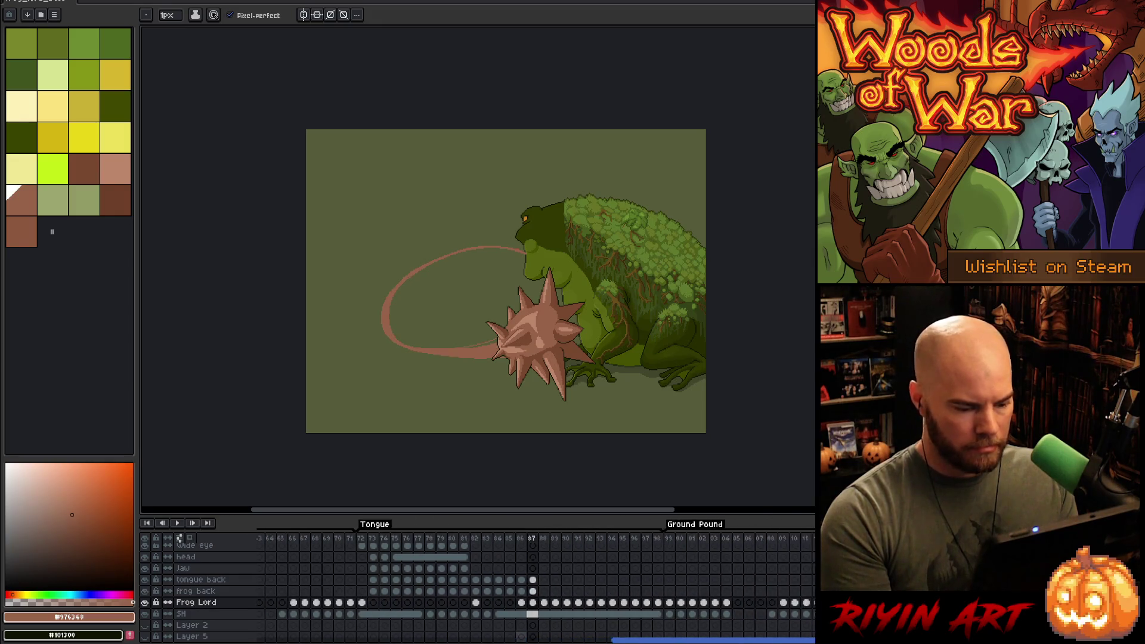
click(534, 591)
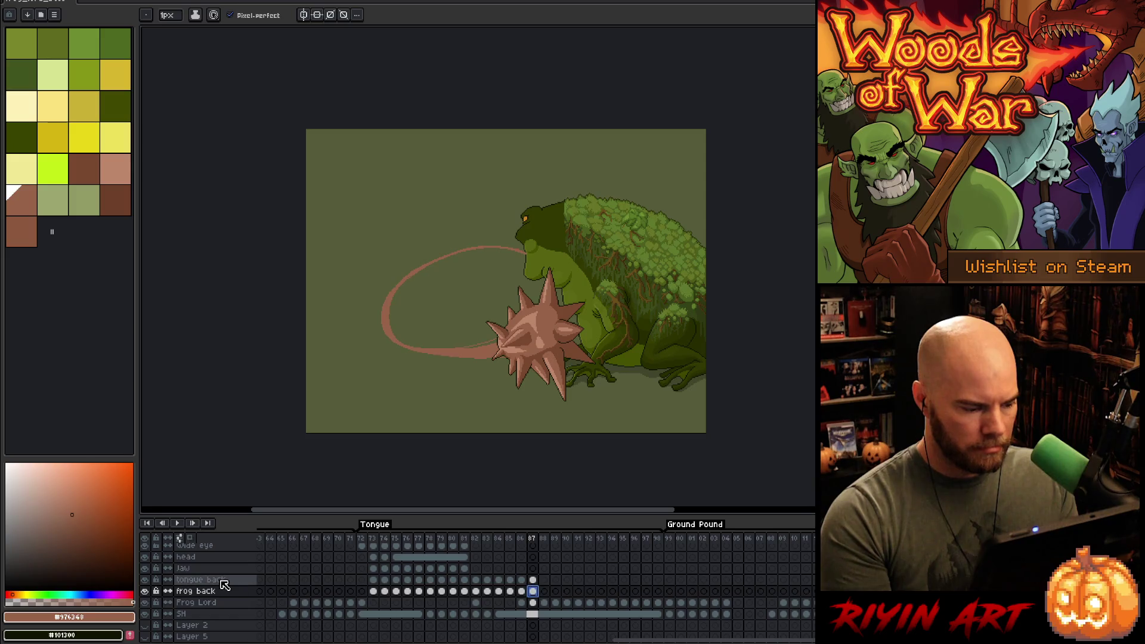
click(533, 580)
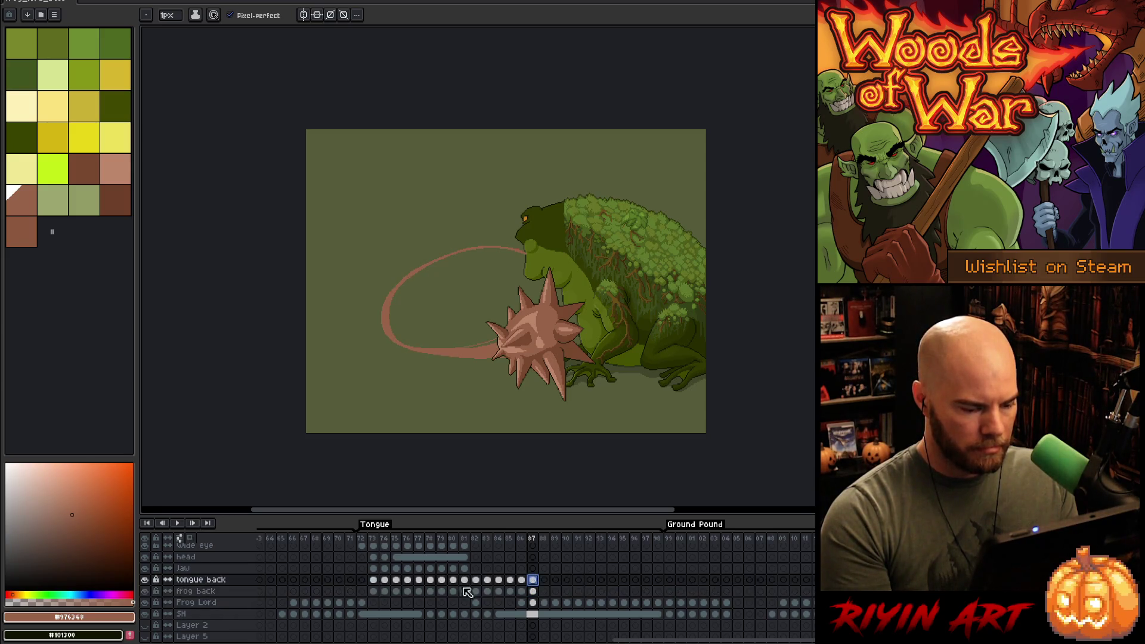
click(145, 581)
click(145, 581)
click(145, 581)
click(145, 582)
- Bucket-fill the thin light gap beside the tongue loop
scroll(380, 340, up, 2)
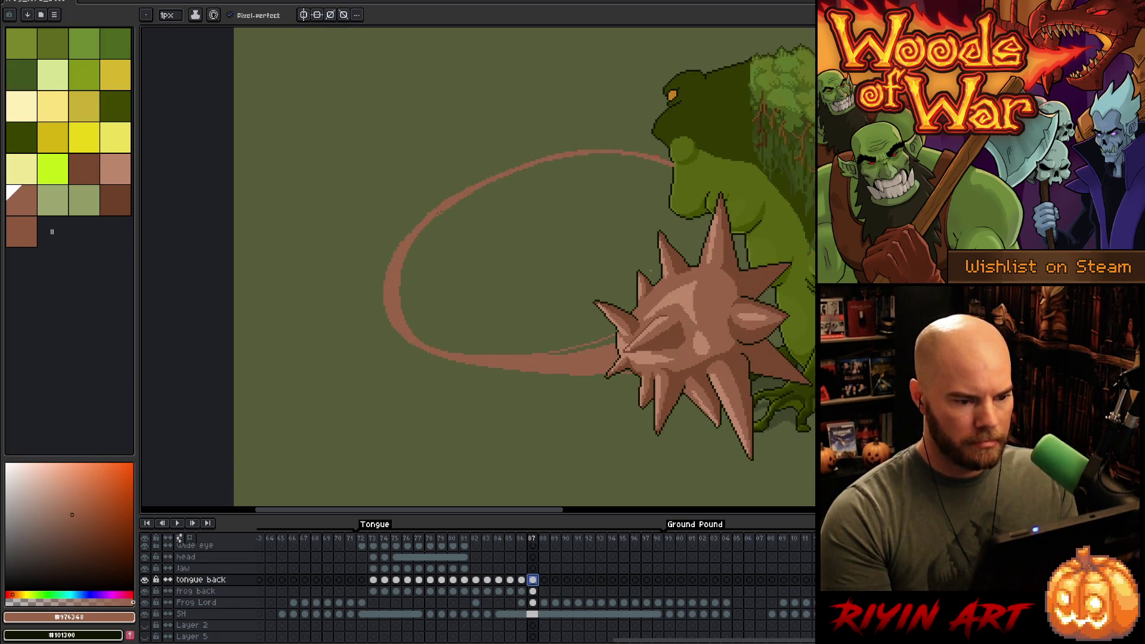
scroll(511, 383, up, 1)
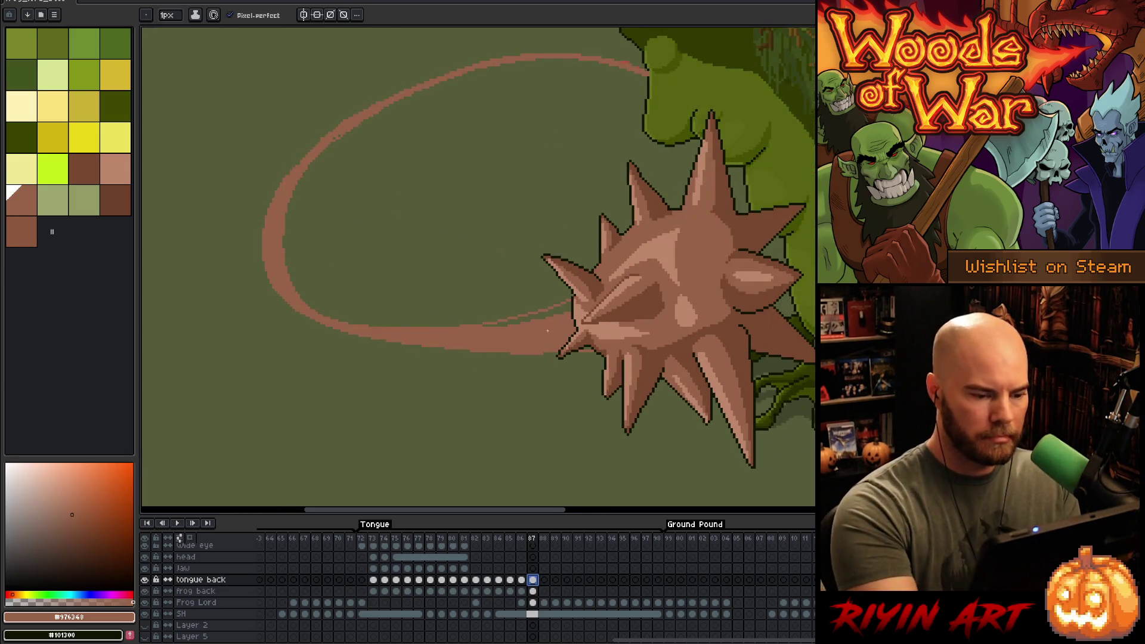
key(g)
click(525, 313)
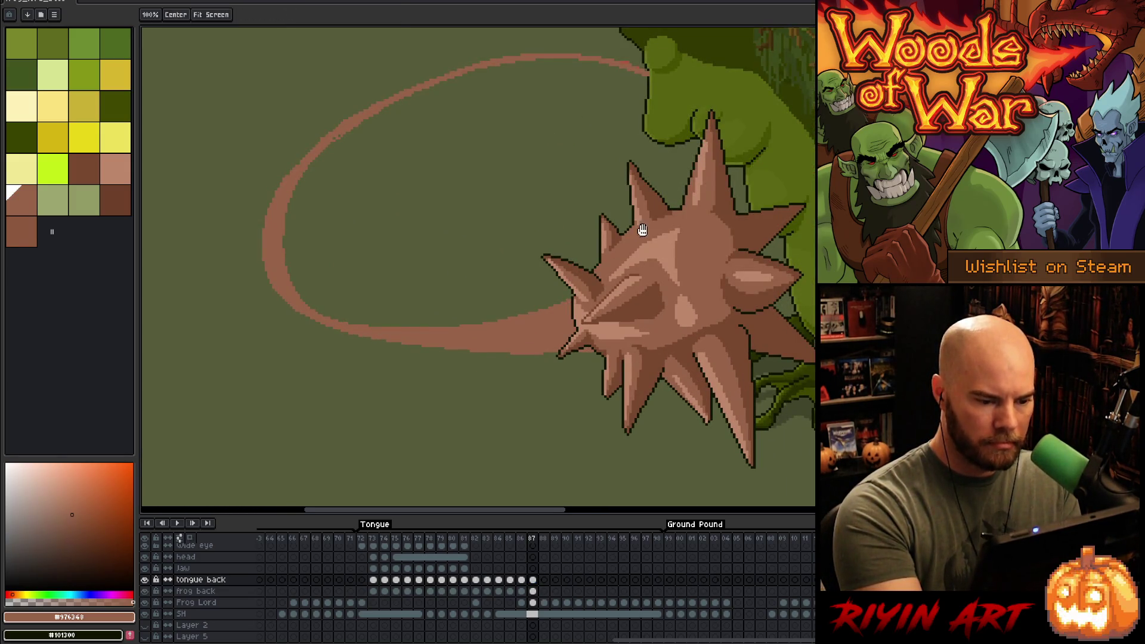
drag(650, 106, 620, 303)
key(b)
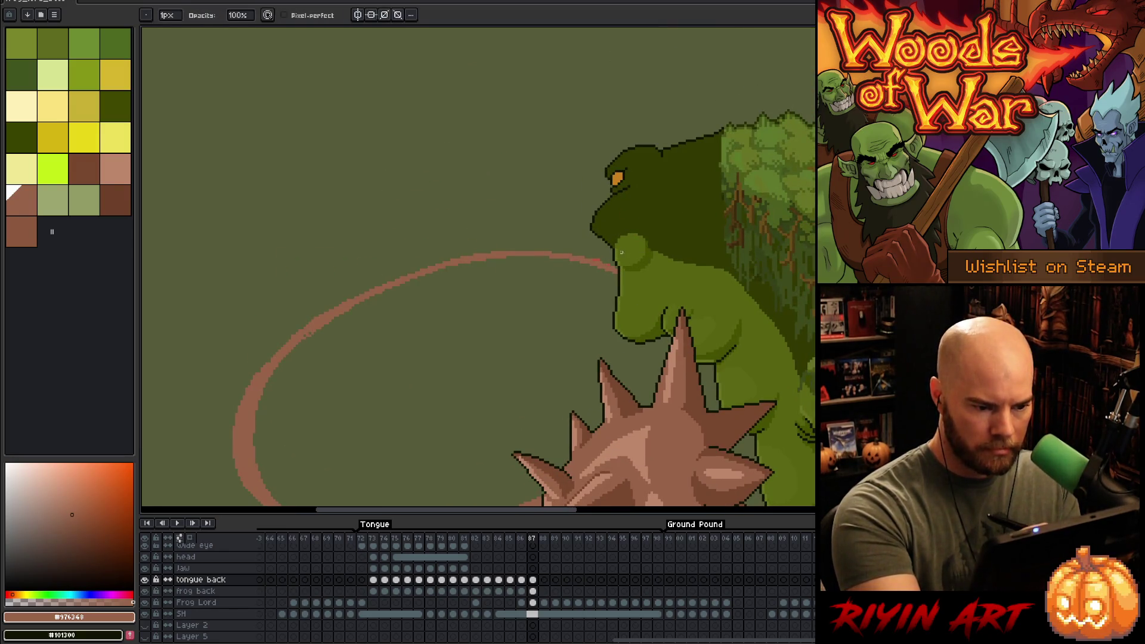
- Find the layer holding the red dots near the mouth, solo Frog Lord to inspect, then show all layers
scroll(620, 252, up, 5)
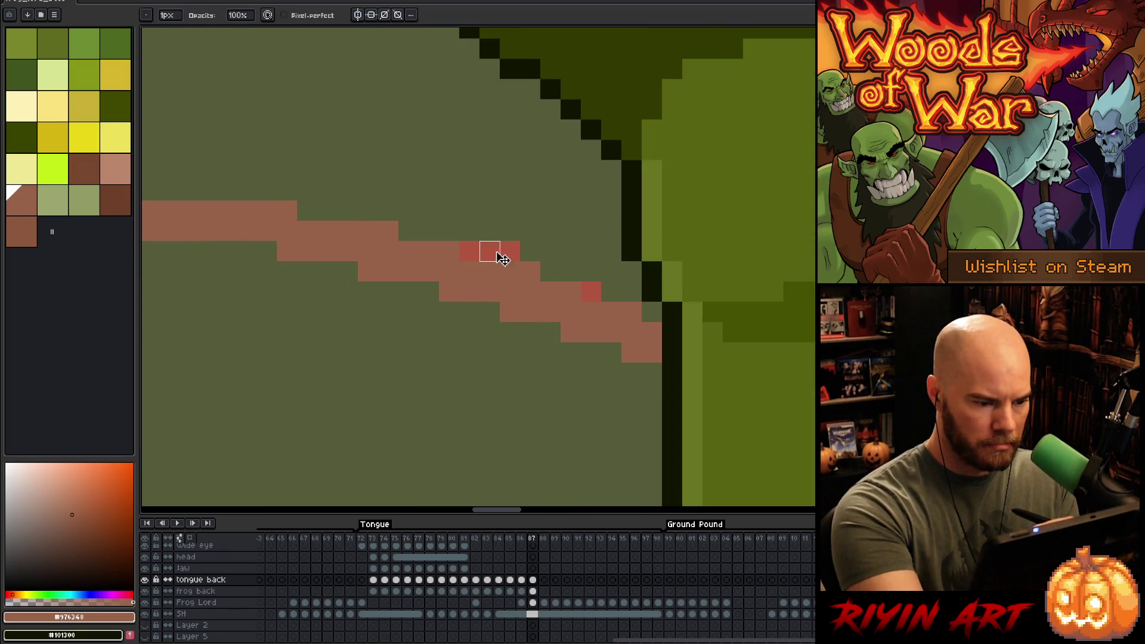
ctrl+click(502, 259)
drag(470, 251, 530, 251)
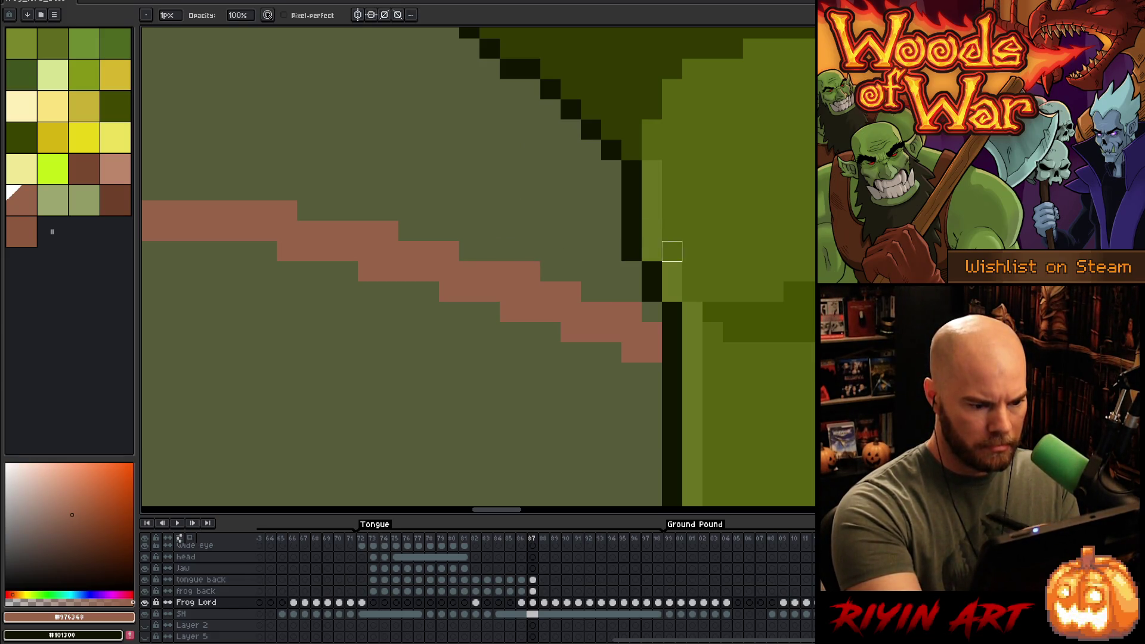
scroll(672, 254, down, 4)
scroll(581, 269, down, 1)
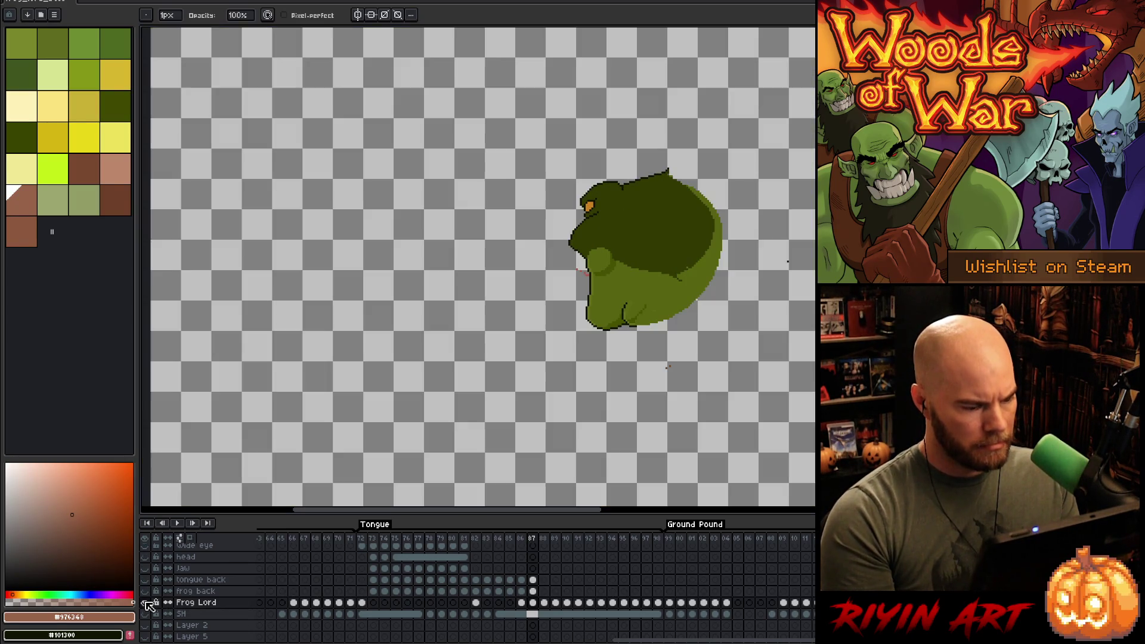
alt+click(145, 602)
scroll(607, 249, up, 3)
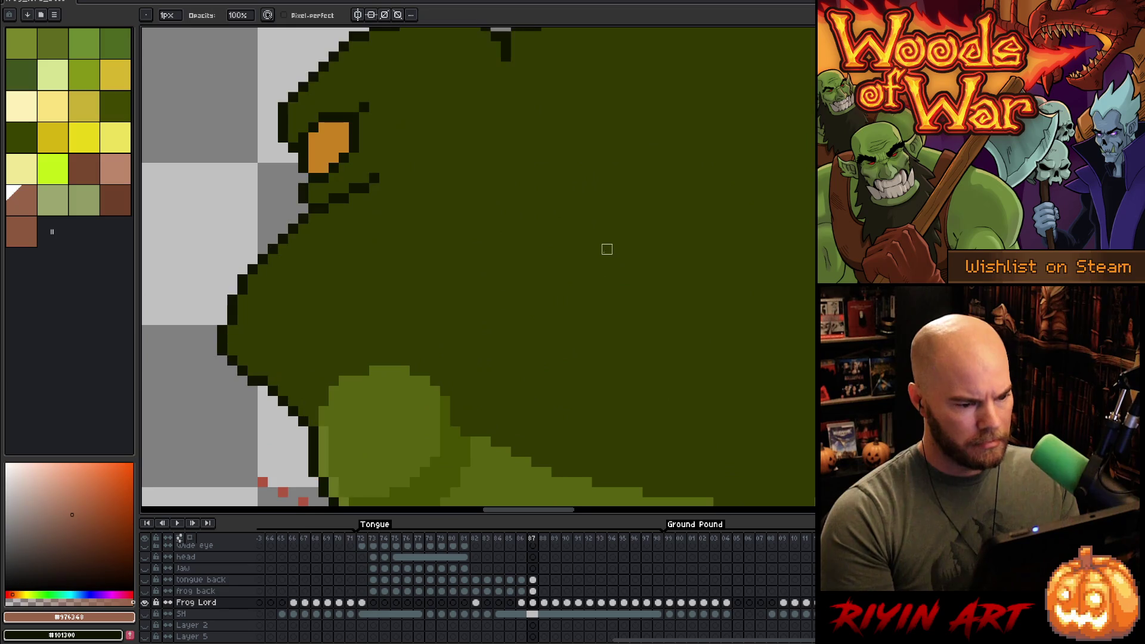
mouse_move(446, 372)
mouse_down()
mouse_move(485, 346)
mouse_move(592, 153)
mouse_up()
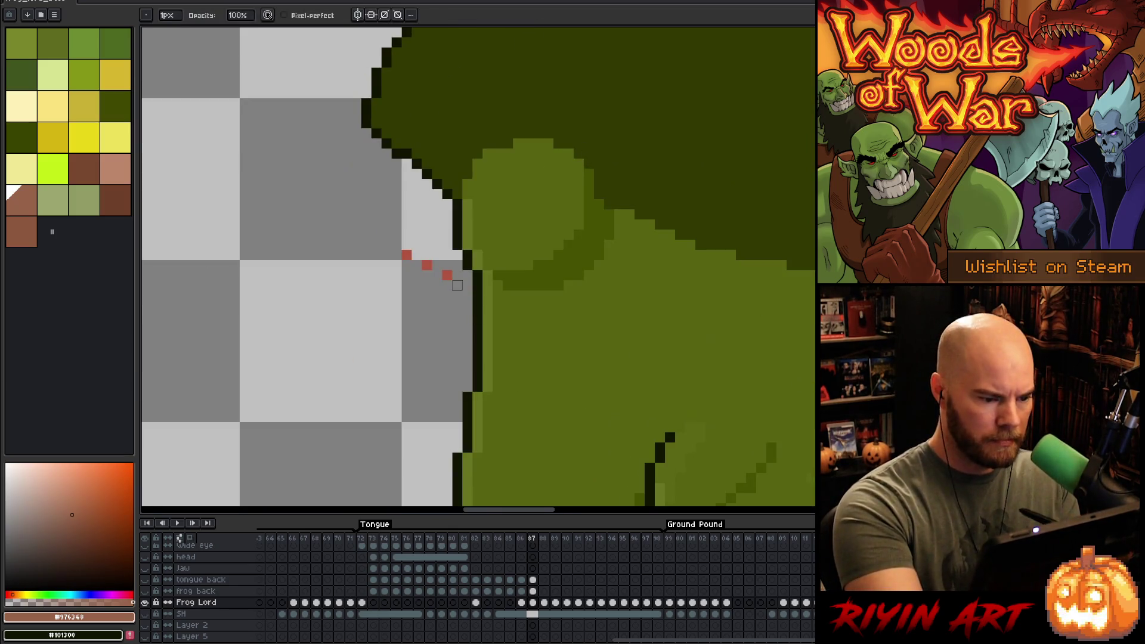
key(ctrl+0)
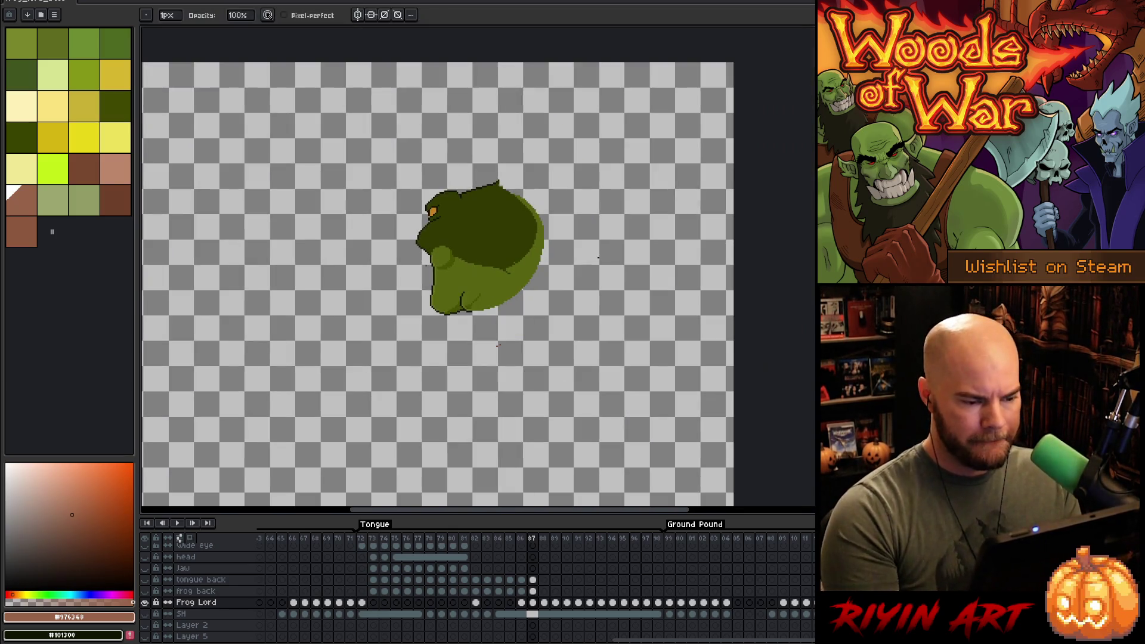
alt+click(144, 602)
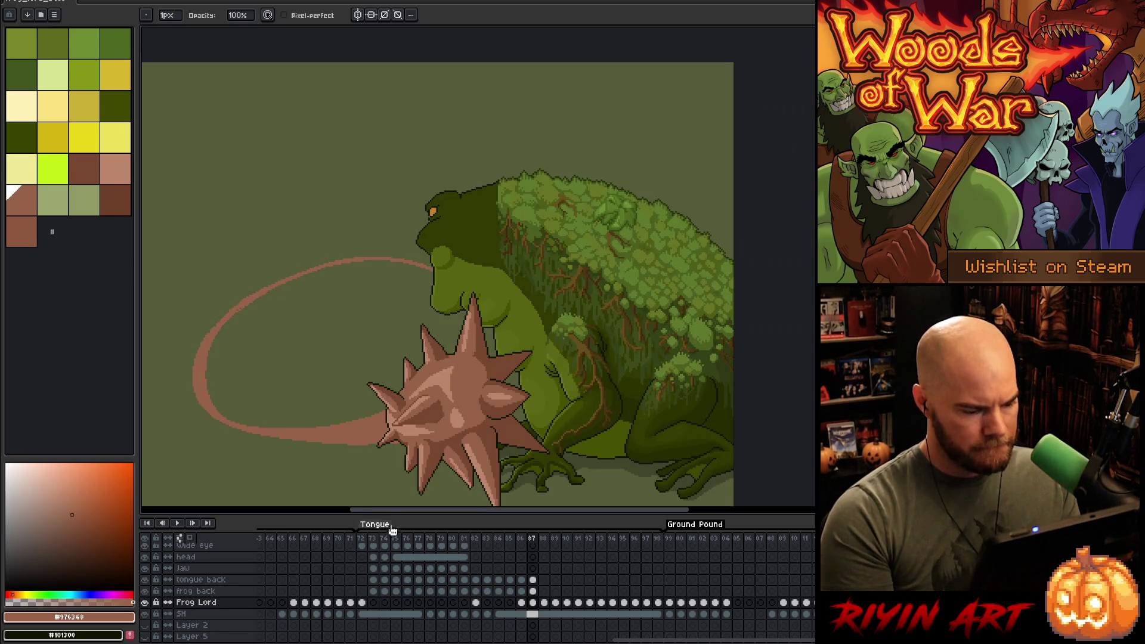
- Step from frame 89 back to frame 87 and select the tongue back layer's cel
click(476, 539)
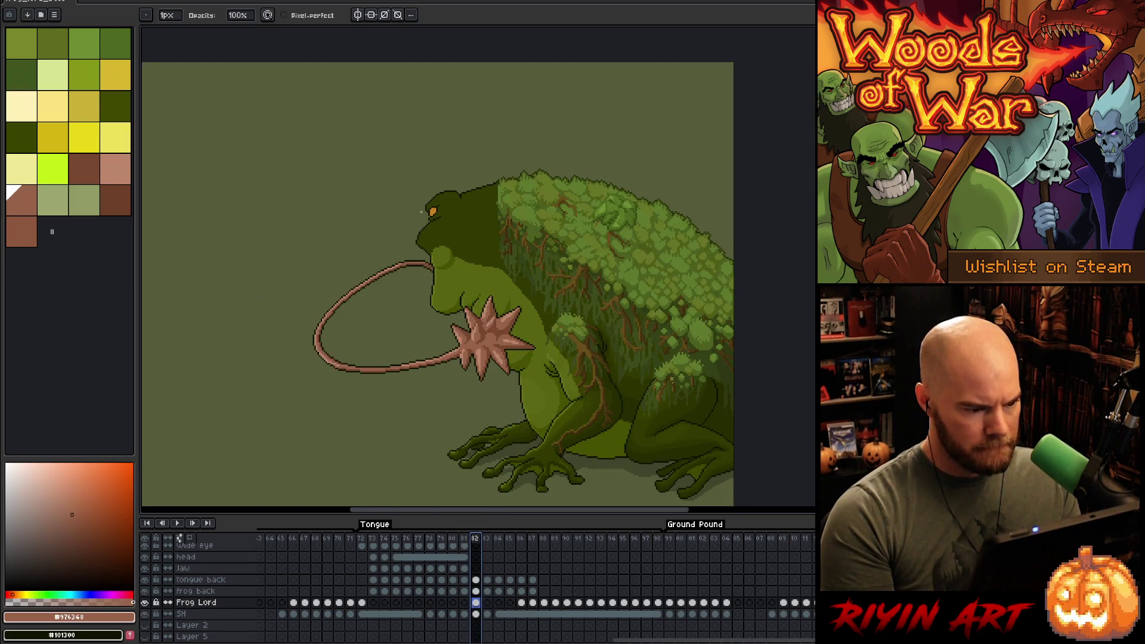
scroll(455, 340, up, 8)
scroll(455, 340, down, 4)
scroll(465, 369, up, 3)
scroll(468, 358, down, 6)
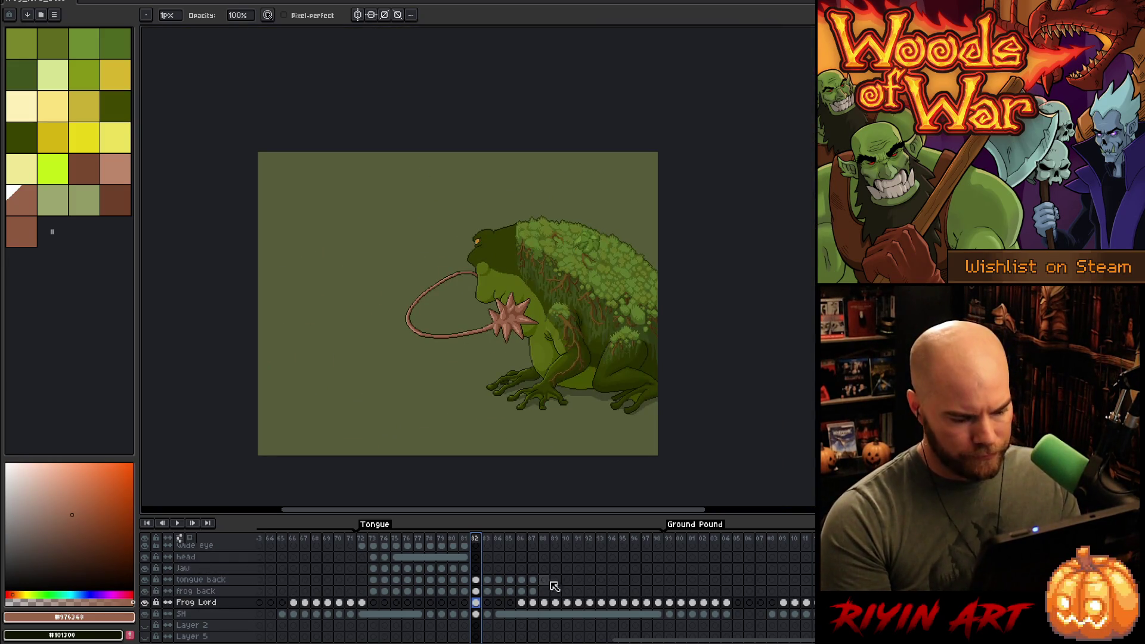
click(560, 604)
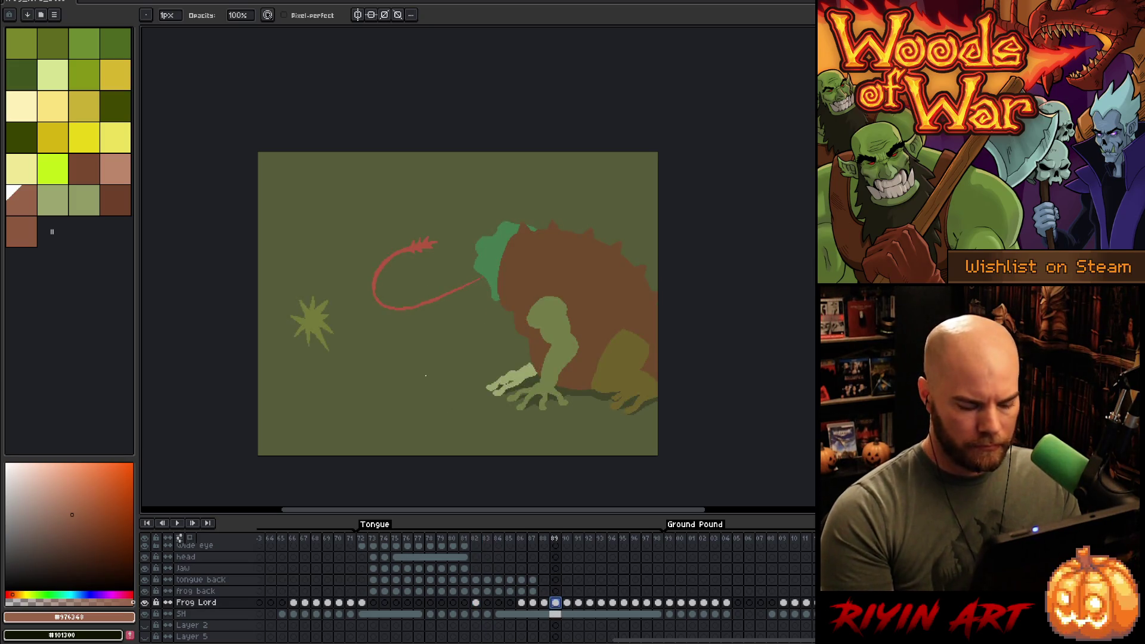
key(Left)
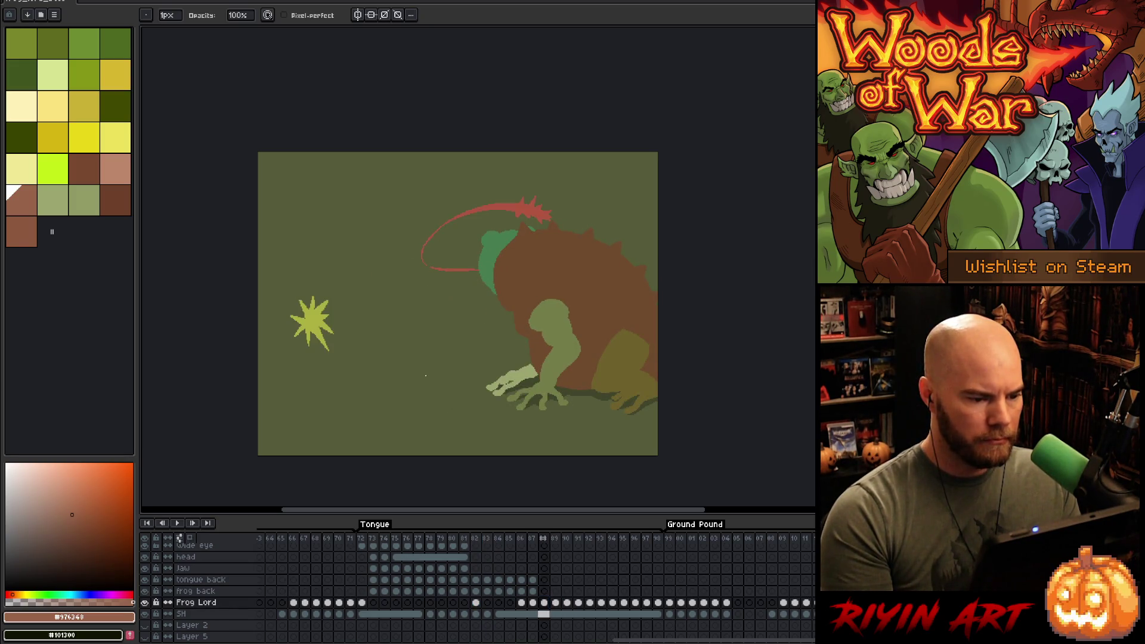
key(Left)
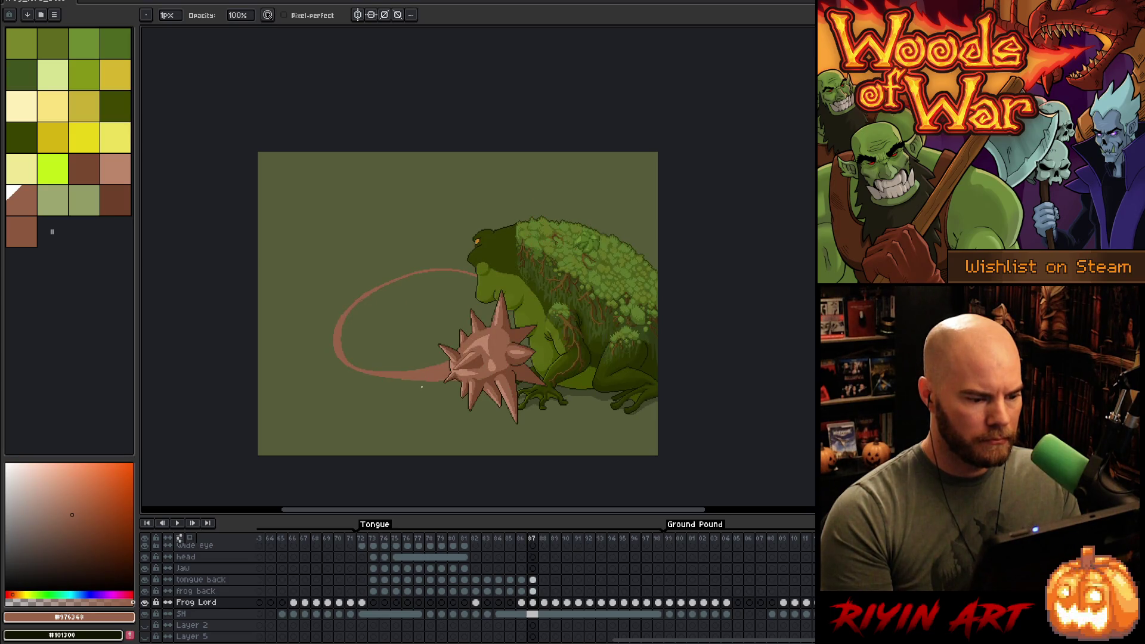
scroll(421, 386, up, 2)
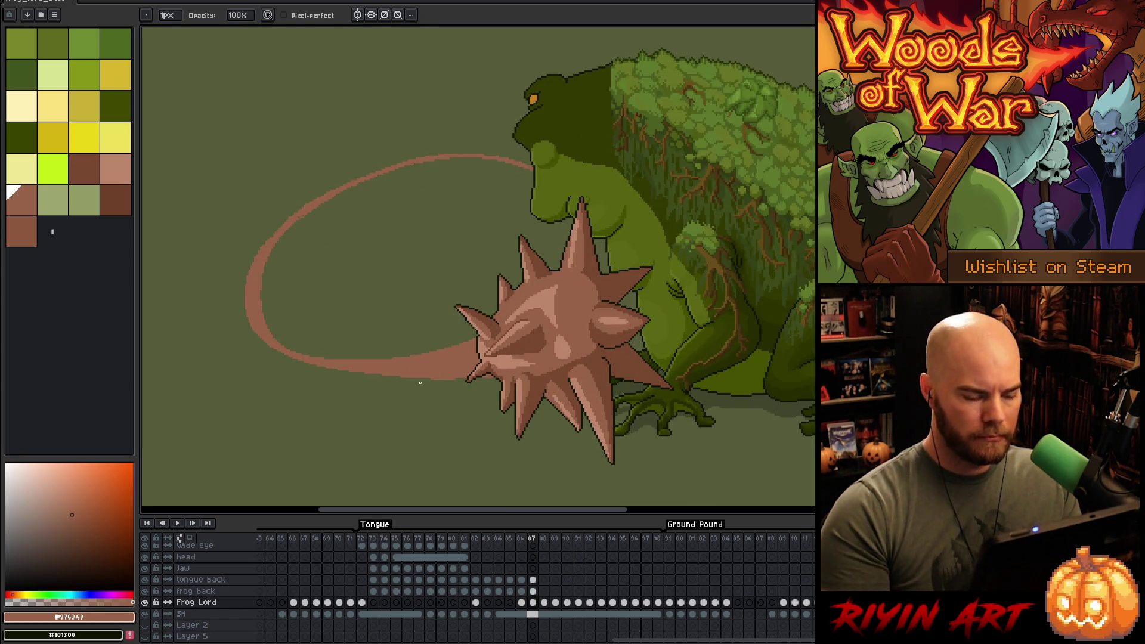
click(533, 580)
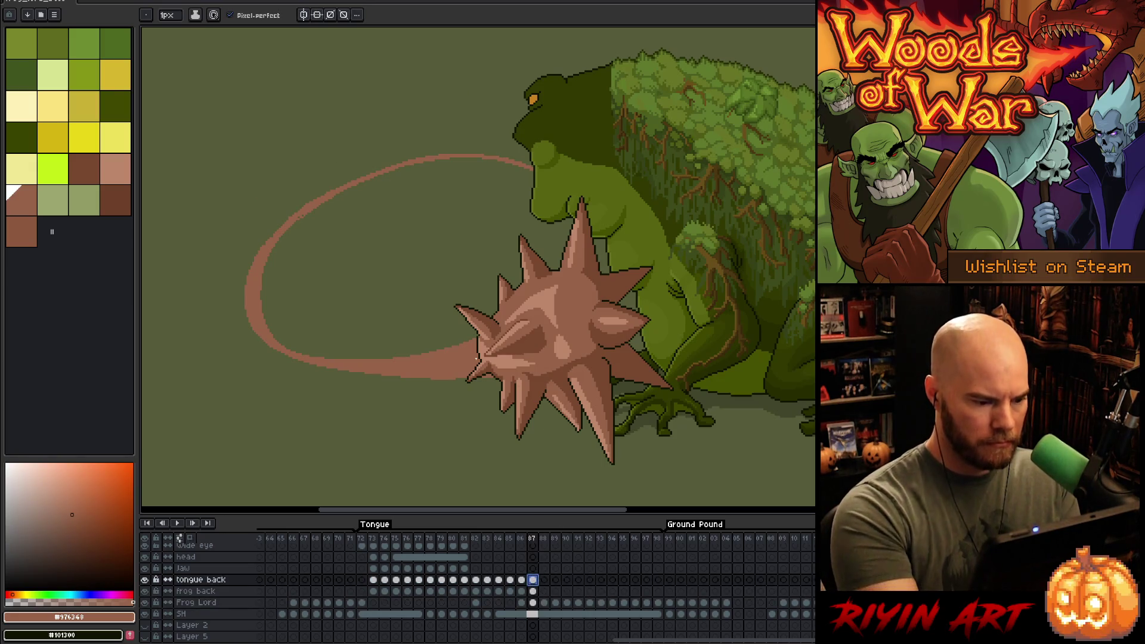
- Outline a band under the tongue loop's lower-left edge and fill it pink
mouse_move(469, 380)
mouse_down()
mouse_move(388, 387)
mouse_move(297, 374)
mouse_move(244, 301)
mouse_up()
key(g)
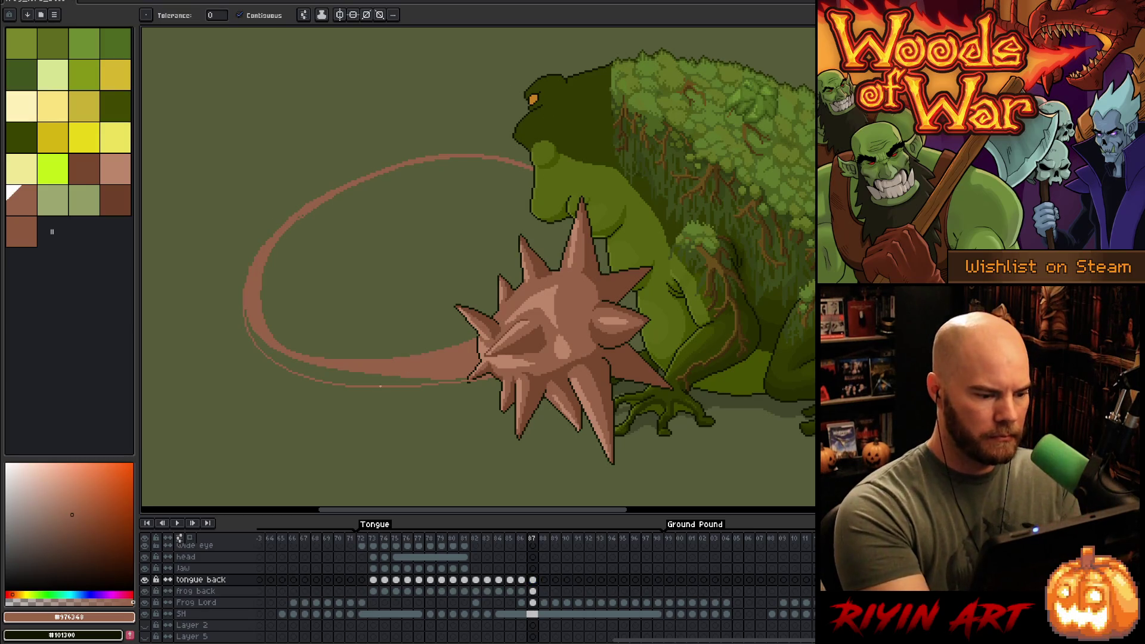
click(382, 363)
key(b)
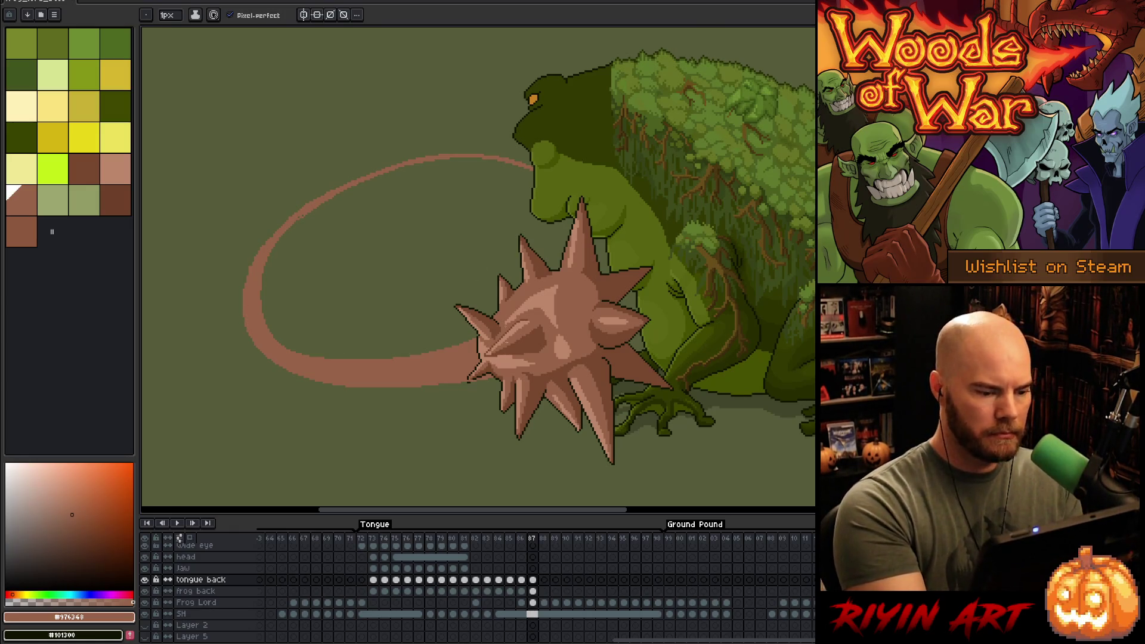
scroll(470, 381, up, 5)
- Sample the dark outline #101300, light pink #bd876b and mid pink #976348 from the ball
alt+click(388, 307)
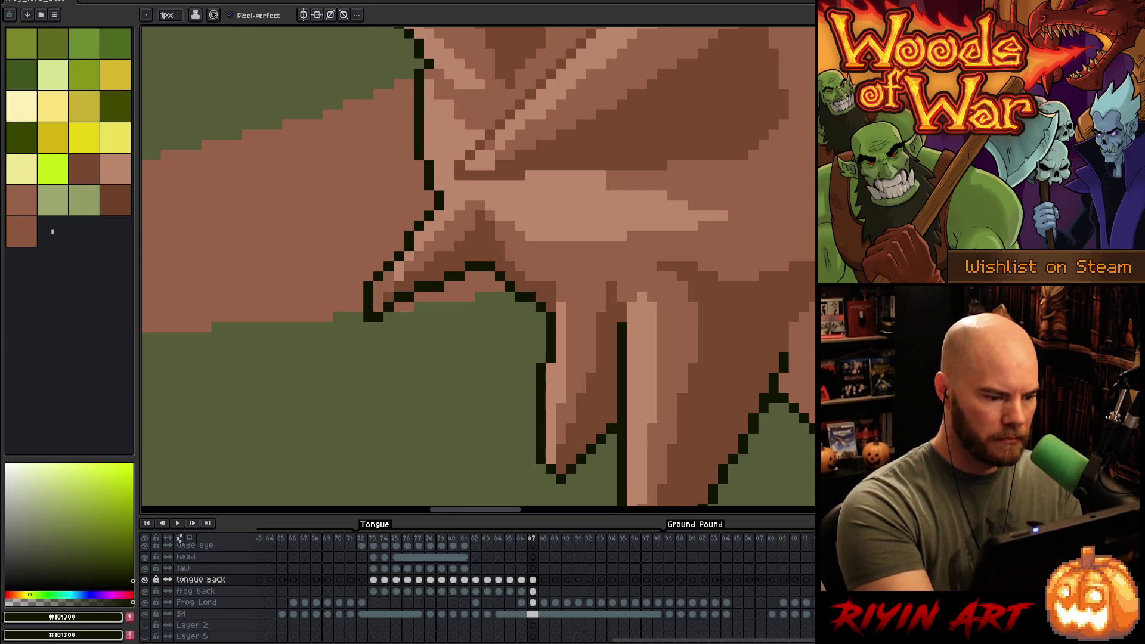
alt+click(421, 250)
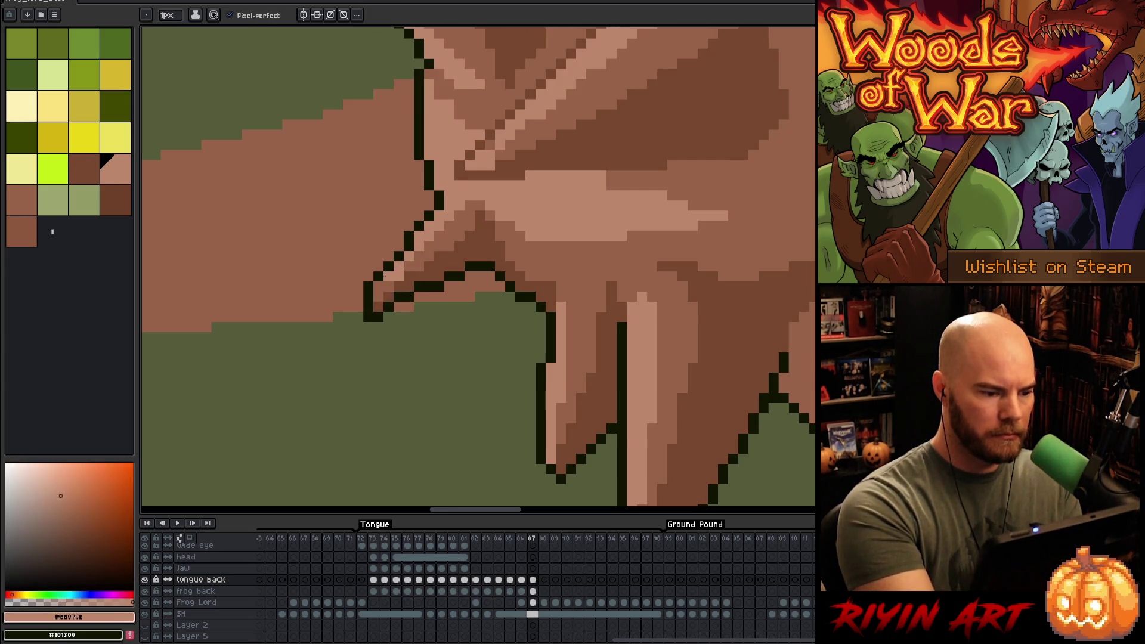
alt+click(416, 258)
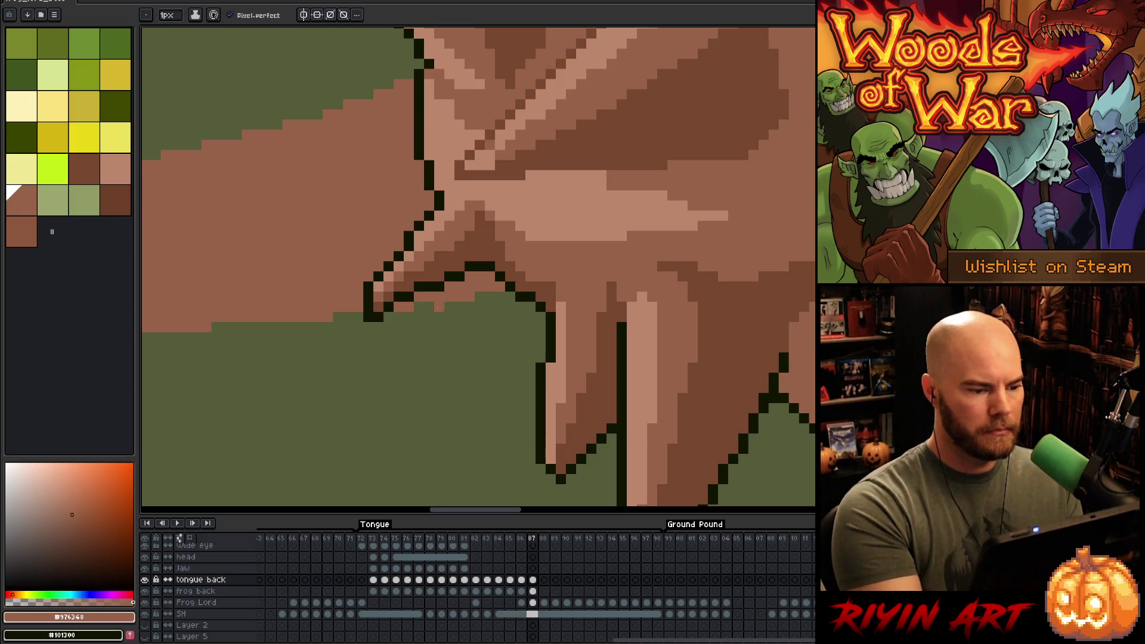
key(alt)
alt+click(391, 303)
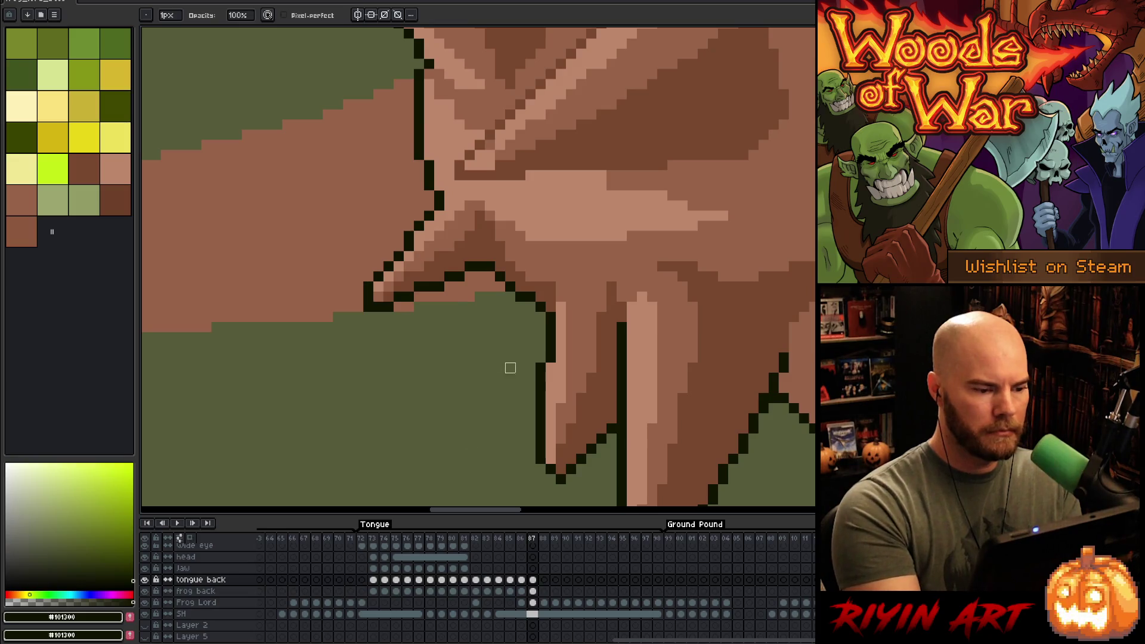
- Touch up the dark outline pixels along the front spike's edge
key(e)
click(419, 215)
key(b)
click(429, 205)
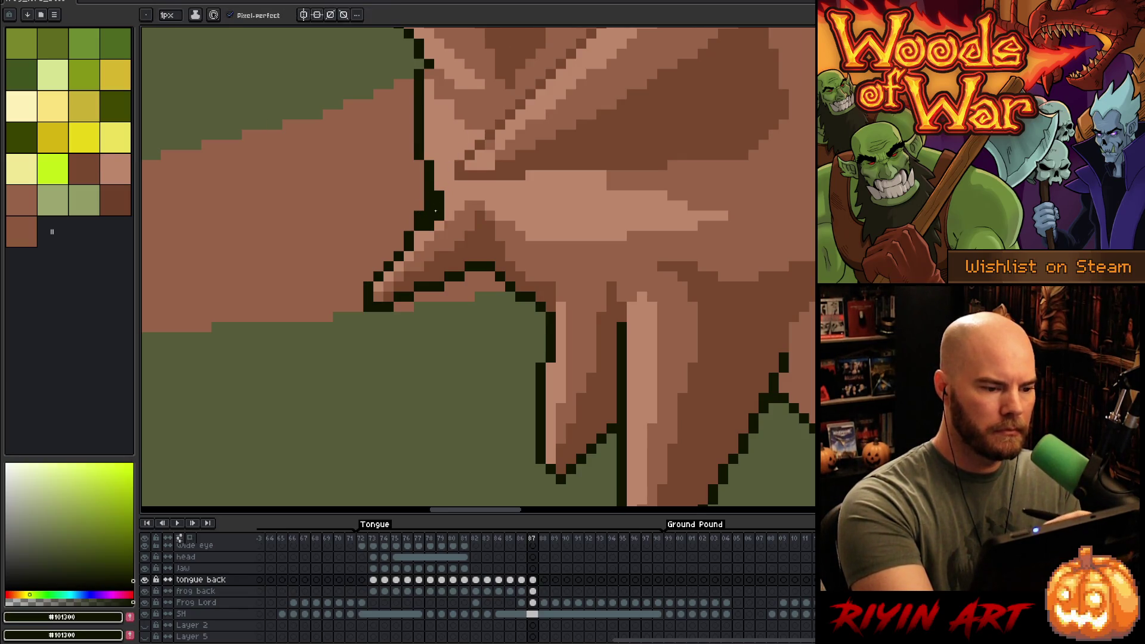
click(103, 157)
right_click(439, 206)
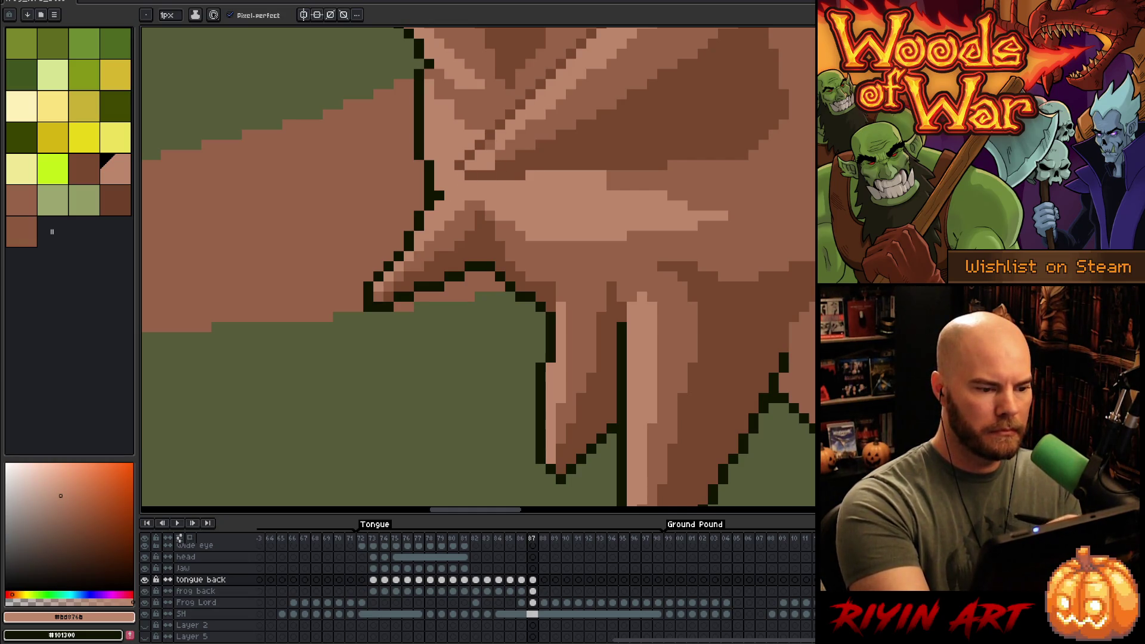
alt+click(437, 186)
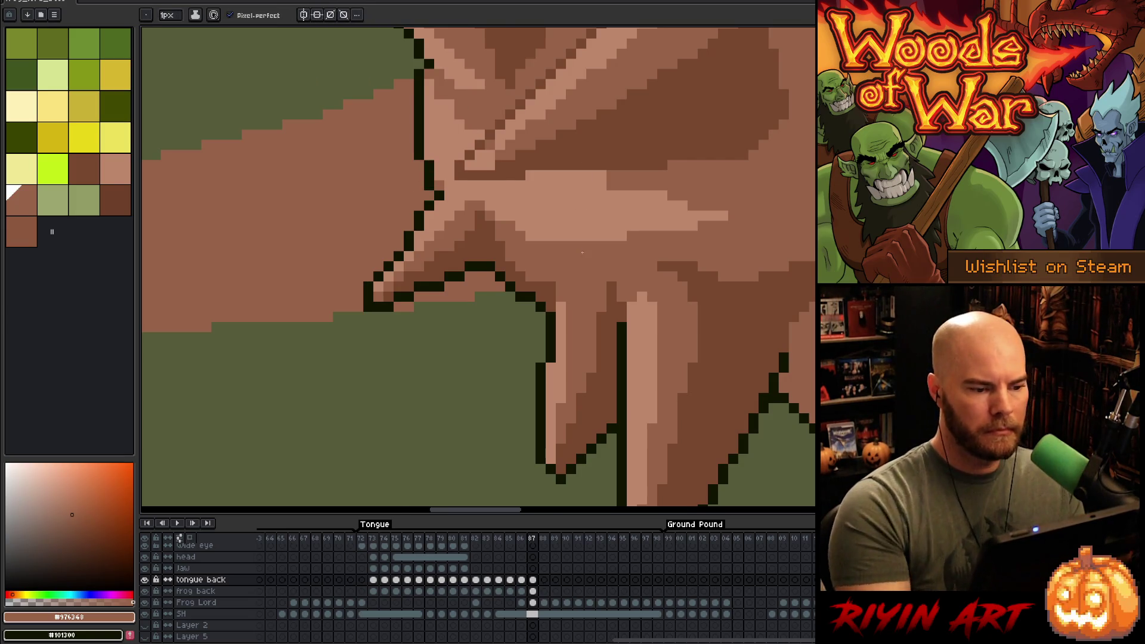
- Sample the spike's dark outline, the ball's mid brown and its light pink highlight
scroll(582, 252, down, 5)
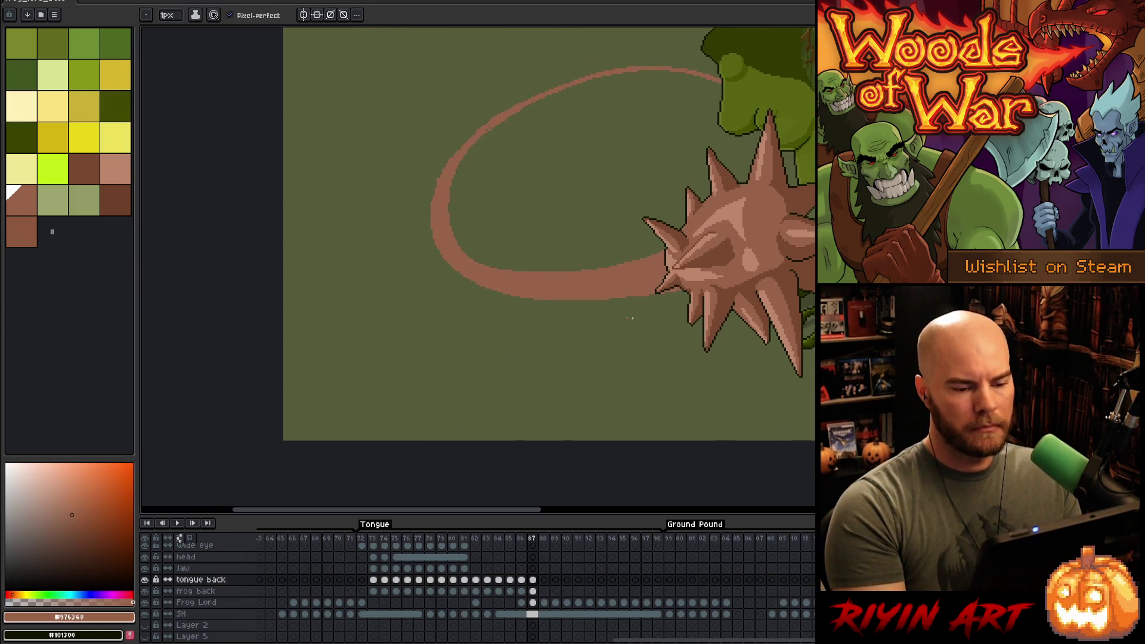
scroll(685, 332, up, 1)
scroll(684, 332, down, 1)
scroll(684, 332, up, 1)
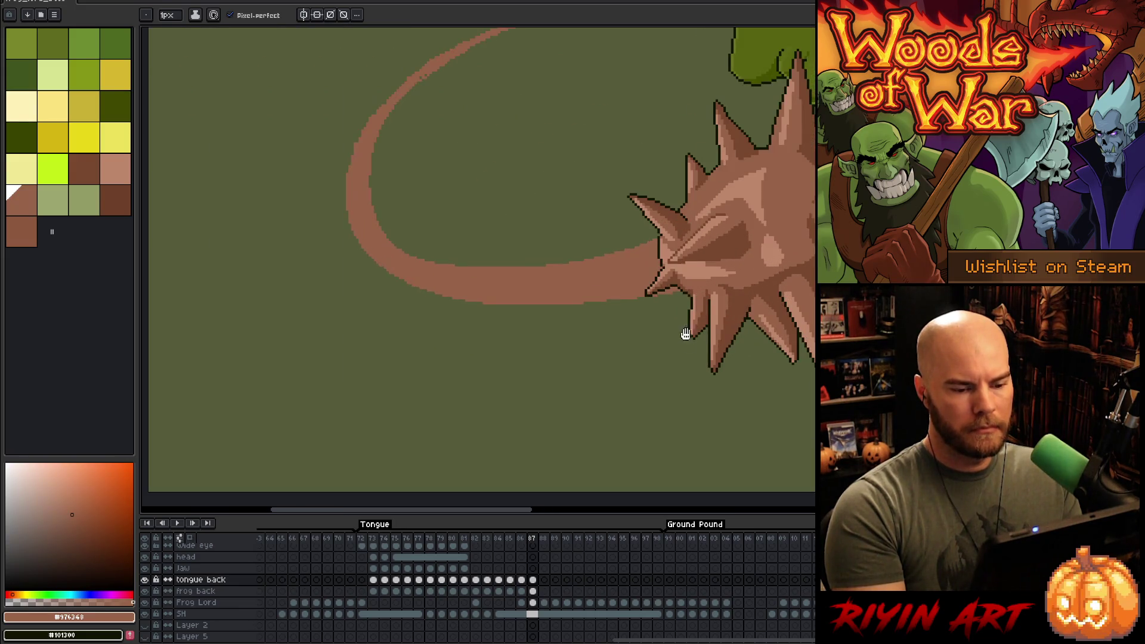
scroll(538, 327, up, 1)
scroll(539, 326, up, 3)
alt+click(571, 199)
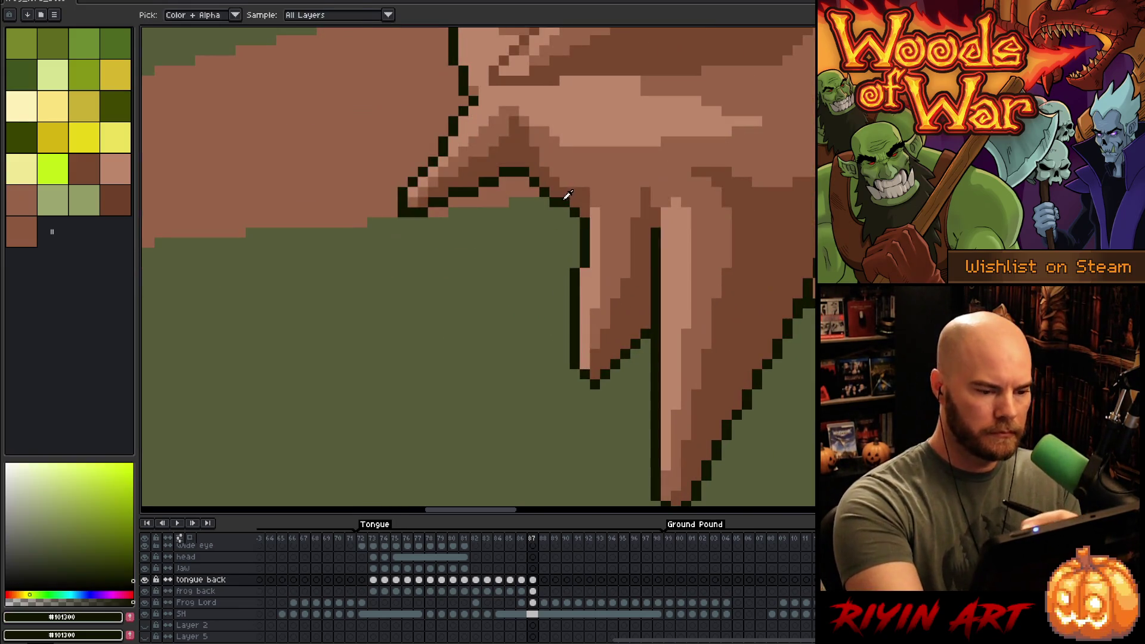
alt+click(572, 195)
scroll(410, 311, down, 3)
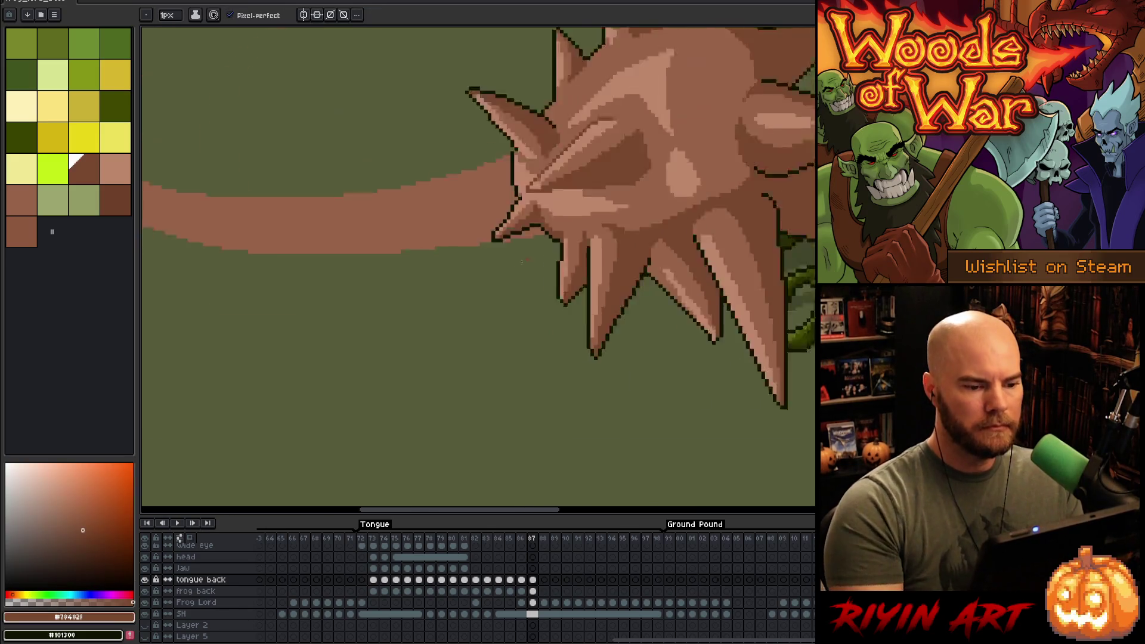
scroll(539, 266, up, 3)
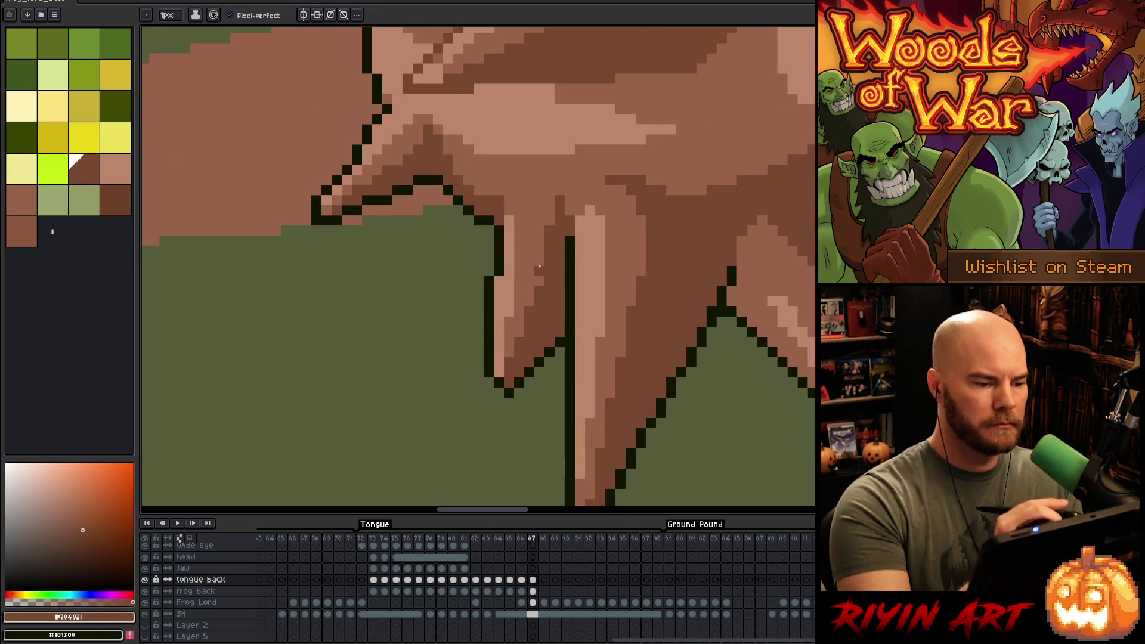
scroll(536, 269, down, 3)
scroll(465, 249, up, 4)
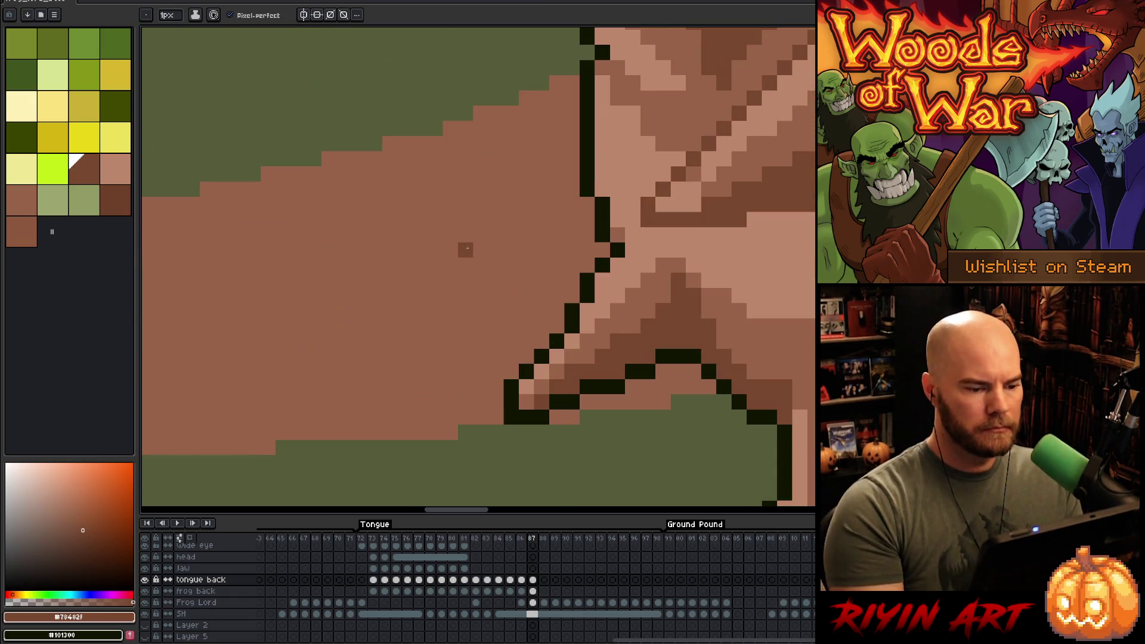
alt+click(632, 235)
scroll(618, 249, down, 3)
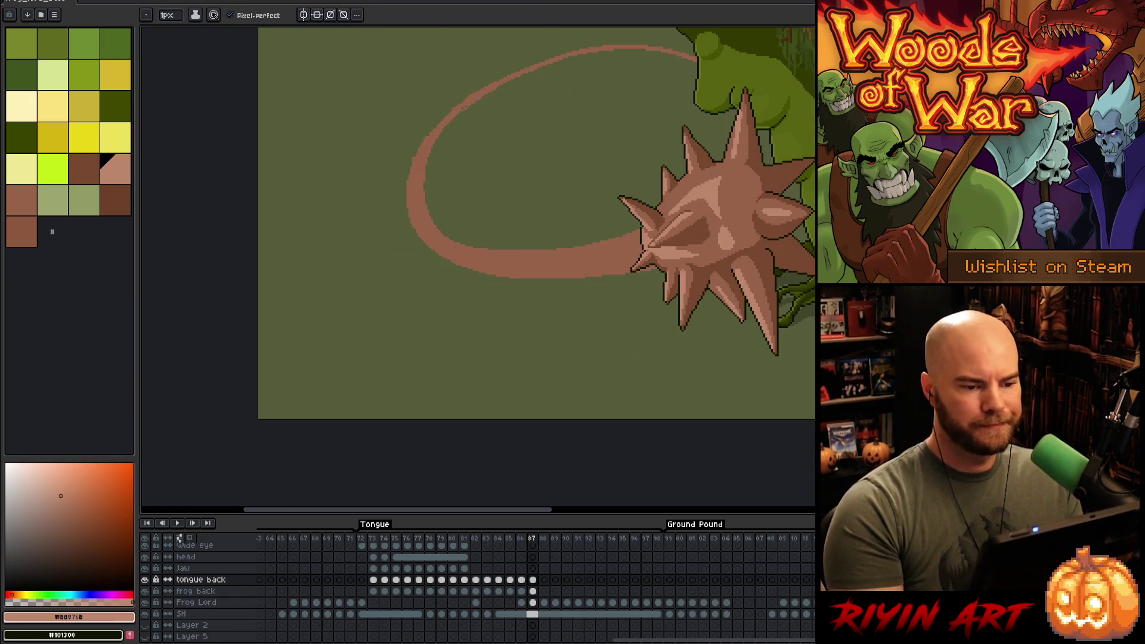
ctrl+right_click(565, 312)
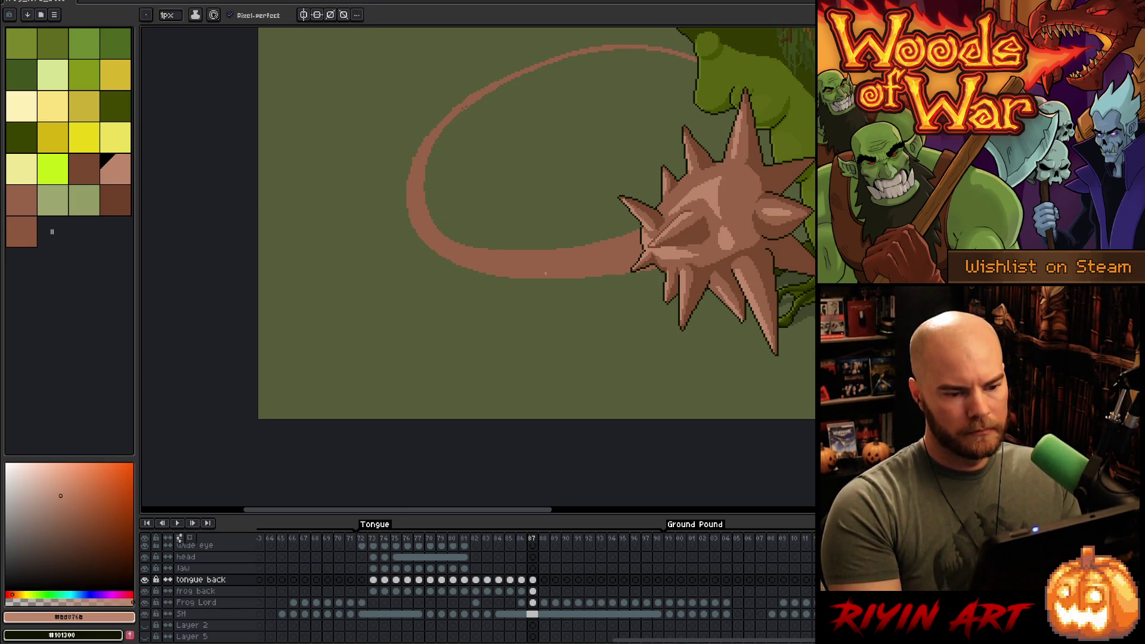
scroll(620, 276, down, 3)
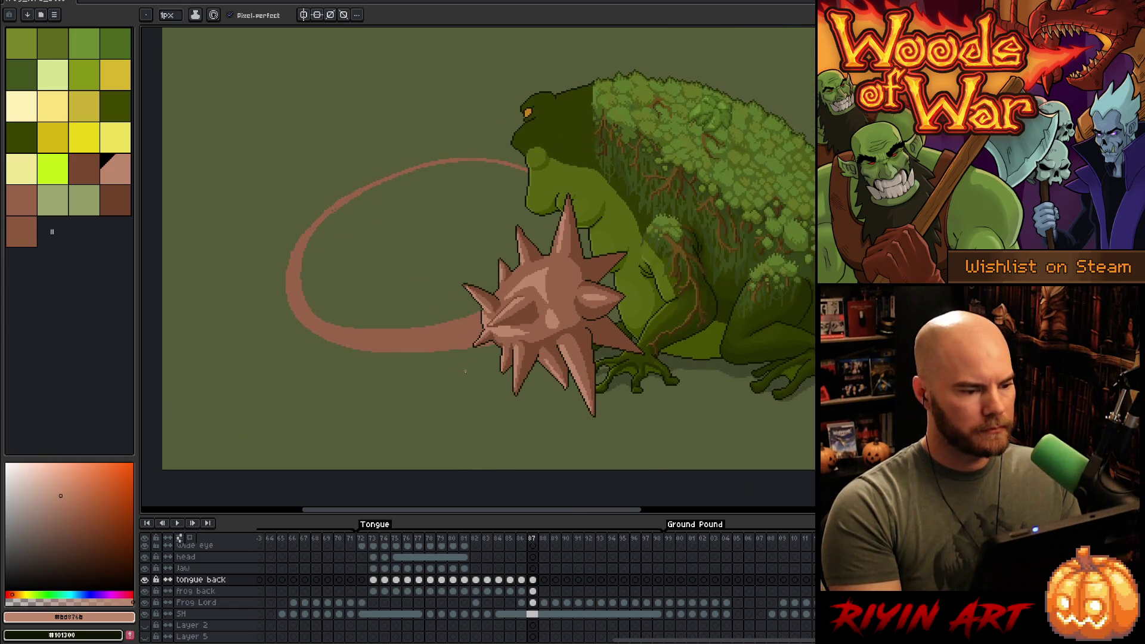
scroll(319, 273, up, 3)
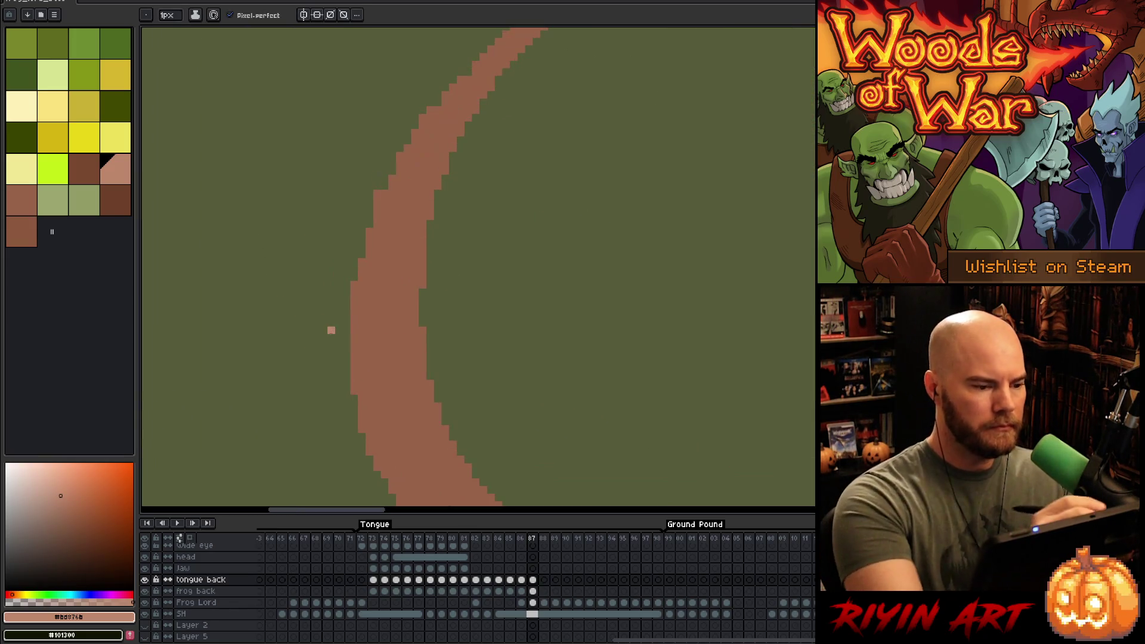
- Pick the tongue's brown and smooth the tongue's upper edge with pencil and eraser
alt+click(391, 205)
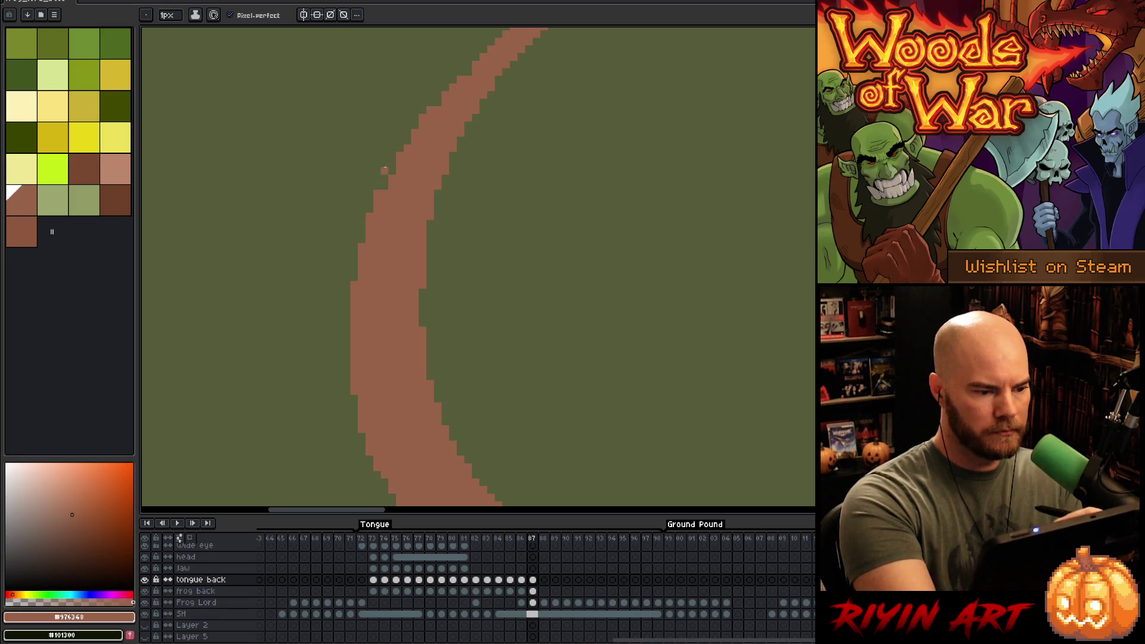
drag(382, 254, 408, 365)
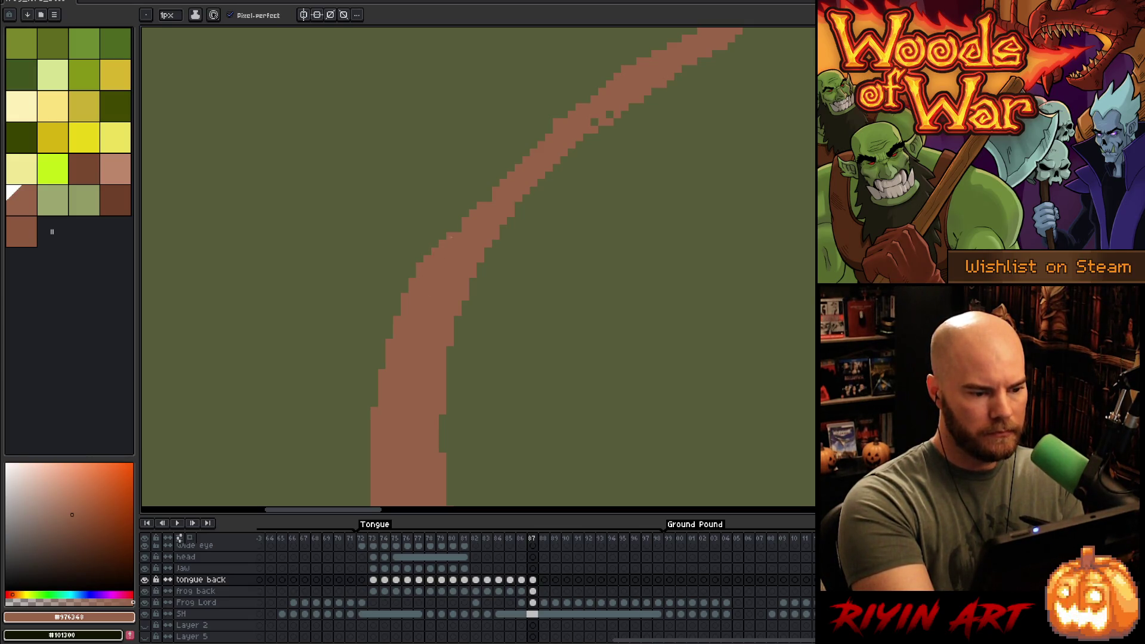
scroll(526, 235, up, 5)
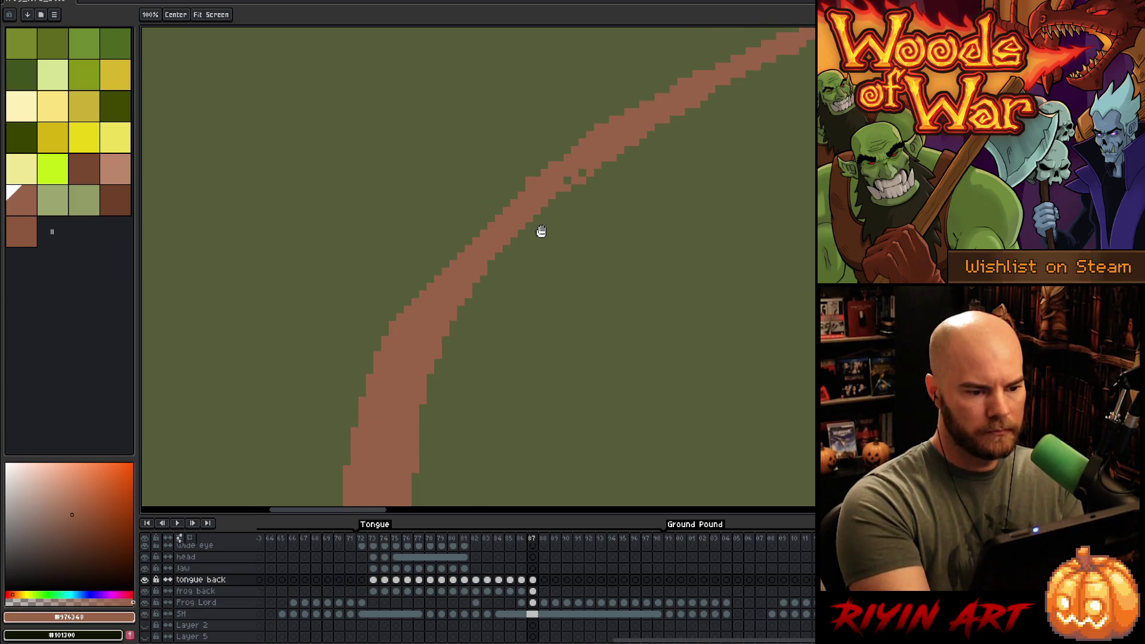
key(e)
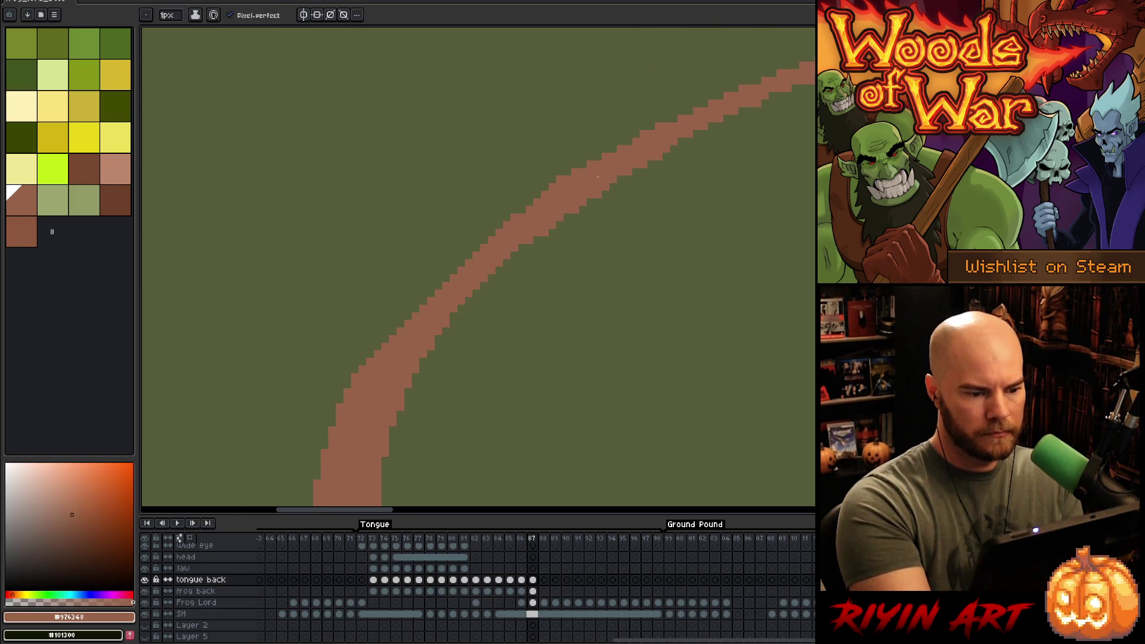
mouse_move(554, 269)
mouse_down()
mouse_move(434, 334)
mouse_move(527, 230)
mouse_up()
key(b)
drag(362, 304, 443, 245)
key(e)
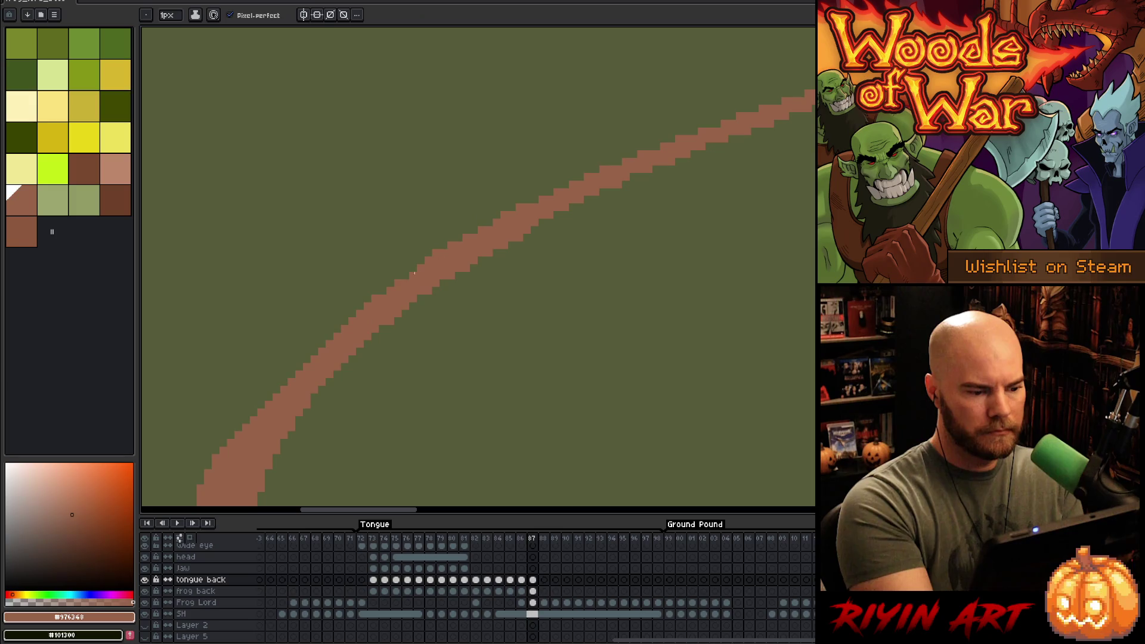
mouse_move(488, 328)
mouse_down()
mouse_move(498, 306)
mouse_move(481, 276)
mouse_up()
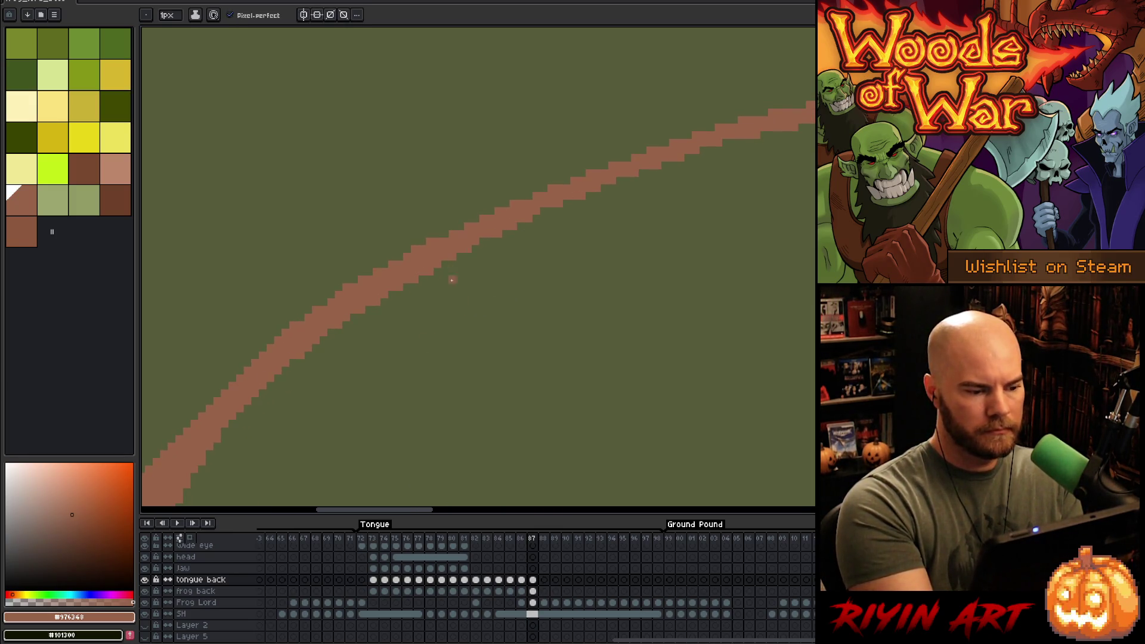
- Continue smoothing along the tongue toward its far end and lower bend
drag(606, 245, 458, 289)
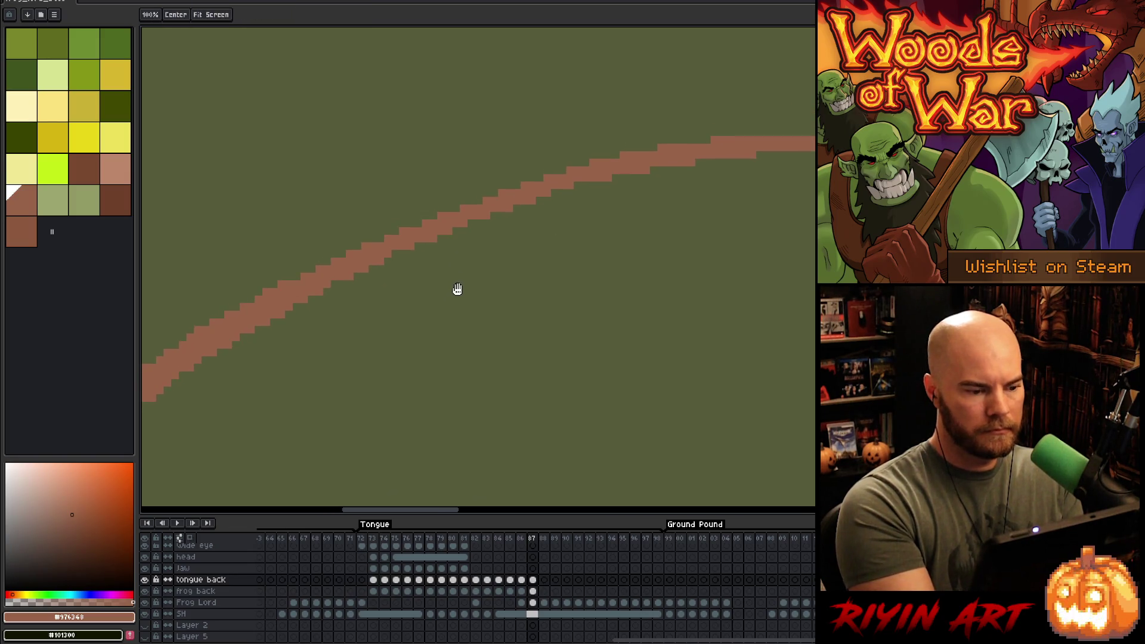
key(b)
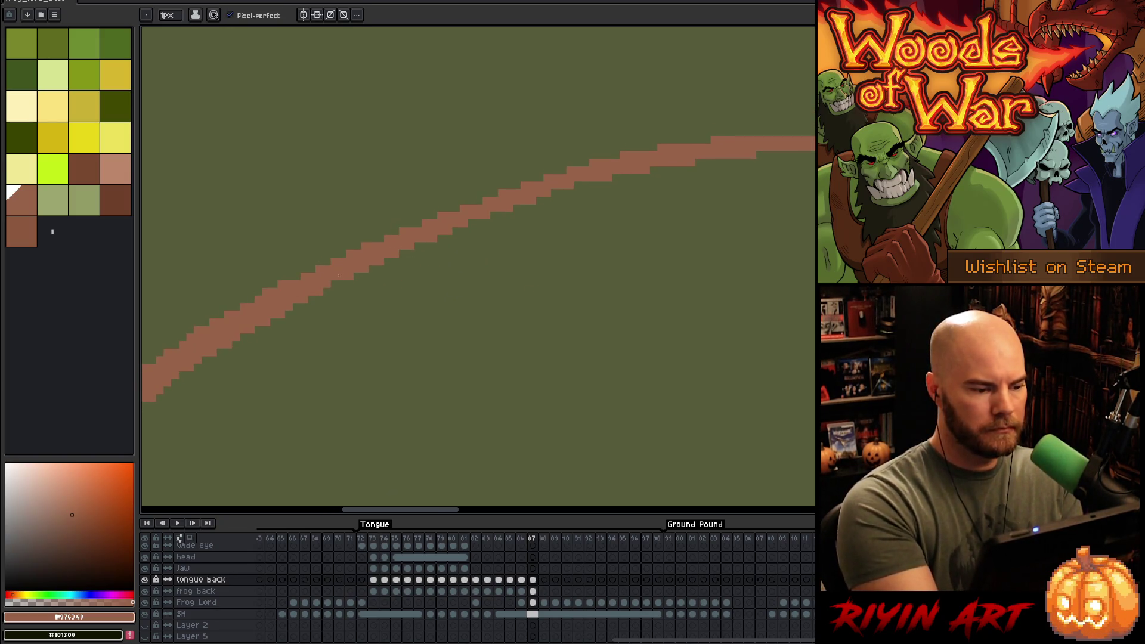
mouse_move(517, 276)
mouse_down()
mouse_move(466, 339)
mouse_move(593, 288)
mouse_move(684, 232)
mouse_up()
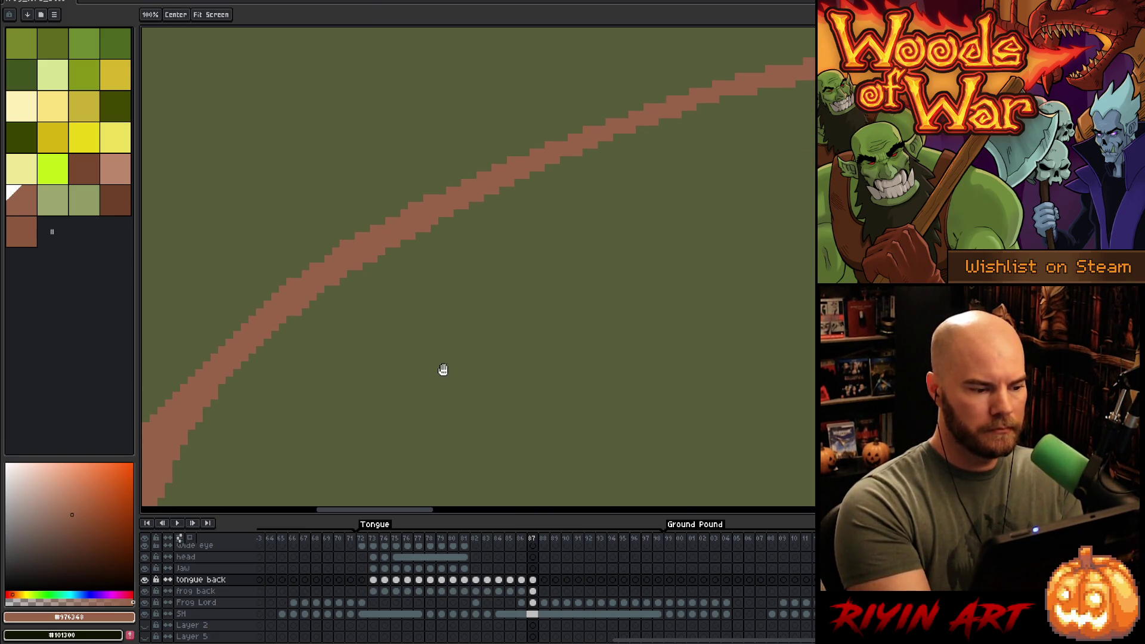
drag(443, 369, 621, 230)
drag(510, 284, 519, 274)
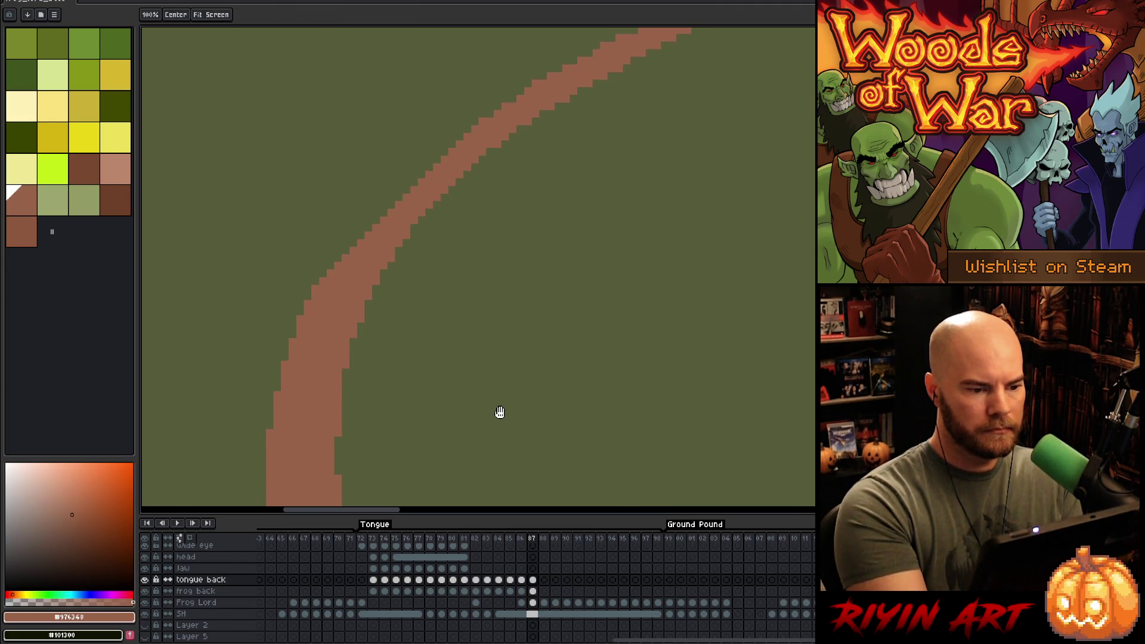
mouse_move(498, 421)
mouse_down()
mouse_move(526, 223)
mouse_move(503, 235)
mouse_up()
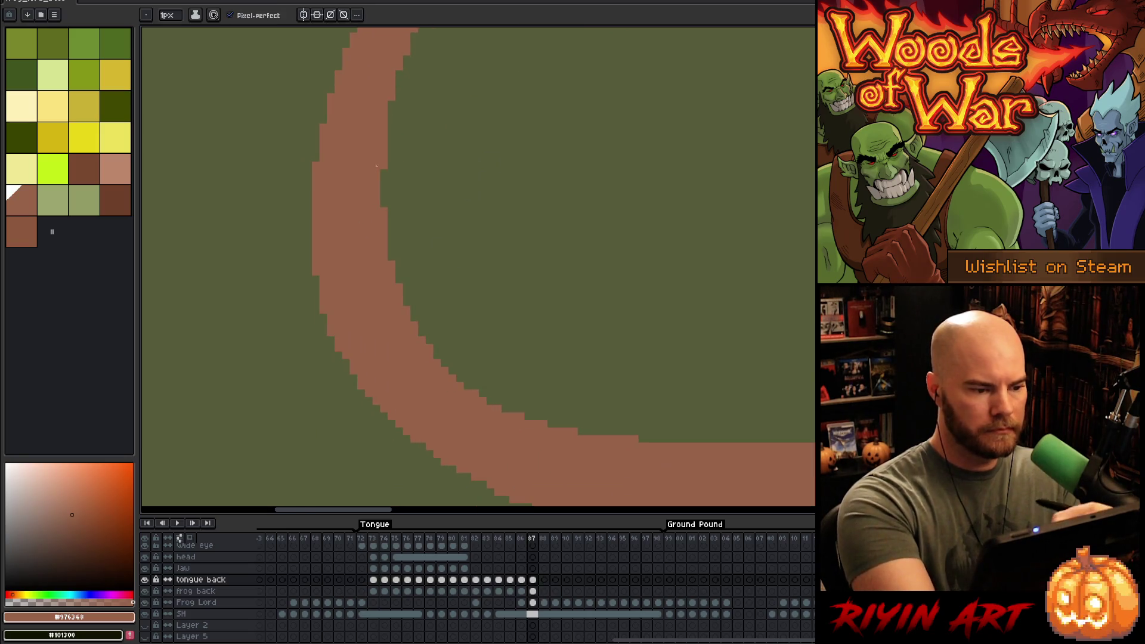
drag(475, 311, 370, 99)
drag(572, 272, 509, 187)
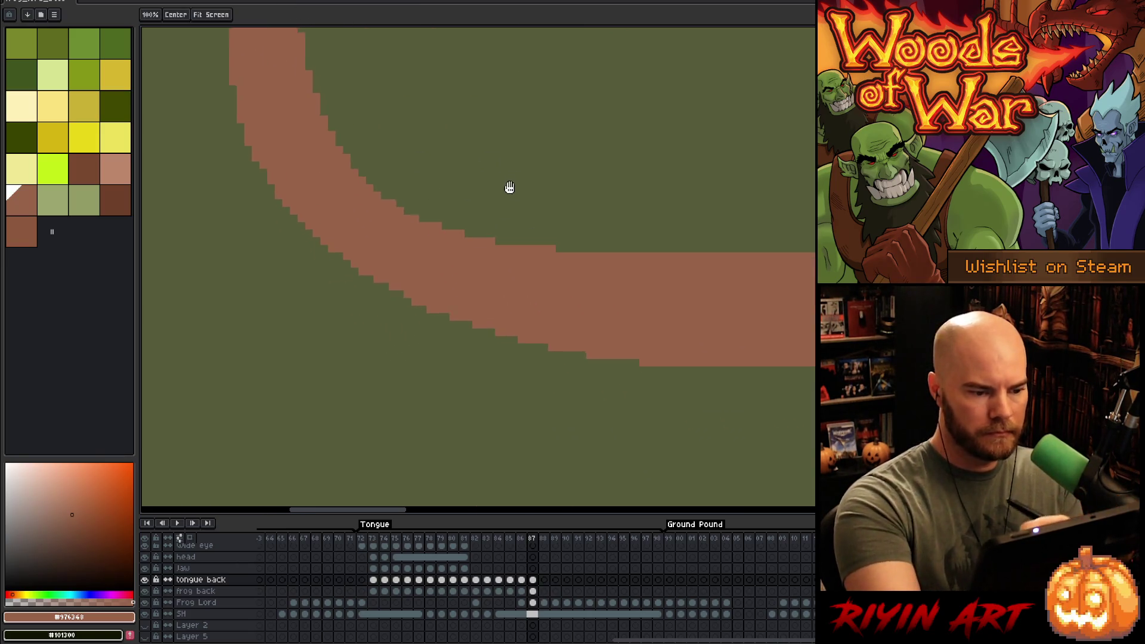
drag(597, 357, 567, 374)
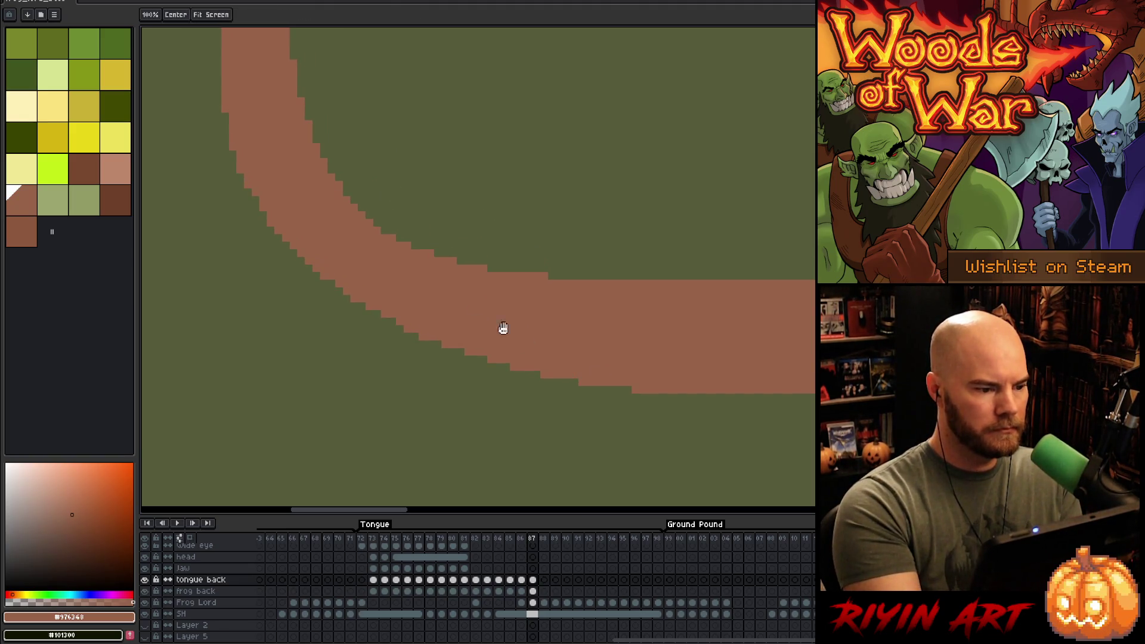
mouse_move(620, 328)
mouse_down()
mouse_move(650, 412)
mouse_move(611, 376)
mouse_up()
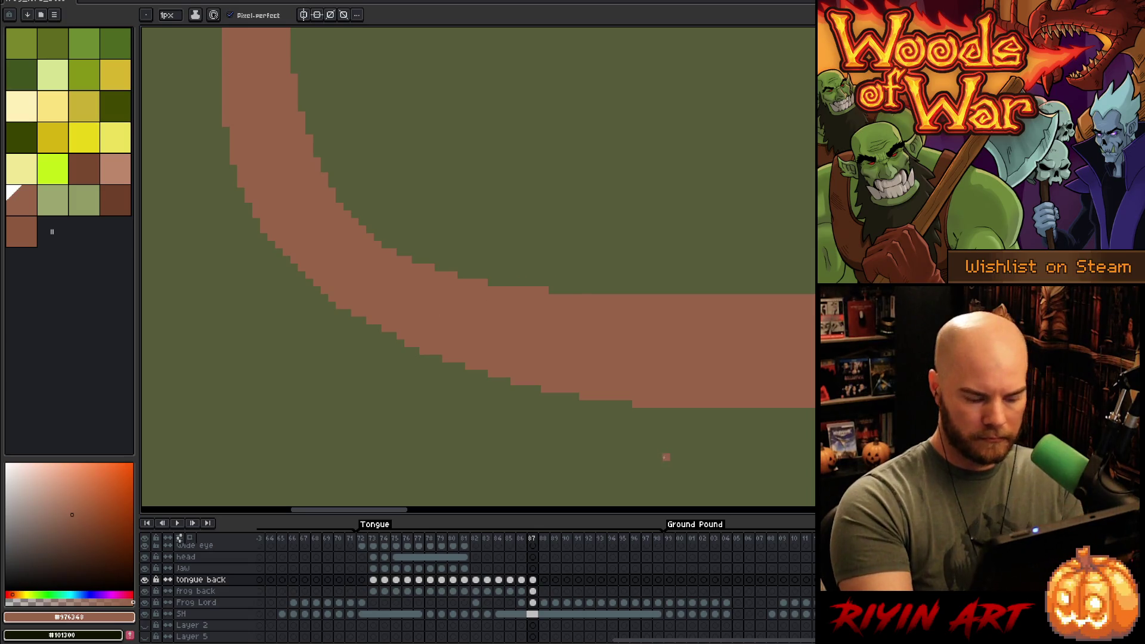
- Try a freehand selection beneath the tongue's bend, then clear it and reframe the view
key(q)
mouse_move(695, 461)
mouse_down()
mouse_move(696, 416)
mouse_move(473, 340)
mouse_move(383, 364)
mouse_move(381, 384)
mouse_up()
key(ctrl+d)
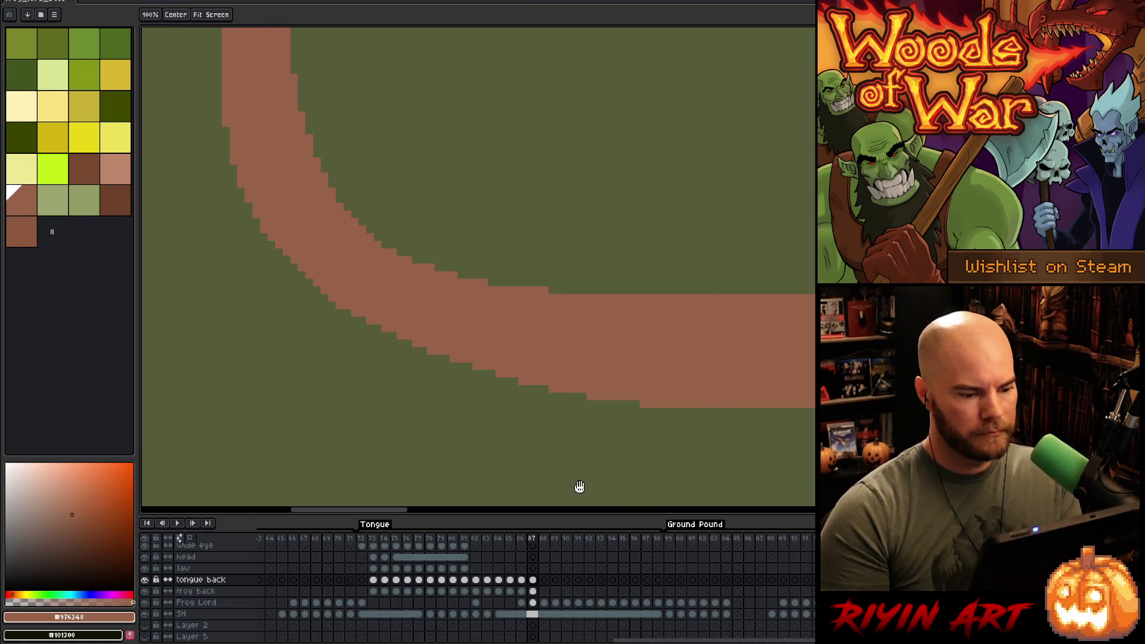
key(h)
drag(659, 398, 639, 404)
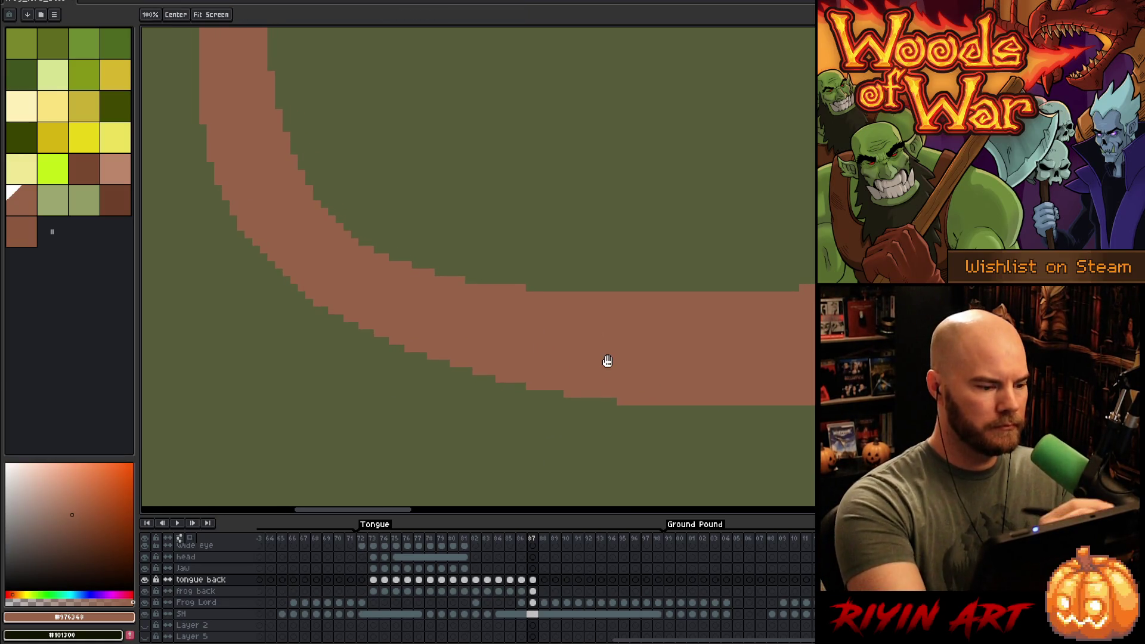
mouse_move(678, 358)
mouse_down()
mouse_move(493, 356)
mouse_move(386, 370)
mouse_up()
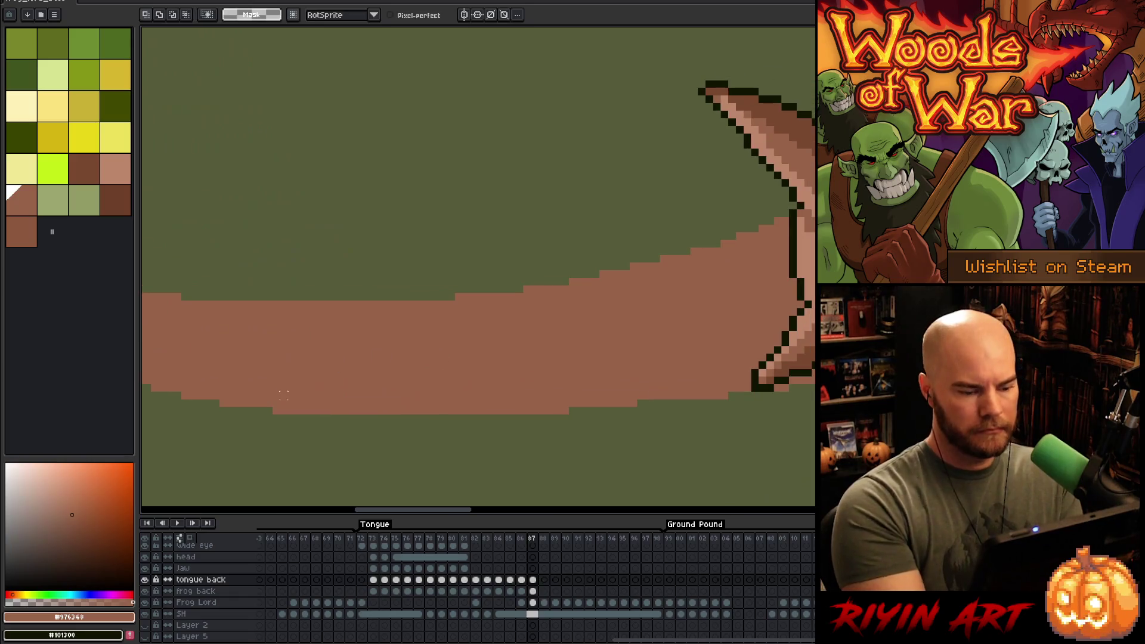
- Save the artwork
key(ctrl+s)
scroll(371, 328, down, 3)
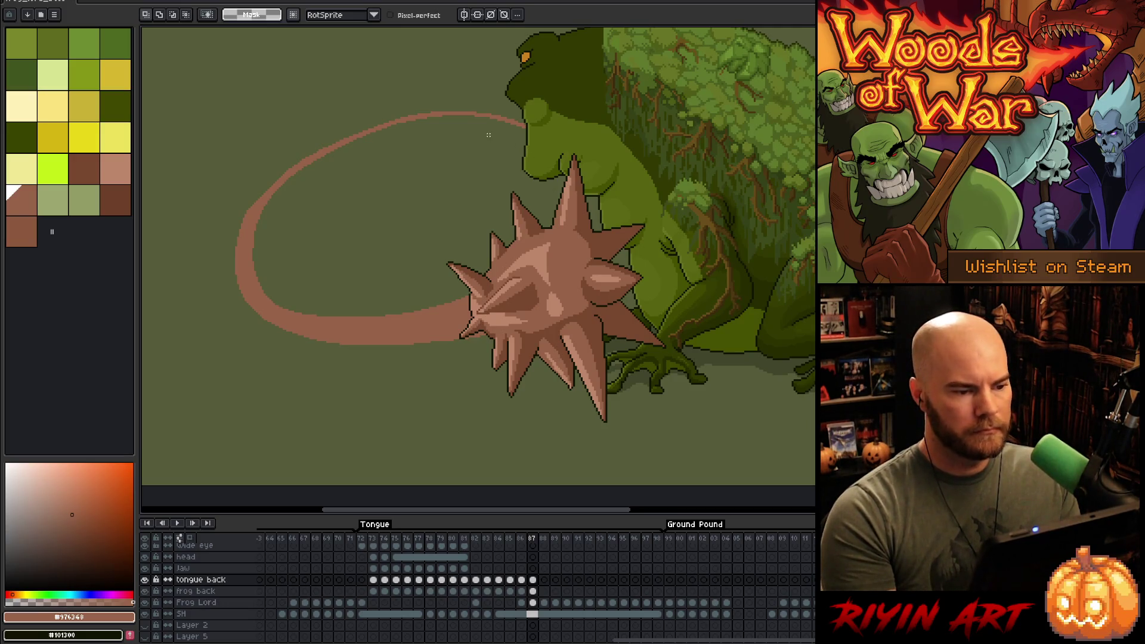
scroll(450, 248, up, 4)
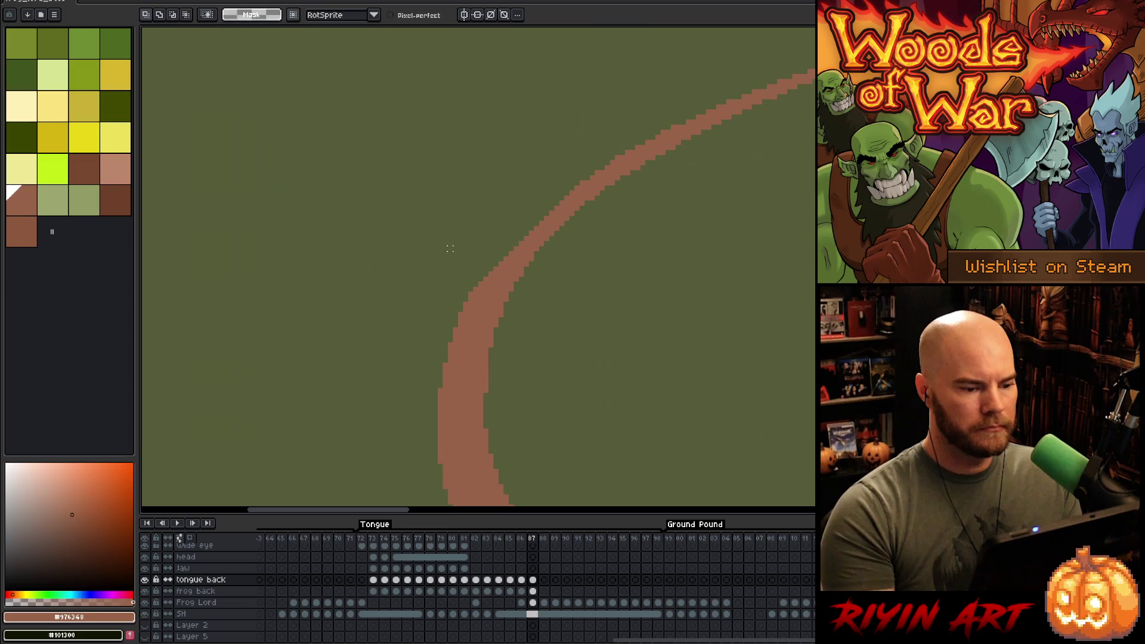
key(b)
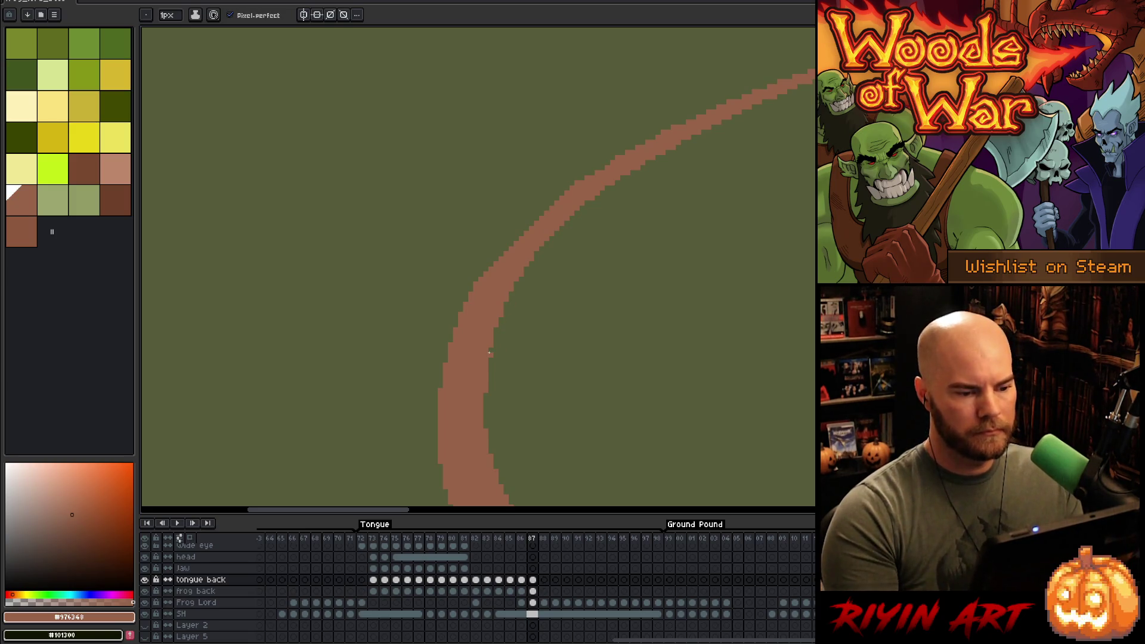
- Sample the ball's dark outline colour and begin lassoing around the tongue loop
scroll(489, 352, down, 4)
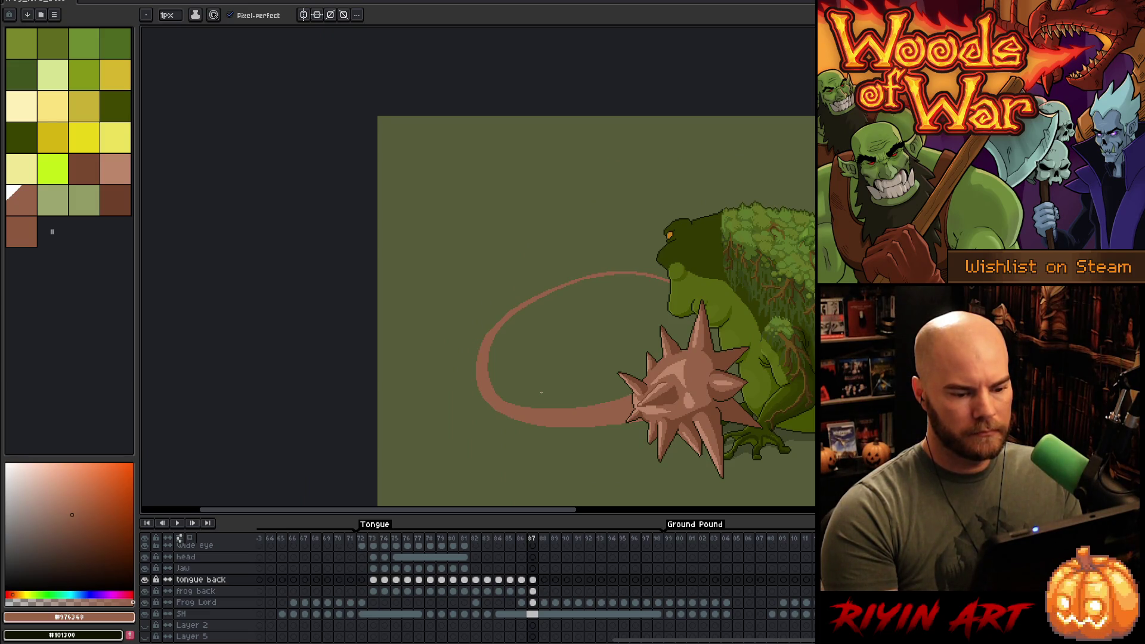
scroll(541, 392, down, 2)
scroll(541, 392, up, 3)
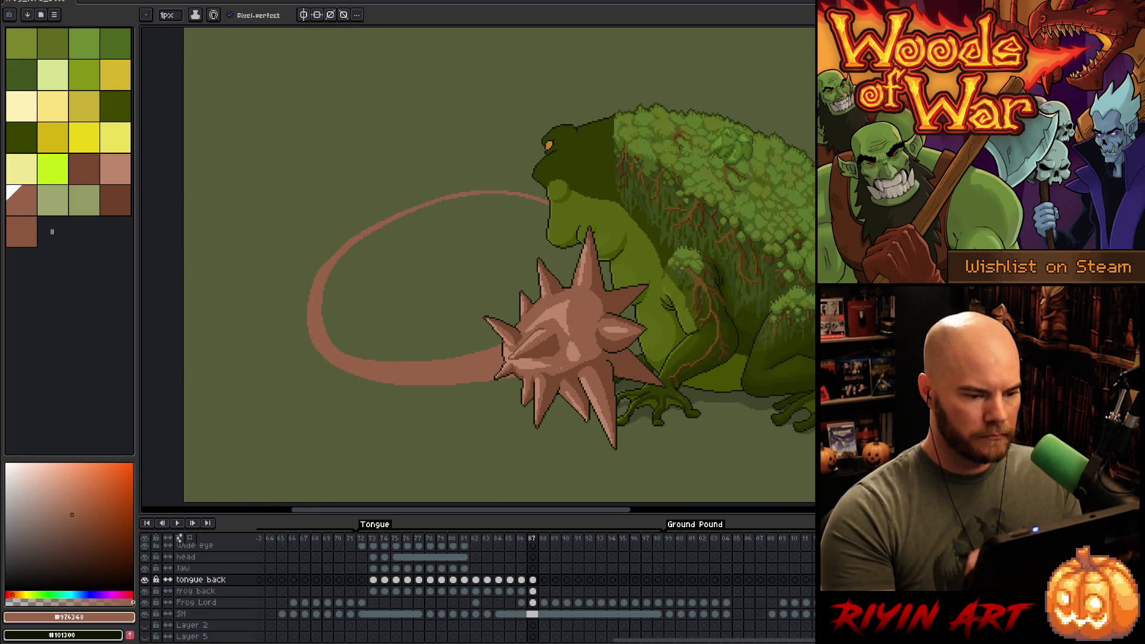
scroll(561, 370, up, 3)
alt+click(385, 454)
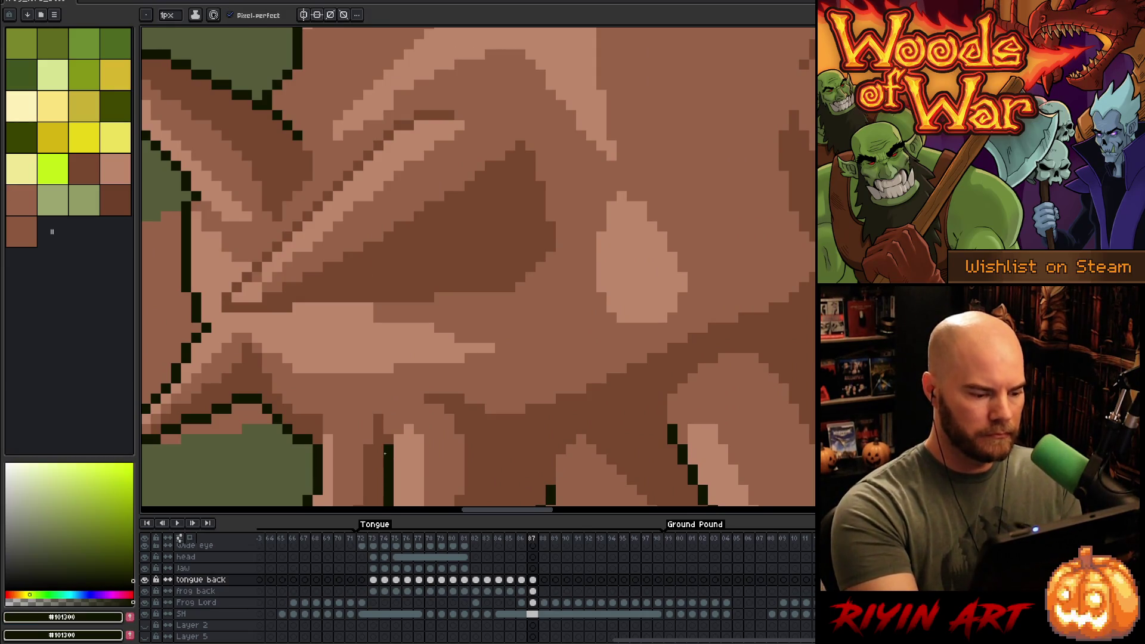
scroll(385, 453, down, 4)
drag(314, 455, 608, 376)
scroll(587, 326, up, 1)
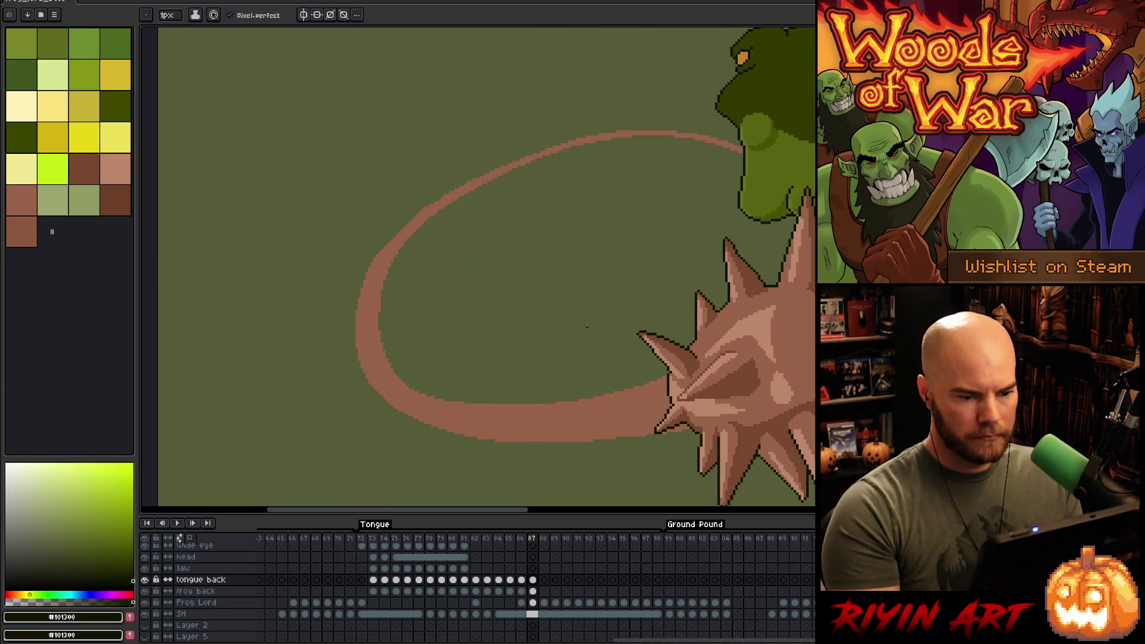
key(q)
mouse_move(708, 111)
mouse_down()
mouse_move(765, 152)
mouse_move(599, 322)
mouse_move(641, 360)
mouse_move(639, 418)
mouse_up()
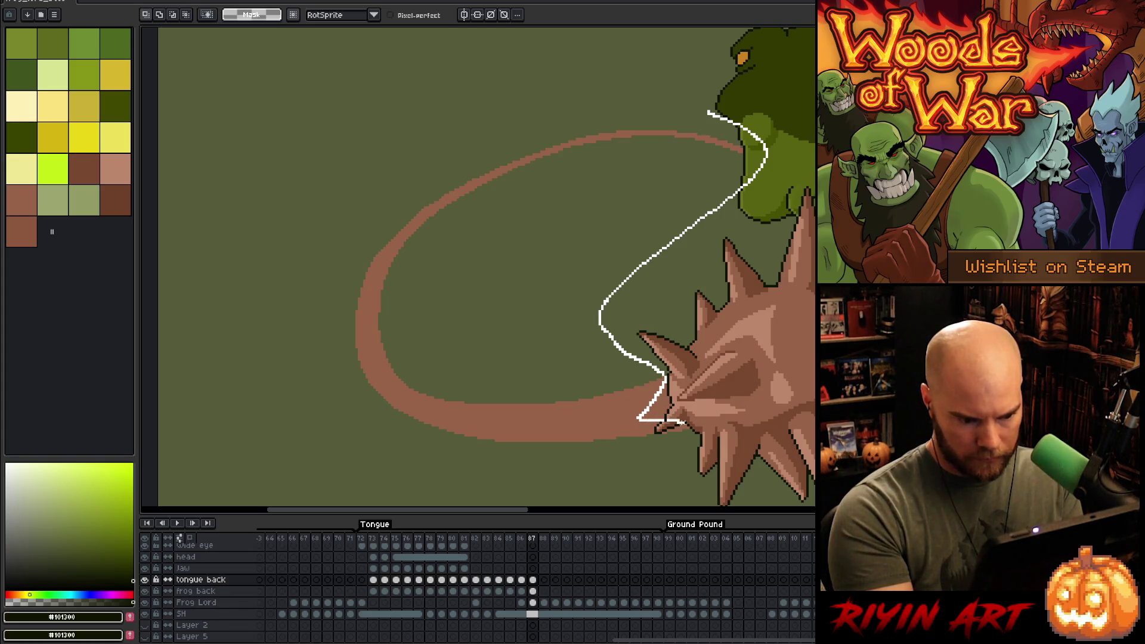
- Close the lasso around the tongue loop and give it a dark outline
mouse_move(692, 430)
mouse_down()
mouse_move(506, 493)
mouse_move(384, 157)
mouse_move(706, 114)
mouse_up()
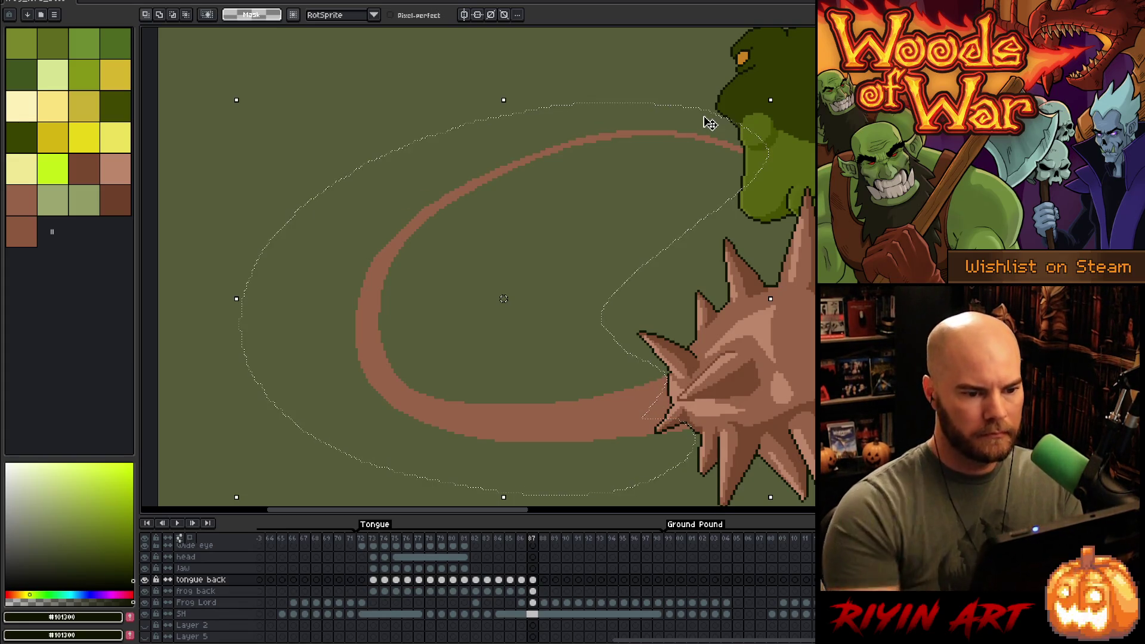
key(shift+o)
key(ctrl+d)
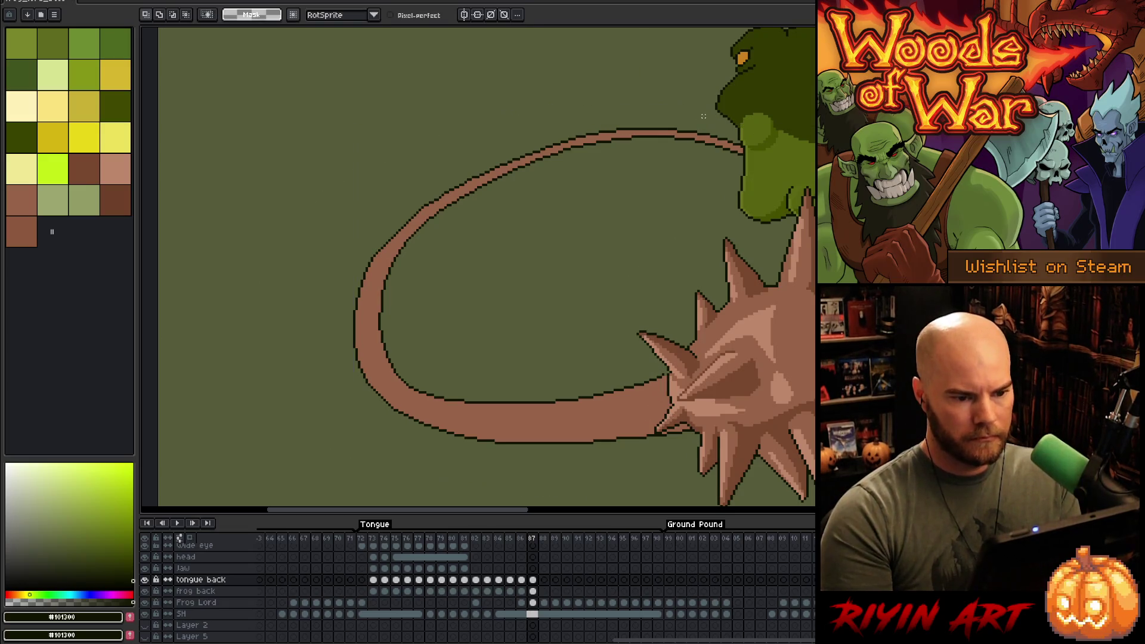
drag(656, 394, 623, 360)
key(w)
click(617, 359)
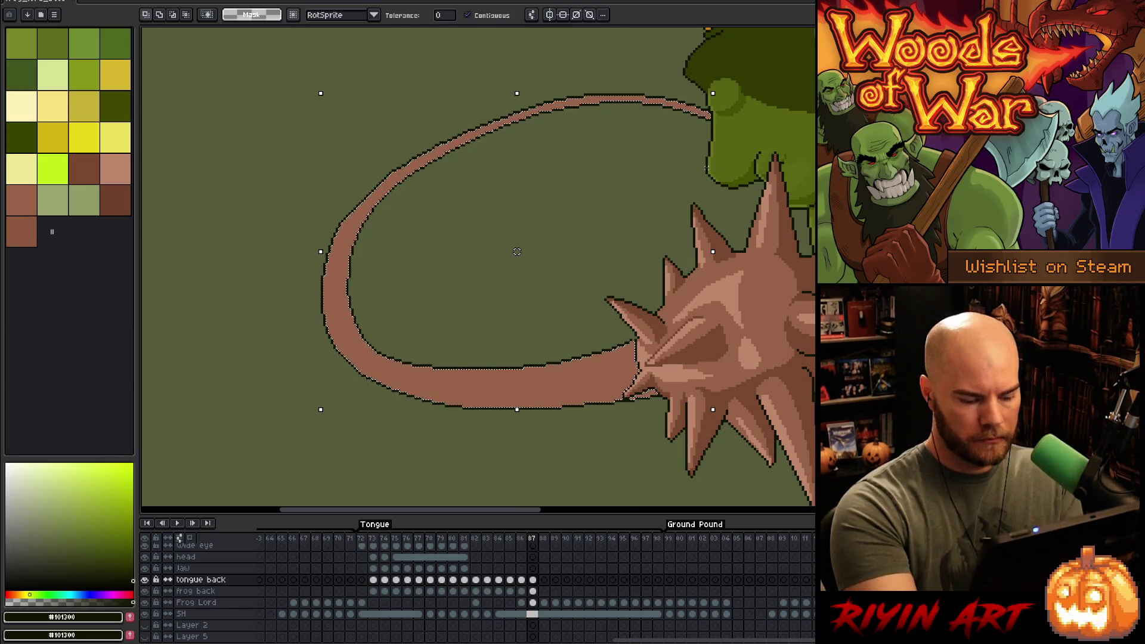
key(ctrl+d)
- Shade strips along the tongue's lower edge with a darker brown sampled from a spike
alt+click(685, 273)
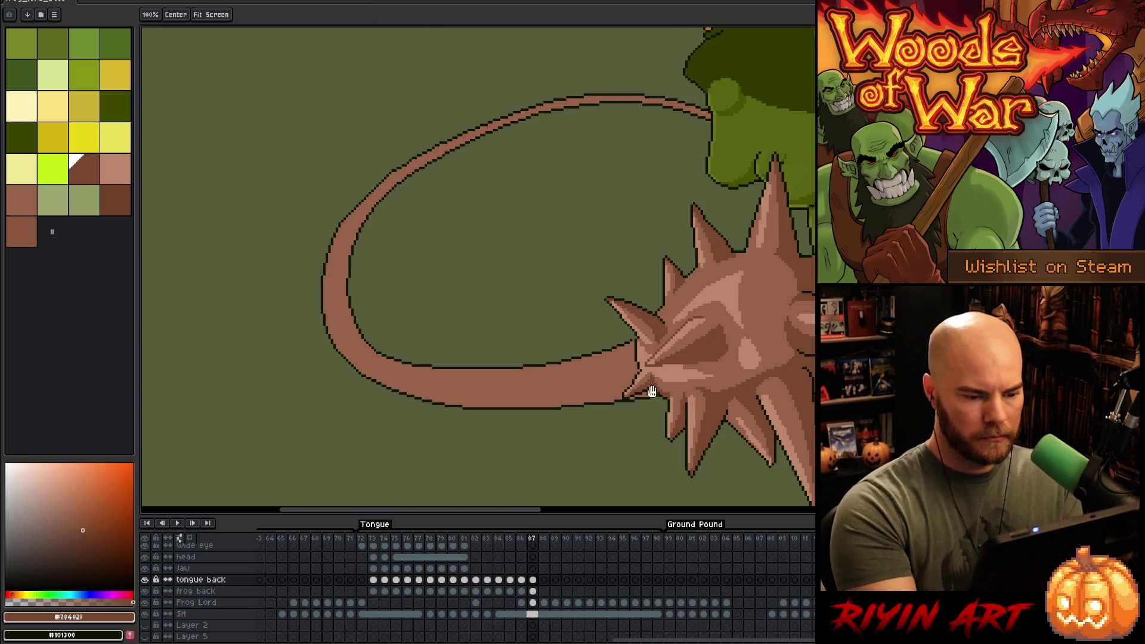
drag(631, 399, 705, 346)
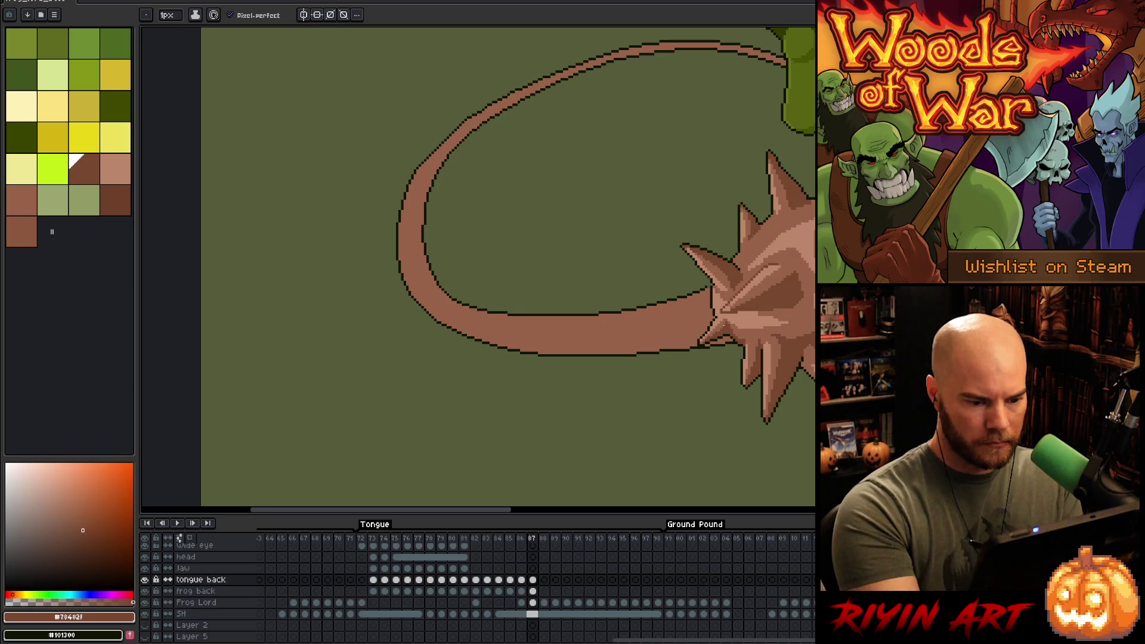
drag(688, 341, 497, 346)
key(g)
click(700, 341)
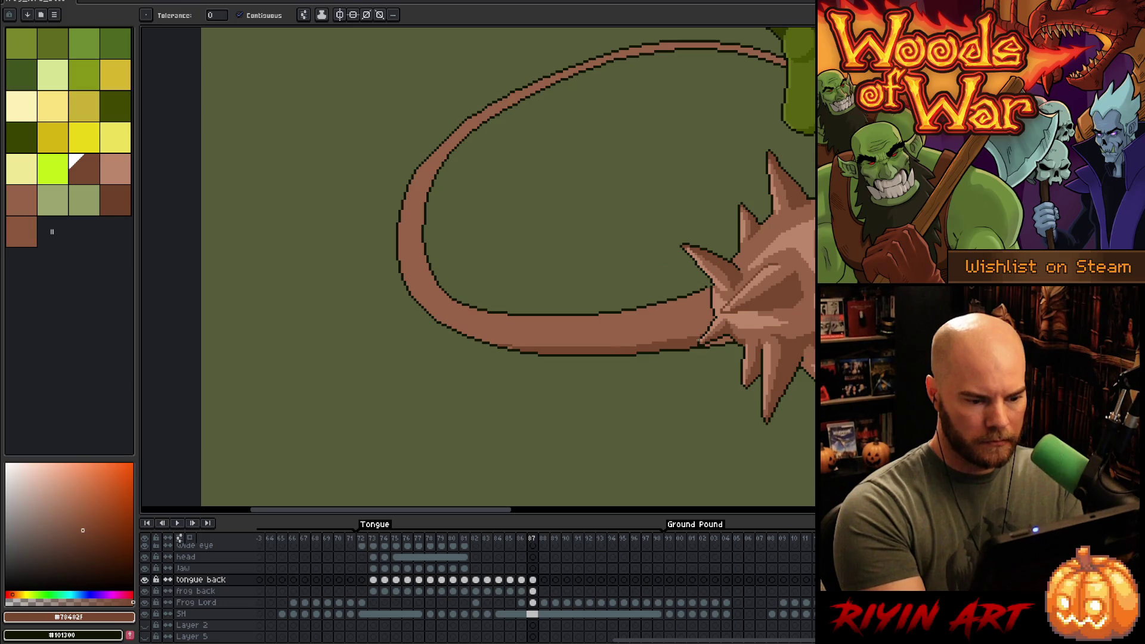
key(b)
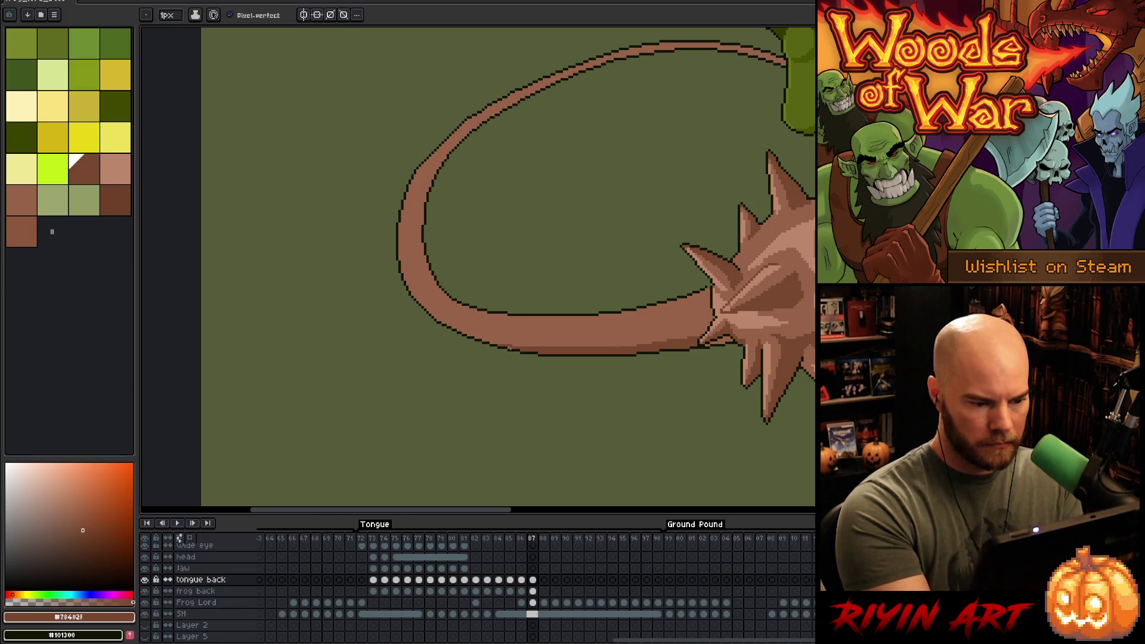
key(h)
drag(722, 332, 723, 333)
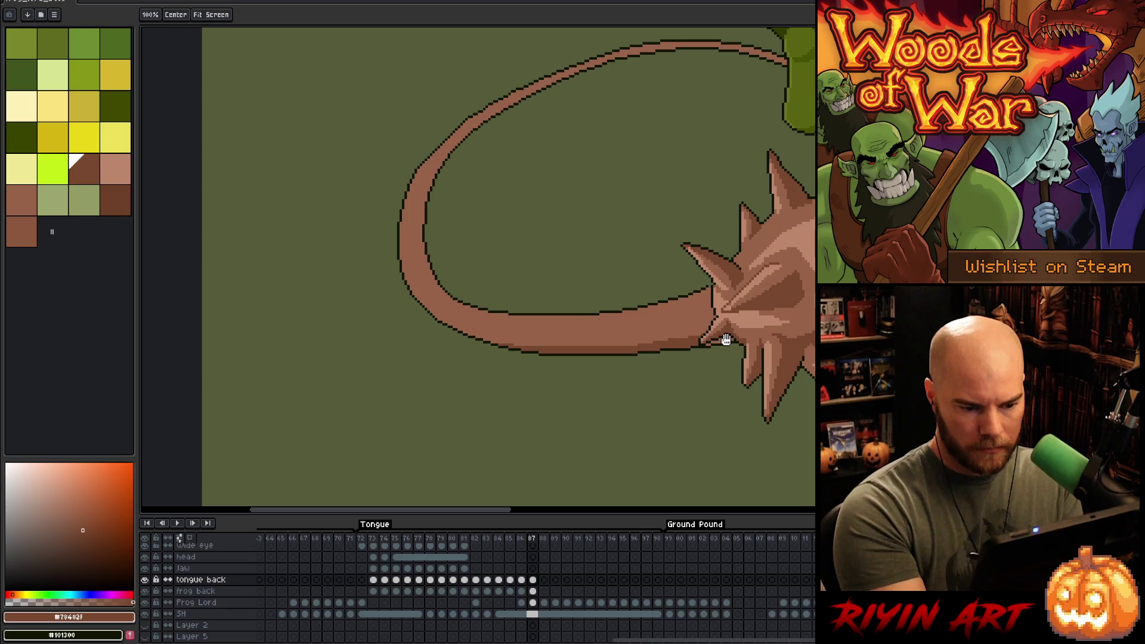
key(g)
click(721, 338)
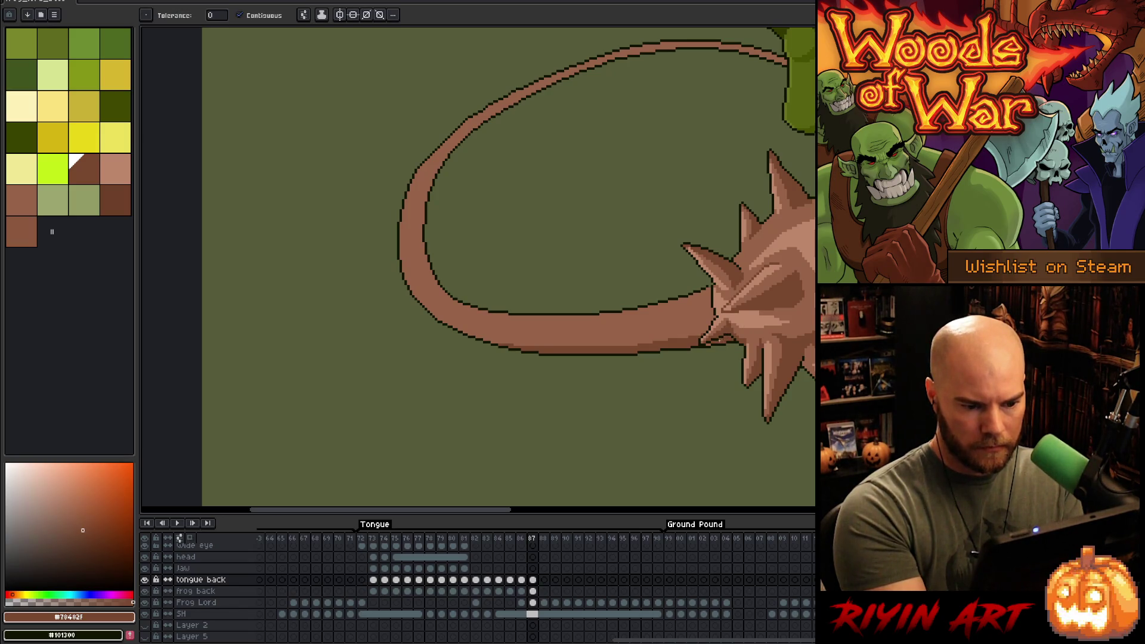
key(b)
- Draw a darker inner line along the tongue's upper-left edge and down its left side
key(h)
drag(712, 351, 685, 386)
key(b)
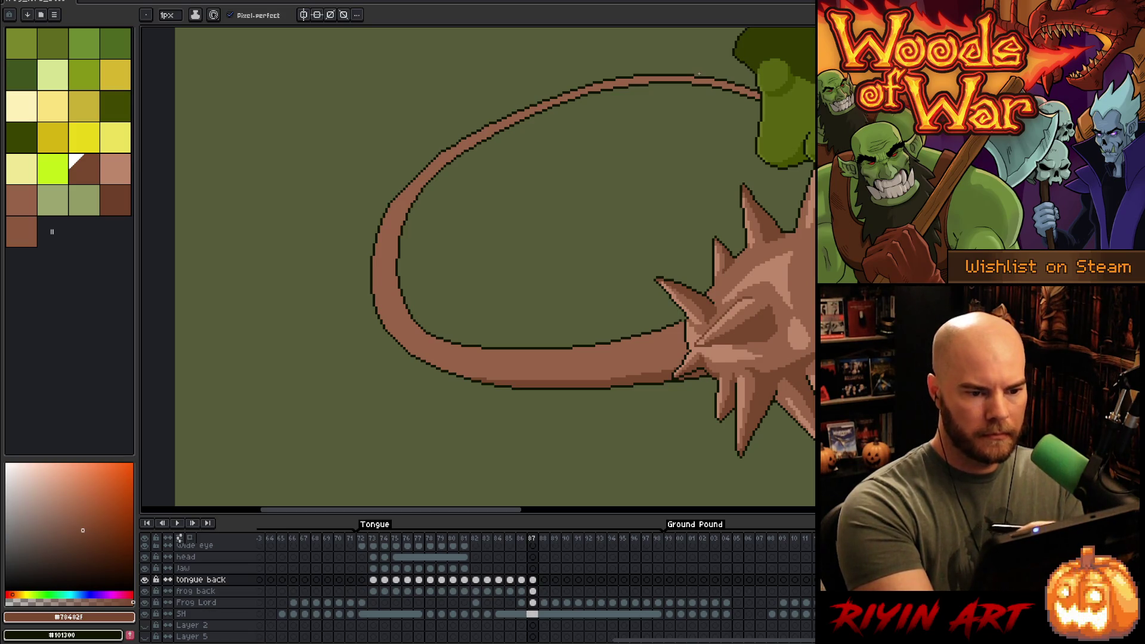
drag(640, 78, 480, 127)
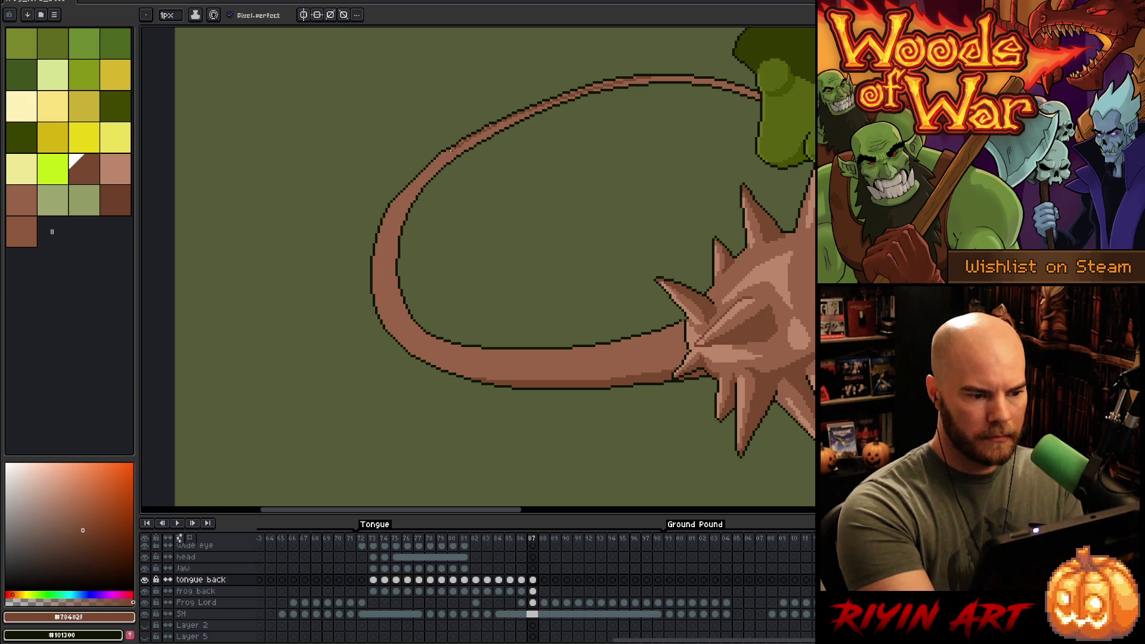
key(ctrl+z)
drag(650, 77, 594, 87)
key(ctrl+z)
drag(525, 112, 456, 146)
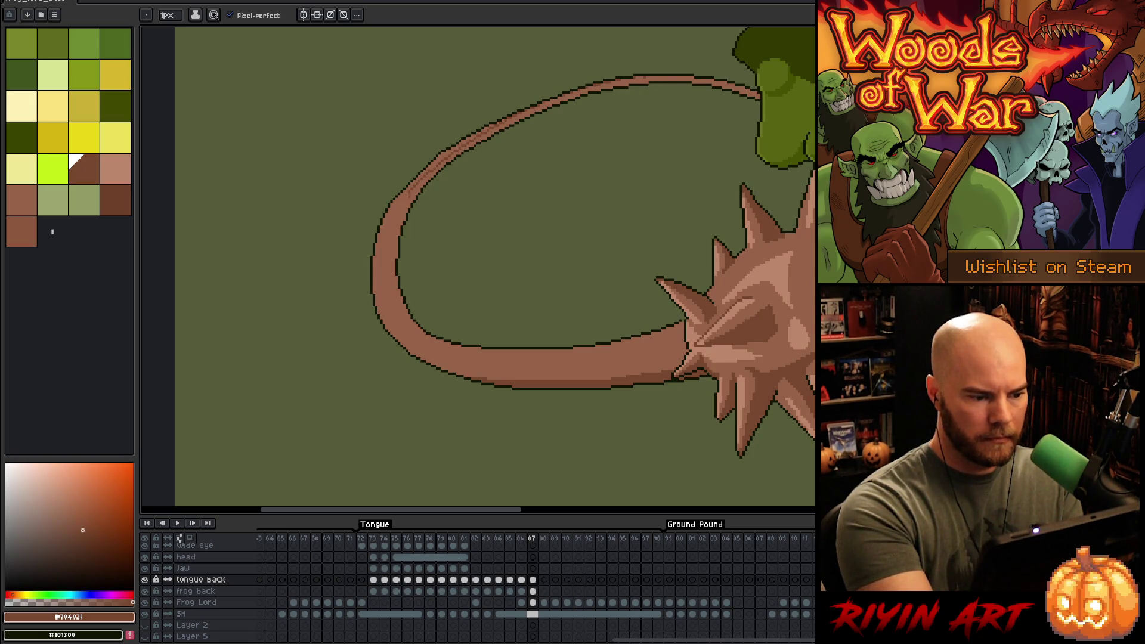
mouse_move(393, 223)
mouse_down()
mouse_move(389, 298)
mouse_move(405, 325)
mouse_move(450, 346)
mouse_move(540, 352)
mouse_up()
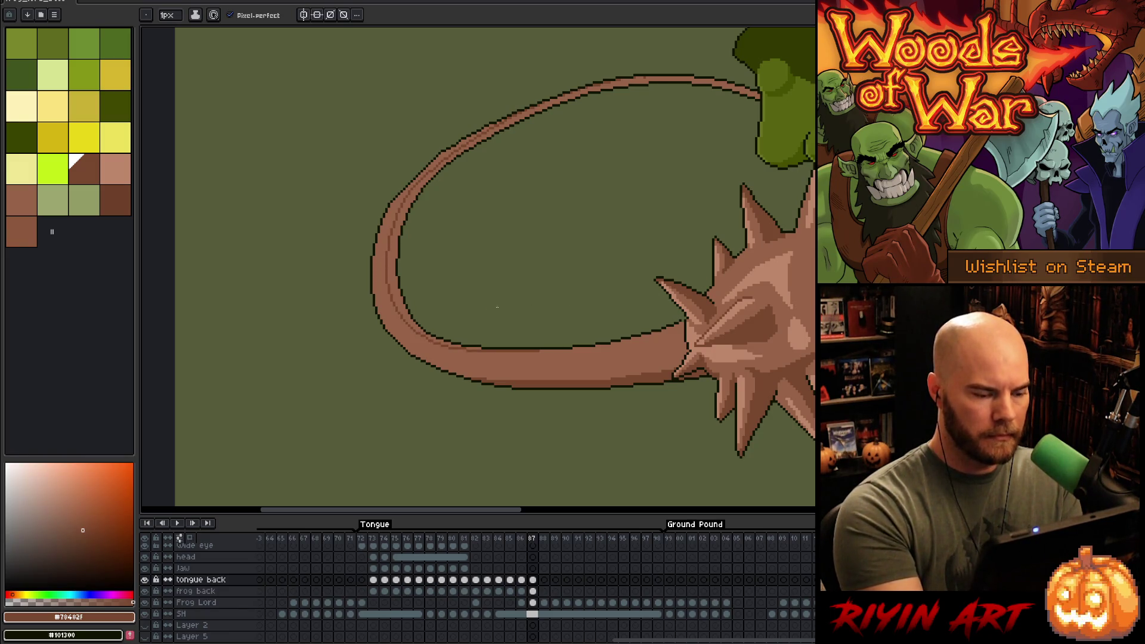
- Fill the band between the lines with the darker shading brown
key(g)
click(392, 279)
key(b)
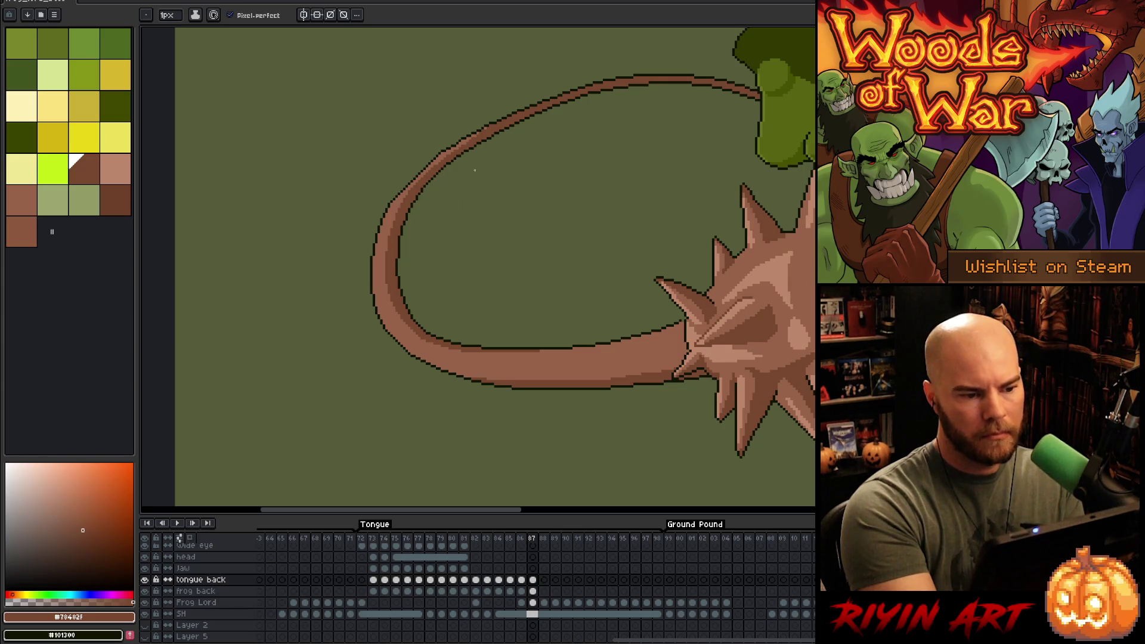
alt+click(473, 360)
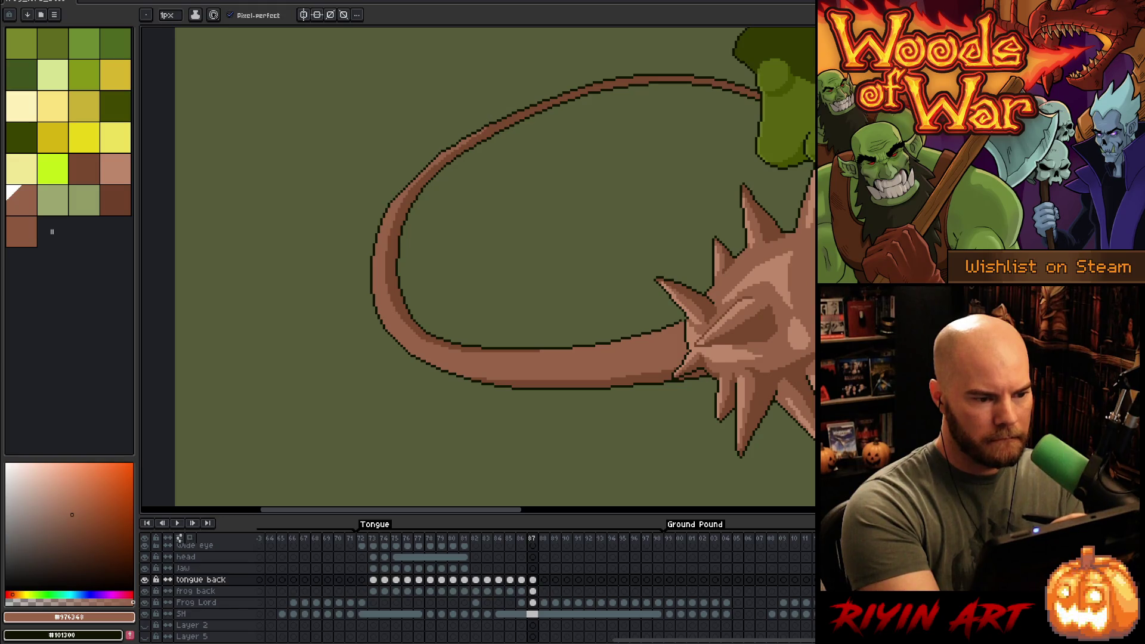
alt+click(434, 169)
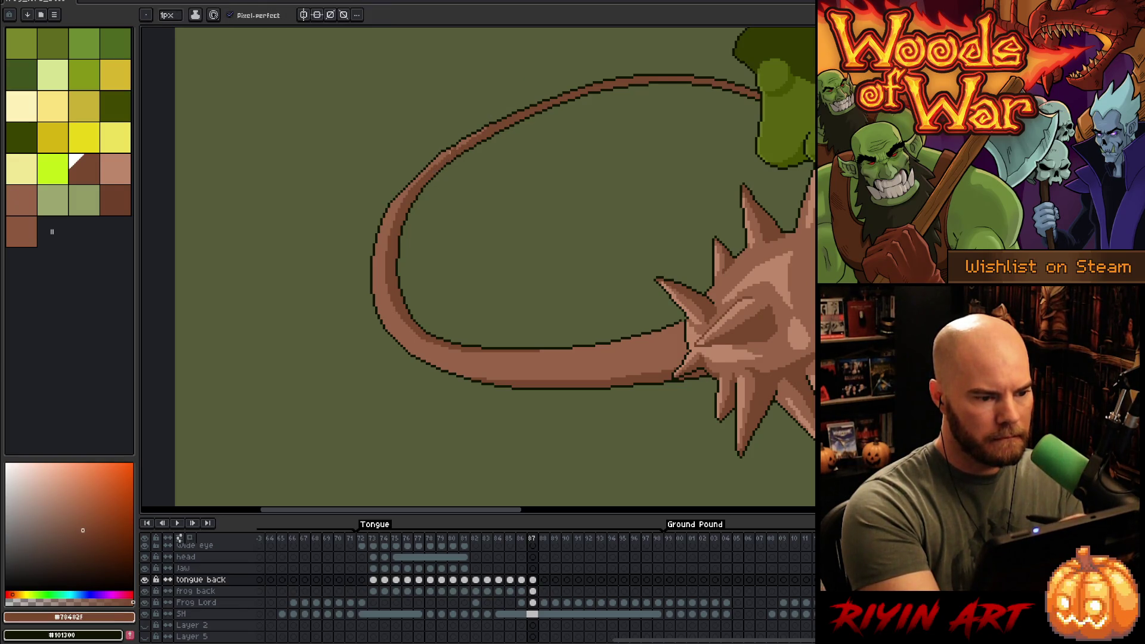
drag(593, 224, 445, 257)
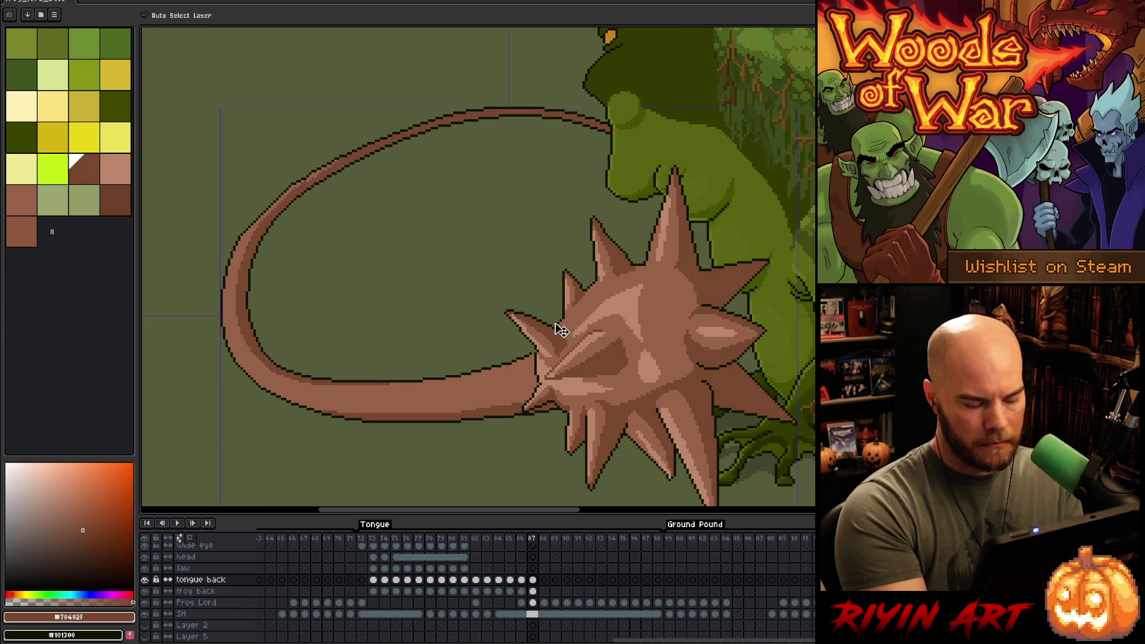
- Nudge a small pixel patch at the tongue base, then resample the tongue's #976348 base colour
alt+click(534, 349)
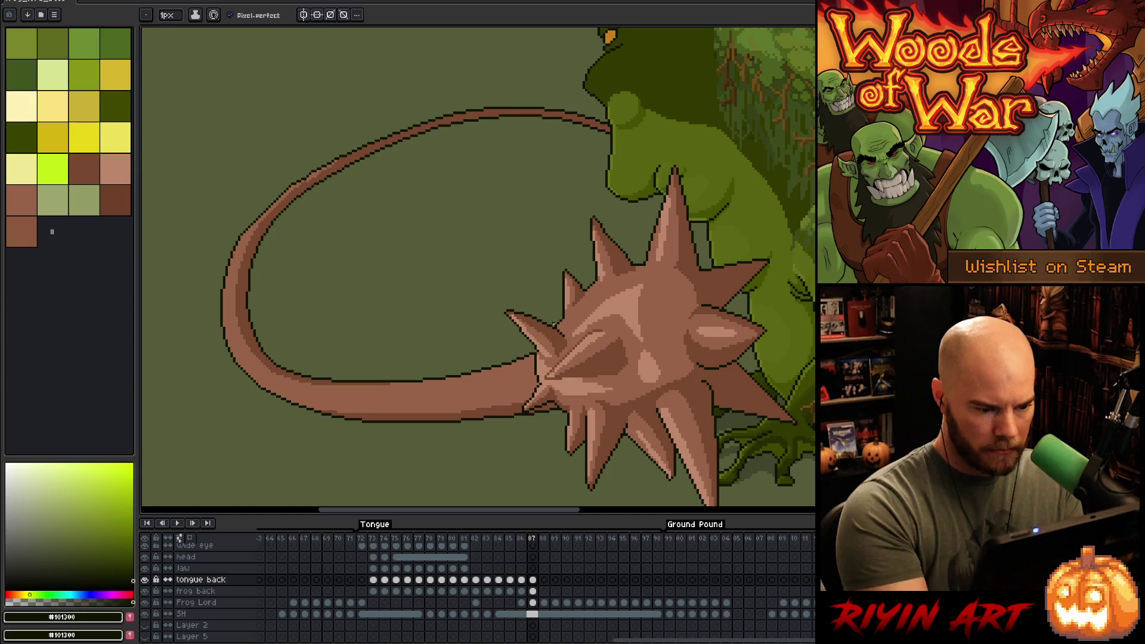
key(e)
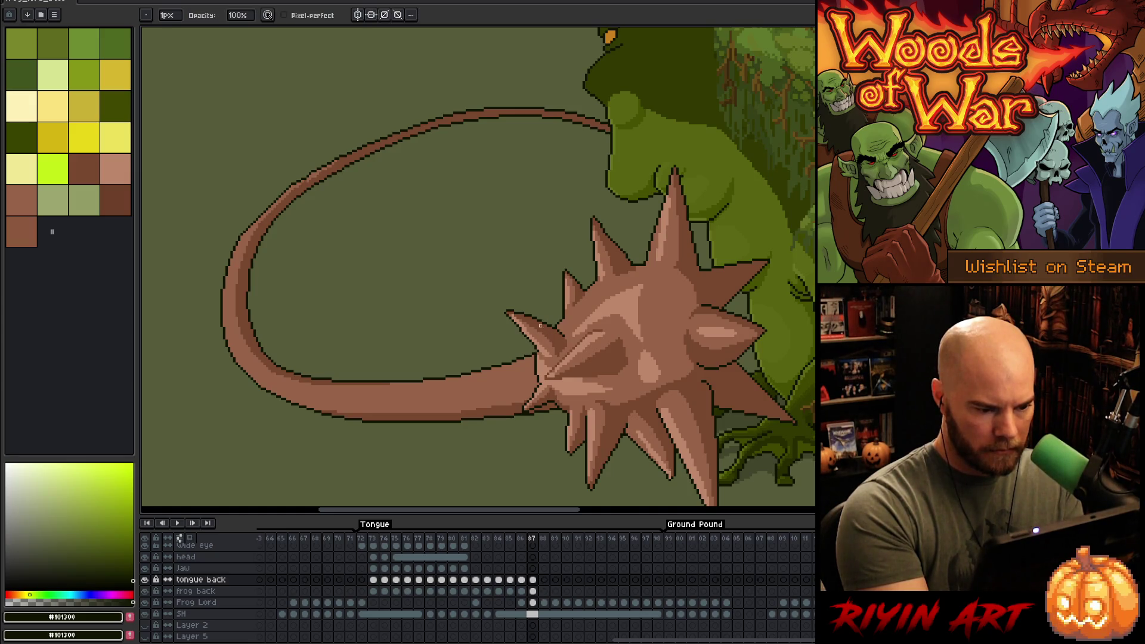
key(b)
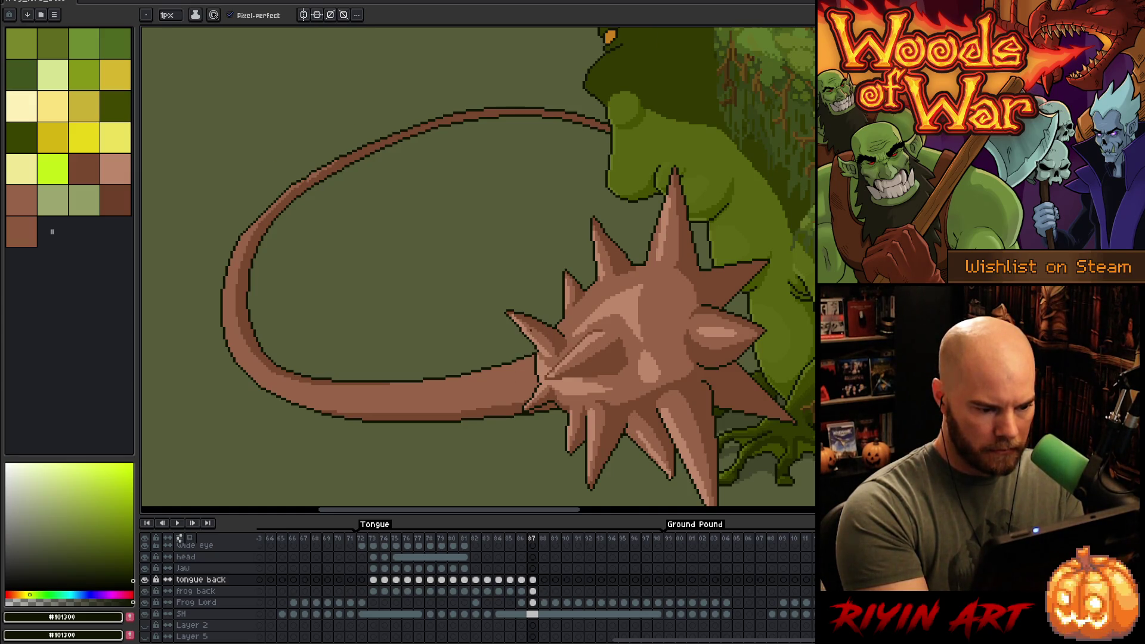
key(m)
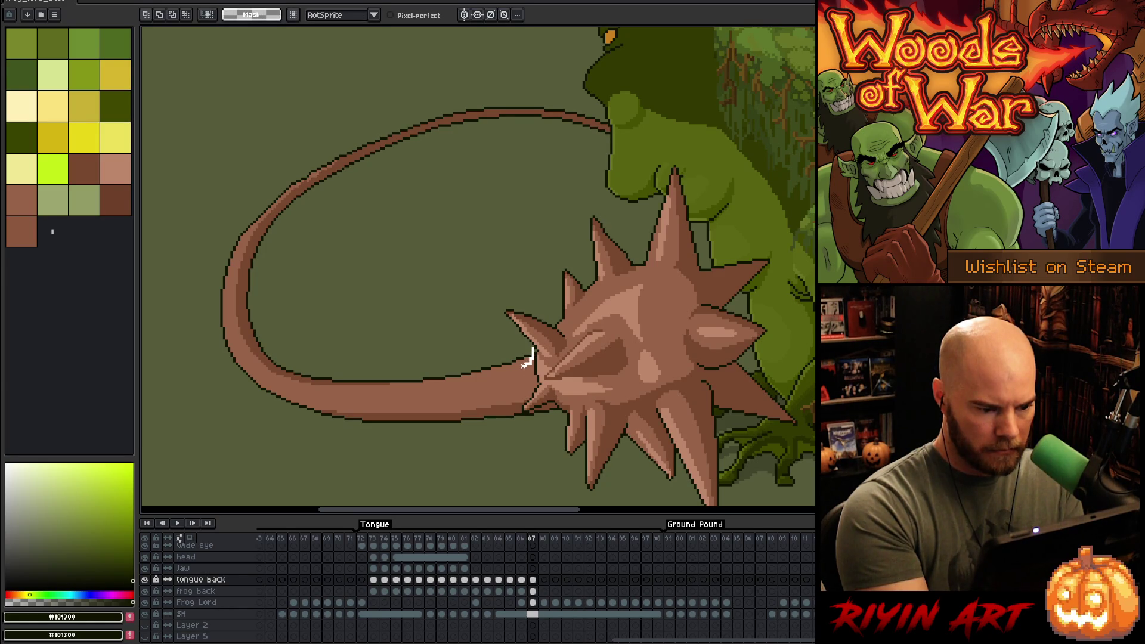
drag(517, 370, 540, 344)
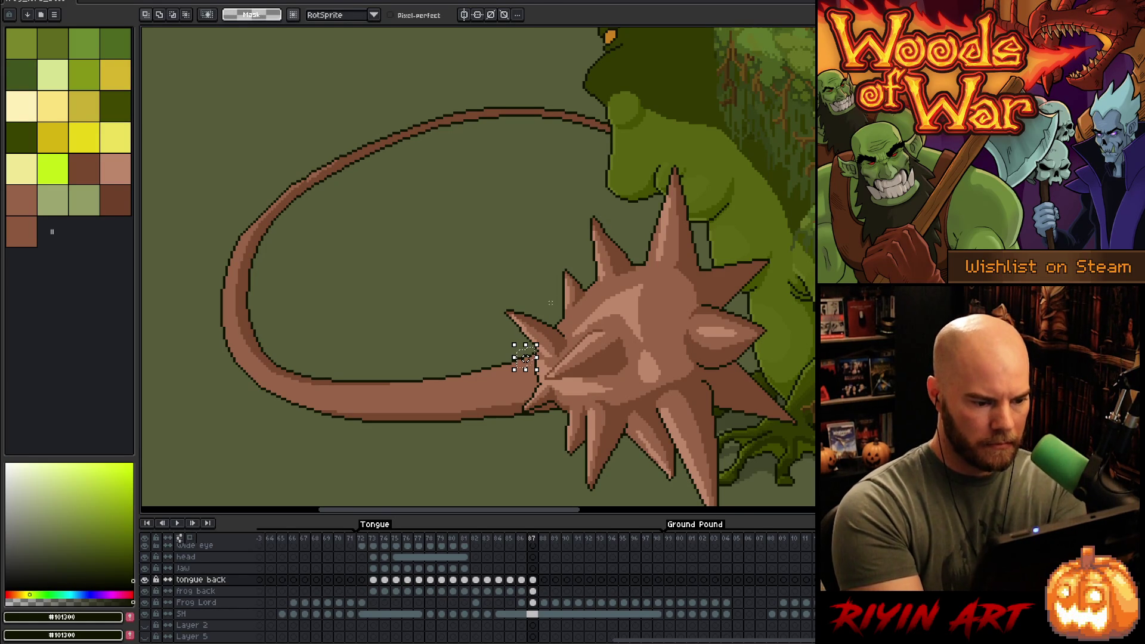
key(ctrl+t)
key(Return)
key(i)
key(b)
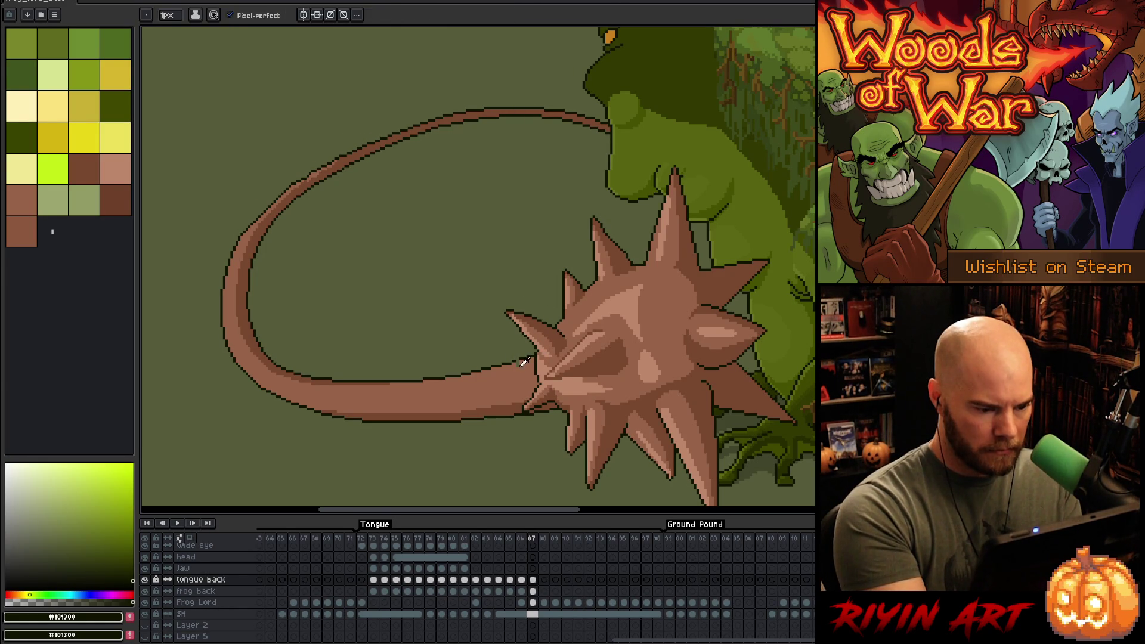
alt+click(522, 388)
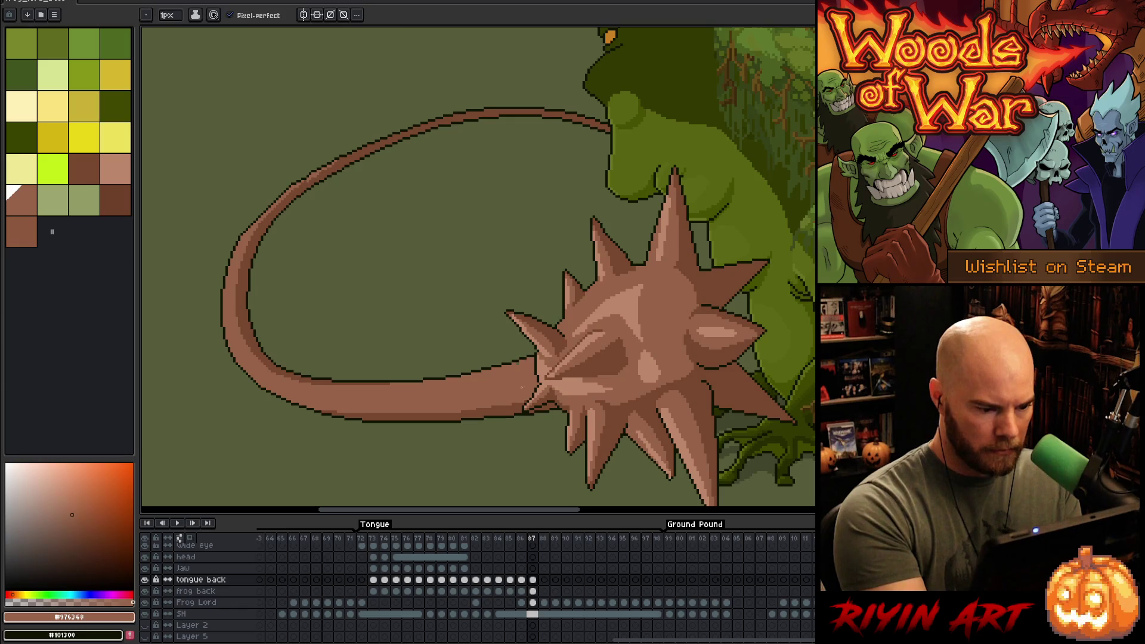
drag(472, 420, 567, 434)
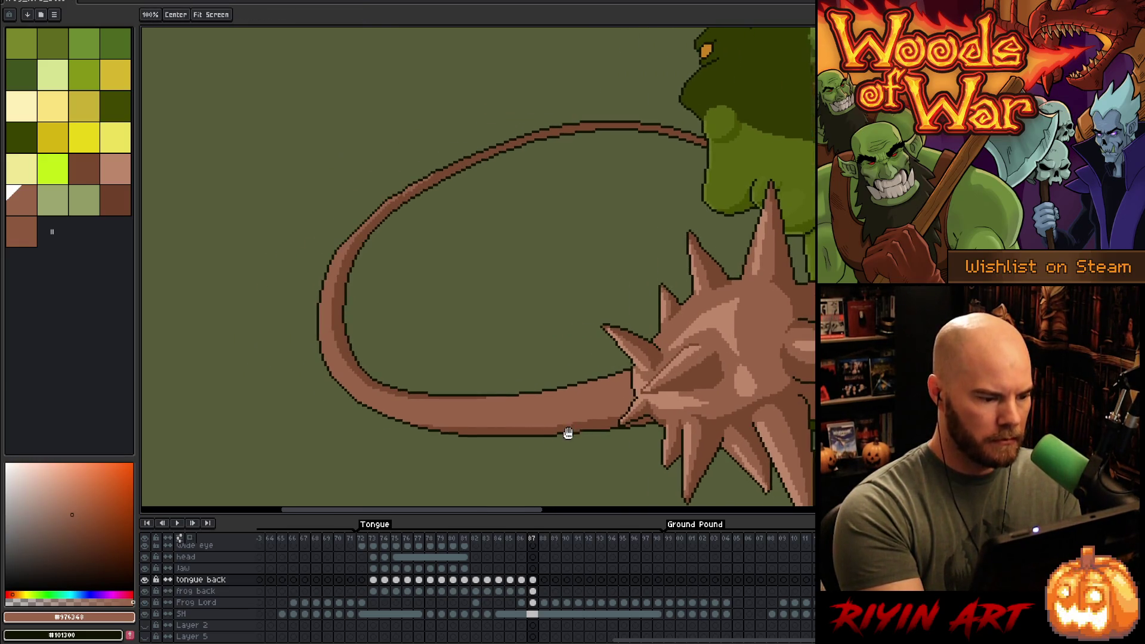
- Sample the light tan from the spiked ball and streak it along the tongue's left outer edge
alt+click(720, 311)
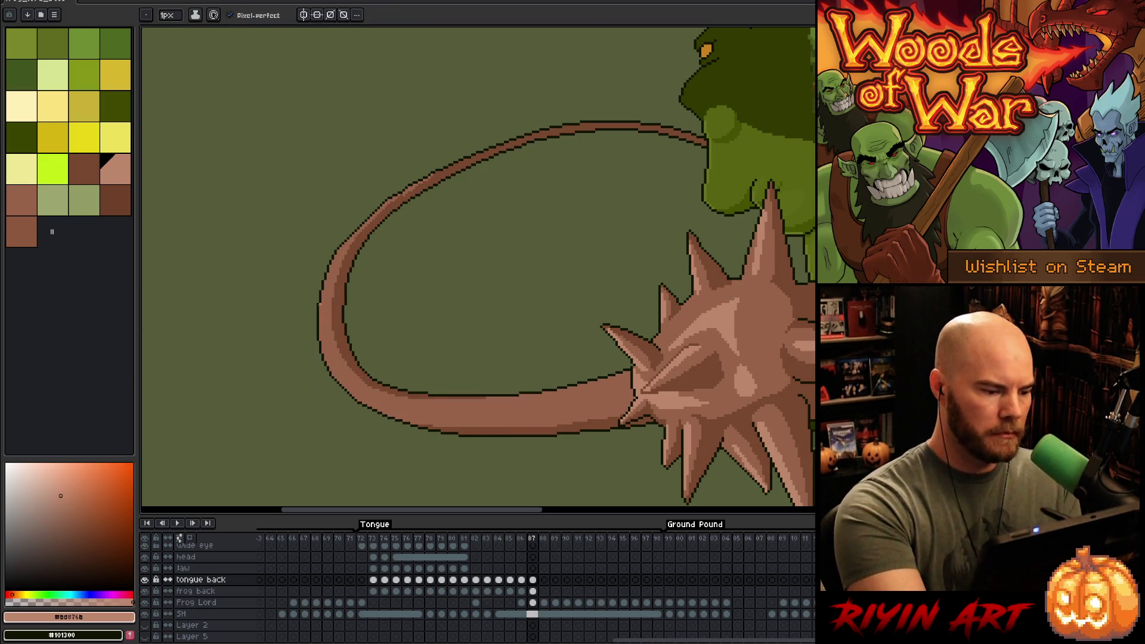
mouse_move(327, 272)
mouse_down()
mouse_move(320, 342)
mouse_move(352, 395)
mouse_move(385, 412)
mouse_up()
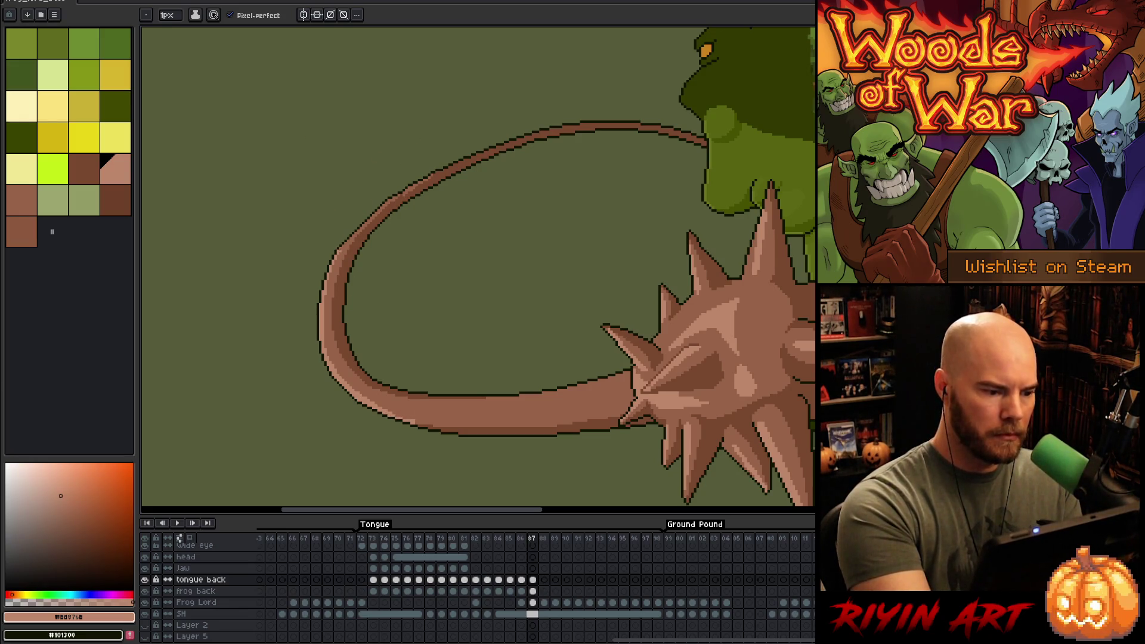
drag(393, 196, 343, 246)
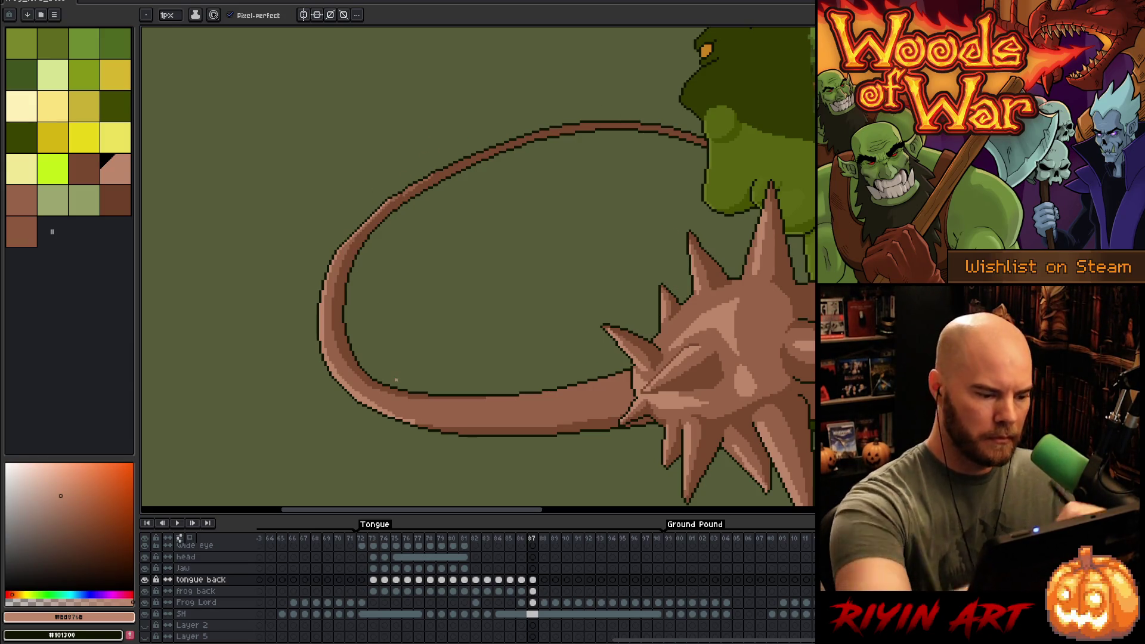
- Paint a light tan highlight along the tongue's top edge, redoing misplaced strokes
alt+click(422, 409)
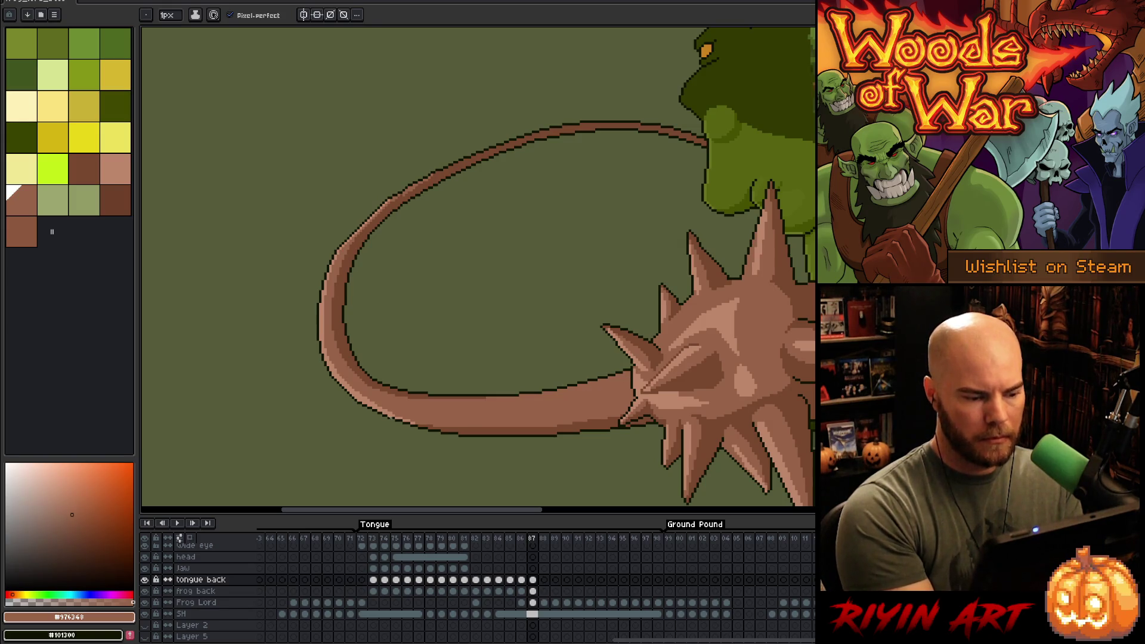
alt+click(379, 399)
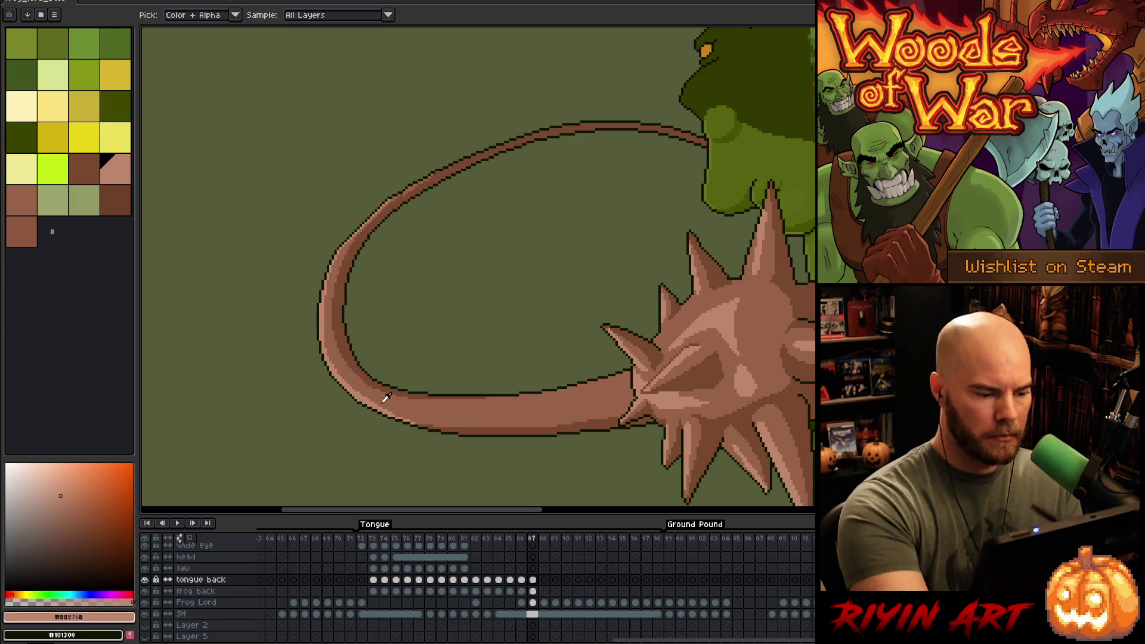
alt+click(394, 409)
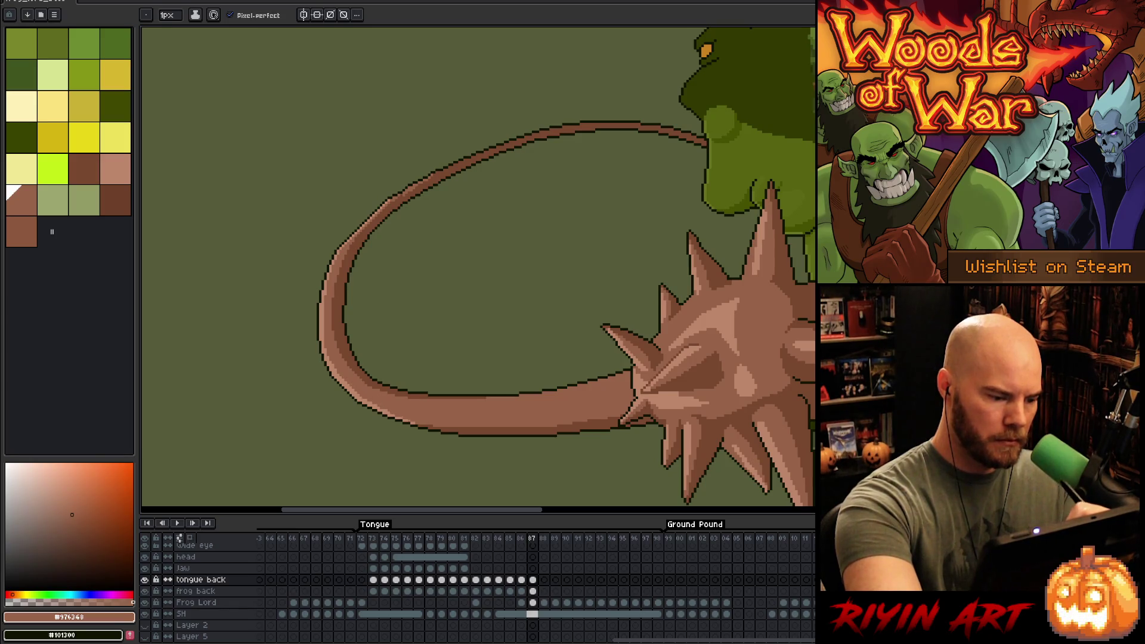
alt+click(353, 382)
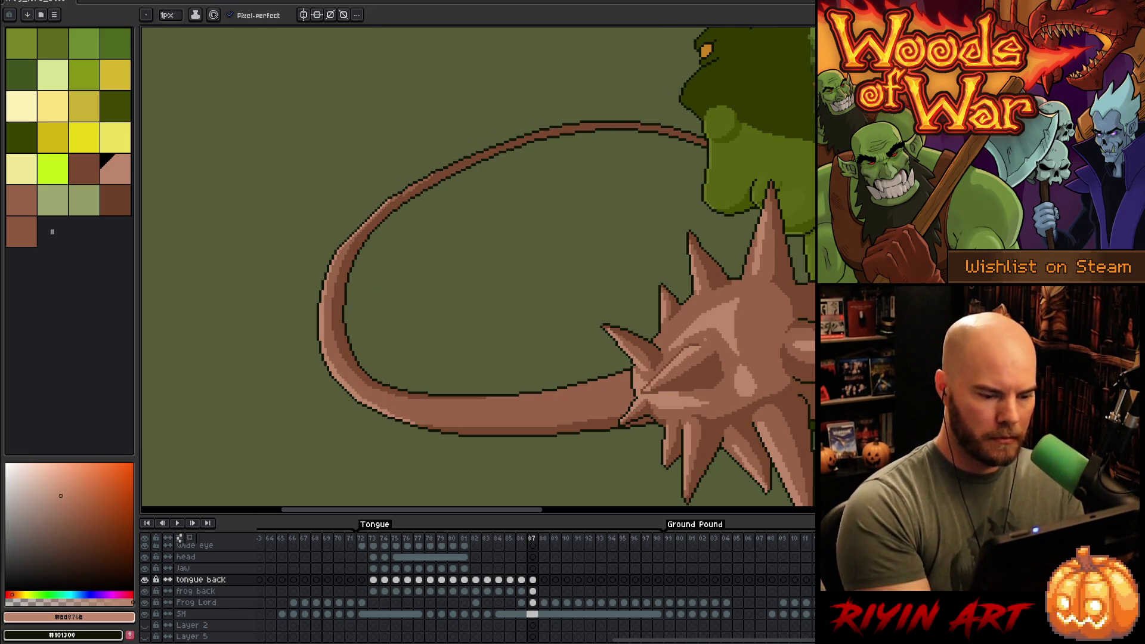
drag(631, 378, 557, 391)
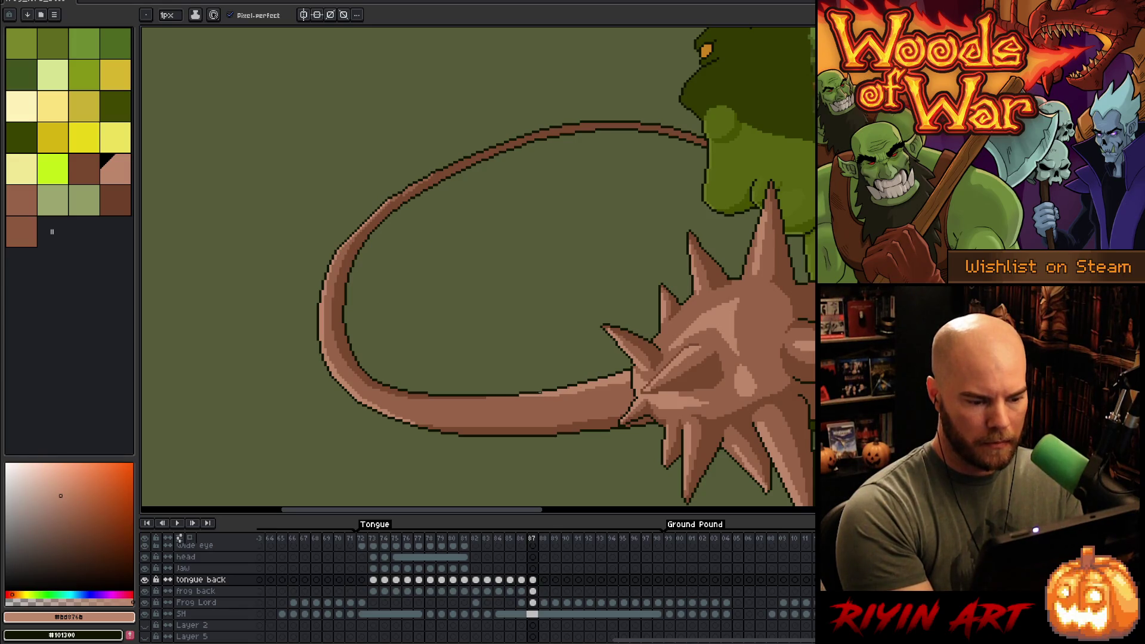
mouse_move(525, 398)
mouse_down()
mouse_move(477, 407)
mouse_move(623, 385)
mouse_up()
key(ctrl+z)
key(ctrl+z)
drag(494, 406, 623, 385)
key(ctrl+z)
drag(501, 403, 632, 388)
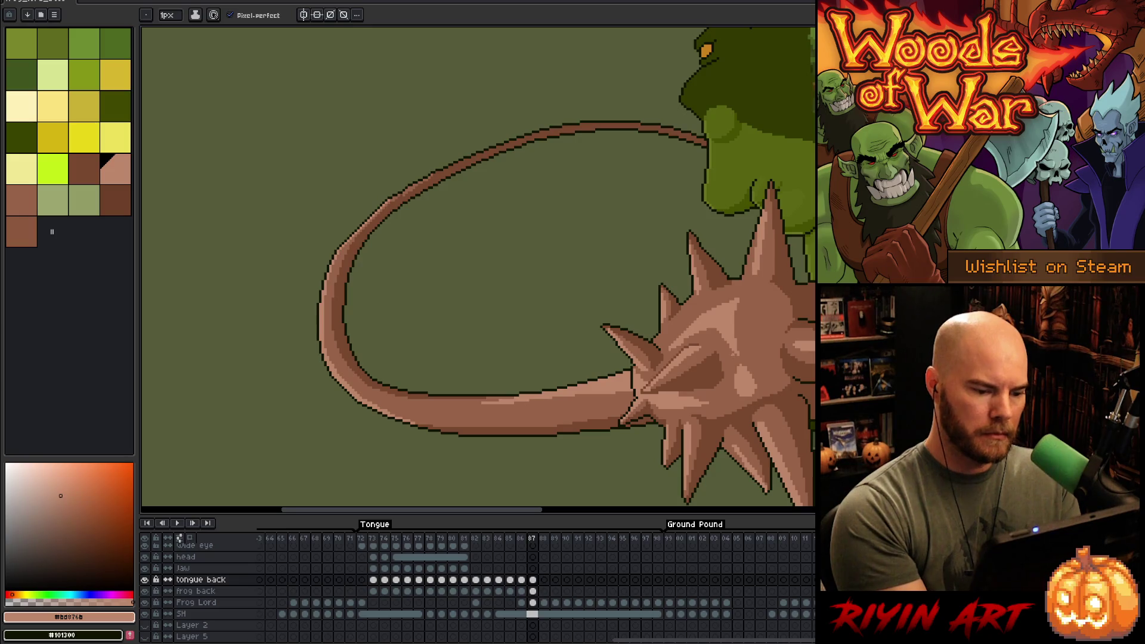
drag(529, 401, 561, 396)
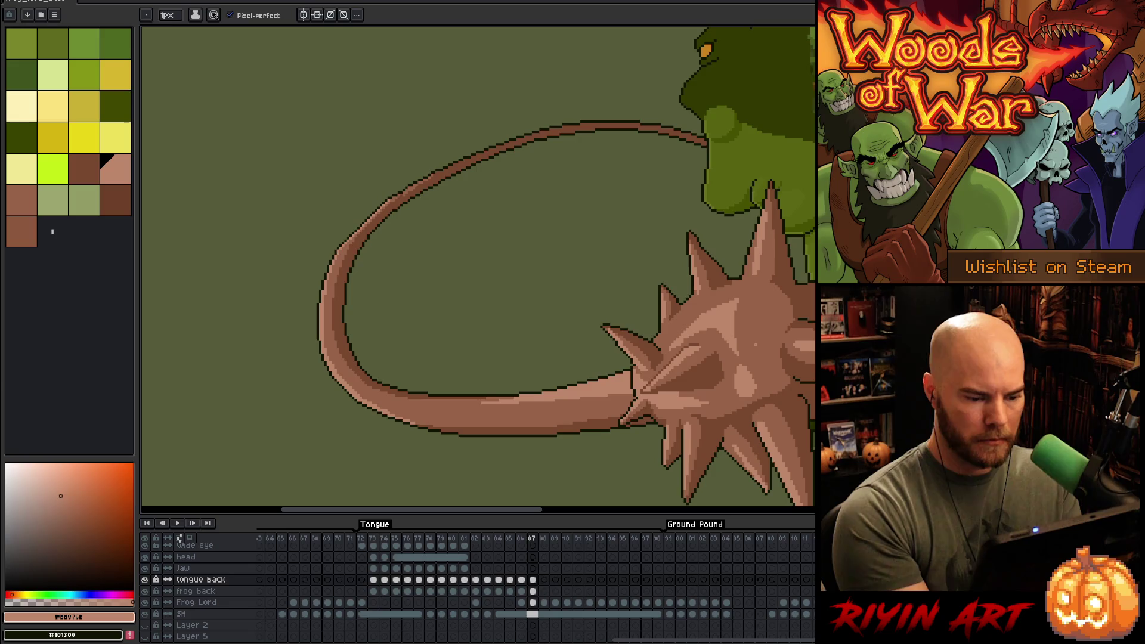
- Zoom into the tongue's upper arc and sample its outline and base browns
scroll(562, 327, down, 5)
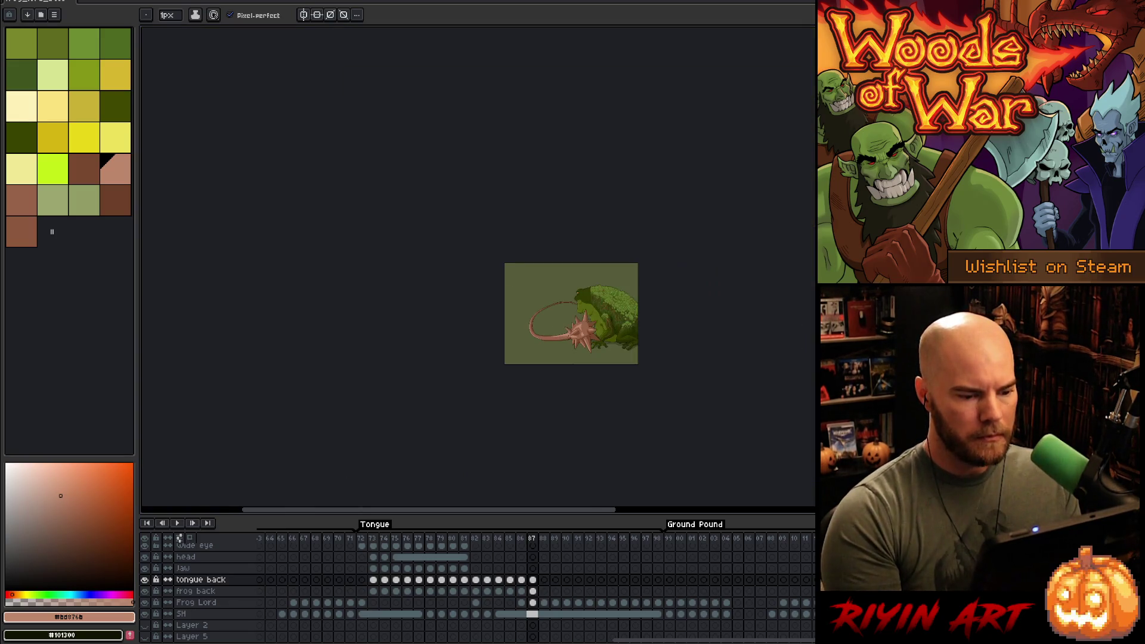
scroll(578, 328, up, 3)
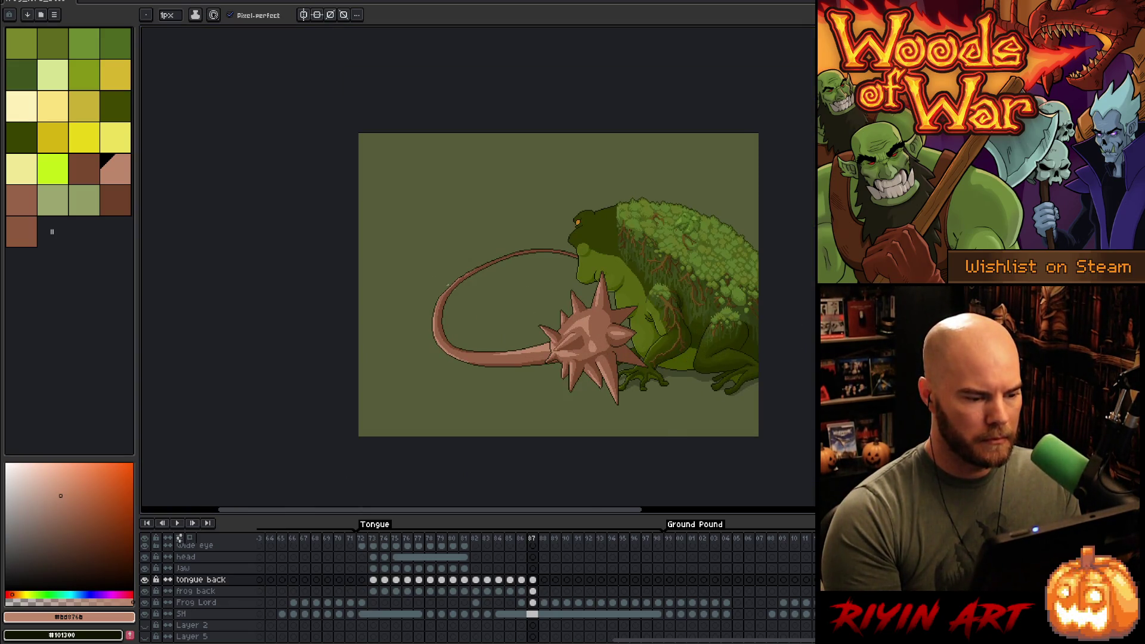
scroll(449, 285, up, 5)
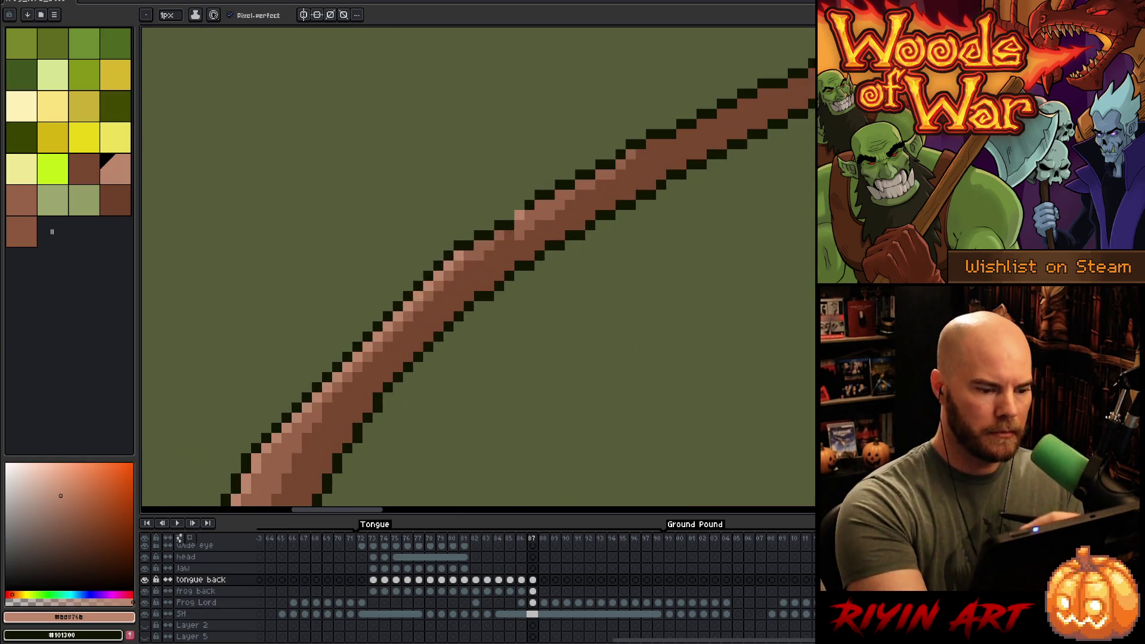
alt+click(524, 236)
alt+click(524, 235)
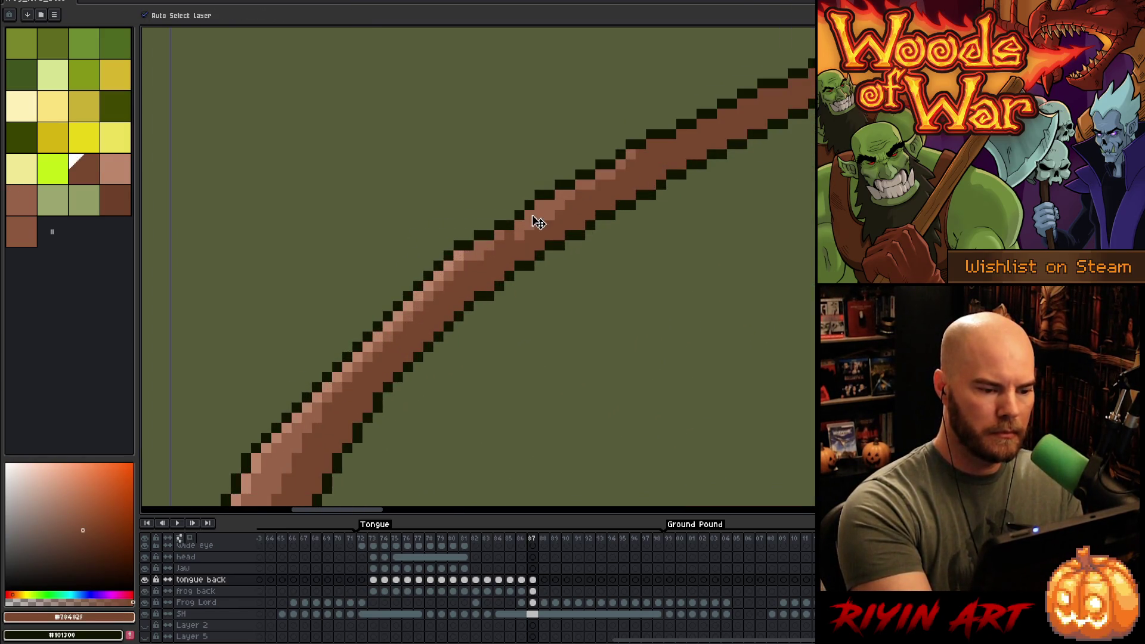
alt+click(527, 250)
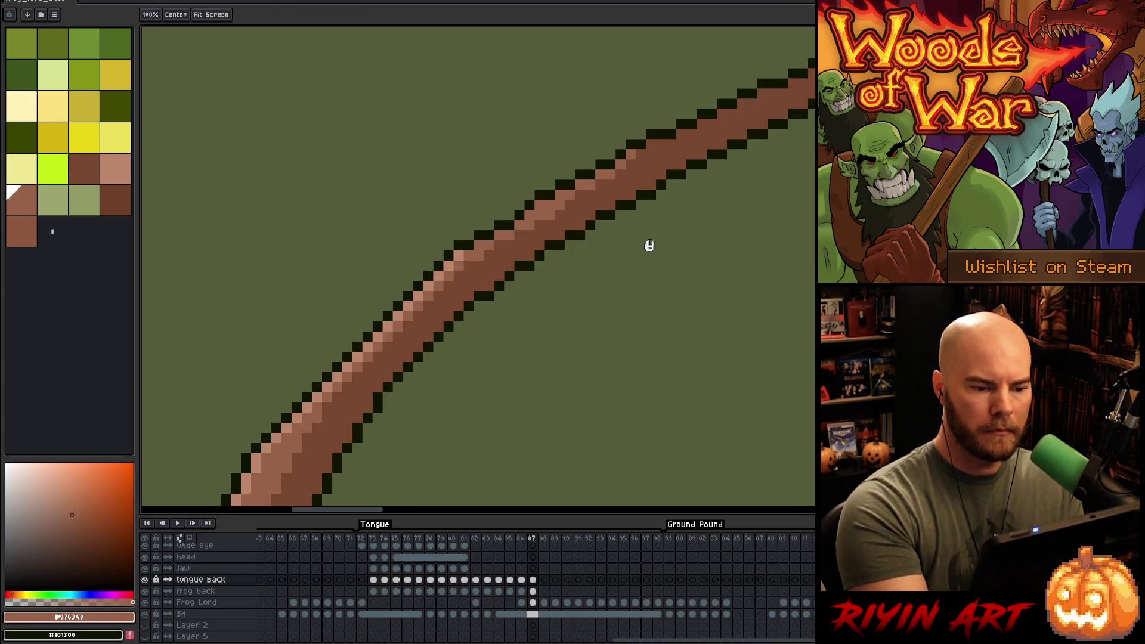
drag(649, 245, 533, 387)
drag(534, 272, 565, 263)
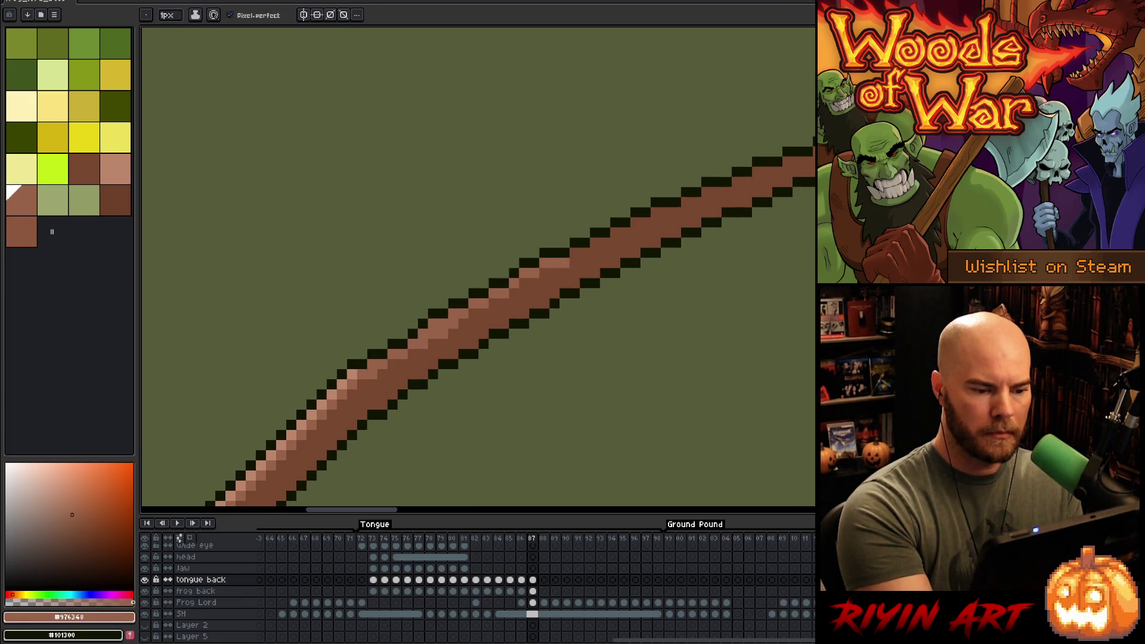
key(ctrl+z)
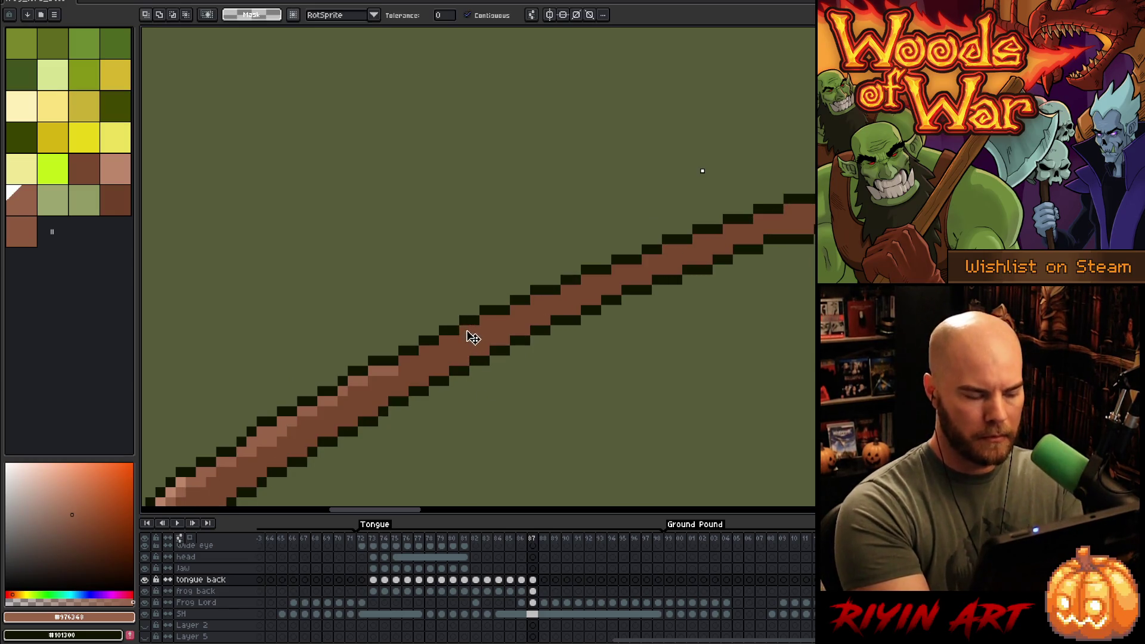
- Place single light-tan pixels along the first stretch of the tongue's upper edge
key(b)
click(433, 351)
click(413, 361)
click(424, 361)
click(434, 341)
click(451, 340)
click(470, 330)
click(490, 320)
click(524, 307)
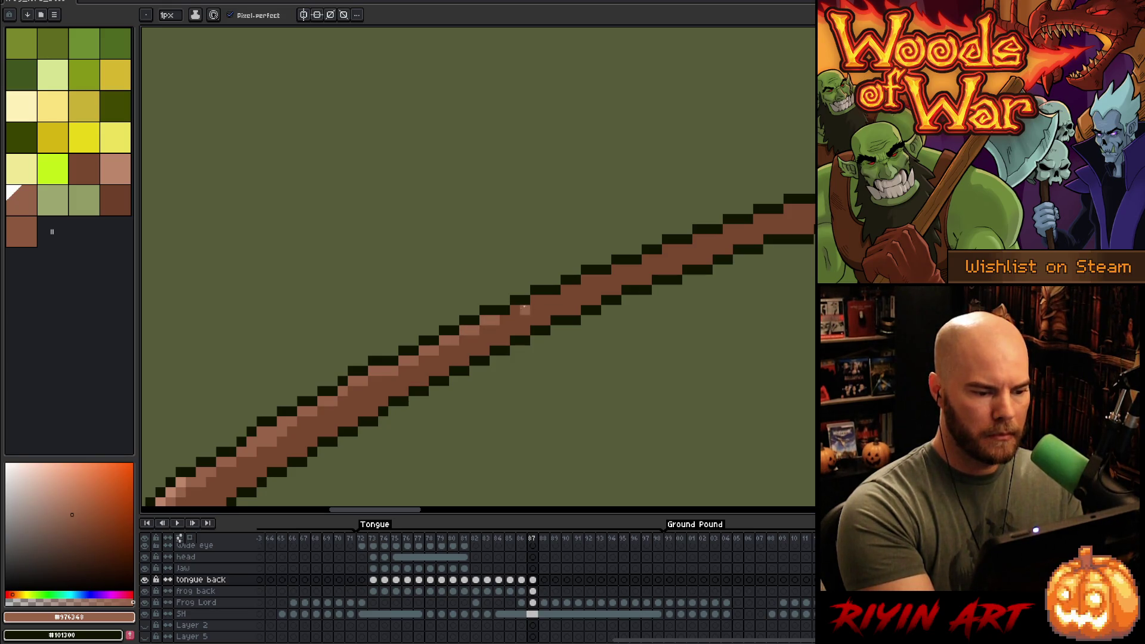
click(515, 309)
- Continue the single-pixel highlight further along the tongue's upper edge
drag(564, 343, 571, 368)
click(461, 356)
click(490, 345)
click(500, 346)
click(521, 336)
click(542, 326)
click(552, 326)
click(562, 315)
click(573, 315)
click(581, 315)
click(603, 306)
- Lengthen the highlight near the tongue loop's peak by two more pixels
mouse_move(674, 329)
mouse_down()
mouse_move(299, 429)
mouse_move(519, 388)
mouse_move(476, 322)
mouse_move(482, 304)
mouse_move(697, 255)
mouse_up()
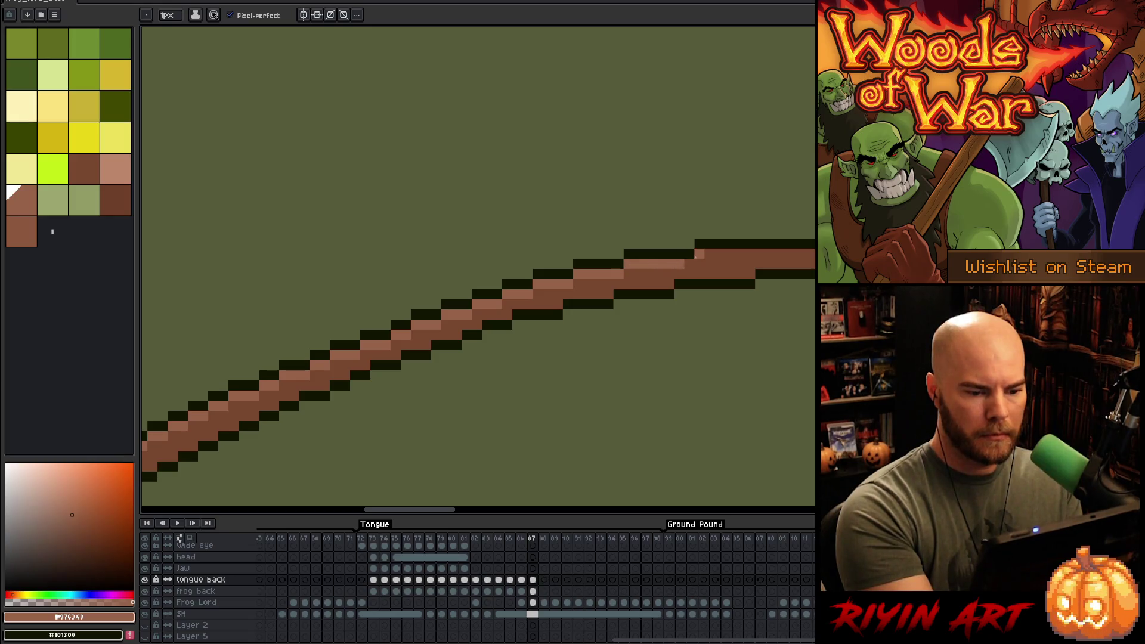
drag(756, 294, 451, 303)
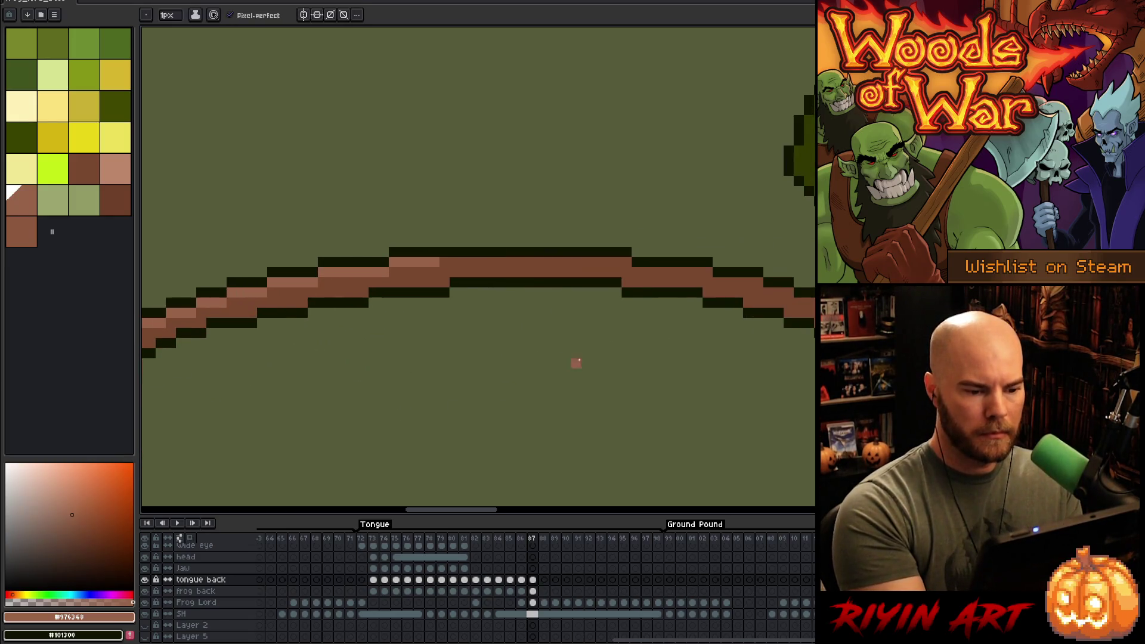
click(445, 263)
click(455, 283)
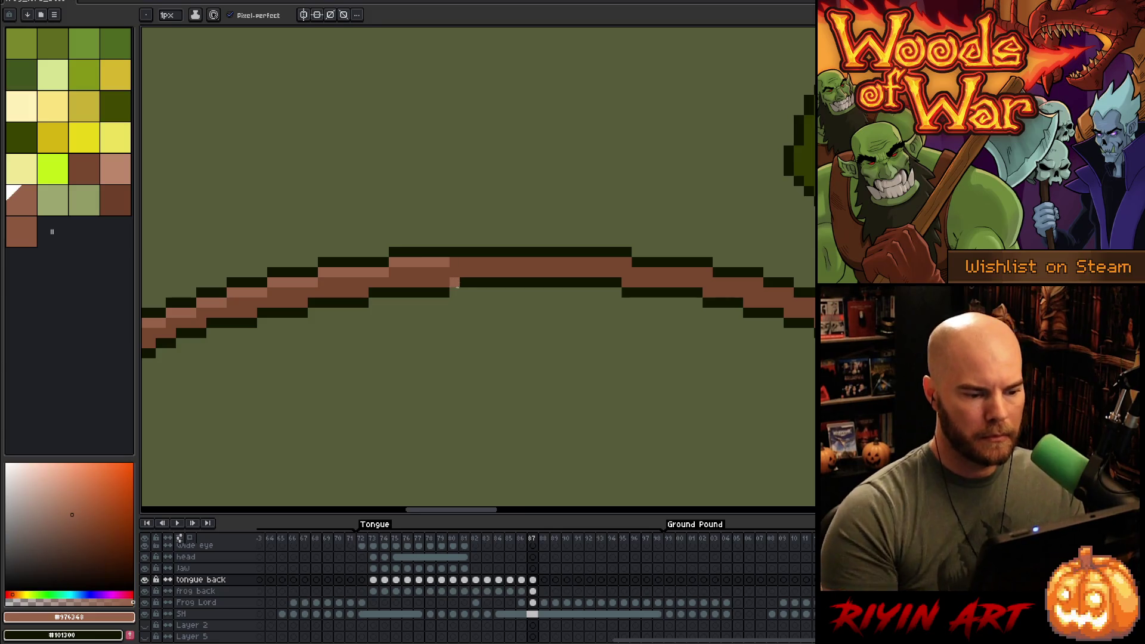
scroll(457, 288, down, 5)
scroll(526, 350, up, 5)
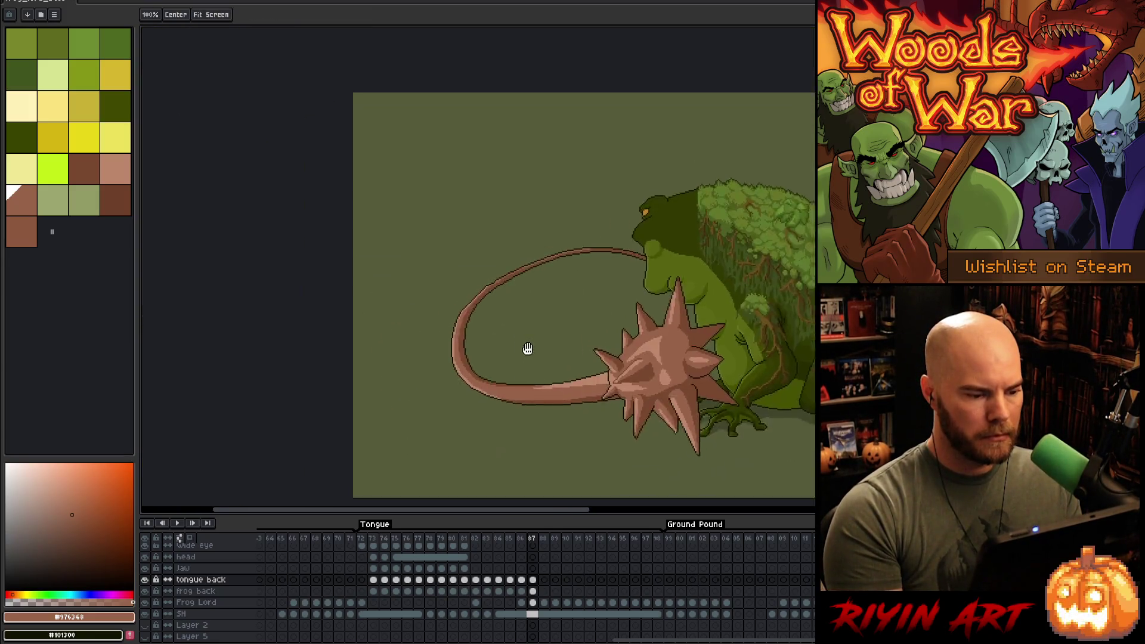
scroll(572, 258, up, 2)
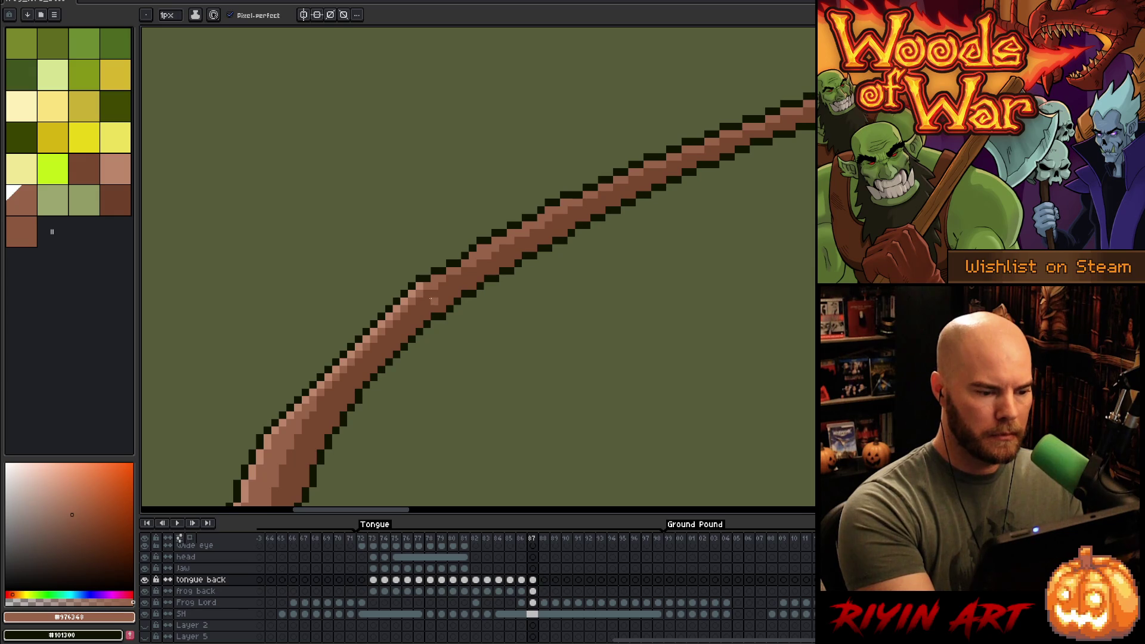
scroll(473, 225, down, 5)
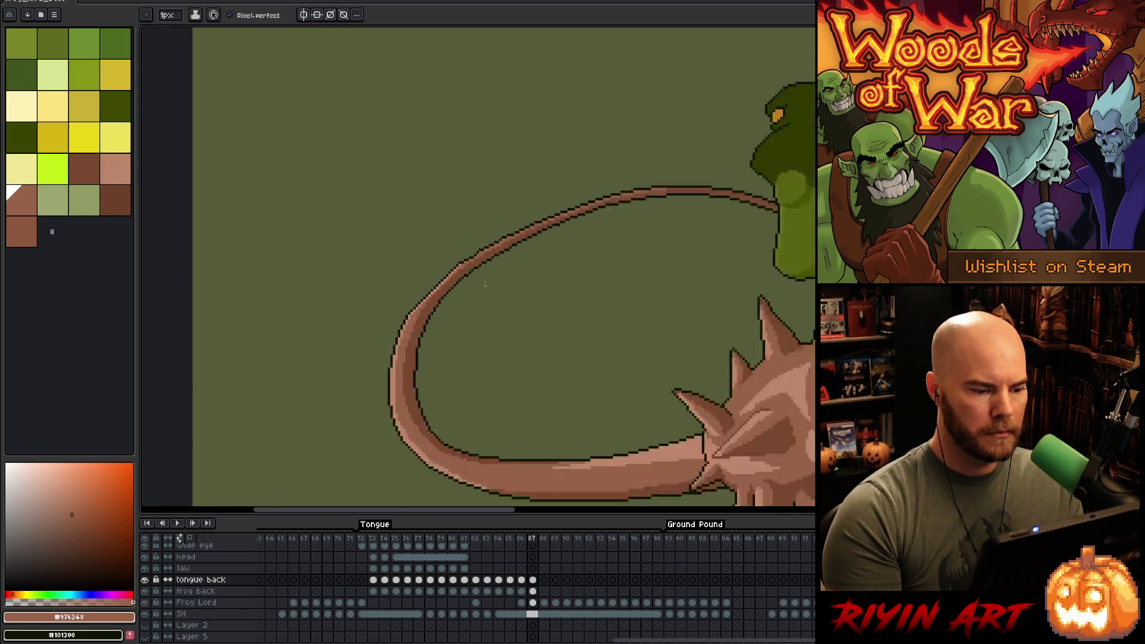
scroll(485, 318, up, 3)
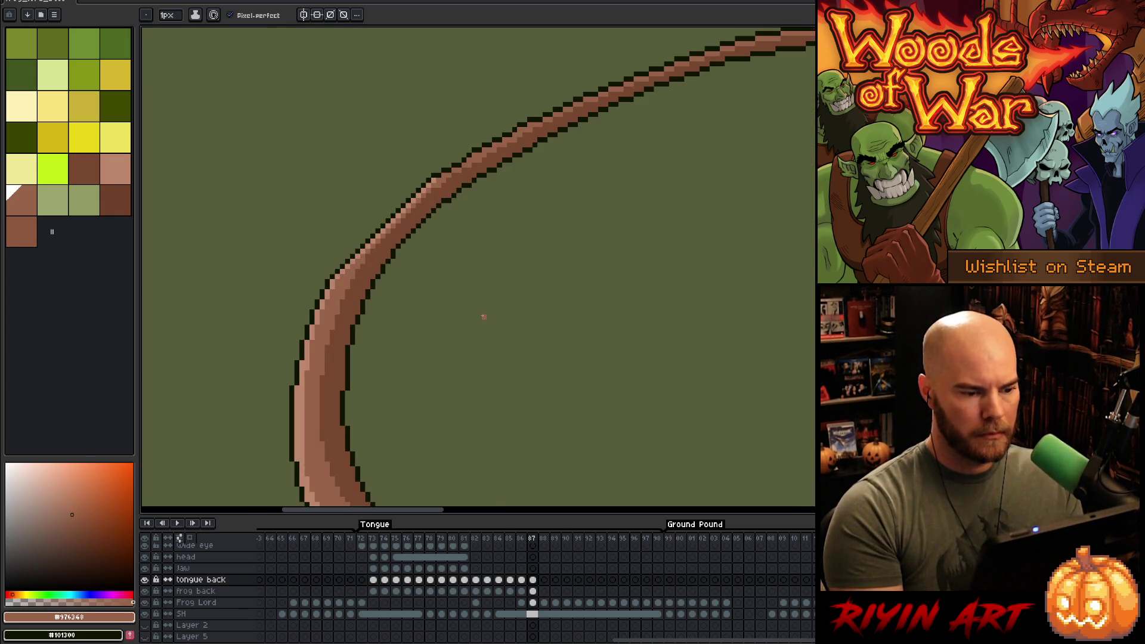
scroll(390, 278, down, 3)
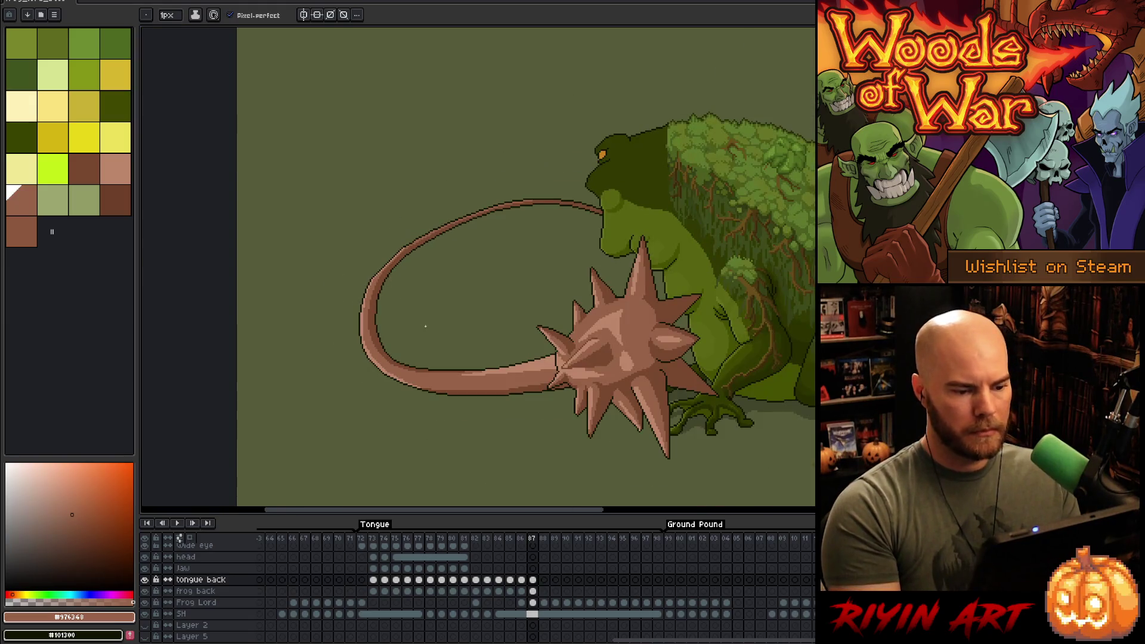